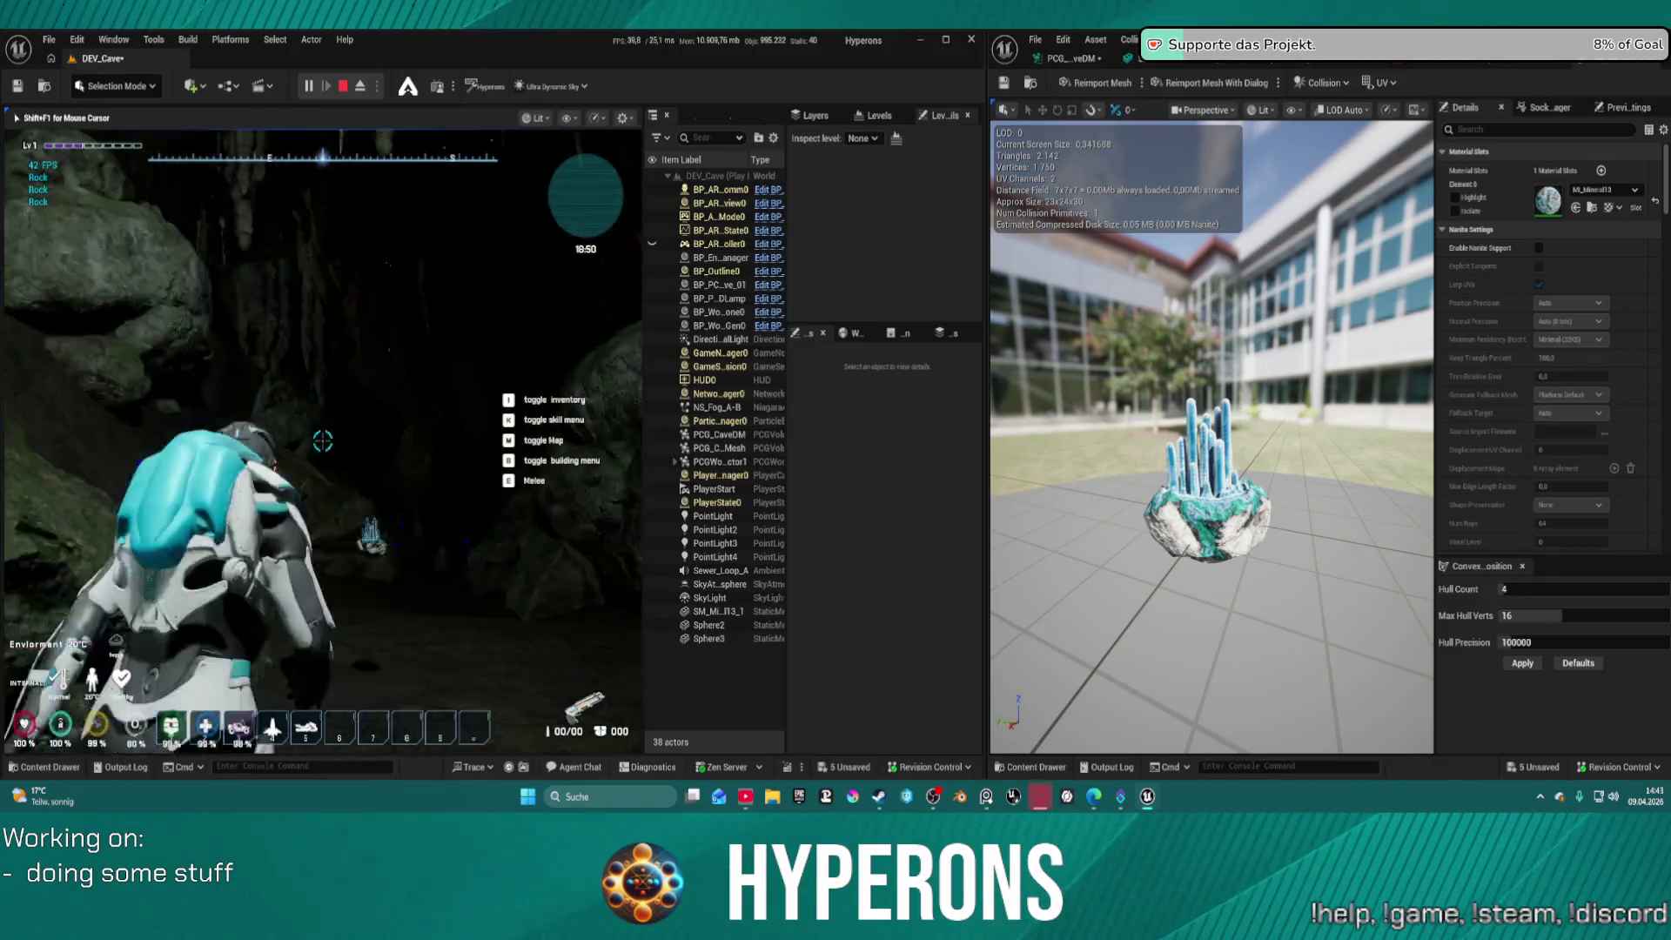
End the Play-In-Editor session with Esc to get back to the DEV_Cave level editor
key("Escape")
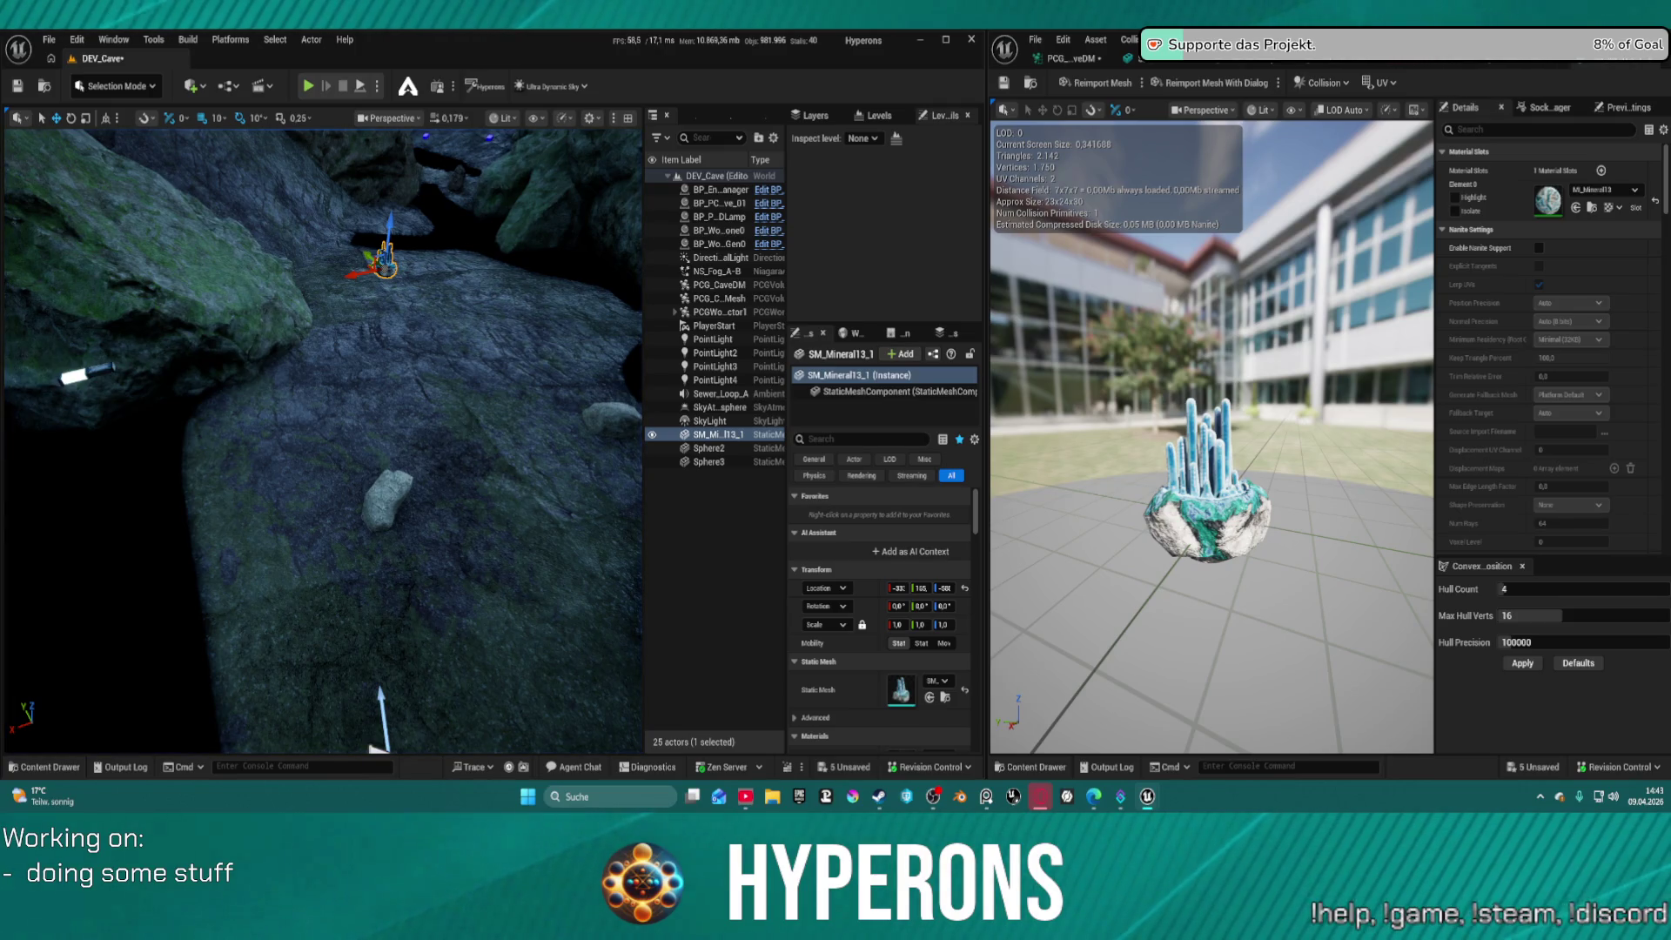
mouse_move(933, 796)
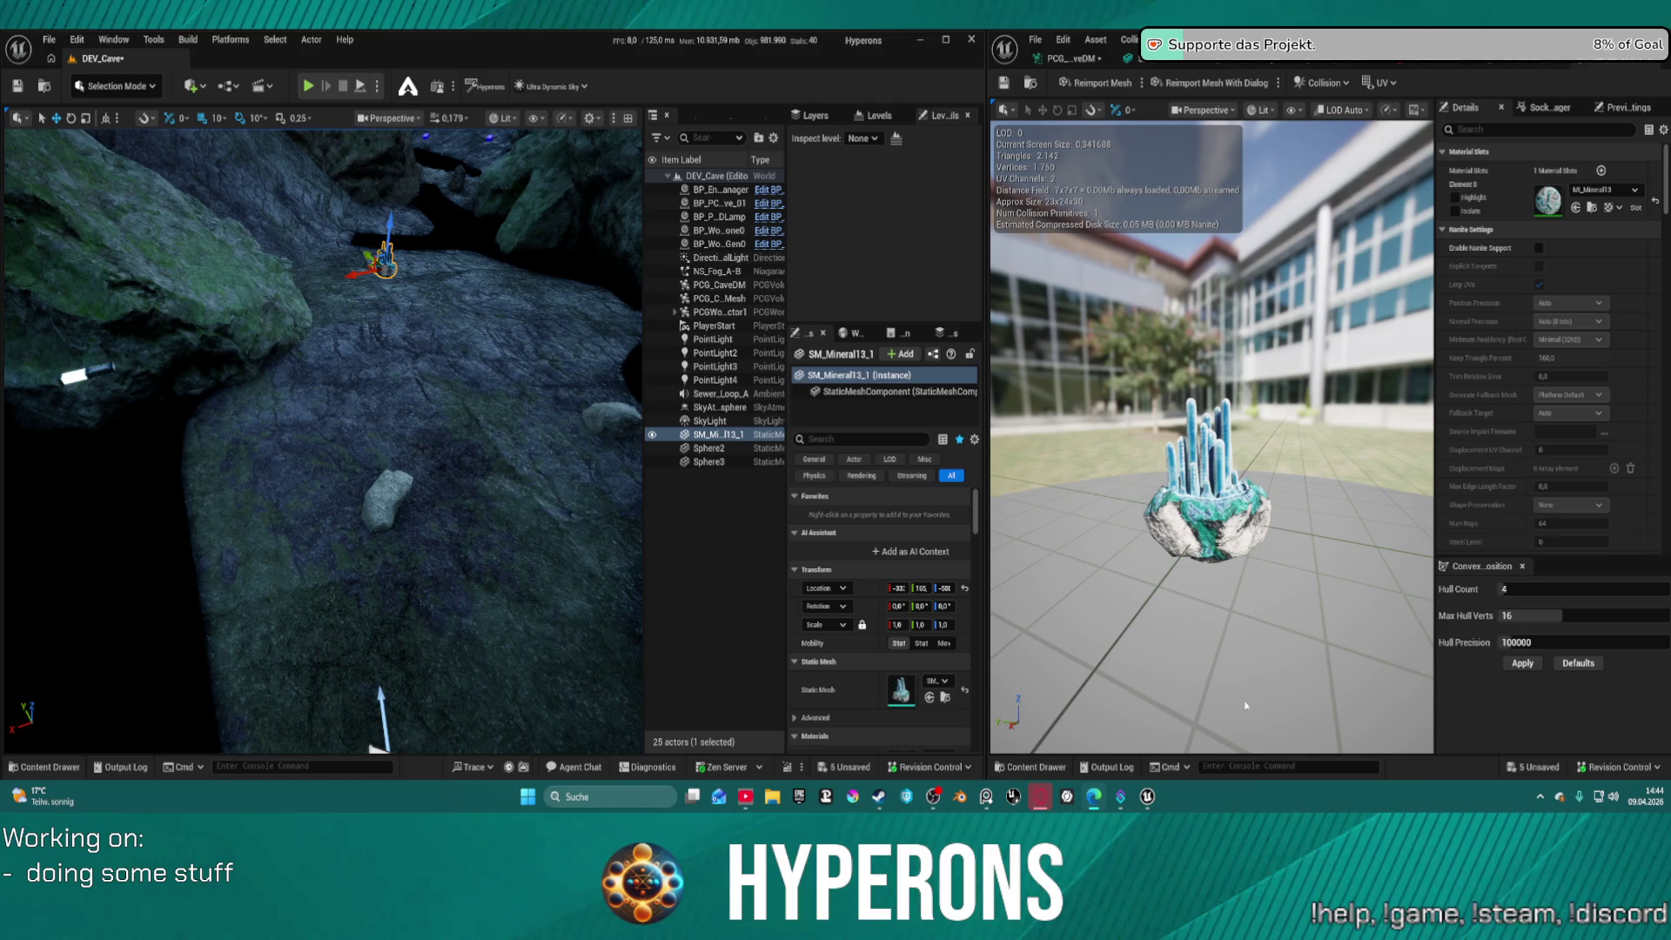
Place SM_Mineral8_3 from MineralsPack2 Meshes into the cave and switch to rotating it
left_click(1036, 767)
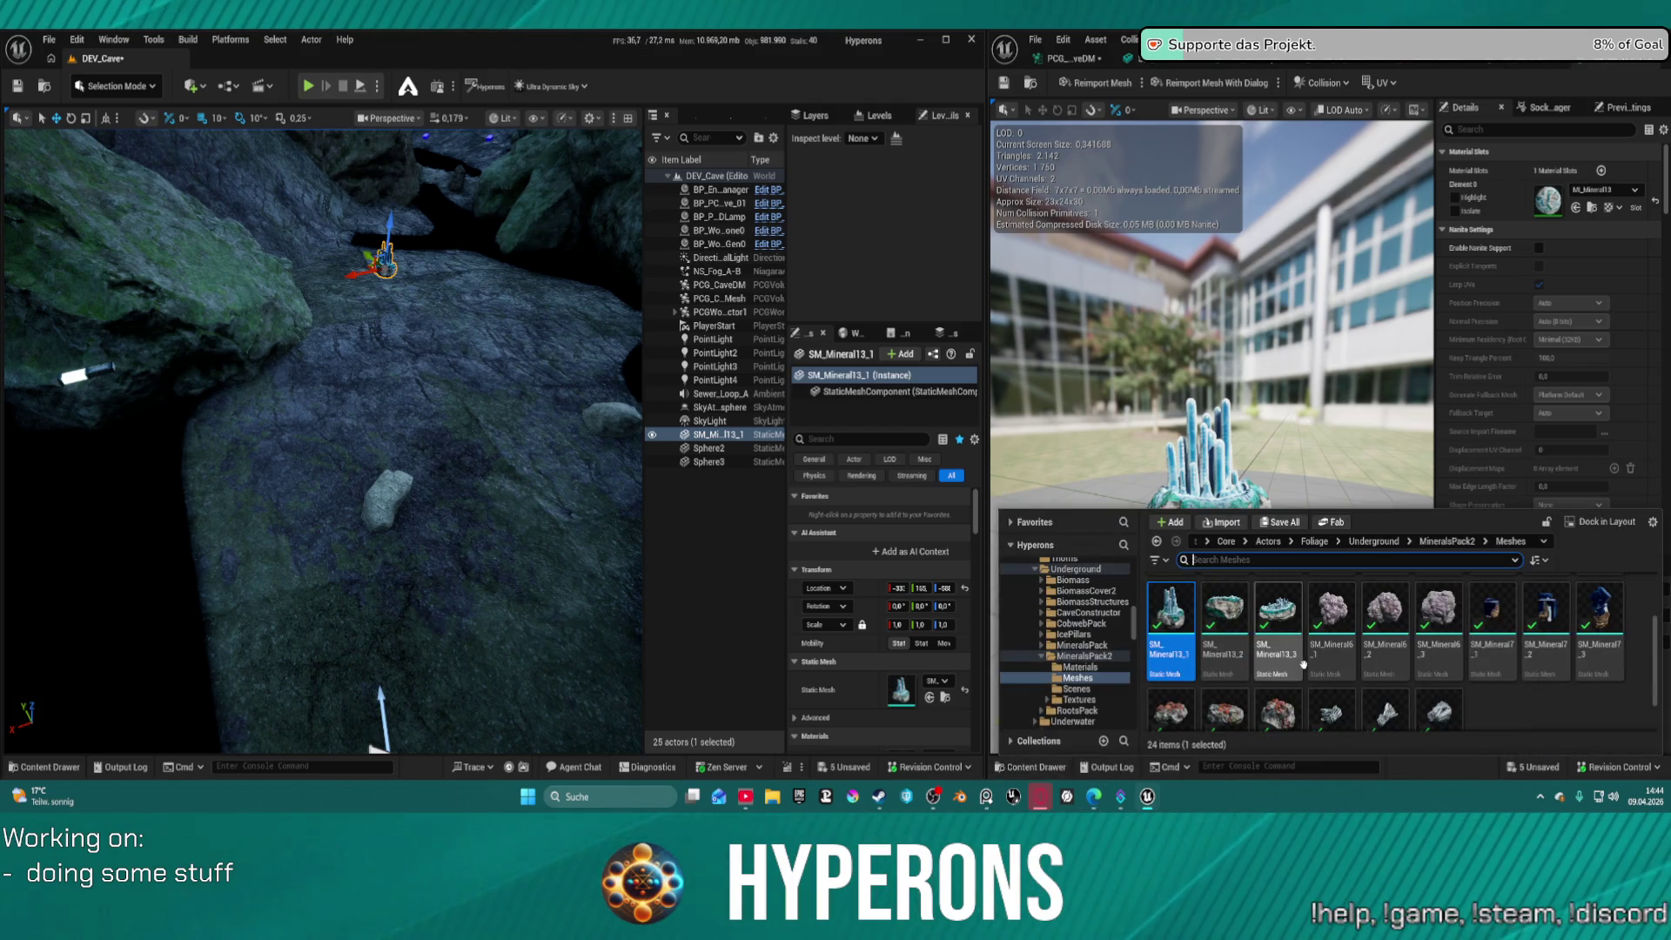
mouse_move(1289, 634)
left_mouse_down()
mouse_move(467, 466)
mouse_move(448, 484)
mouse_move(496, 191)
mouse_move(503, 296)
mouse_move(376, 325)
mouse_move(335, 254)
left_mouse_up()
key("e")
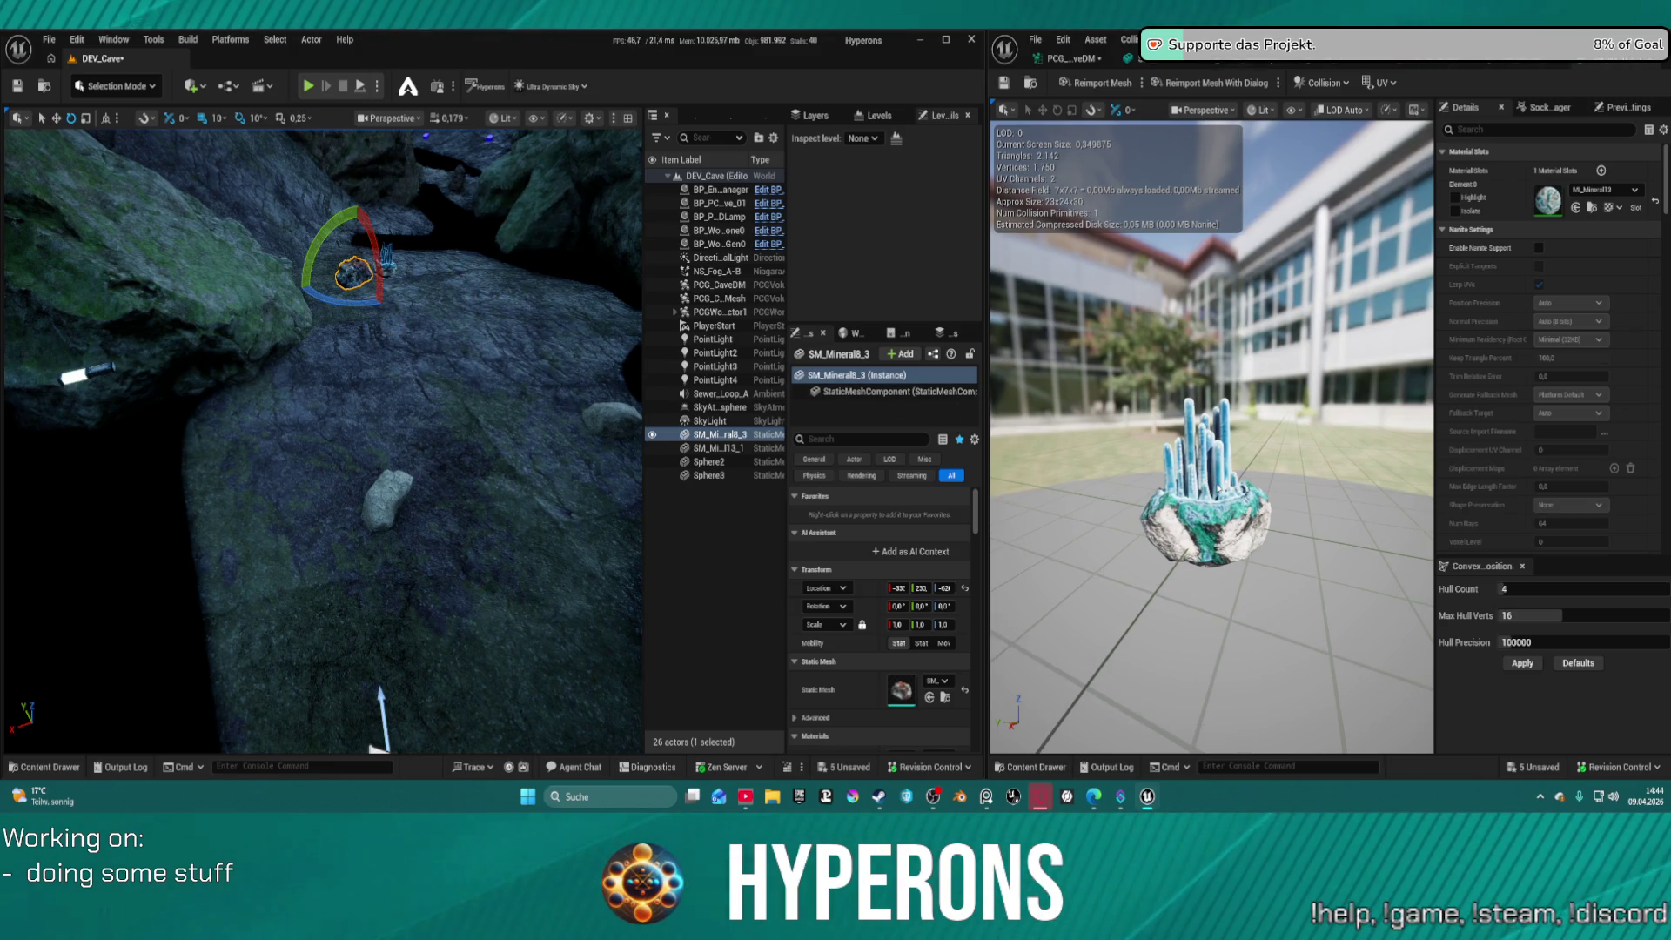
Place SM_Mineral7_3 onto the cave rock, then start playing the level
key("ctrl+space")
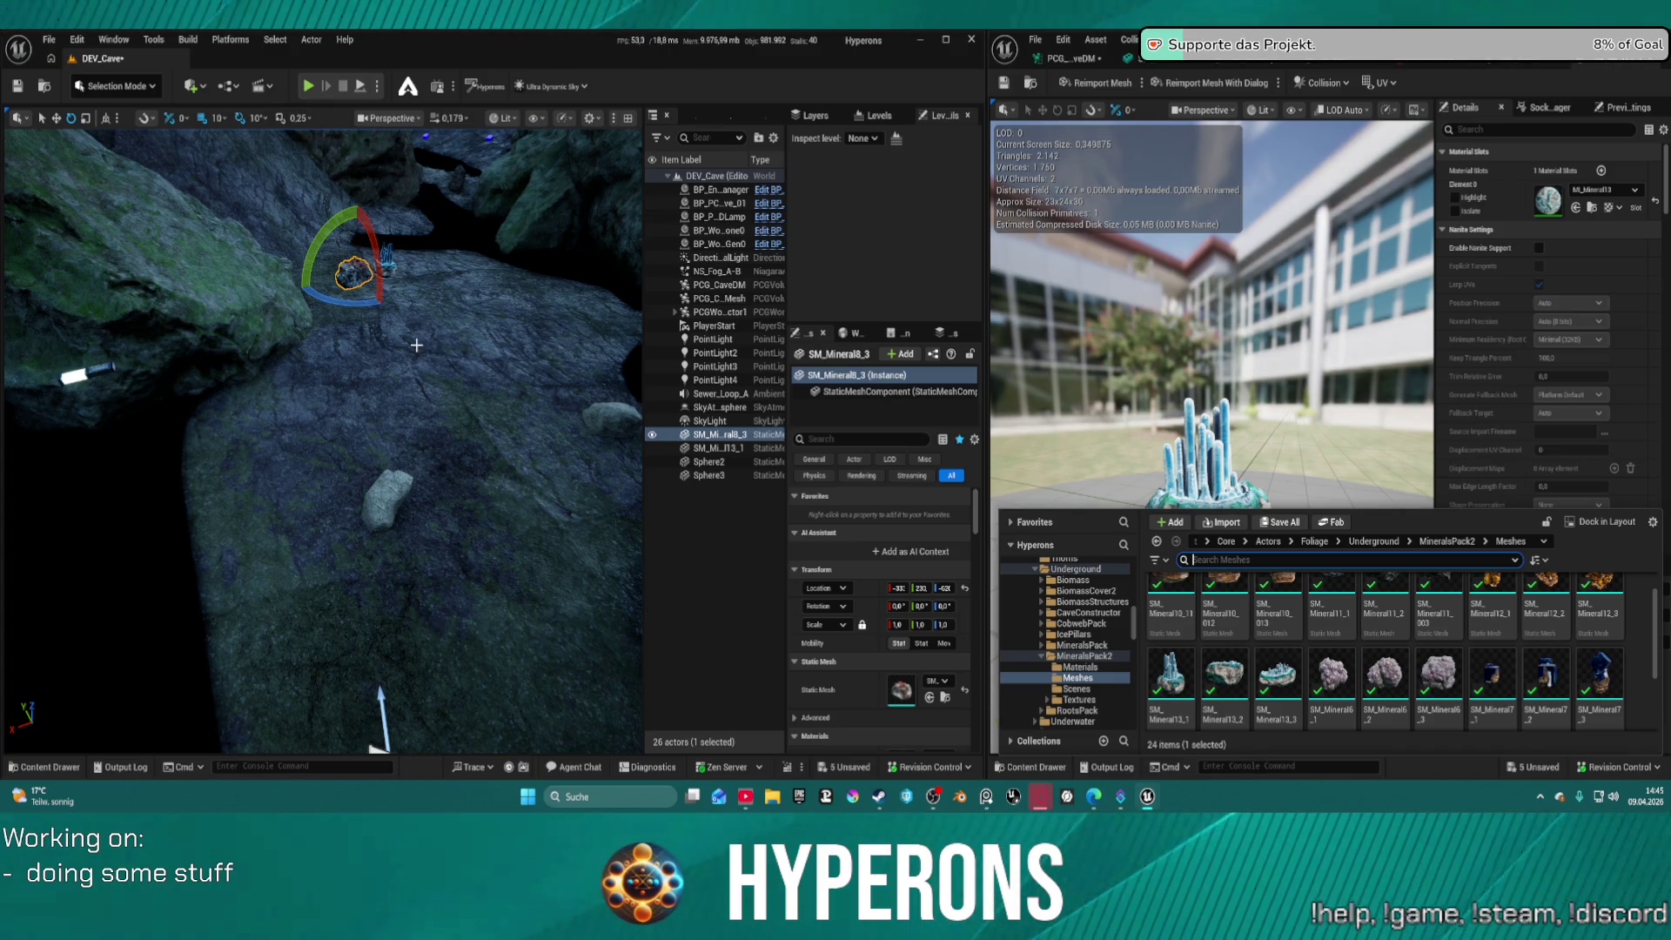
mouse_move(1608, 687)
left_mouse_down()
mouse_move(1392, 661)
mouse_move(515, 401)
left_mouse_up()
left_click_drag(390, 366, 407, 231)
key("w")
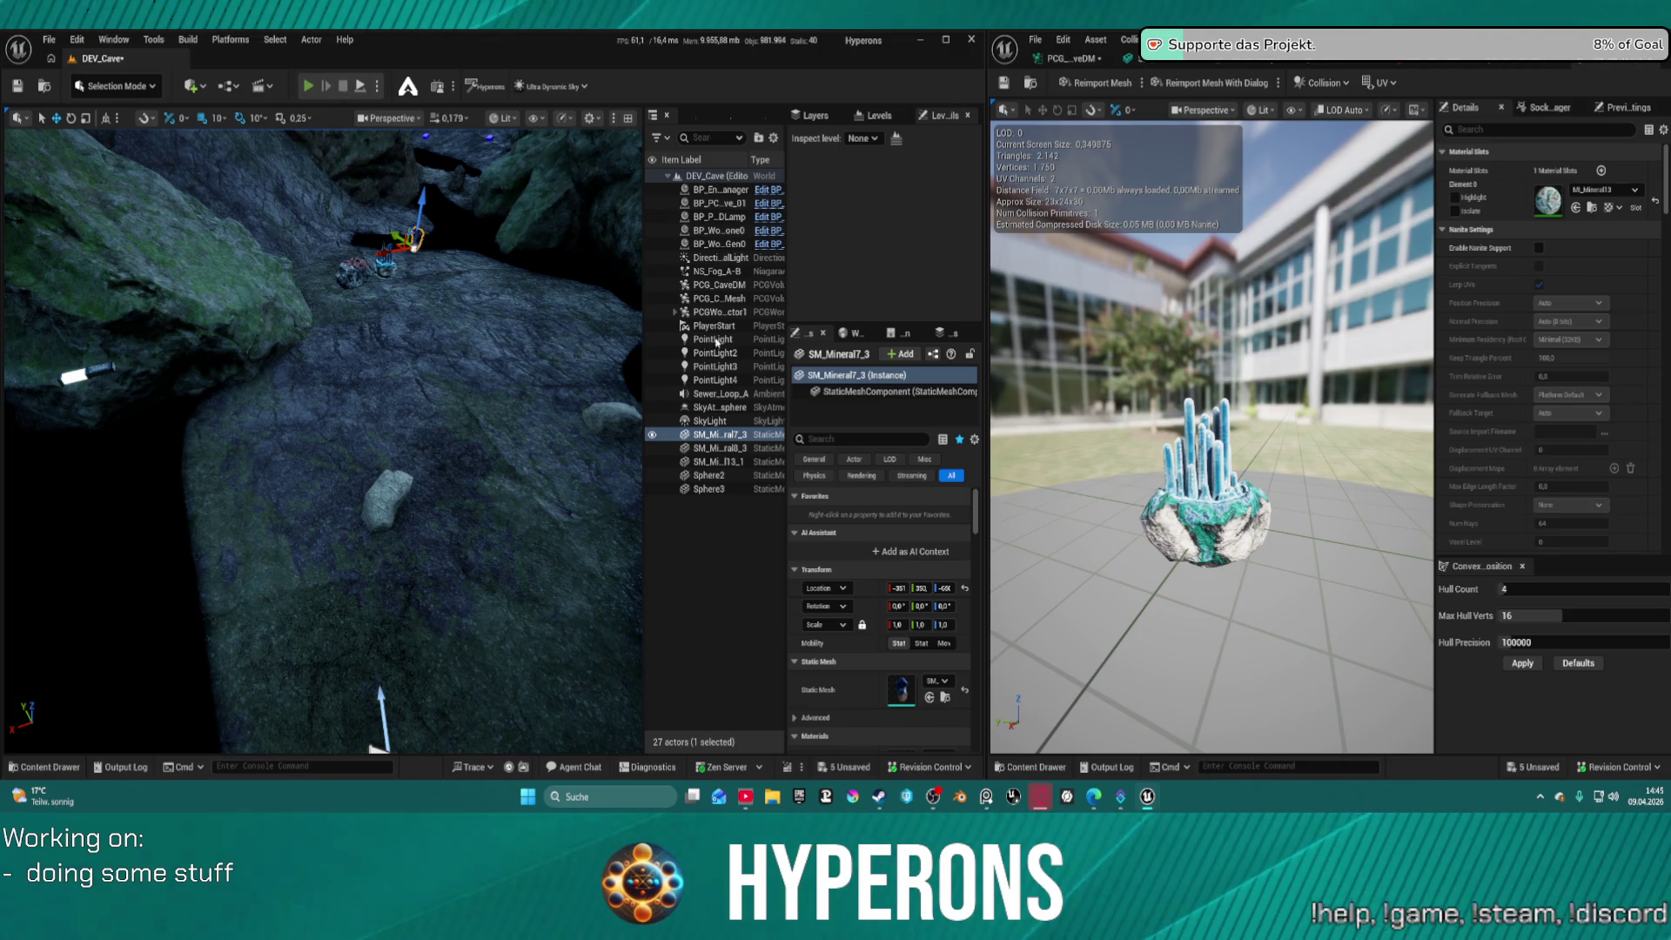
key("alt+p")
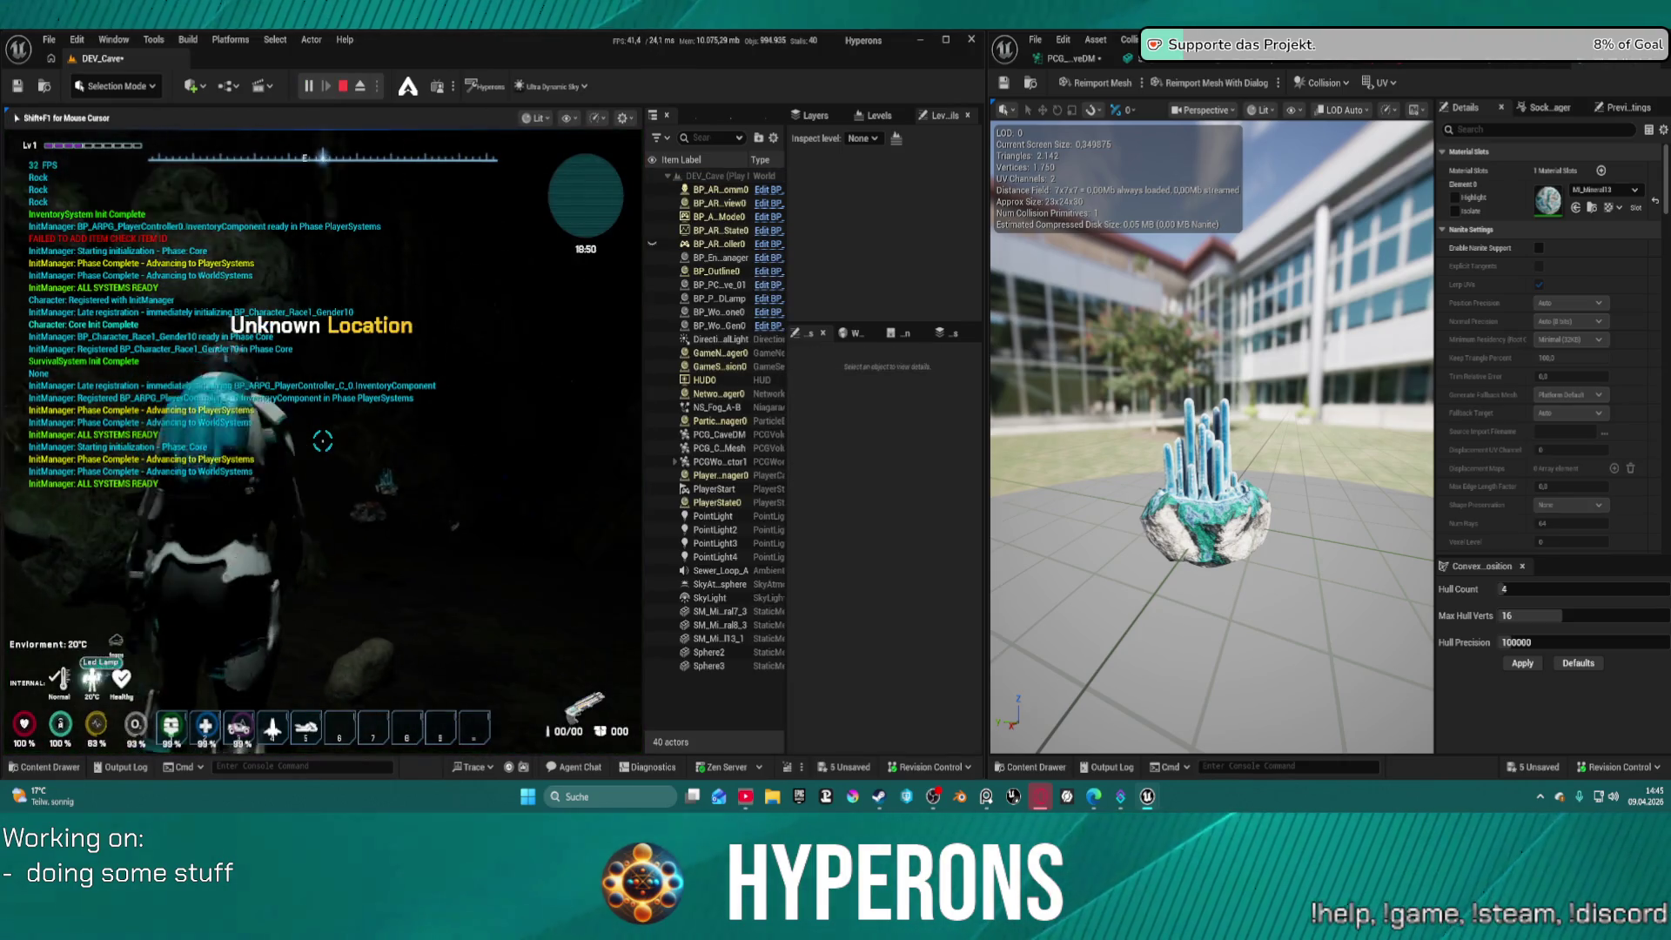
Look around the rock wall in-game and open then close the inventory
key("w")
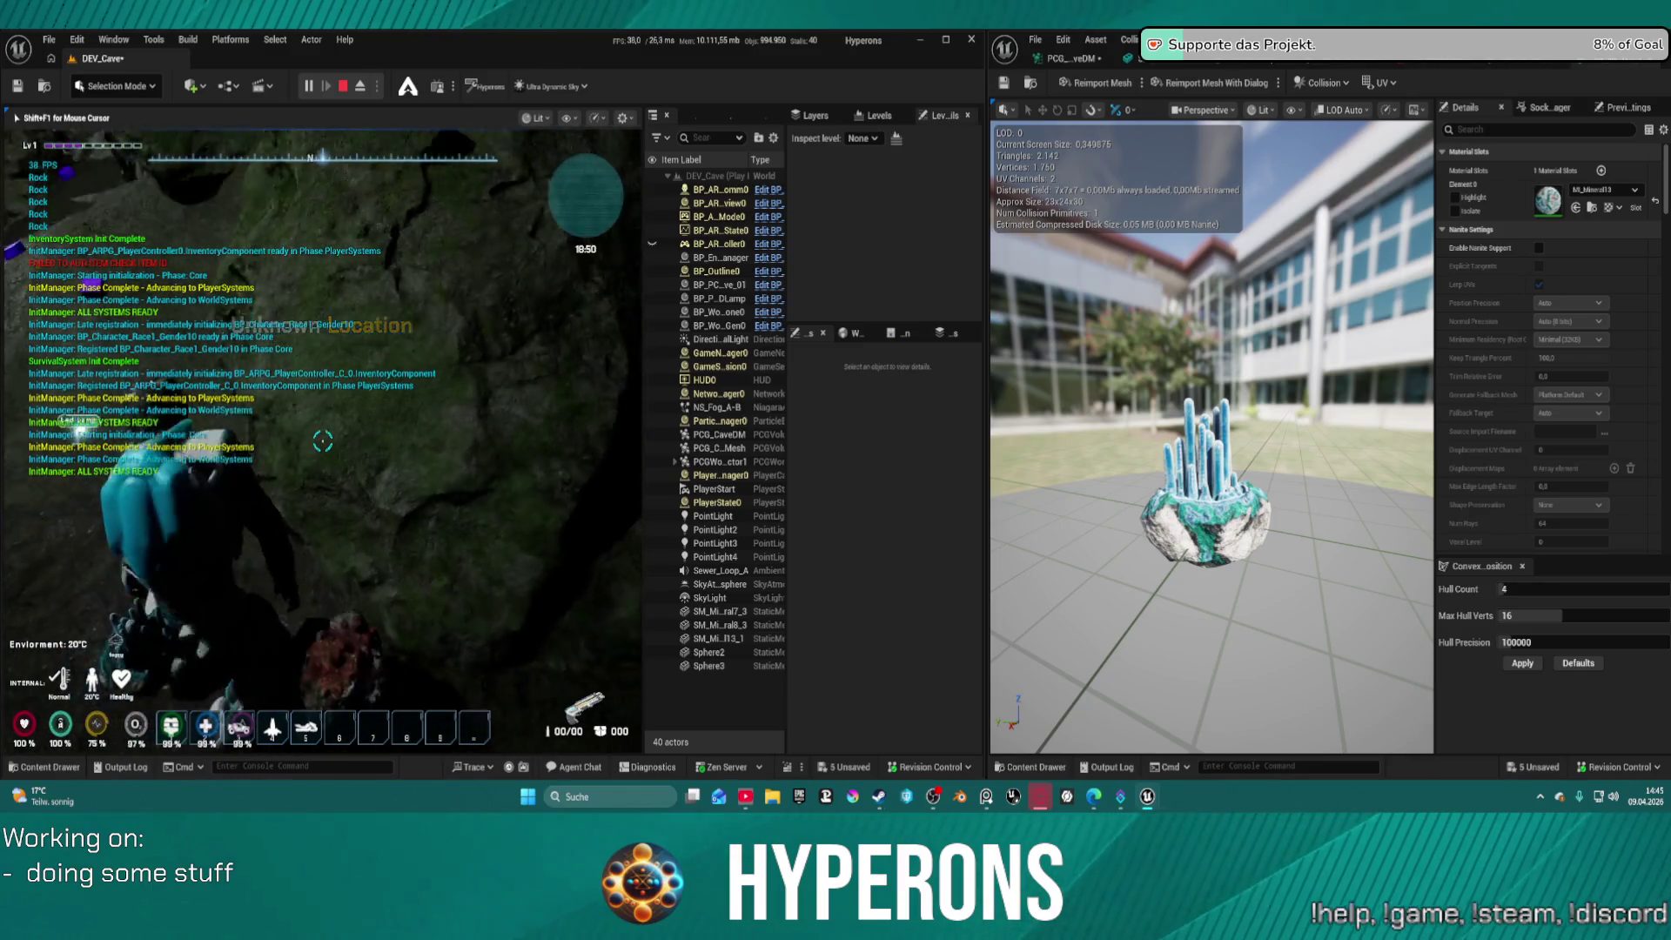
key("w")
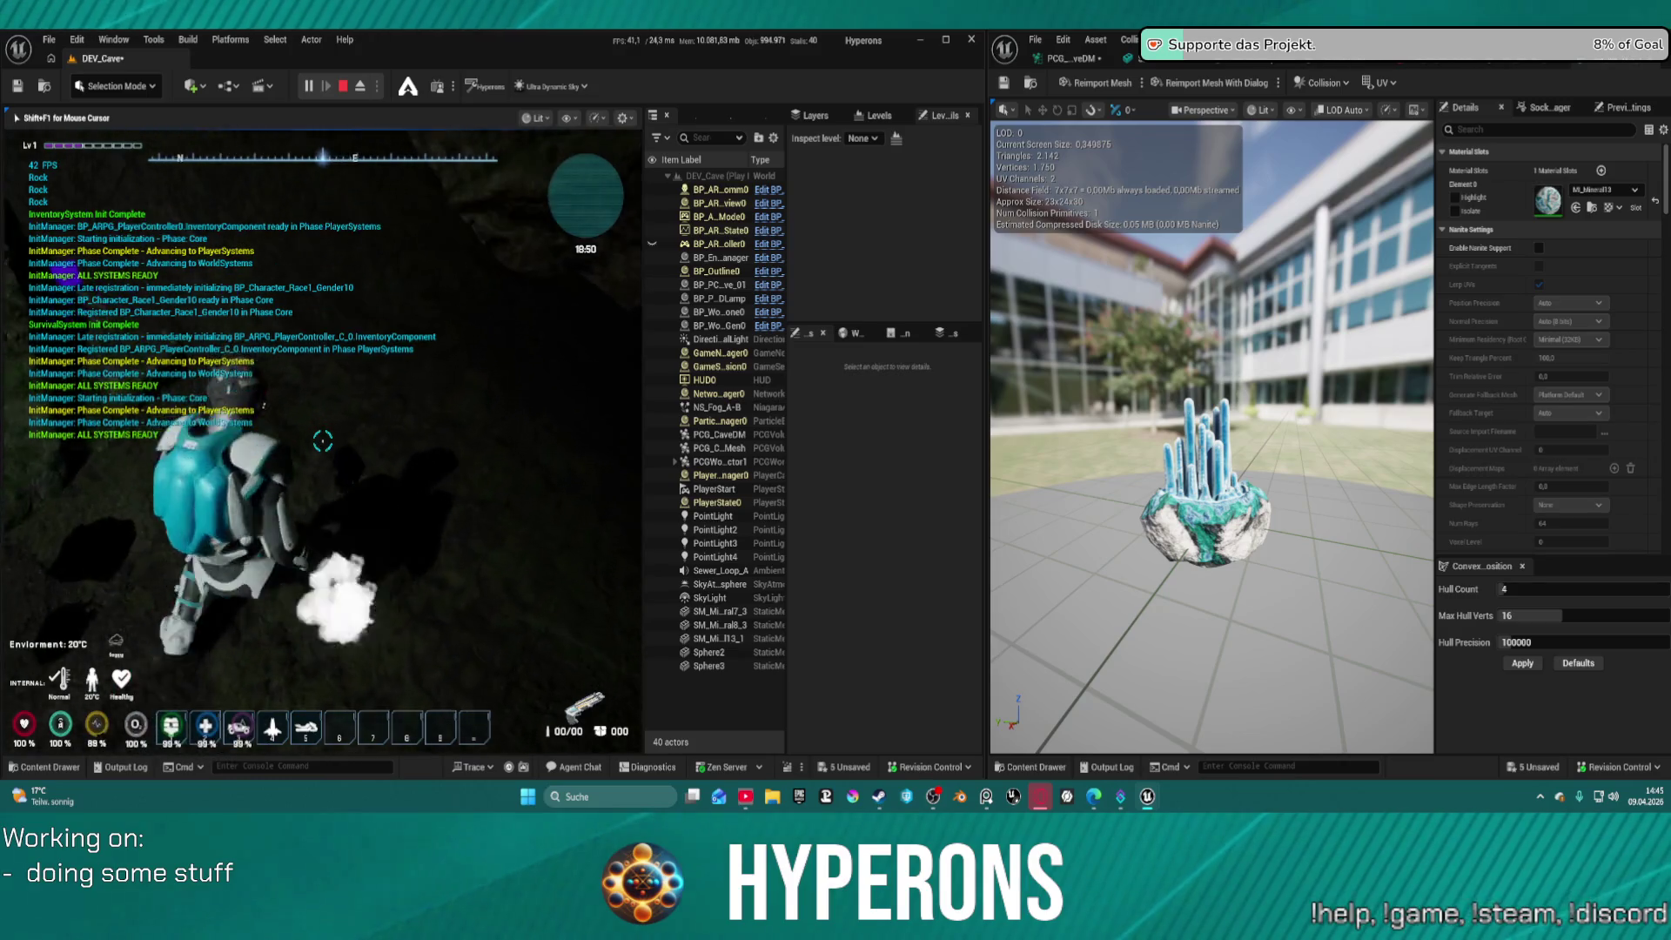
key("w")
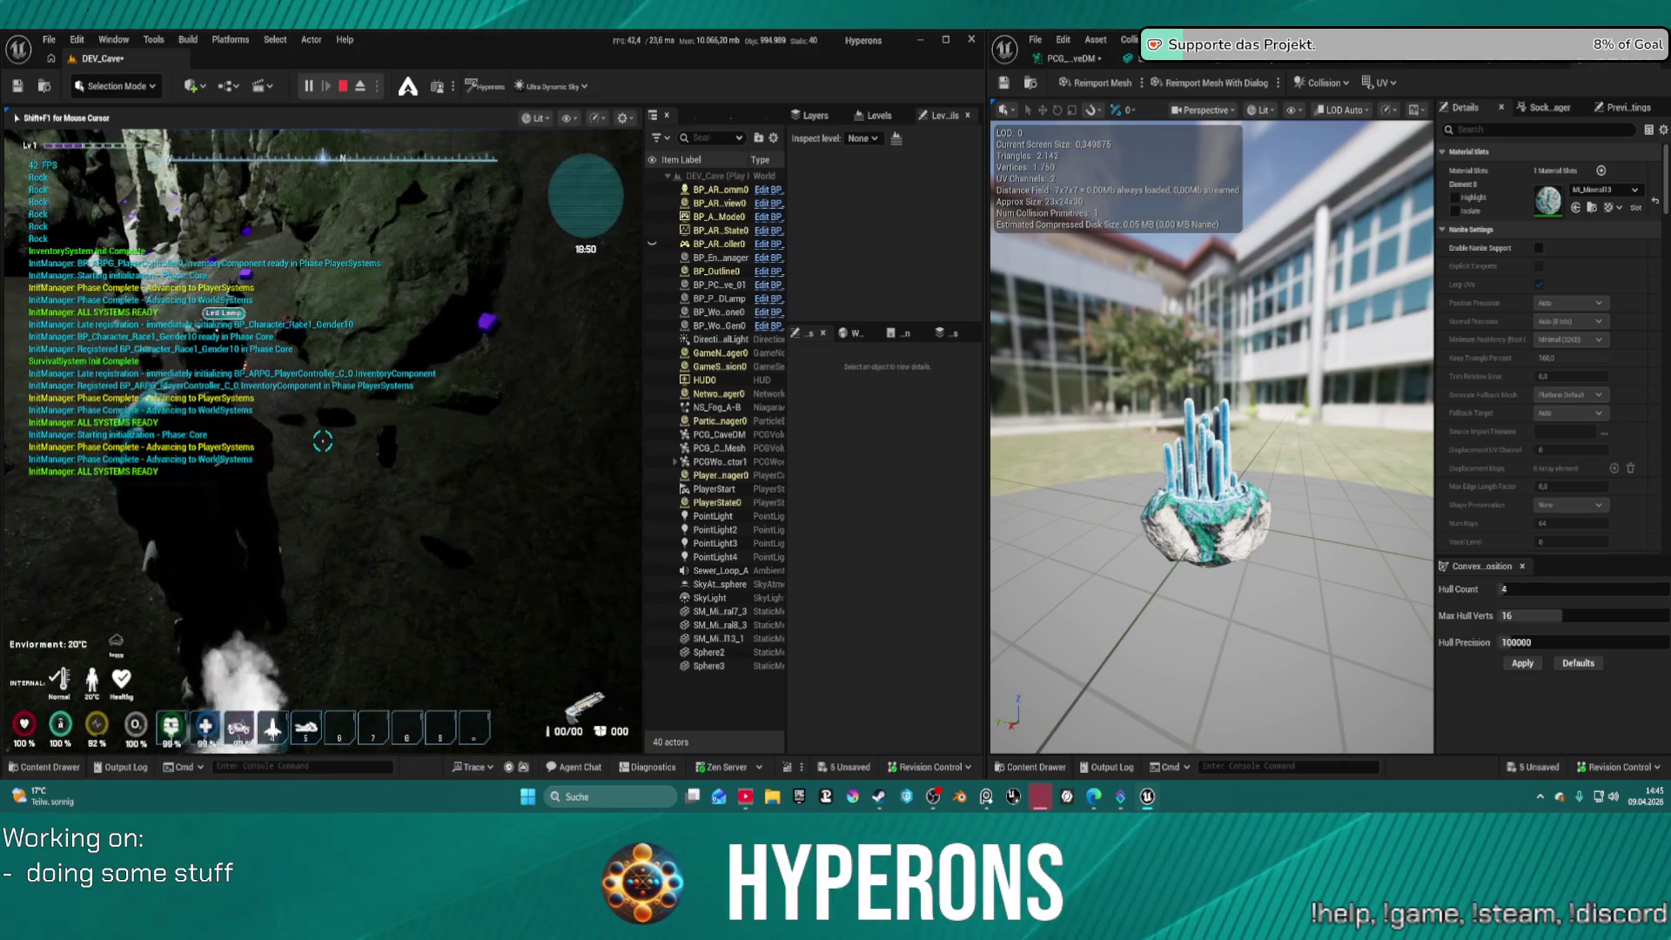
key("i")
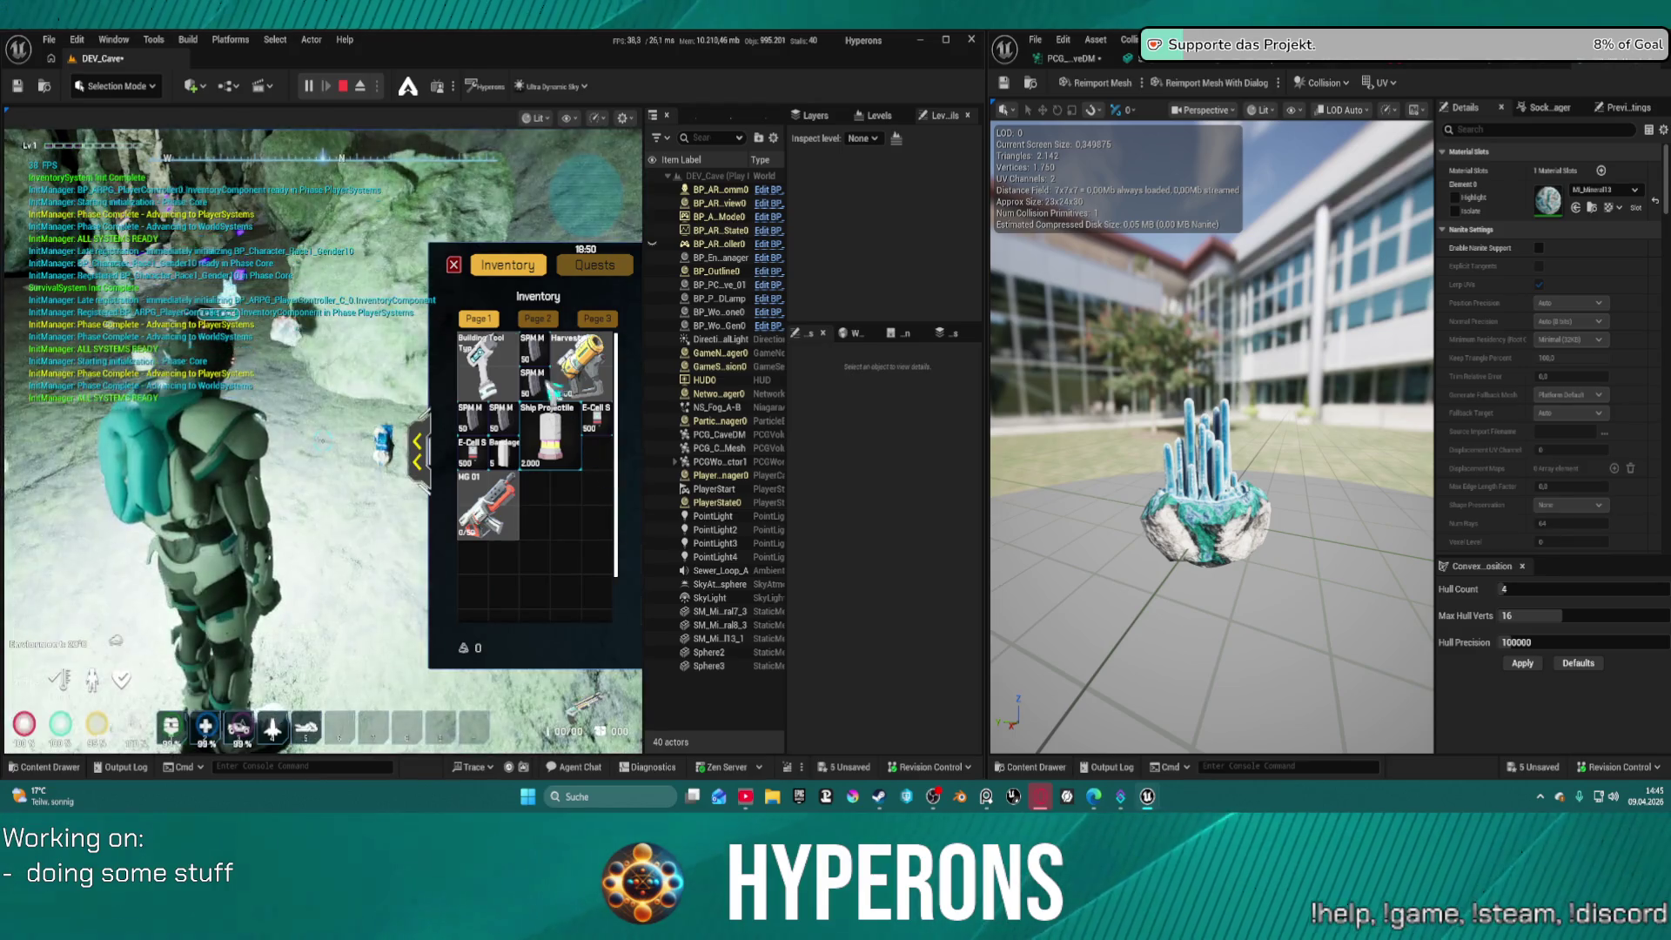
left_click(454, 265)
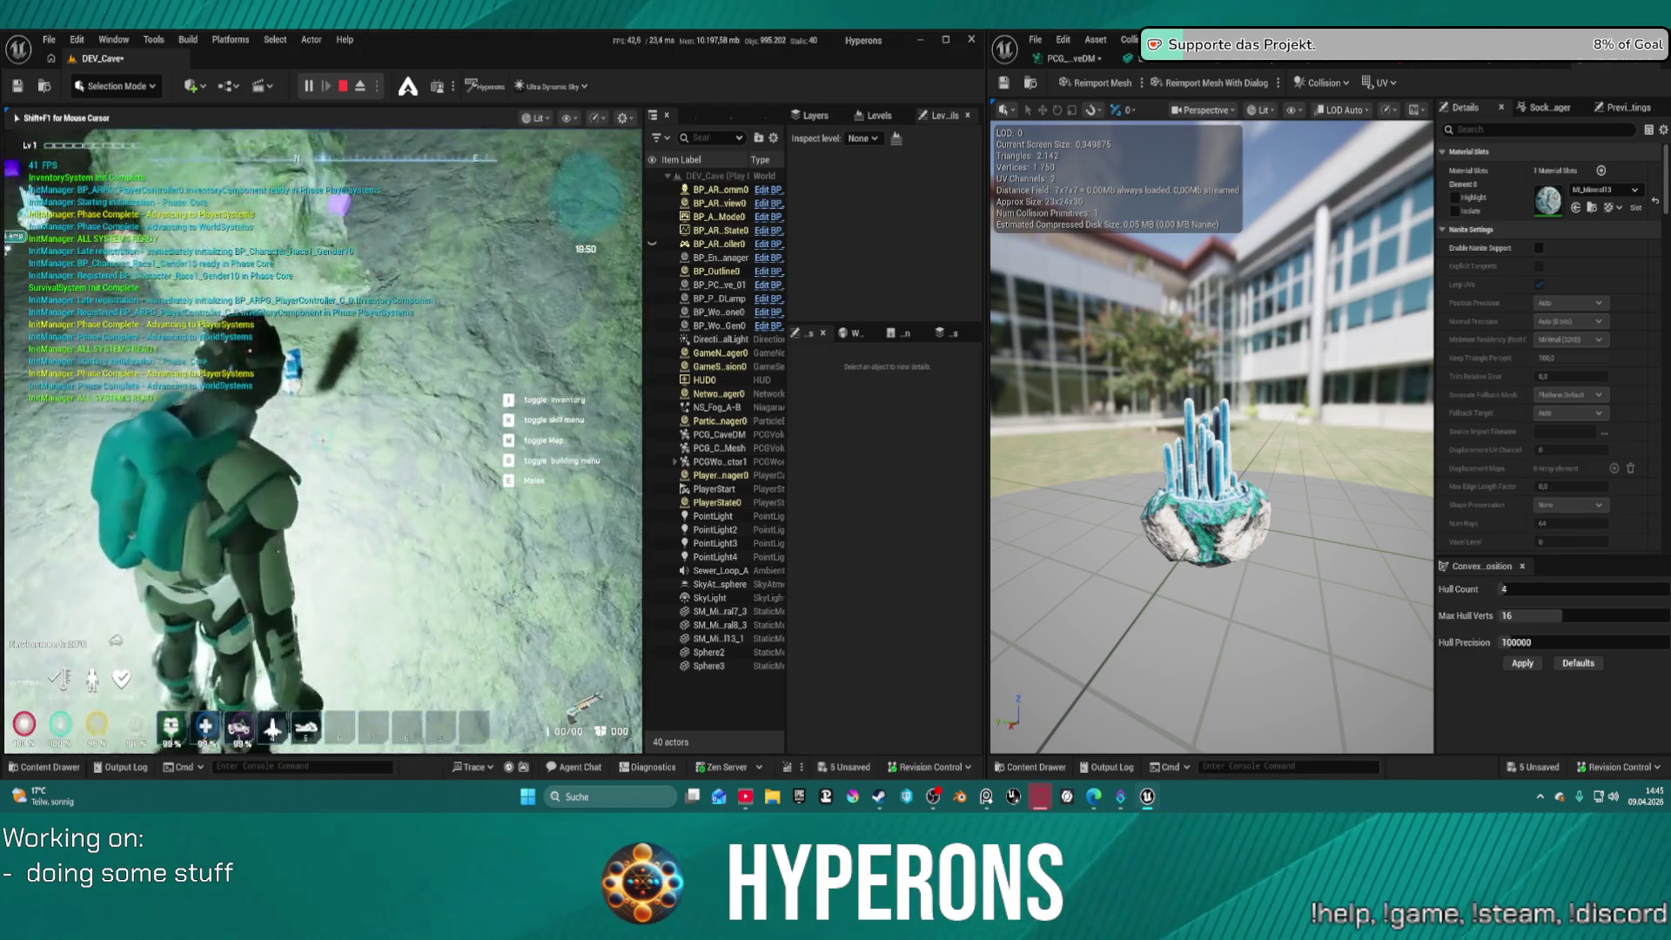
Walk up onto the large rock, open the inventory, stop playing and pull the camera back
key("w")
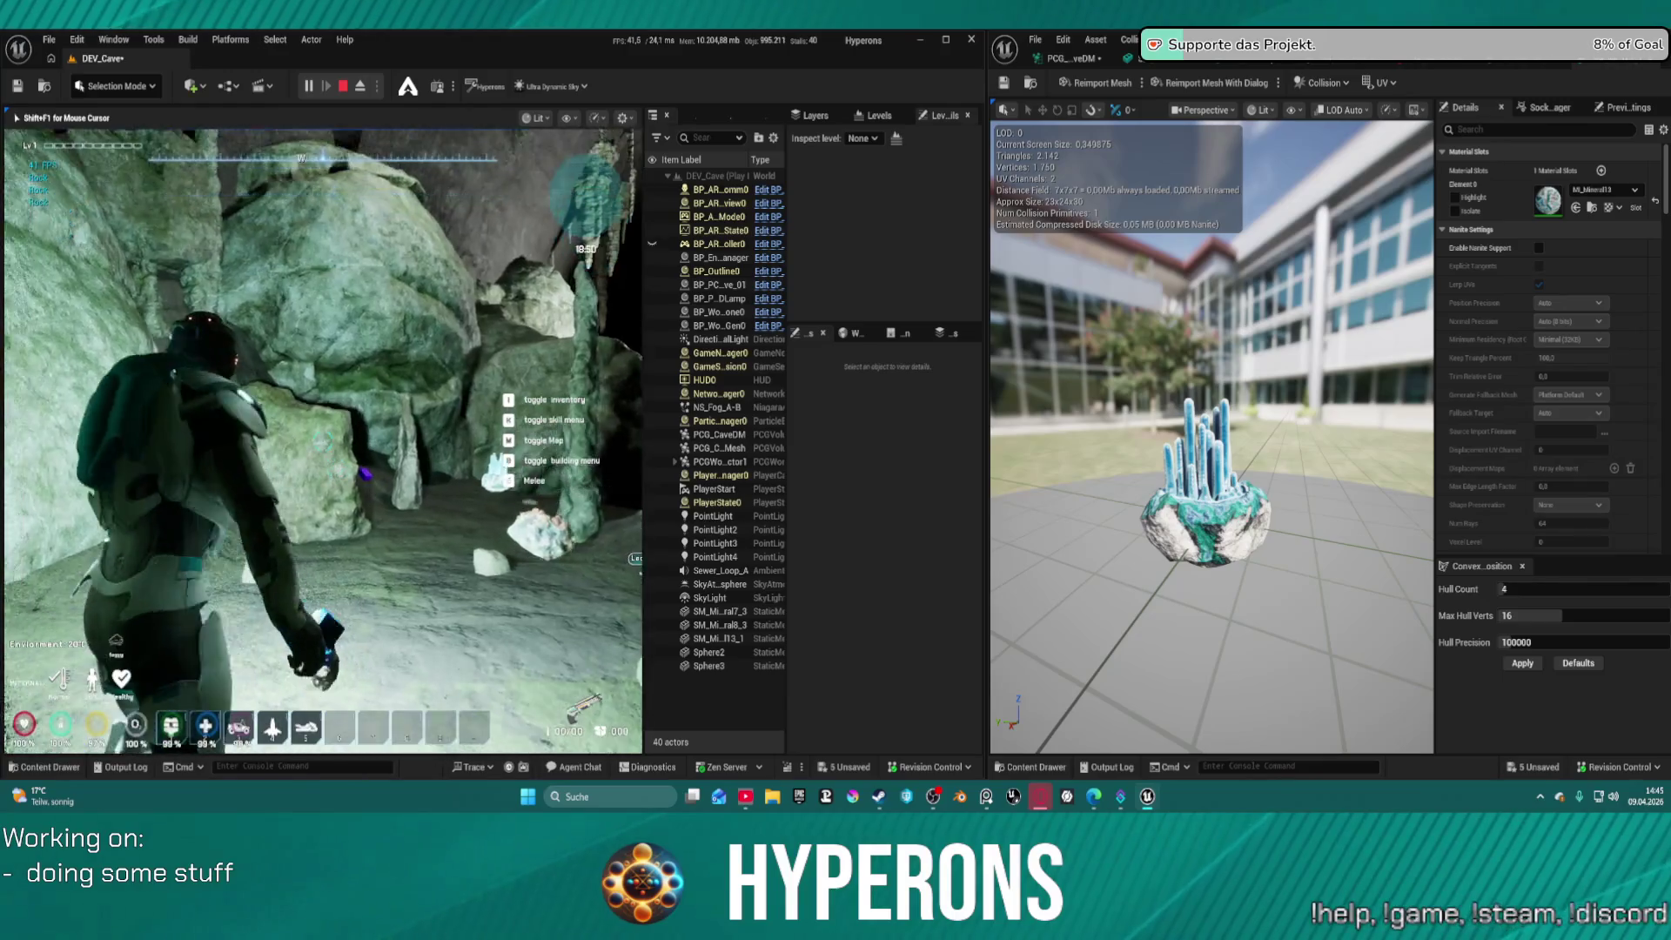
key("w")
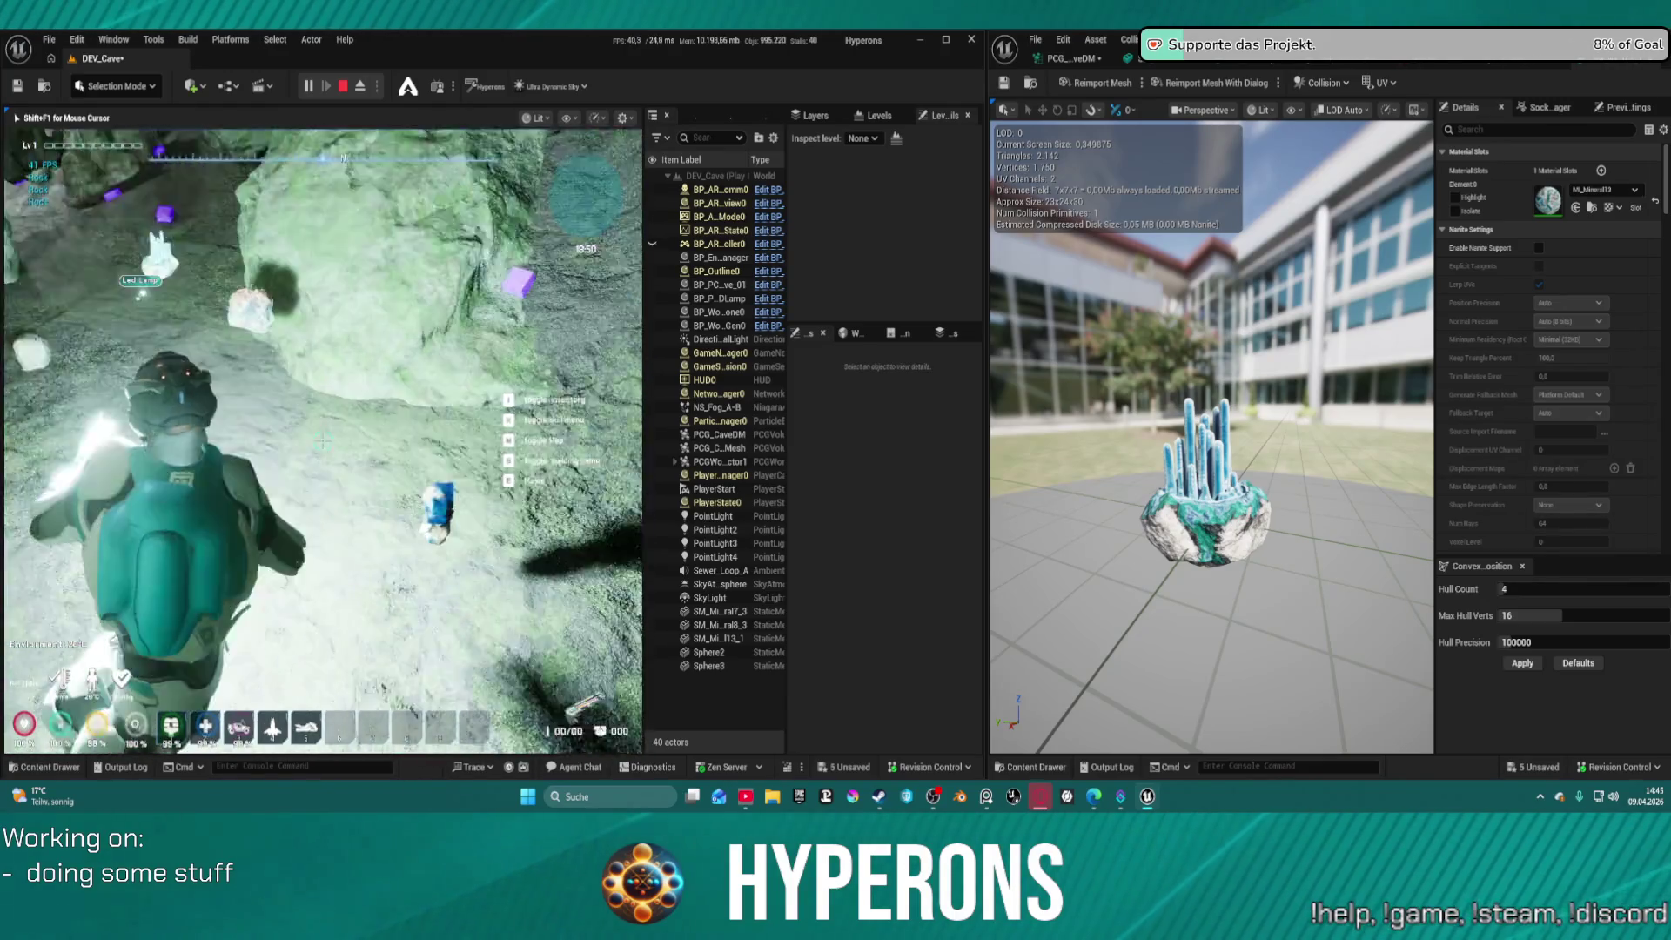
key("w")
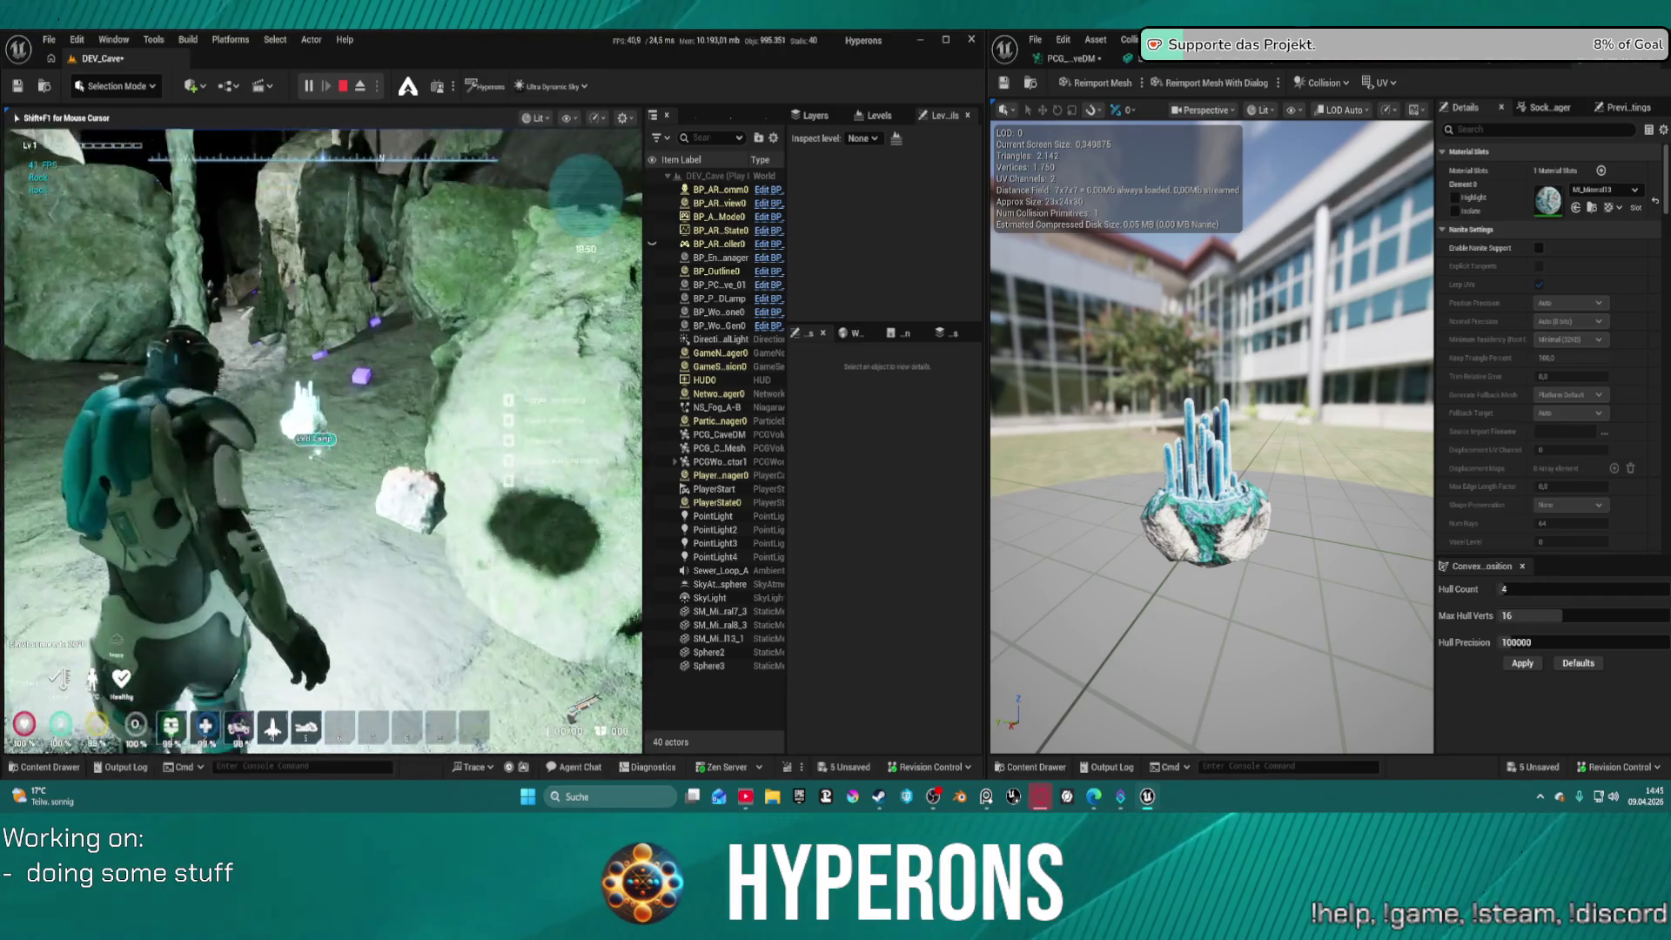
key("i")
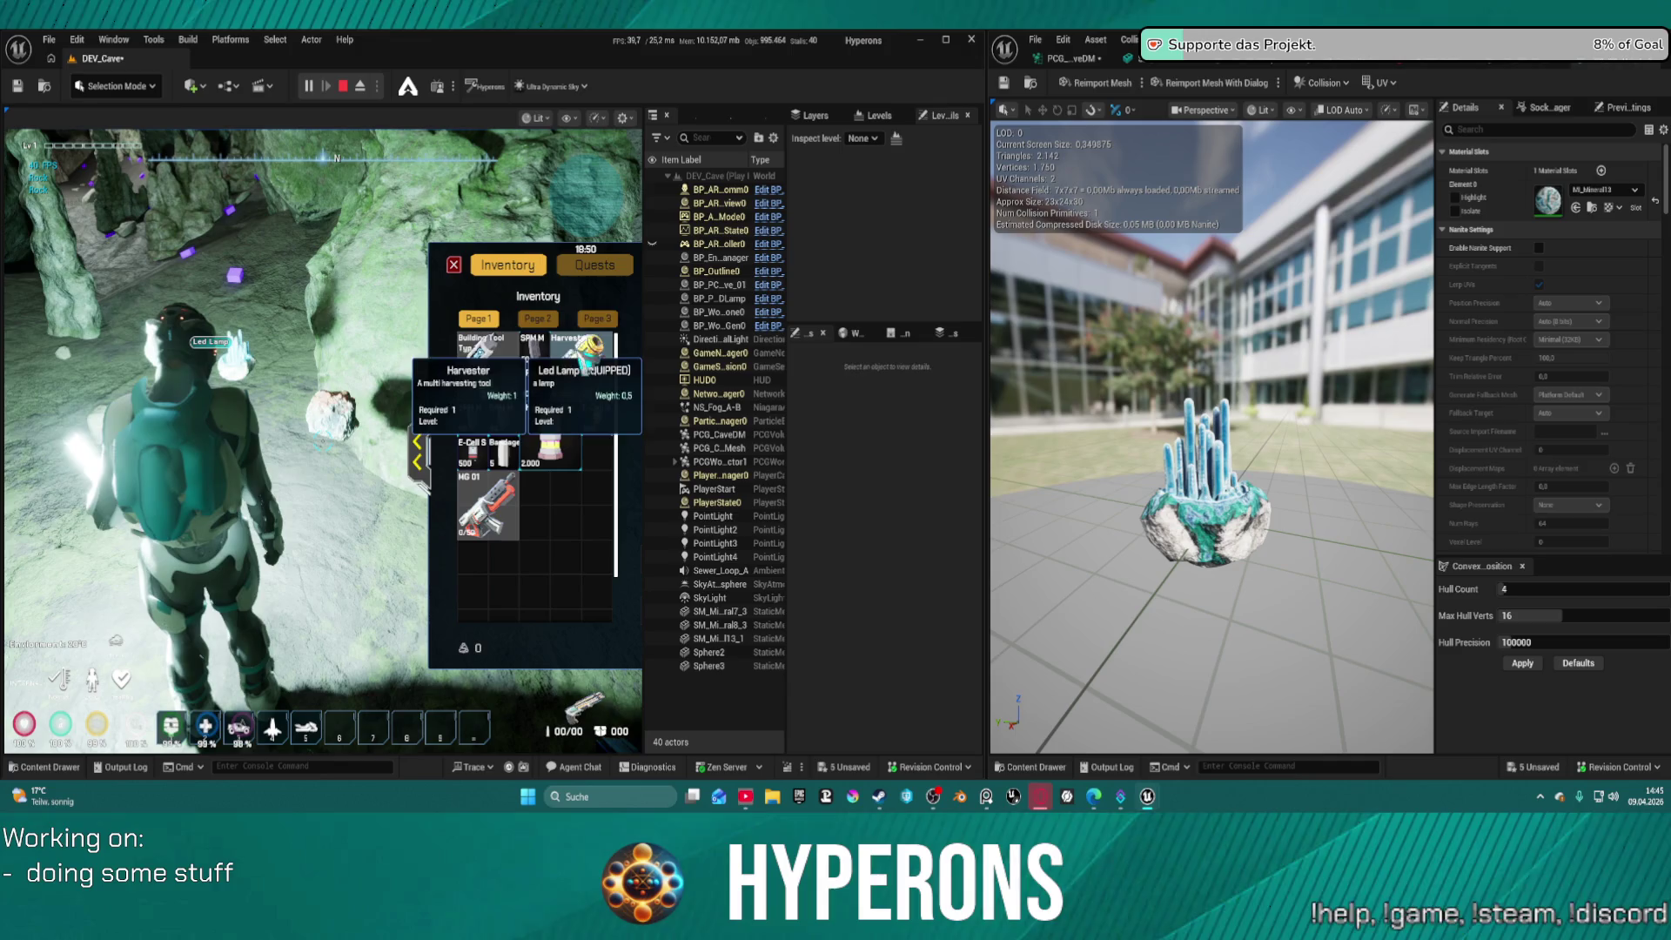
key("Escape")
left_click_drag(363, 389, 386, 446)
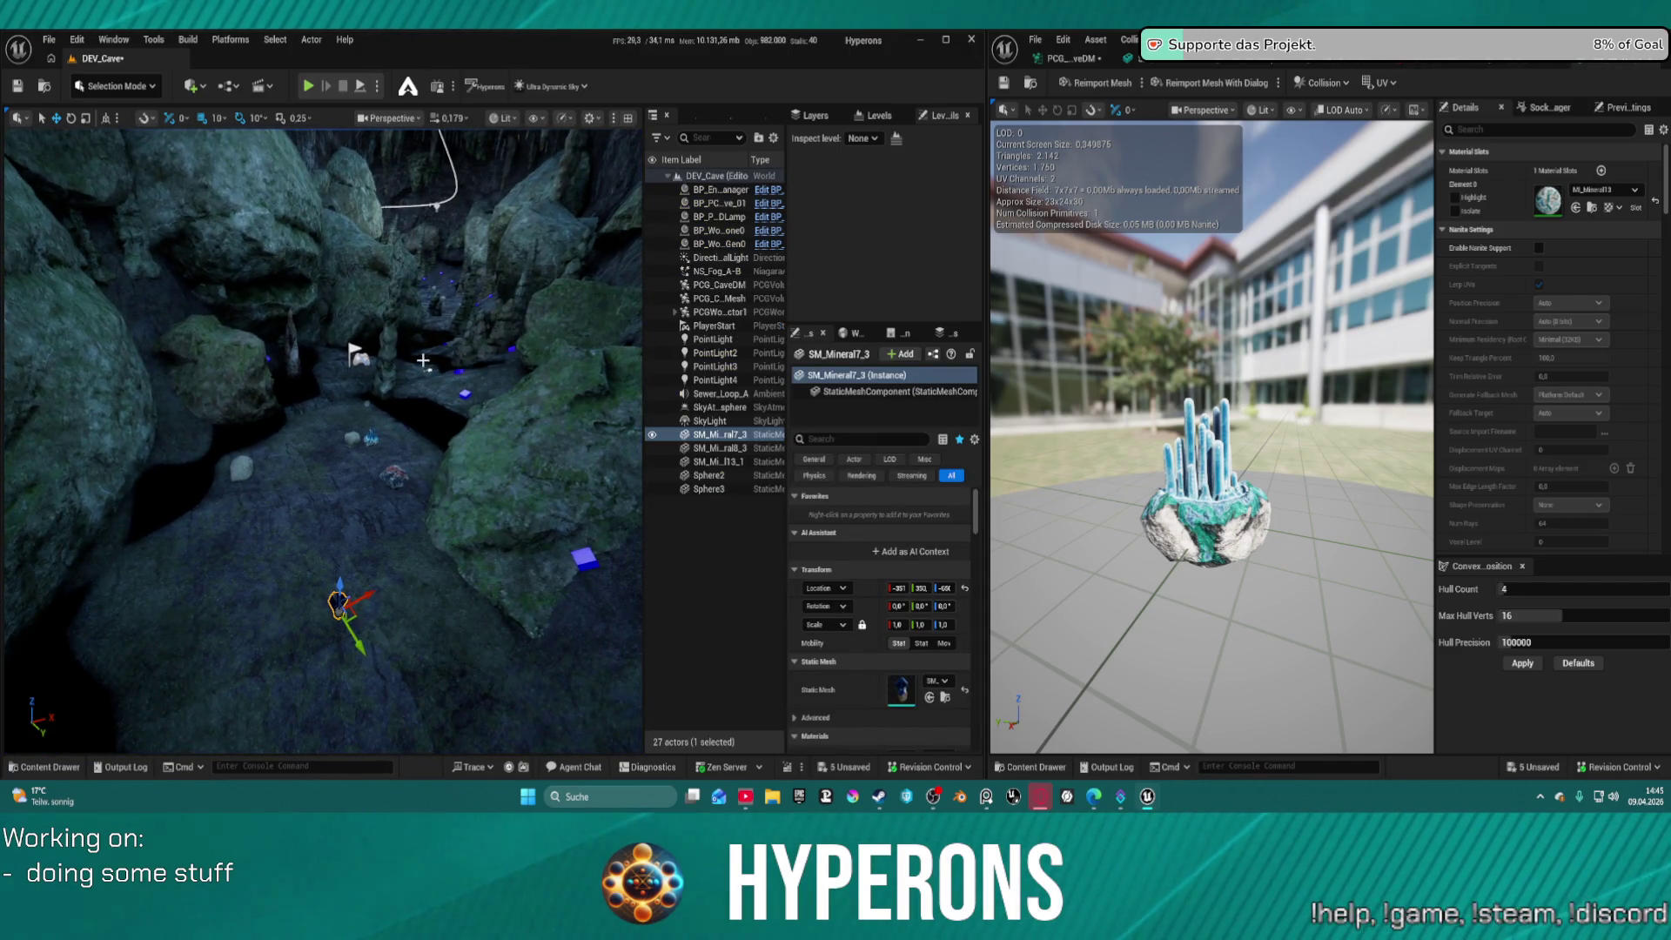
Move SM_Mineral7_3 down the cave floor, select SM_Mineral8_3 and SM_Mineral13_1, and play again
left_click_drag(341, 602, 355, 582)
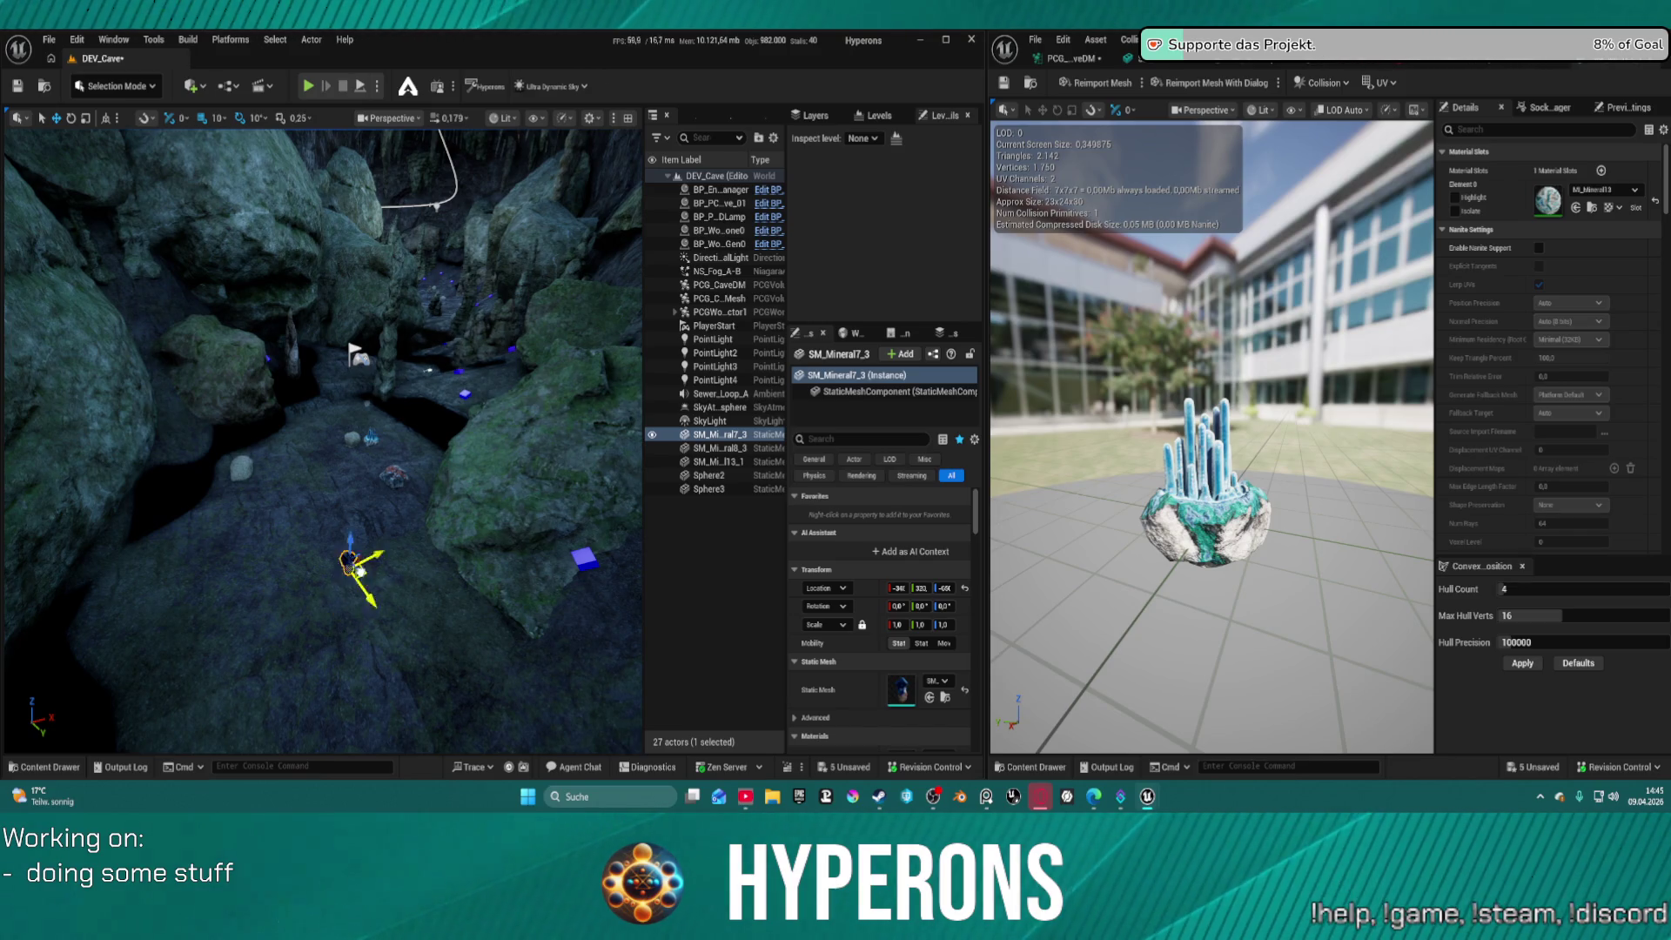
left_click_drag(413, 399, 405, 468)
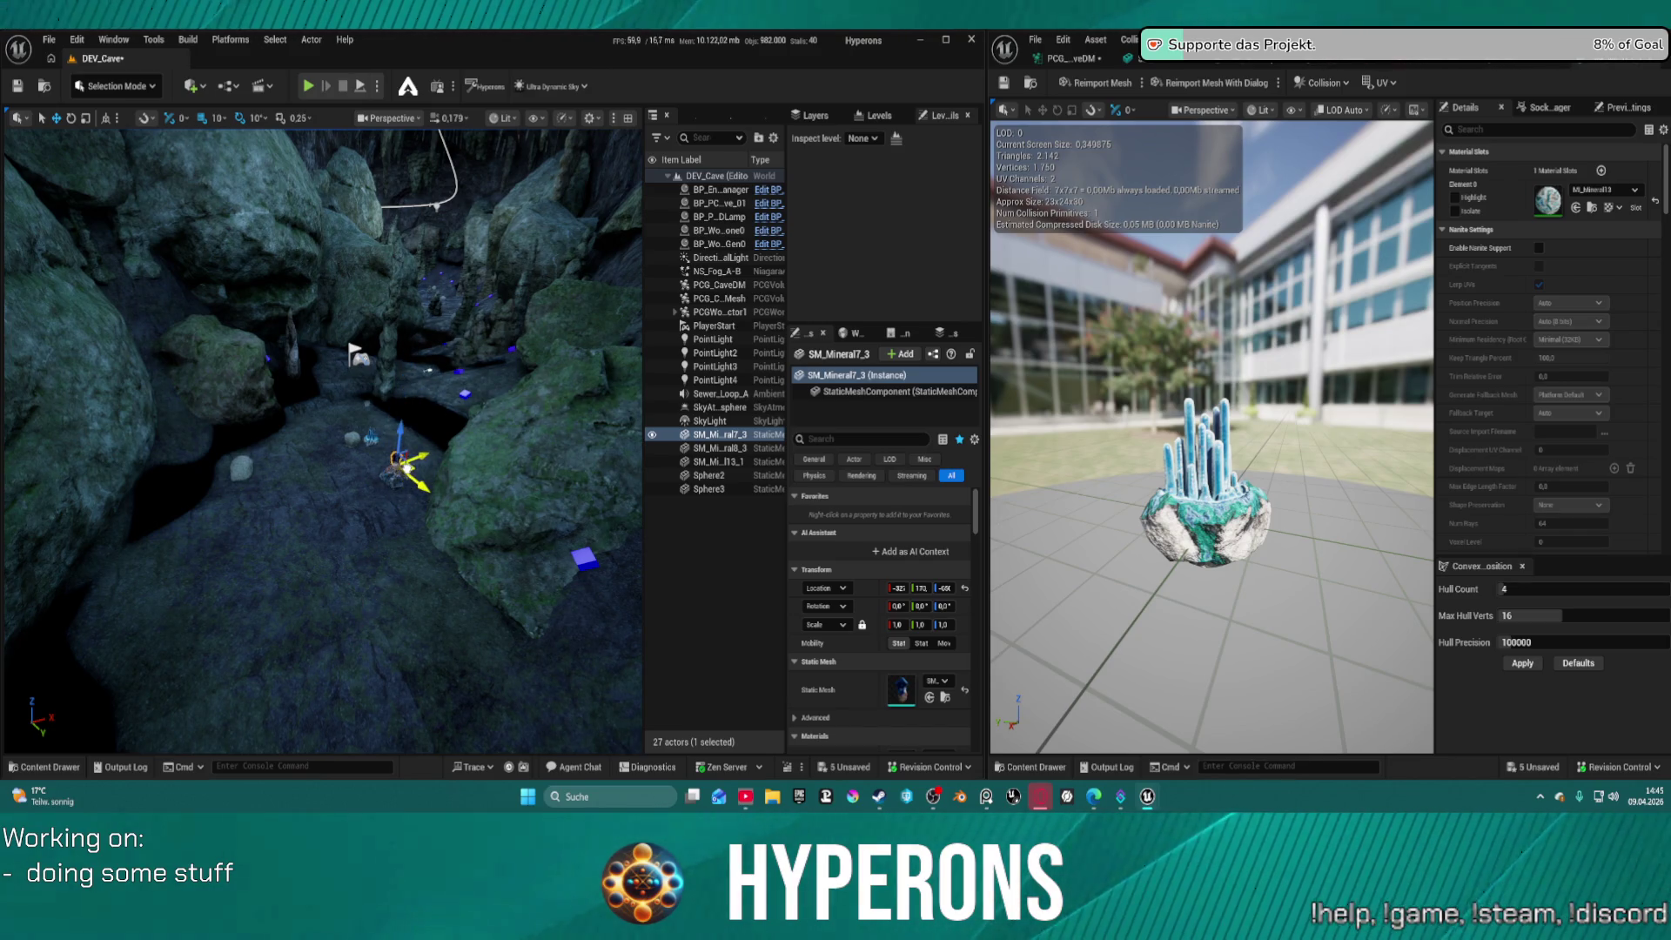
left_click(396, 475)
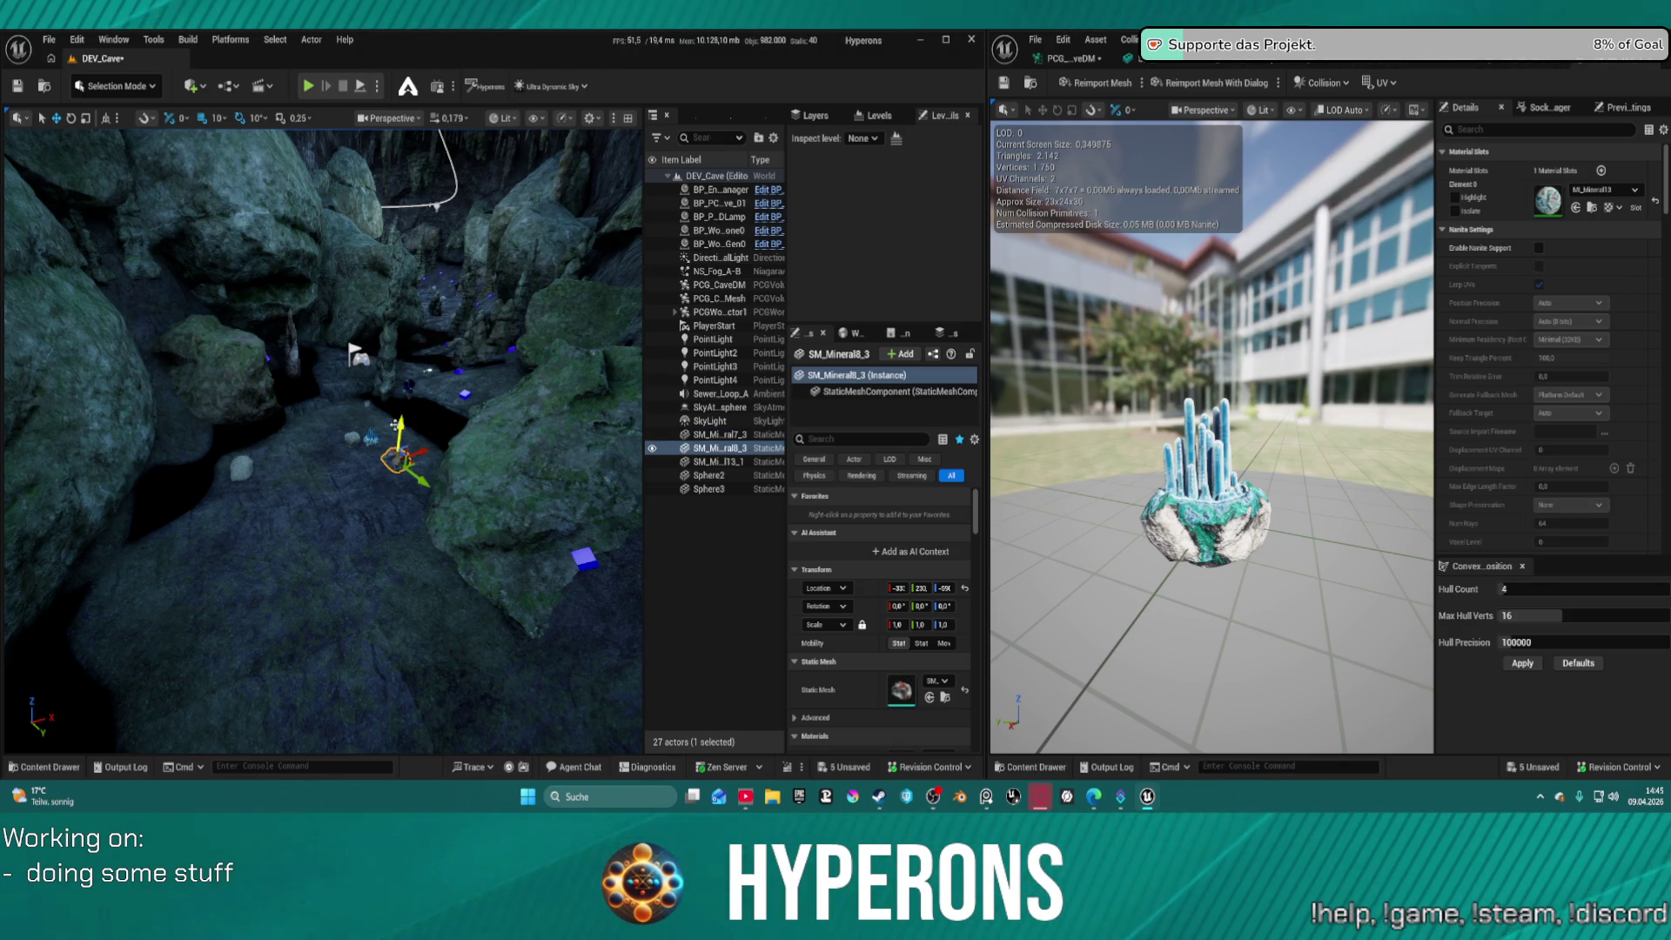
left_click(372, 435)
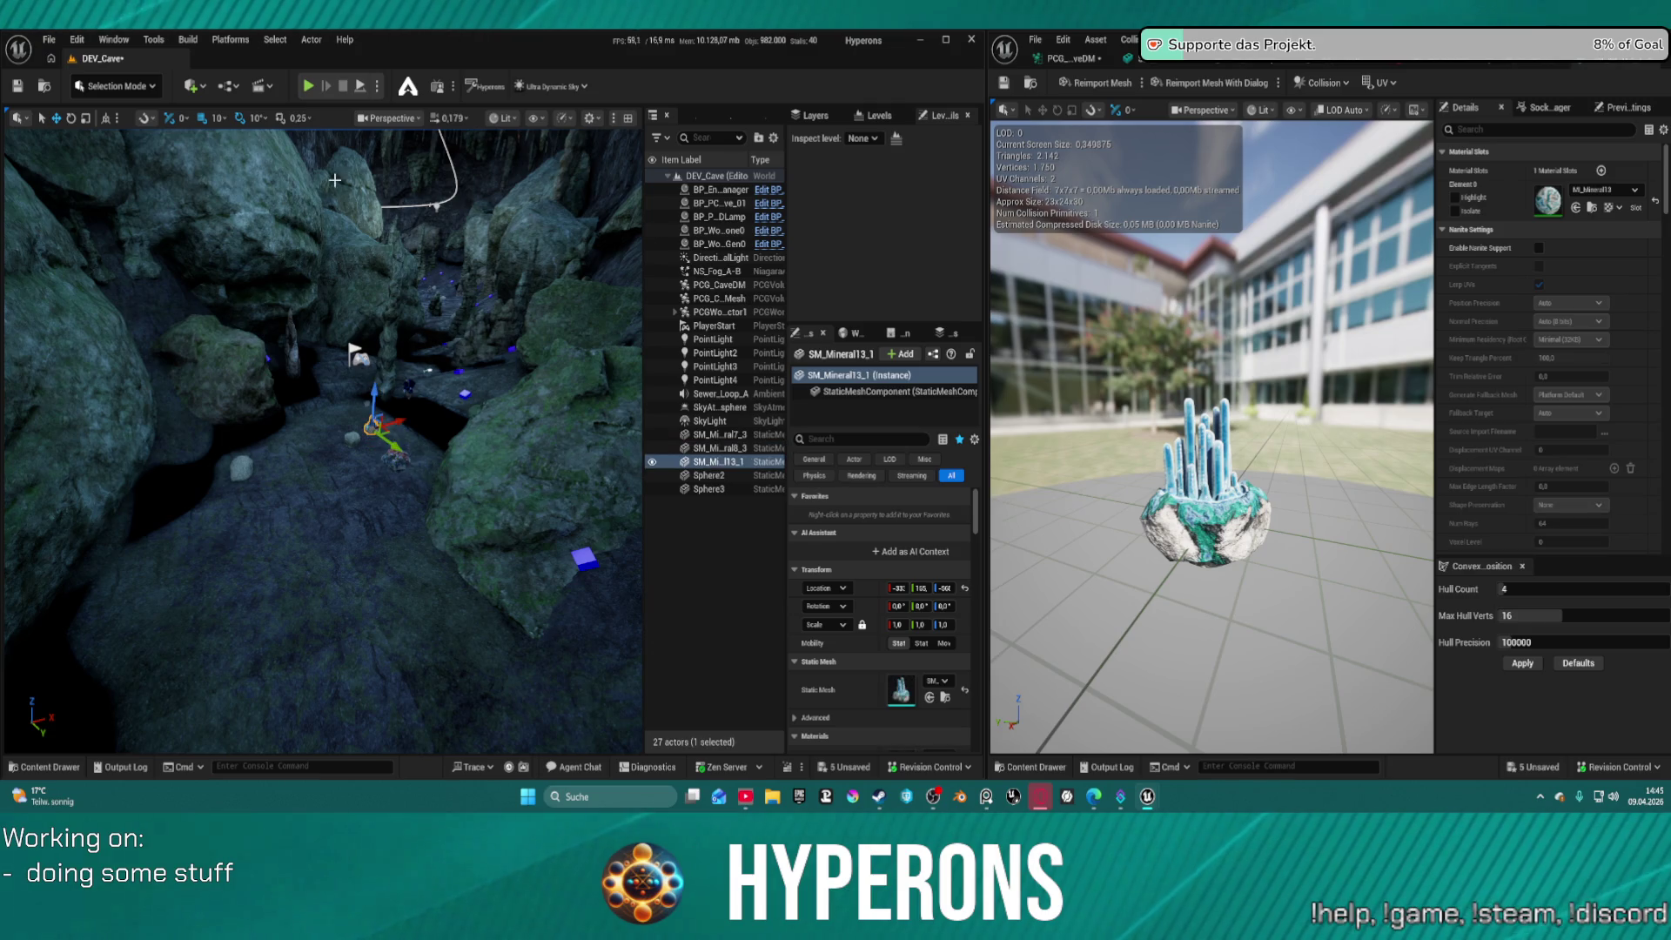
key("alt+p")
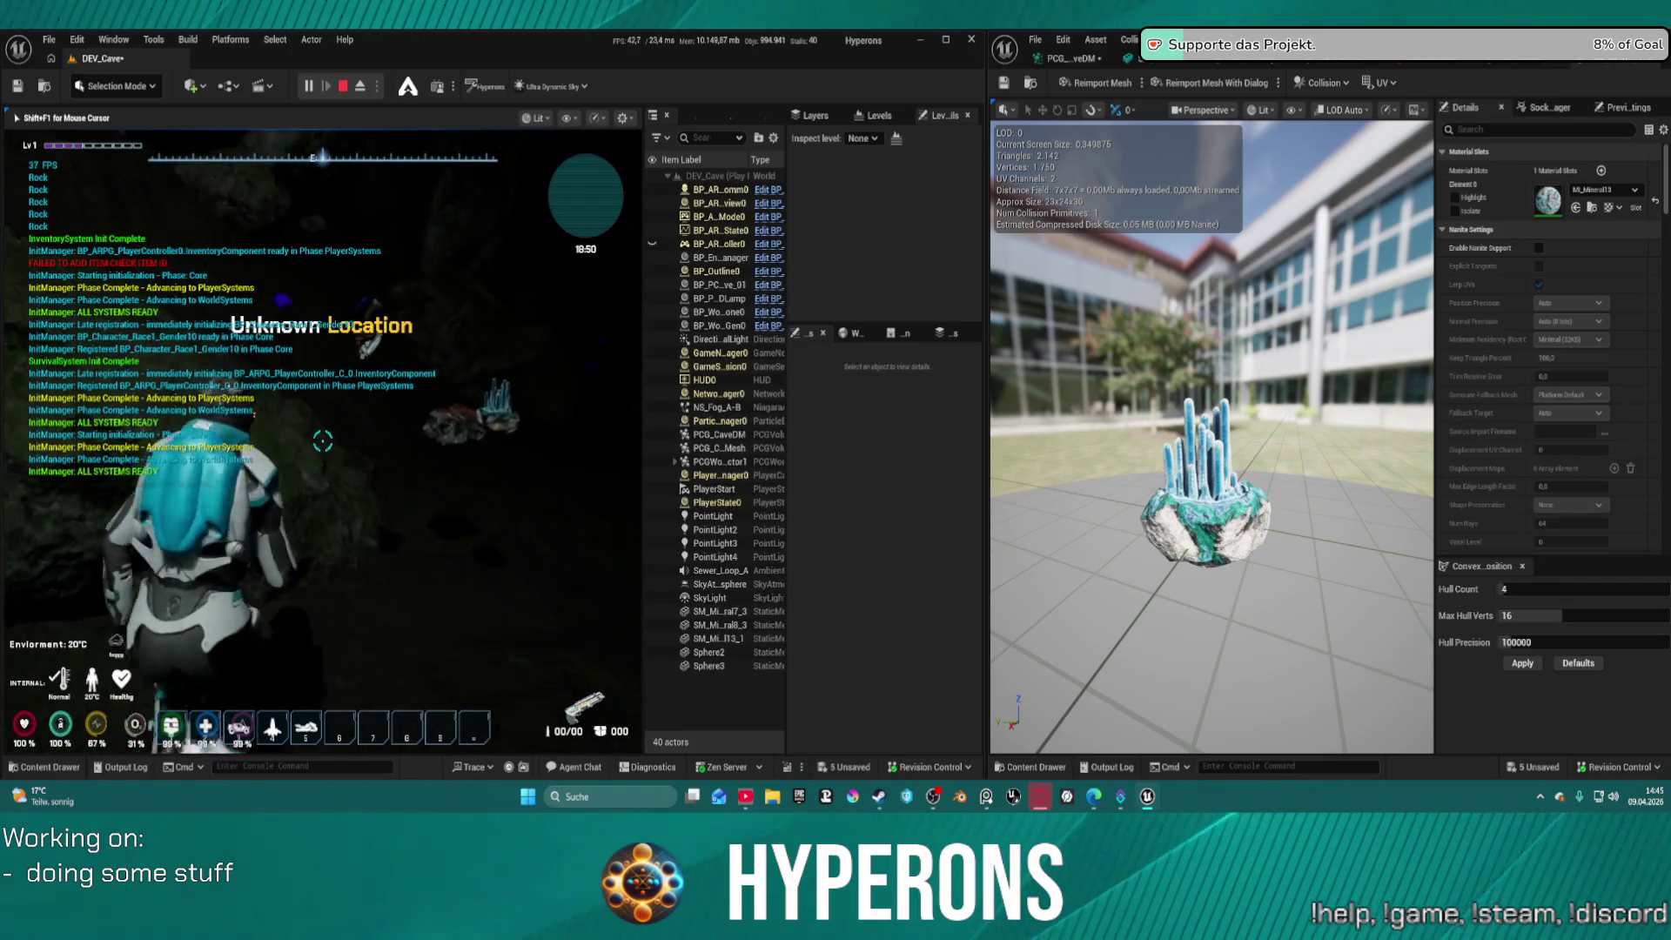
Walk around the blue crystal and red rock, then stop play and reopen the MineralsPack2 Meshes drawer
key("w")
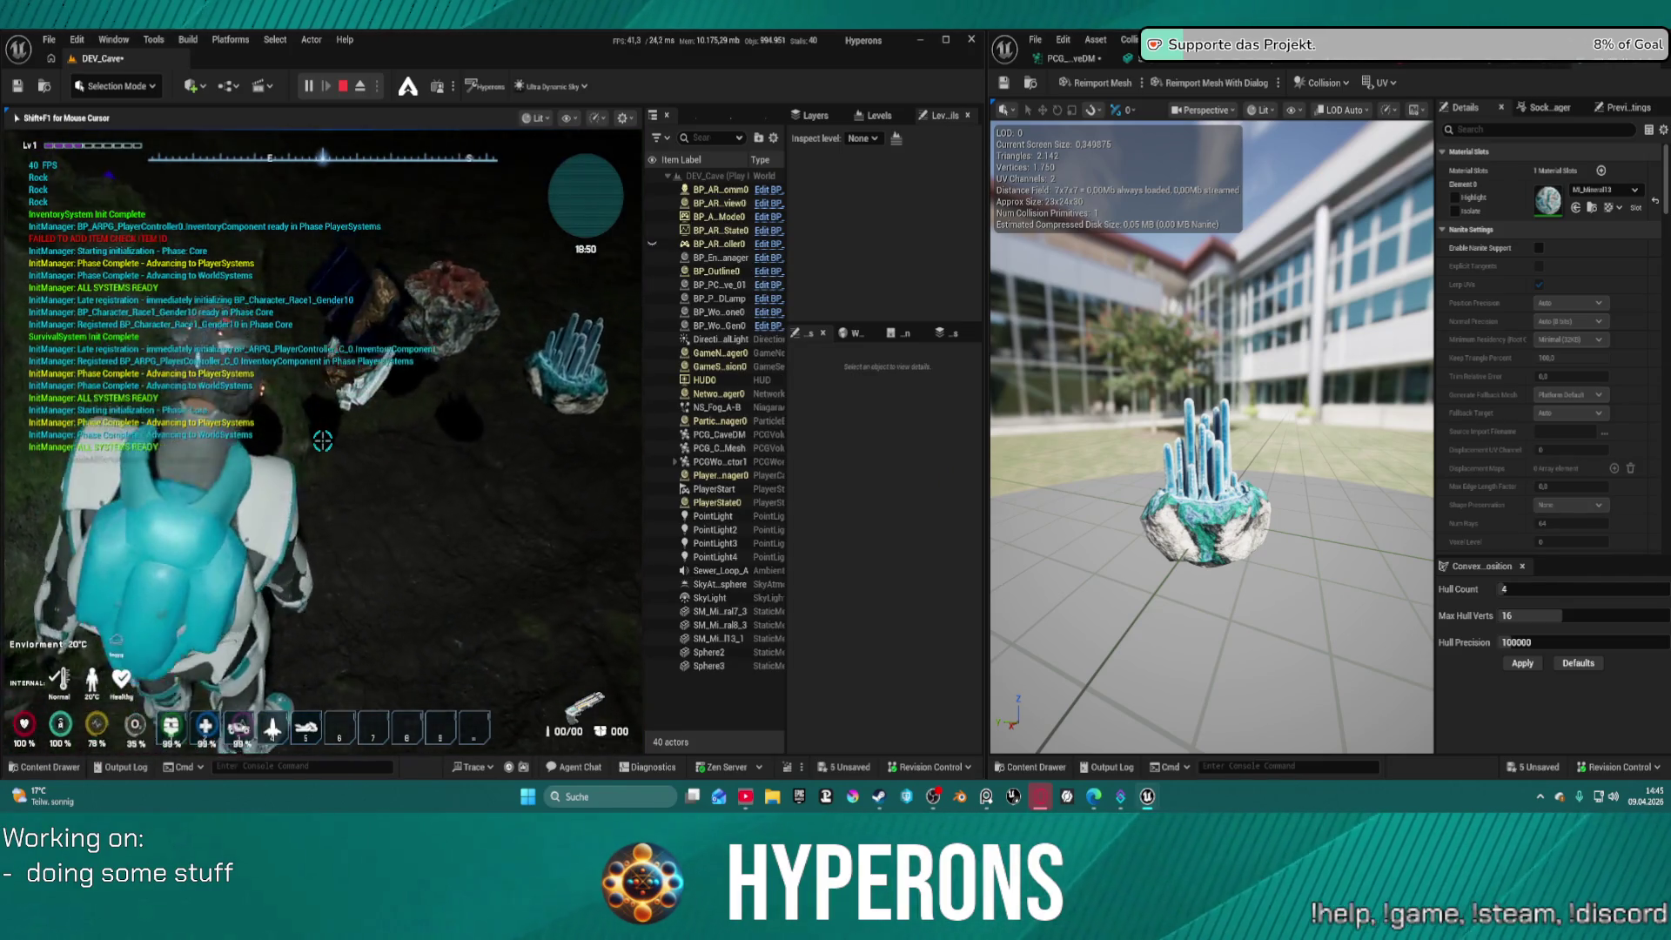
key("w")
key("w")
key("w")
key("w")
key("w")
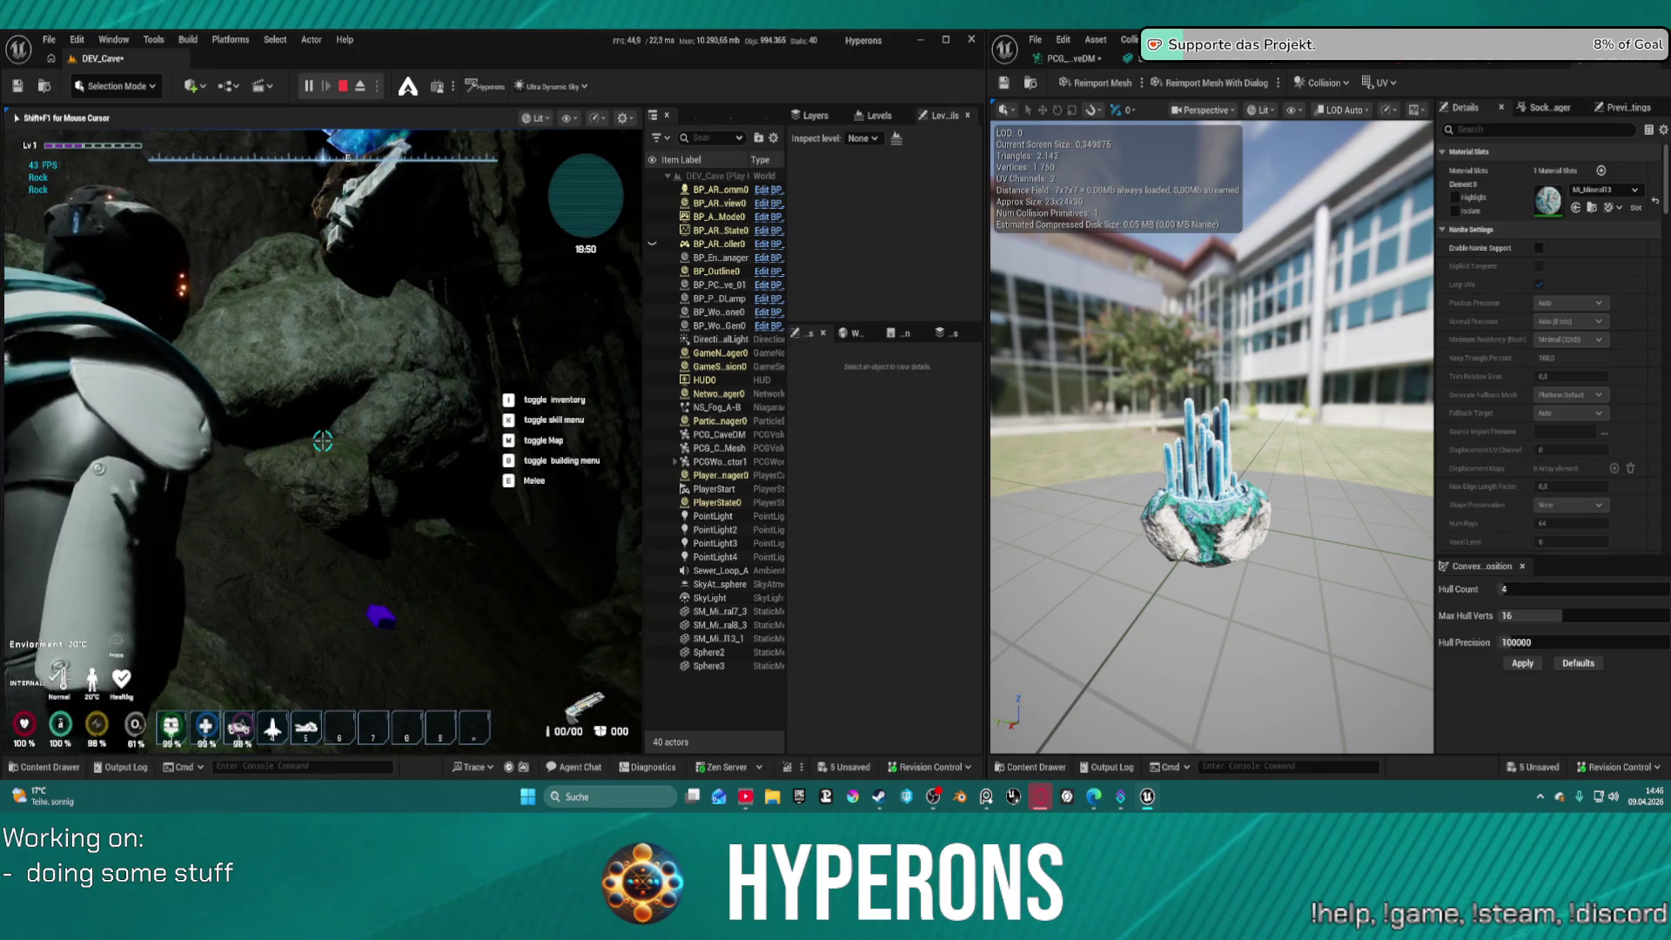
key("w")
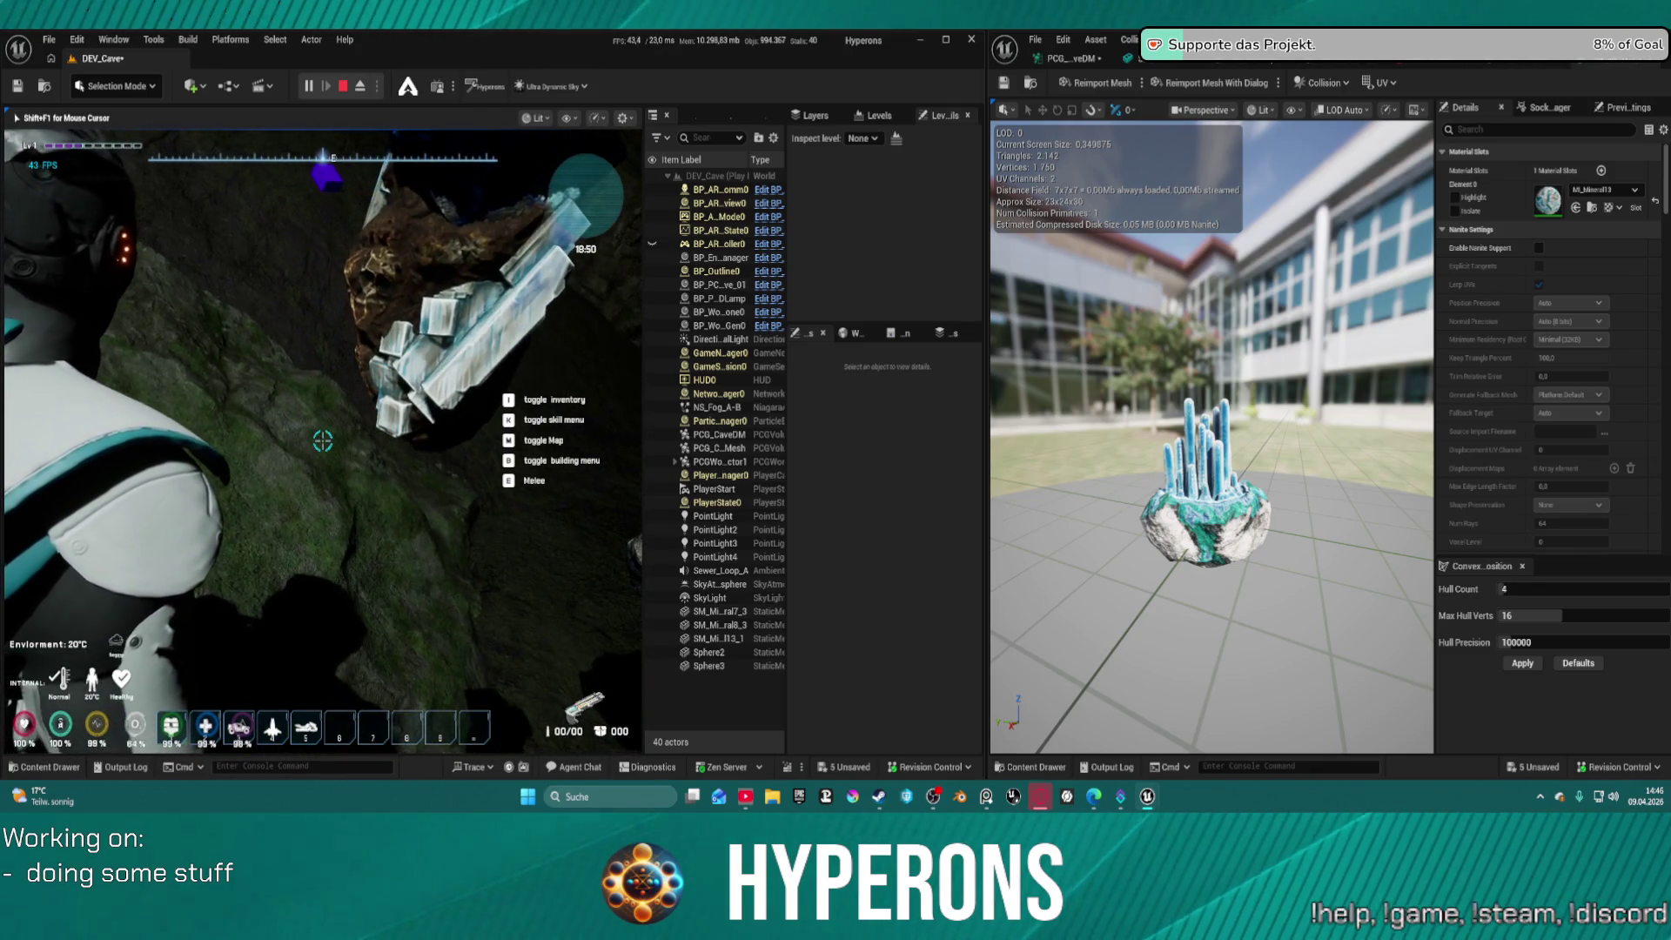
key("w")
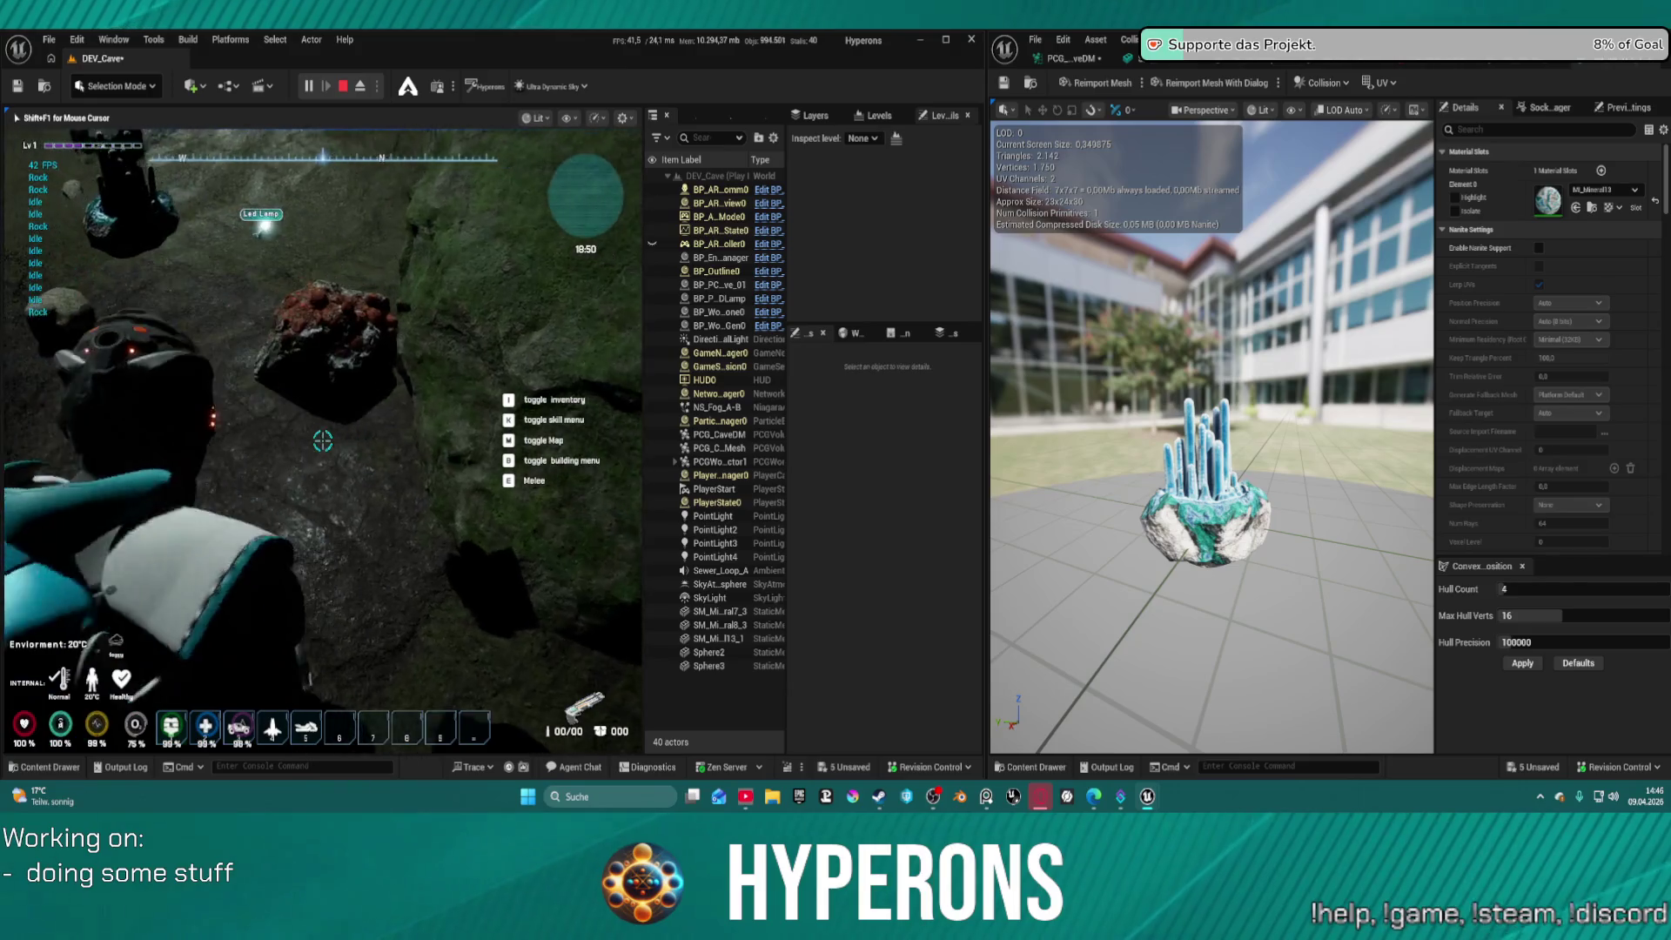
key("w")
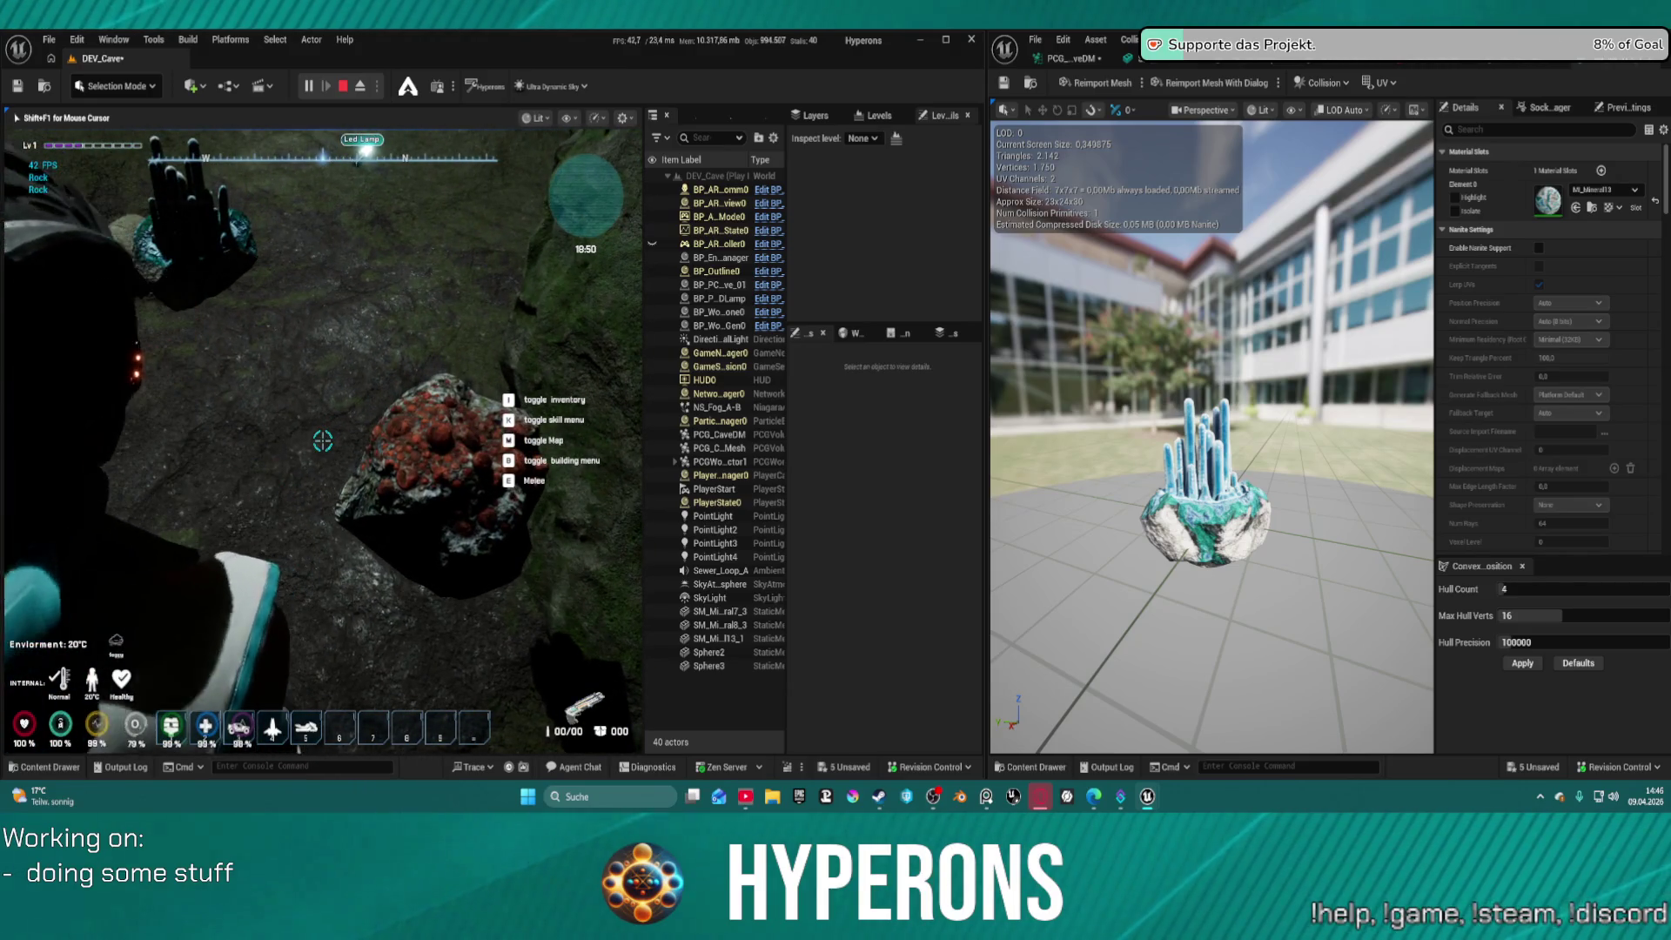
key("w")
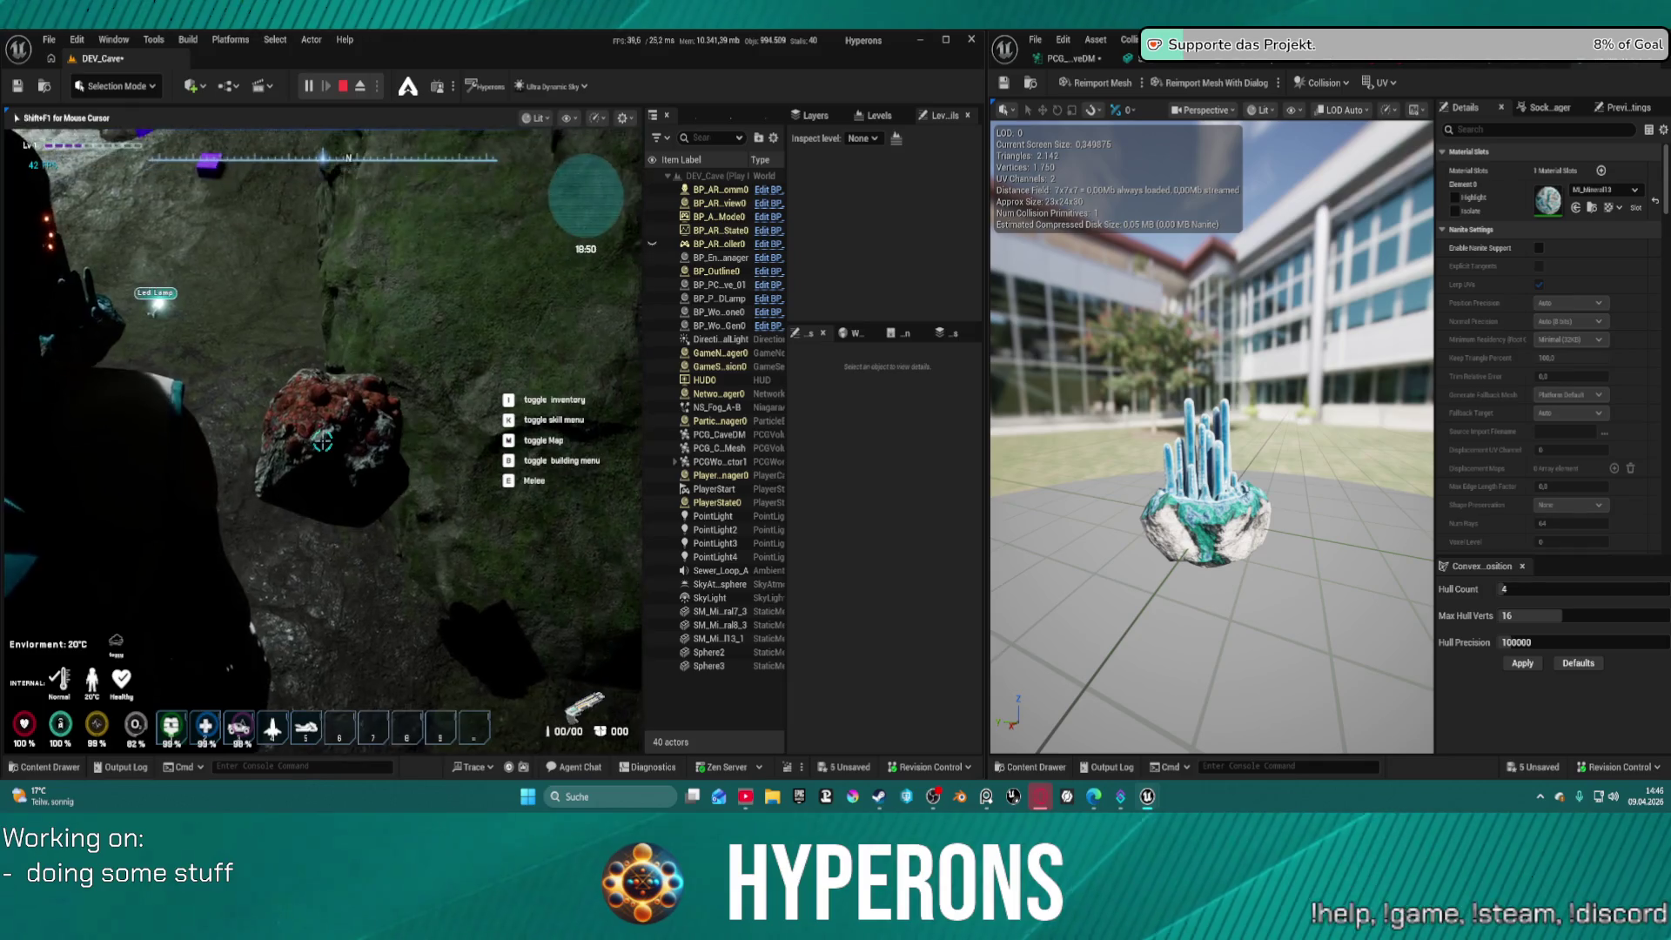
key("w")
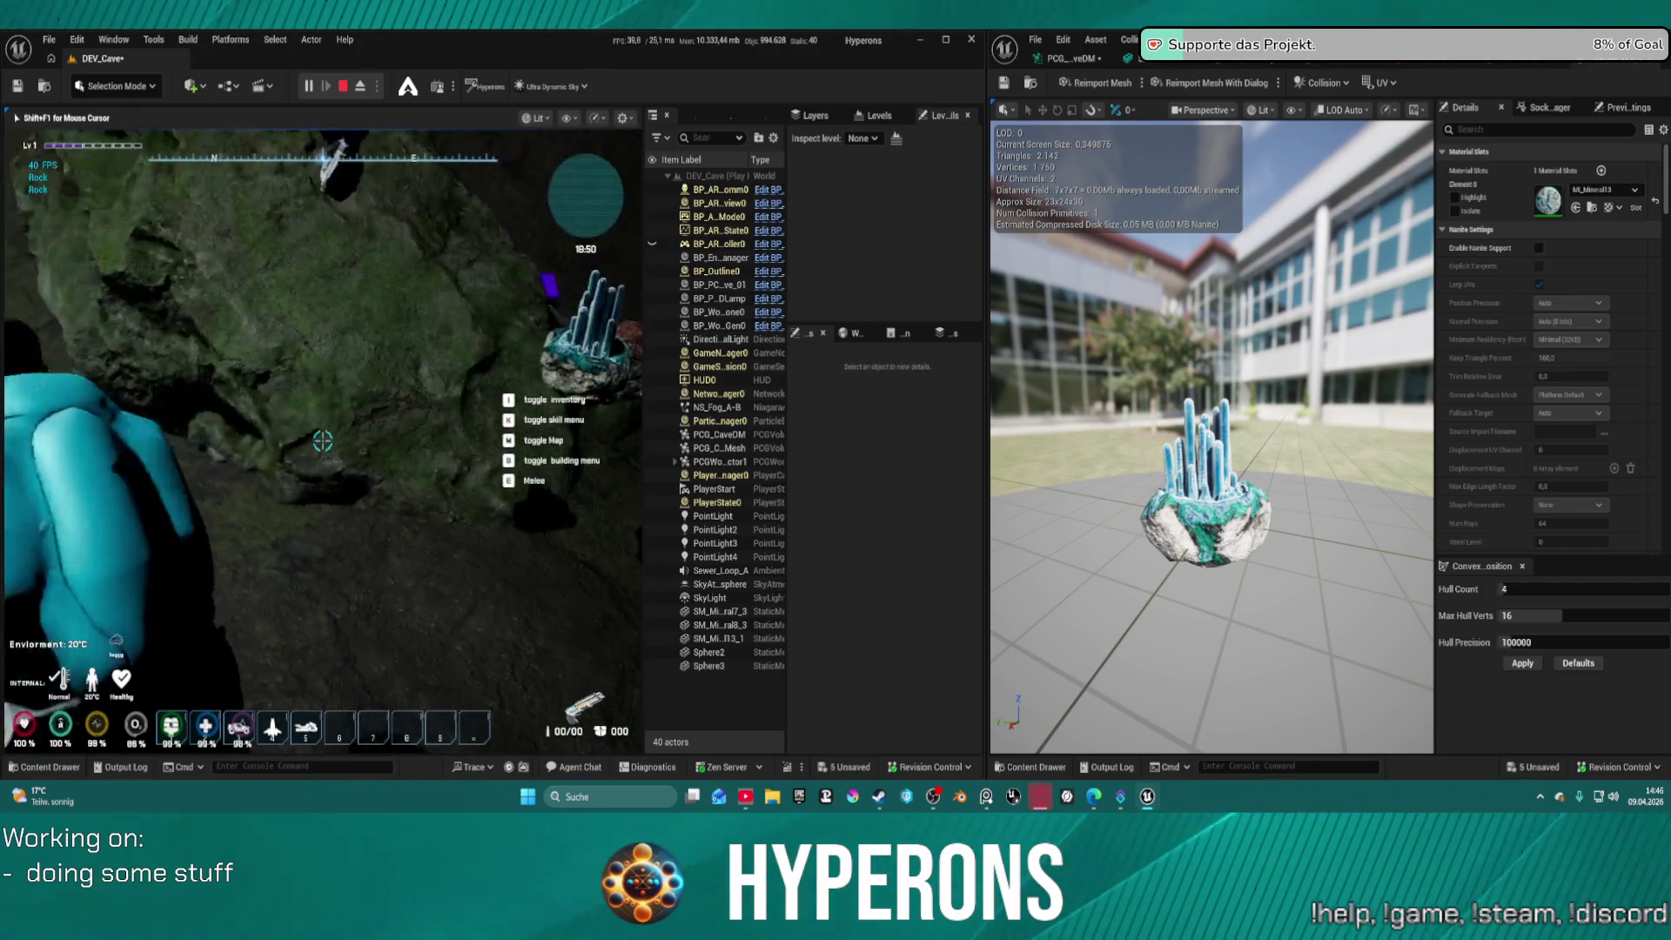
key("w")
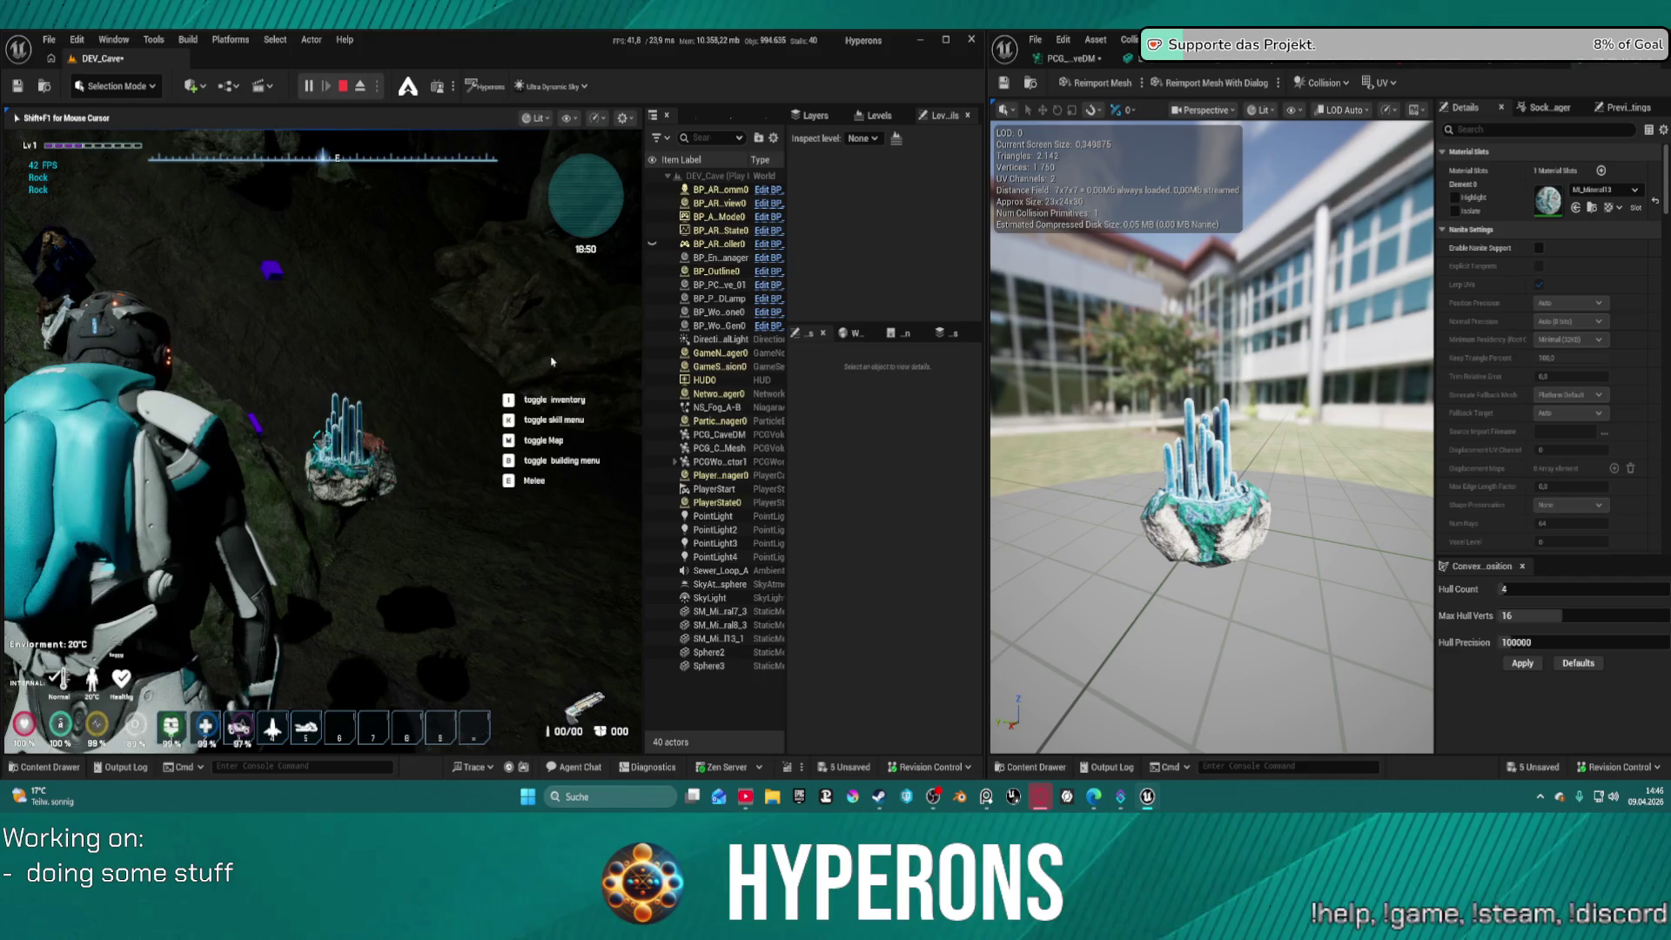
key("Escape")
key("ctrl+space")
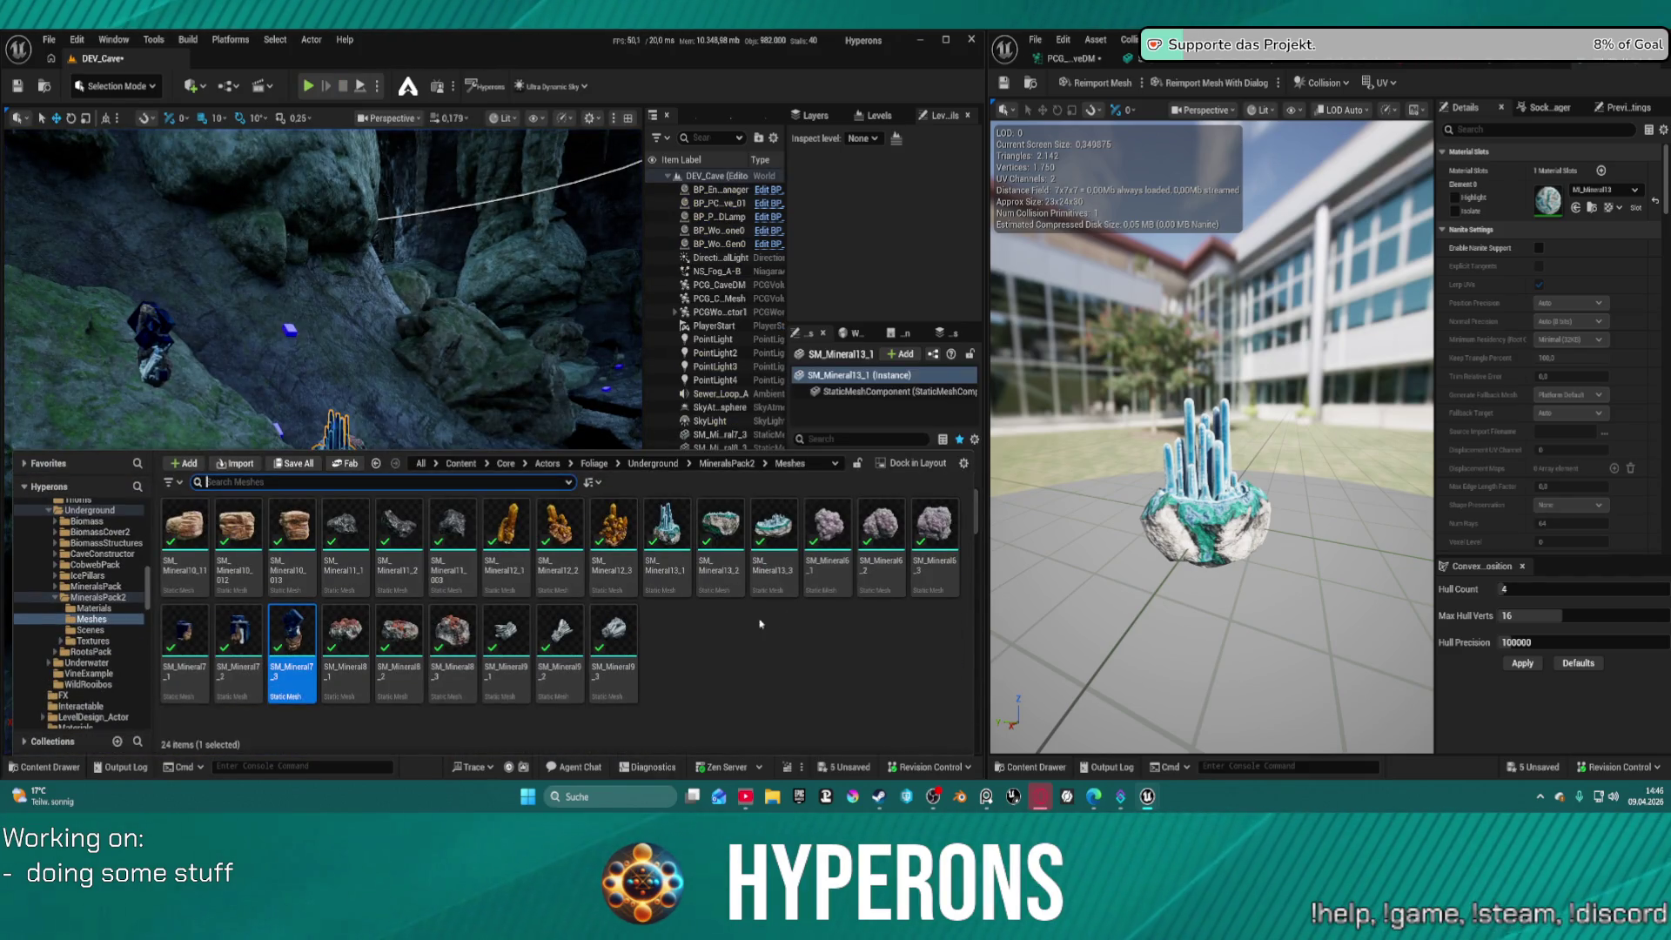
Select and delete the crystal, dark mineral and red rock, then select the PCG_CaveDM geometry
left_click_drag(261, 297, 261, 365)
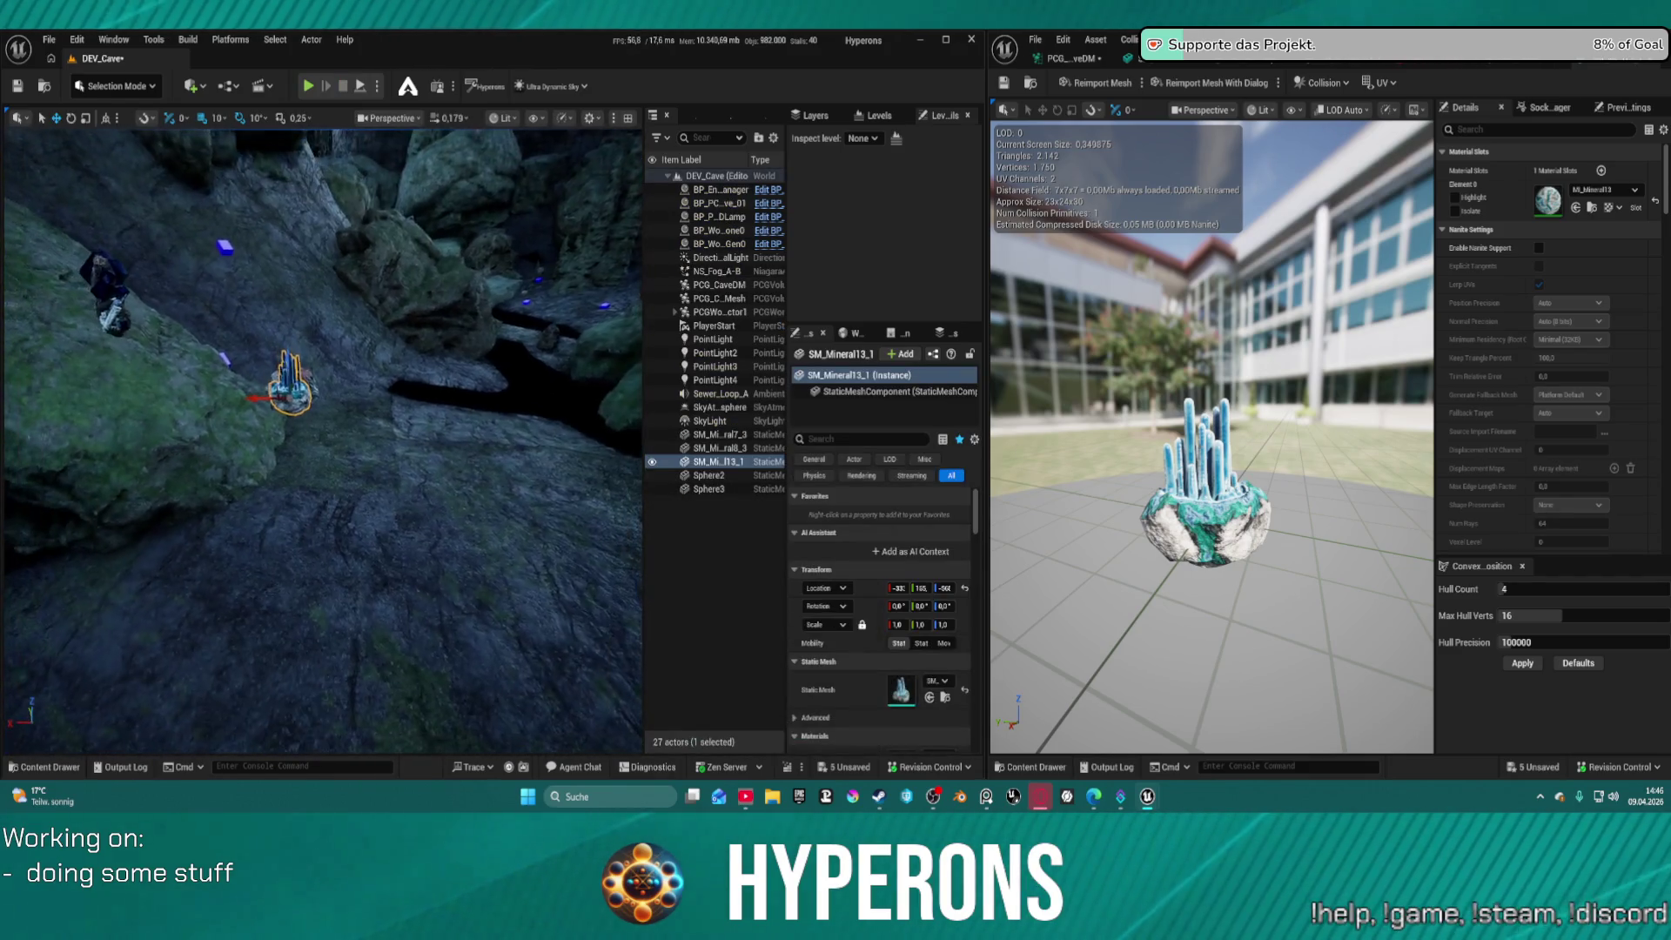
left_click(133, 315, "ctrl")
left_click_drag(478, 473, 478, 427)
left_click(439, 417, "ctrl")
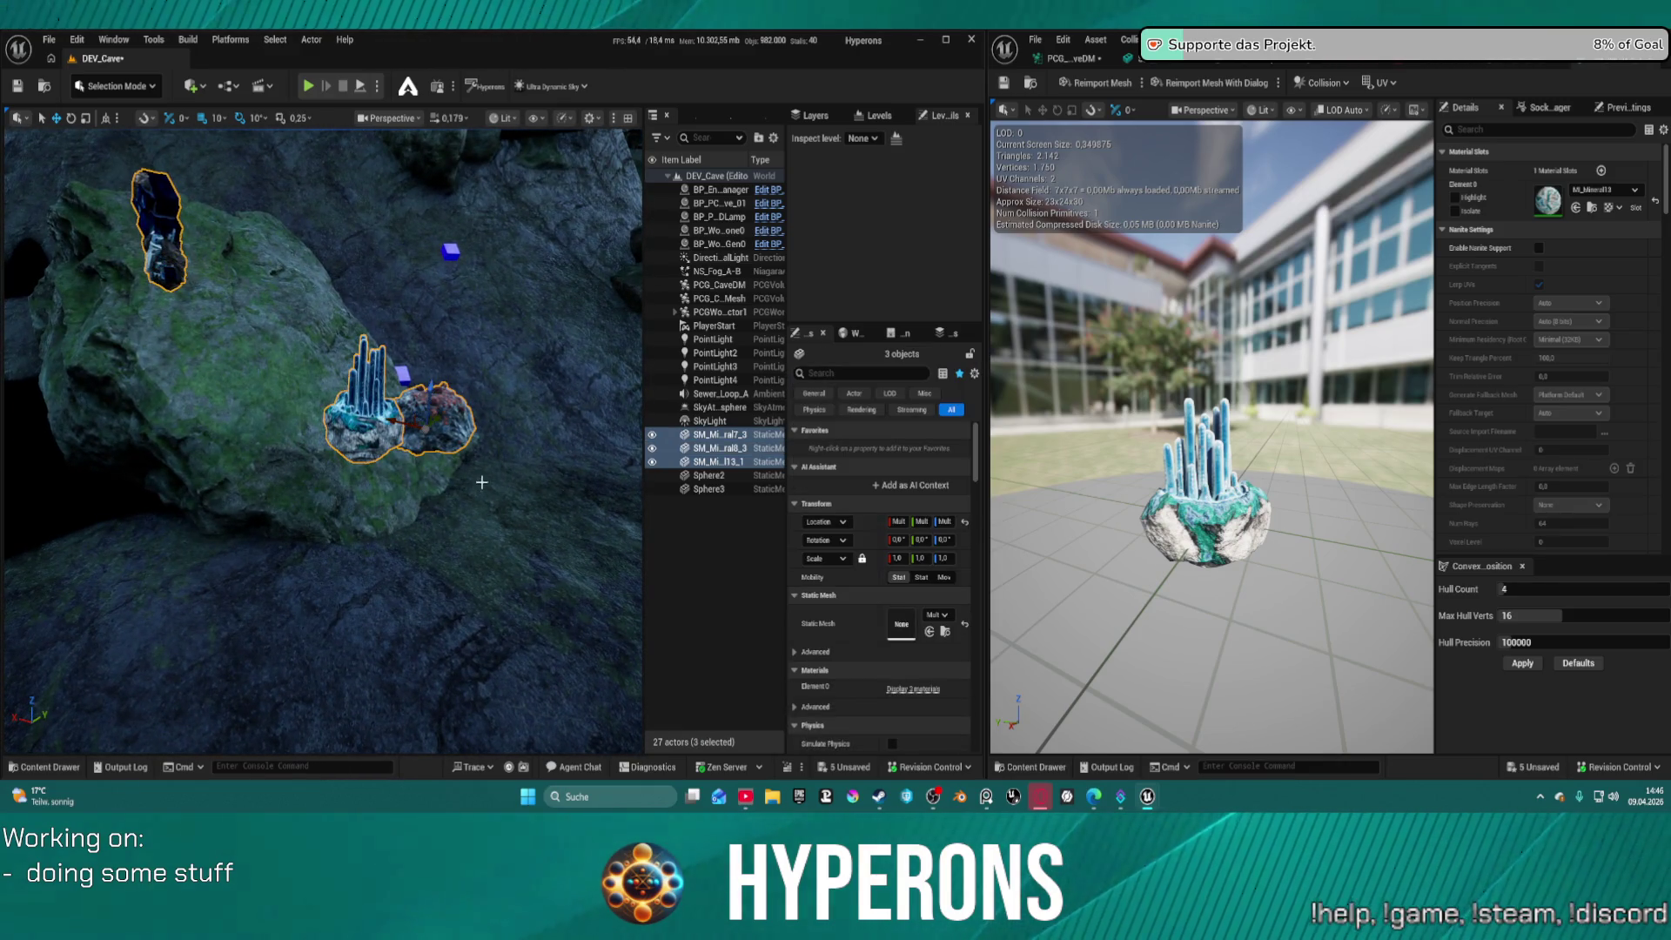
key("Delete")
key("ctrl+space")
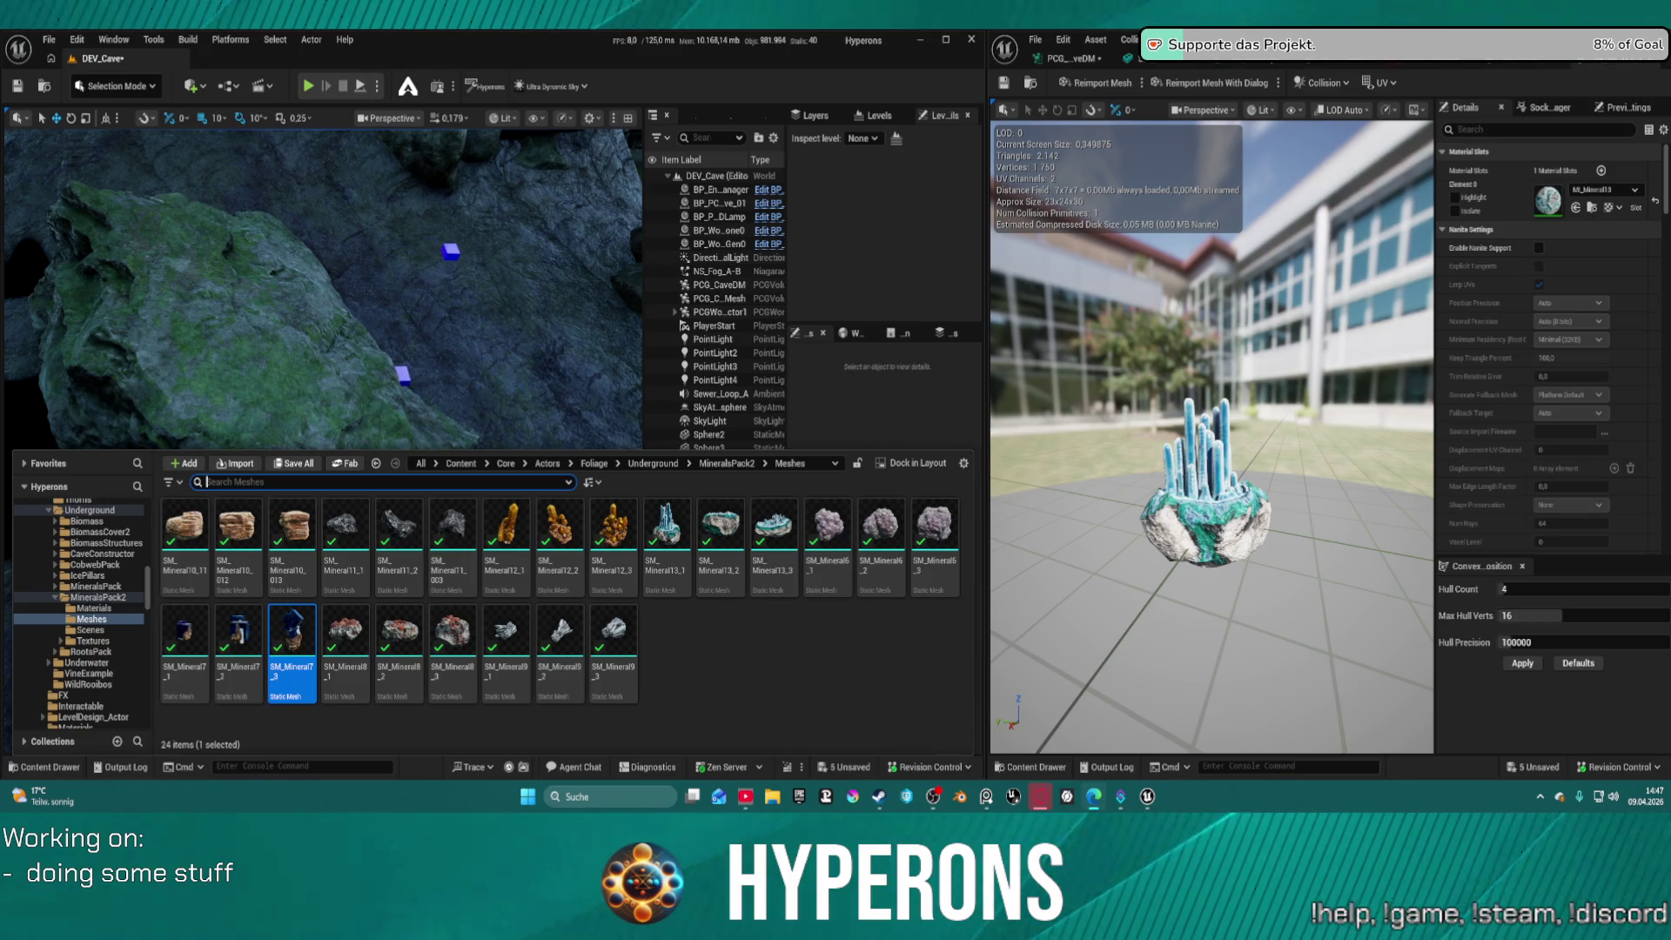
left_click(589, 329)
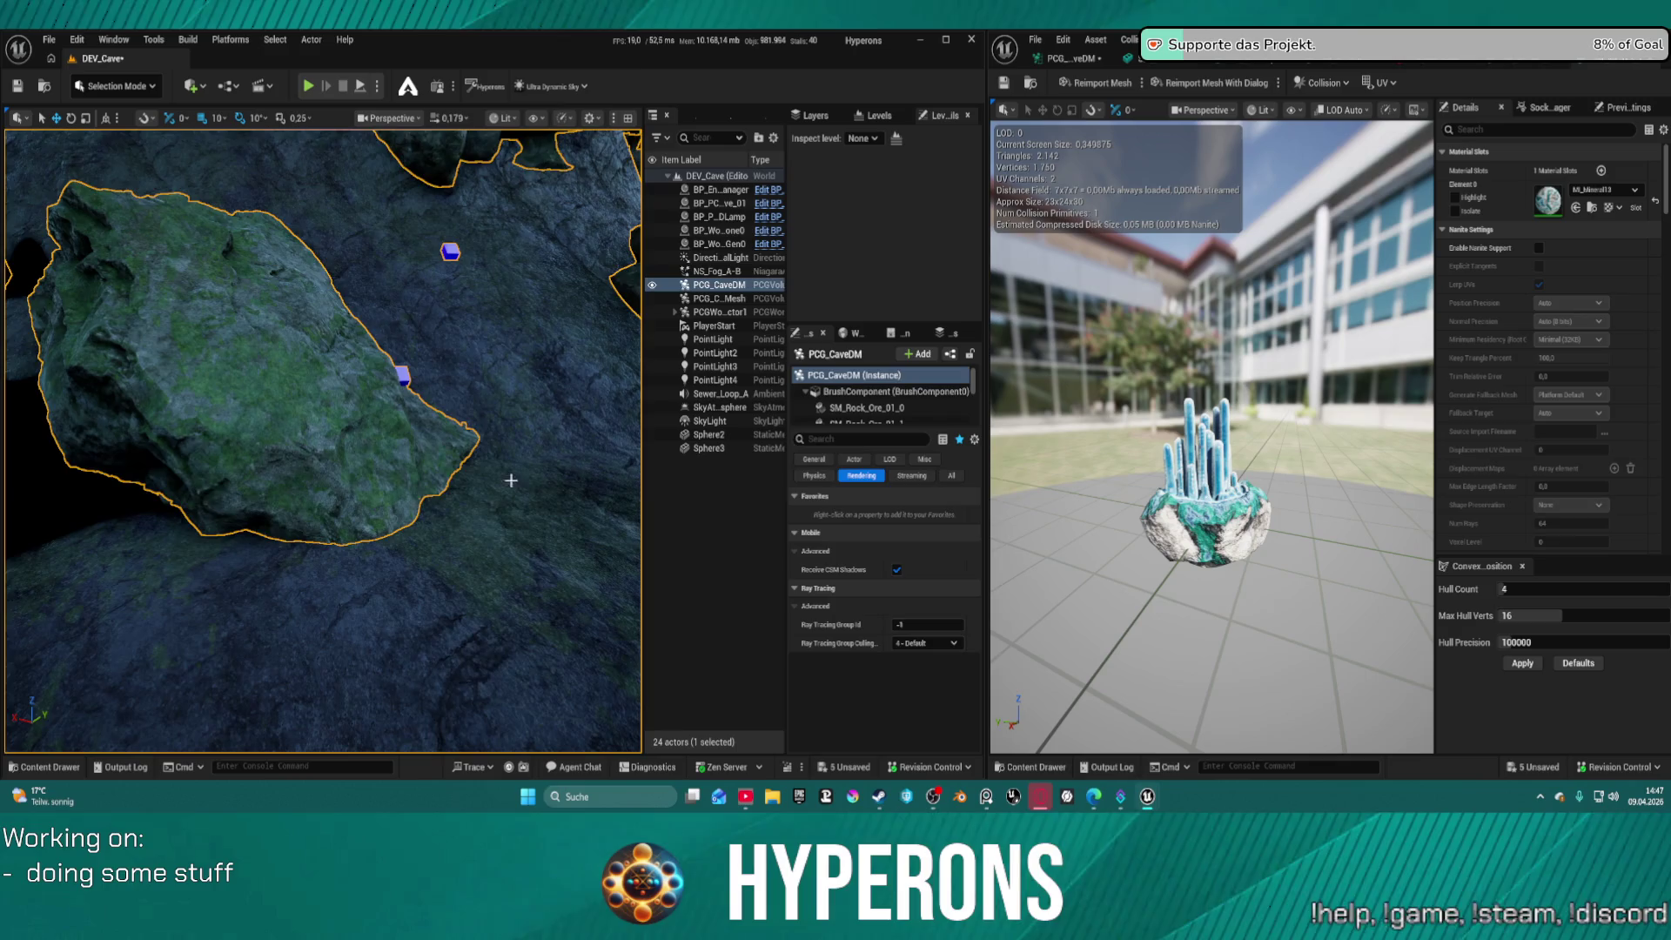
Frame the view on PCG_CaveDM and try closing the Message Log preview from the taskbar
key("f")
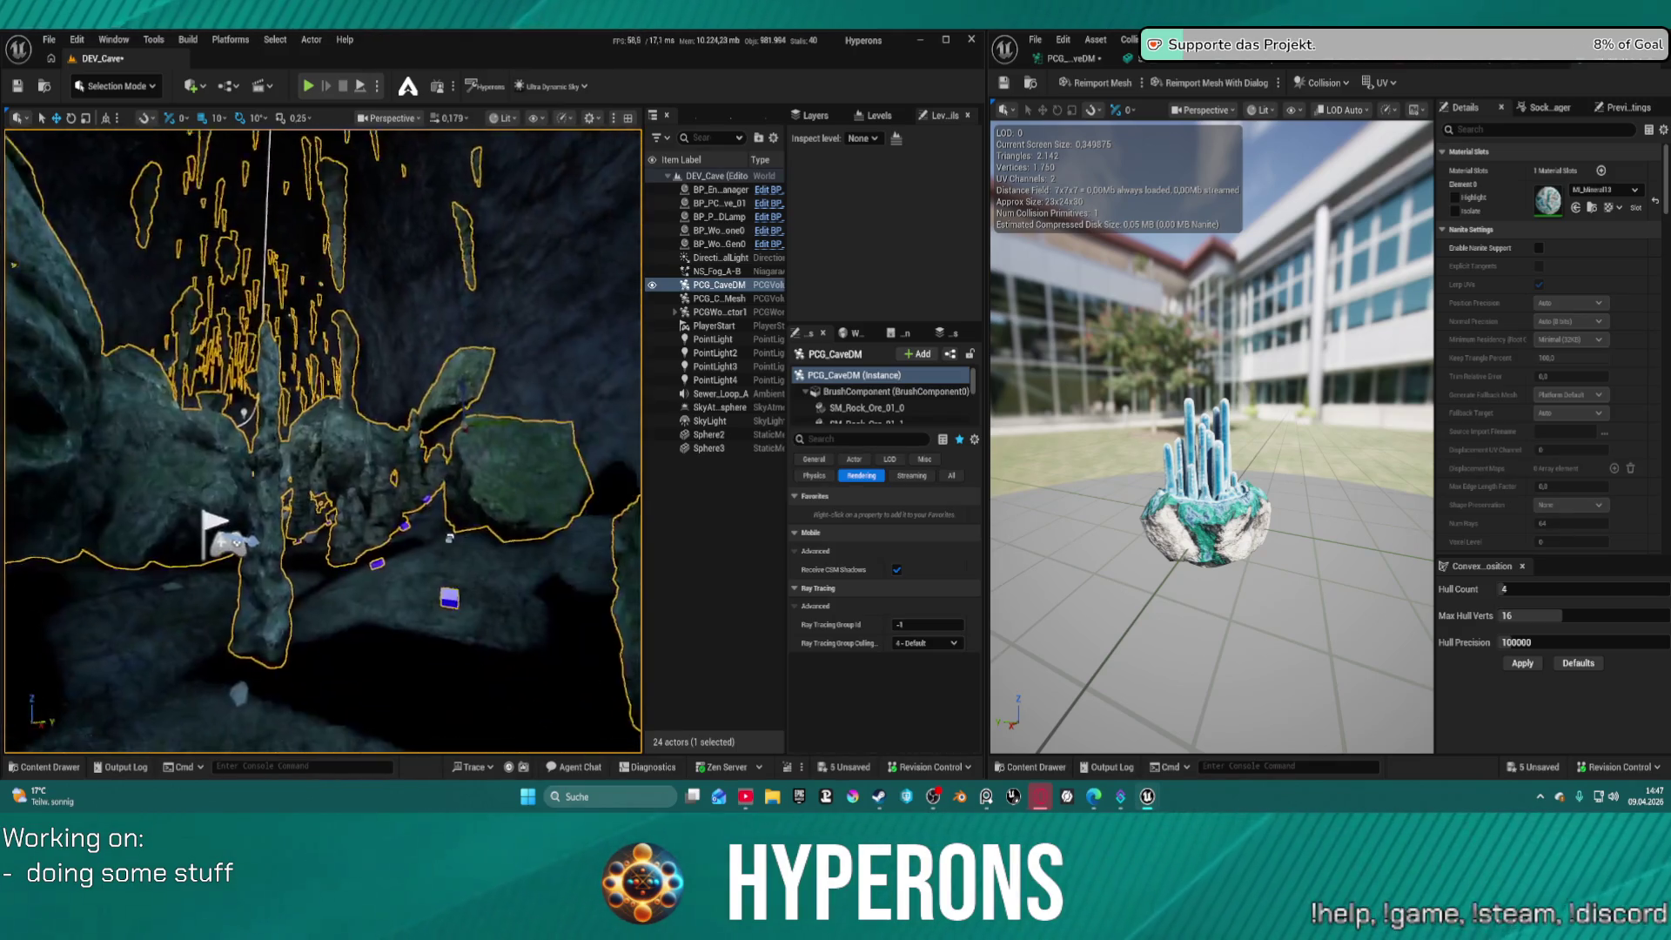
scroll(323, 440, "up", 2)
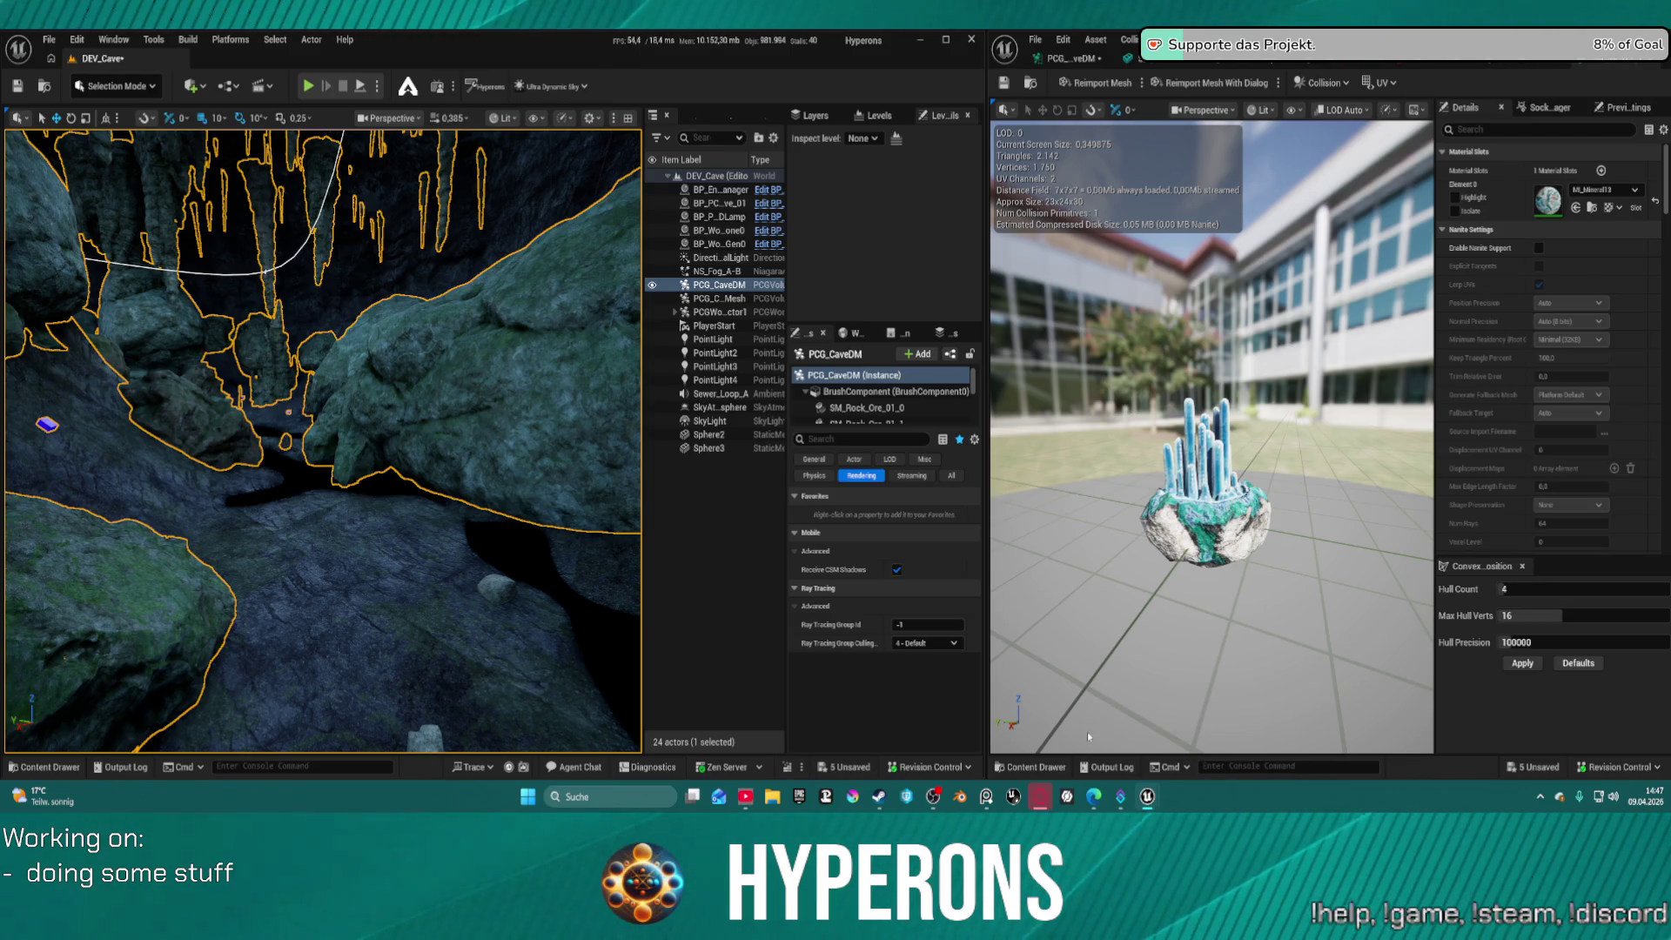
left_click(1033, 768)
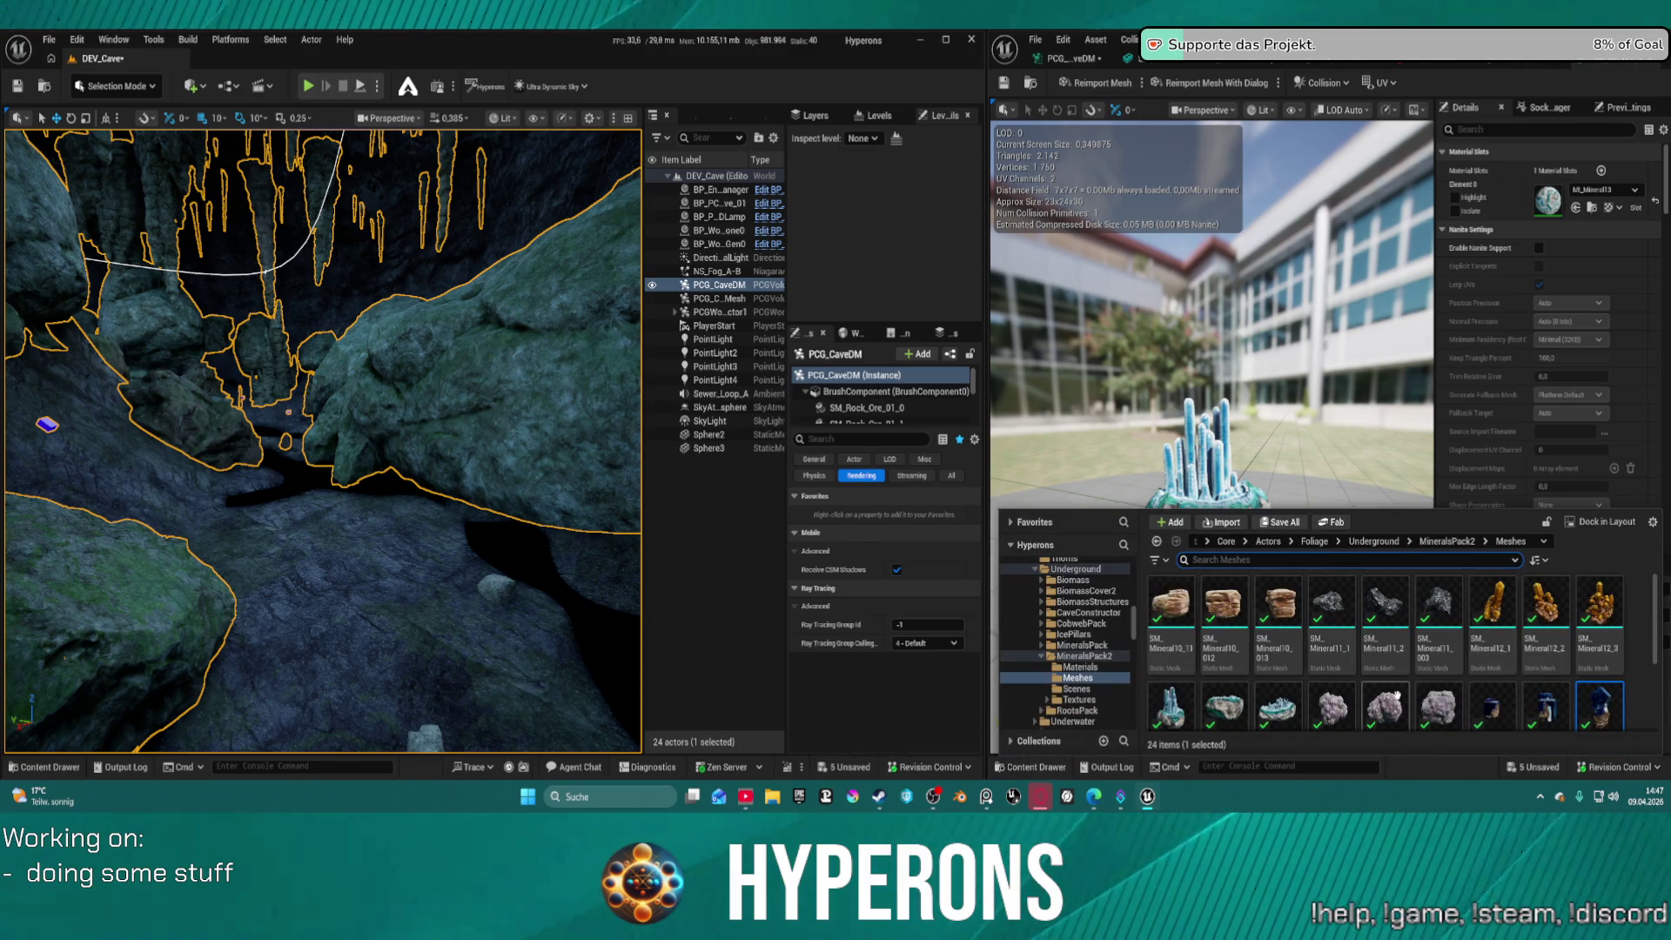
scroll(1069, 644, "up", 3)
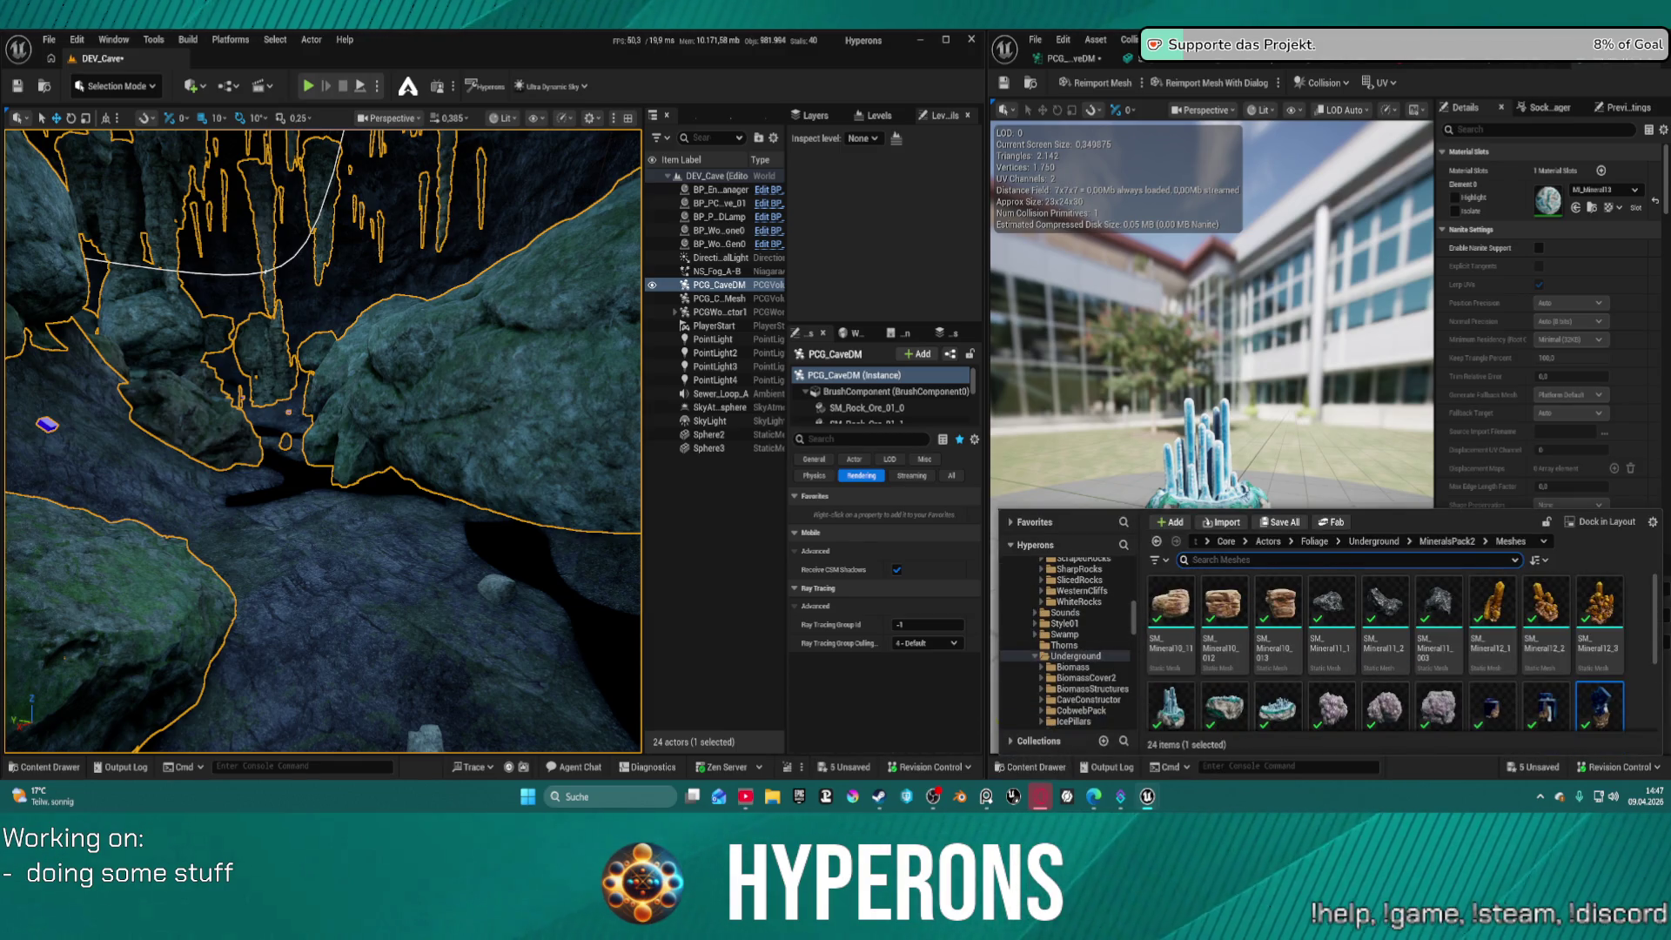
mouse_move(1150, 801)
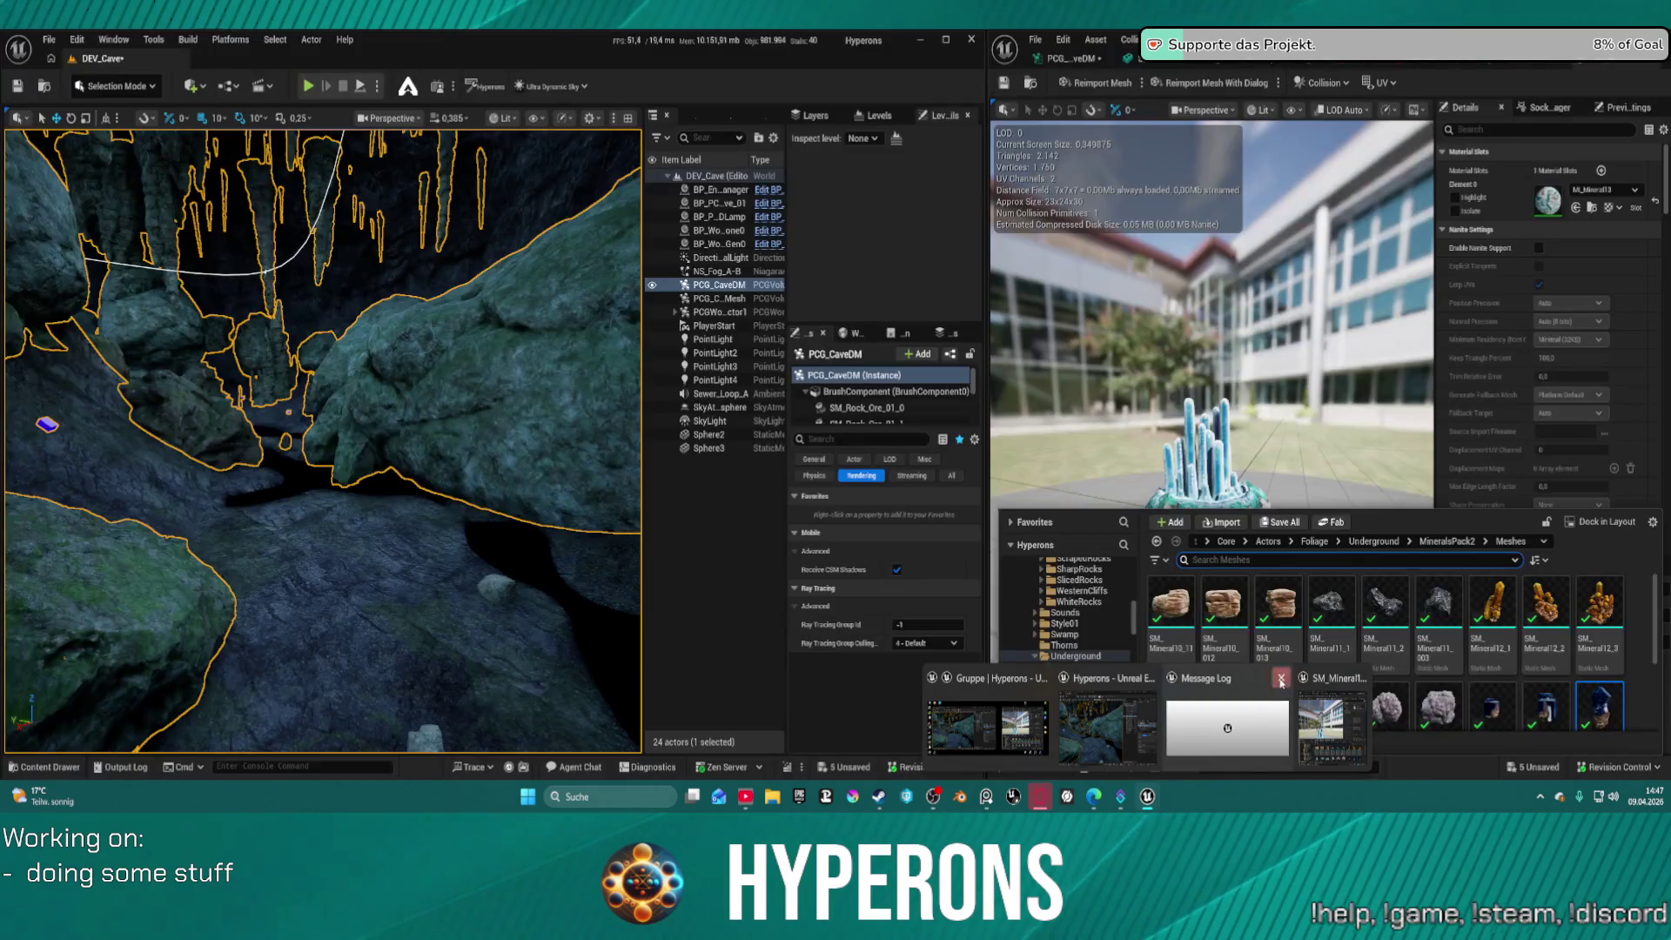
left_click(1281, 681)
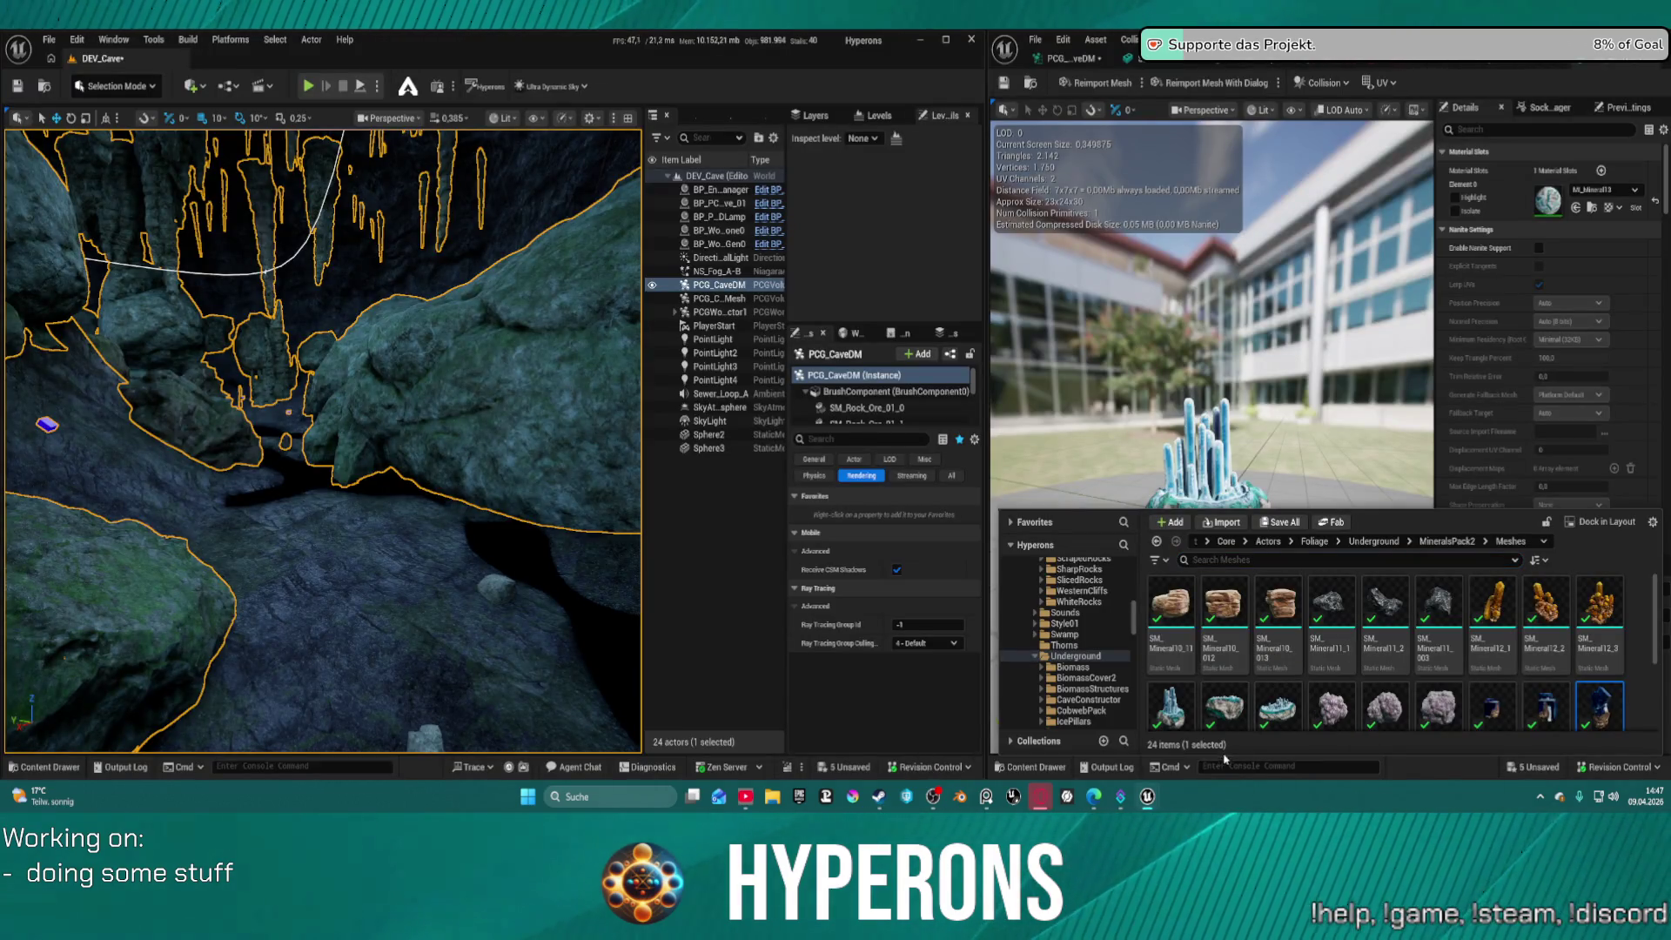
Close the Message Log, open and close Content Browser 2, then maximize the viewport with F11
mouse_move(1147, 796)
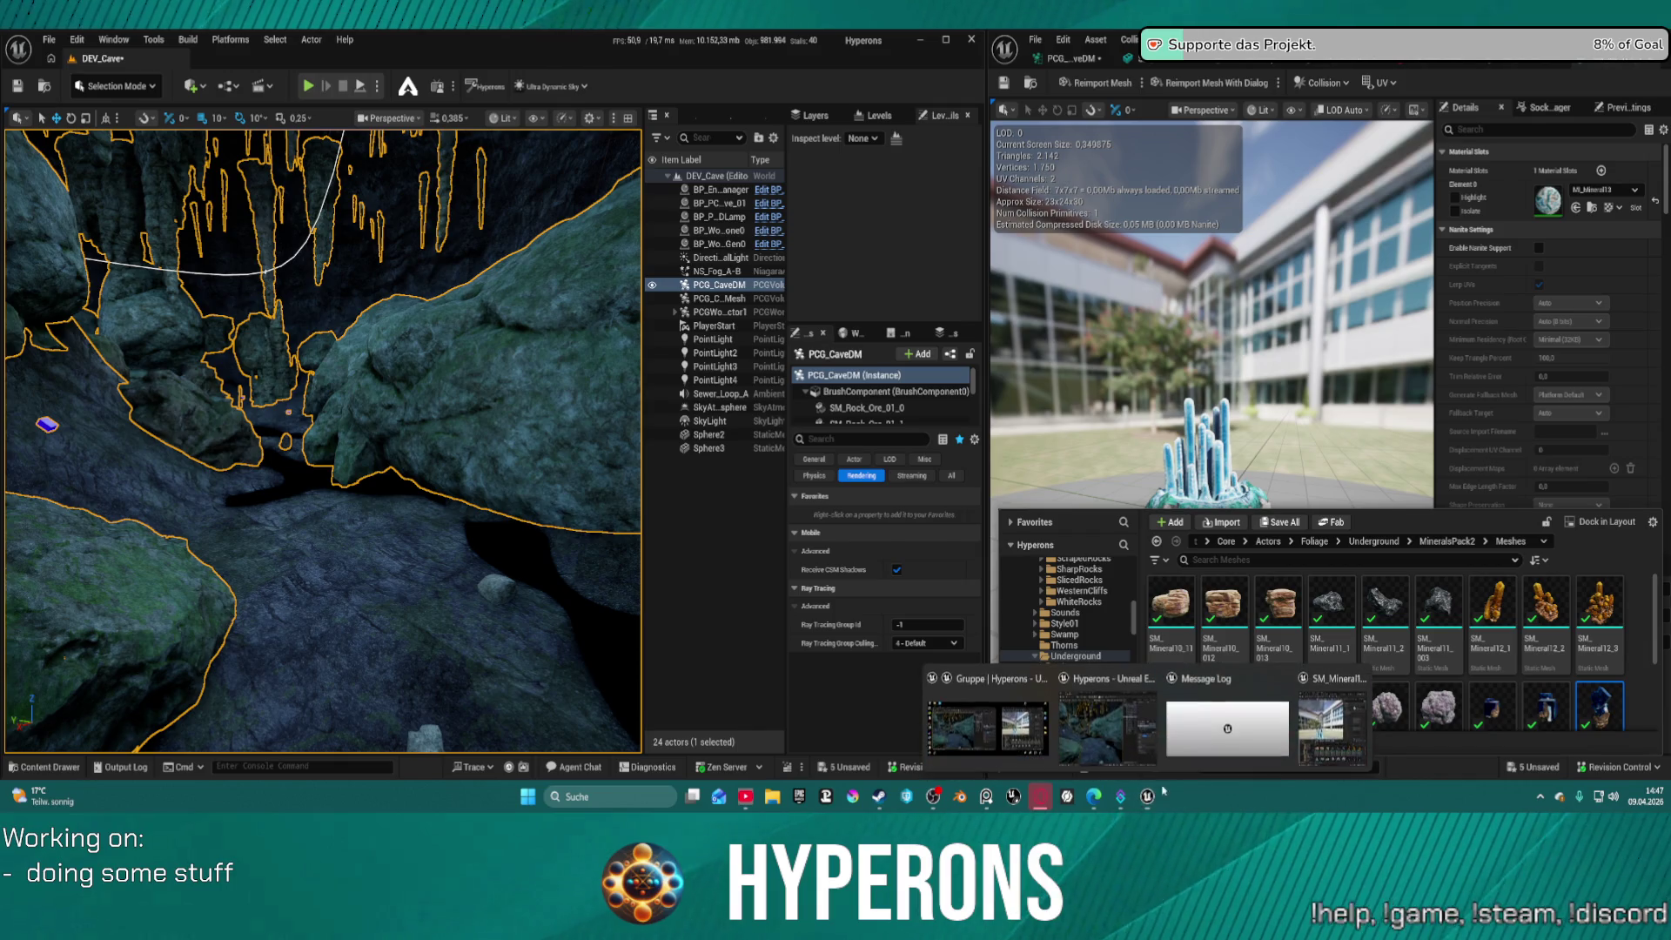
left_click(1281, 678)
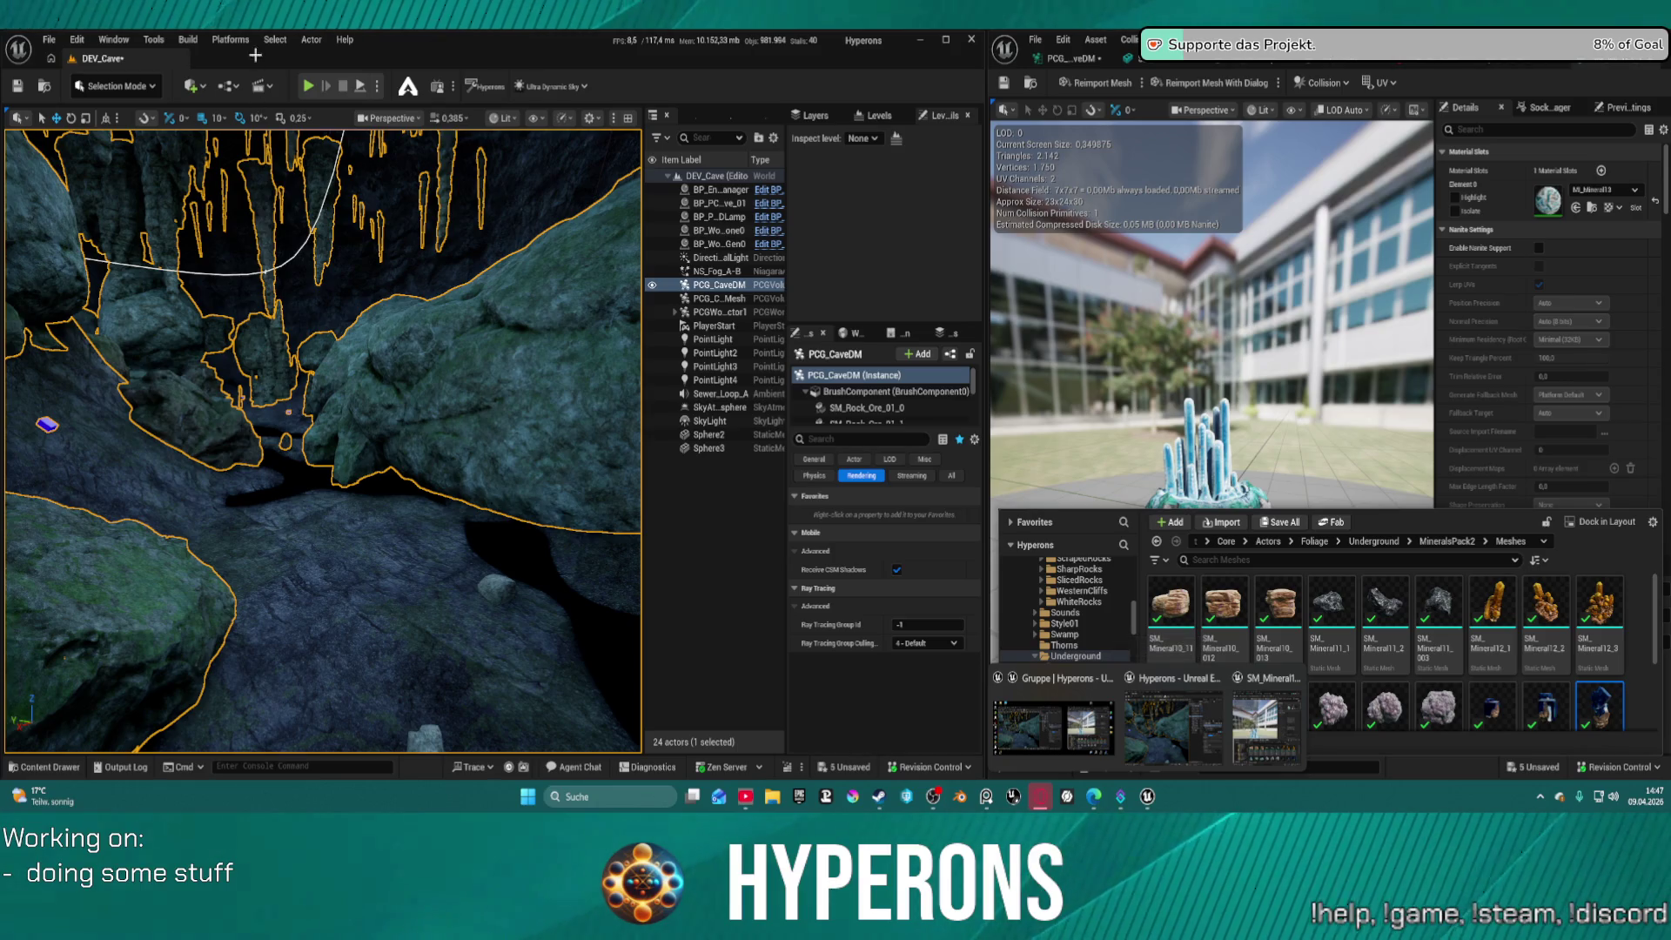
left_click(113, 40)
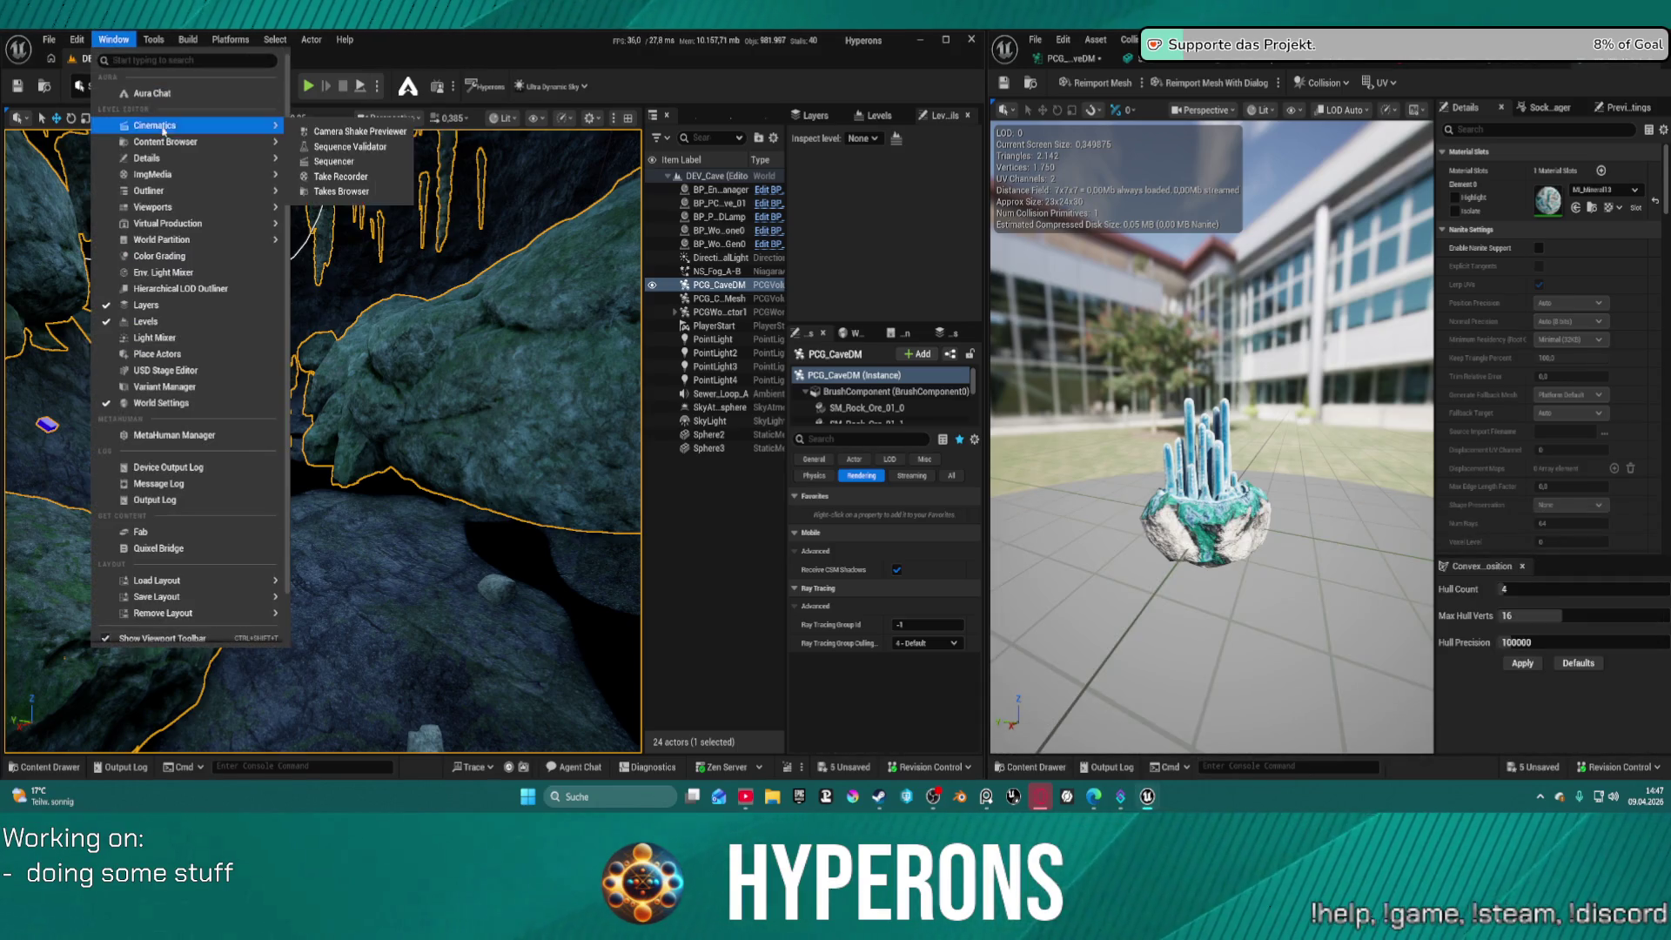
mouse_move(175, 141)
left_click(309, 161)
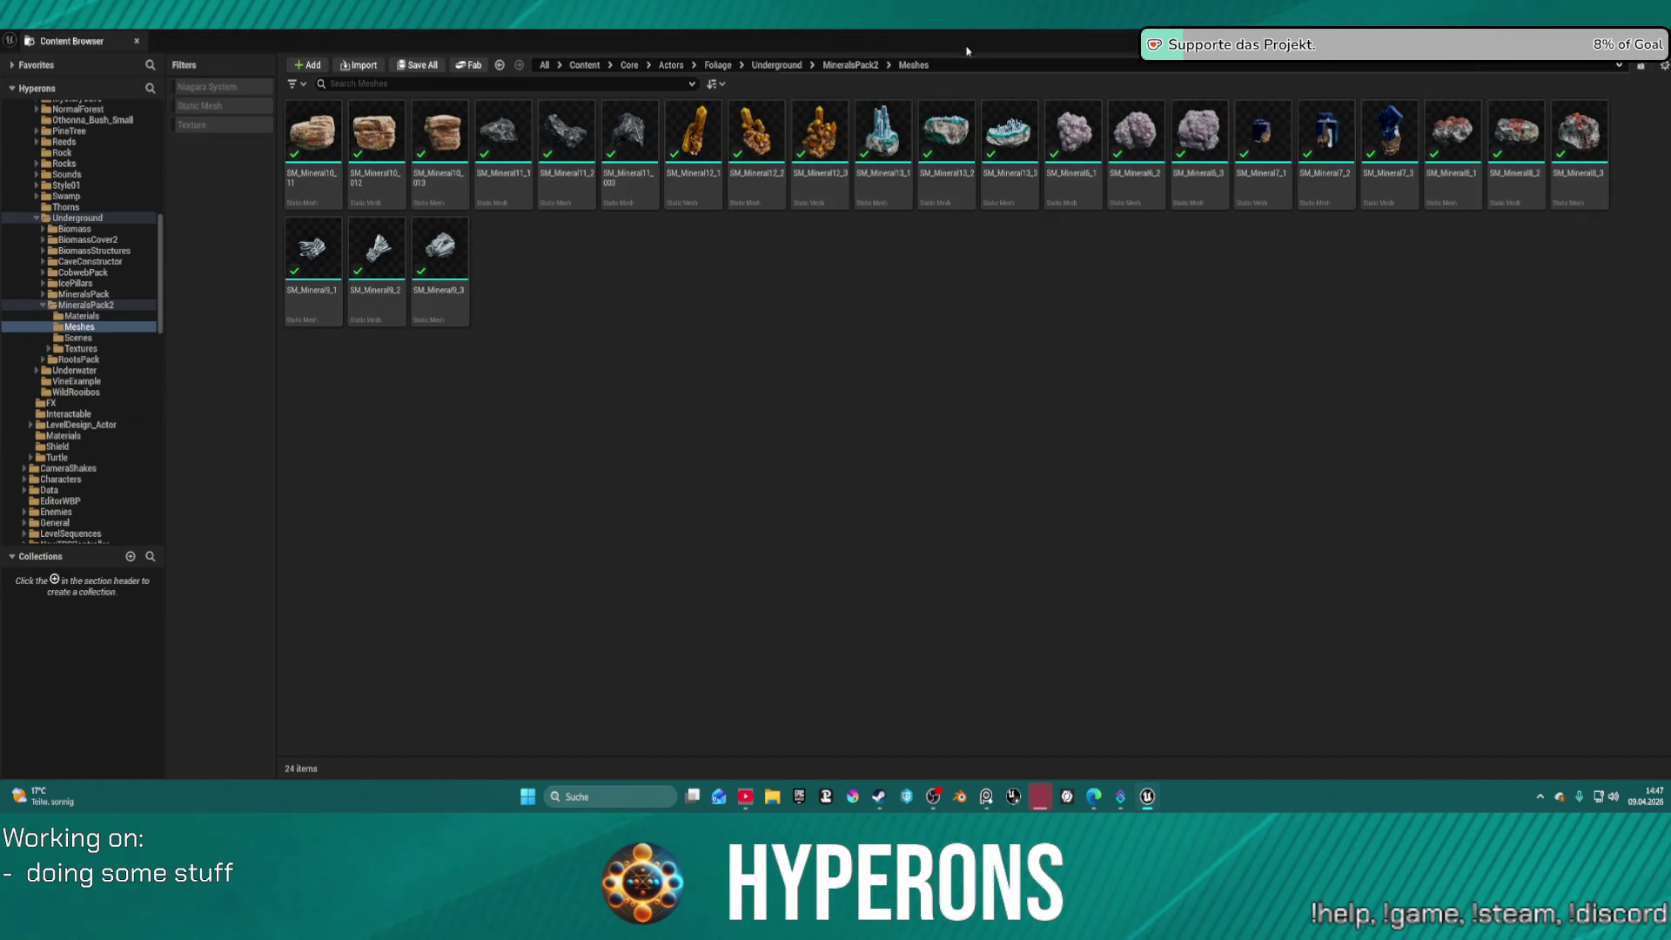
left_click(1658, 39)
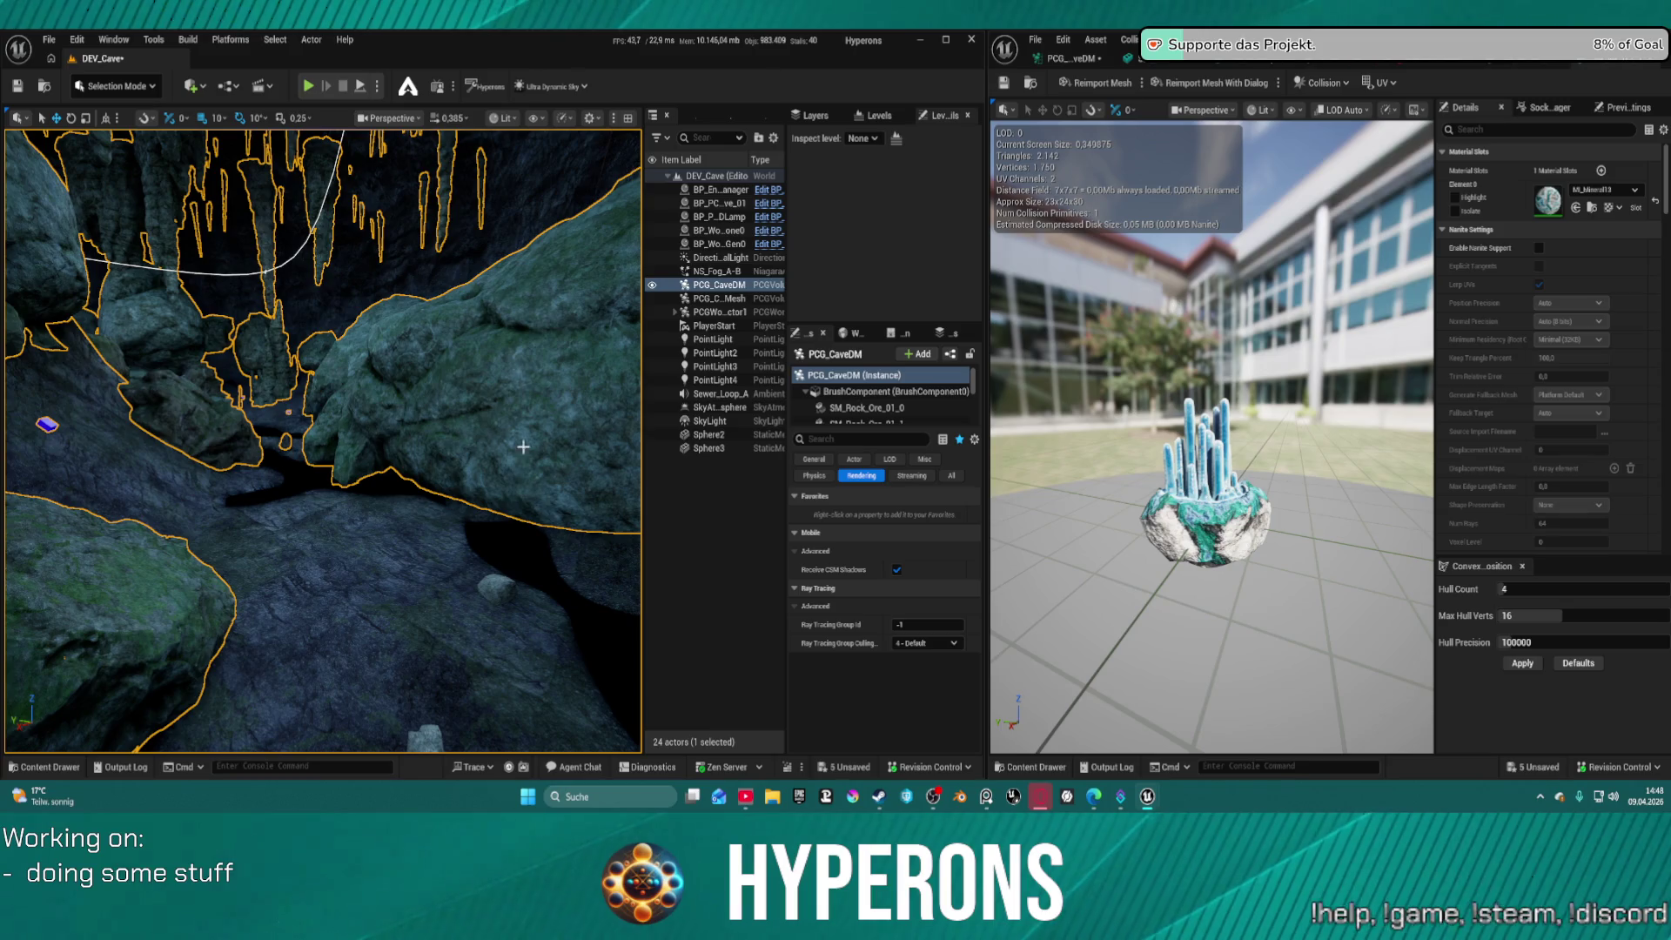
key("F11")
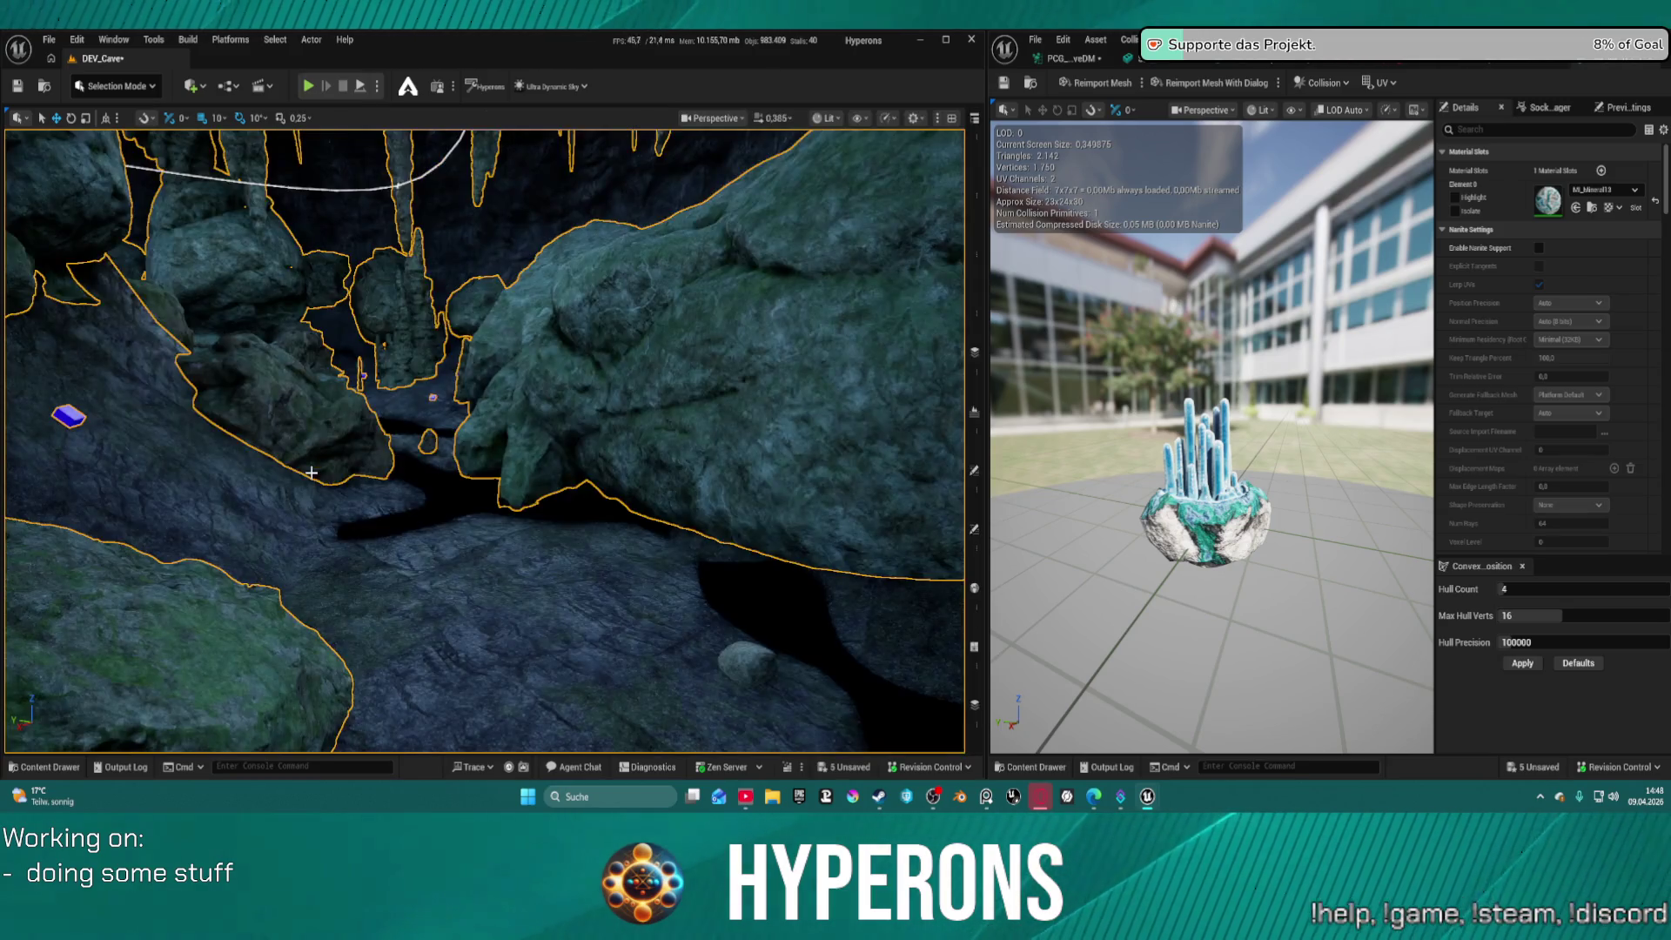
Fly into the cave crevice and drag the small mushroom's Z arrow up the rock face
mouse_move(491, 426)
left_mouse_down()
mouse_move(483, 392)
mouse_move(492, 435)
mouse_move(474, 414)
mouse_move(478, 431)
left_mouse_up()
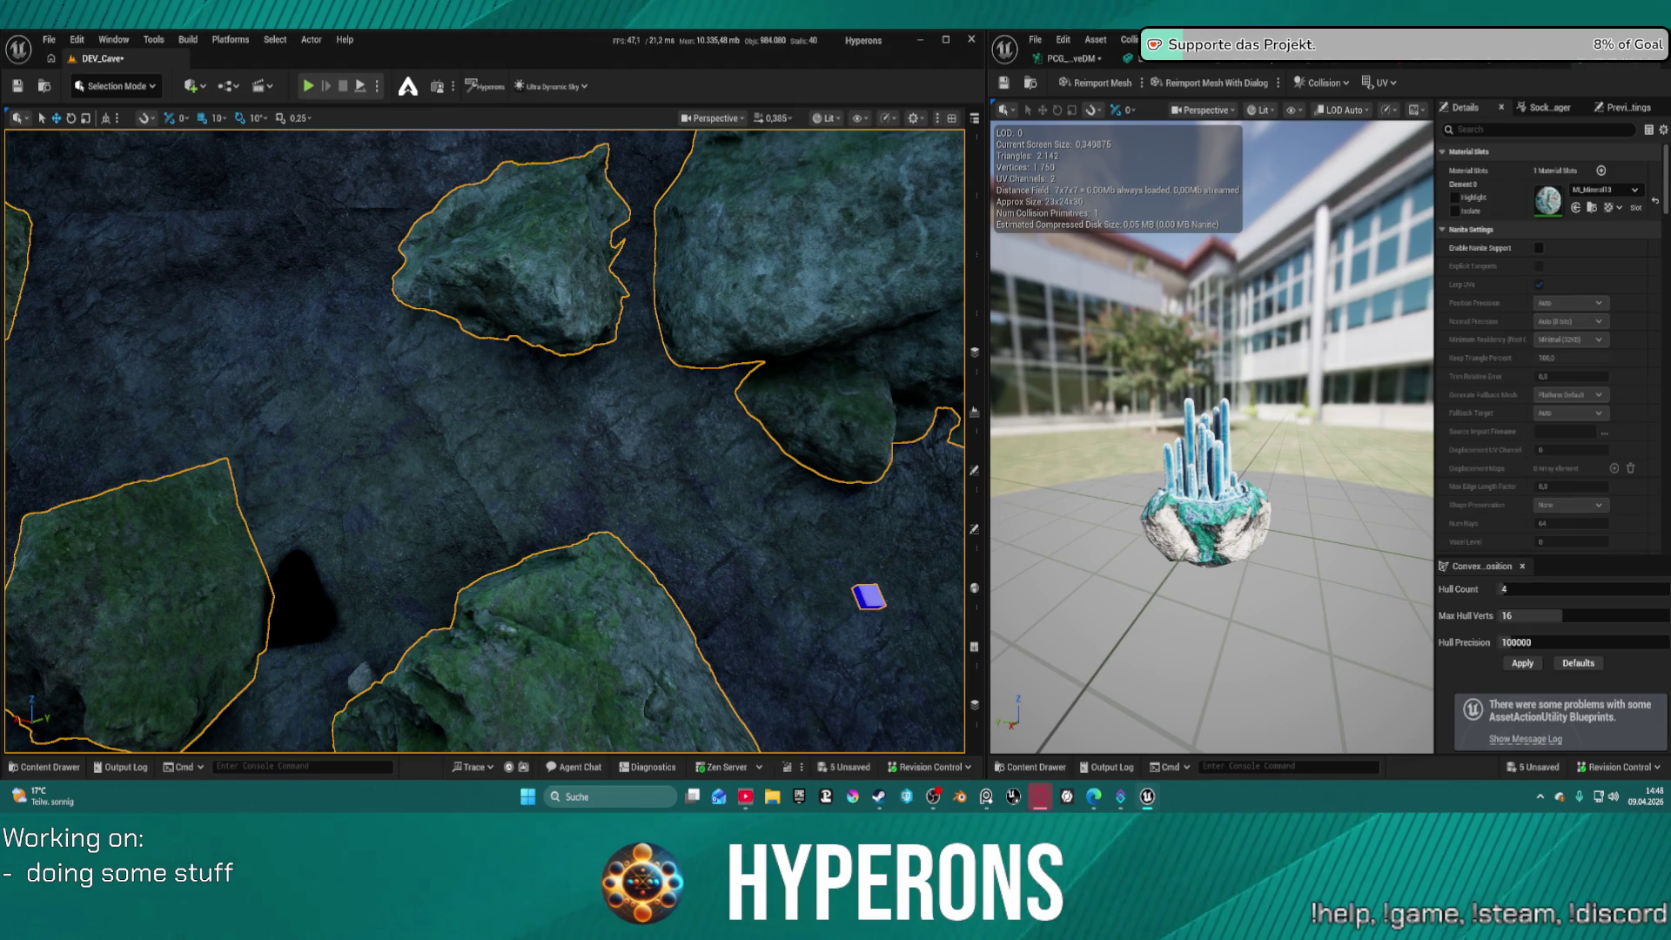
left_click(676, 422)
mouse_move(683, 406)
left_mouse_down()
mouse_move(682, 314)
mouse_move(703, 461)
mouse_move(756, 513)
left_mouse_up()
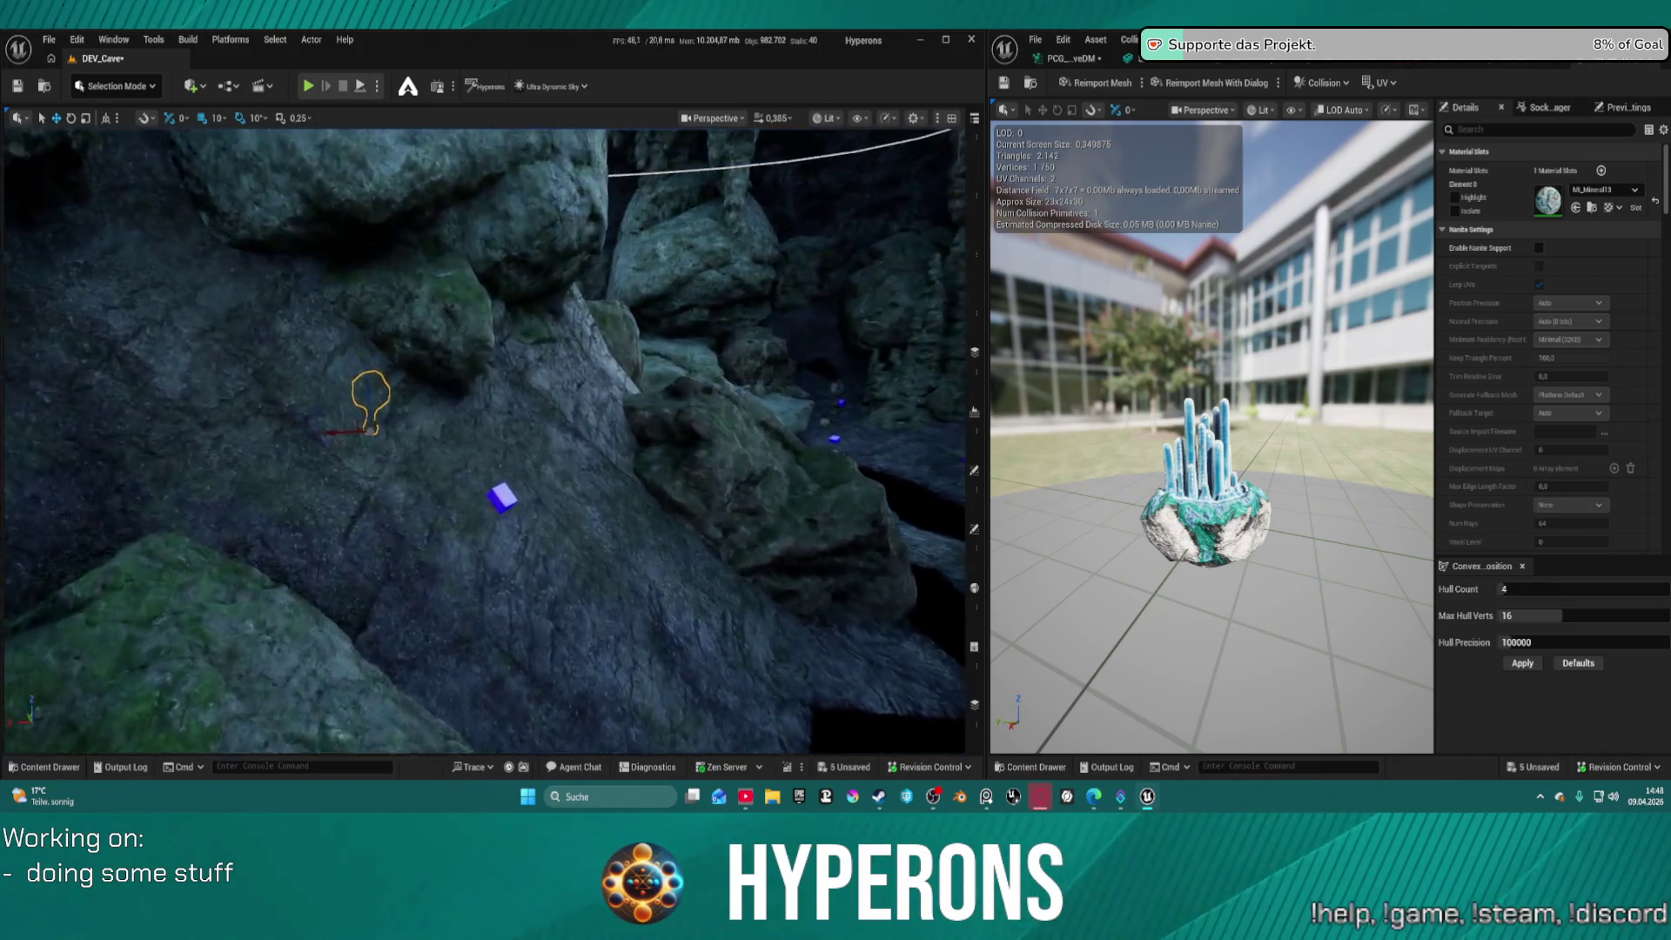
left_click_drag(734, 450, 830, 428)
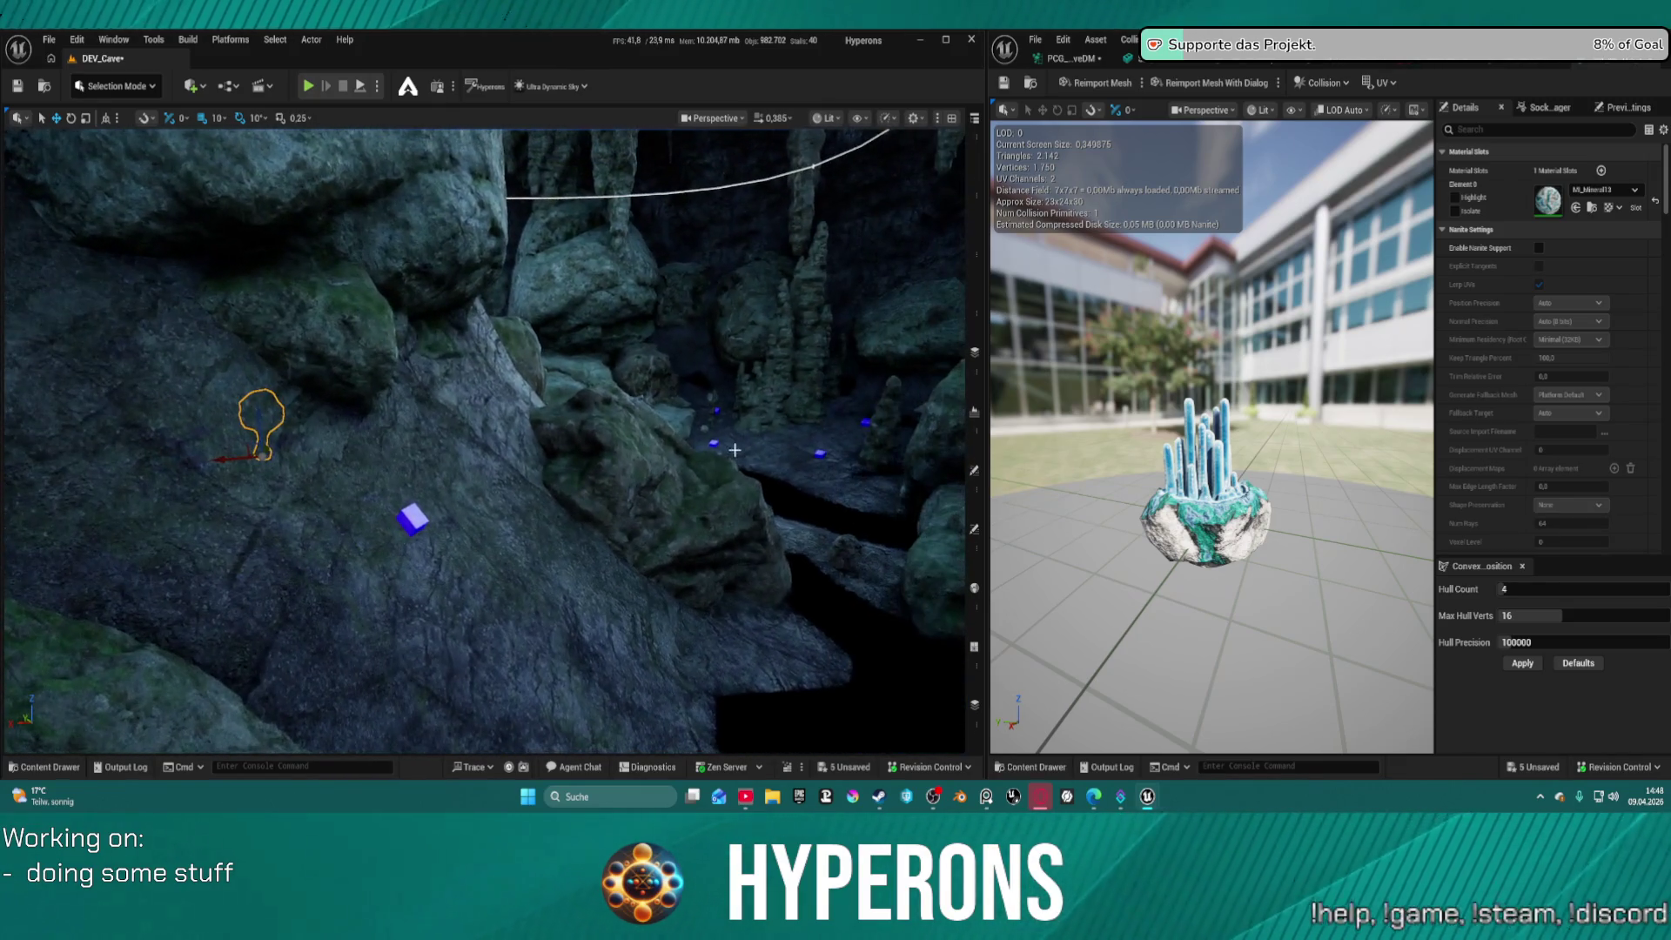
Enable Surface Snapping with Rotate to Surface Normal and drag the mushroom onto the mossy rock
left_click(148, 119)
mouse_move(174, 156)
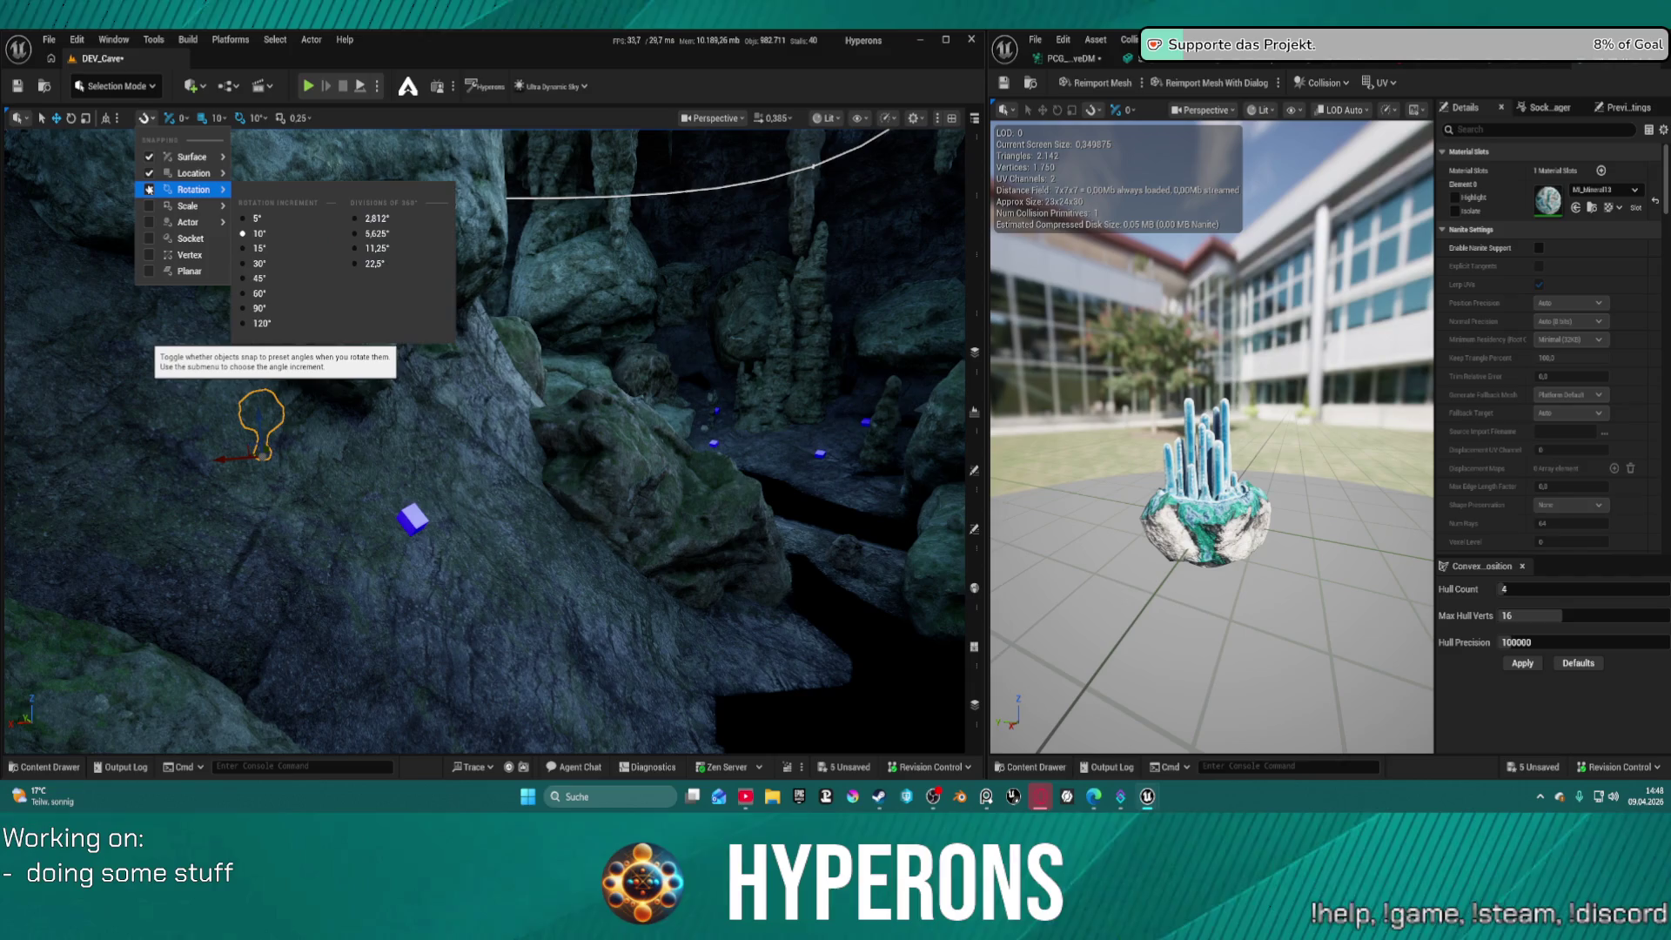
left_click(170, 123)
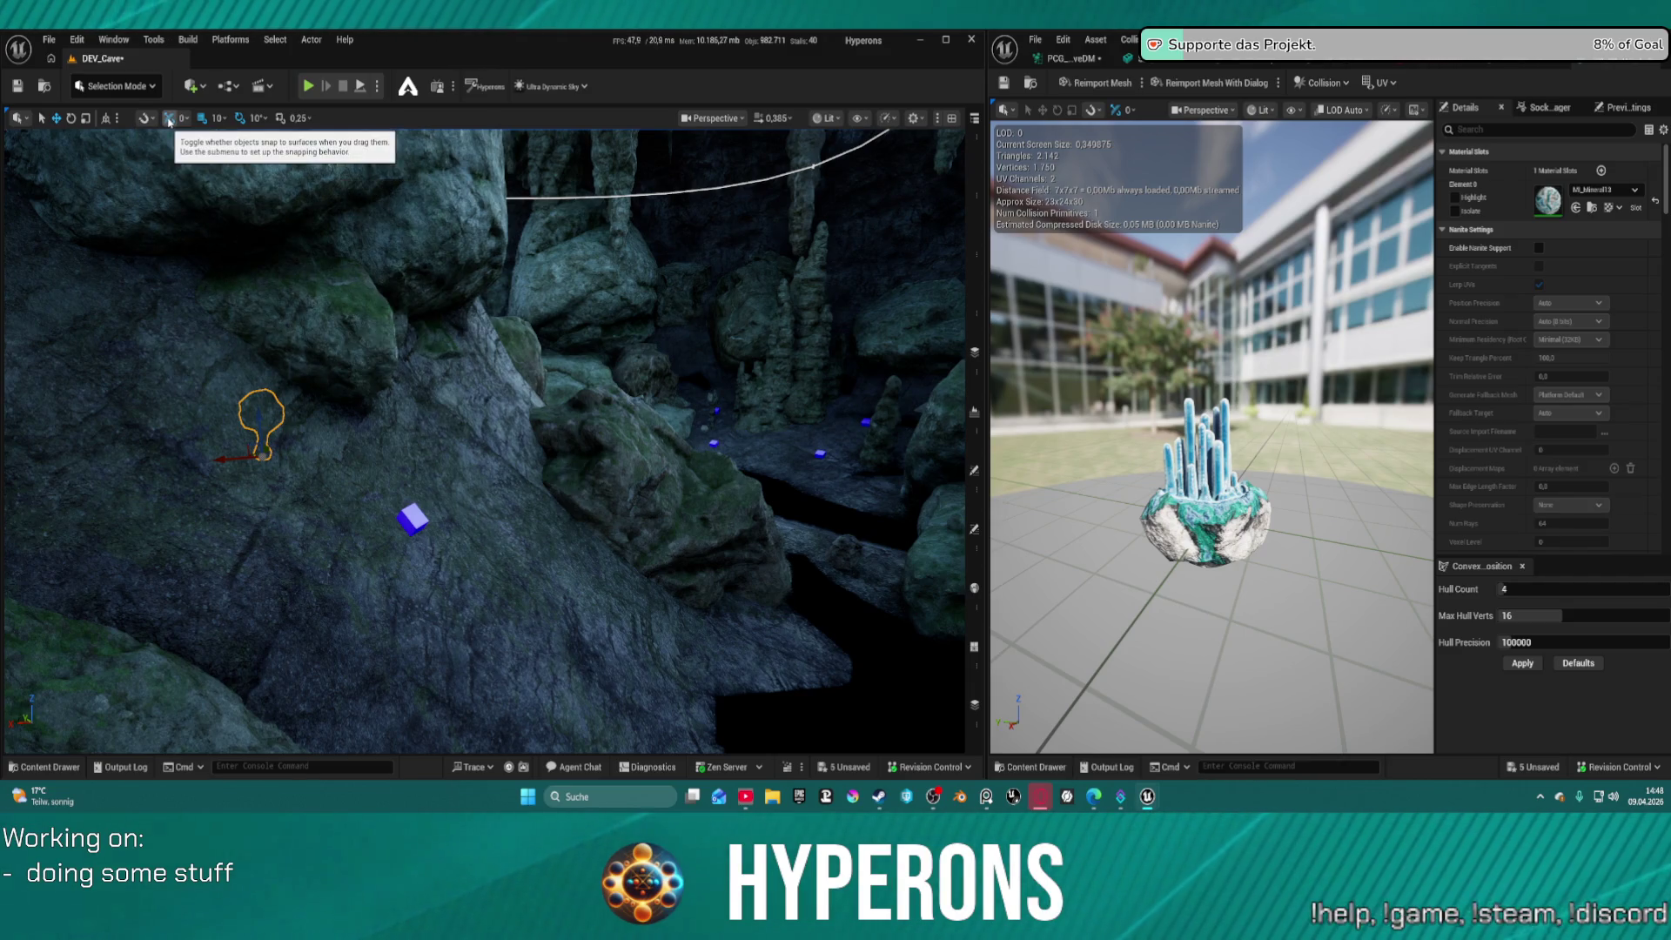
left_click(186, 120)
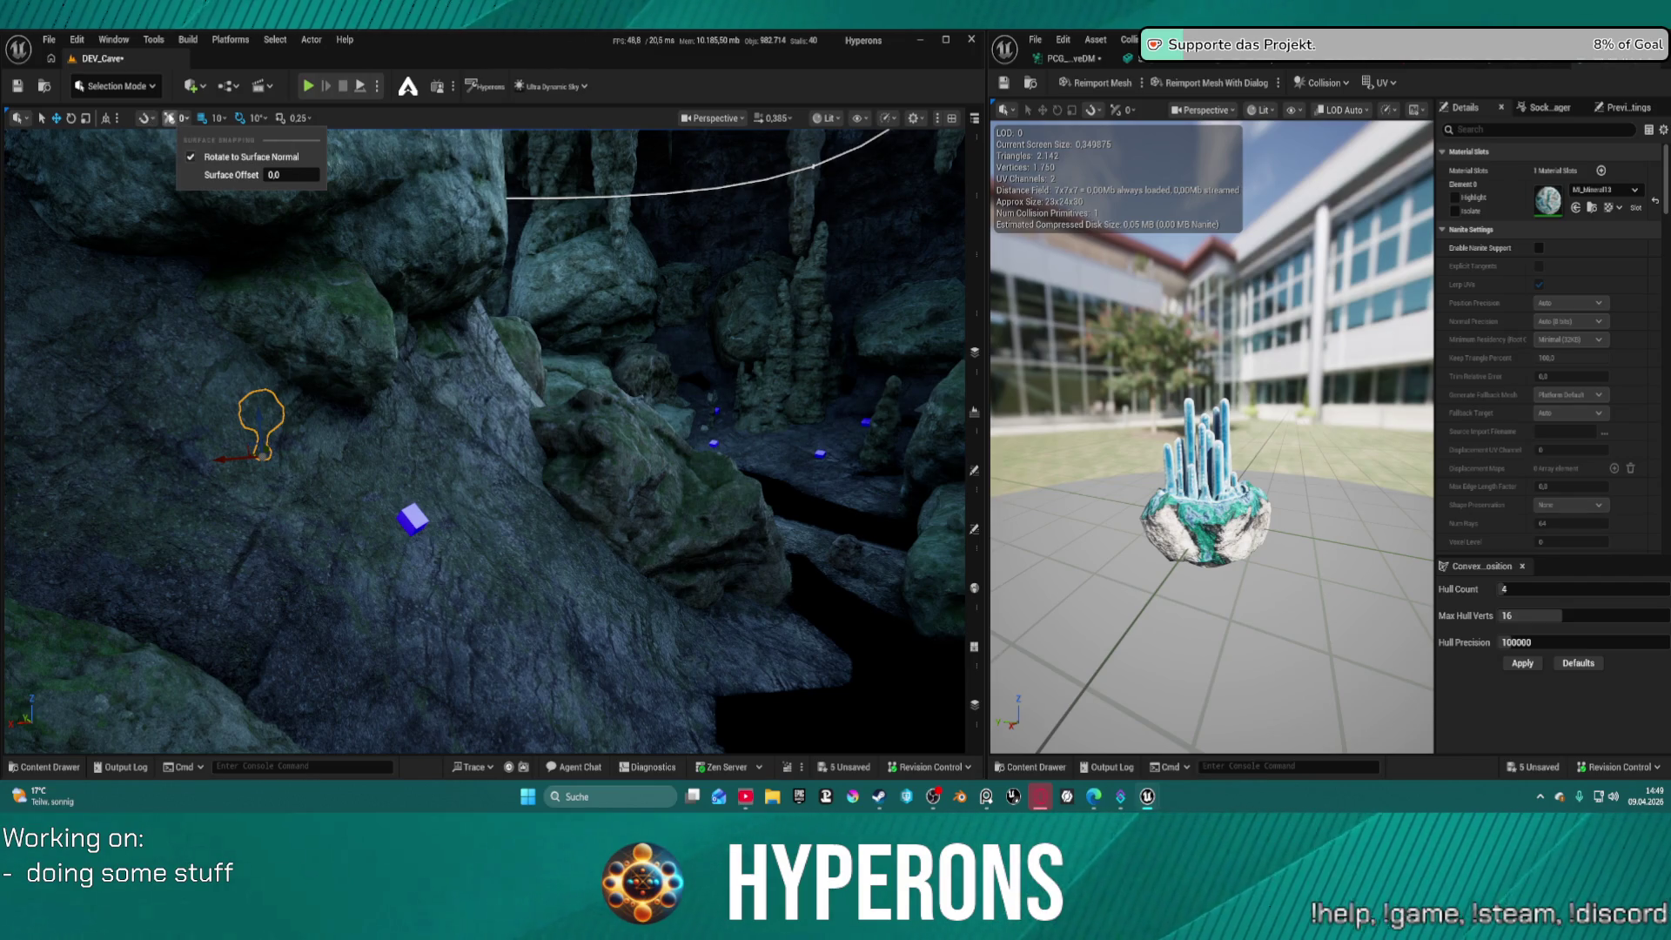
left_click(213, 241)
mouse_move(258, 453)
left_mouse_down()
mouse_move(889, 444)
mouse_move(870, 505)
mouse_move(651, 649)
mouse_move(692, 700)
mouse_move(799, 416)
mouse_move(825, 470)
left_mouse_up()
Fly up to the blue mushroom, delete it, and drag the yellow-green moss mesh onto the ledge centre
key("s")
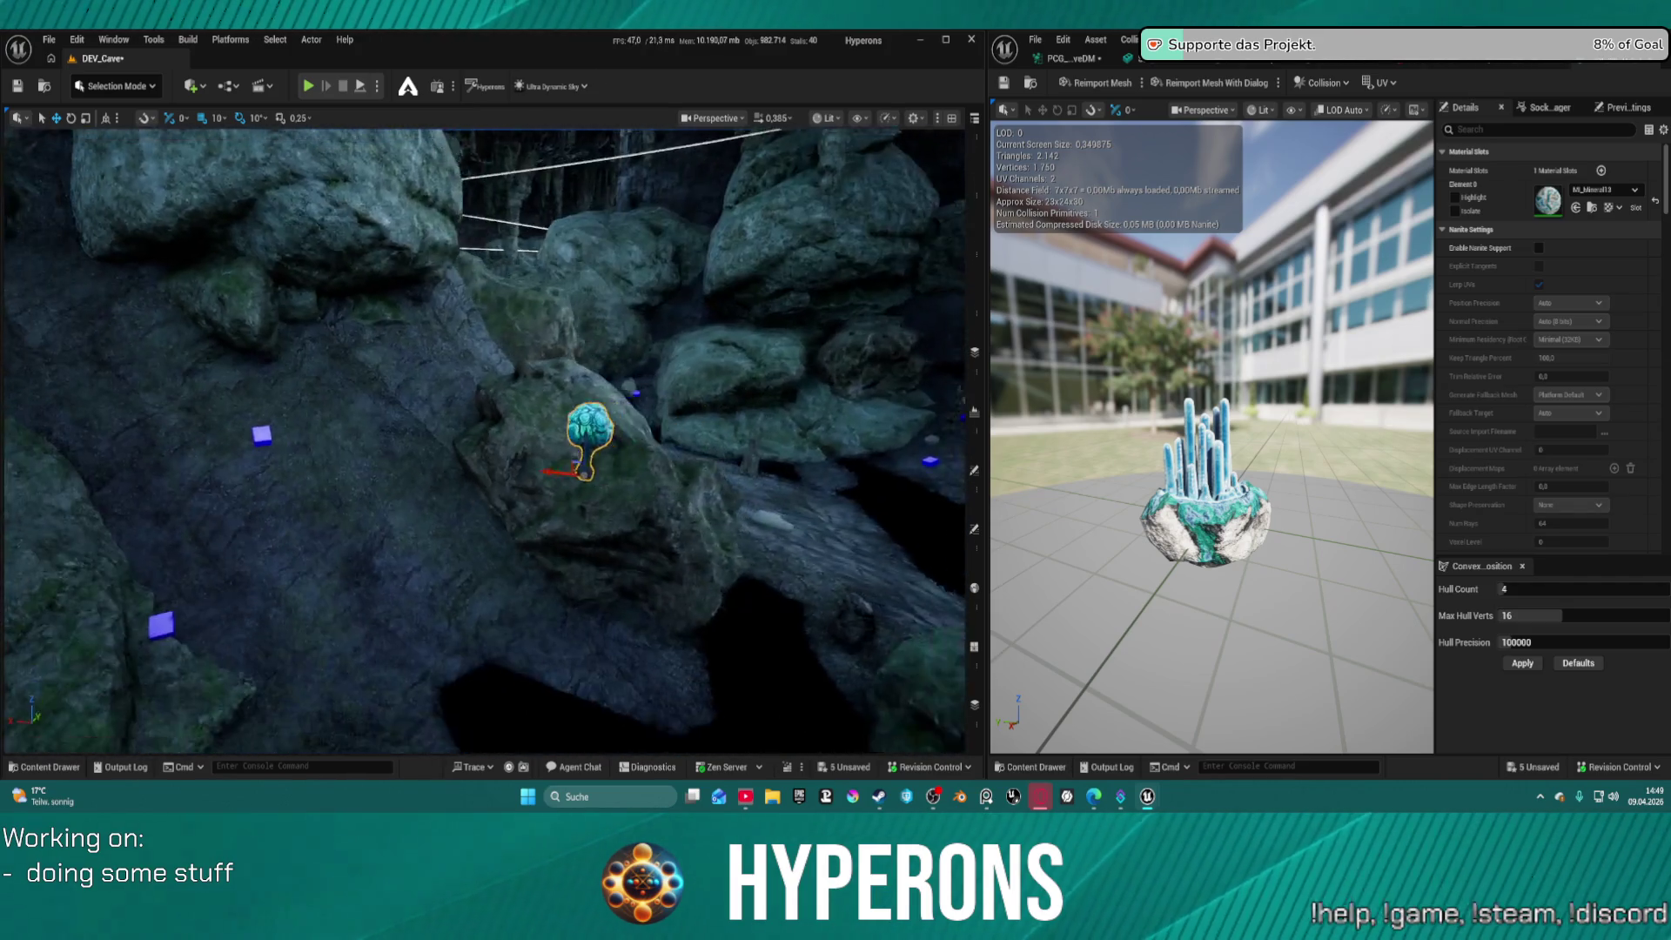
key("w")
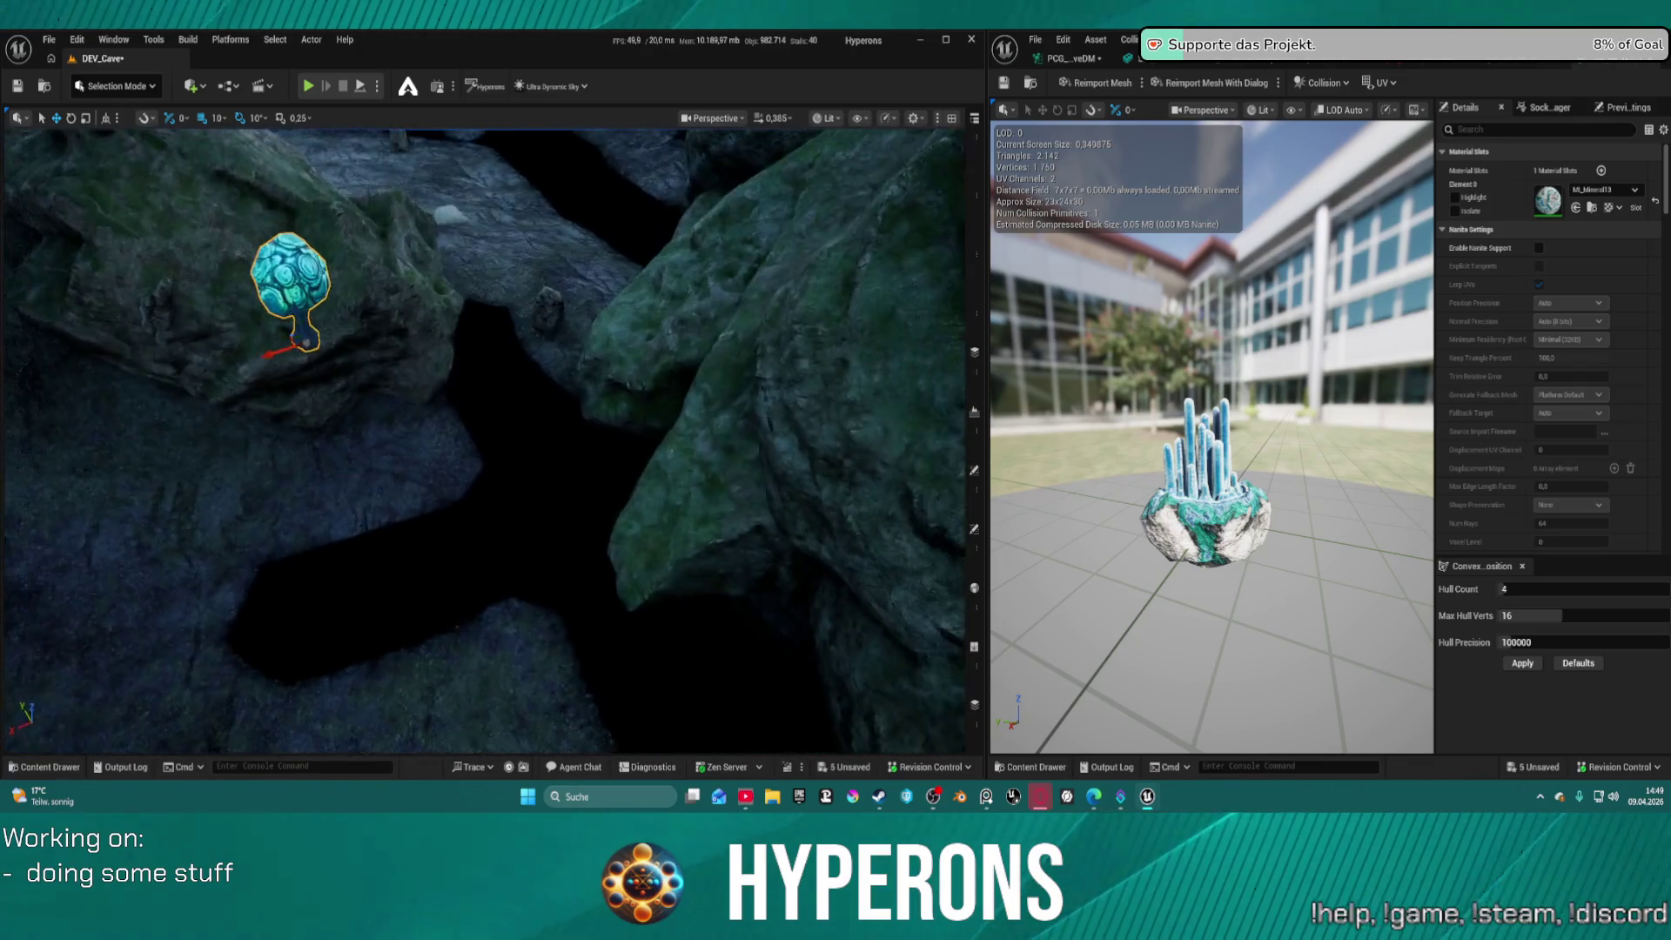
key("w")
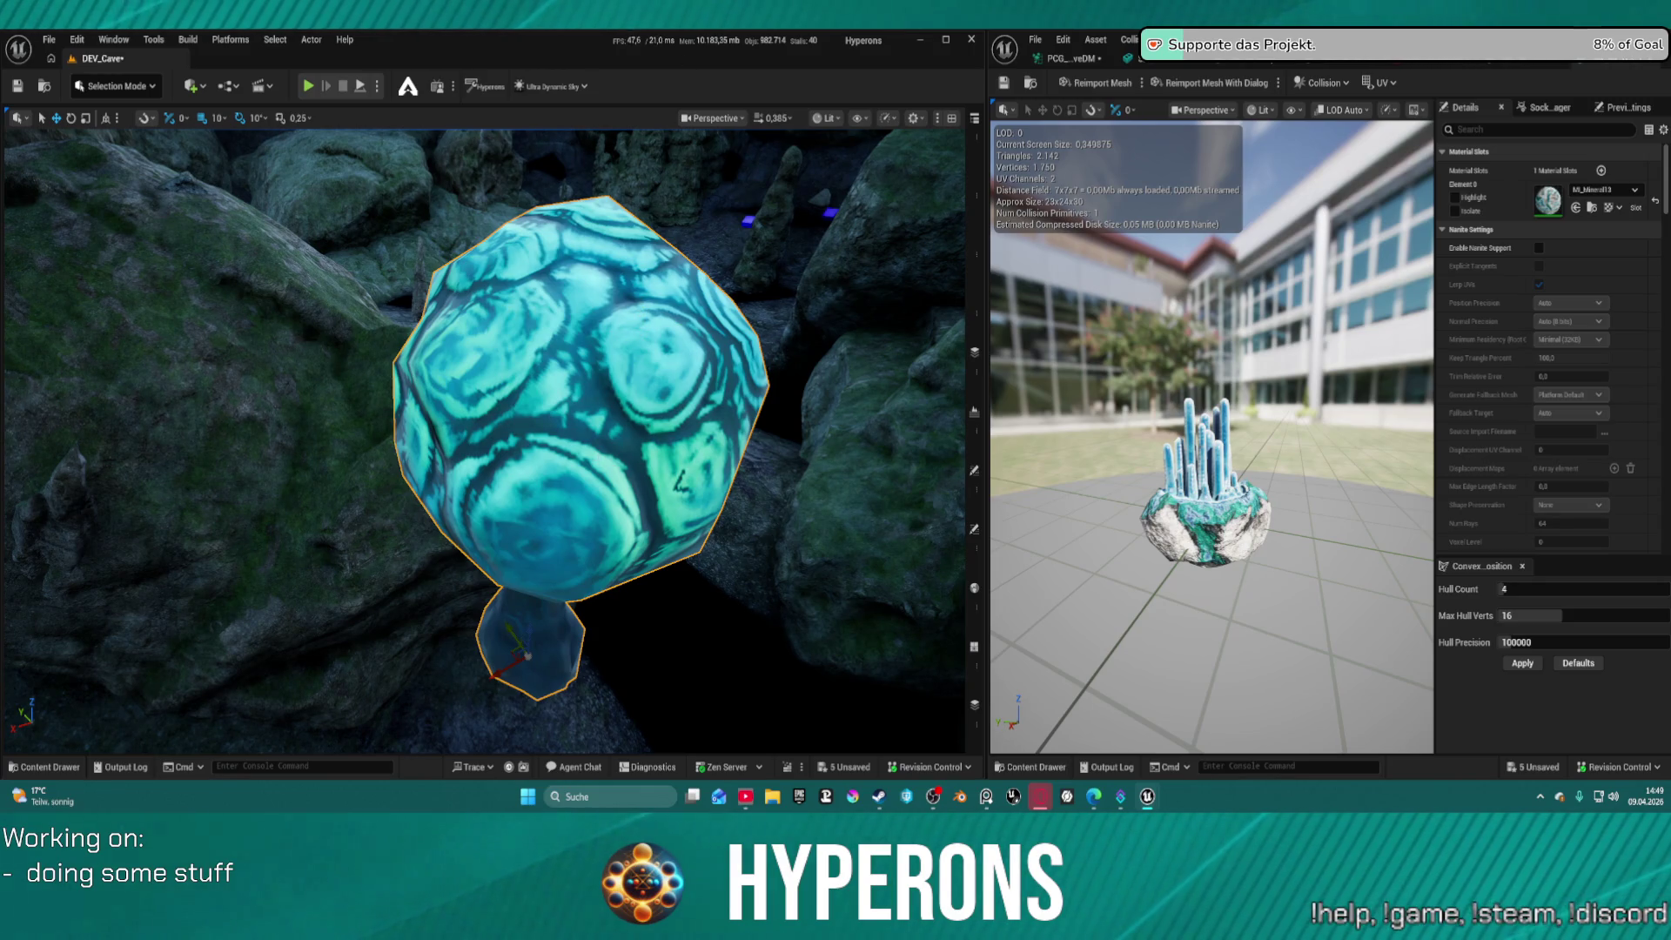
key("Delete")
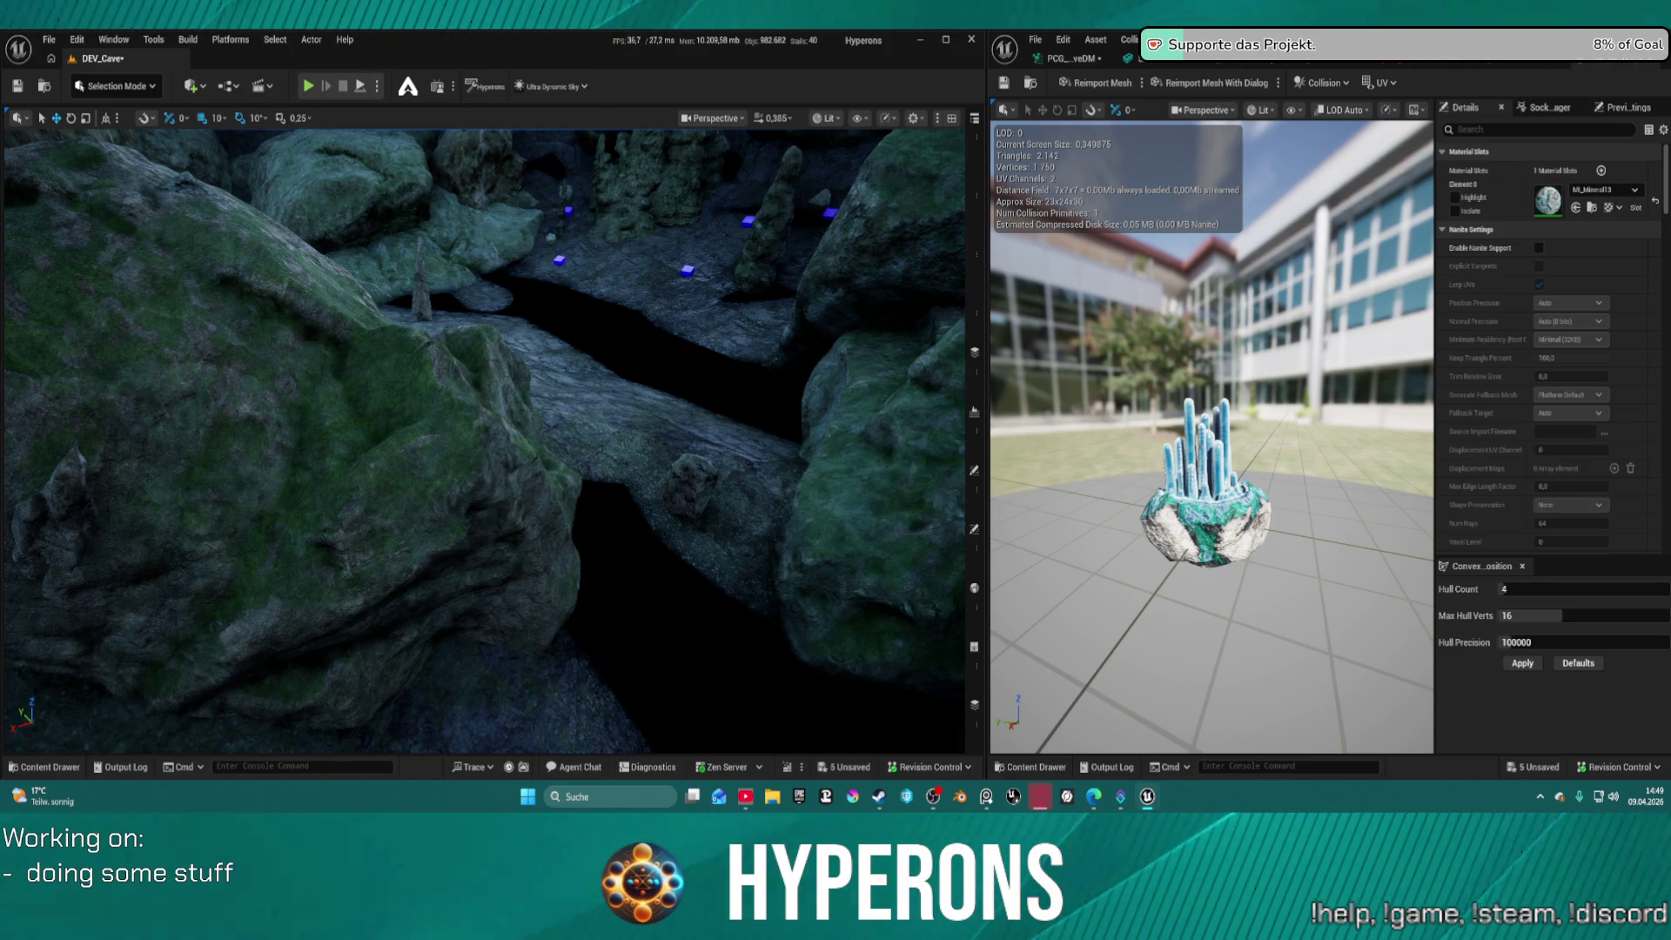
mouse_move(835, 235)
left_mouse_down()
mouse_move(688, 275)
mouse_move(613, 331)
mouse_move(617, 359)
left_mouse_up()
Place a copy of the moss mesh above the original, inspect it, then delete the copy
scroll(695, 288, "down", 10)
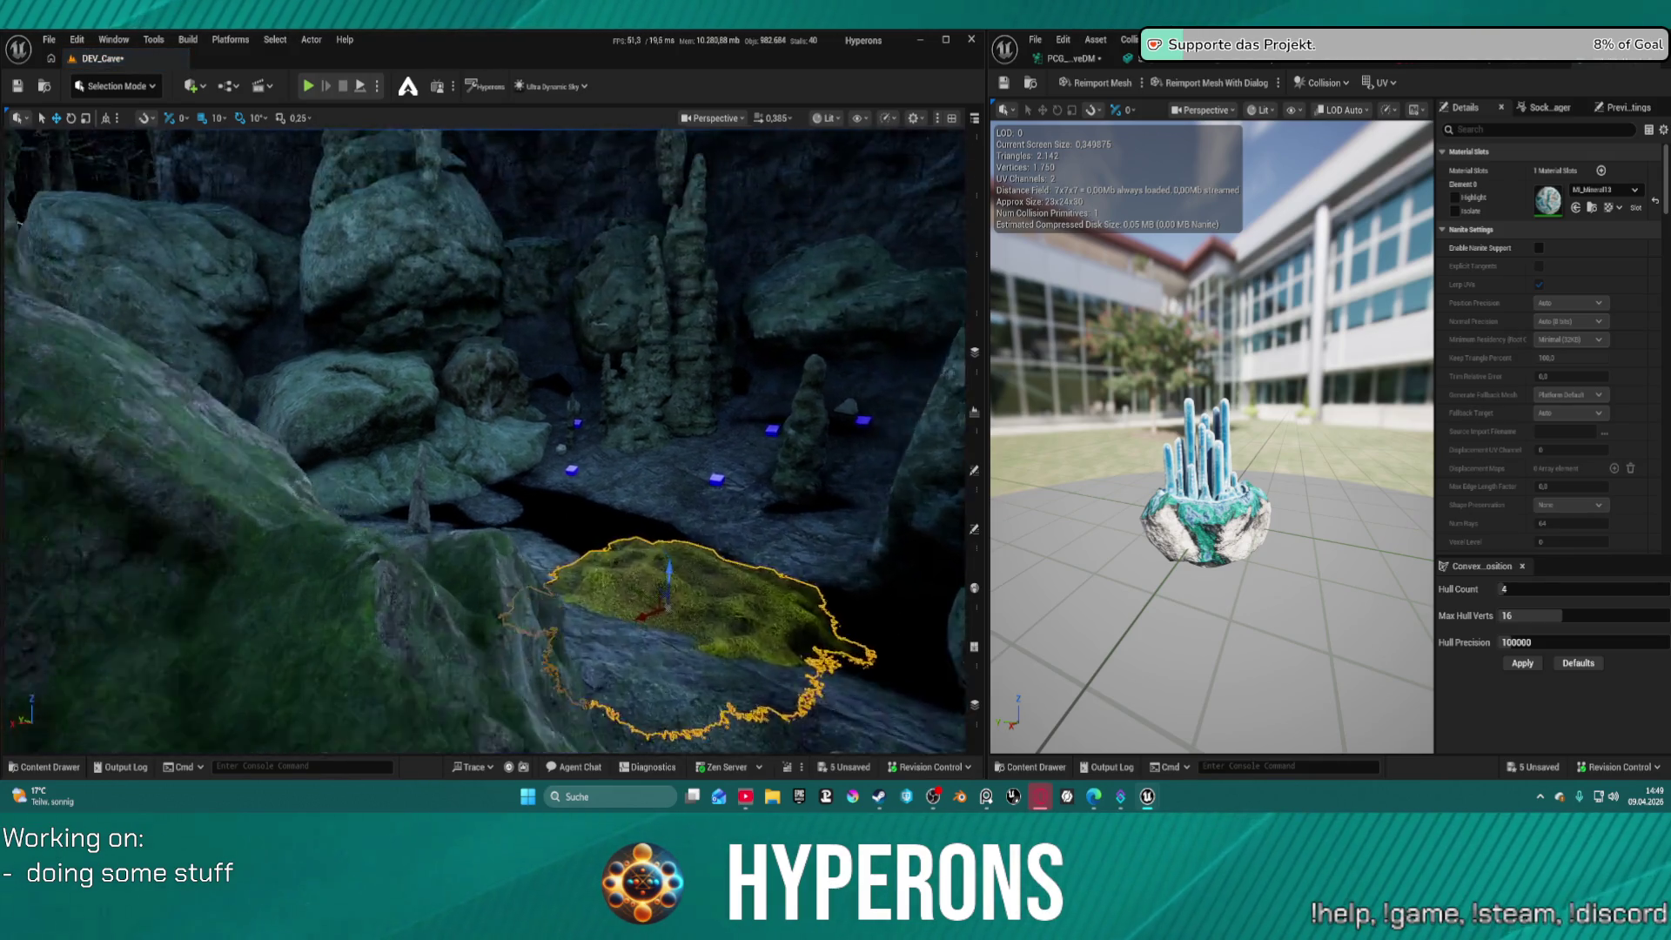
scroll(483, 442, "up", 5)
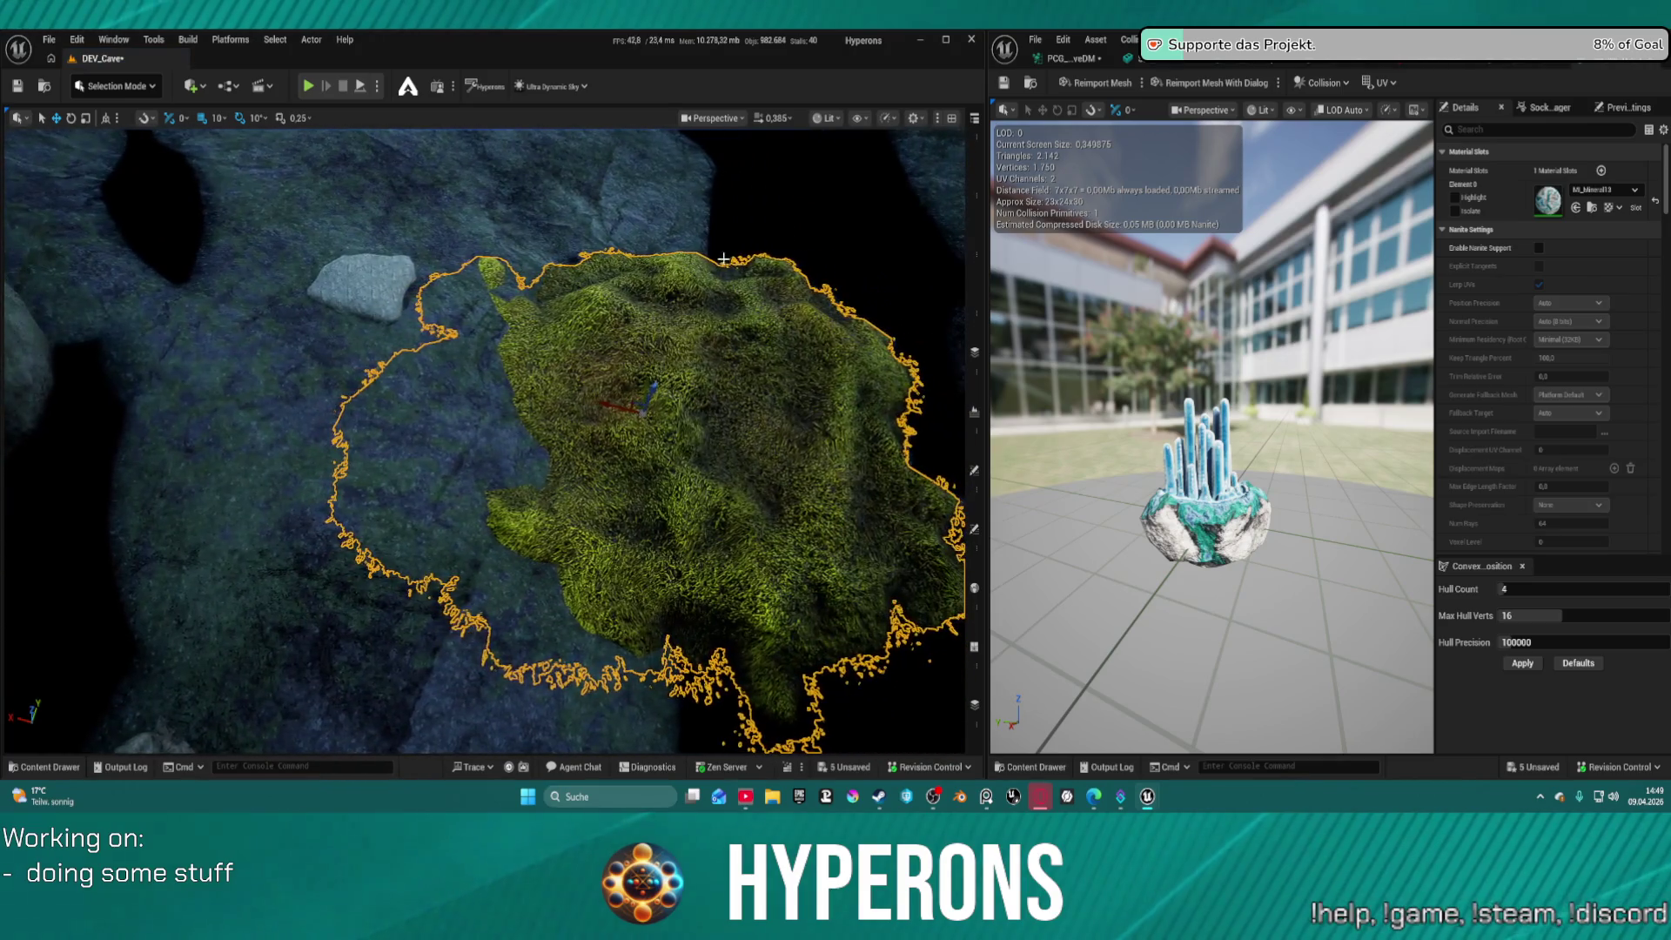
scroll(484, 441, "up", 10)
scroll(483, 441, "up", 10)
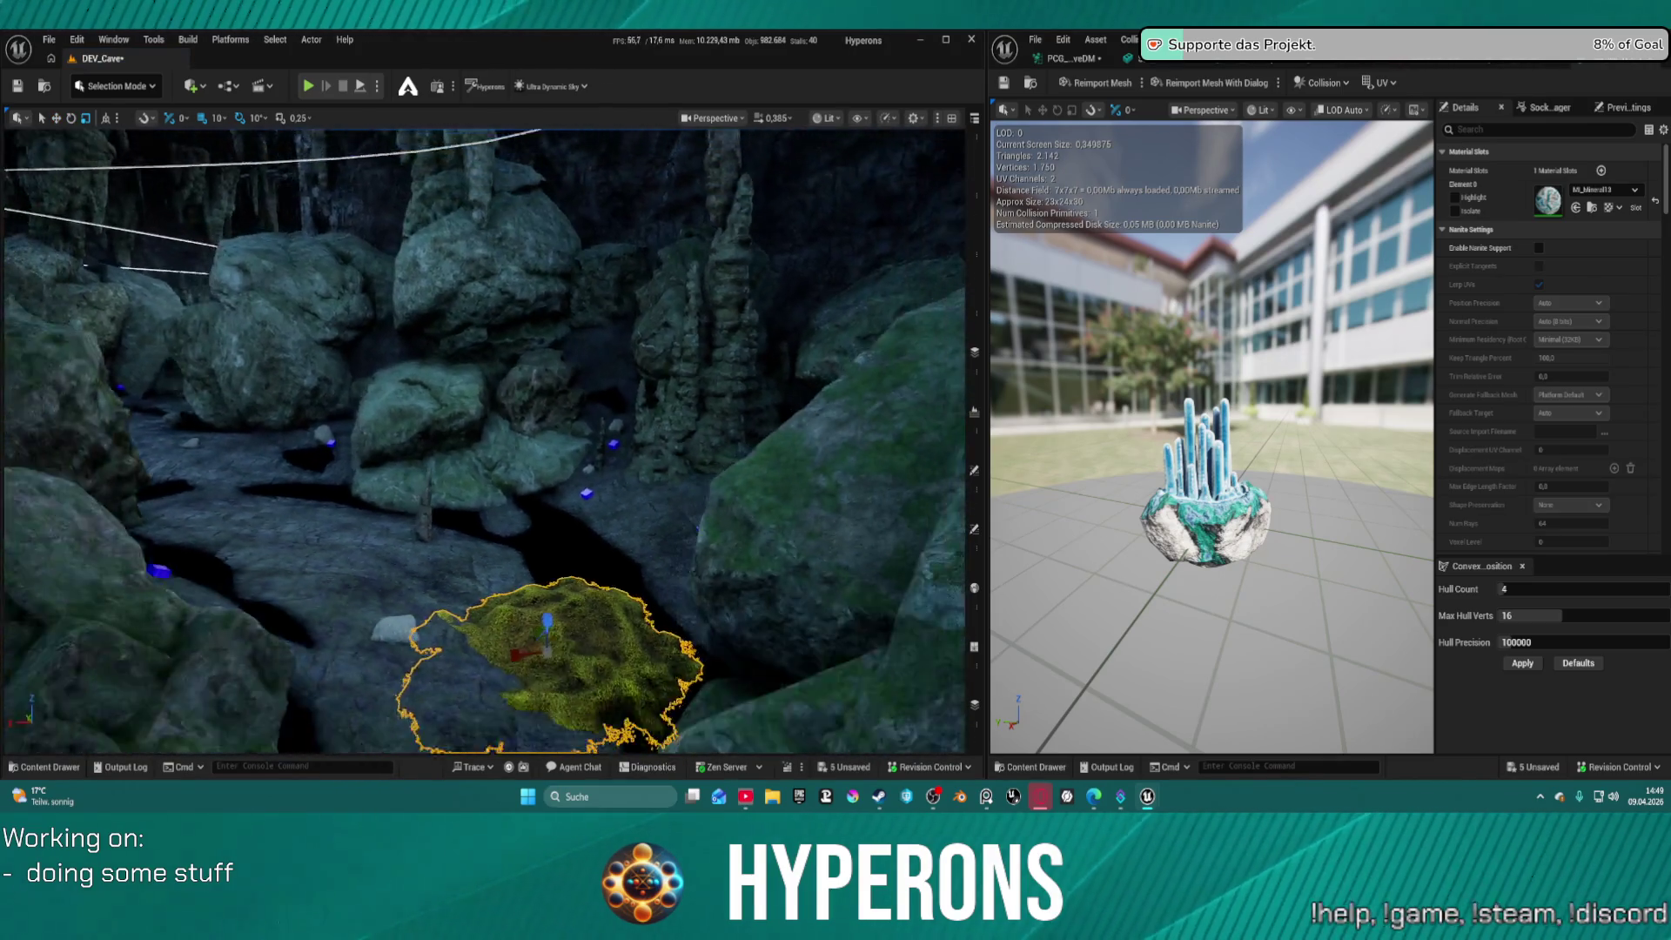
scroll(484, 441, "up", 2)
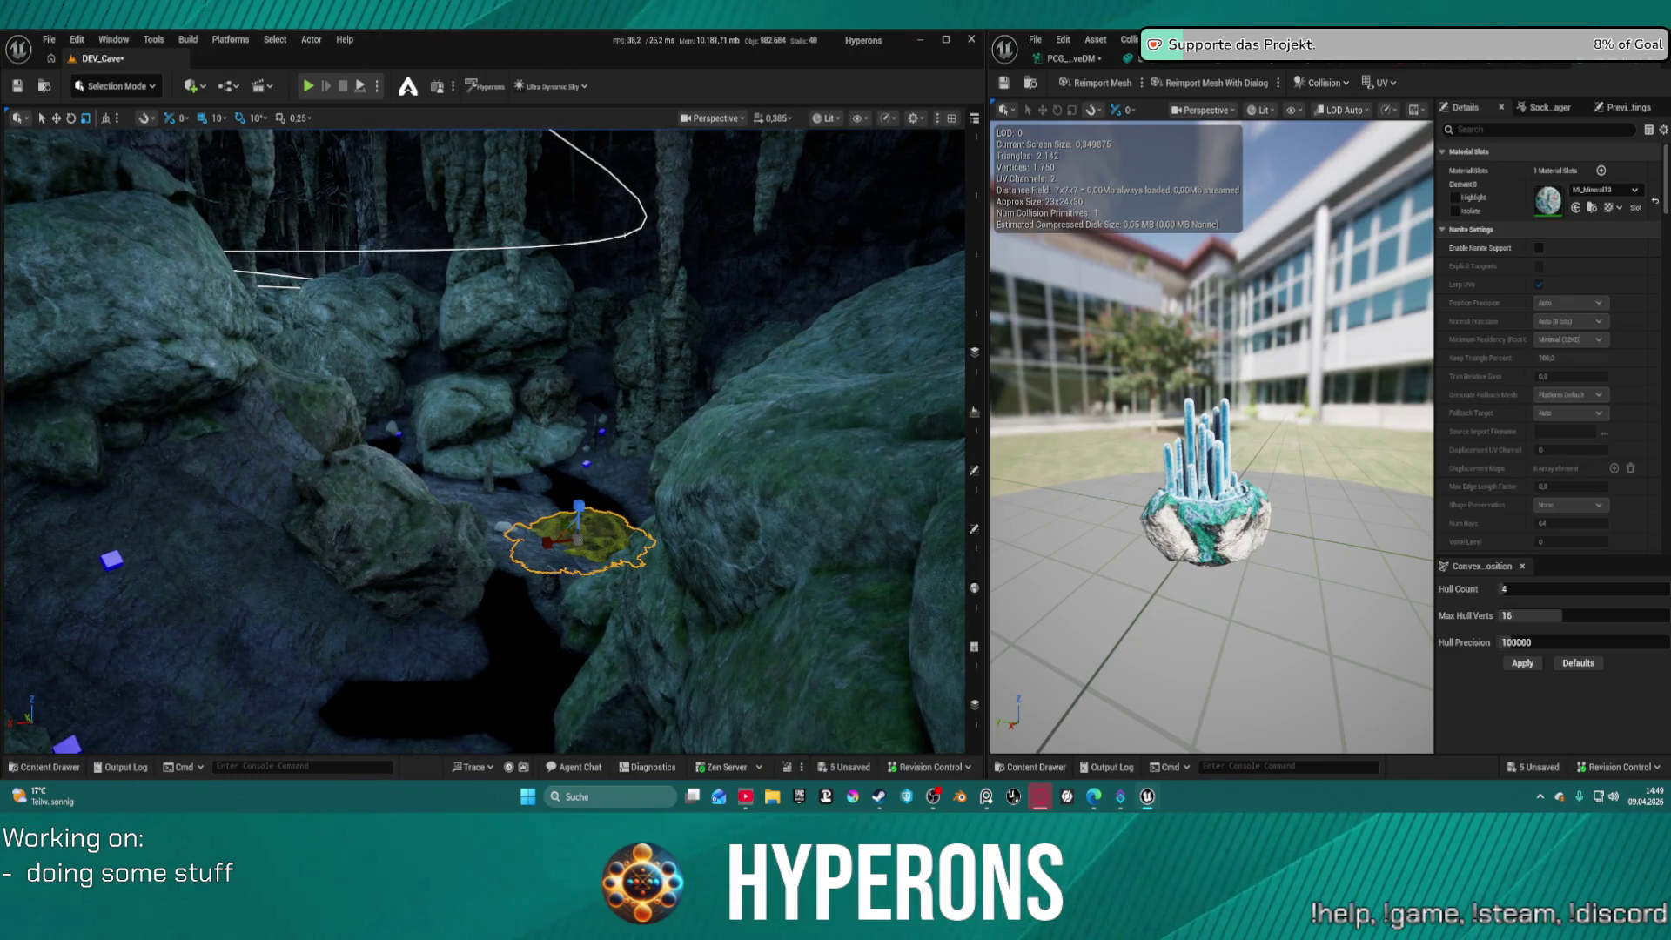
left_click_drag(578, 514, 557, 444, "alt")
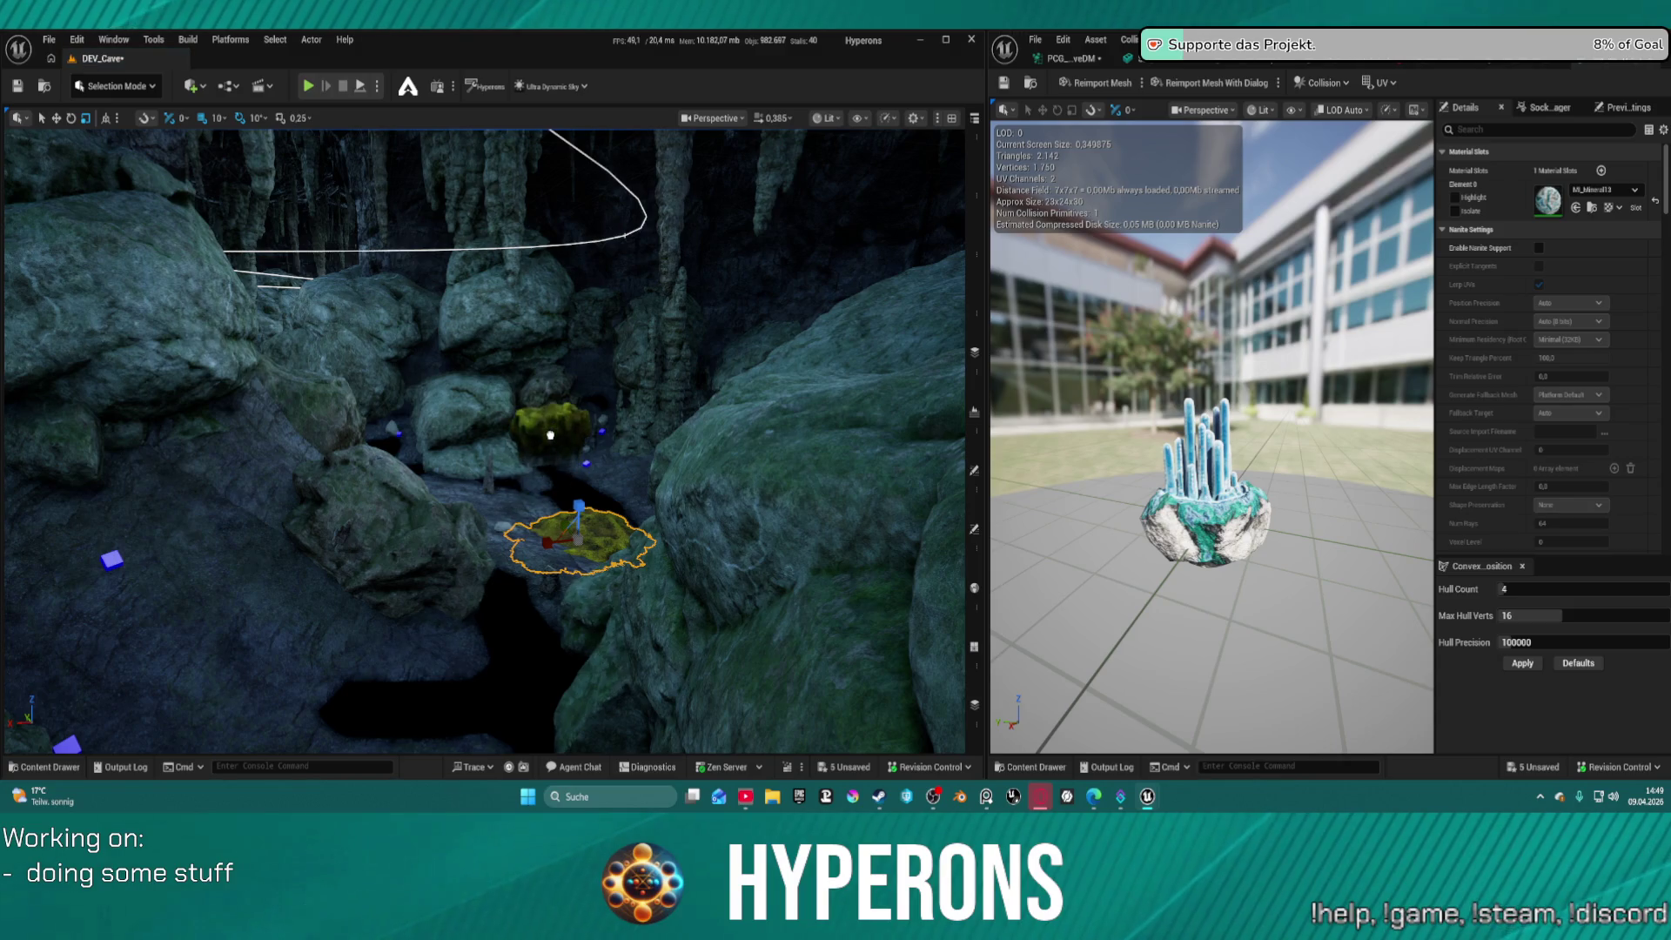
scroll(484, 441, "up", 5)
key("f")
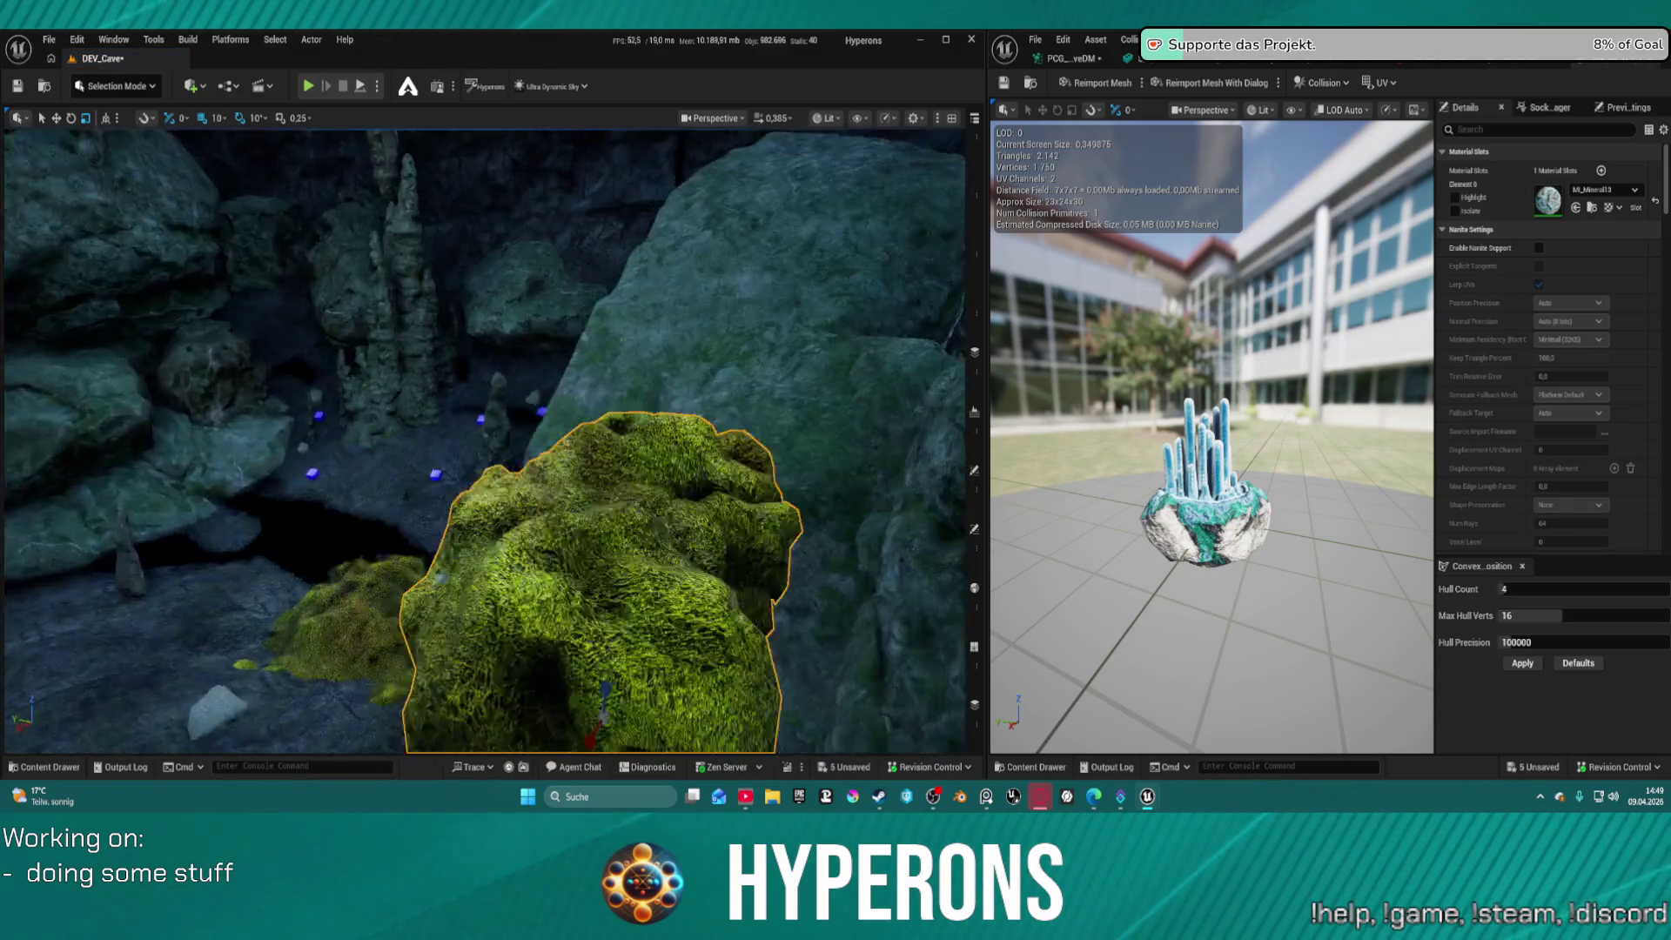
scroll(484, 442, "up", 8)
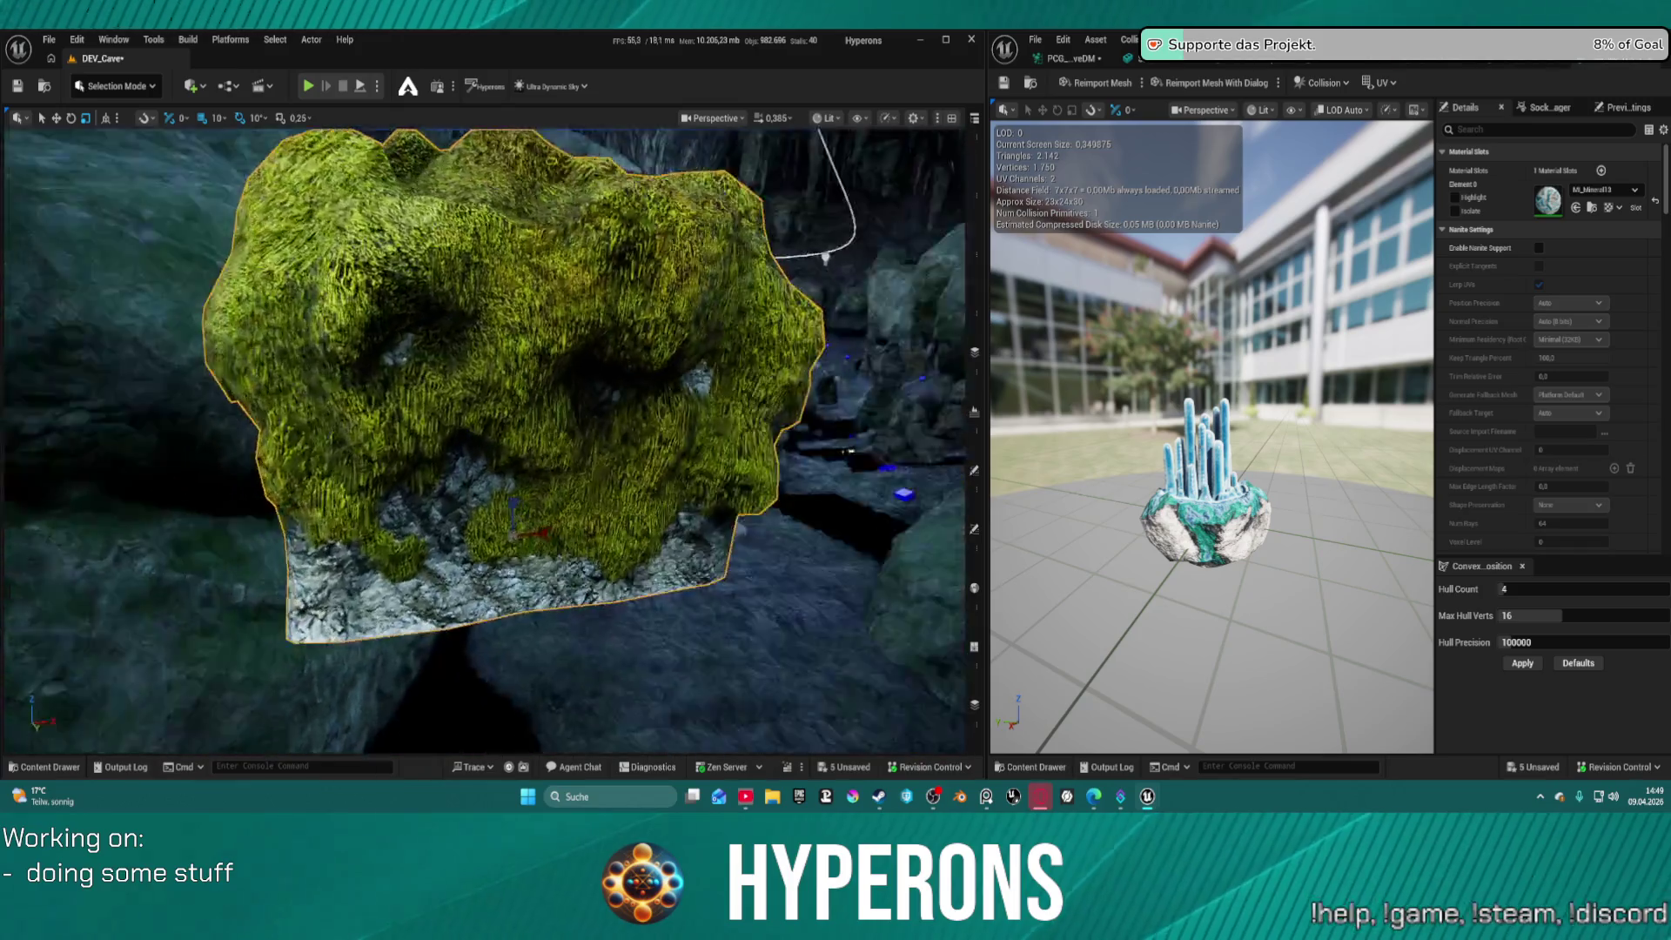
scroll(484, 441, "down", 10)
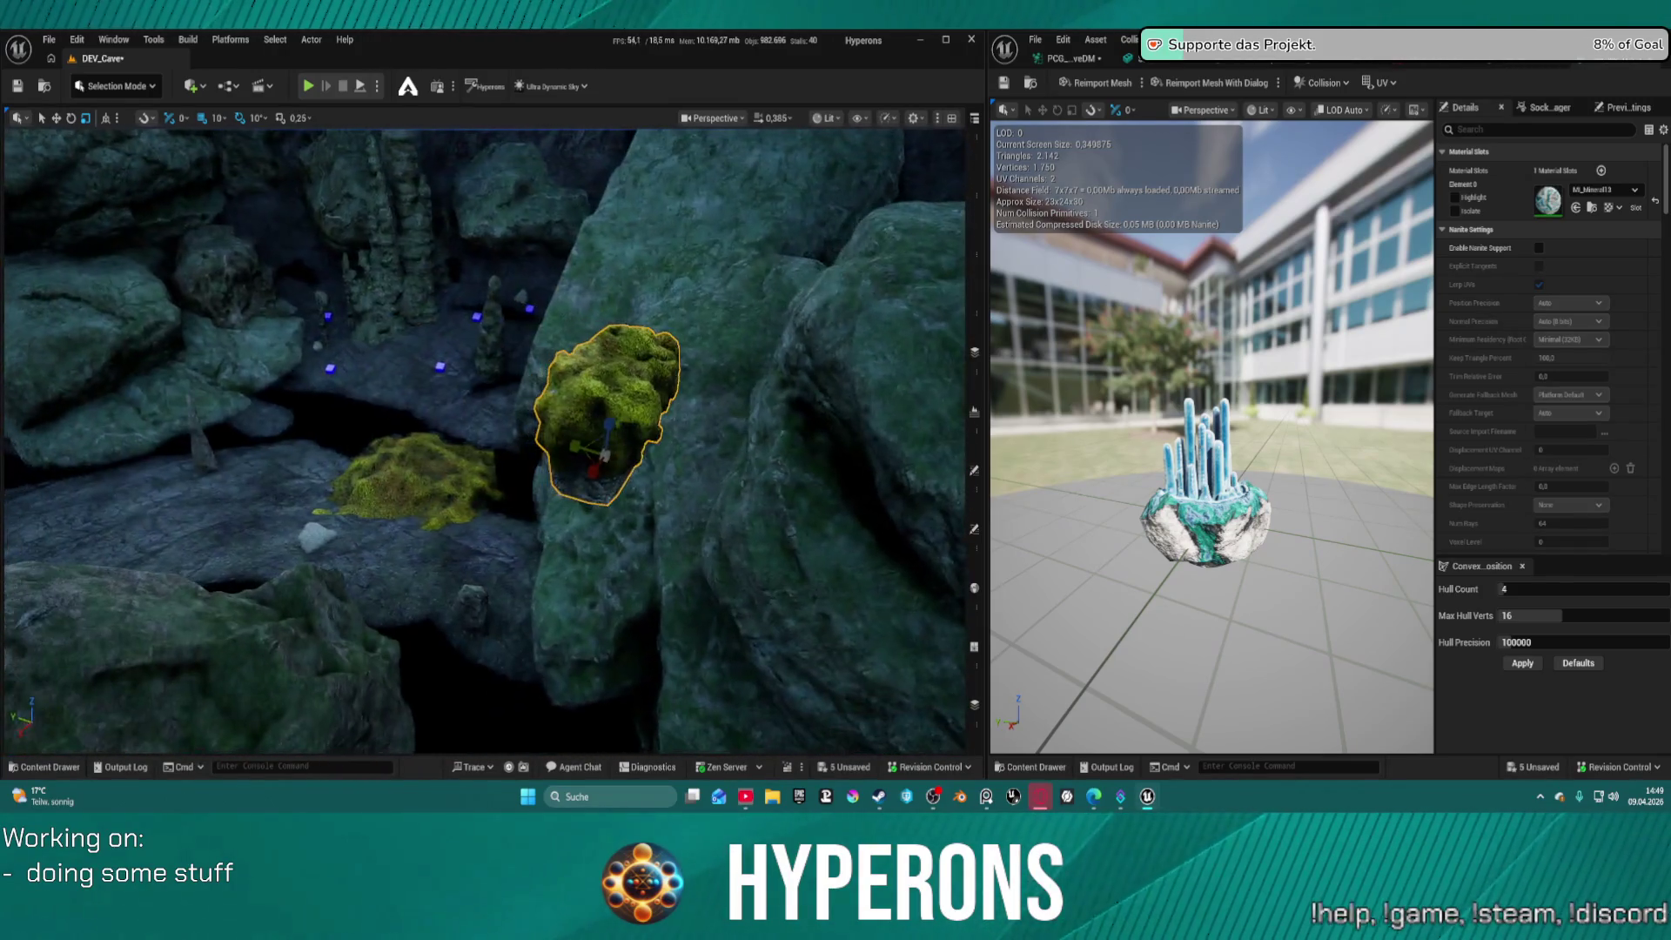
left_click_drag(574, 413, 580, 413)
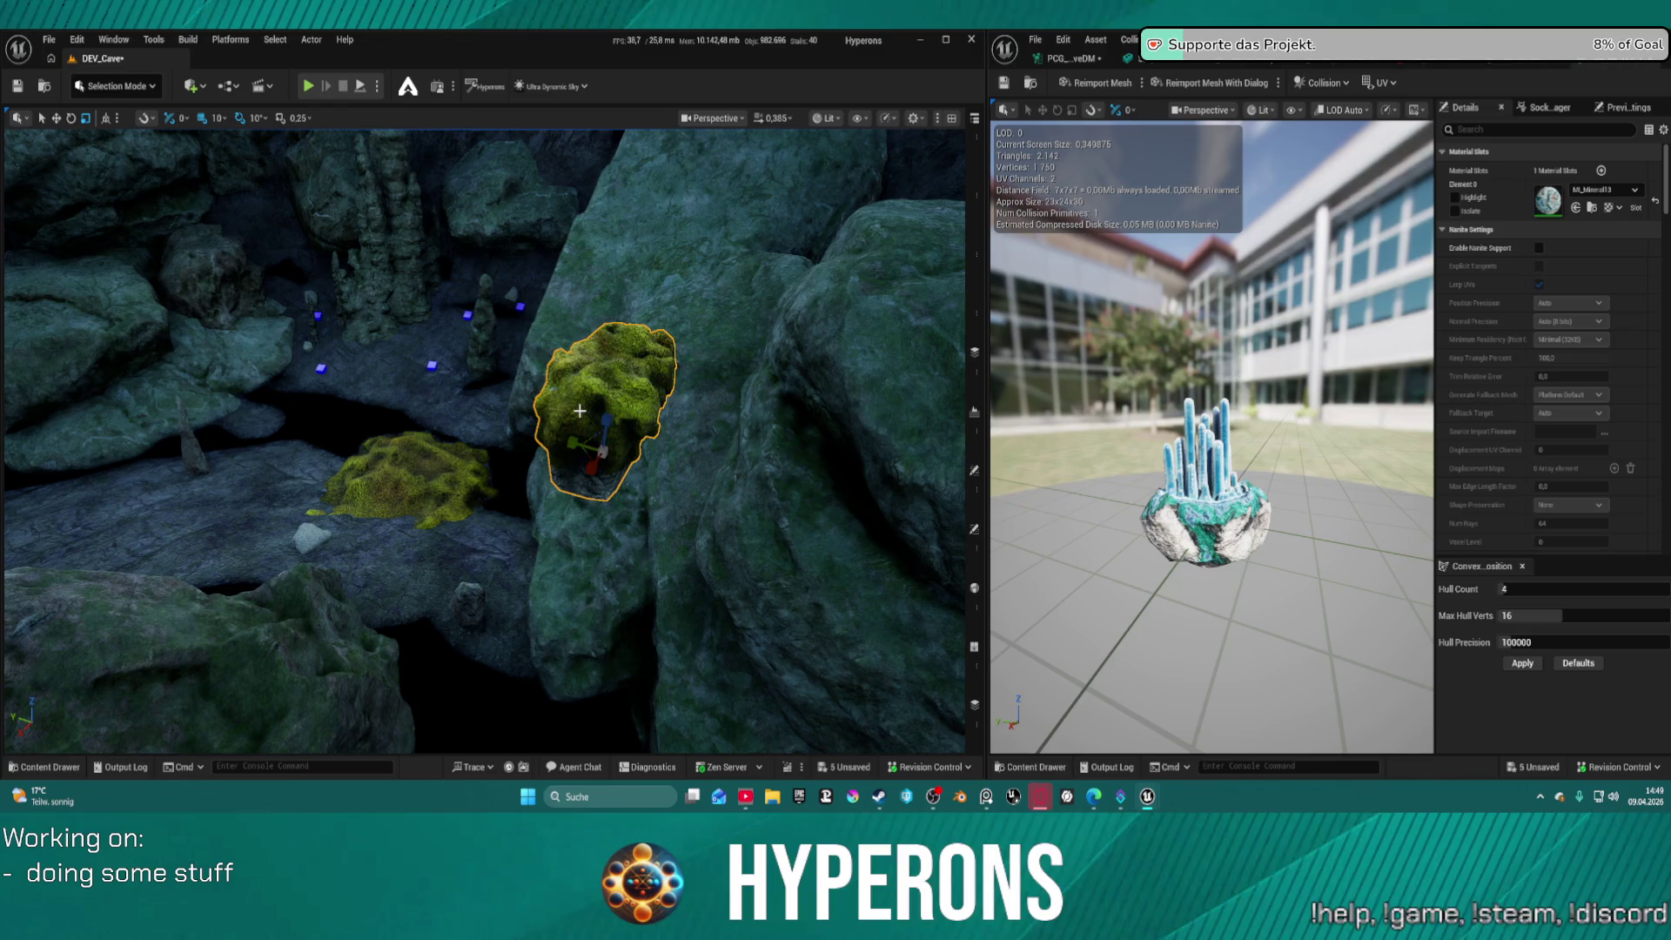
key("Delete")
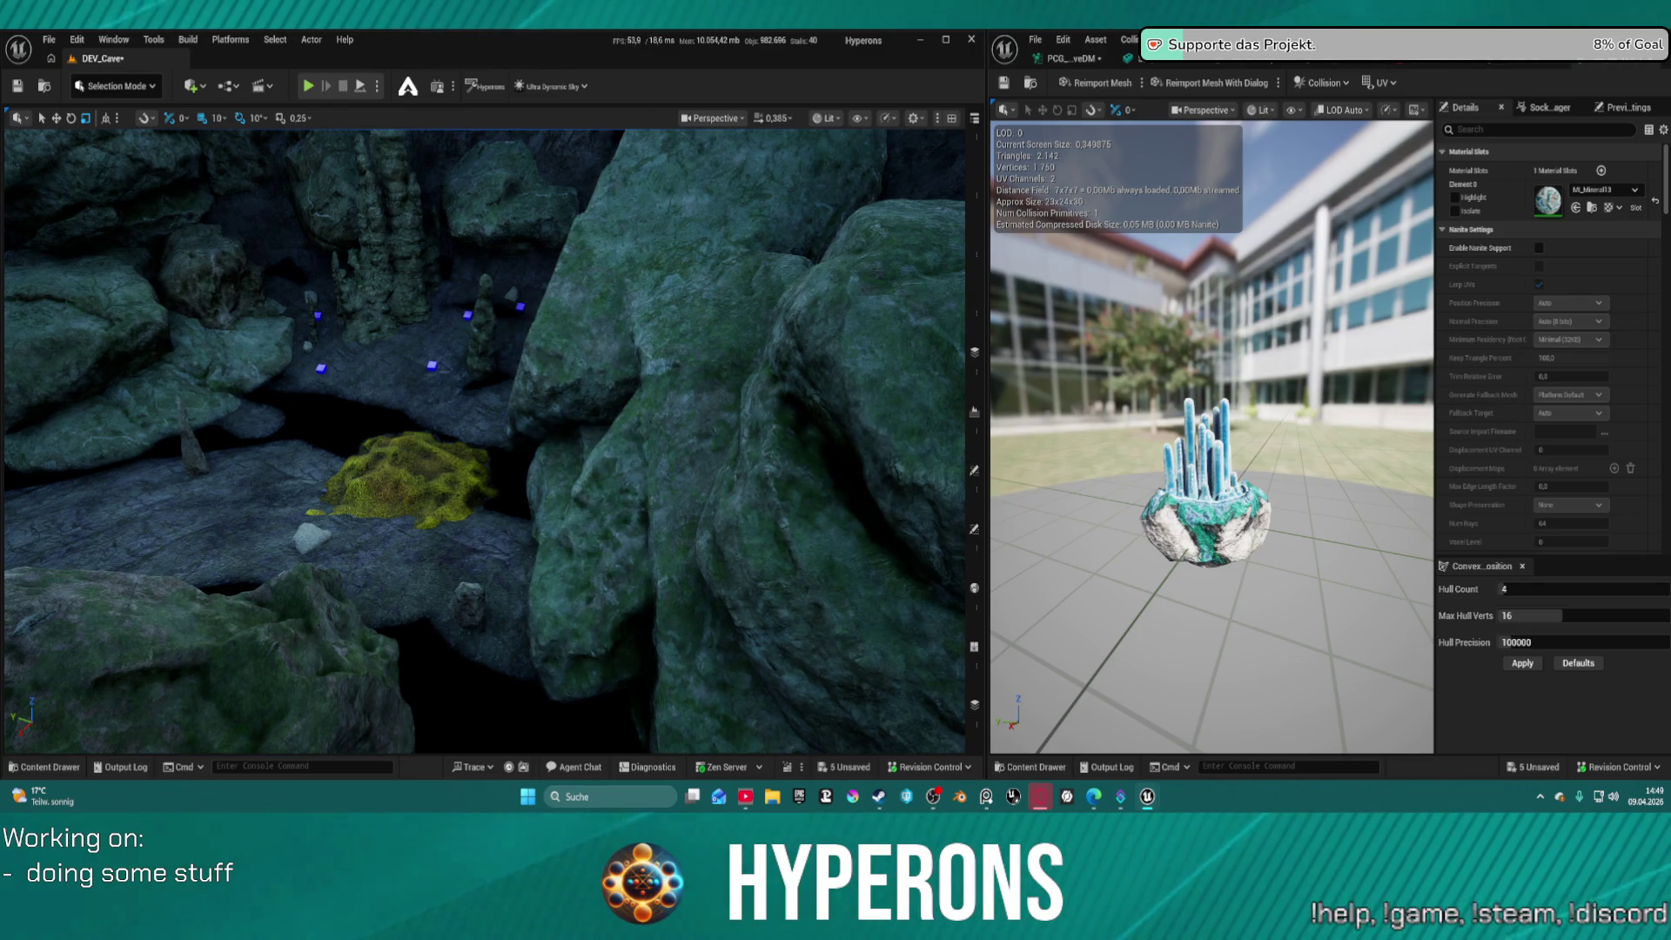
Try a moss mesh on the upper rock, then delete both the lower and upper moss meshes
mouse_move(461, 522)
left_mouse_down()
mouse_move(411, 331)
mouse_move(429, 276)
left_mouse_up()
key("Delete")
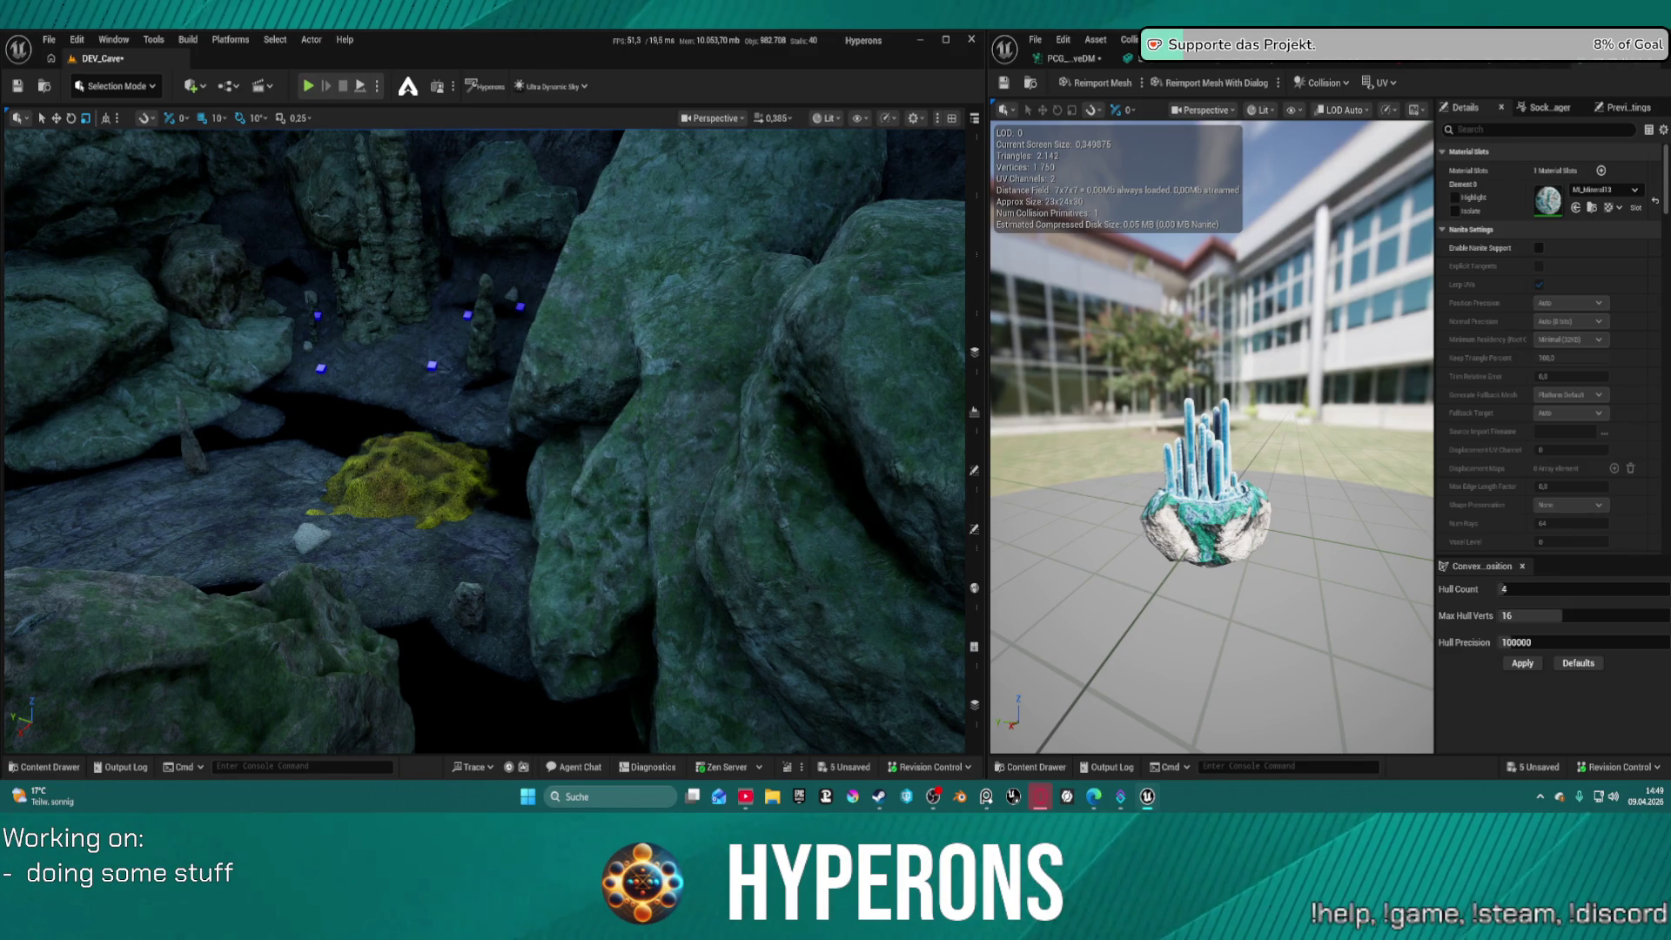
key("ctrl+z")
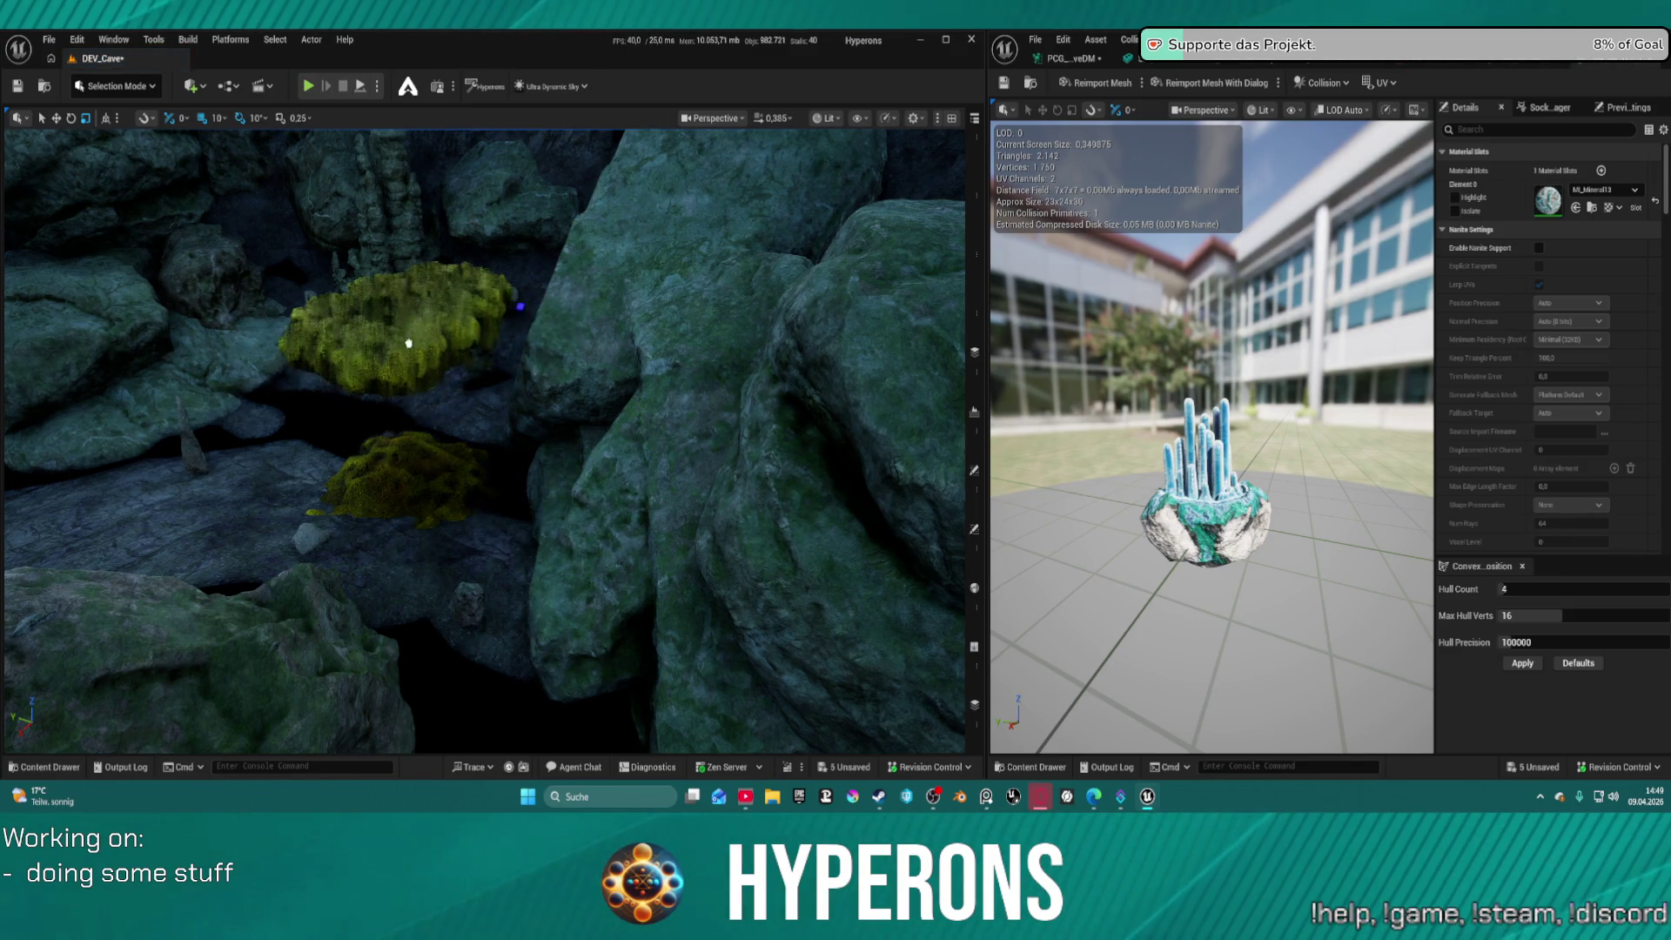
left_click(397, 452)
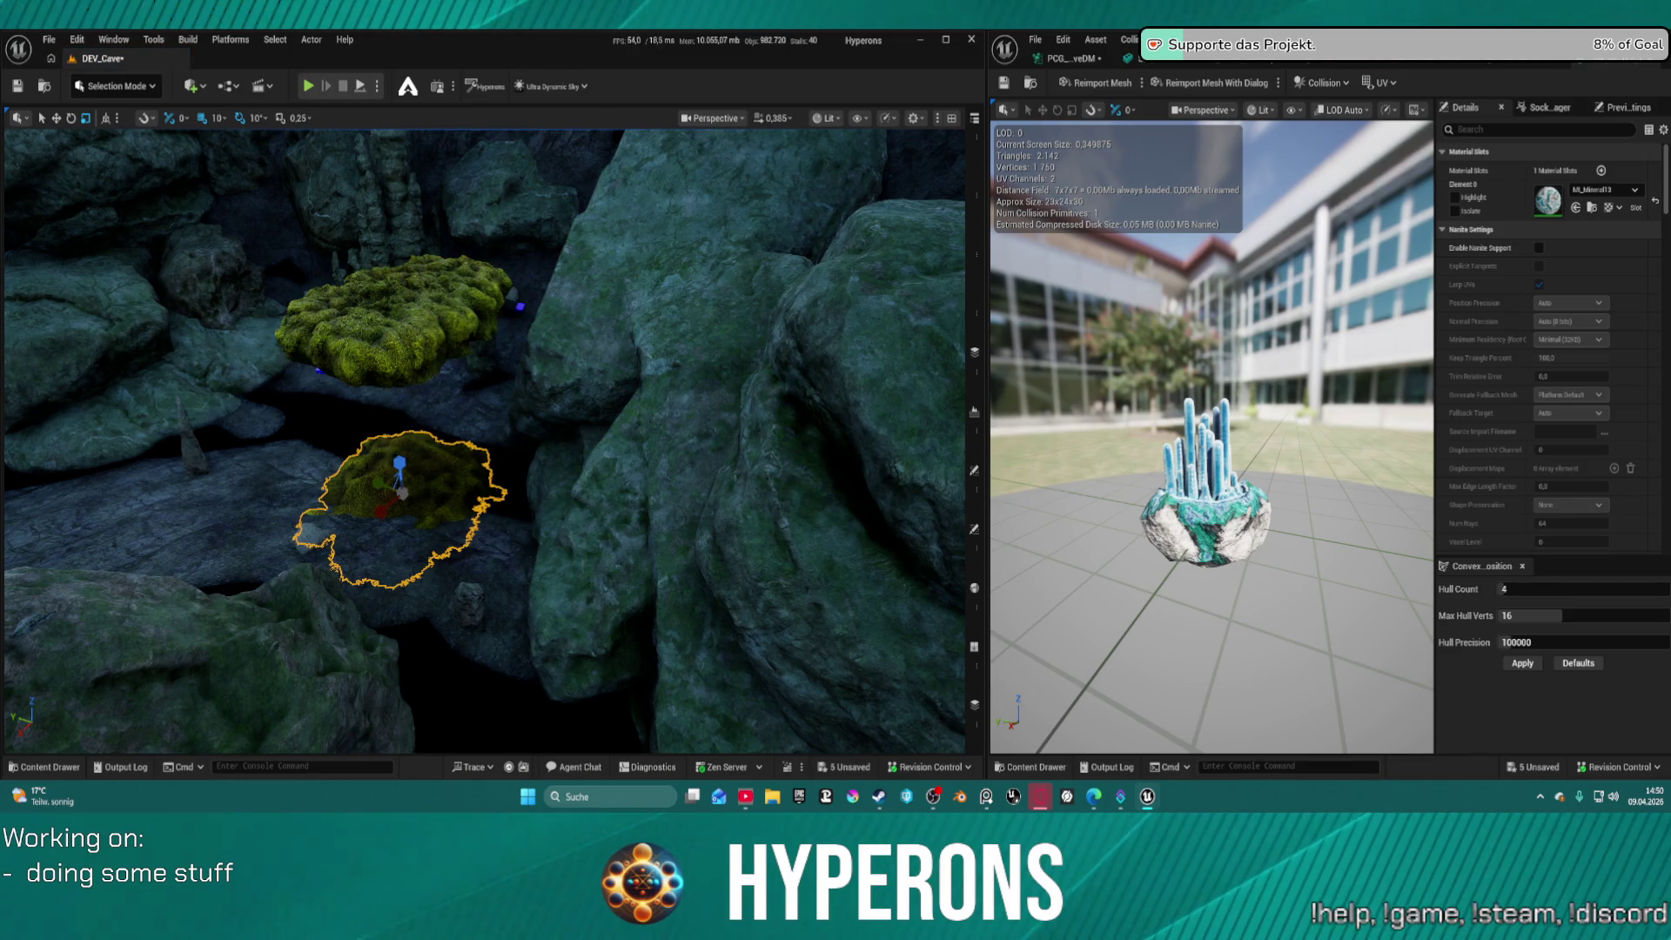
key("Delete")
left_click(400, 331)
key("Delete")
scroll(812, 241, "up", 3)
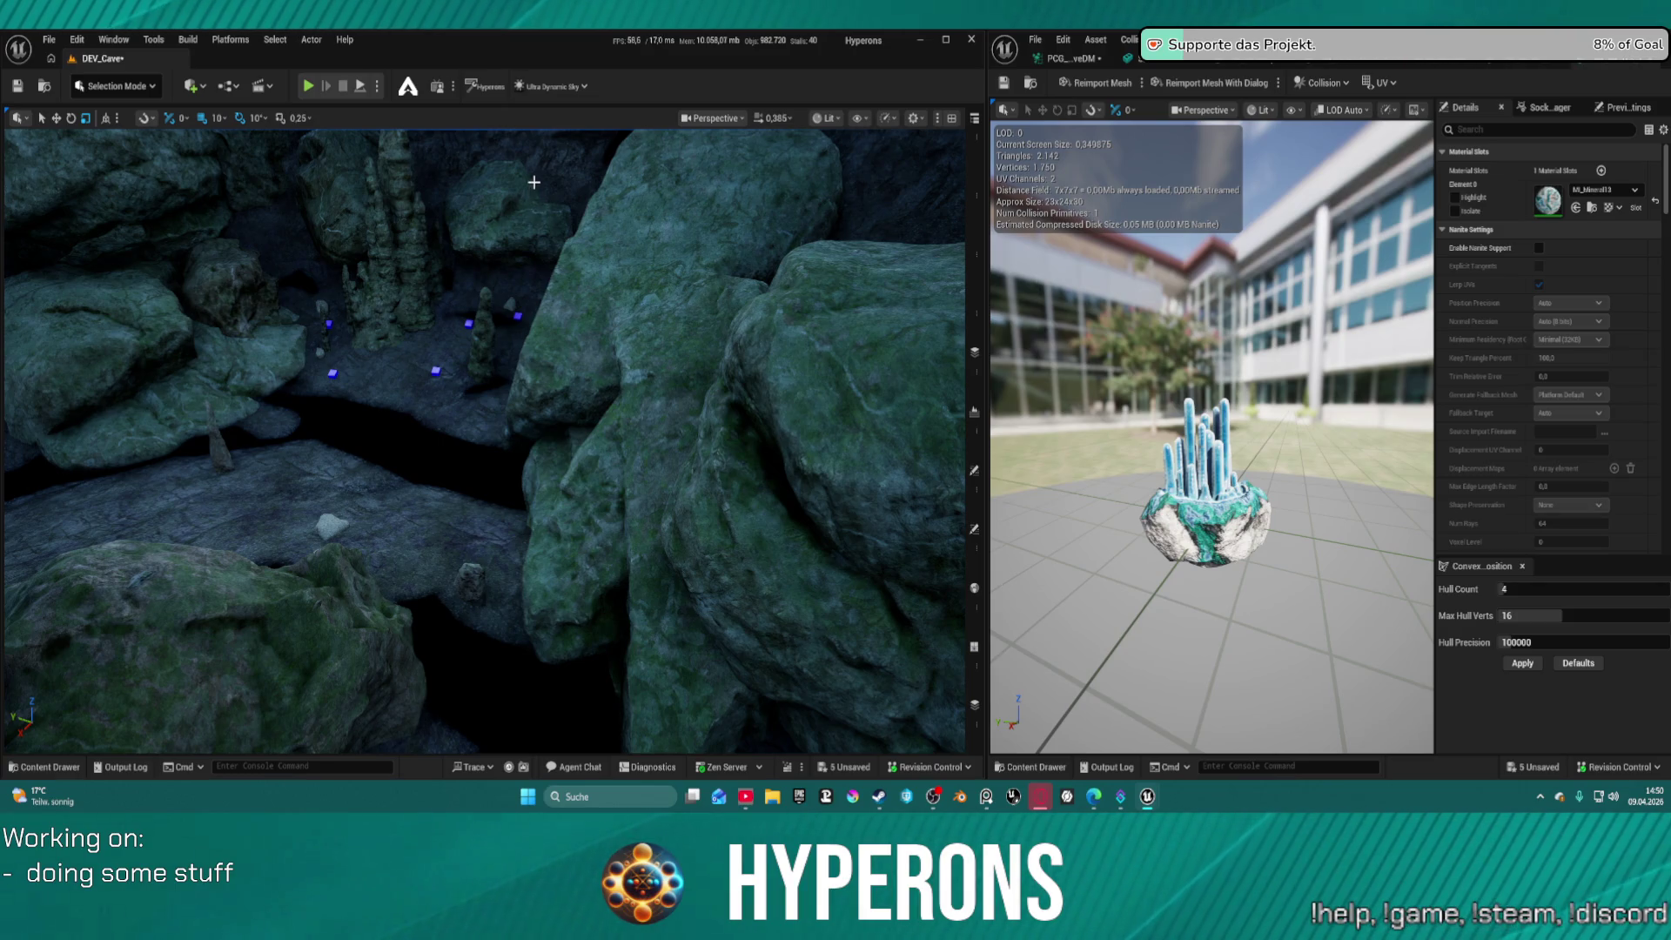
left_click(1640, 68)
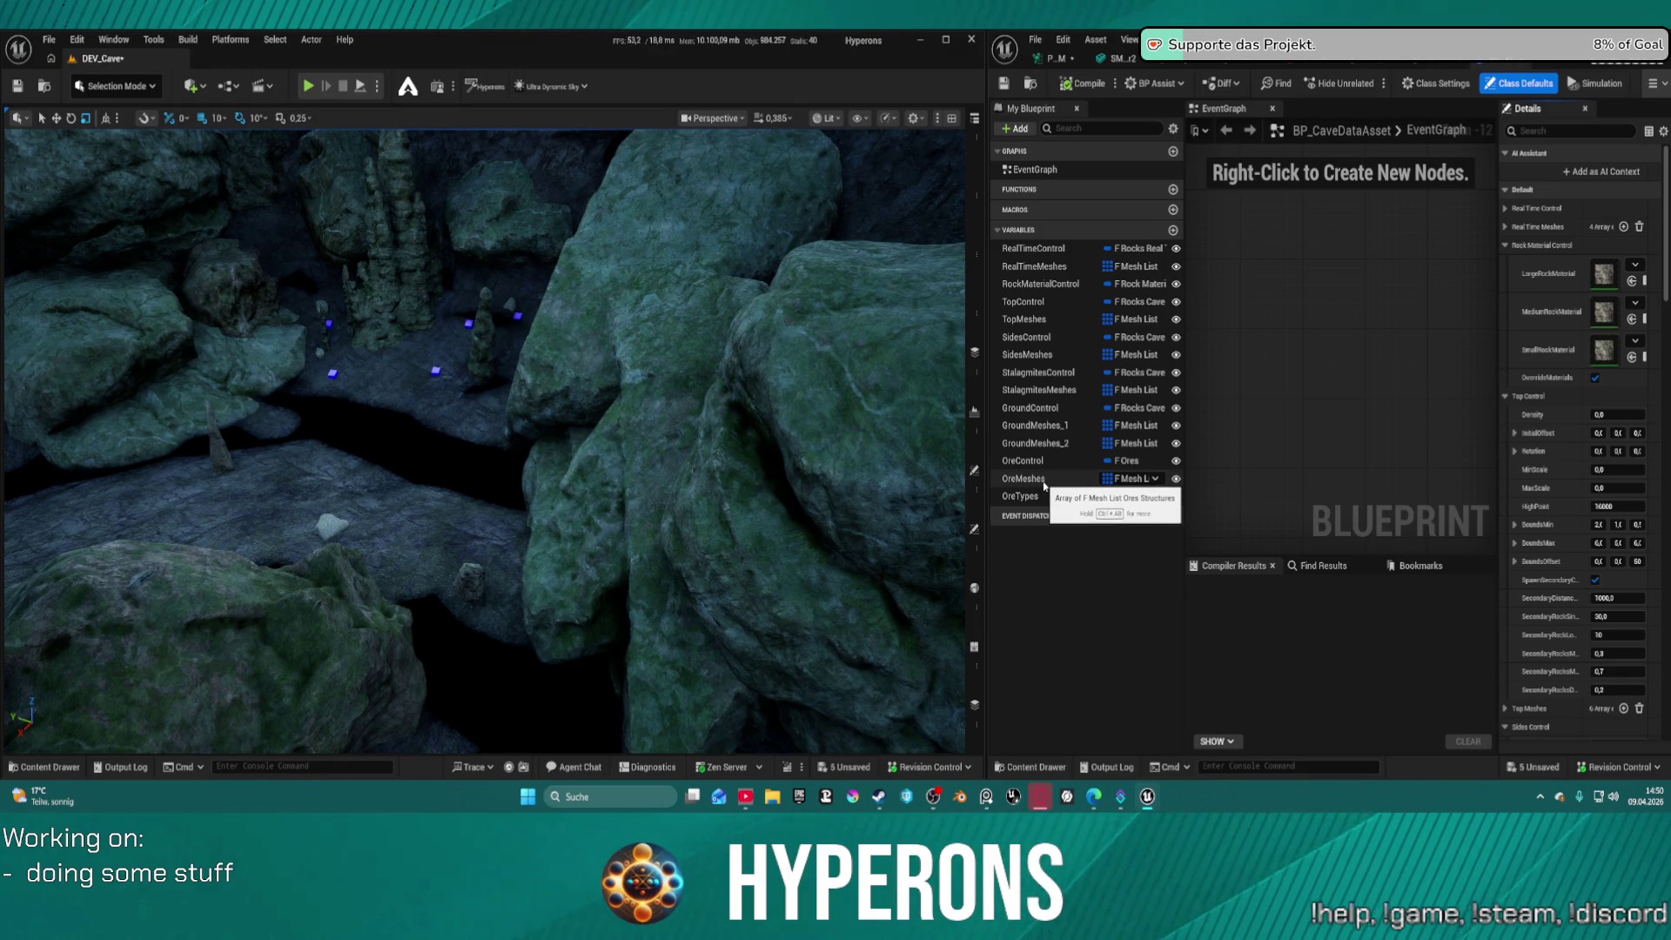
Duplicate the GroundControl variable and rename the copy VegetationControl
left_click(1041, 486)
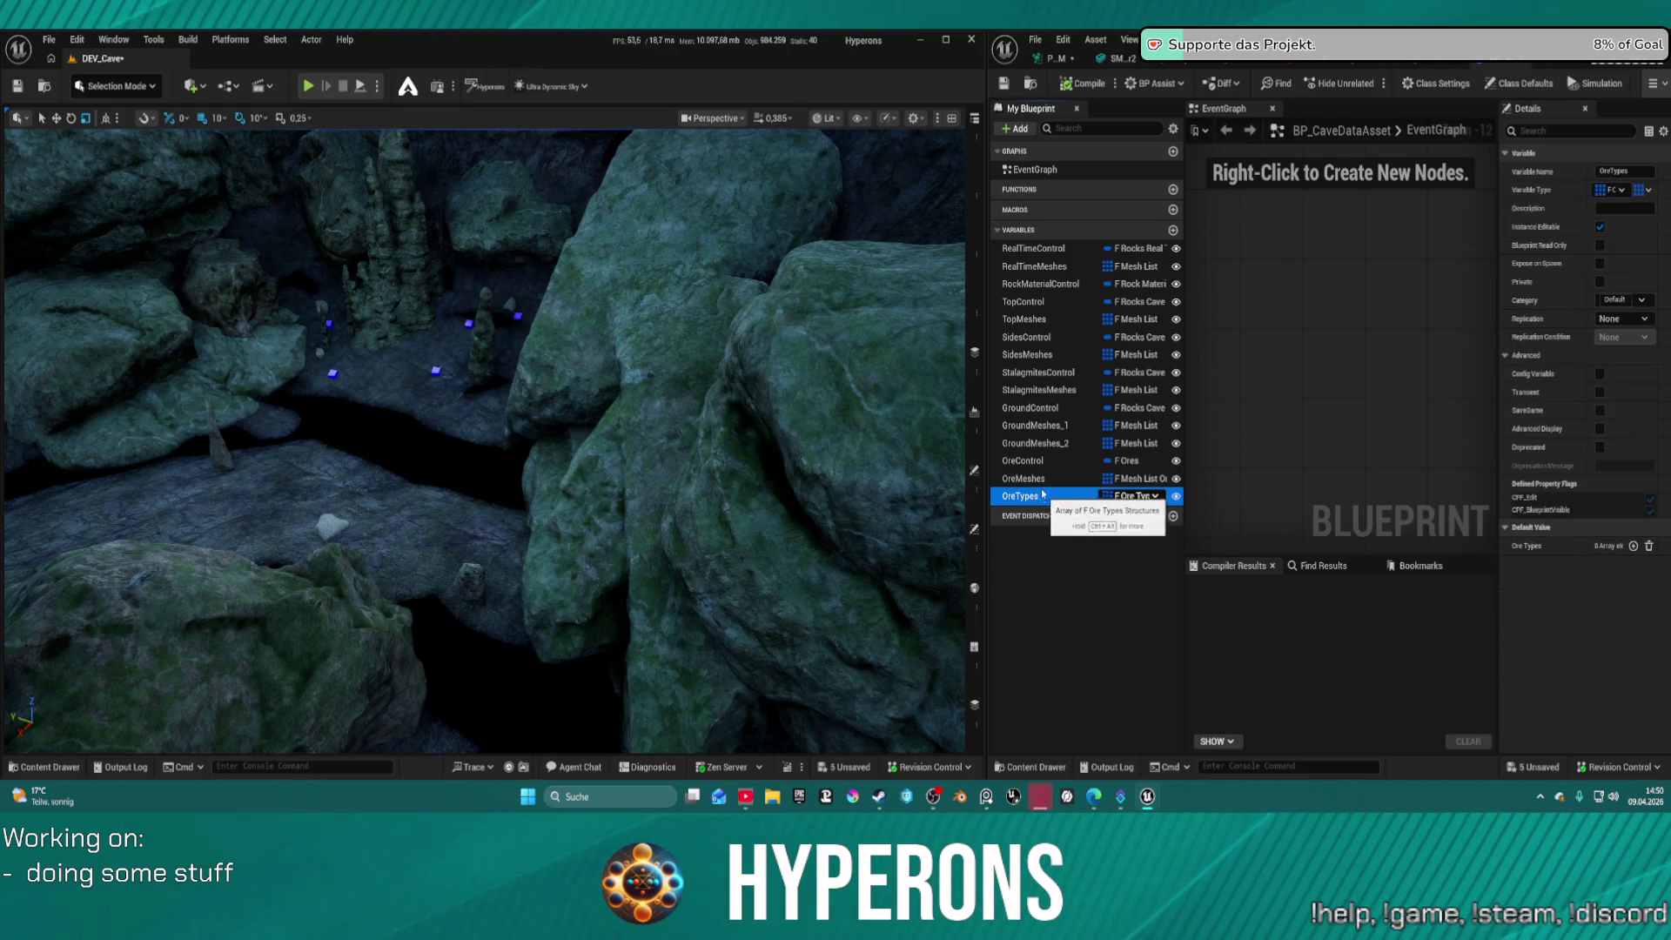
right_click(1033, 485)
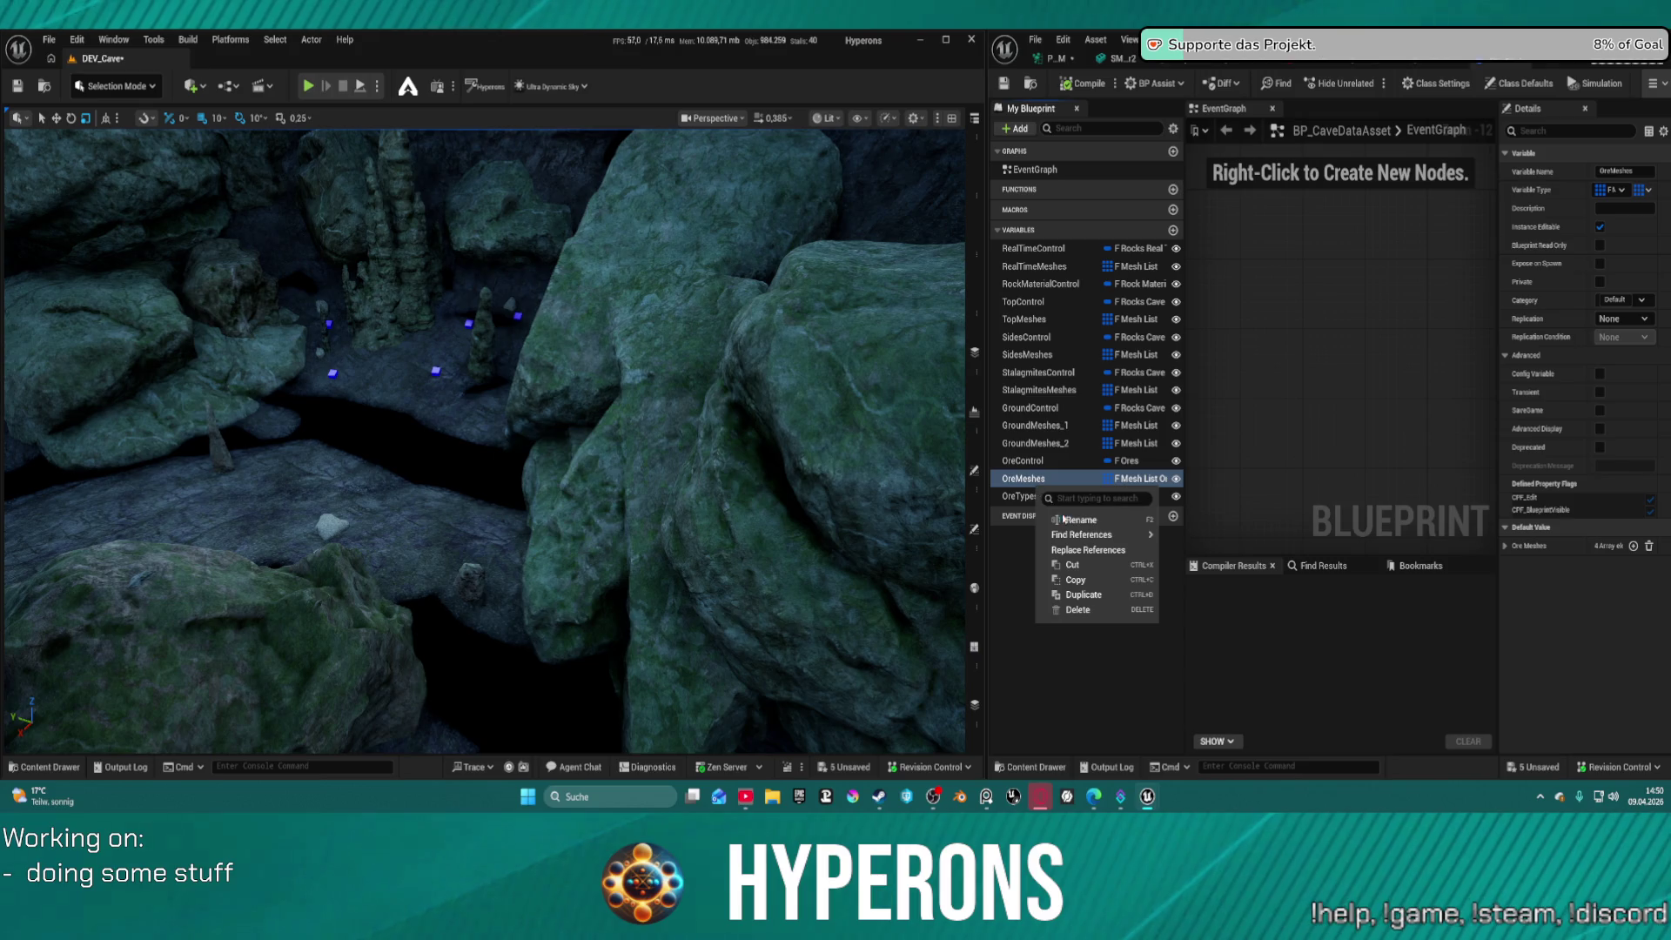
left_click(1025, 481)
left_click(1009, 495)
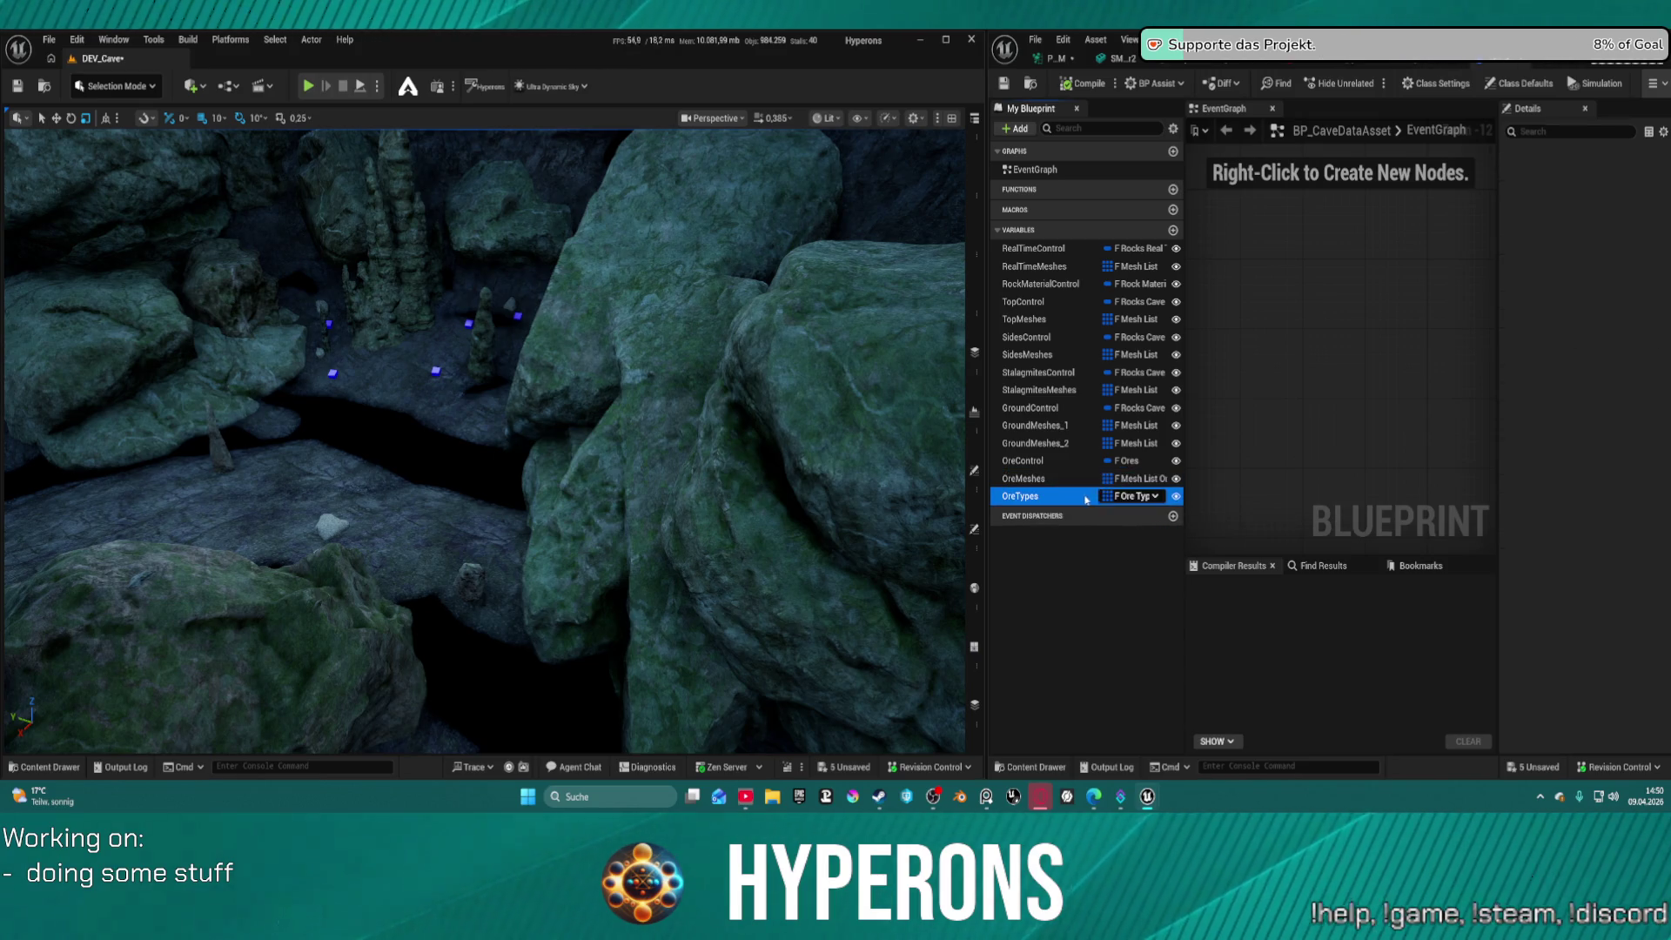
mouse_move(1001, 500)
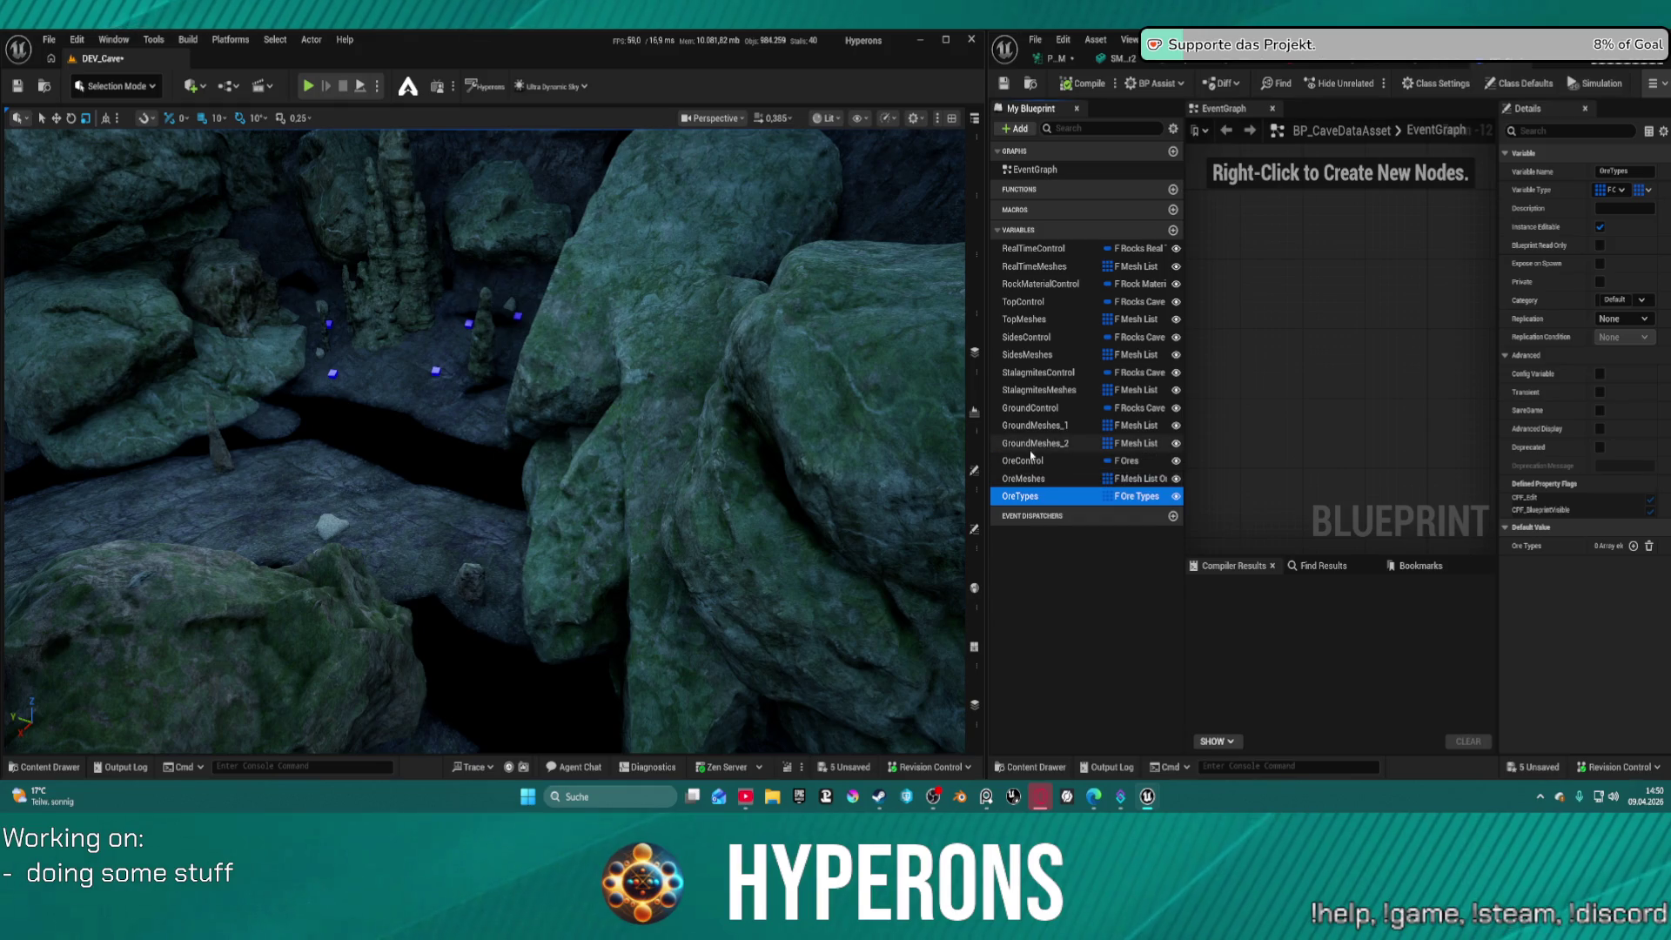
left_click(1032, 407)
right_click(1037, 409)
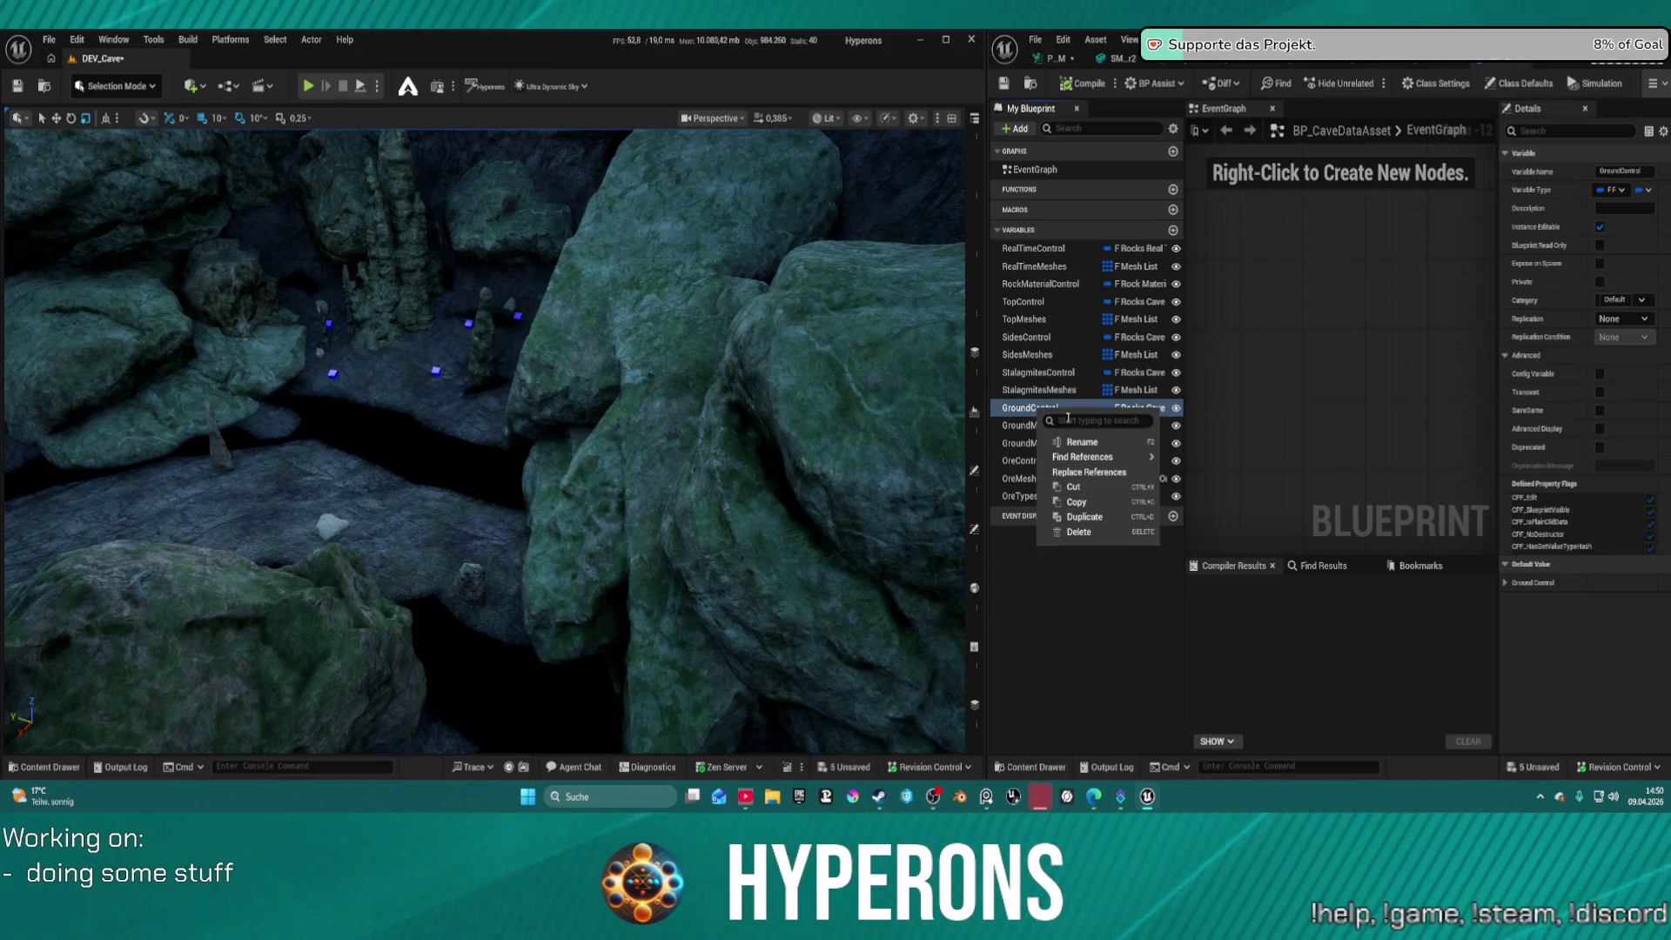
left_click(1111, 516)
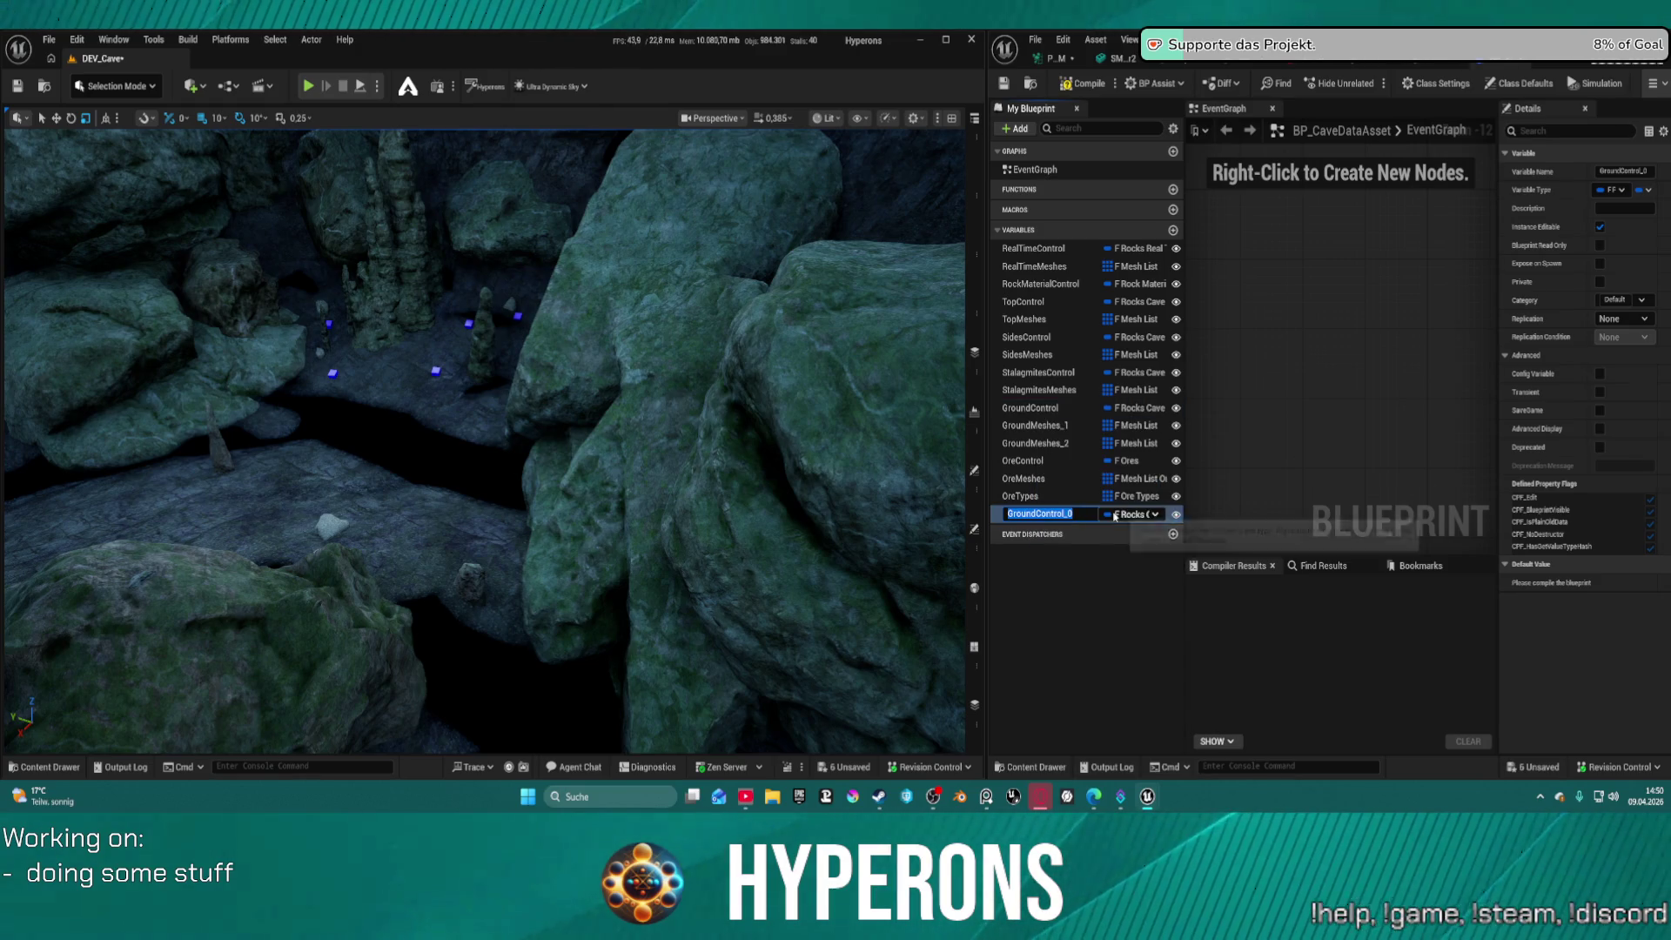
key("BackSpace")
type("Vegetatio")
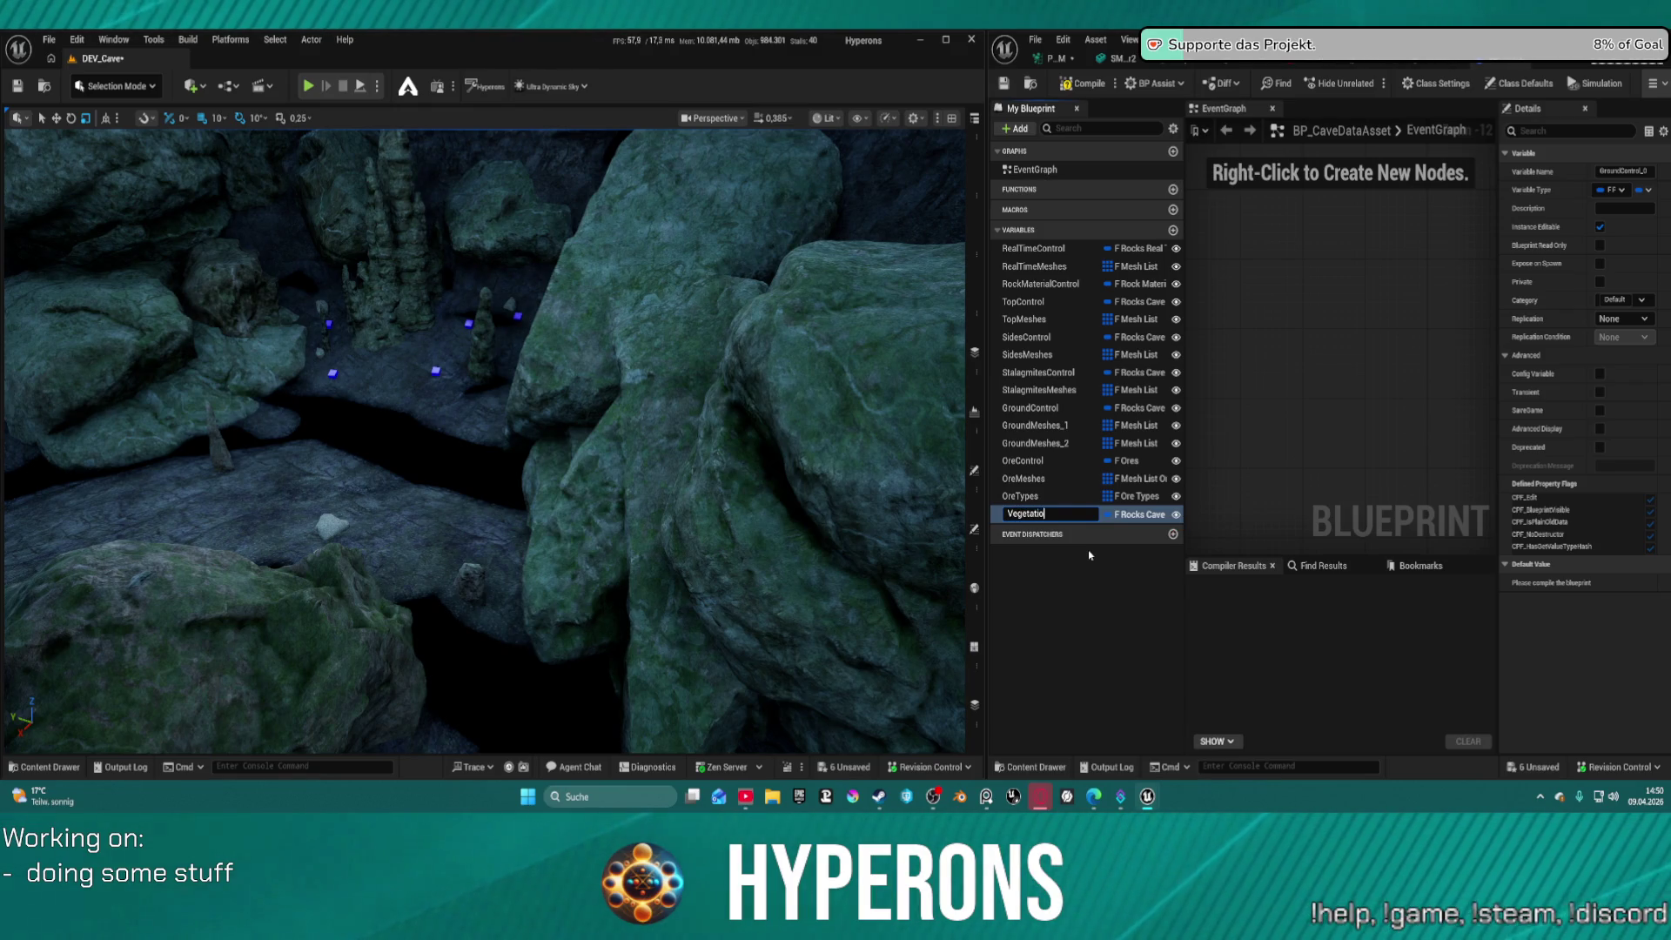
type("nControl")
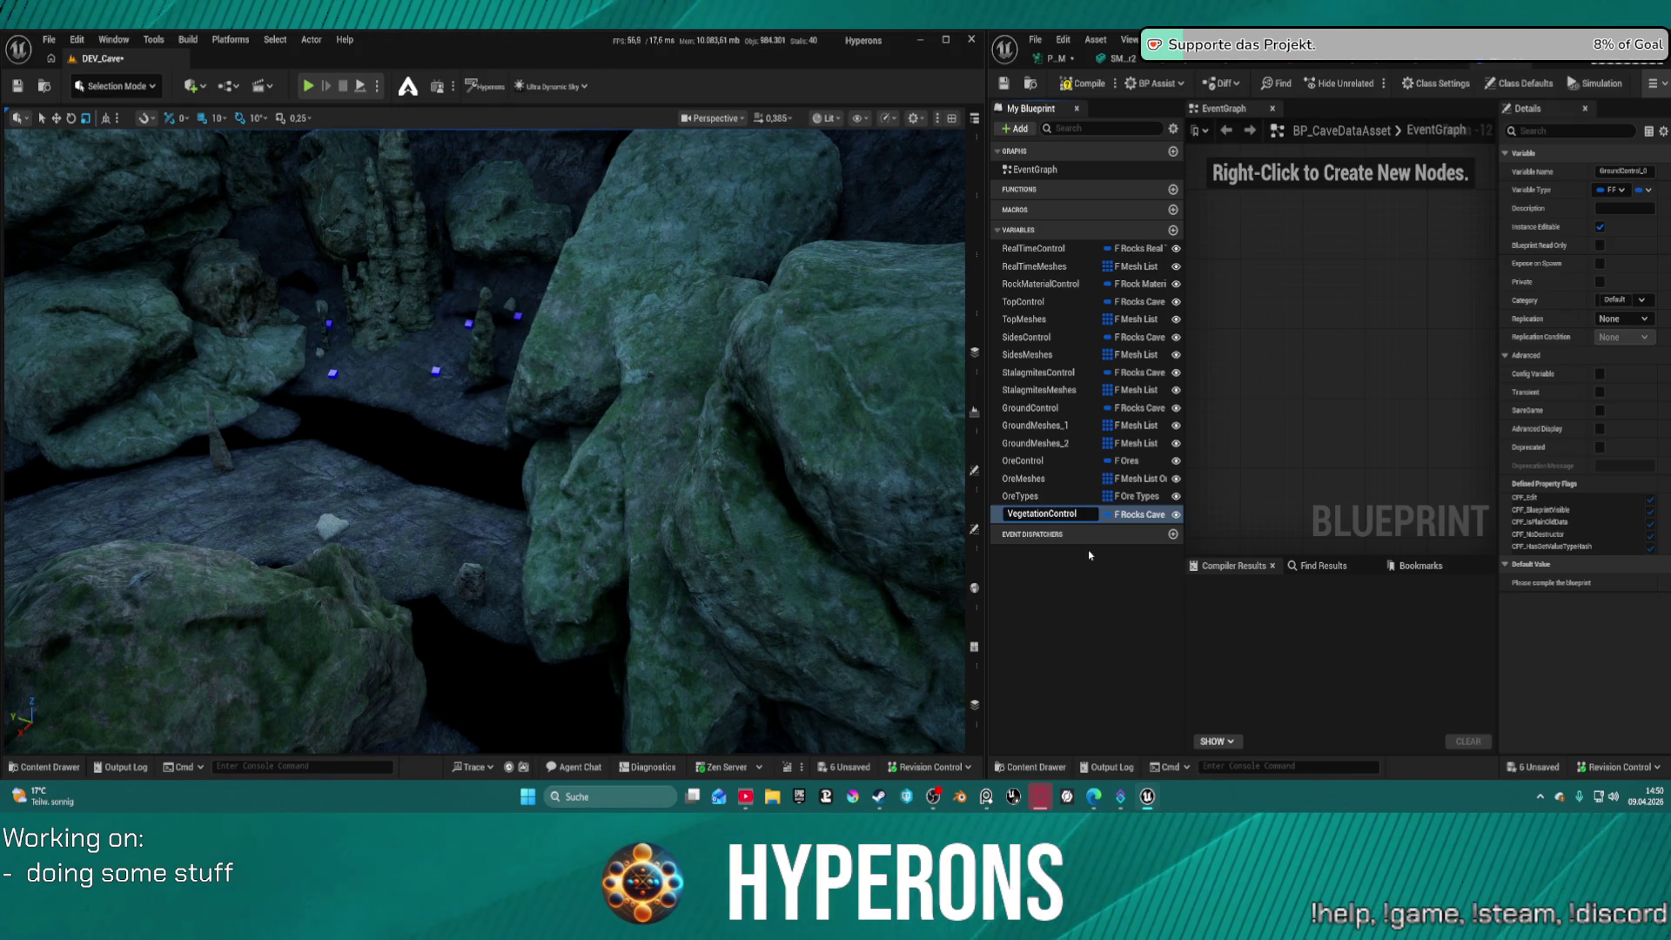
key("Return")
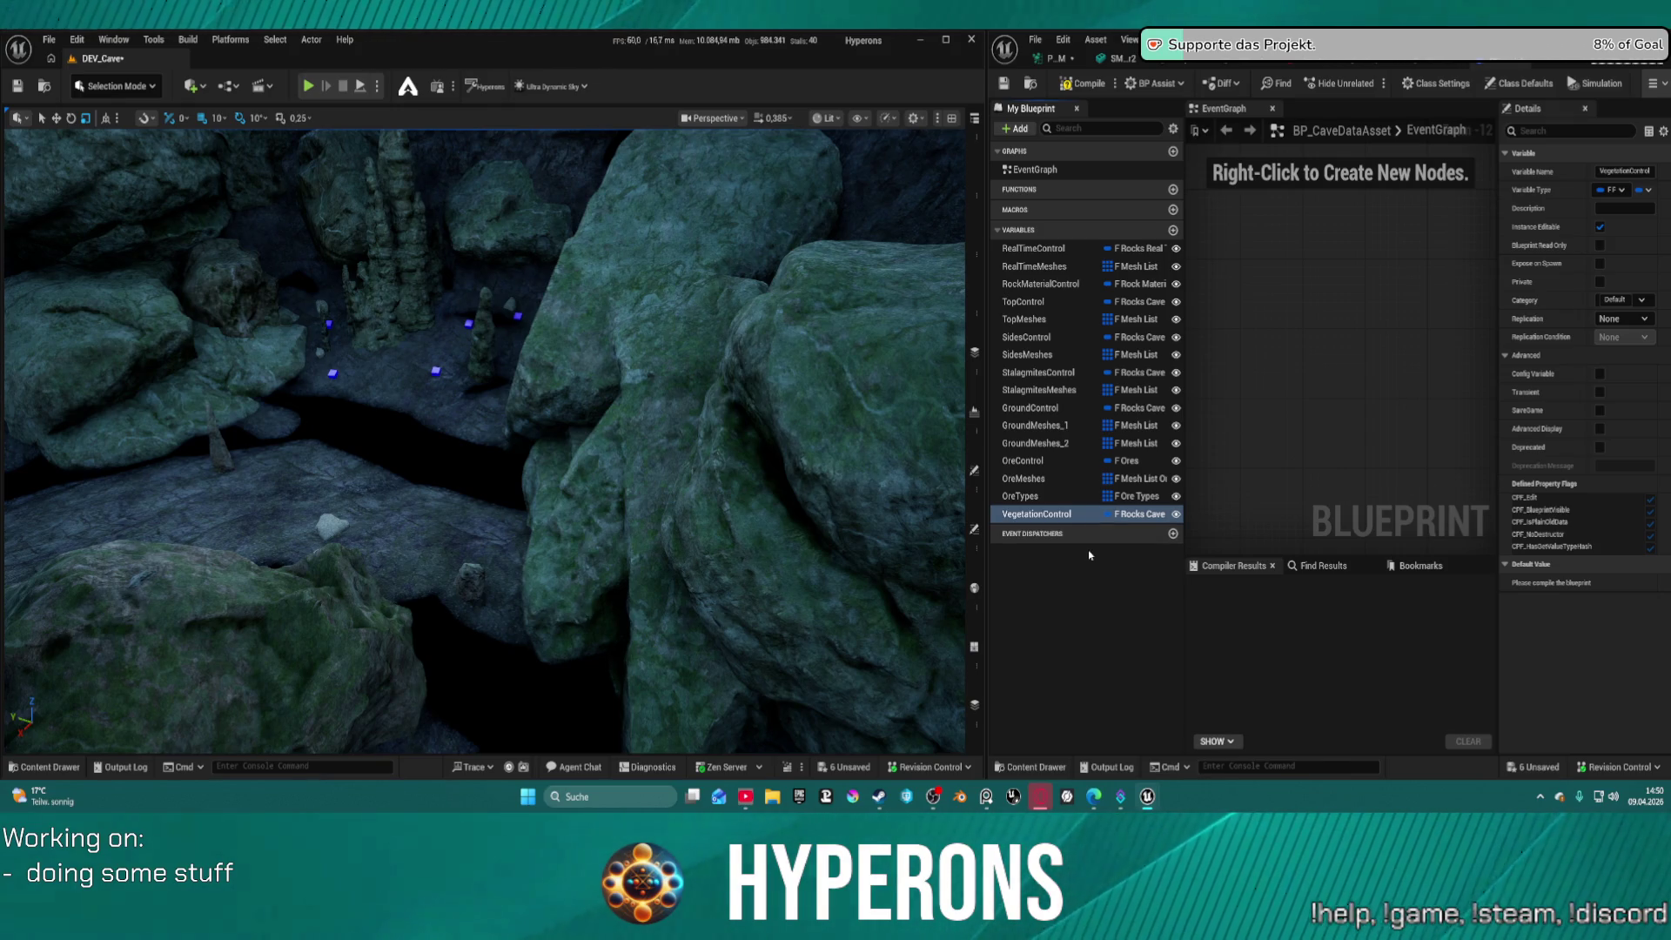
Duplicate the GroundMeshes_2 variable as VegetationMeshes
left_click(1021, 478)
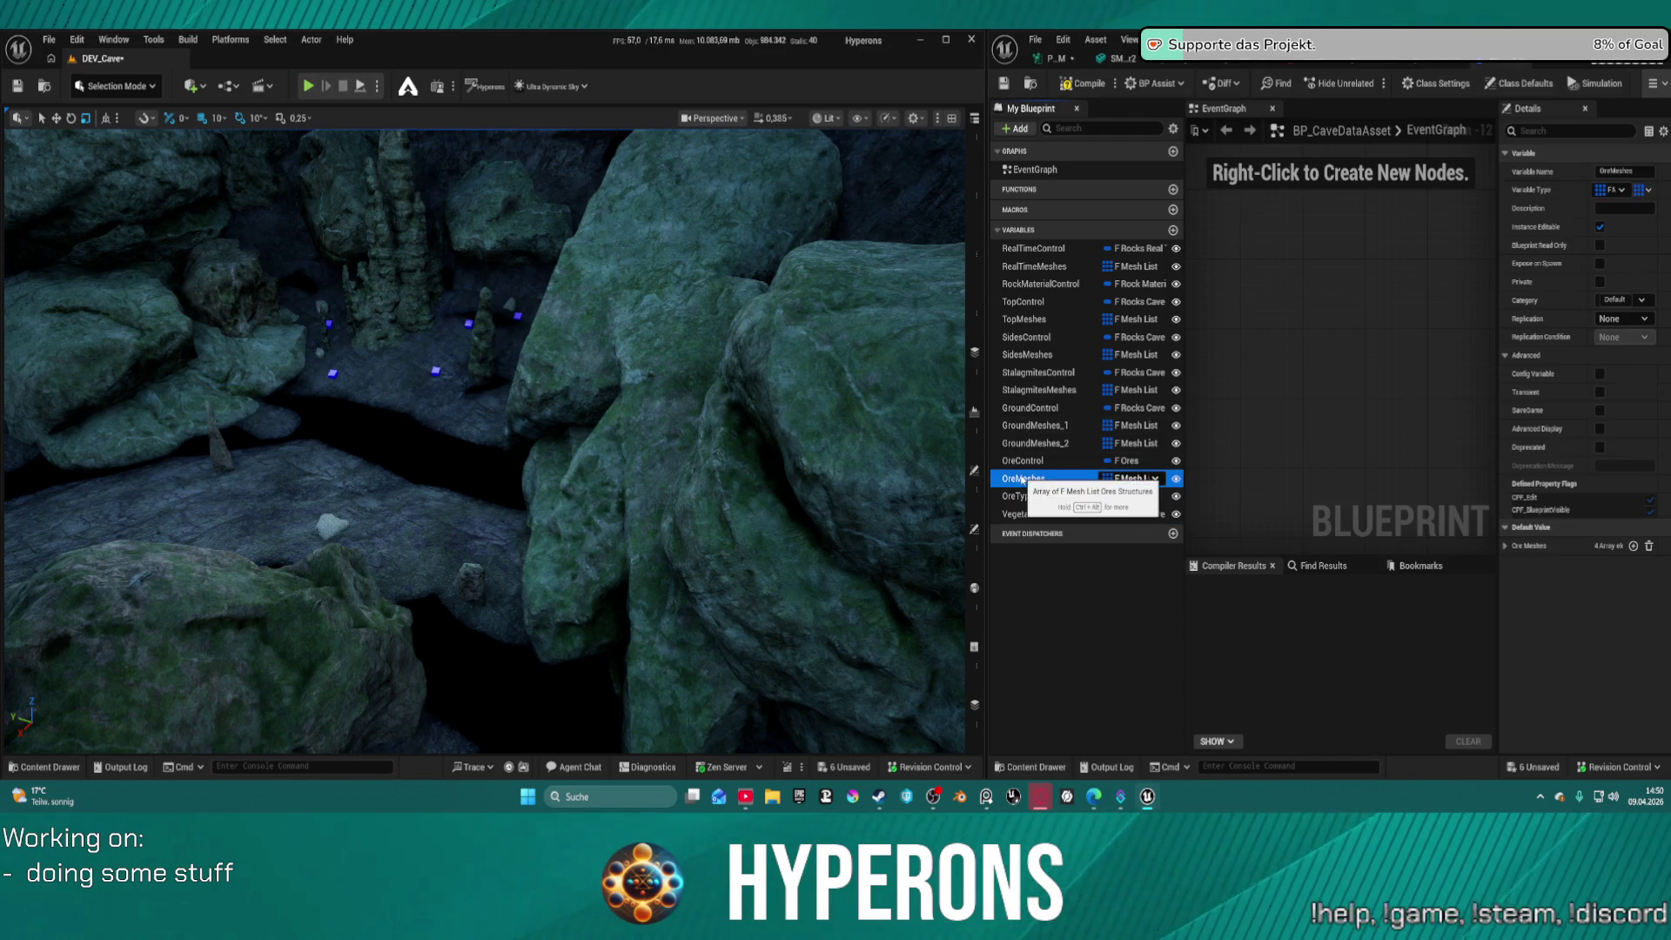
left_click(1044, 441)
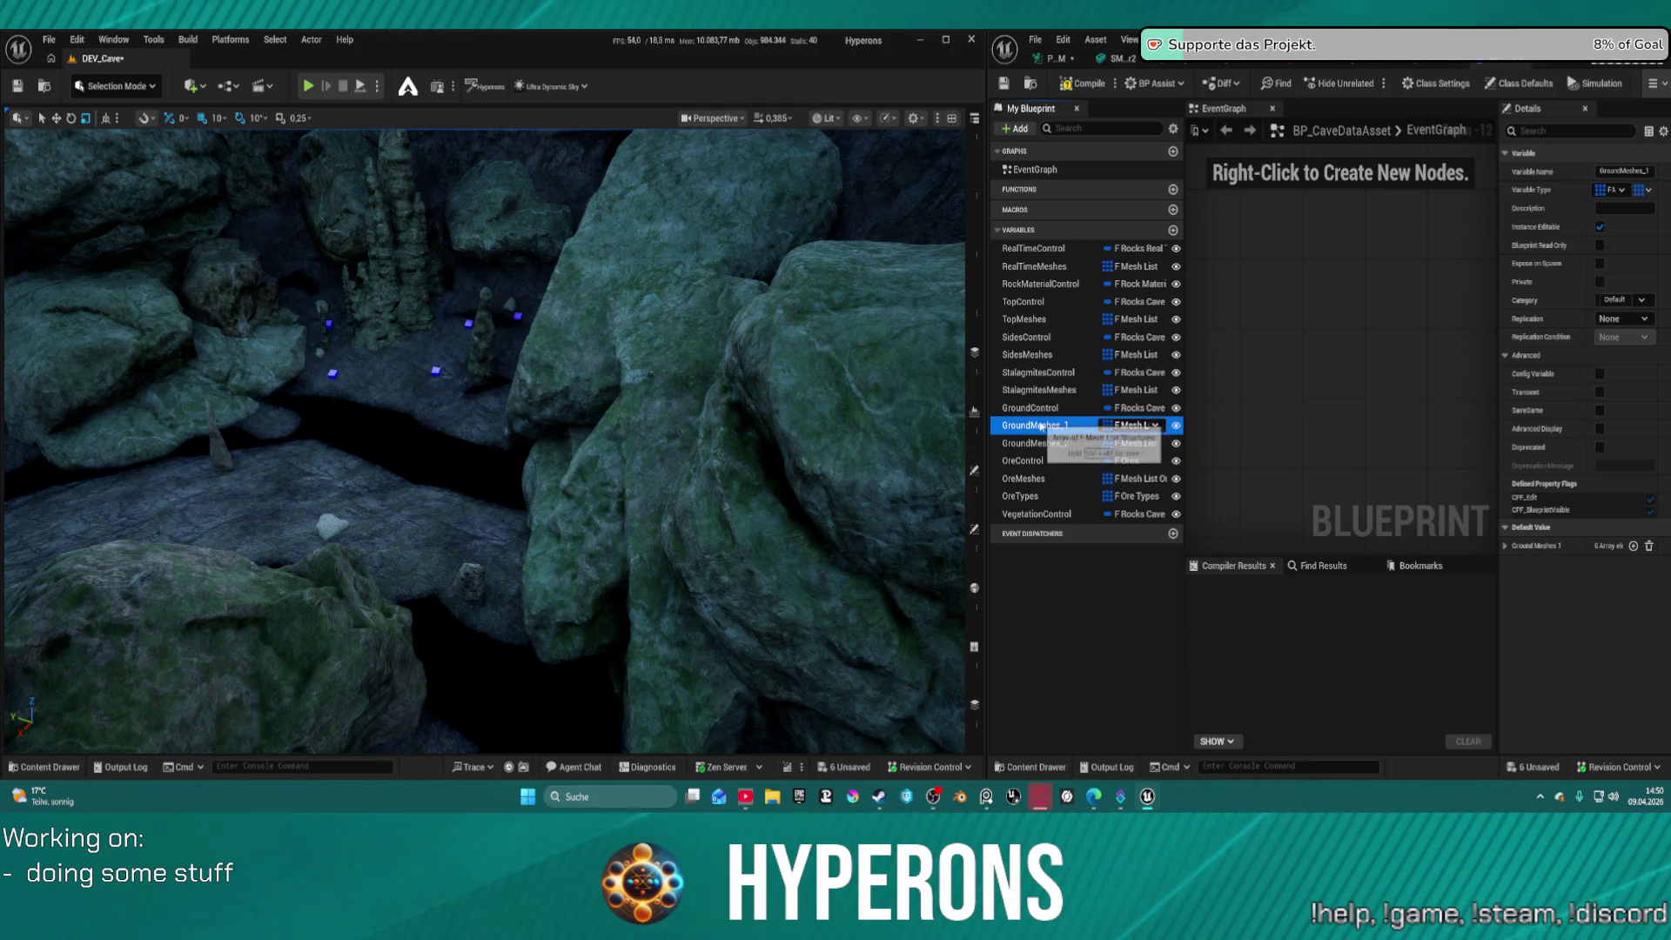
key("ctrl+w")
key("Home")
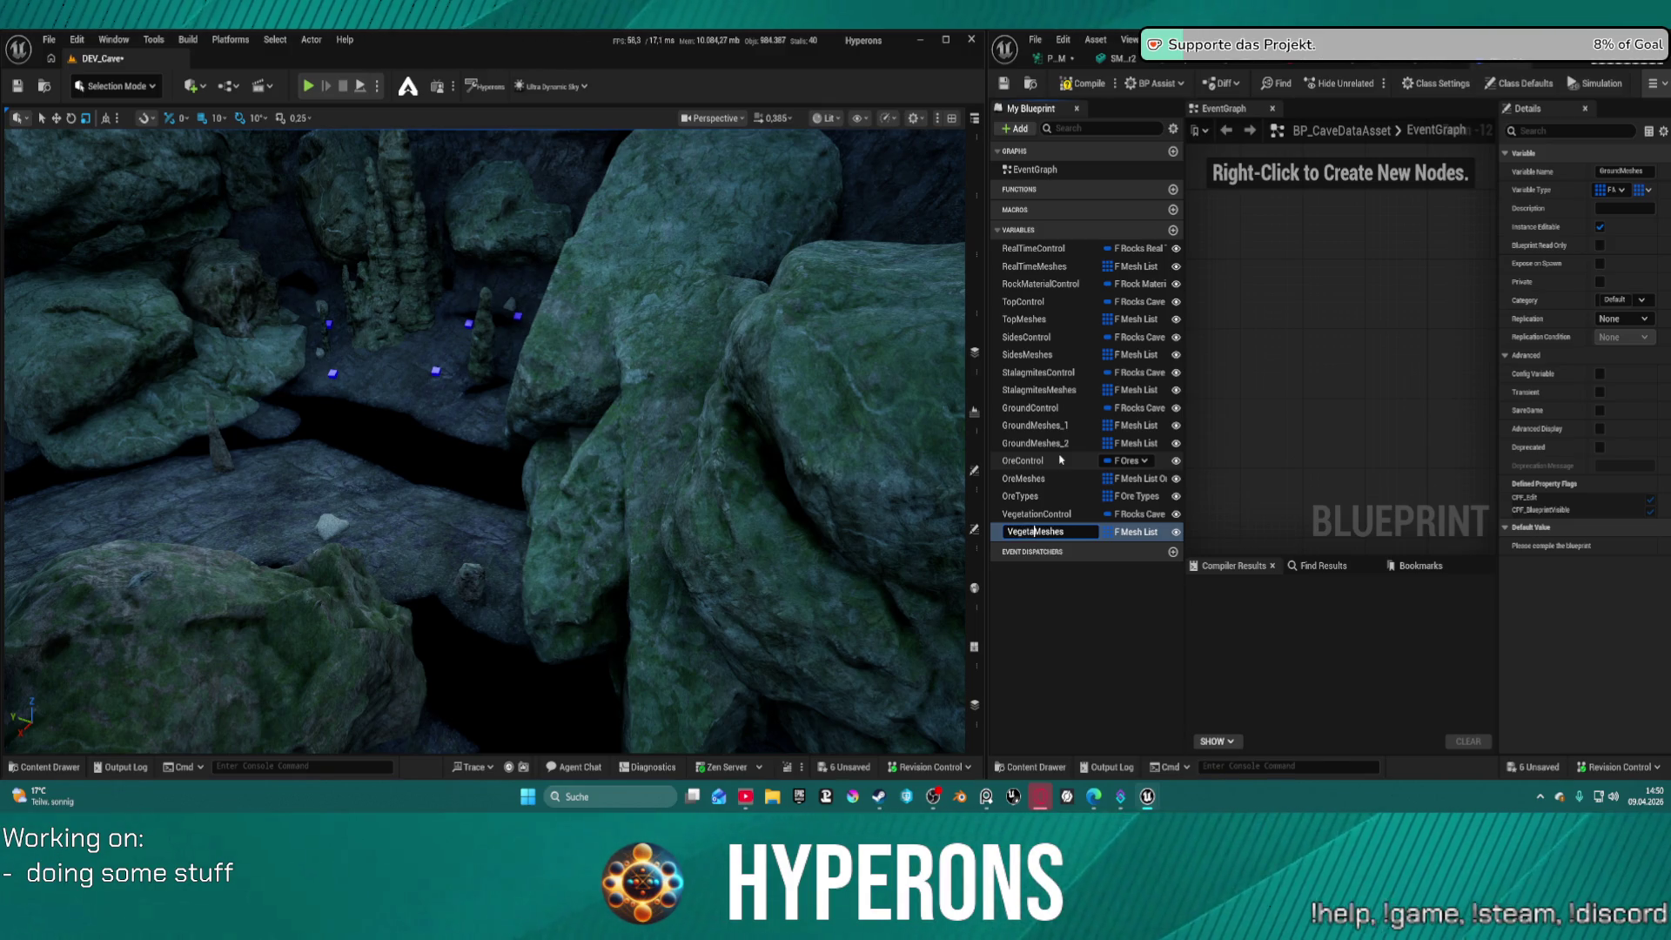
type("tion")
key("Return")
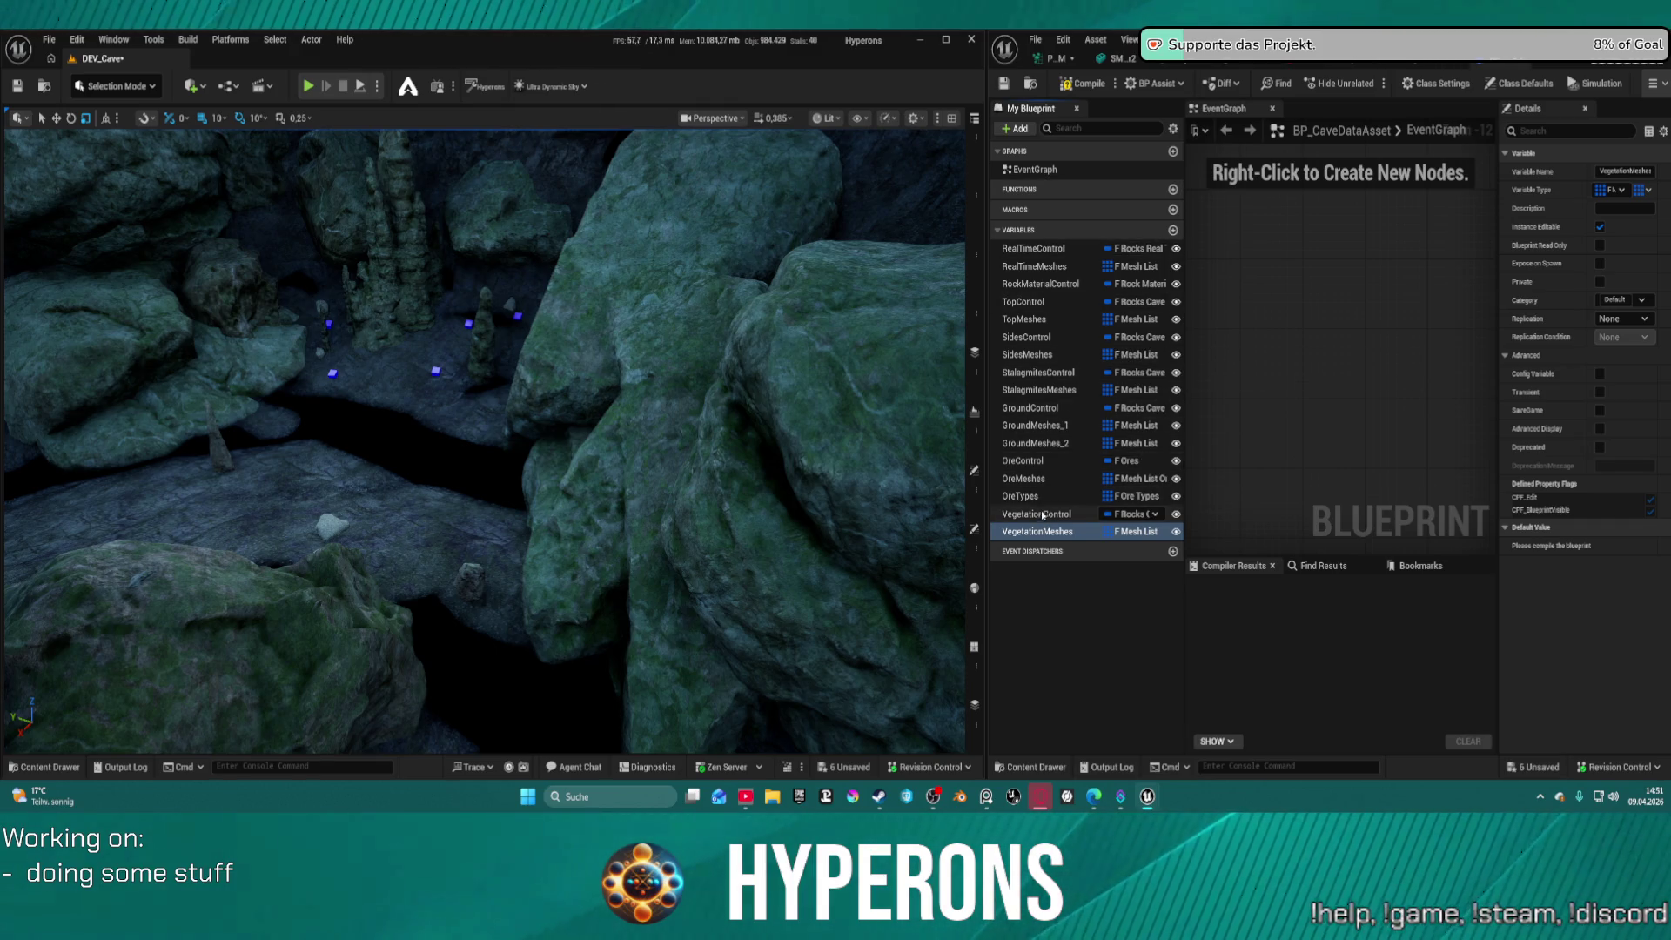
Compile the BP_CaveDataAsset blueprint and bring up the cave data asset's settings
left_click(1080, 86)
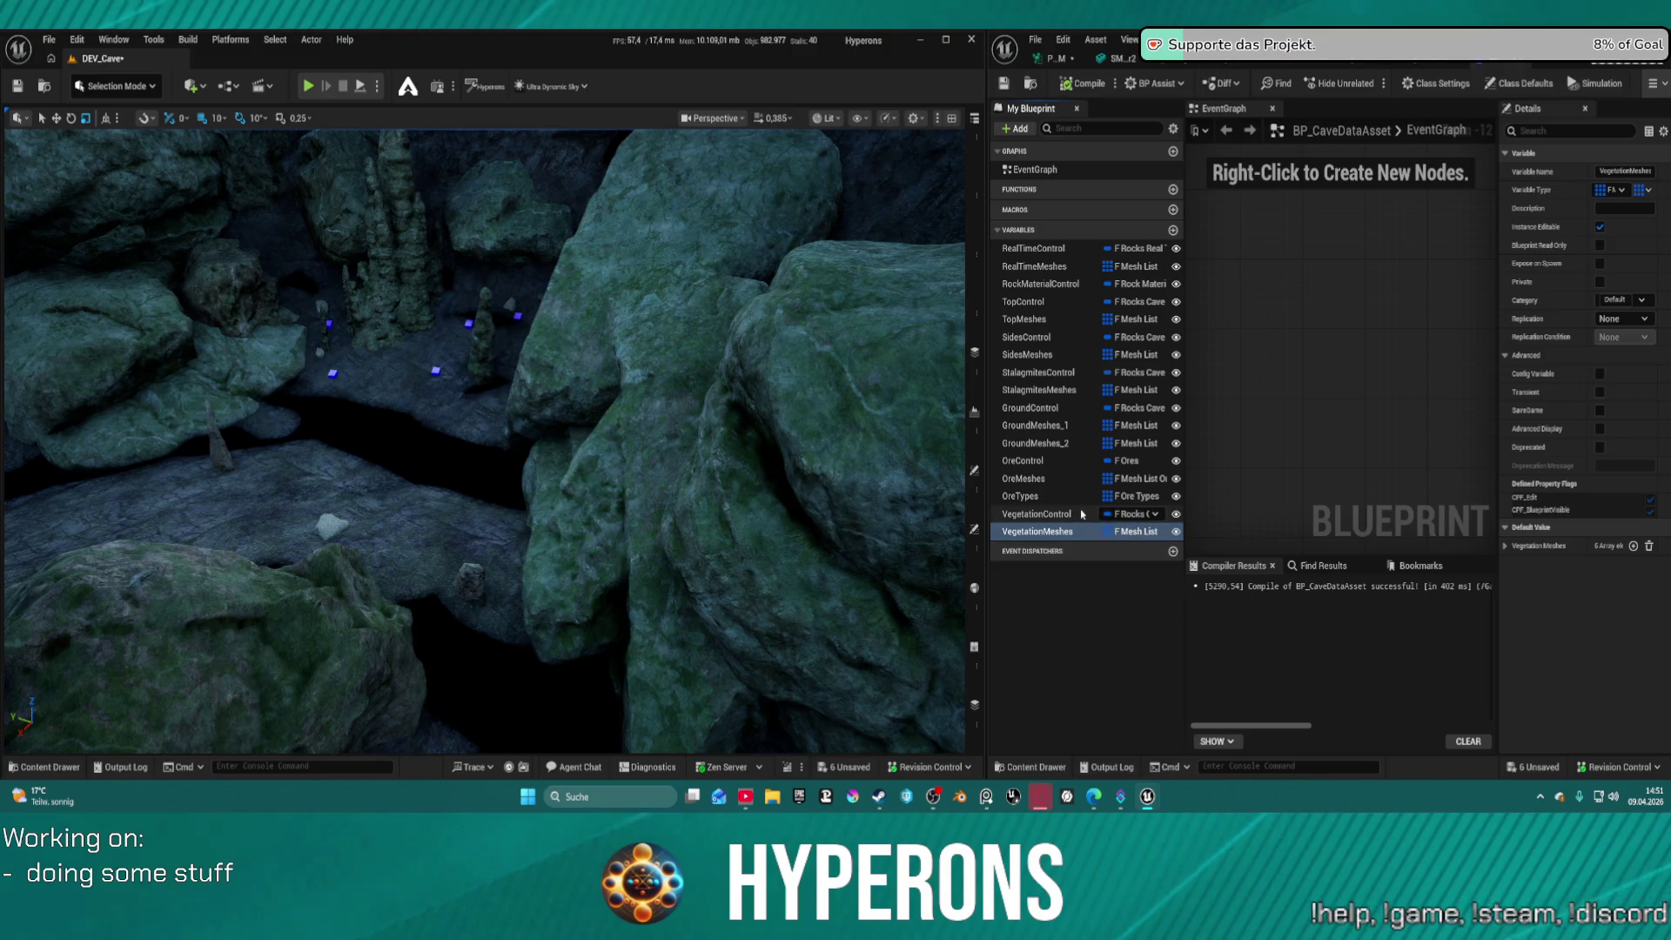
left_click_drag(483, 340, 483, 340)
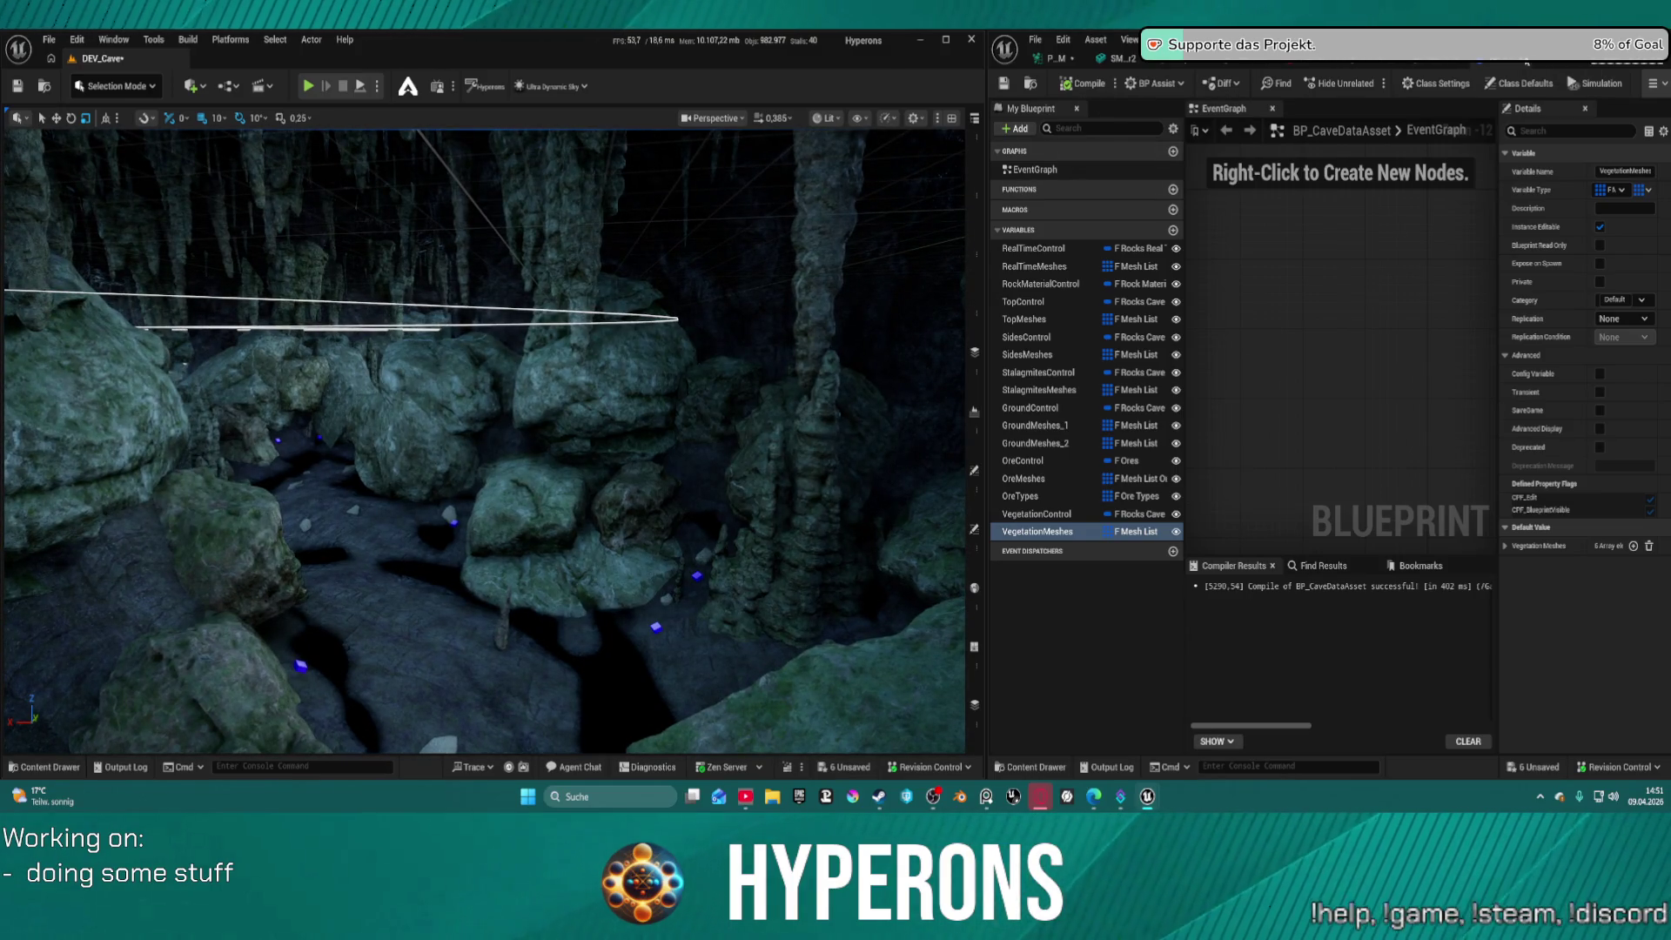
left_click(1526, 62)
left_click(1429, 66)
Expand the Vegetation Control settings and save the level and changed assets
scroll(1218, 487, "down", 10)
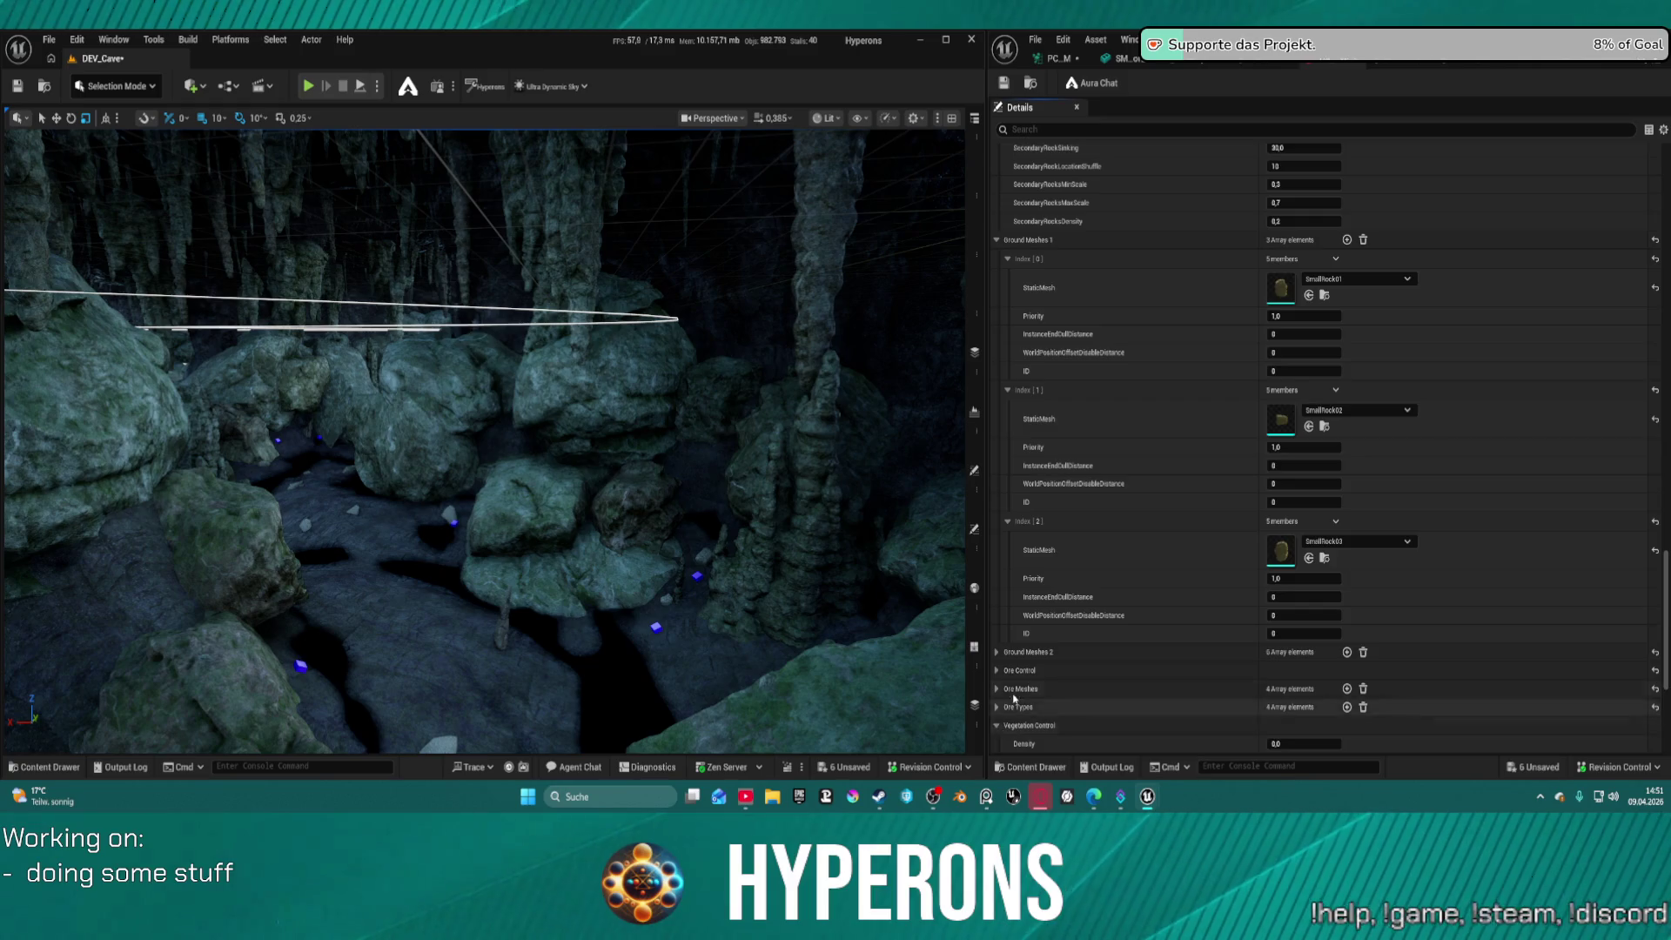
left_click(997, 725)
scroll(1023, 663, "down", 5)
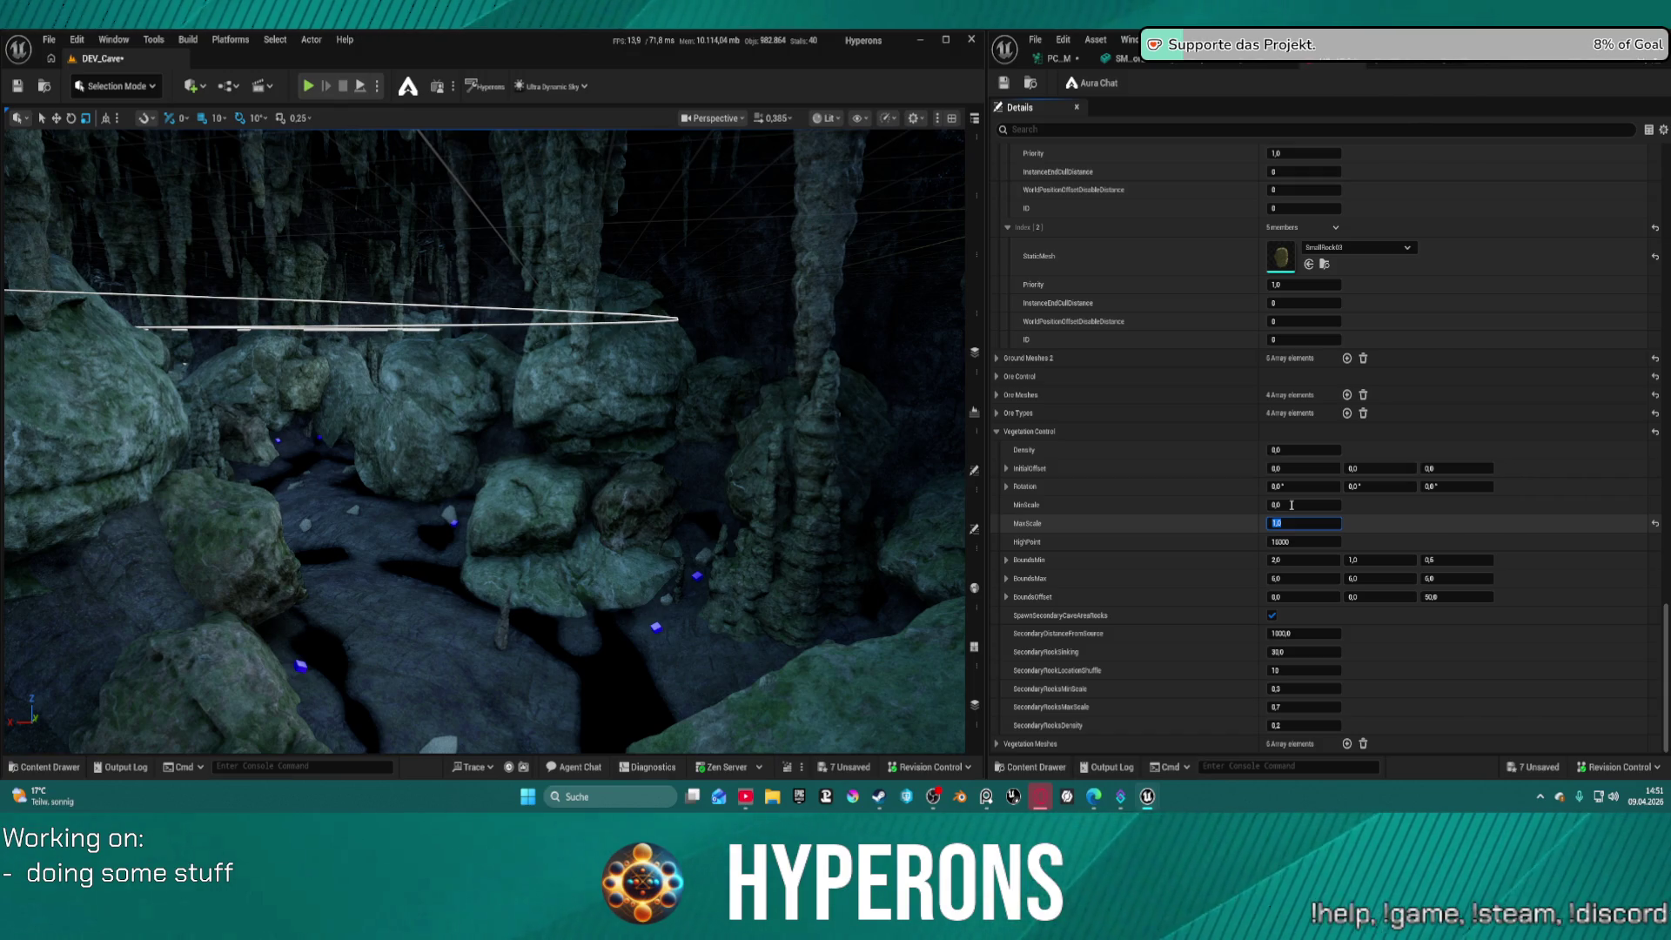
key("ctrl+s")
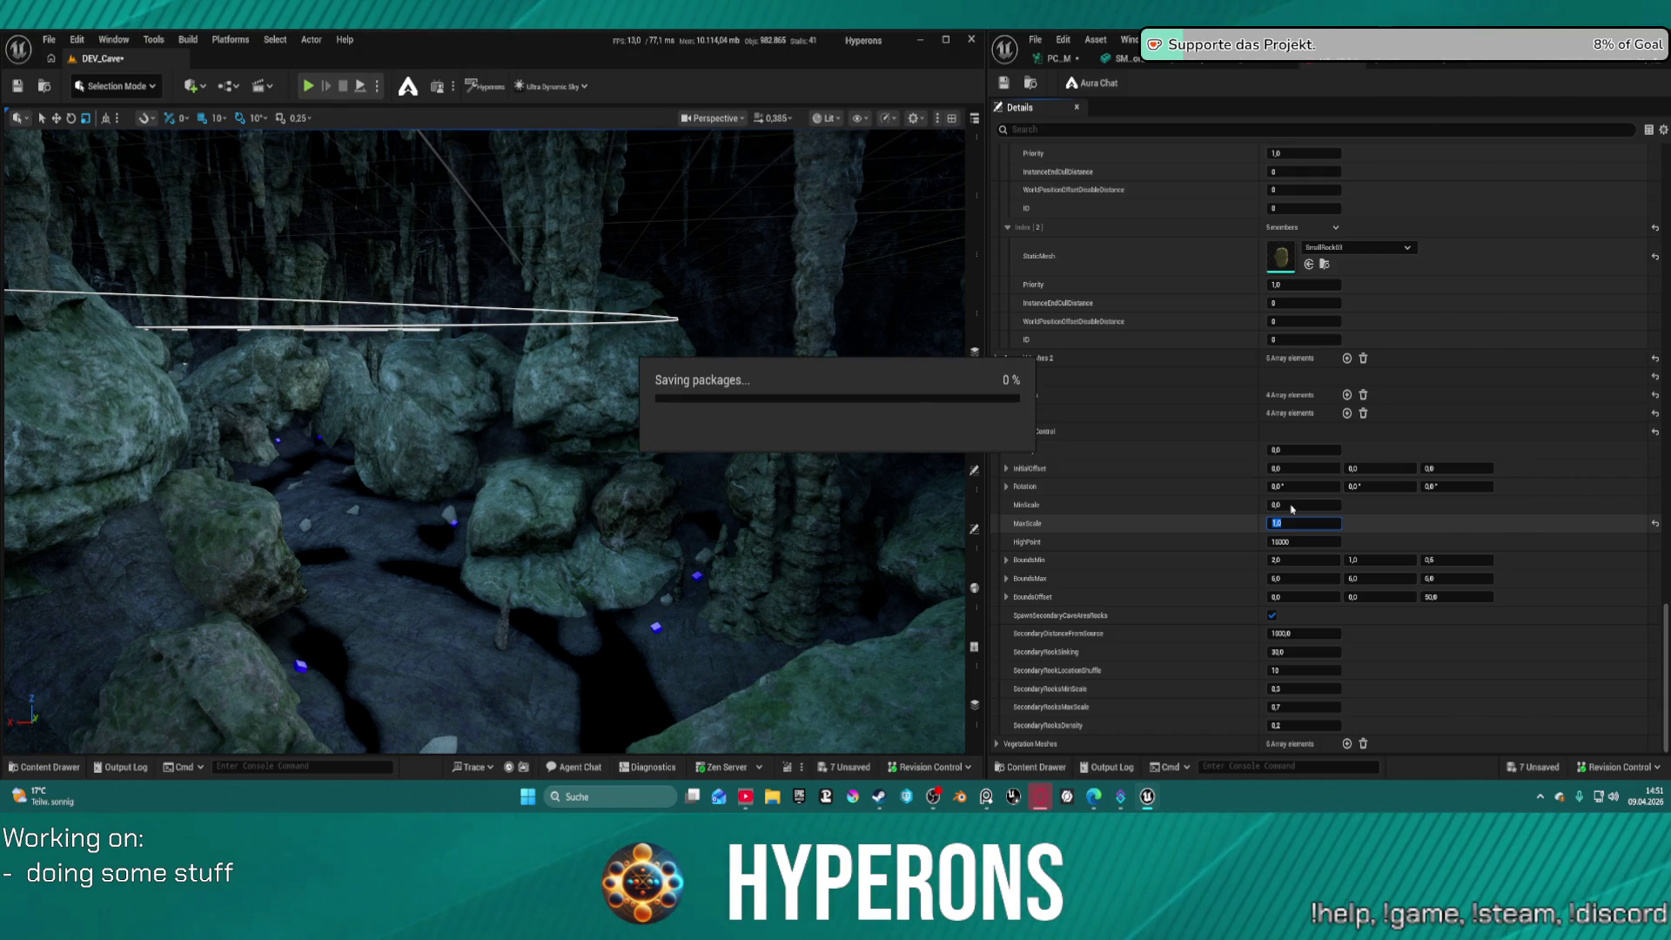
Set the Vegetation Control minimum scale to 1.0 and save the change
left_click(1292, 505)
type("1")
key("Return")
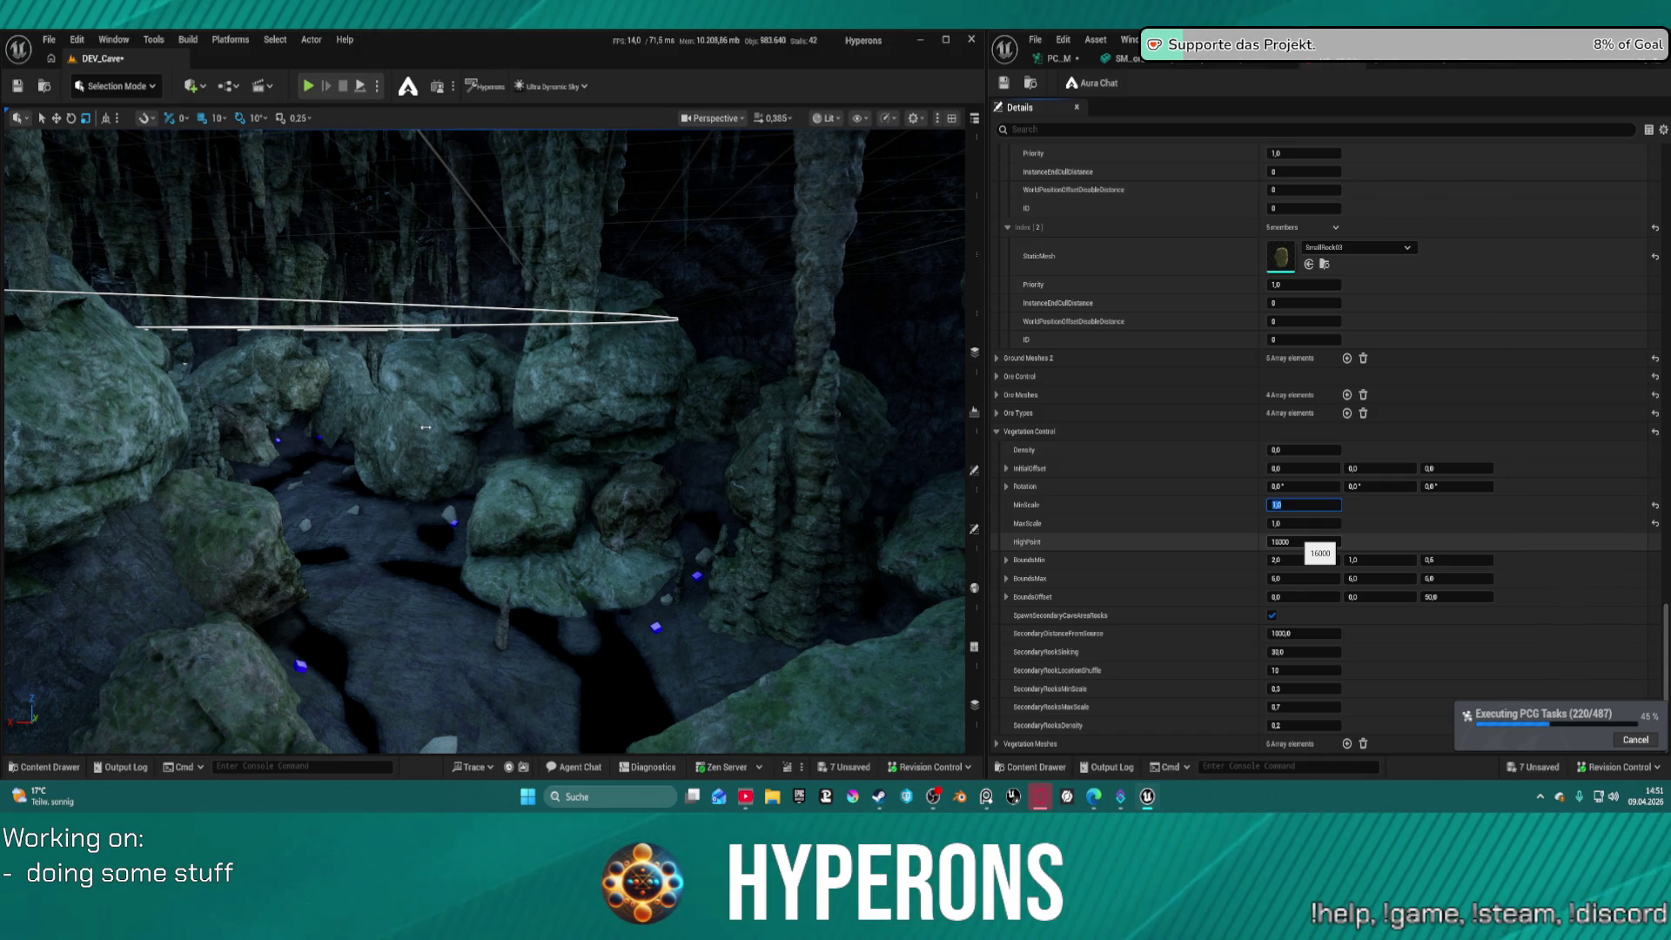
key("ctrl+s")
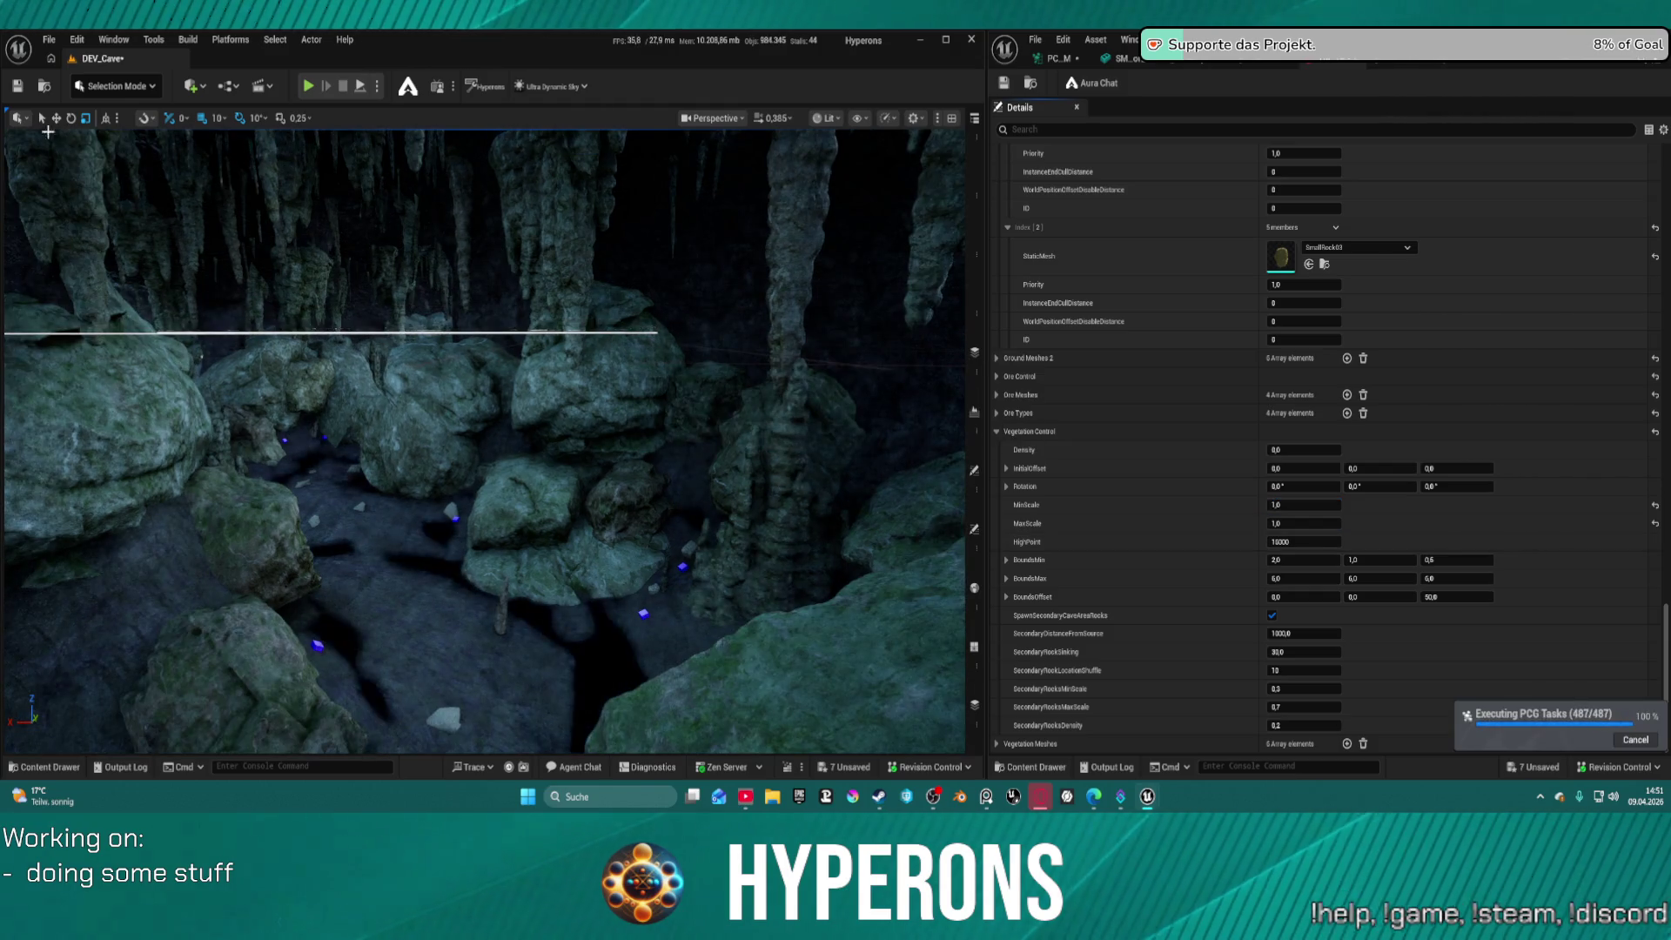
left_click(49, 39)
mouse_move(180, 140)
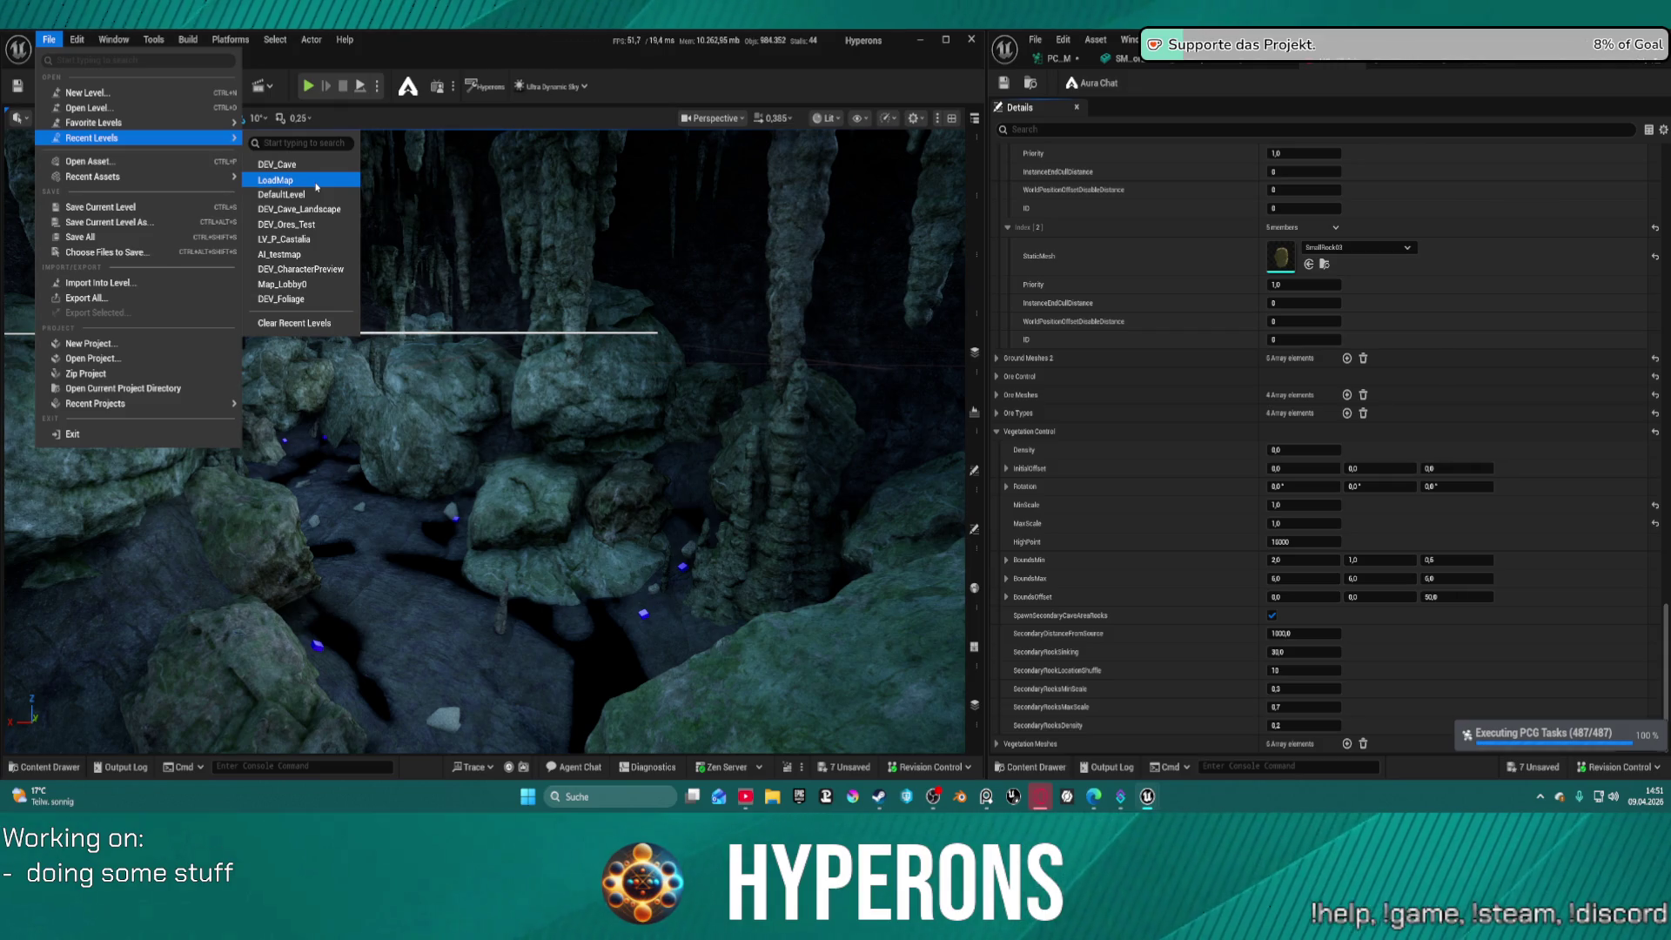
Switch to LoadMap after saving the cave level, then set HighPoint 0 and initial Z offset -10
left_click(277, 179)
left_click(889, 566)
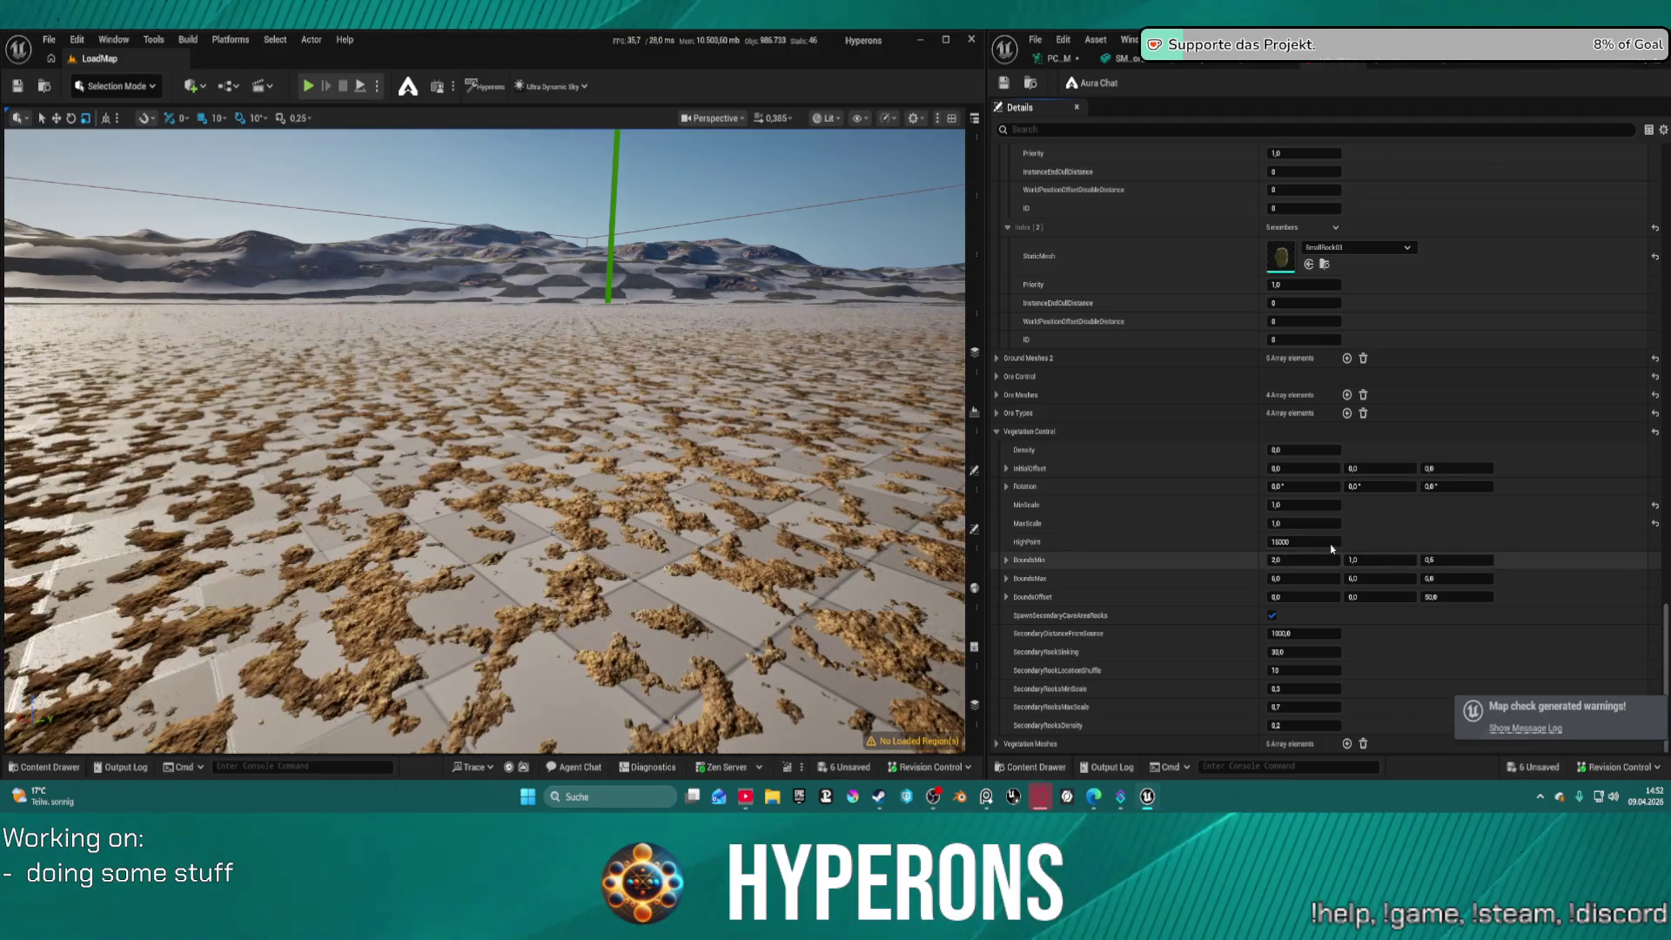
left_click(1326, 540)
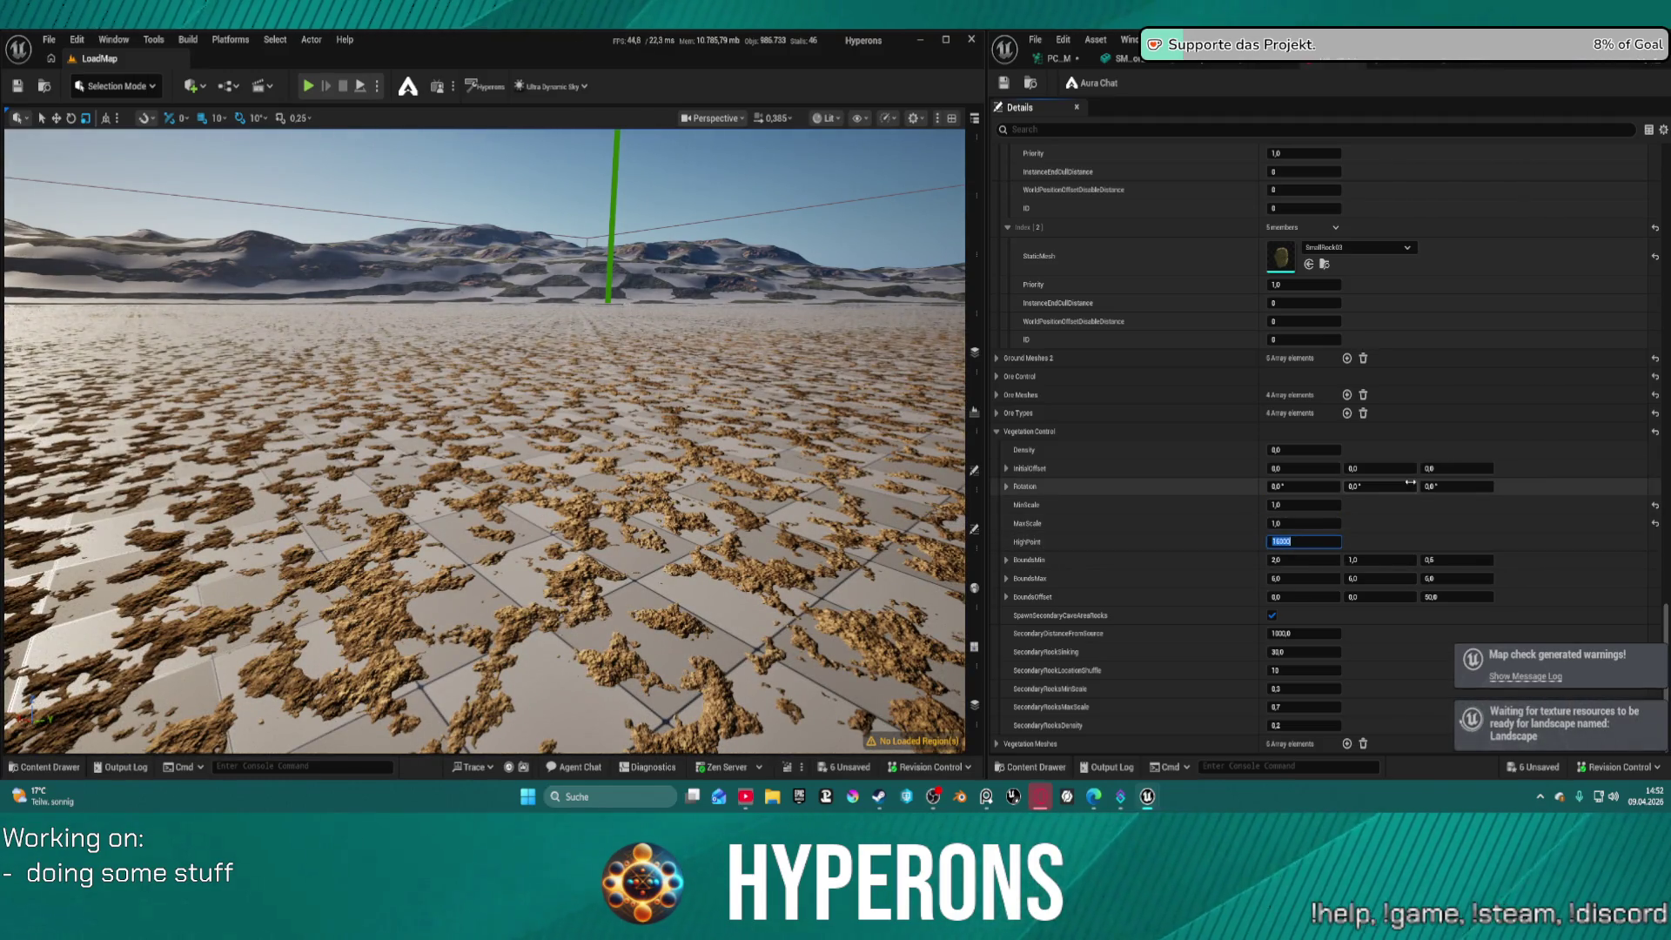
type("0")
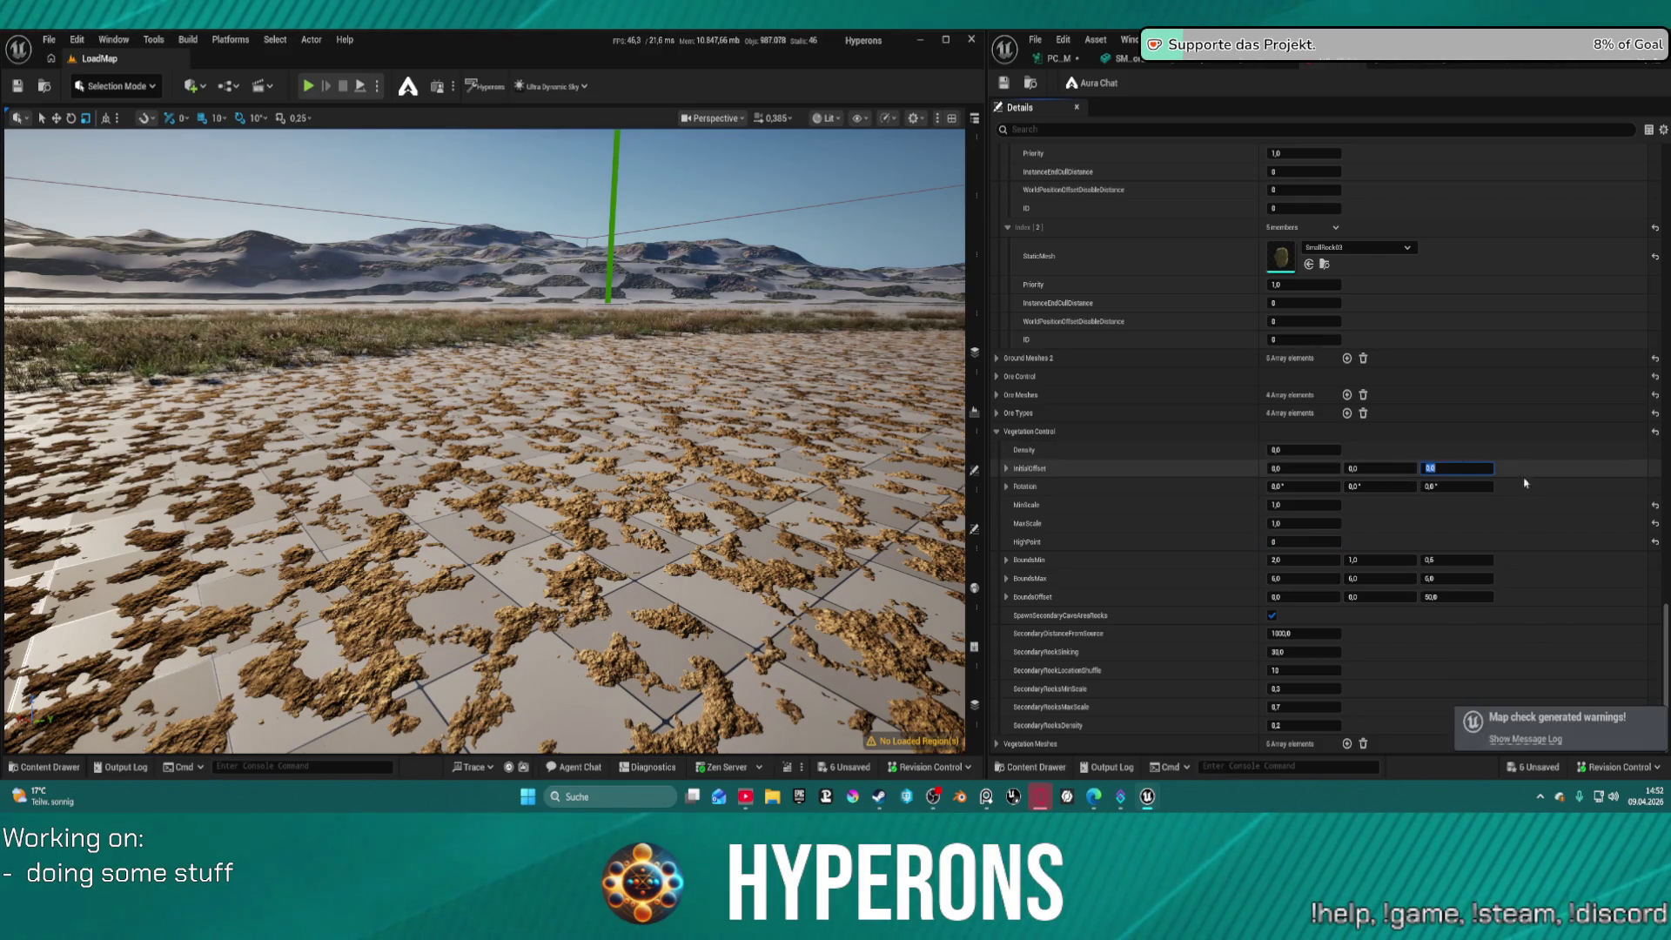
type("-10")
key("Return")
type("360")
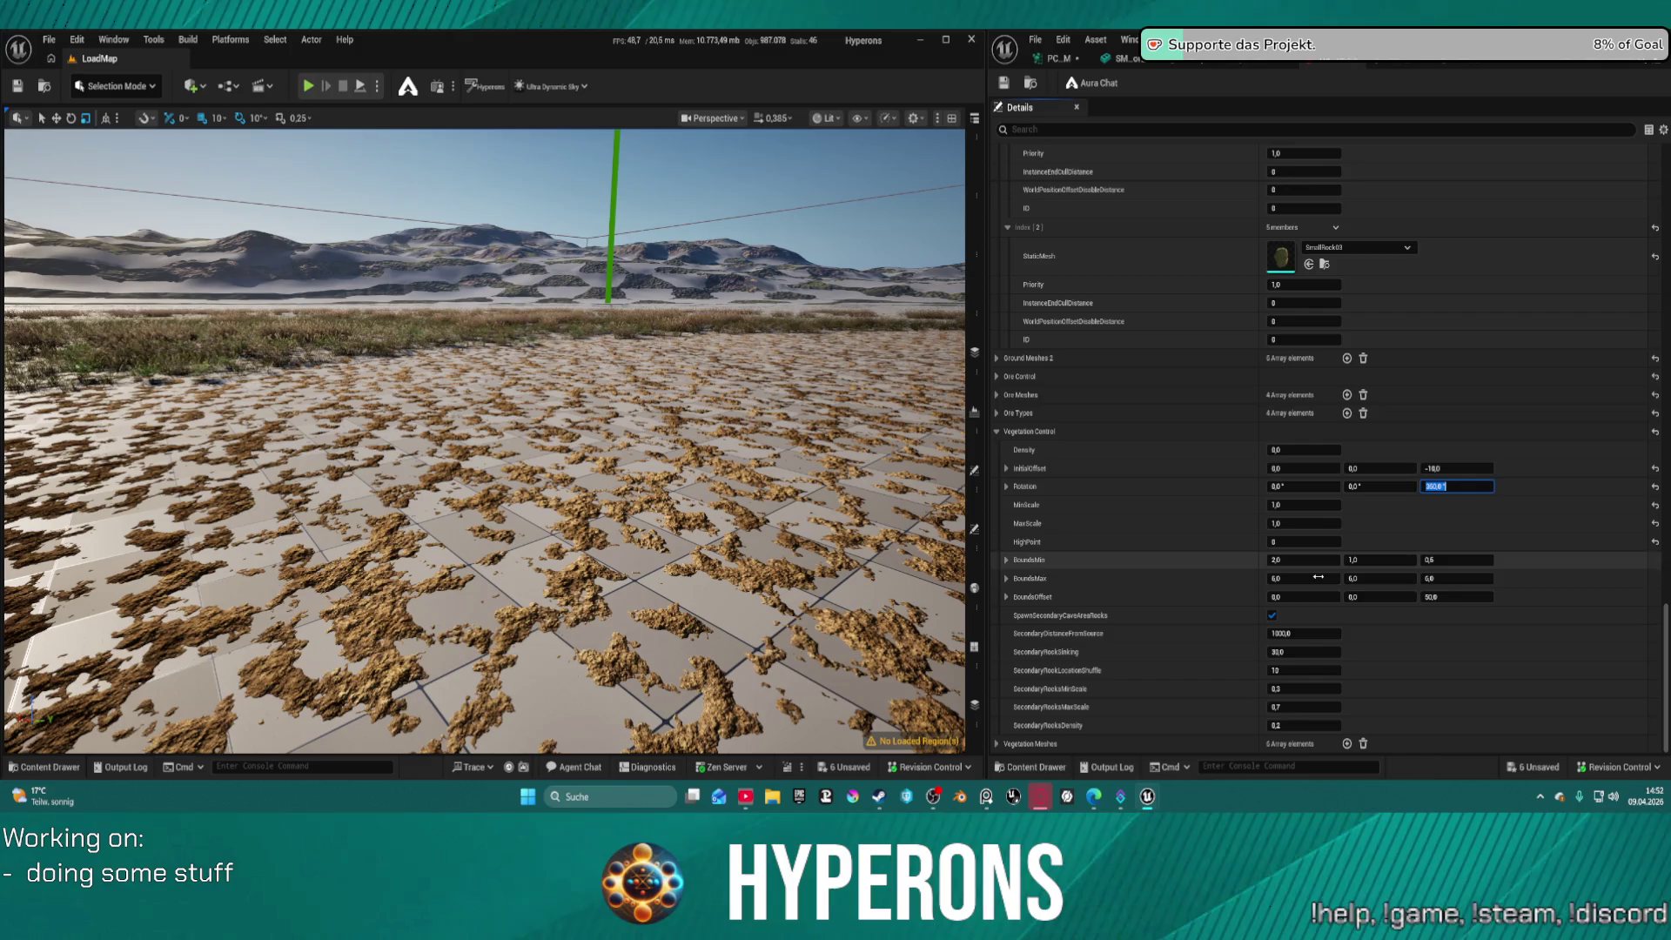
Expand the vegetation meshes list, clear all its entries, then undo the clear
left_click(1007, 746)
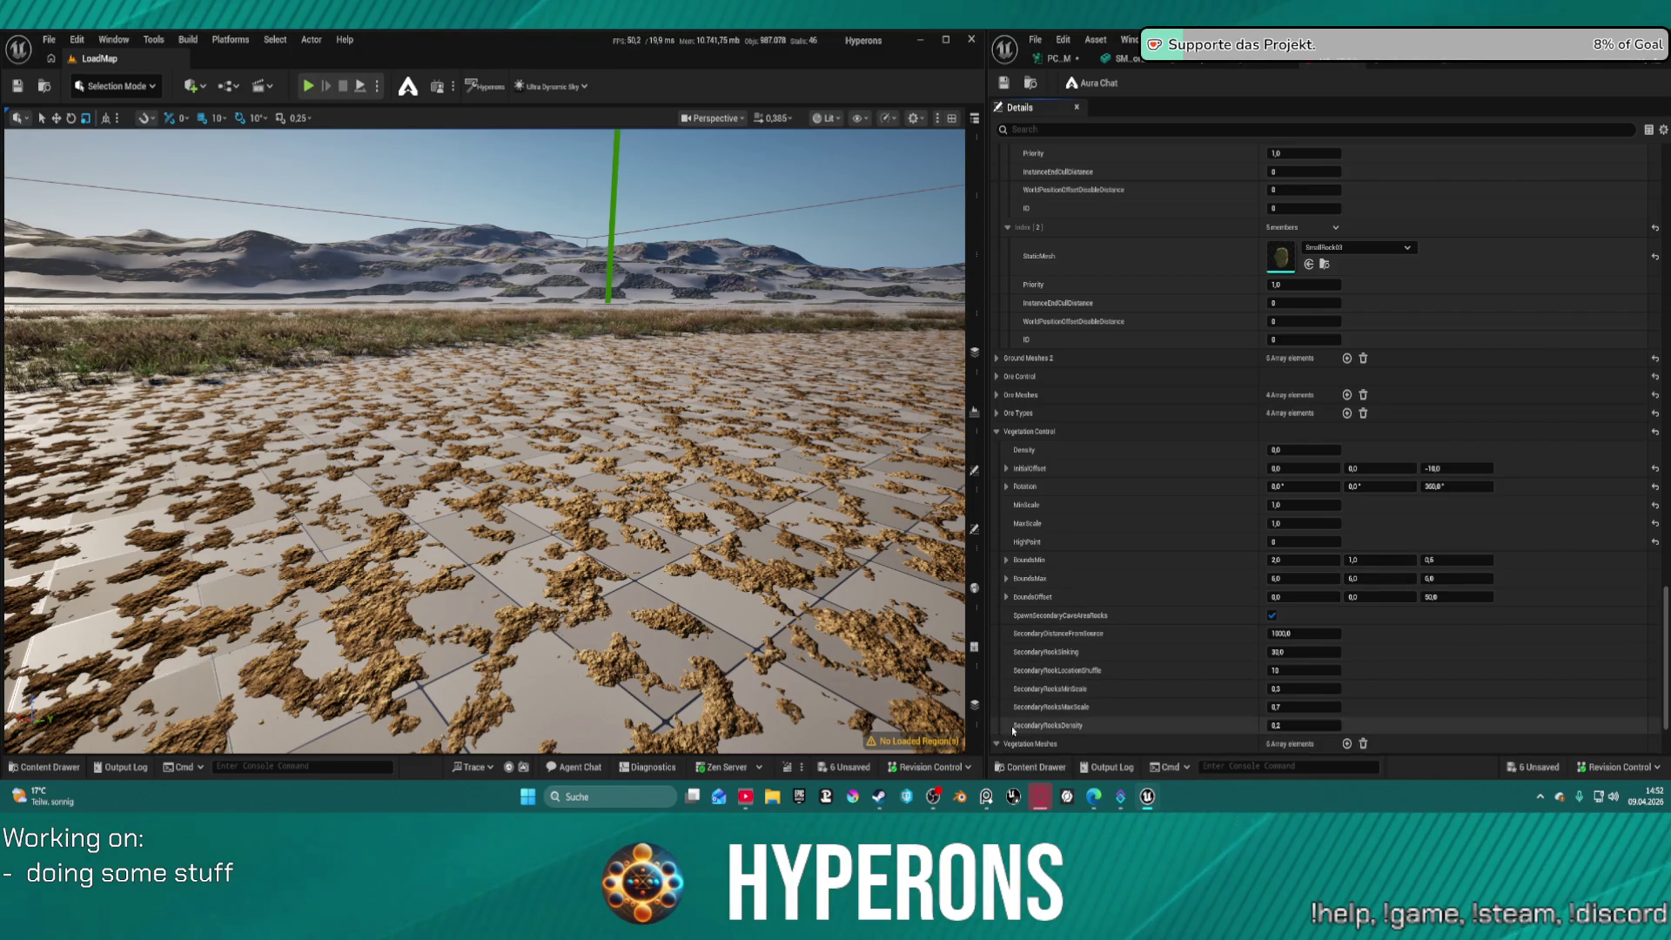
scroll(1009, 687, "down", 3)
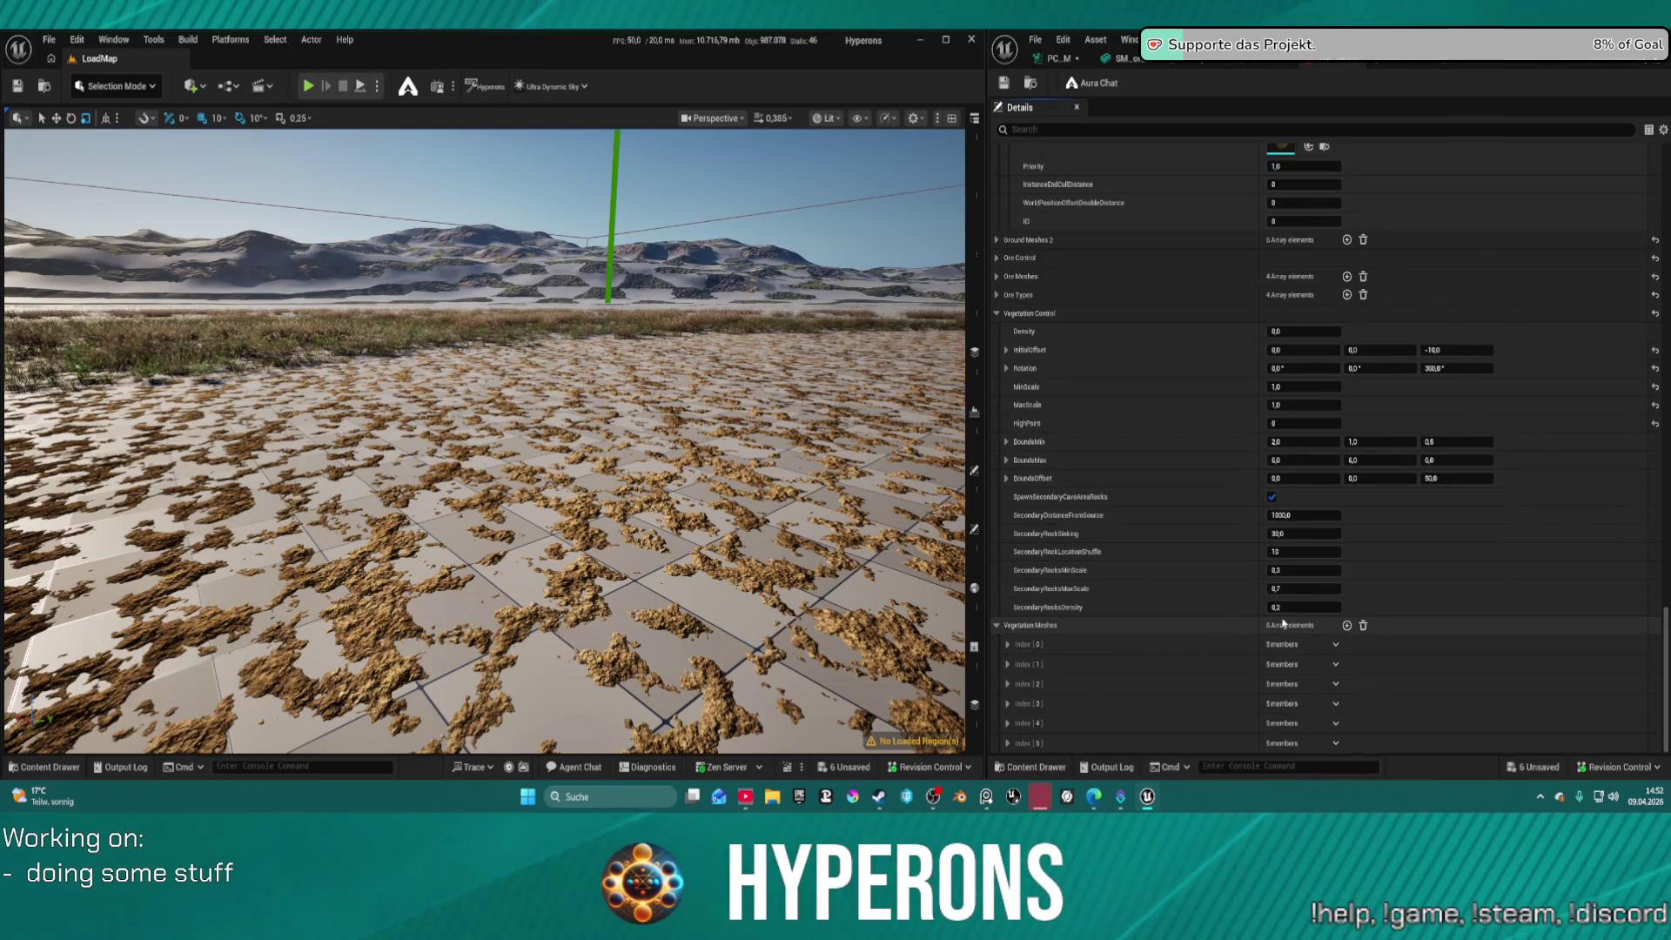
left_click(1362, 625)
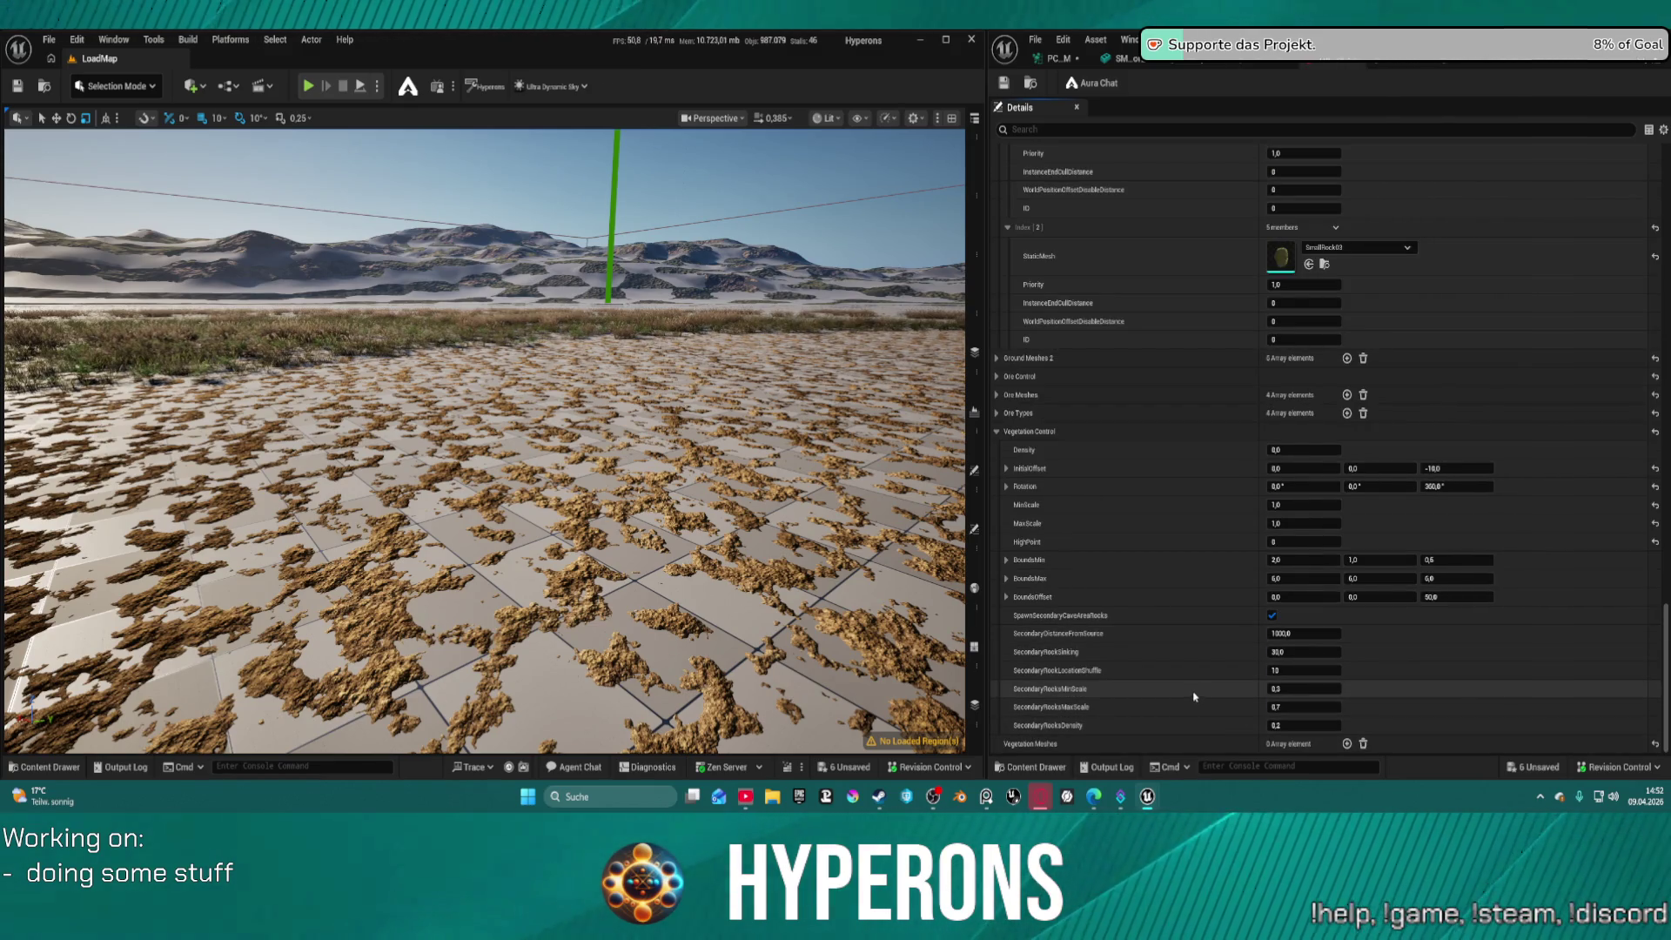
key("ctrl+z")
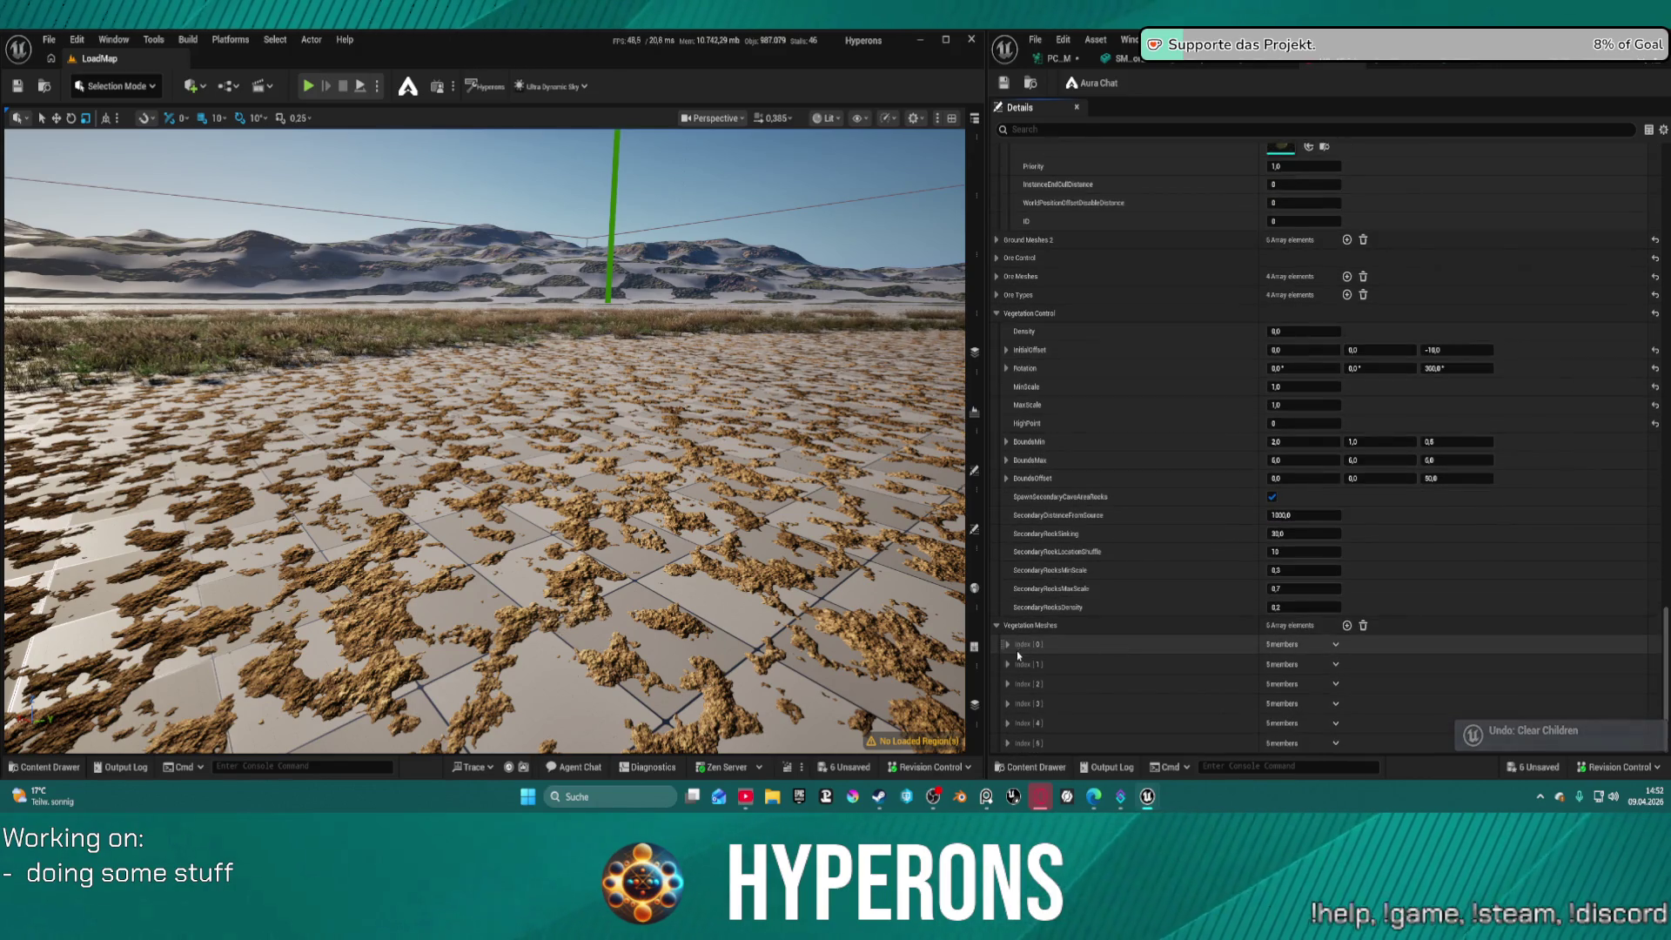
Expand all Vegetation Meshes entries to reveal each StaticMesh slot
left_click(1005, 644)
right_click(1005, 644)
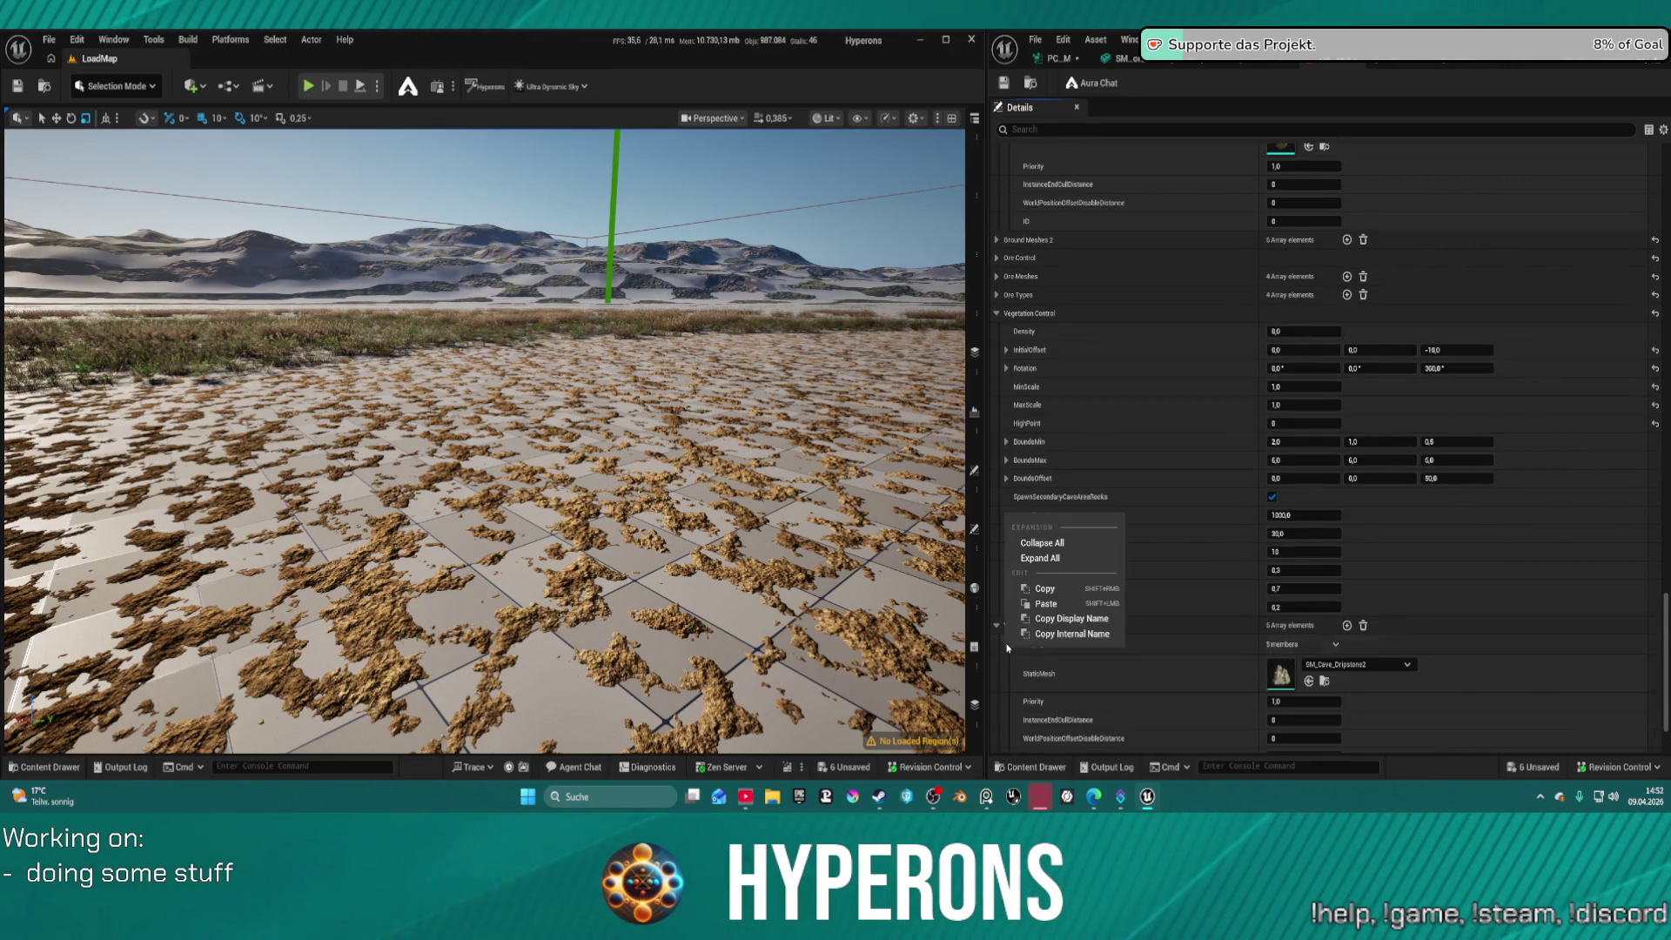
left_click(1052, 558)
scroll(1019, 531, "down", 2)
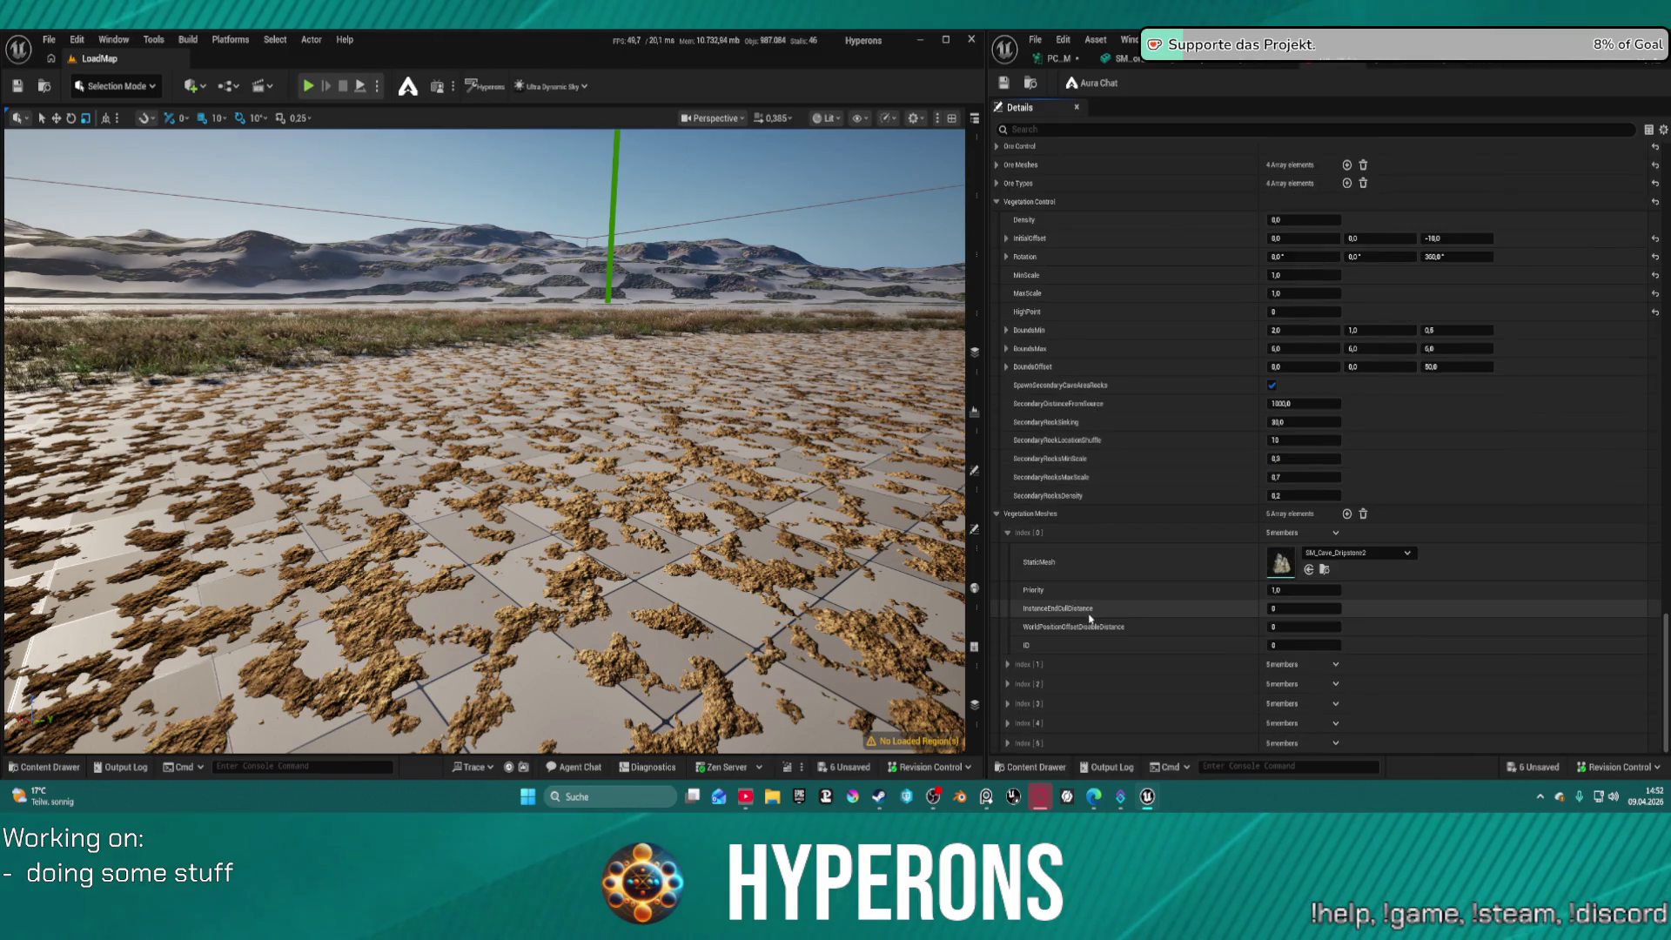
right_click(1016, 522)
left_click(1053, 560)
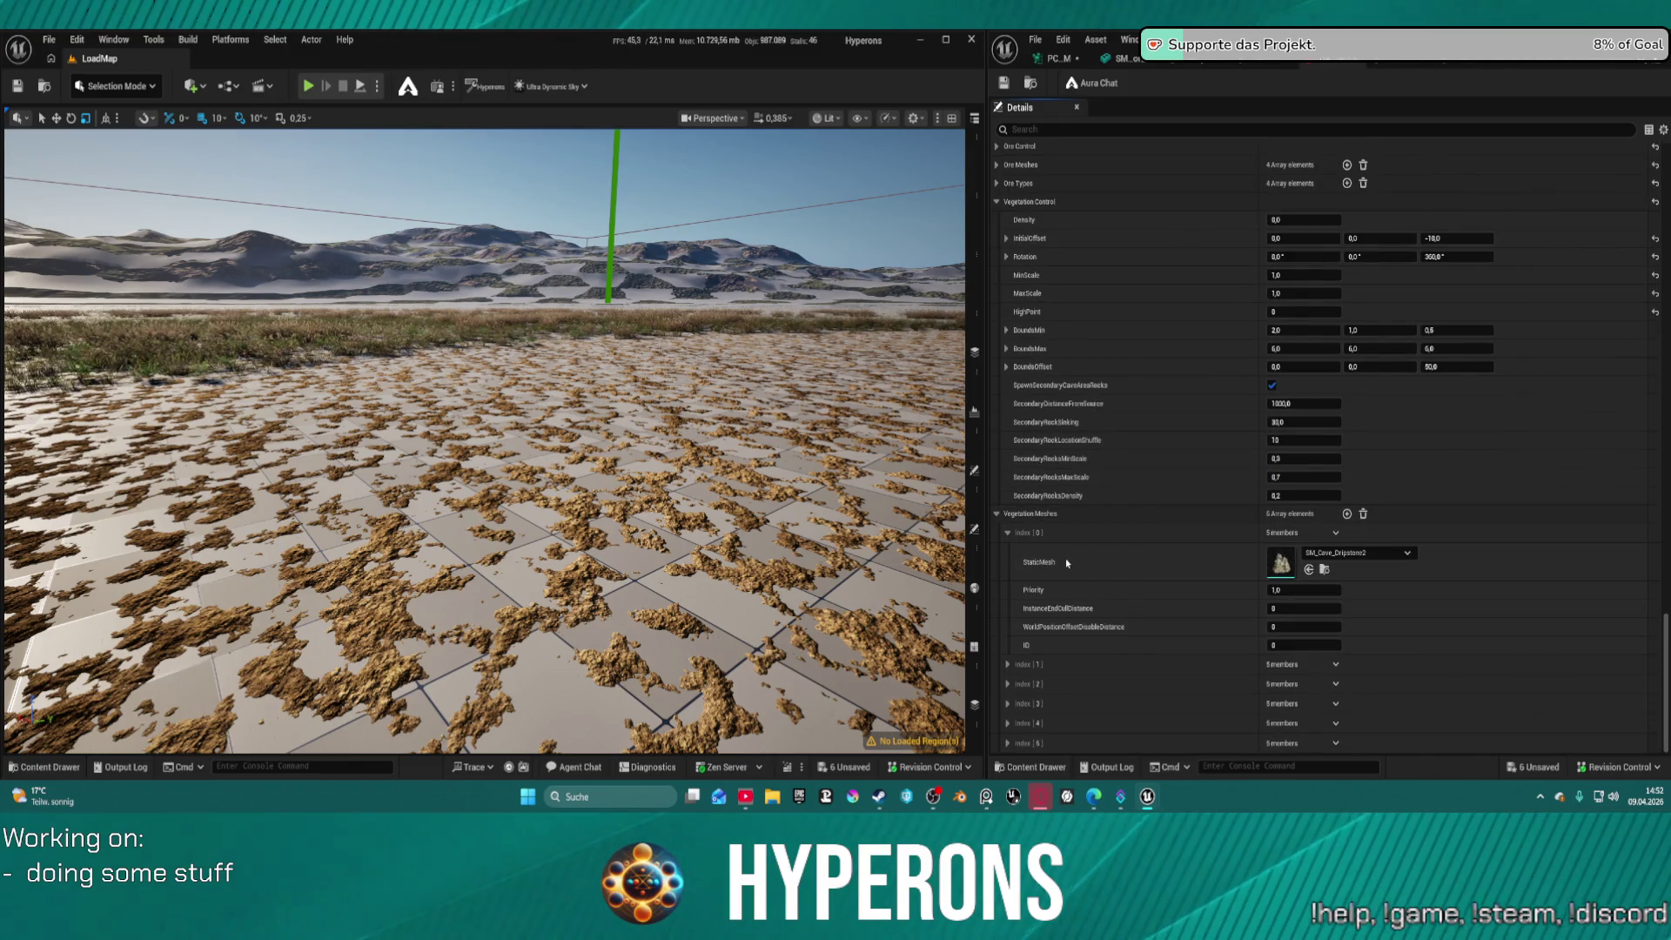
scroll(1127, 541, "down", 6)
scroll(1127, 540, "down", 1)
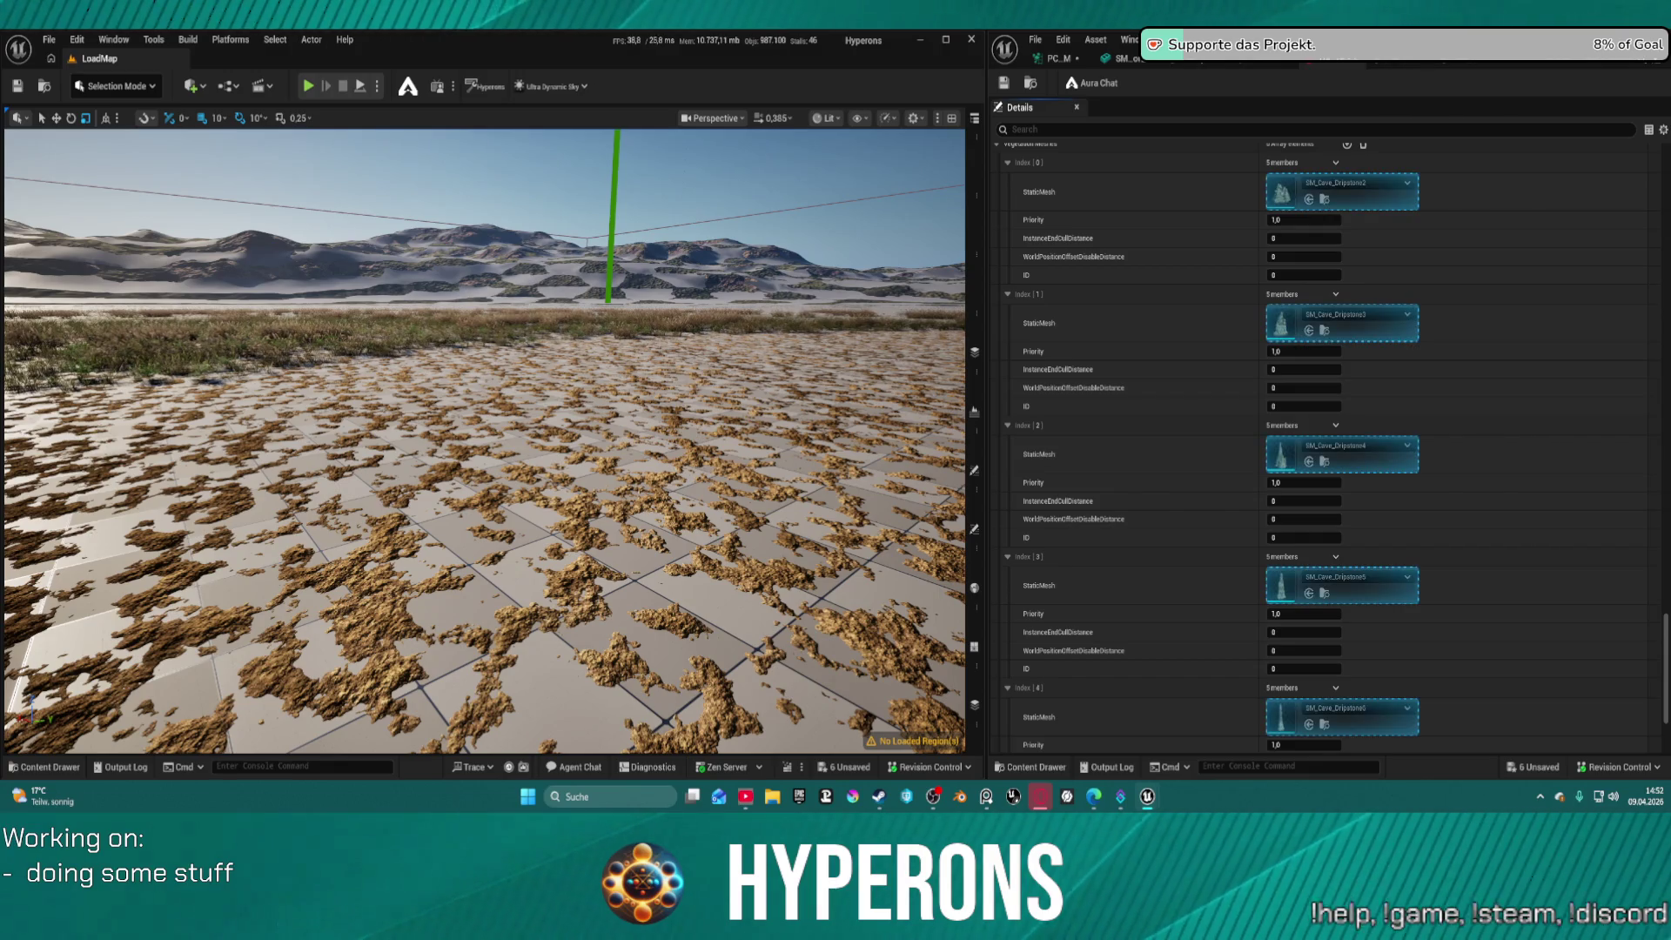
Assign SM_MossyPile4–8 and SM_MossyPileBig to the six vegetation mesh slots and save
mouse_move(1188, 271)
left_mouse_down()
mouse_move(1266, 270)
mouse_move(1277, 193)
left_mouse_up()
mouse_move(1188, 330)
left_mouse_down()
mouse_move(1286, 358)
mouse_move(1286, 331)
left_mouse_up()
mouse_move(1183, 261)
left_mouse_down()
mouse_move(1212, 276)
mouse_move(1286, 456)
left_mouse_up()
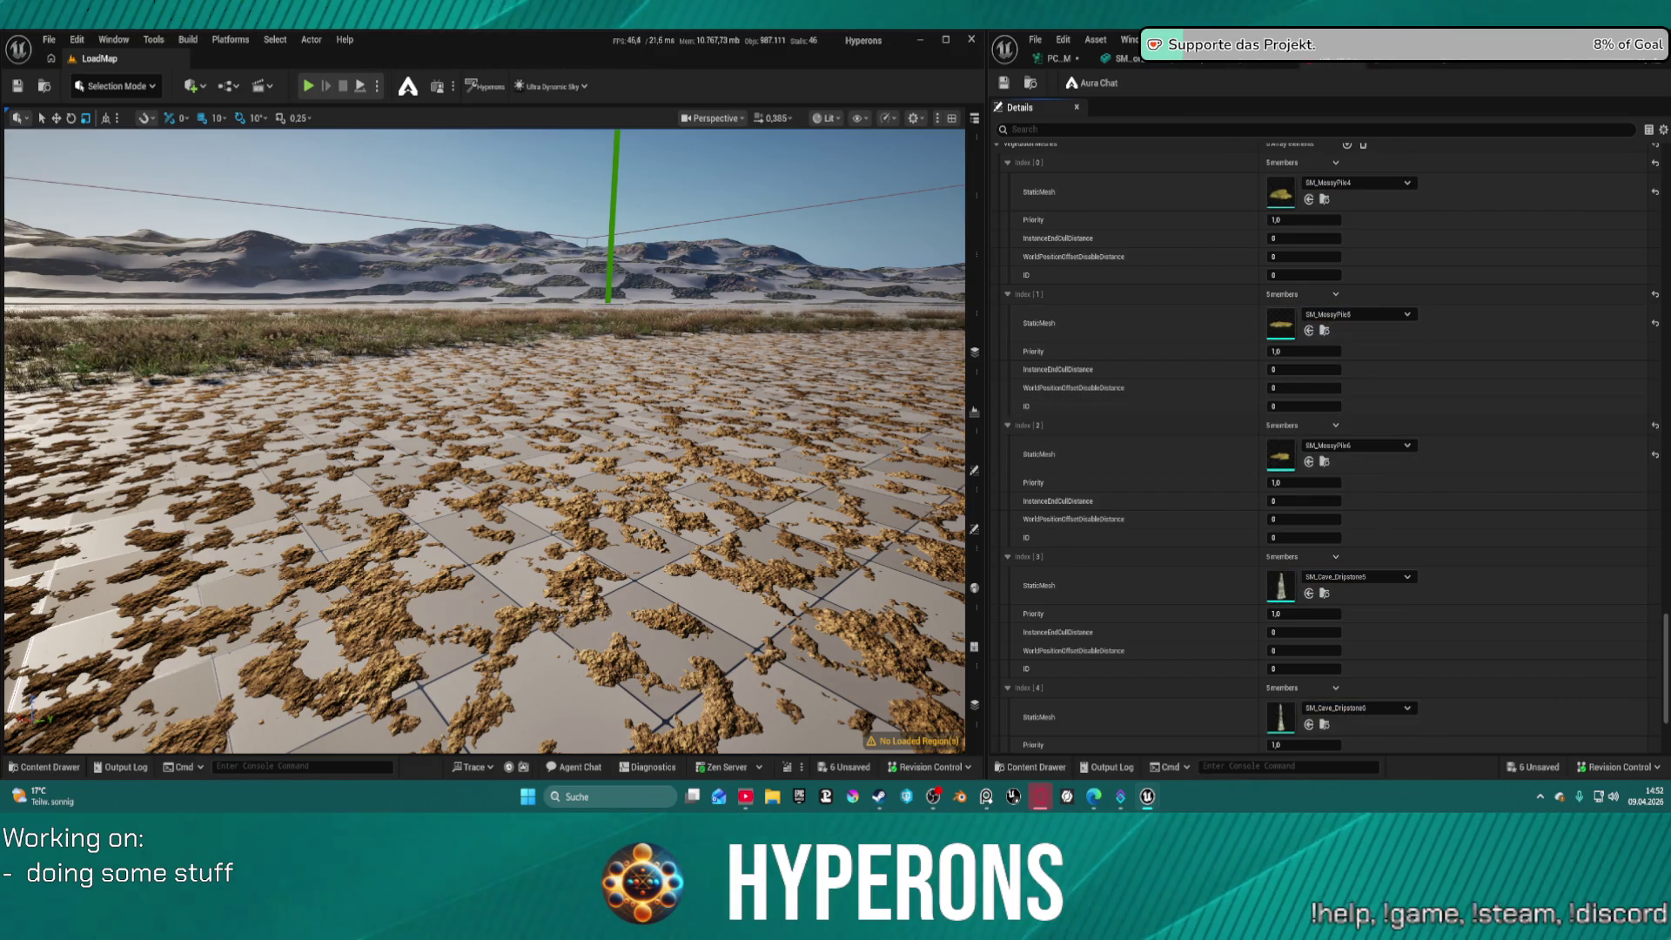
left_click_drag(1277, 322, 1281, 585)
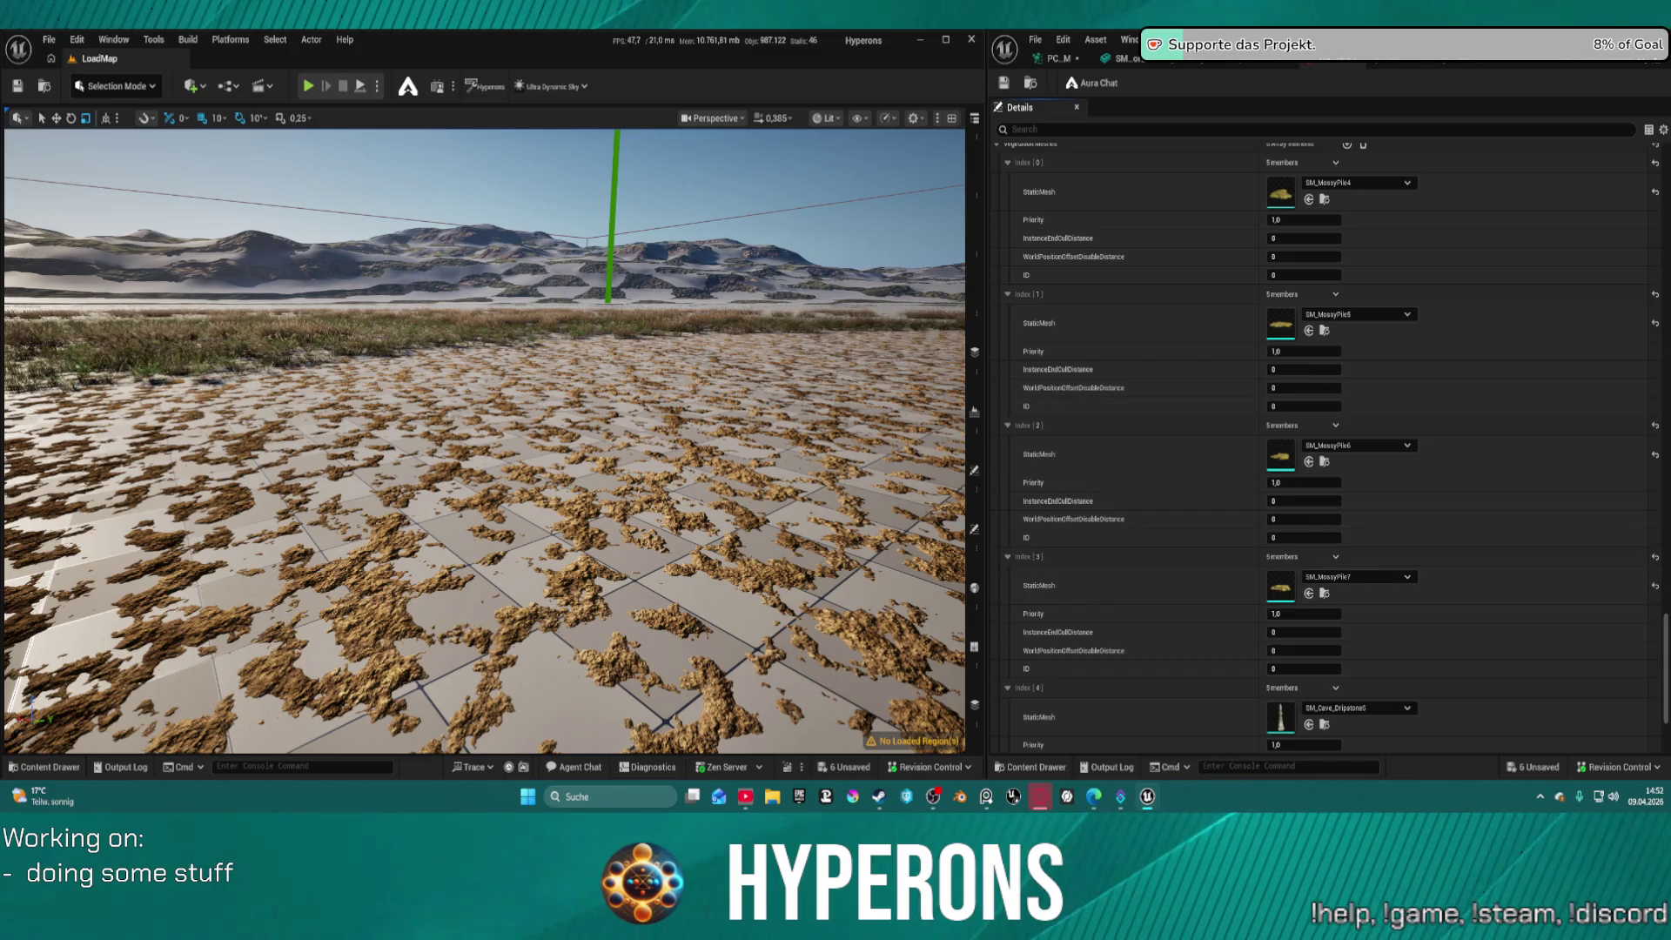
left_click_drag(1188, 369, 1296, 709)
scroll(1372, 570, "down", 3)
mouse_move(1219, 87)
left_mouse_down()
mouse_move(1241, 86)
mouse_move(1327, 701)
mouse_move(1296, 666)
left_mouse_up()
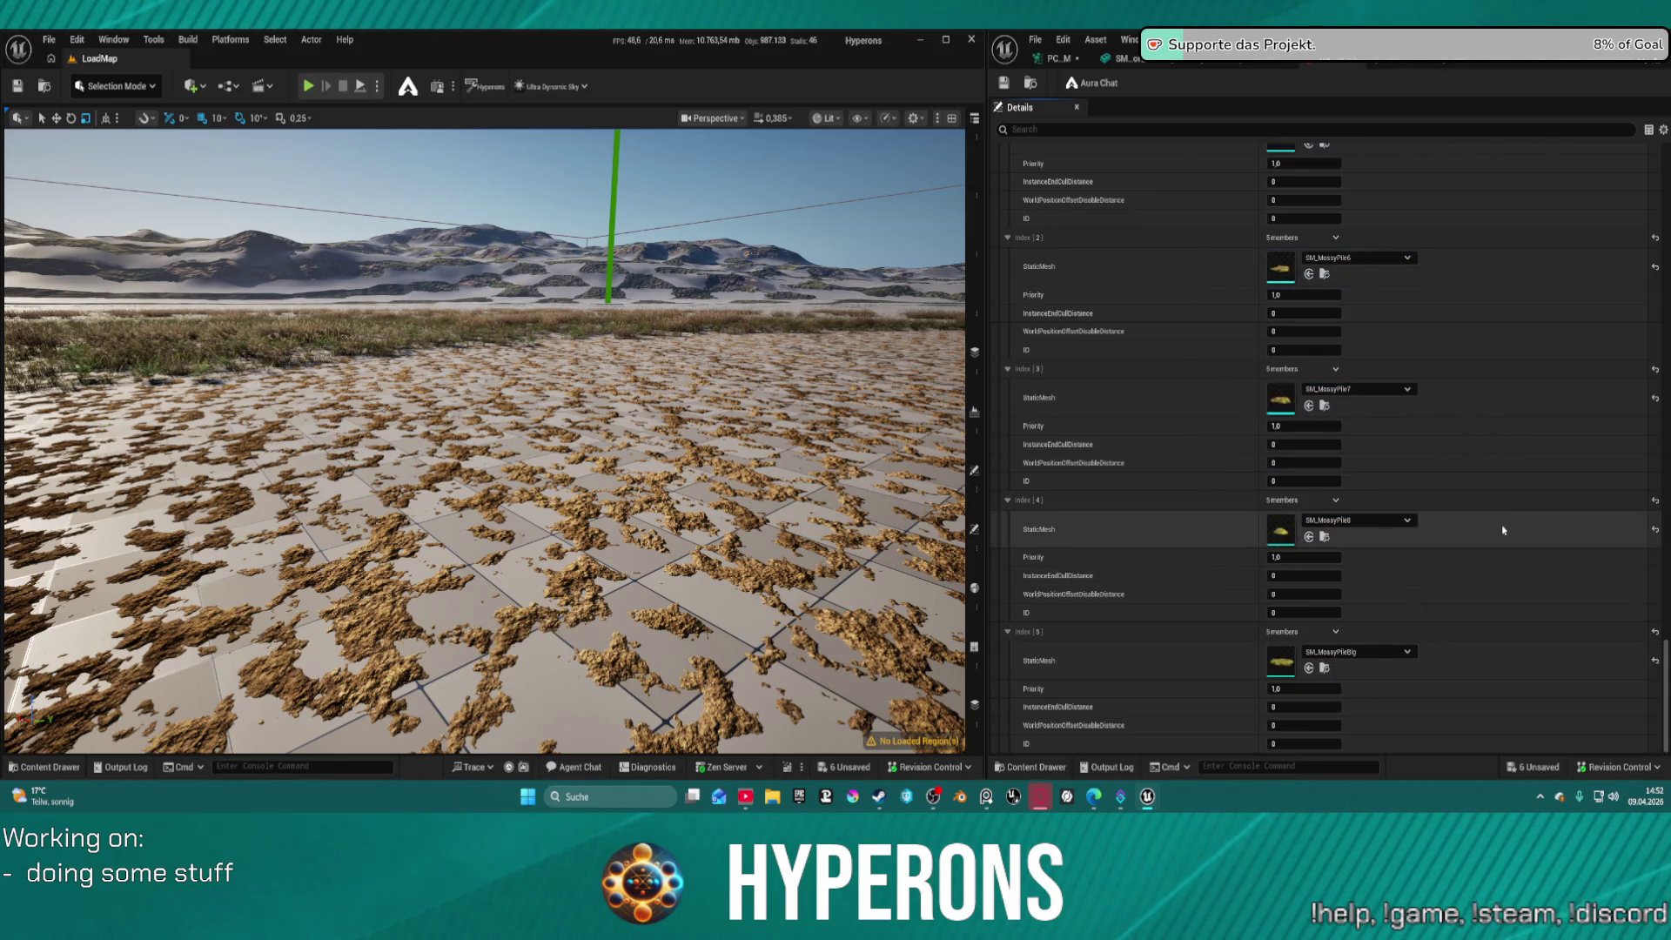
key("ctrl+s")
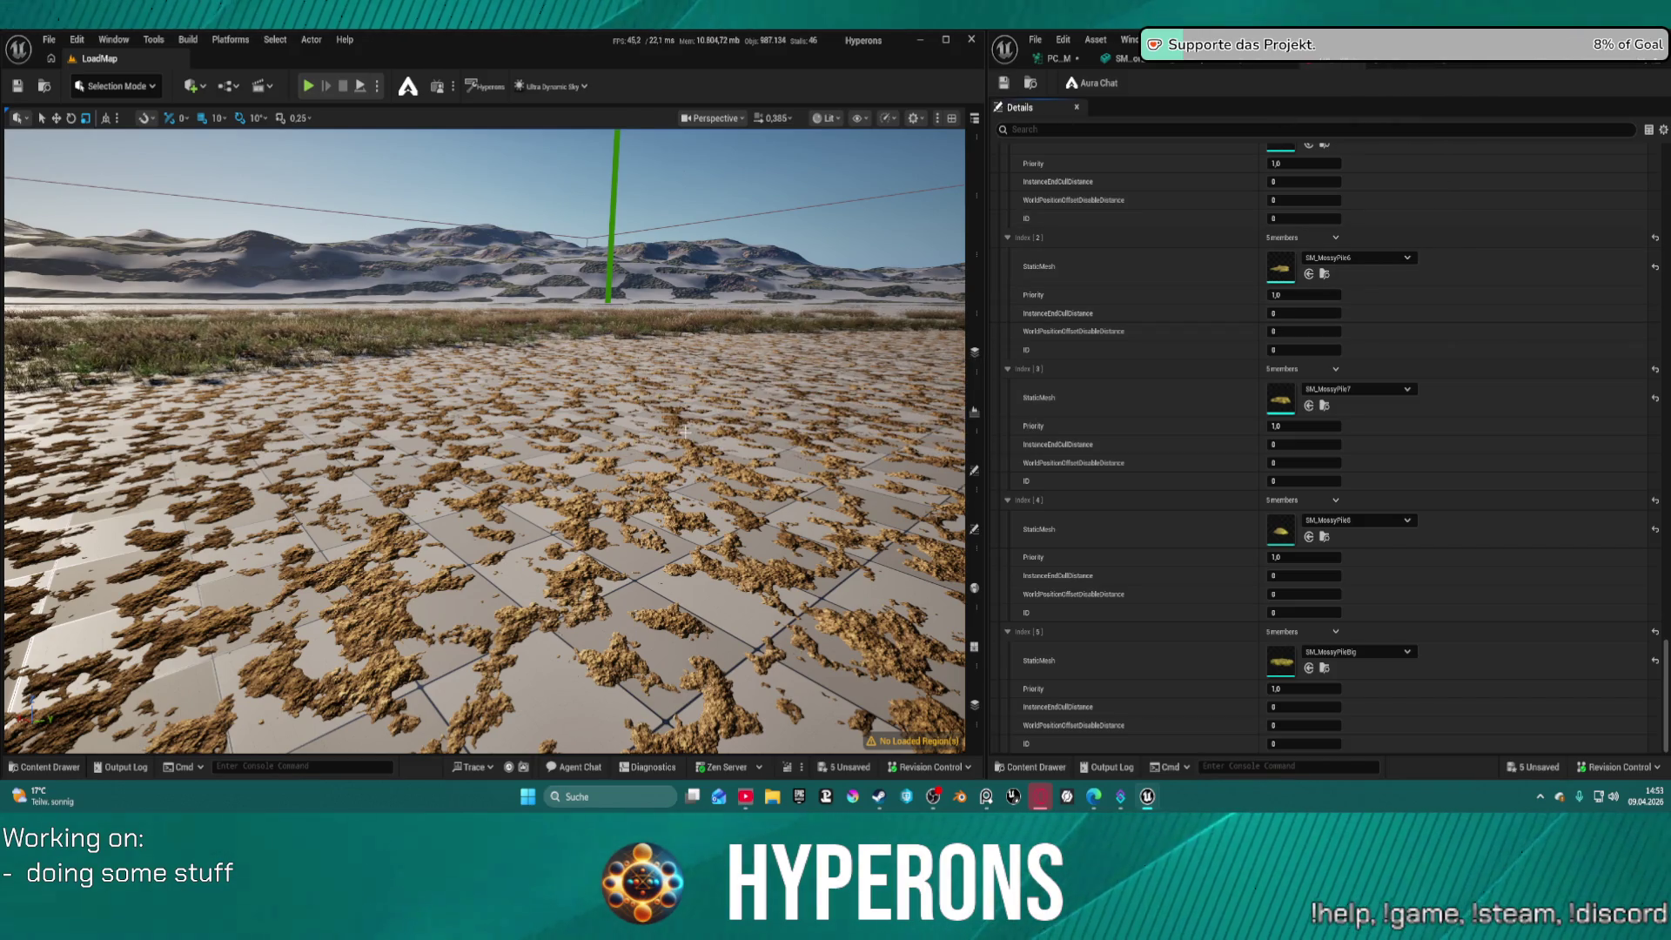
left_click(49, 39)
Load DEV_Cave from Recent Levels, fly the camera into the cave, and show the PCG graph
mouse_move(130, 138)
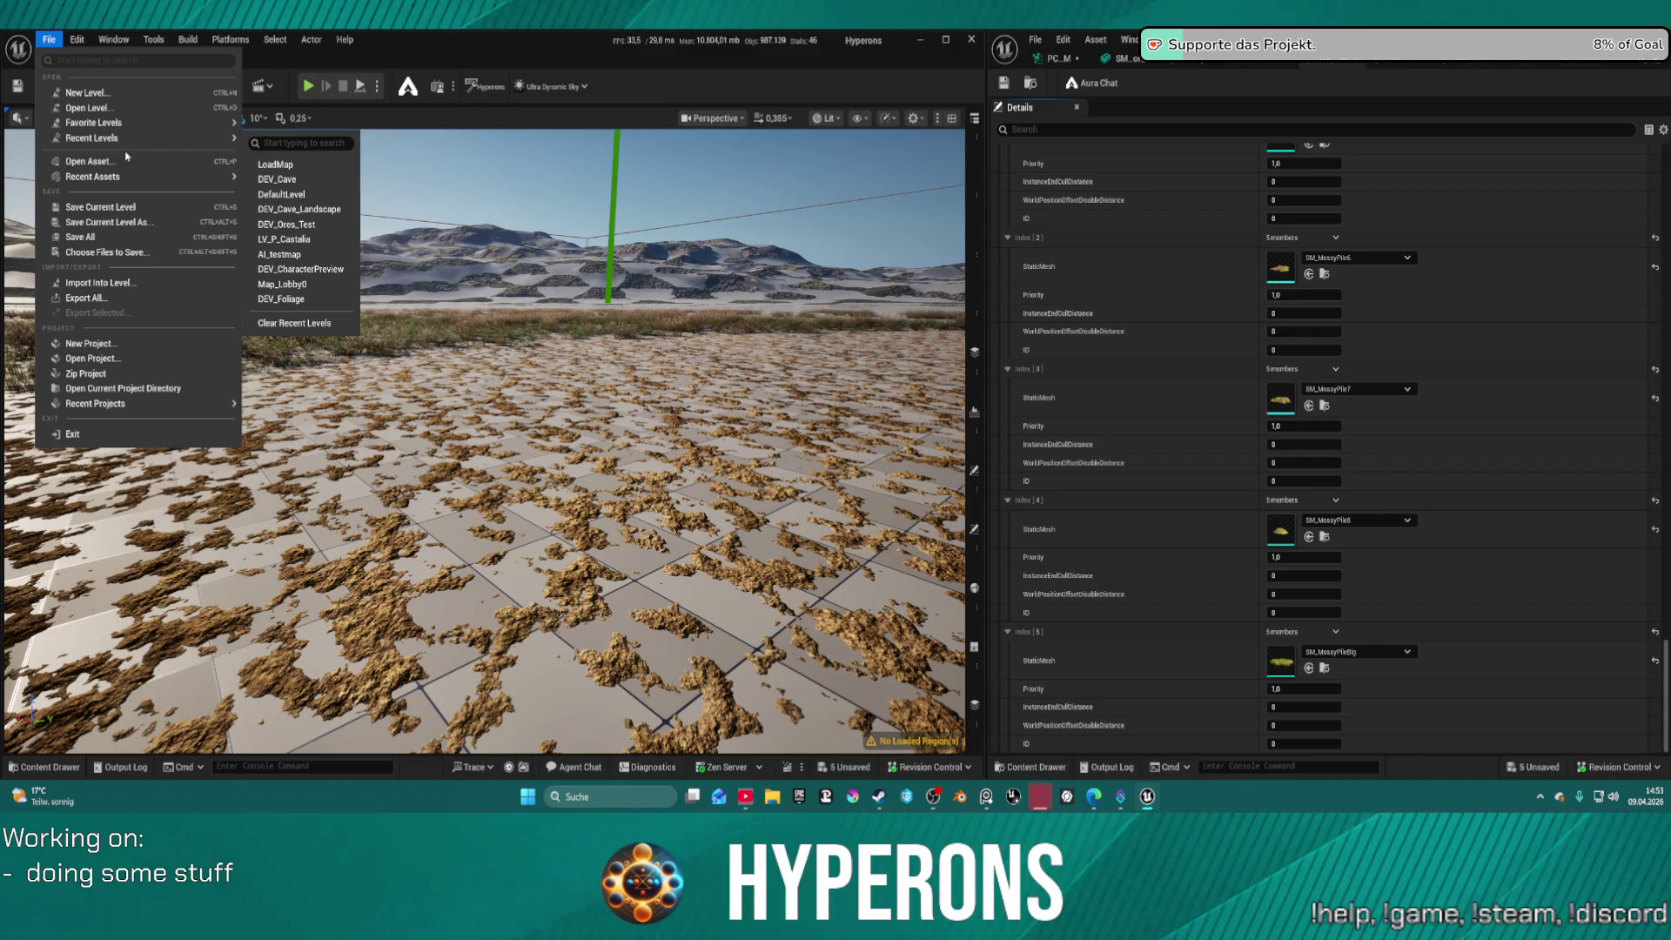
left_click(319, 179)
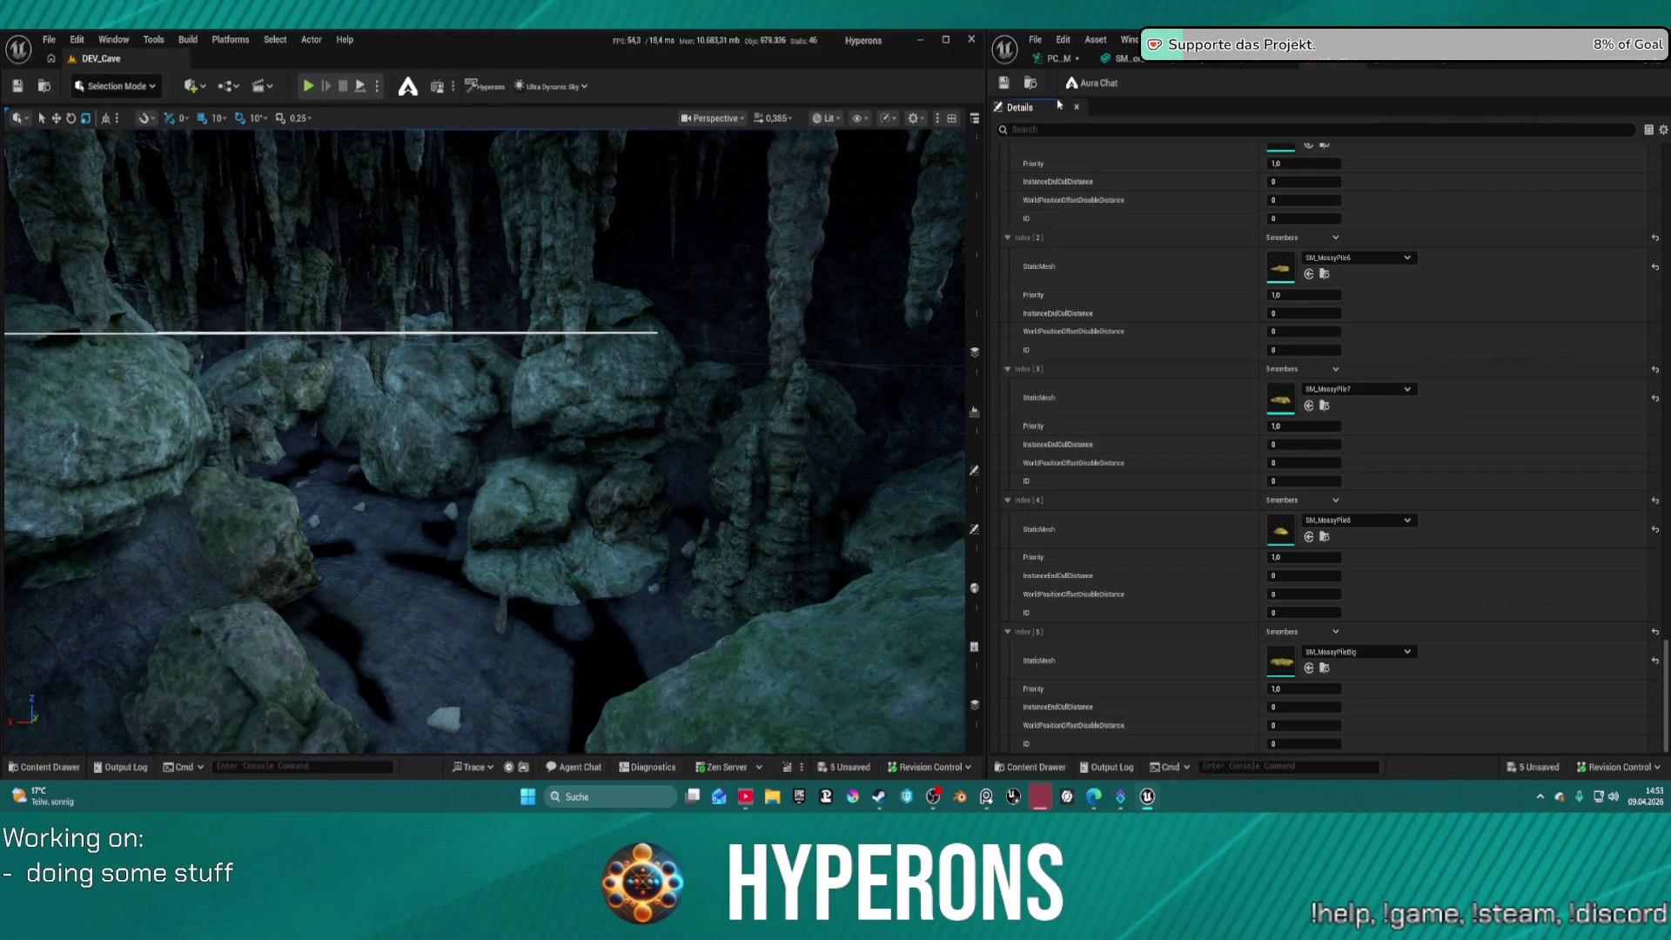
mouse_move(677, 388)
left_mouse_down()
mouse_move(677, 348)
mouse_move(677, 388)
mouse_move(677, 374)
mouse_move(644, 383)
mouse_move(677, 388)
mouse_move(677, 374)
mouse_move(677, 388)
left_mouse_up()
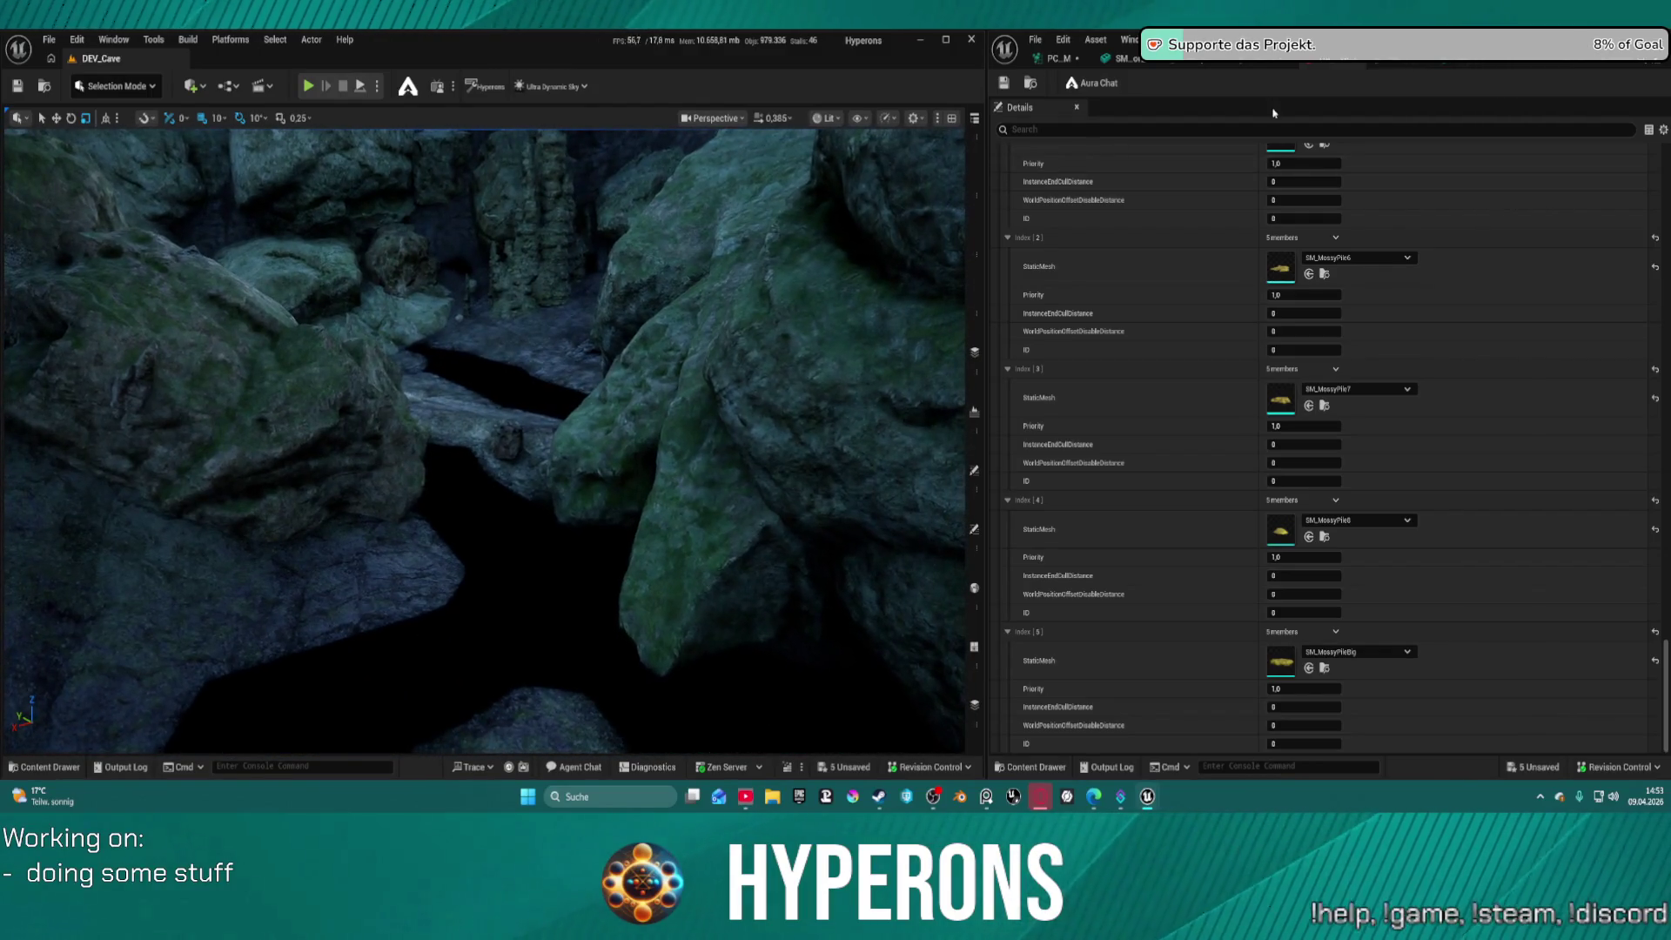
scroll(1305, 435, "up", 5)
left_click(1055, 58)
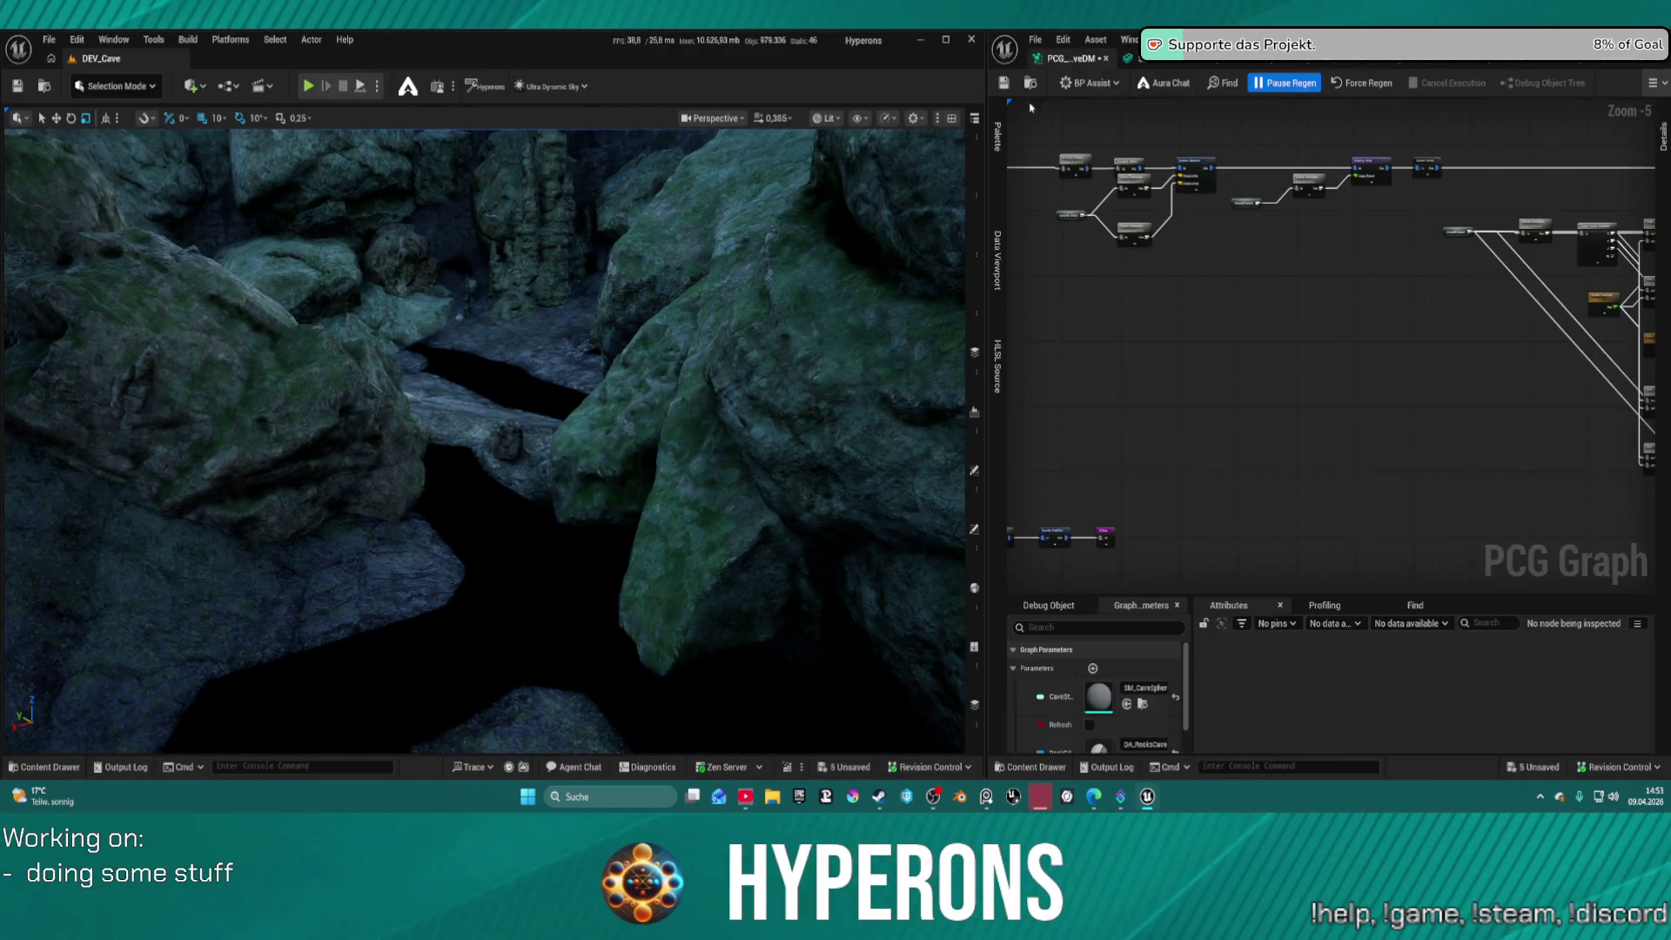
Widen the PCG graph editor and frame the small isolated node group
left_click_drag(983, 150, 400, 205)
scroll(855, 288, "down", 6)
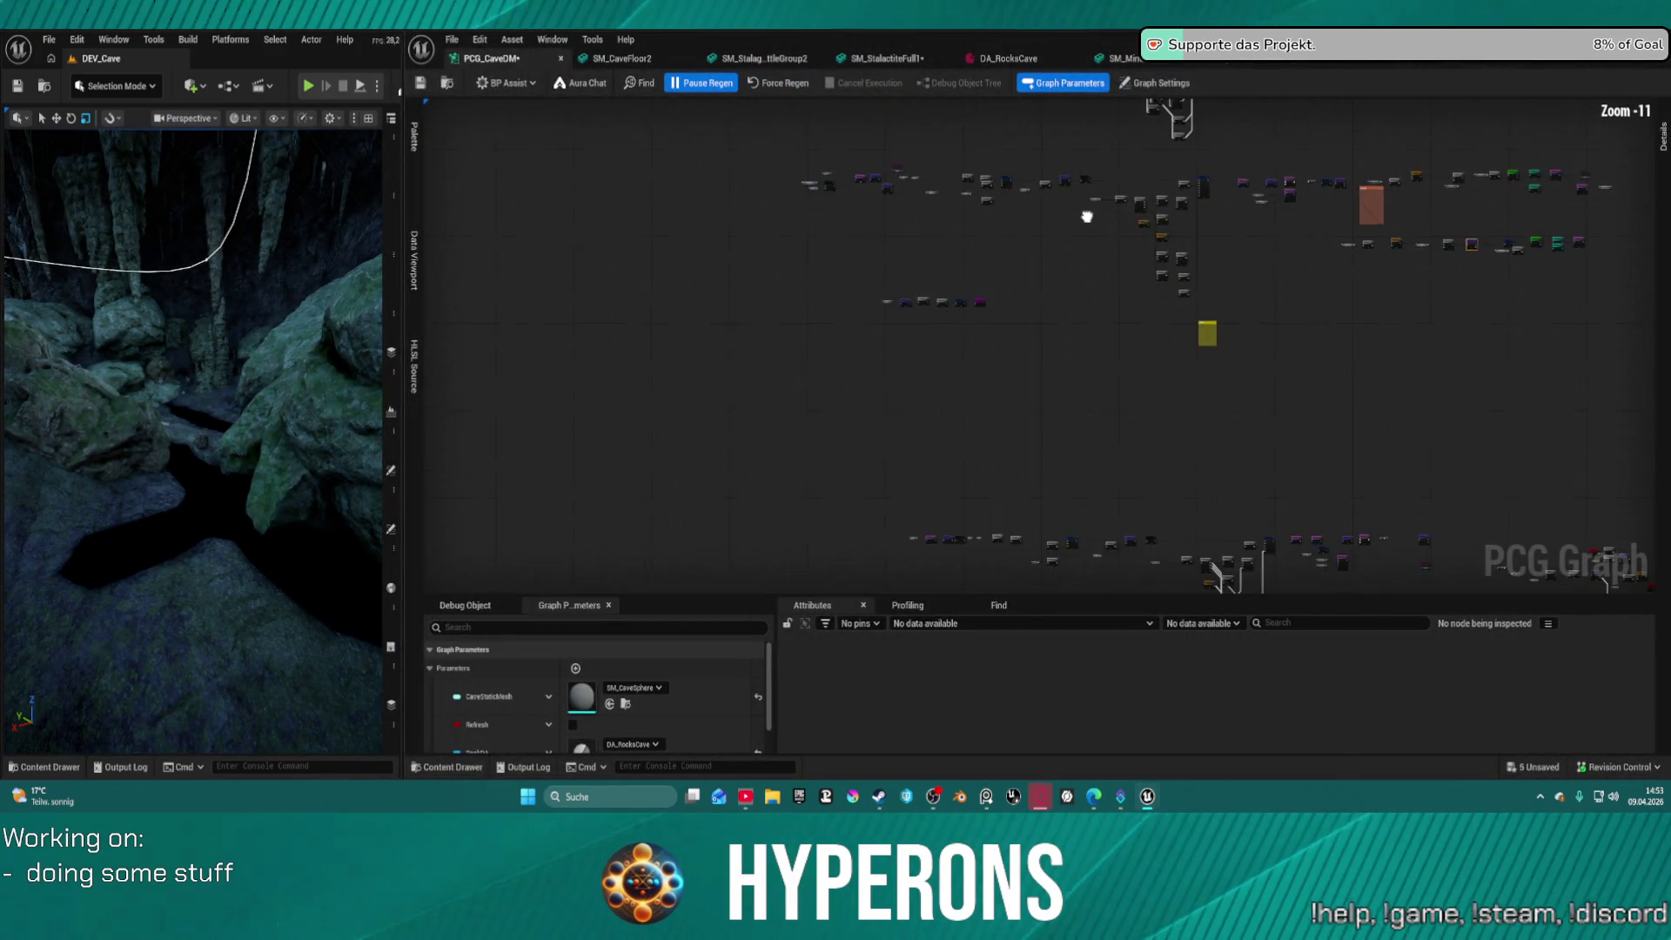
scroll(874, 308, "up", 6)
scroll(906, 291, "down", 7)
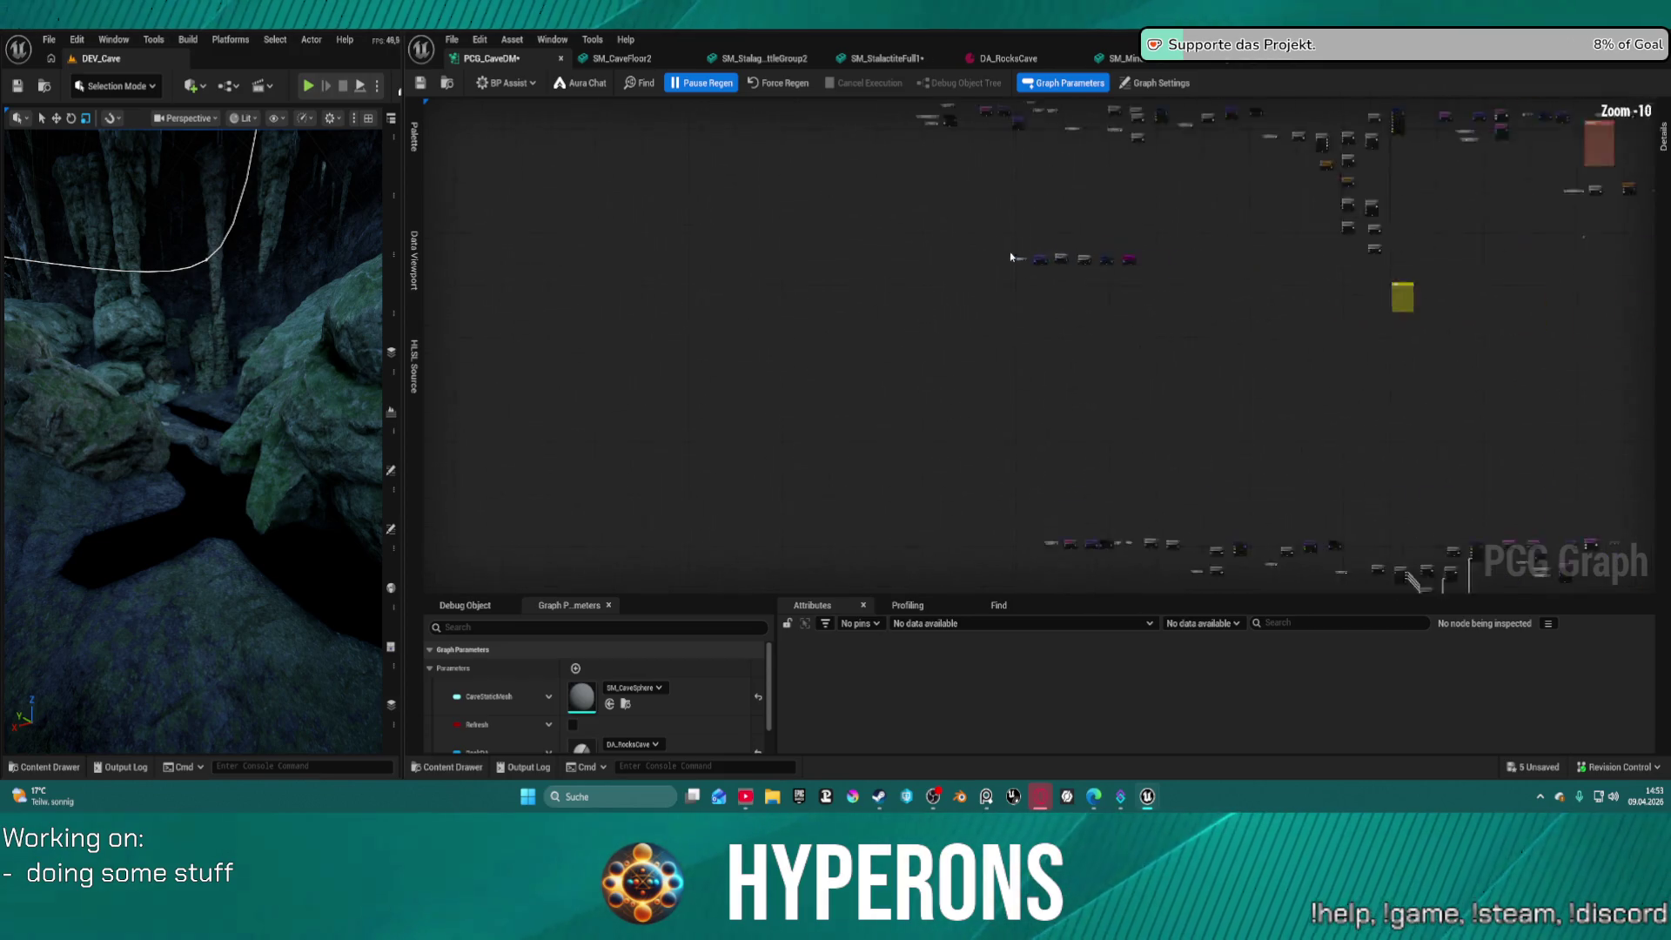
left_click_drag(969, 291, 940, 256)
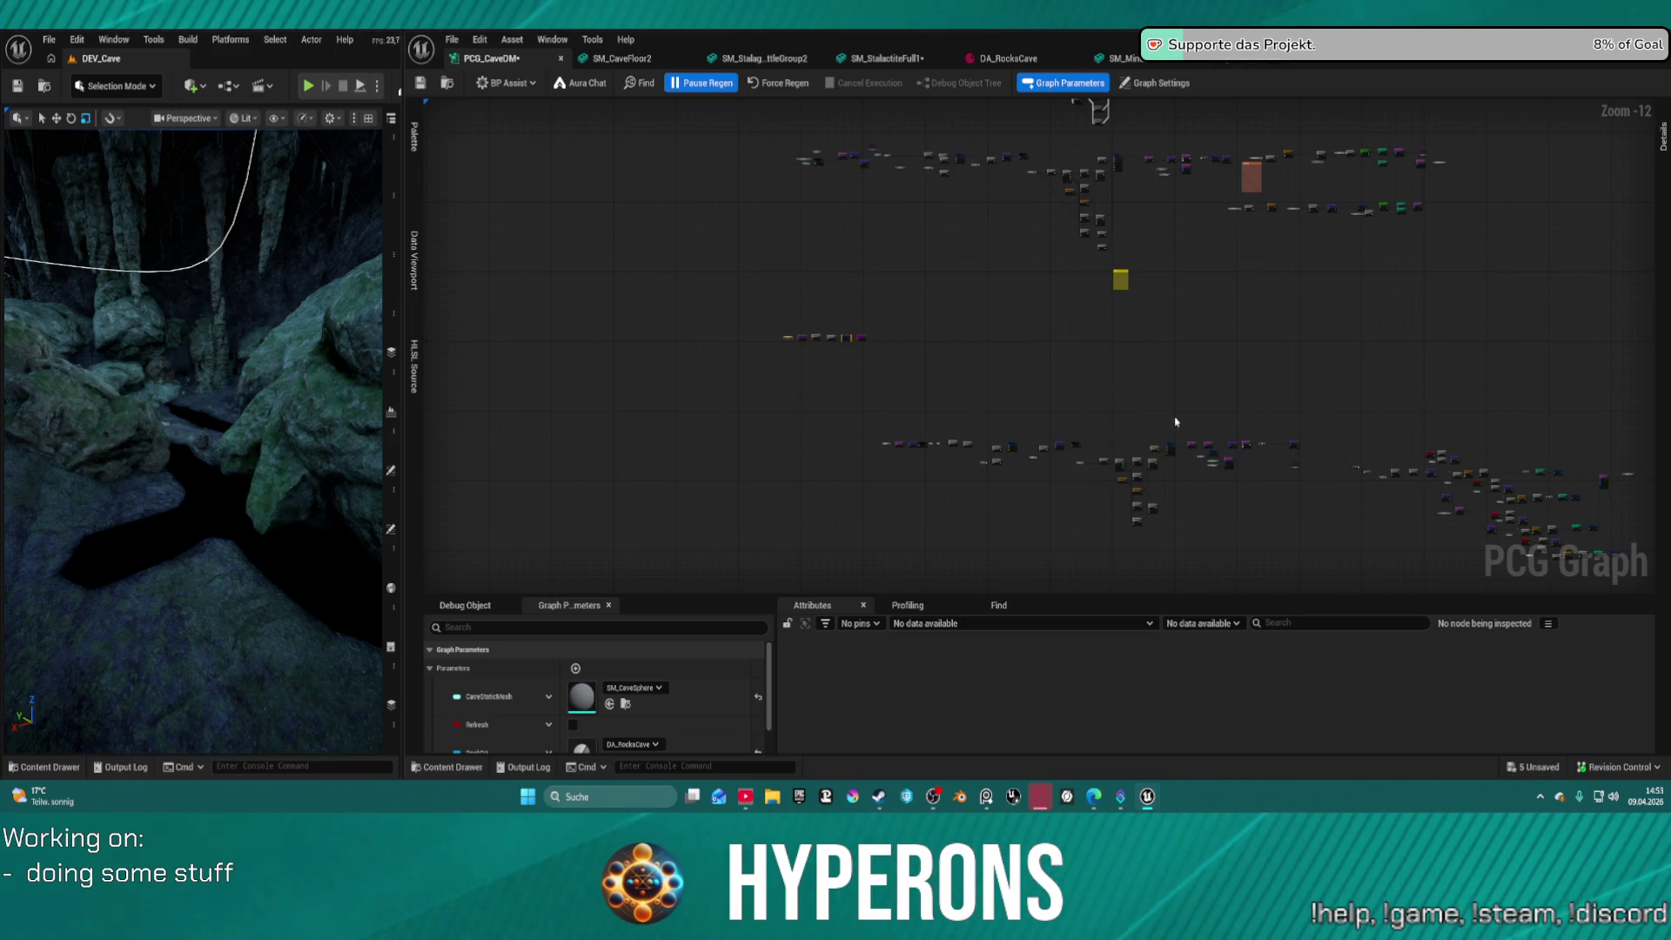
key("f")
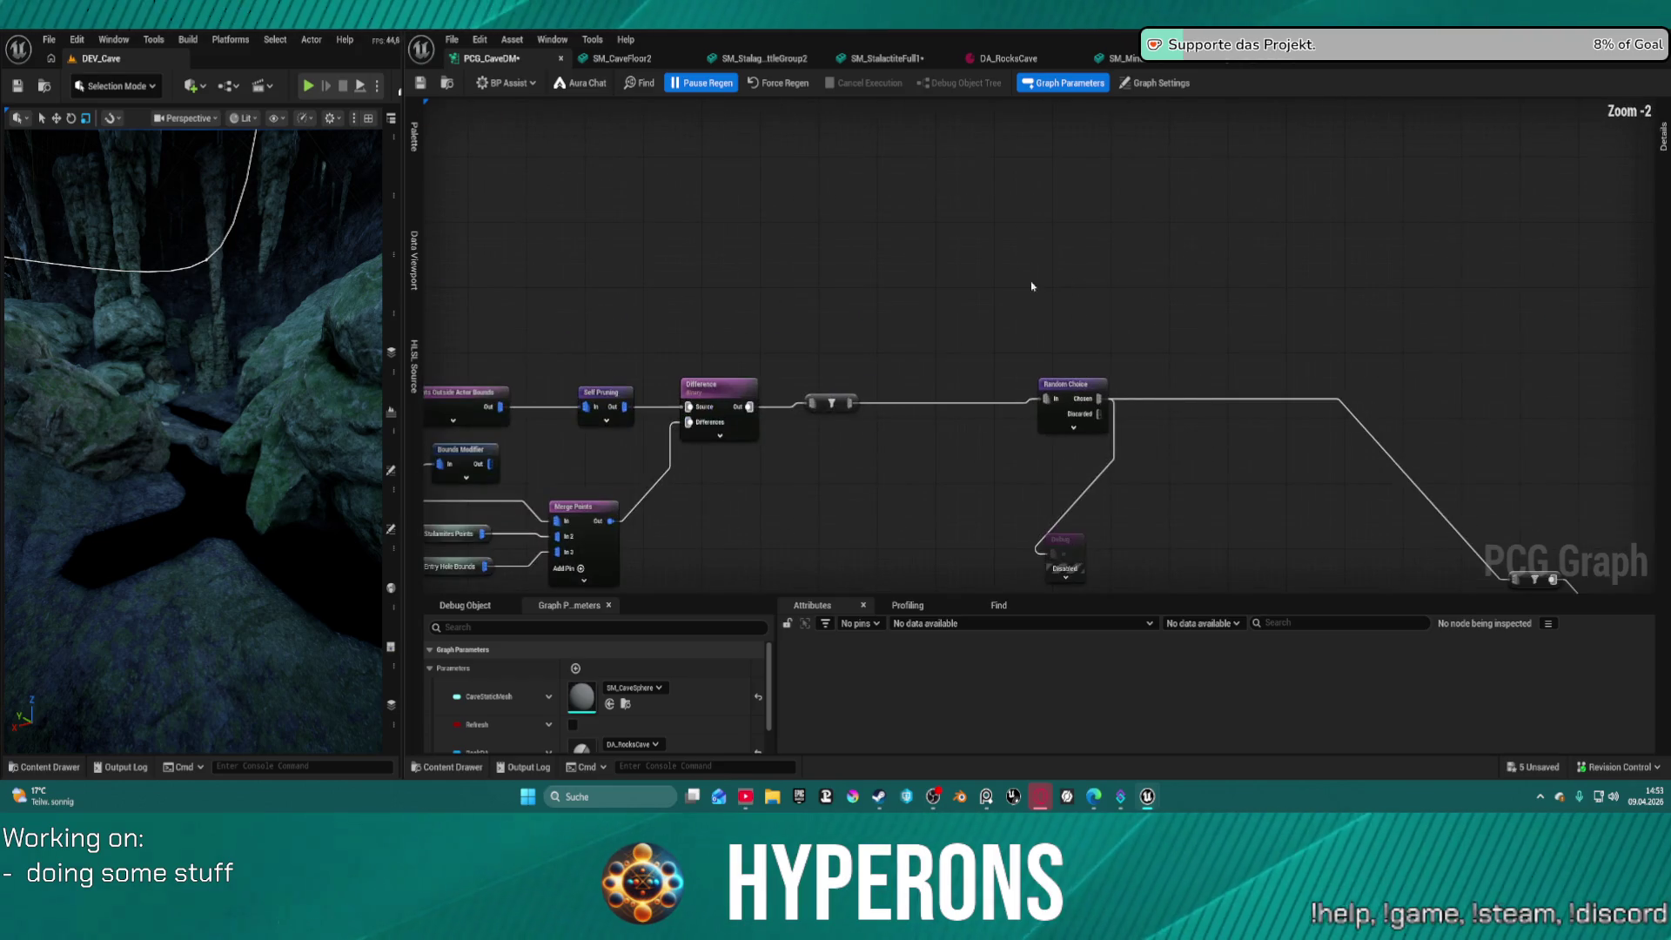
scroll(969, 290, "down", 9)
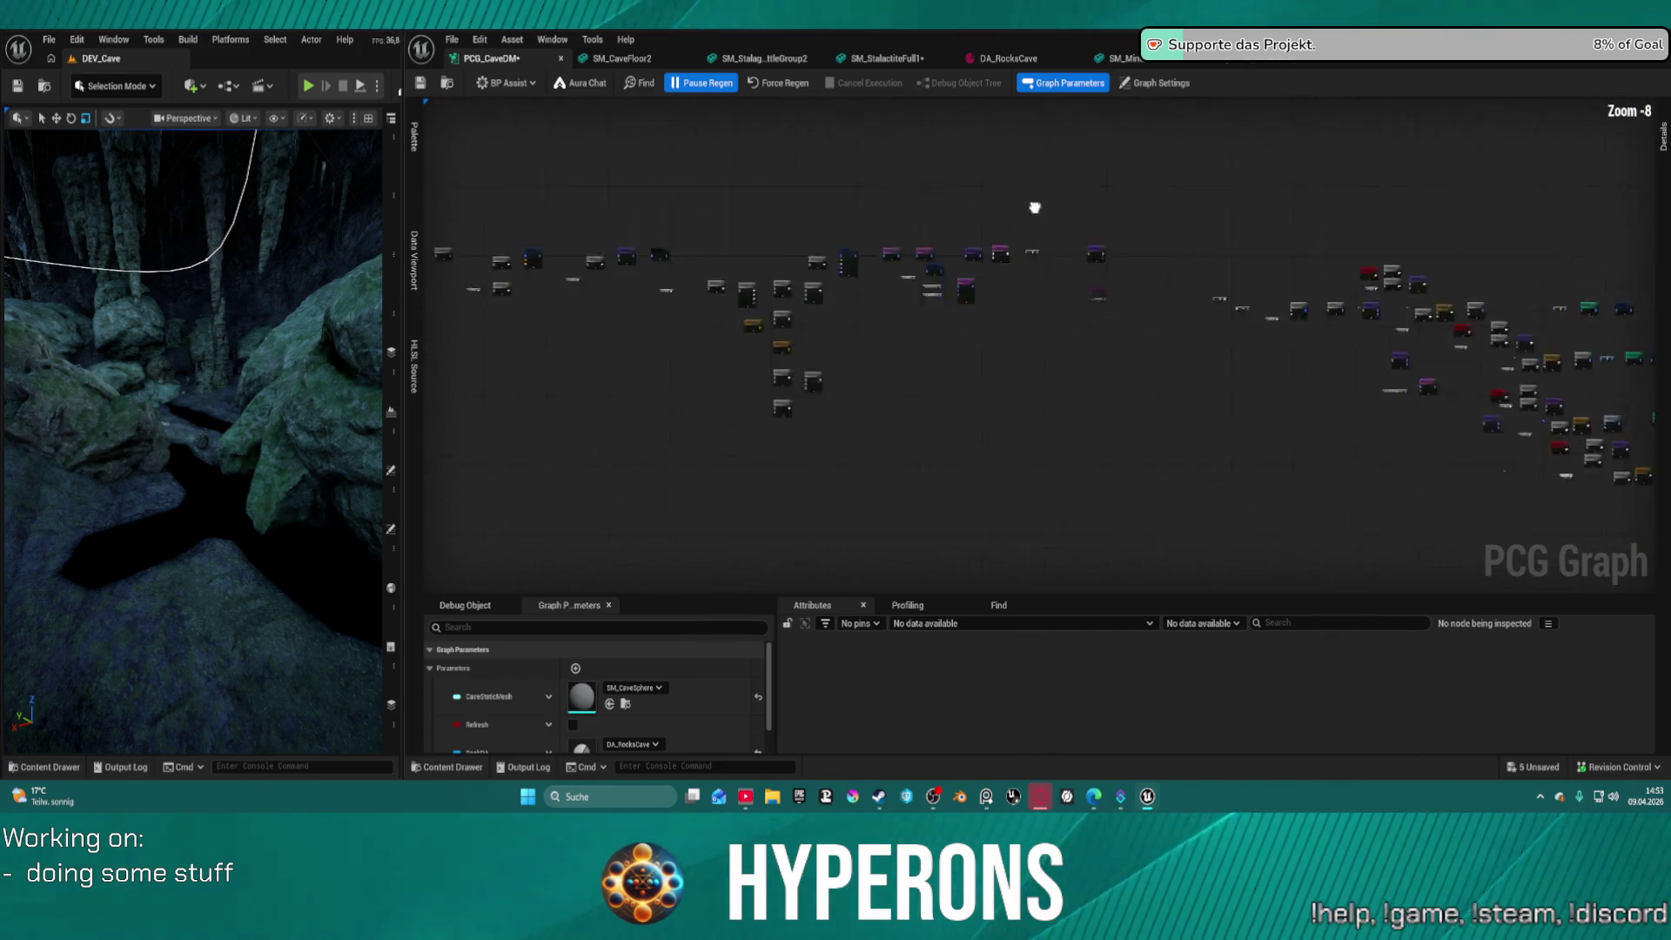
mouse_move(1435, 386)
left_mouse_down()
mouse_move(1278, 782)
mouse_move(1324, 867)
left_mouse_up()
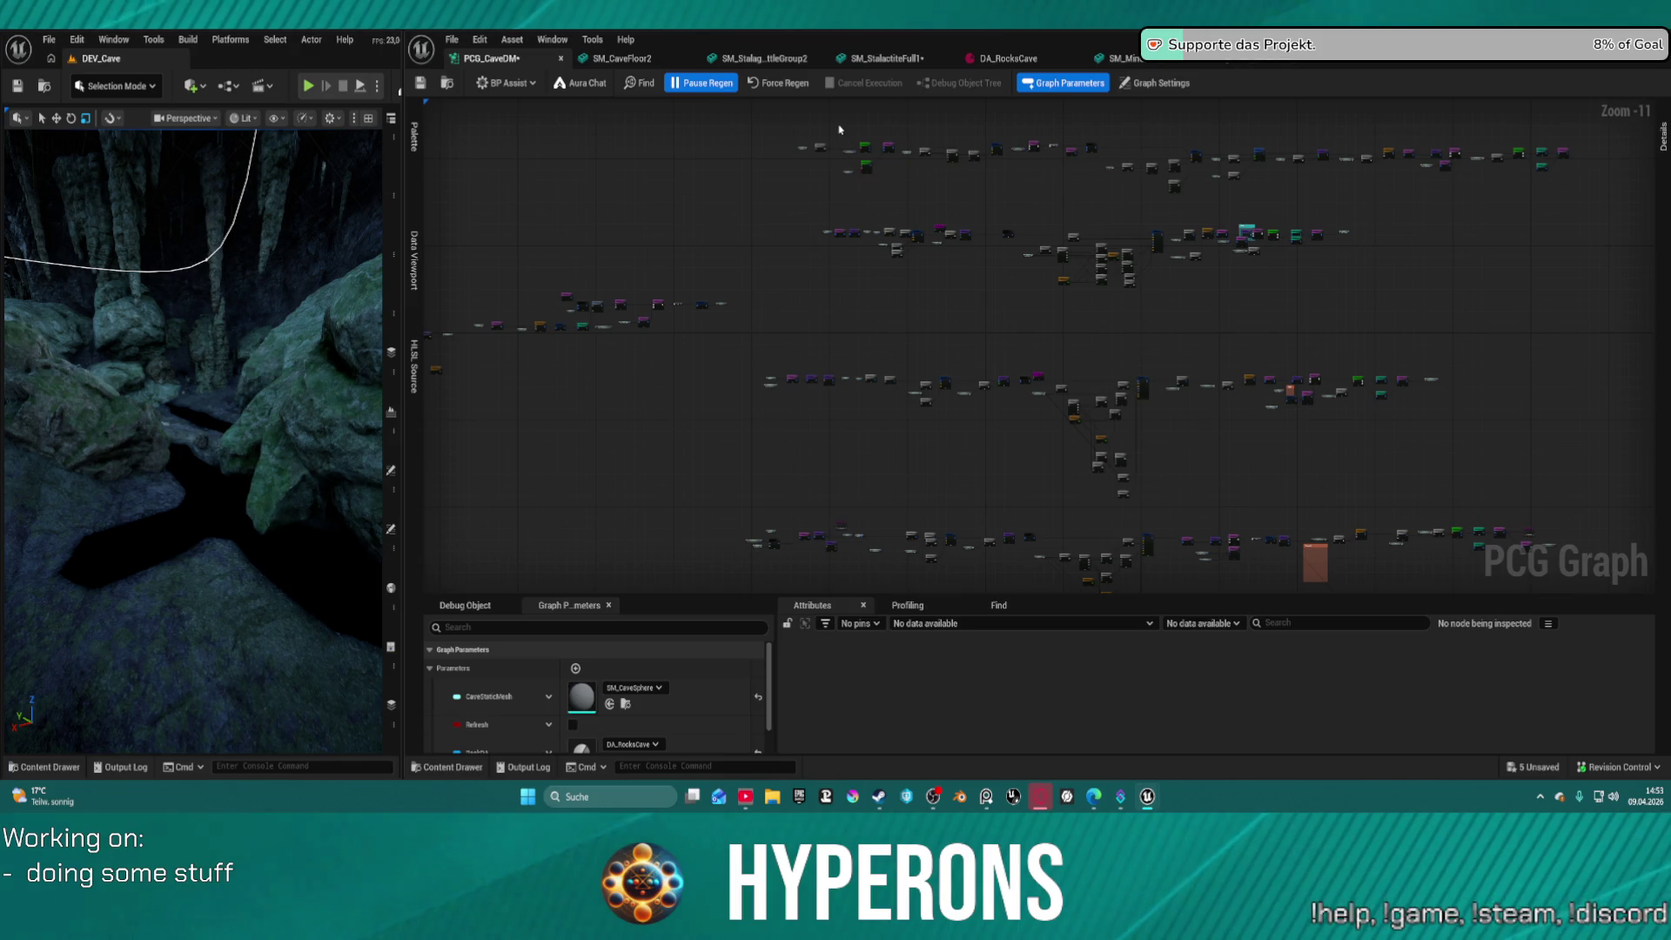
Box-select the top row of graph nodes and pan to bring the nodes above into view
mouse_move(840, 128)
left_mouse_down()
mouse_move(1193, 198)
mouse_move(1597, 218)
left_mouse_up()
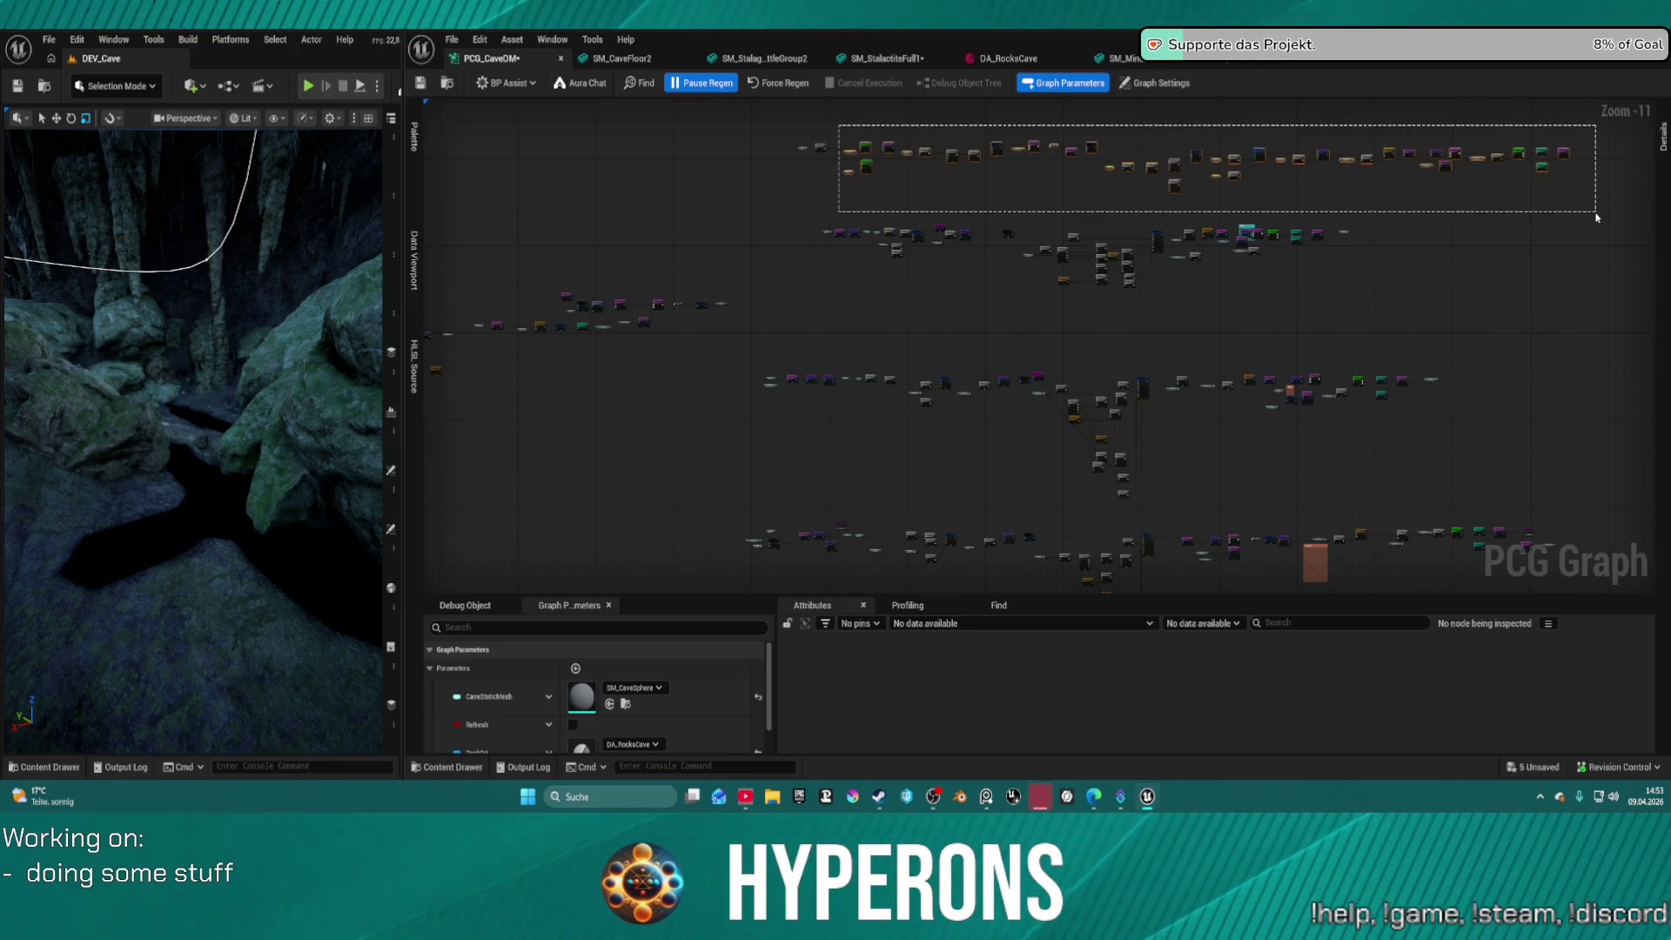
mouse_move(1597, 218)
left_mouse_down()
mouse_move(1273, 202)
mouse_move(902, 126)
left_mouse_up()
scroll(885, 139, "up", 9)
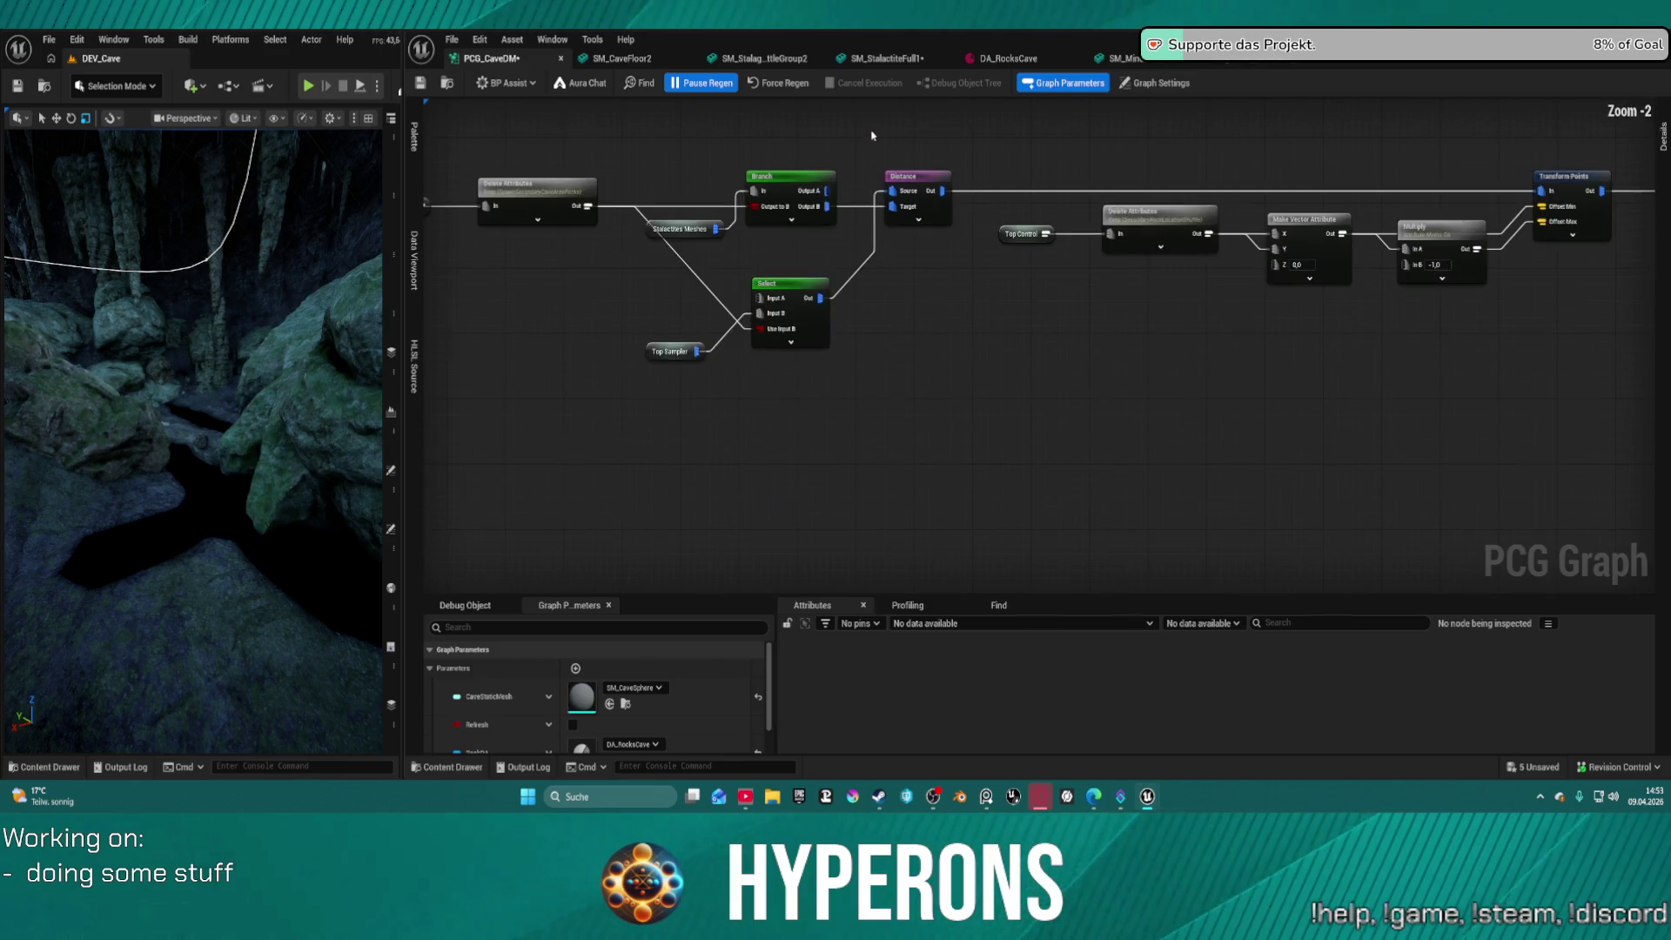
scroll(872, 136, "down", 3)
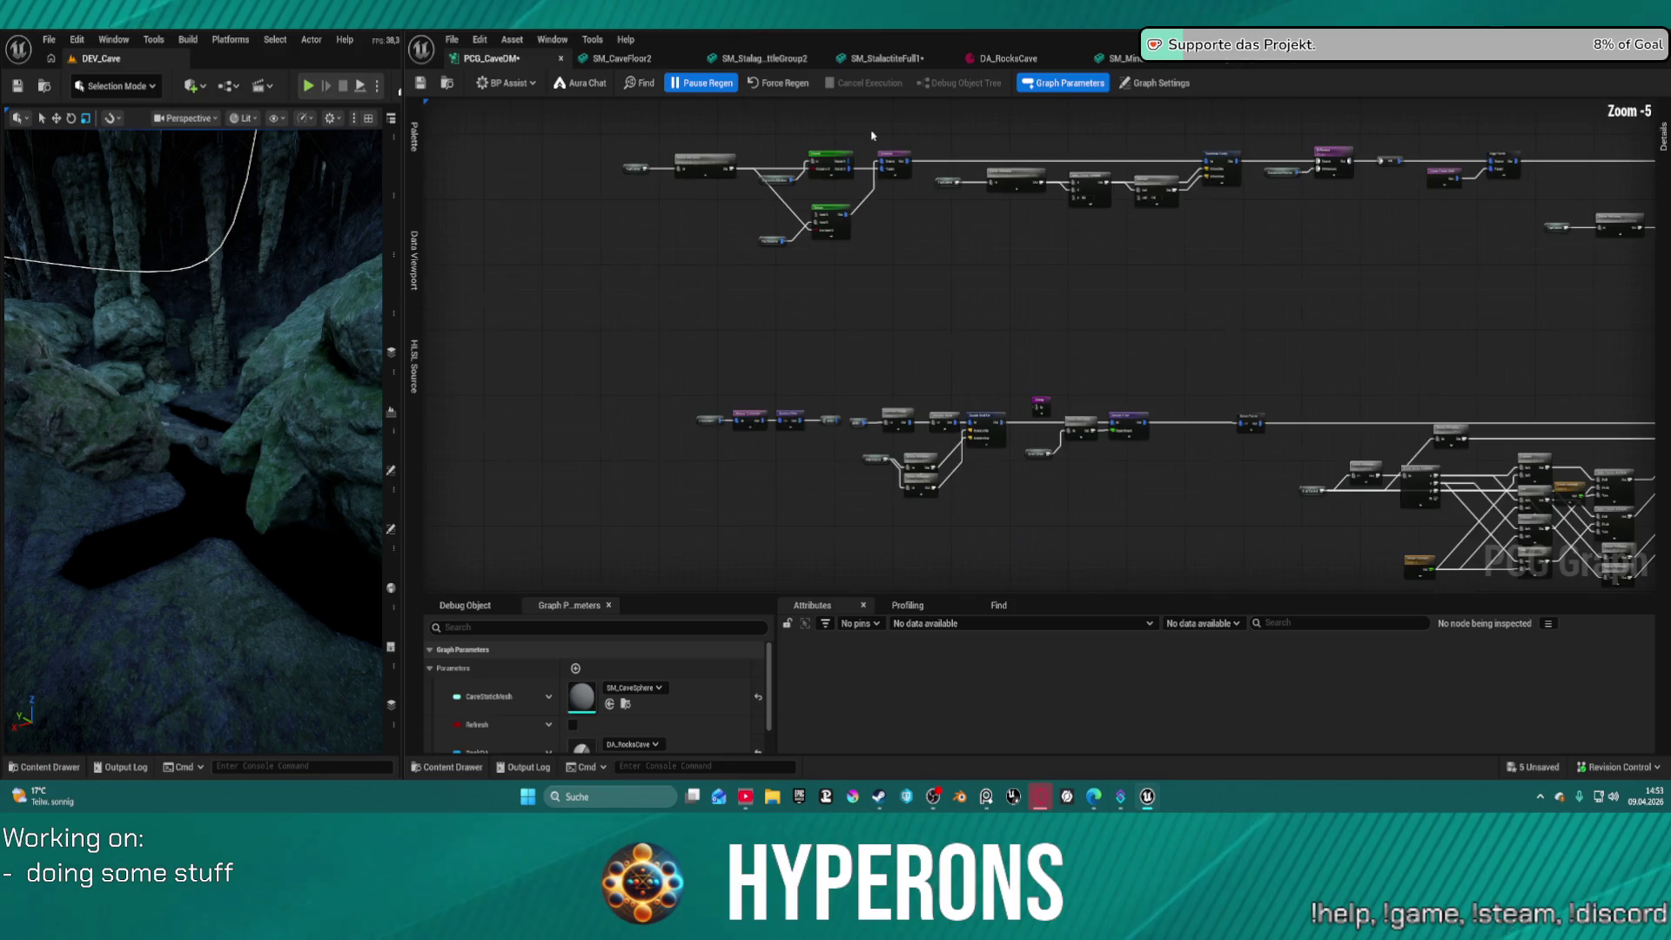
scroll(879, 139, "up", 2)
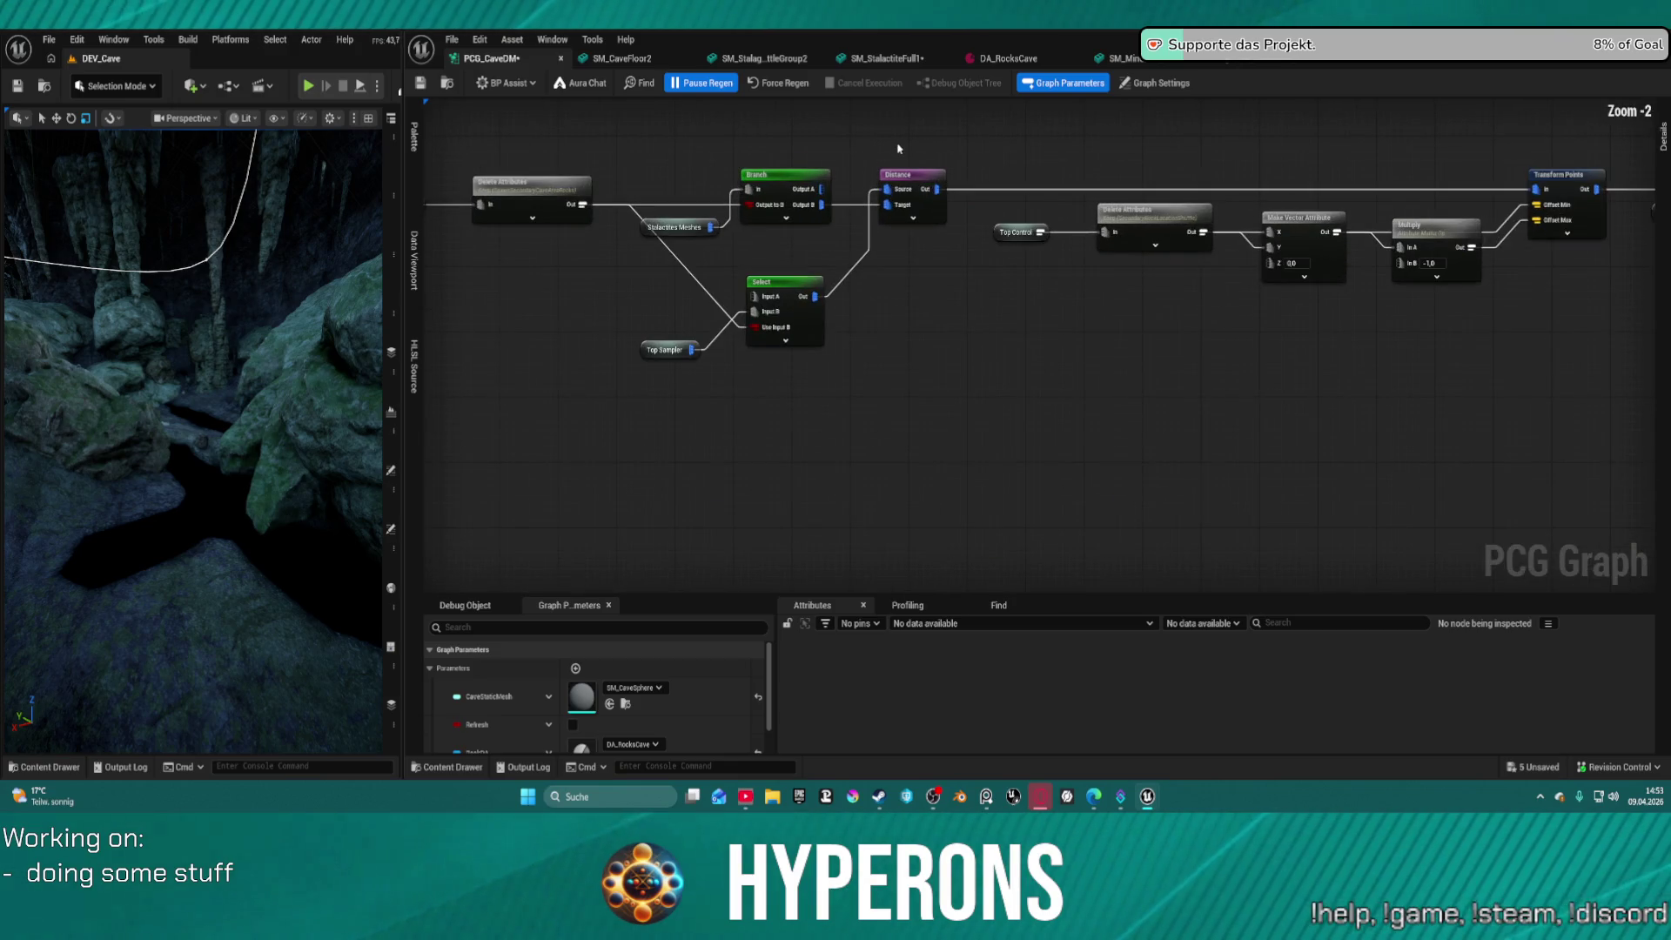
scroll(870, 148, "down", 9)
left_click_drag(782, 159, 767, 406)
scroll(836, 304, "up", 12)
scroll(871, 314, "down", 10)
scroll(903, 321, "up", 2)
scroll(903, 321, "down", 2)
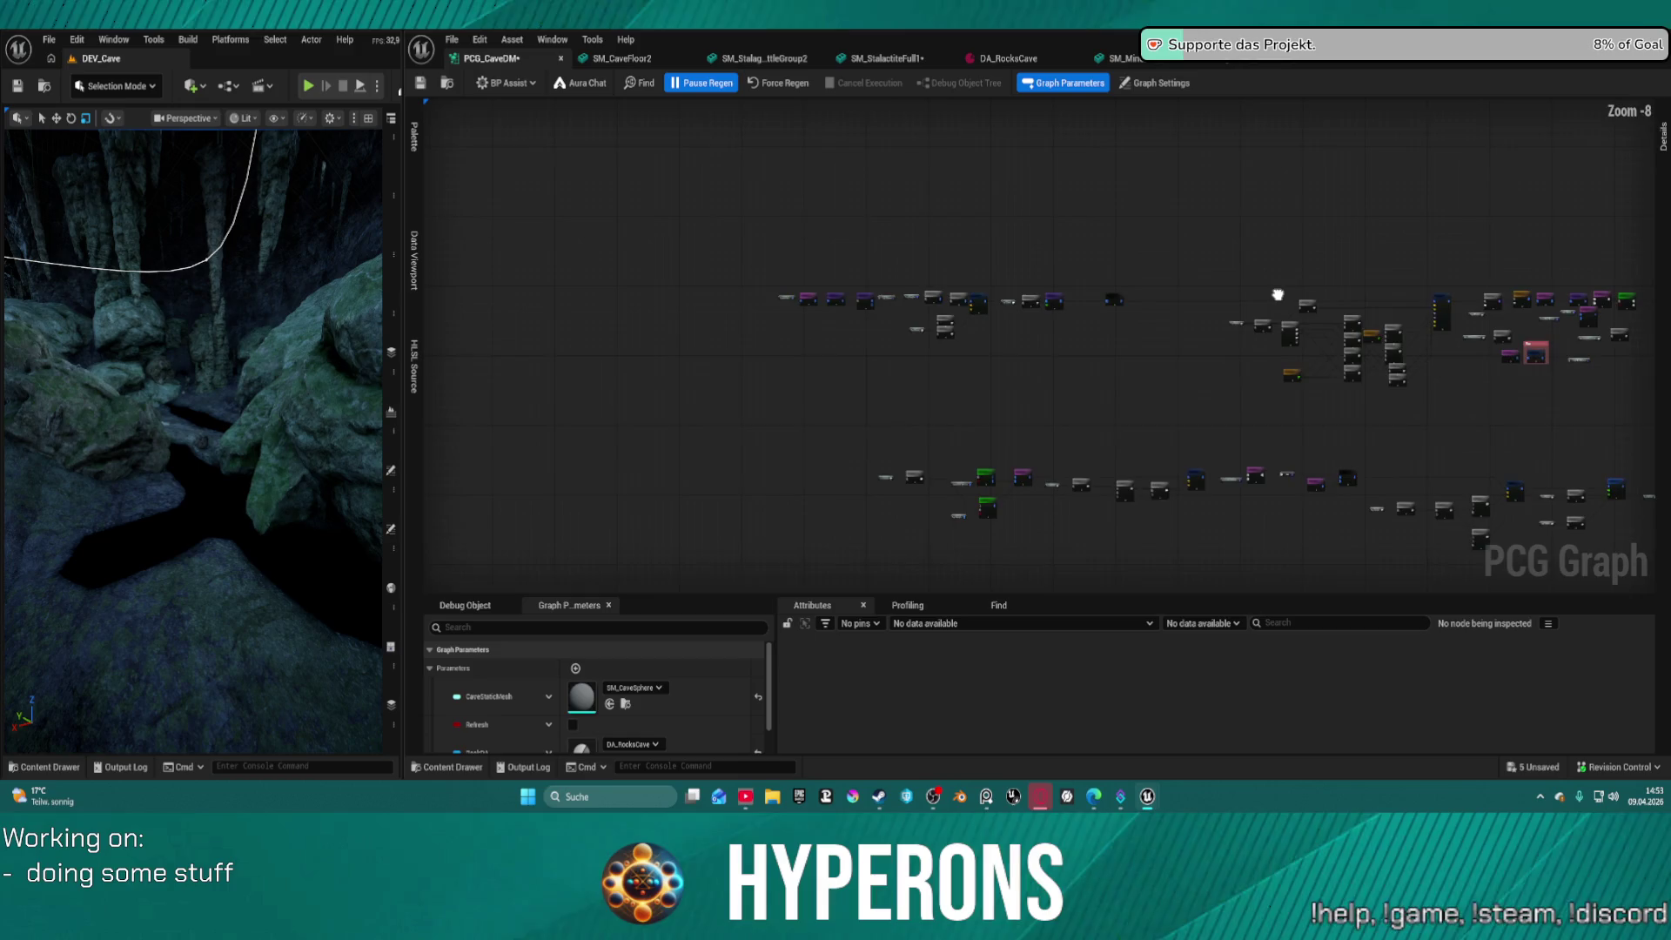
scroll(846, 262, "up", 5)
scroll(932, 272, "up", 3)
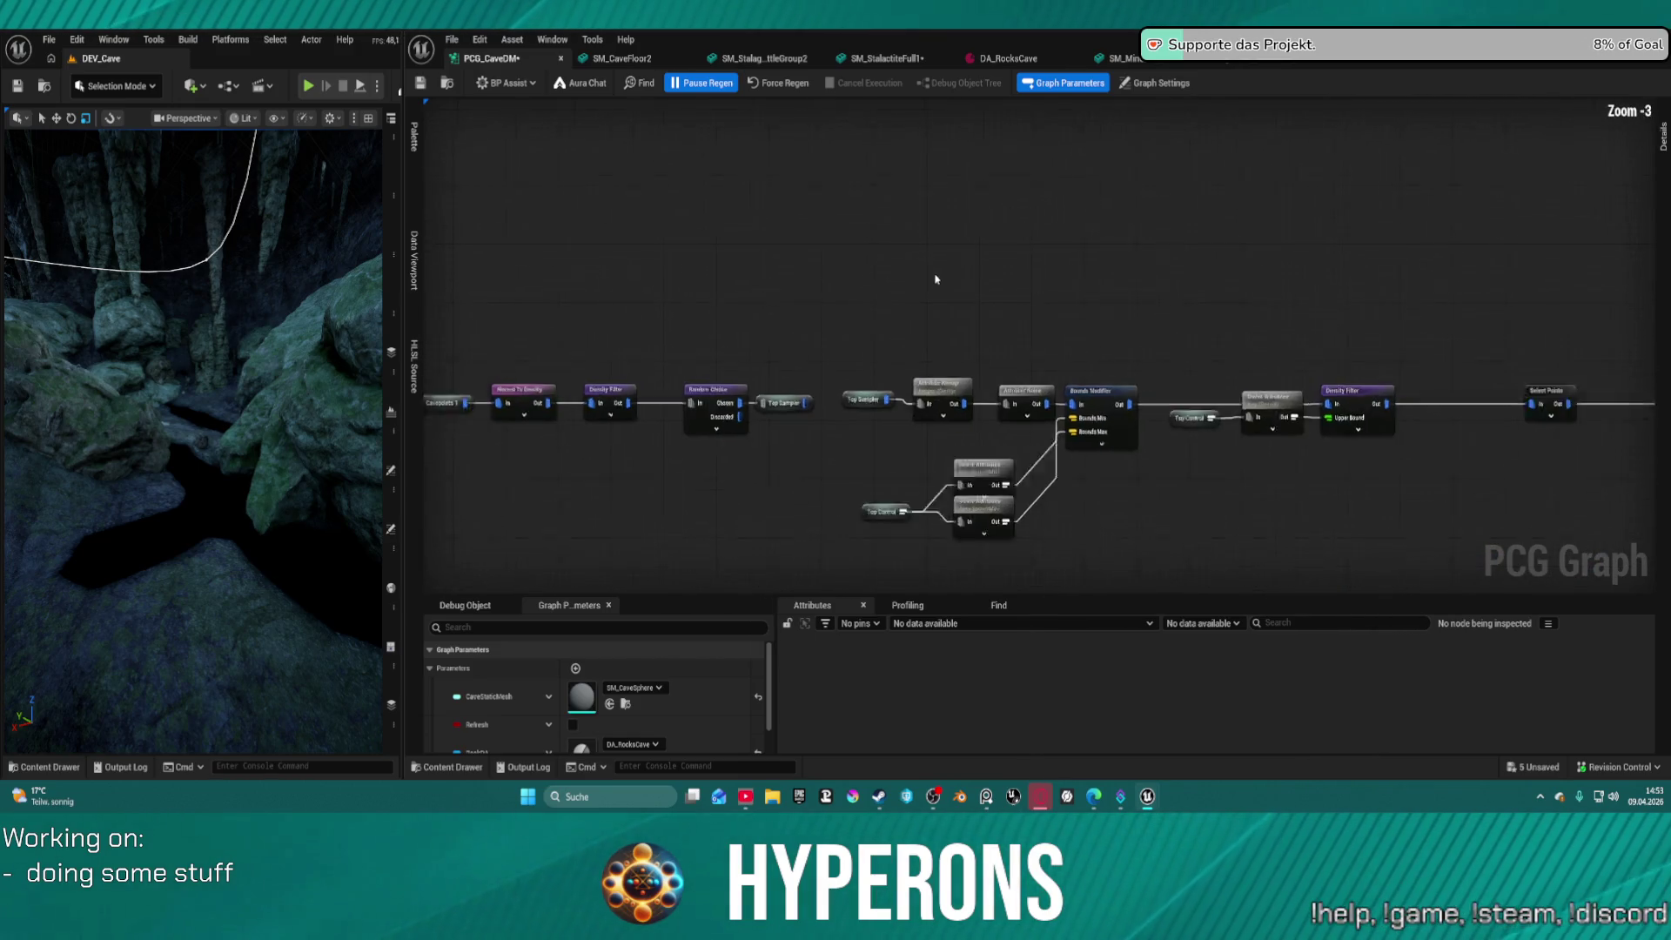
scroll(864, 227, "down", 3)
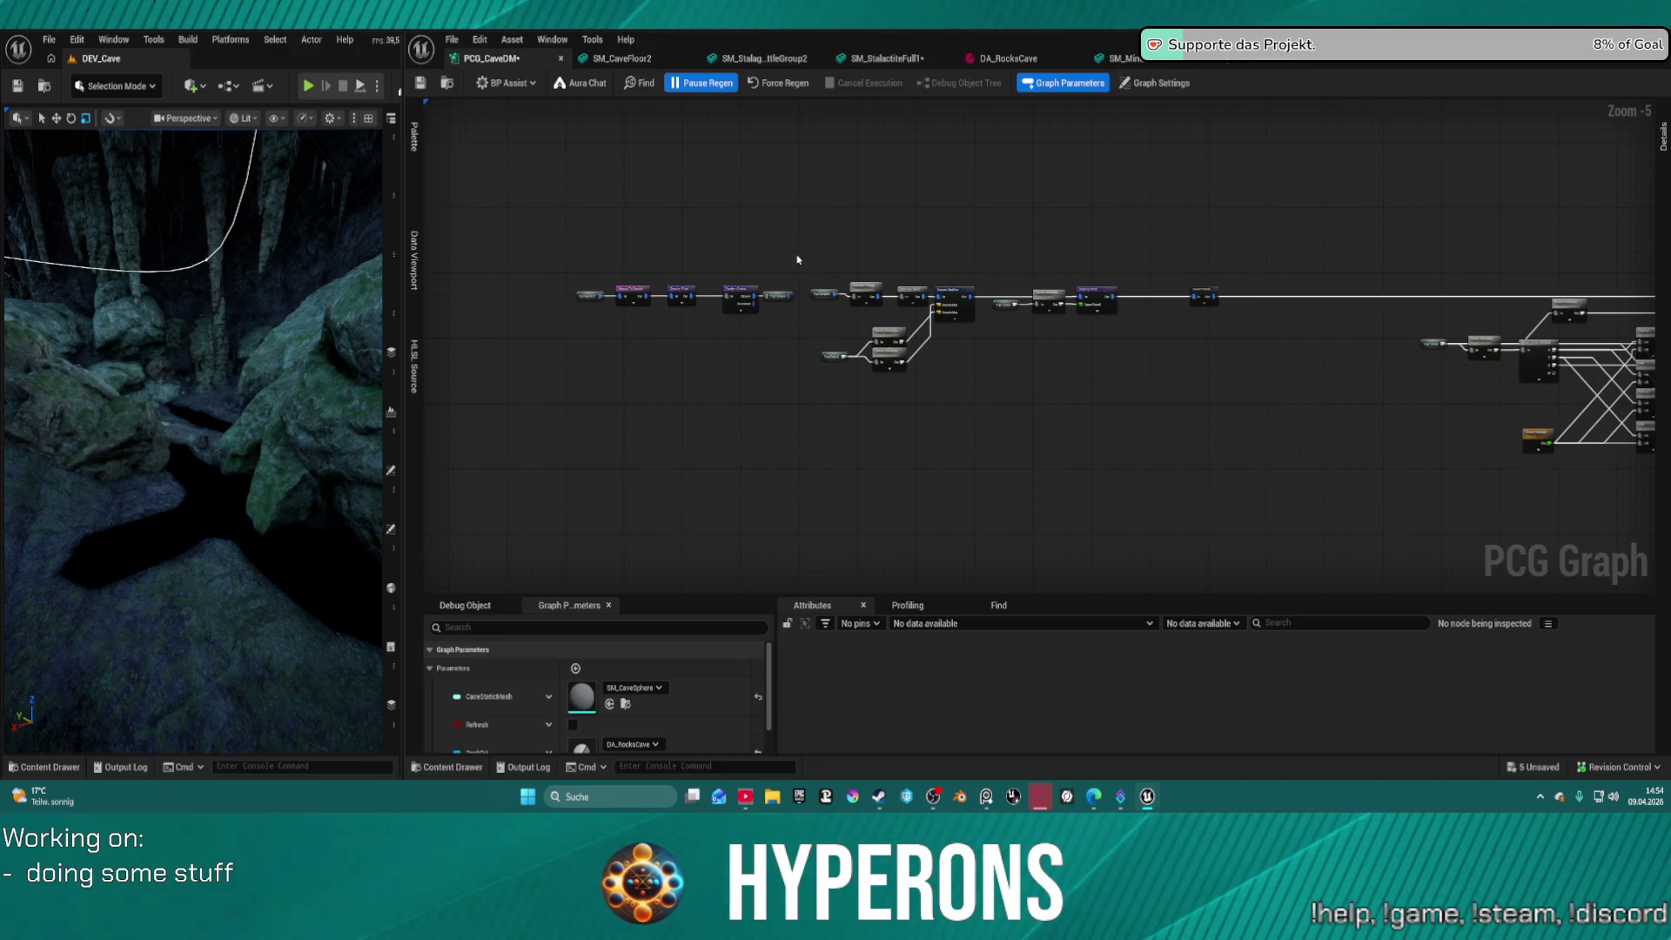
scroll(835, 186, "down", 7)
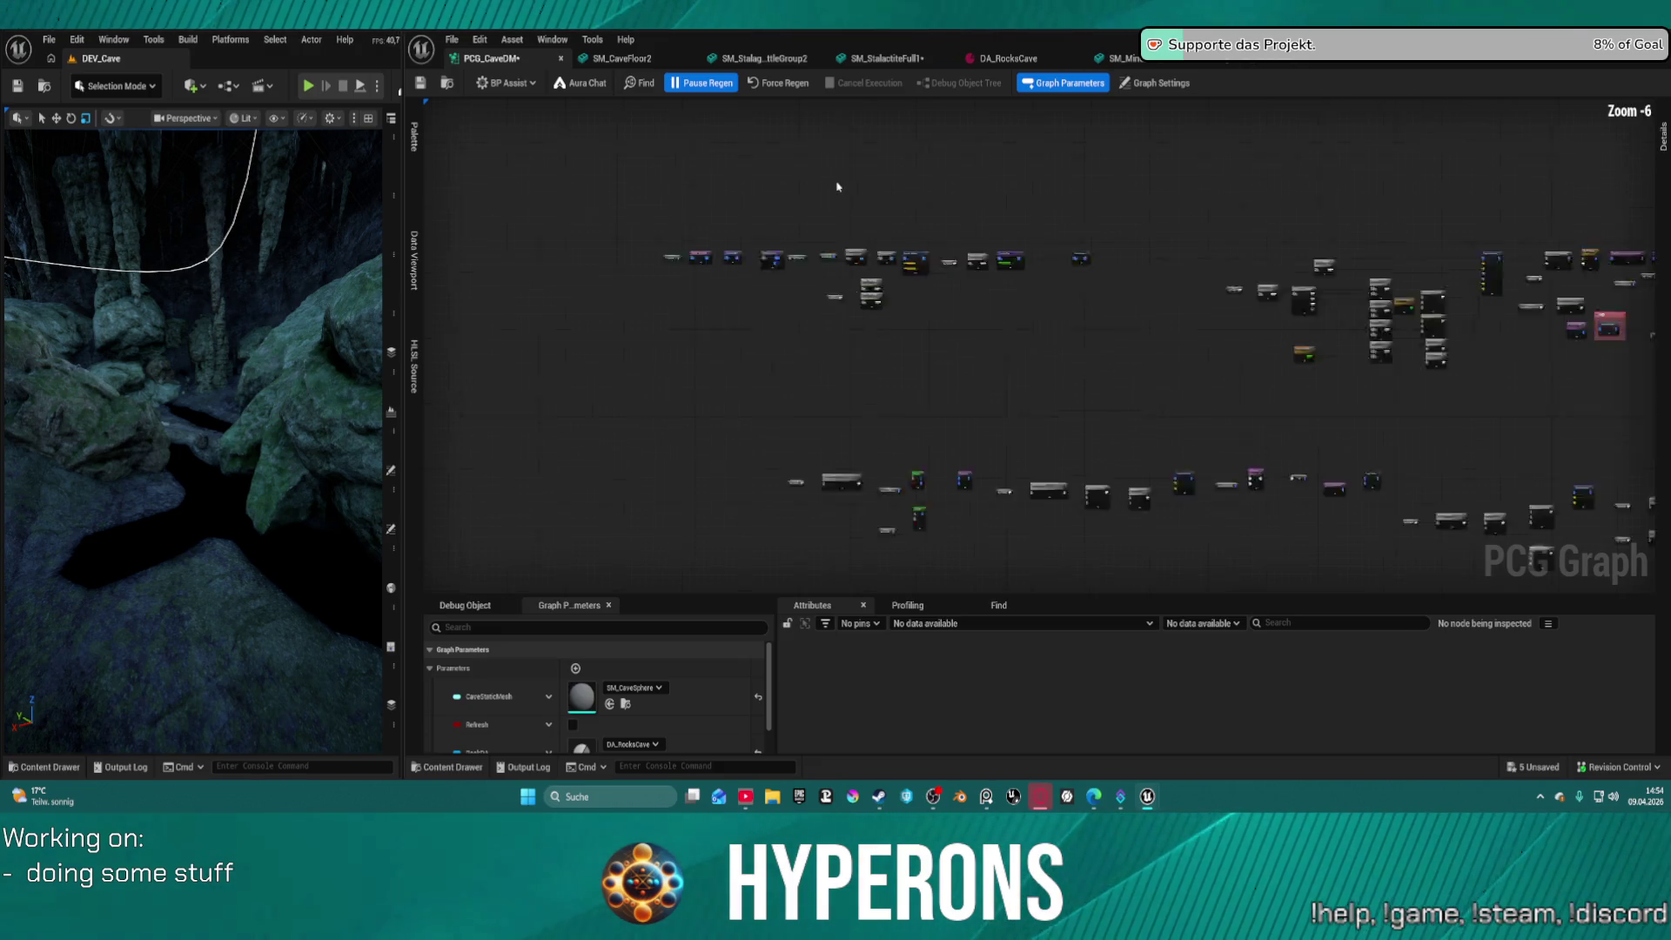
Select the main row of PCG nodes and drag it higher in the graph
left_click_drag(833, 156, 1272, 283)
scroll(1103, 350, "up", 6)
scroll(1202, 308, "down", 6)
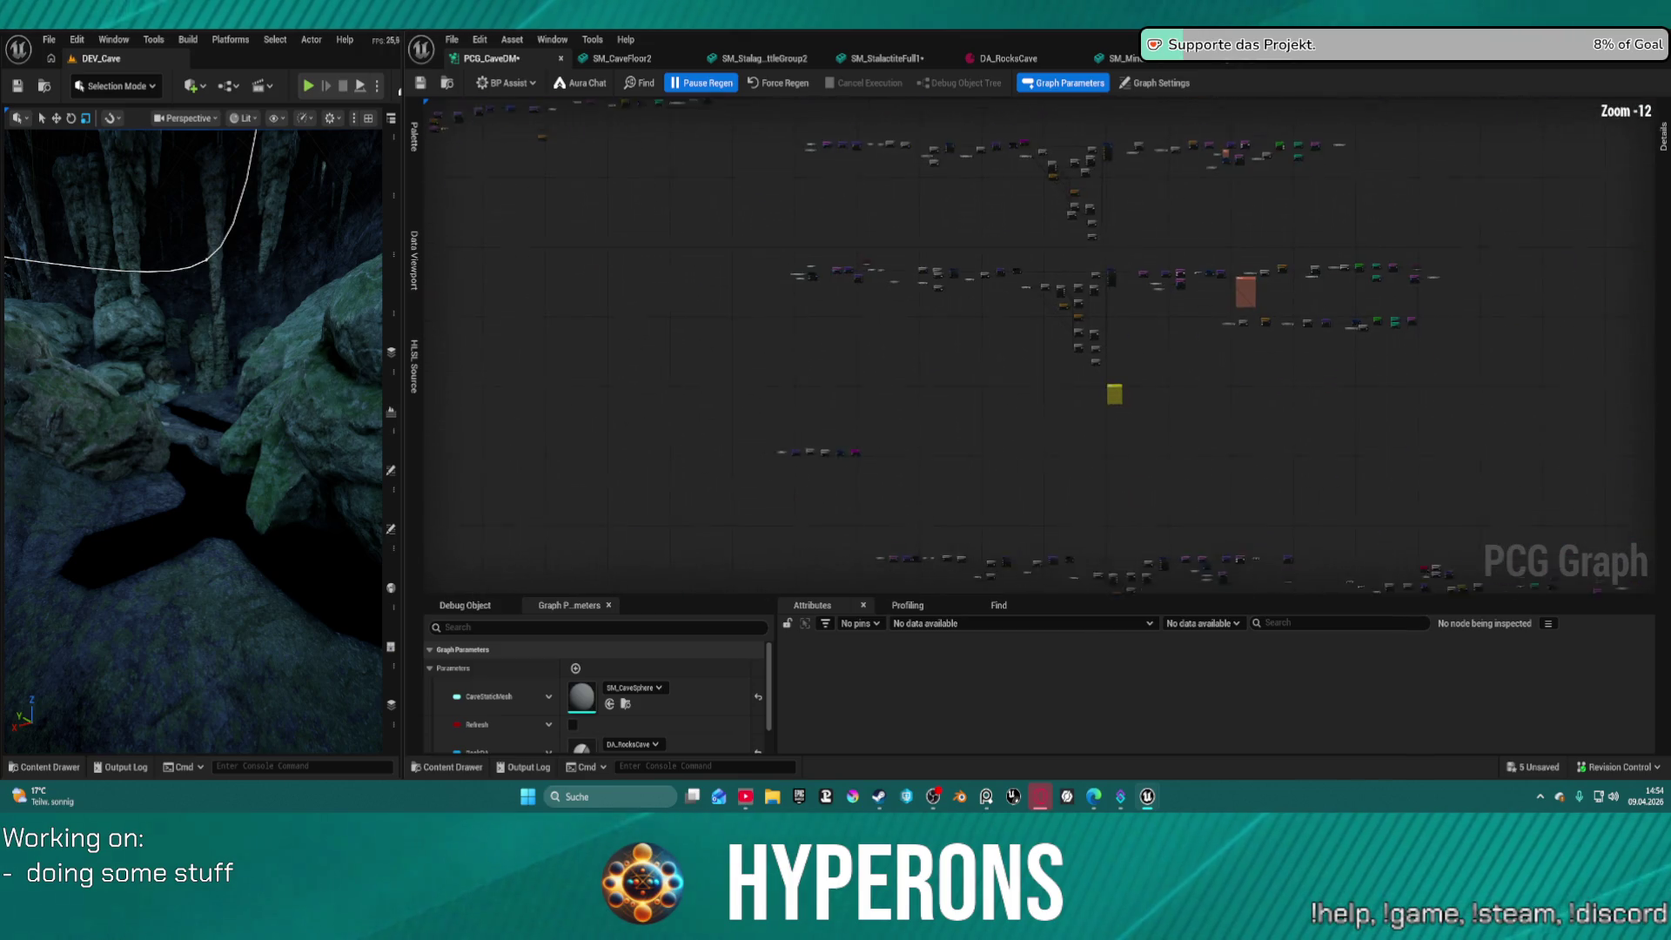
mouse_move(835, 314)
left_mouse_down()
mouse_move(1099, 478)
mouse_move(1231, 354)
mouse_move(768, 354)
mouse_move(768, 400)
mouse_move(789, 256)
mouse_move(724, 61)
mouse_move(648, 103)
left_mouse_up()
left_click_drag(645, 292, 1402, 480)
mouse_move(1380, 361)
left_mouse_down()
mouse_move(1374, 280)
mouse_move(1301, 255)
left_mouse_up()
Box-select Top Sampler, Attribute Remap and Attribute Noise at the row's left end
mouse_move(550, 188)
left_mouse_down()
mouse_move(628, 227)
mouse_move(733, 347)
left_mouse_up()
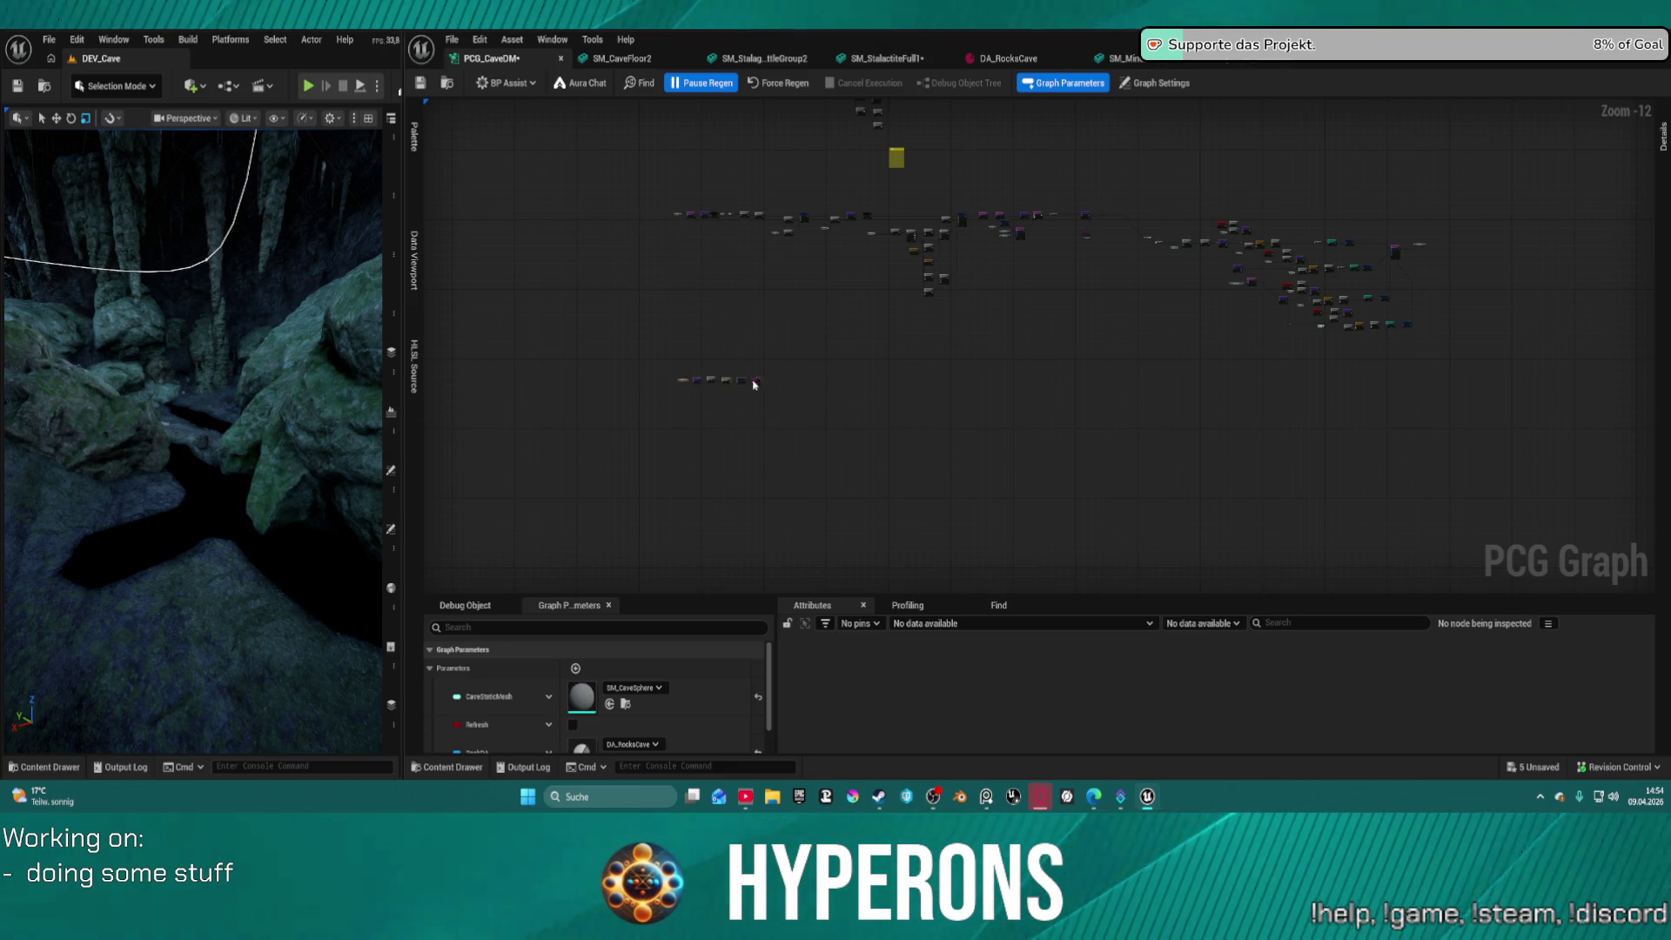
scroll(778, 388, "up", 12)
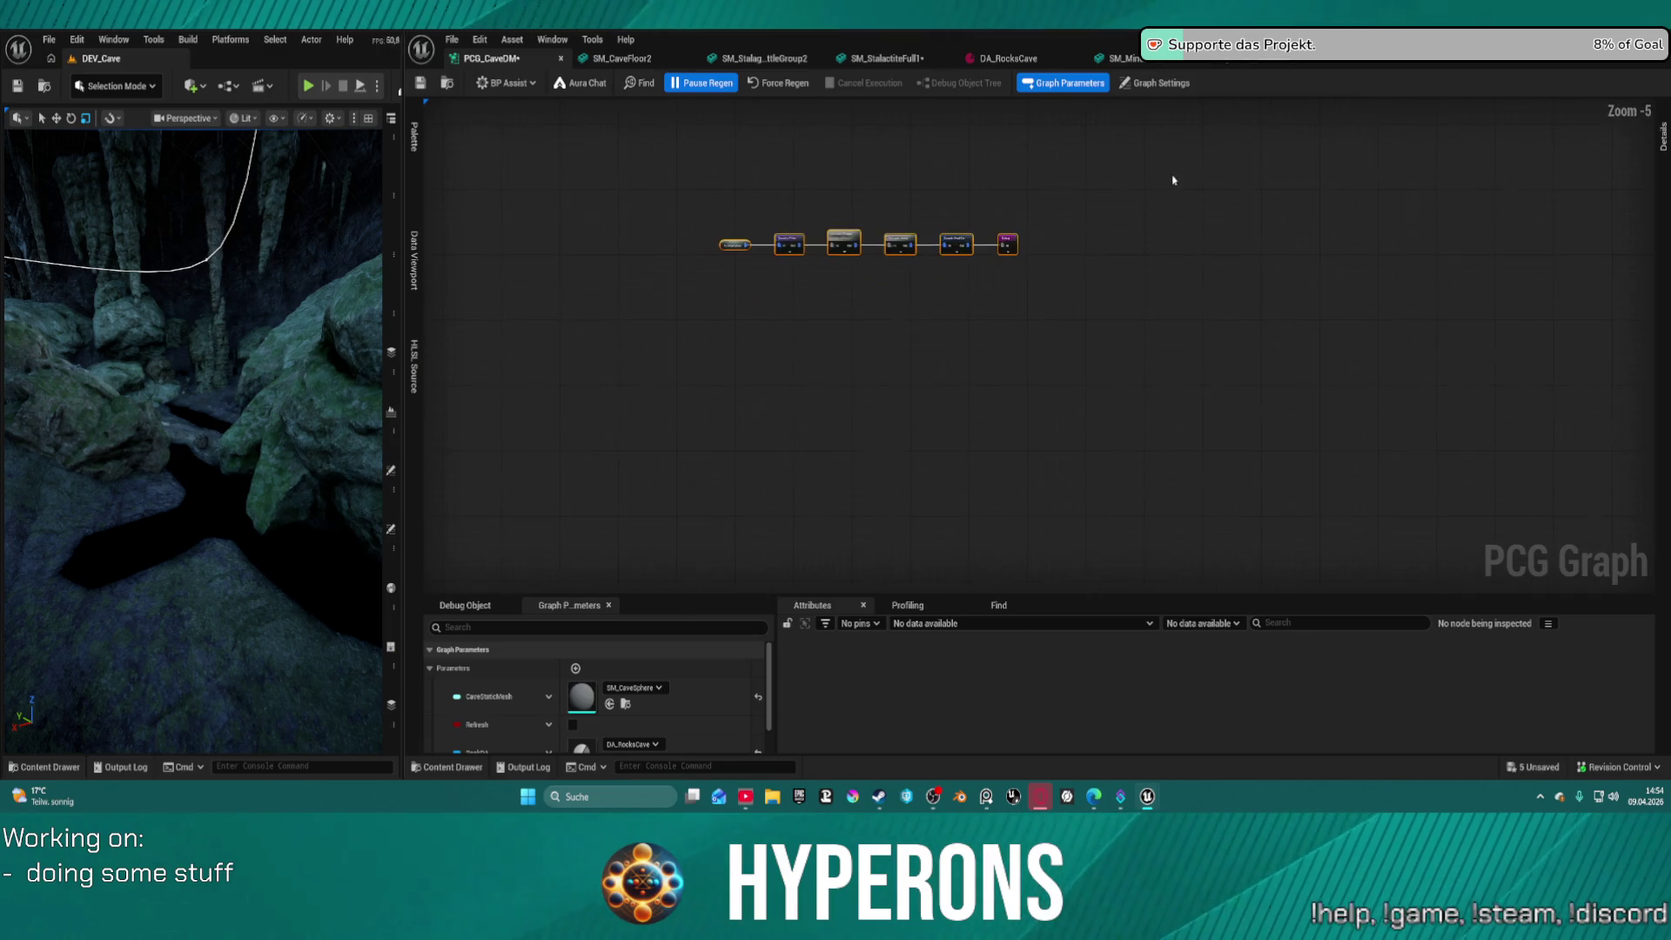
scroll(1328, 186, "down", 4)
scroll(1144, 282, "down", 8)
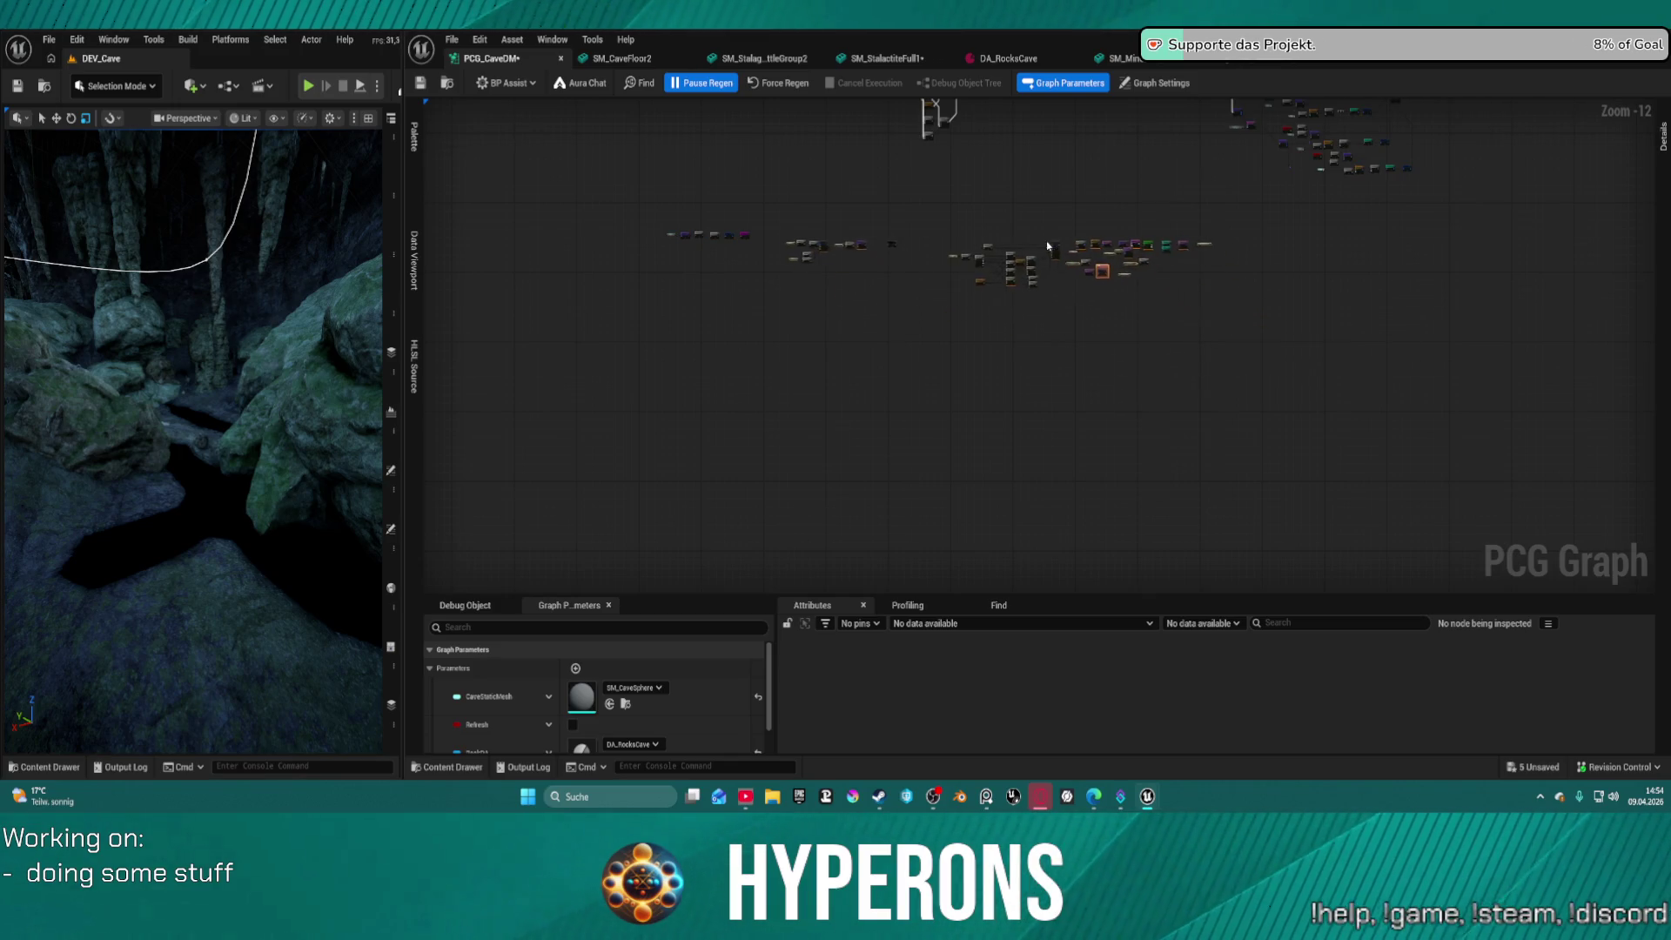
scroll(957, 252, "up", 8)
scroll(957, 201, "up", 2)
scroll(1473, 209, "down", 7)
scroll(1476, 246, "up", 6)
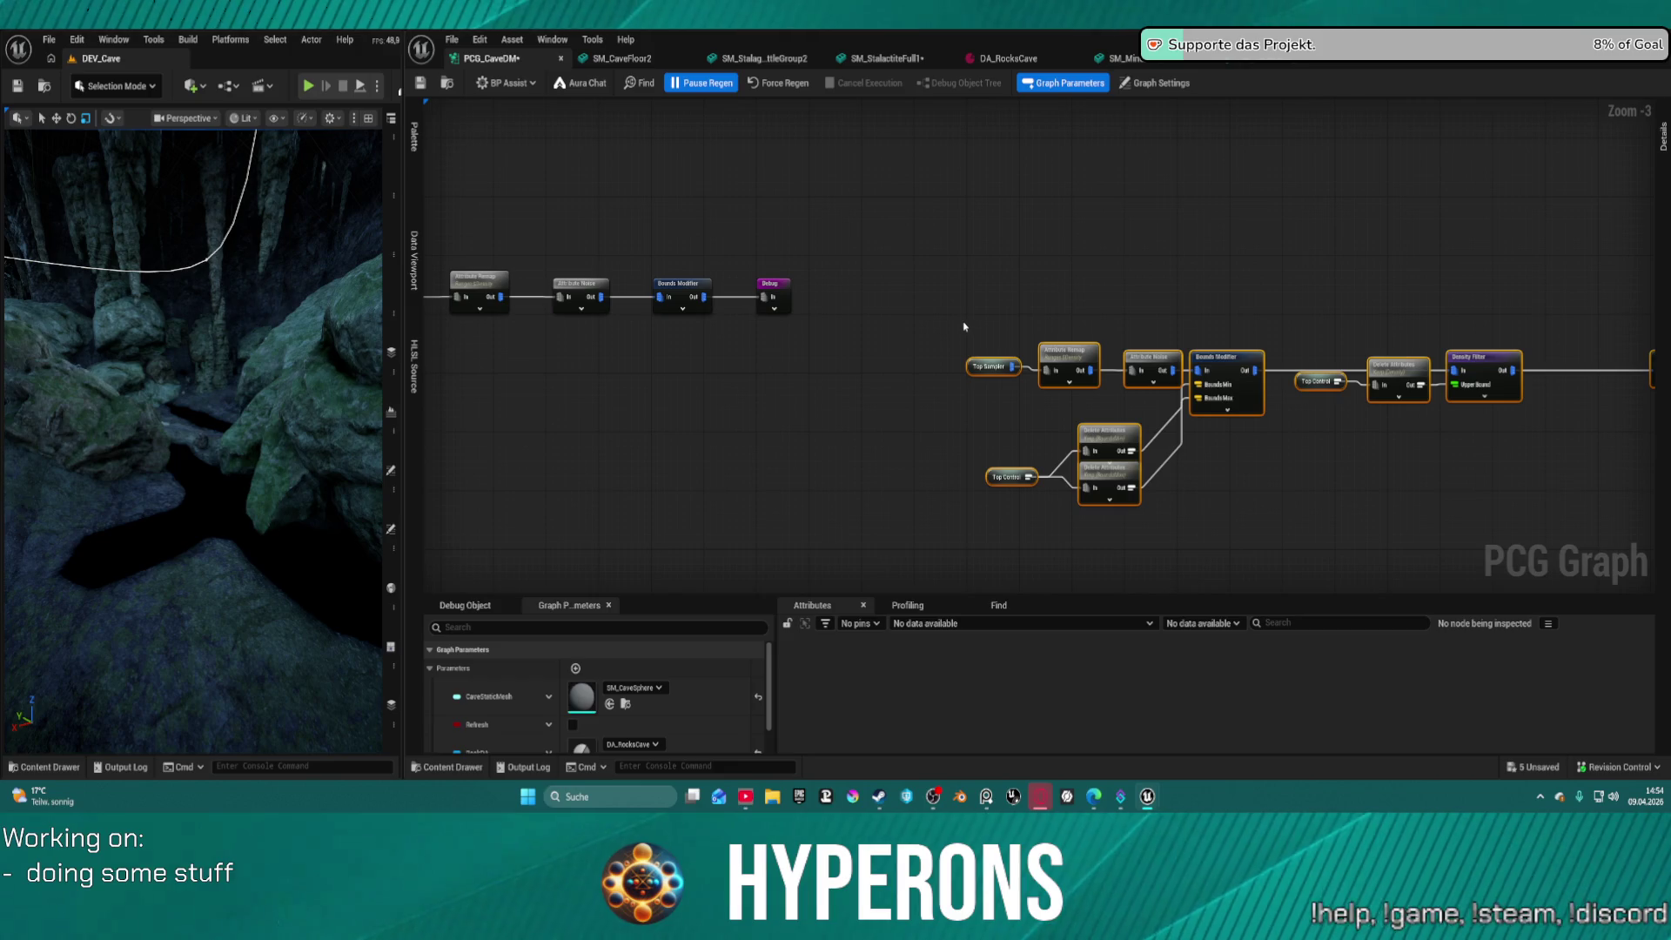
left_click_drag(964, 335, 1185, 402)
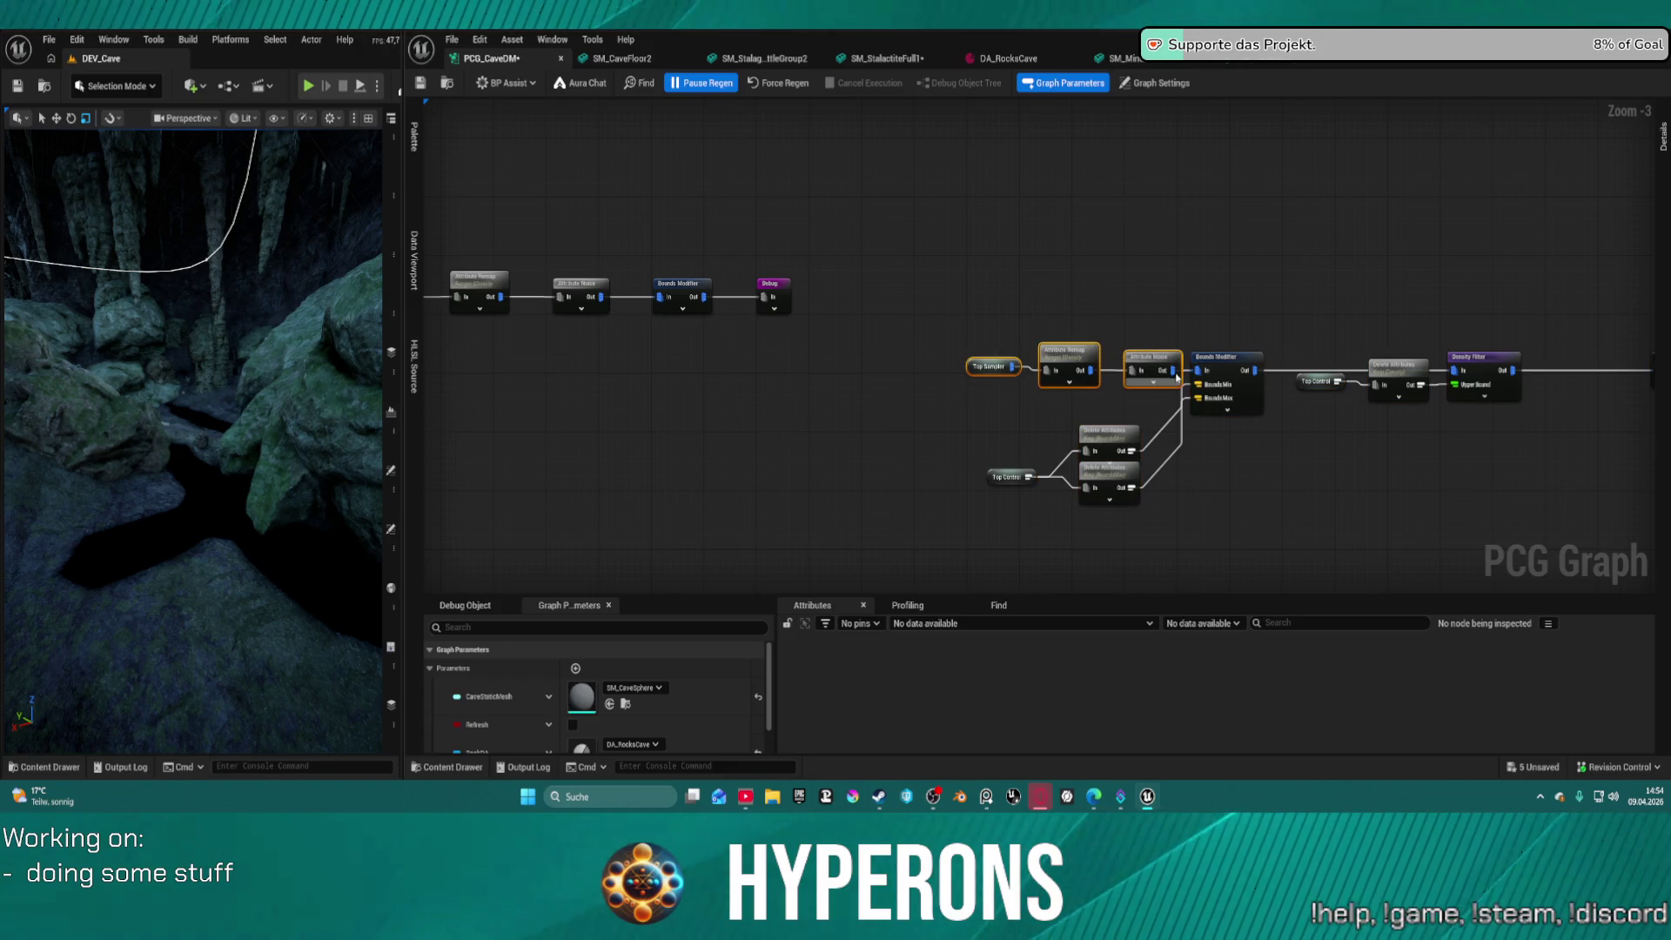
Delete the three duplicate nodes and the upper Bounds Modifier node
key("Delete")
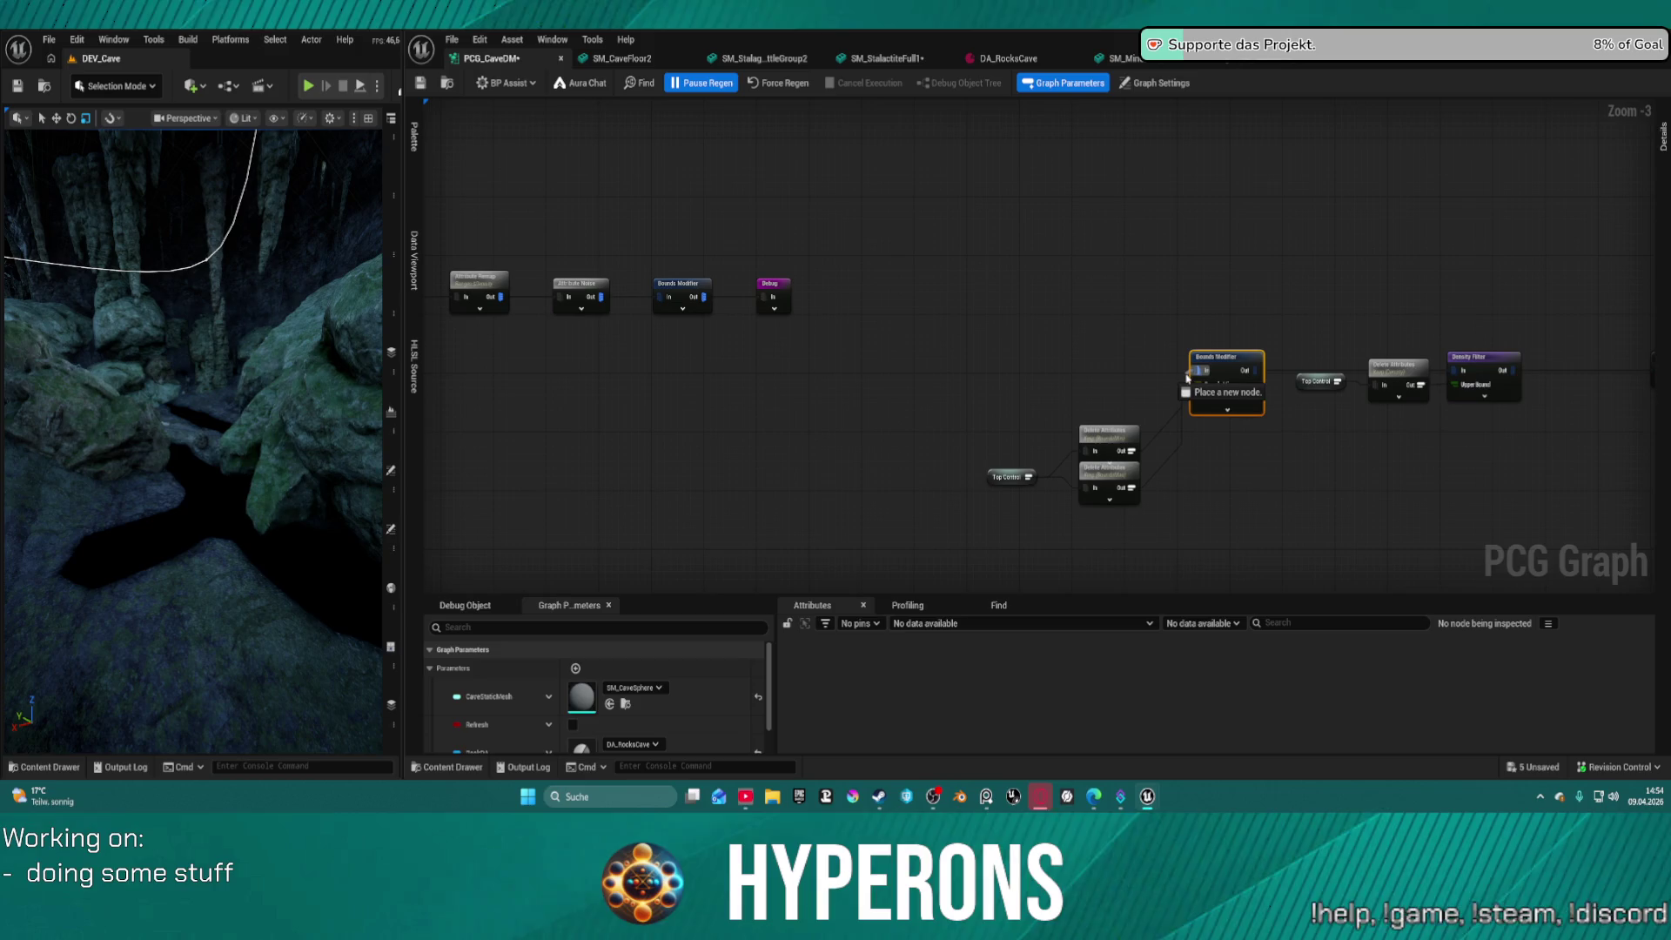
right_click(1194, 372)
left_click_drag(659, 246, 682, 335)
key("Delete")
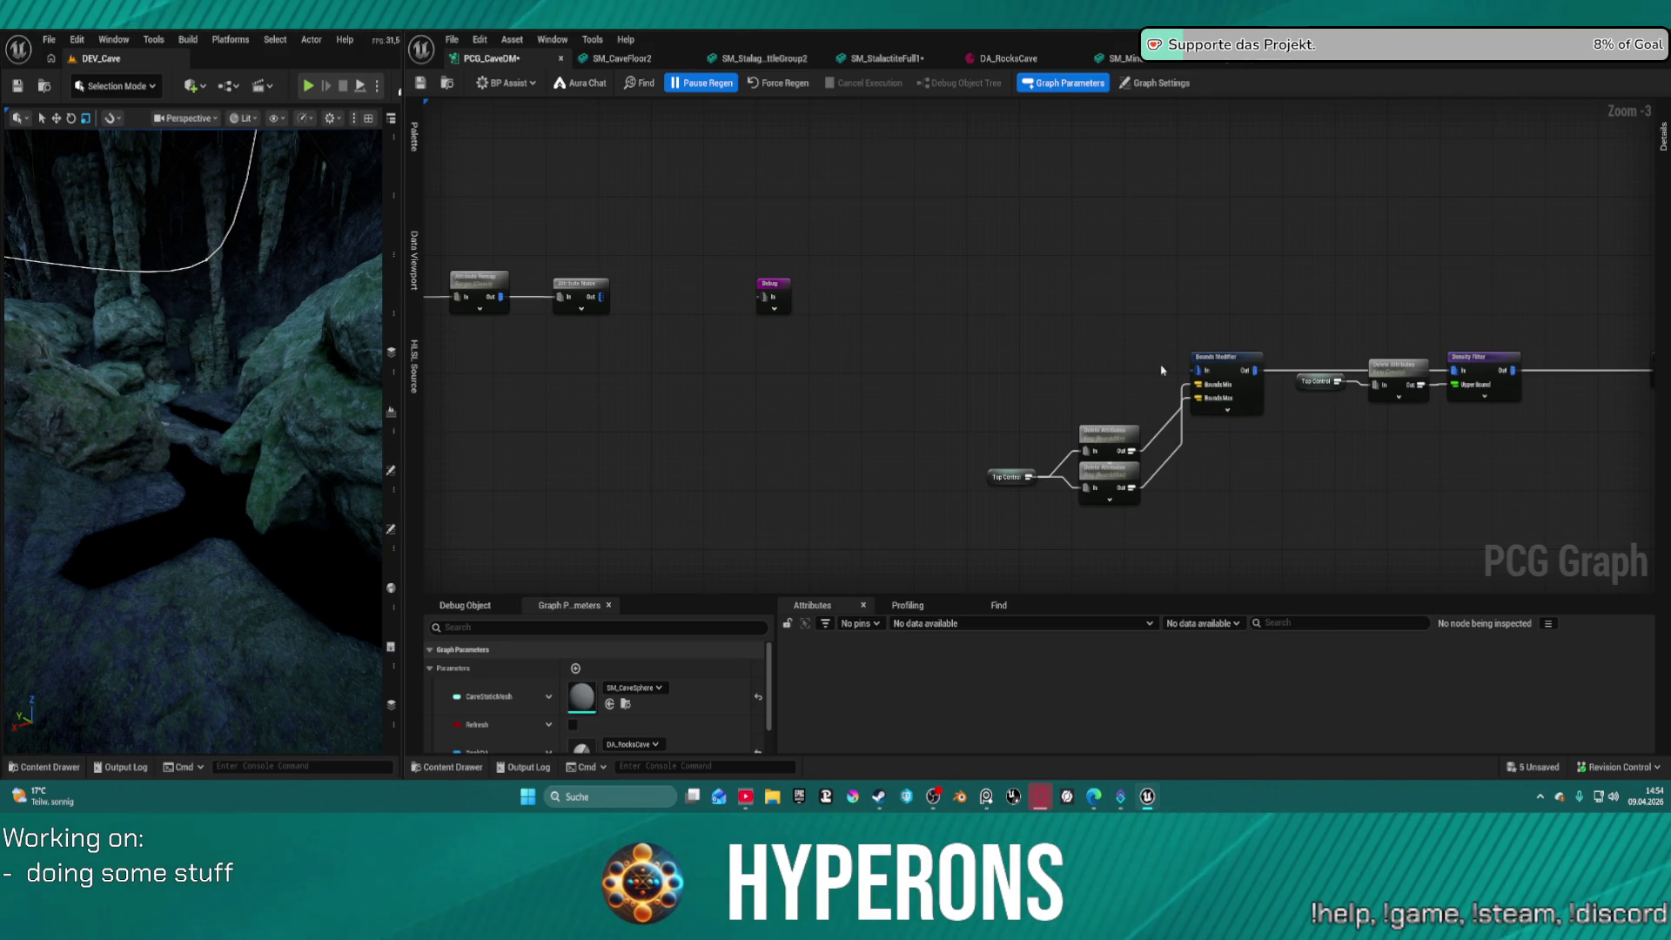
Wire Attribute Noise's output into the Bounds Modifier input, then select the four leftmost nodes
mouse_move(1197, 371)
left_mouse_down()
mouse_move(849, 387)
mouse_move(601, 296)
left_mouse_up()
left_click_drag(773, 287, 785, 470)
scroll(1052, 338, "down", 4)
mouse_move(741, 279)
left_mouse_down()
mouse_move(875, 358)
mouse_move(938, 357)
left_mouse_up()
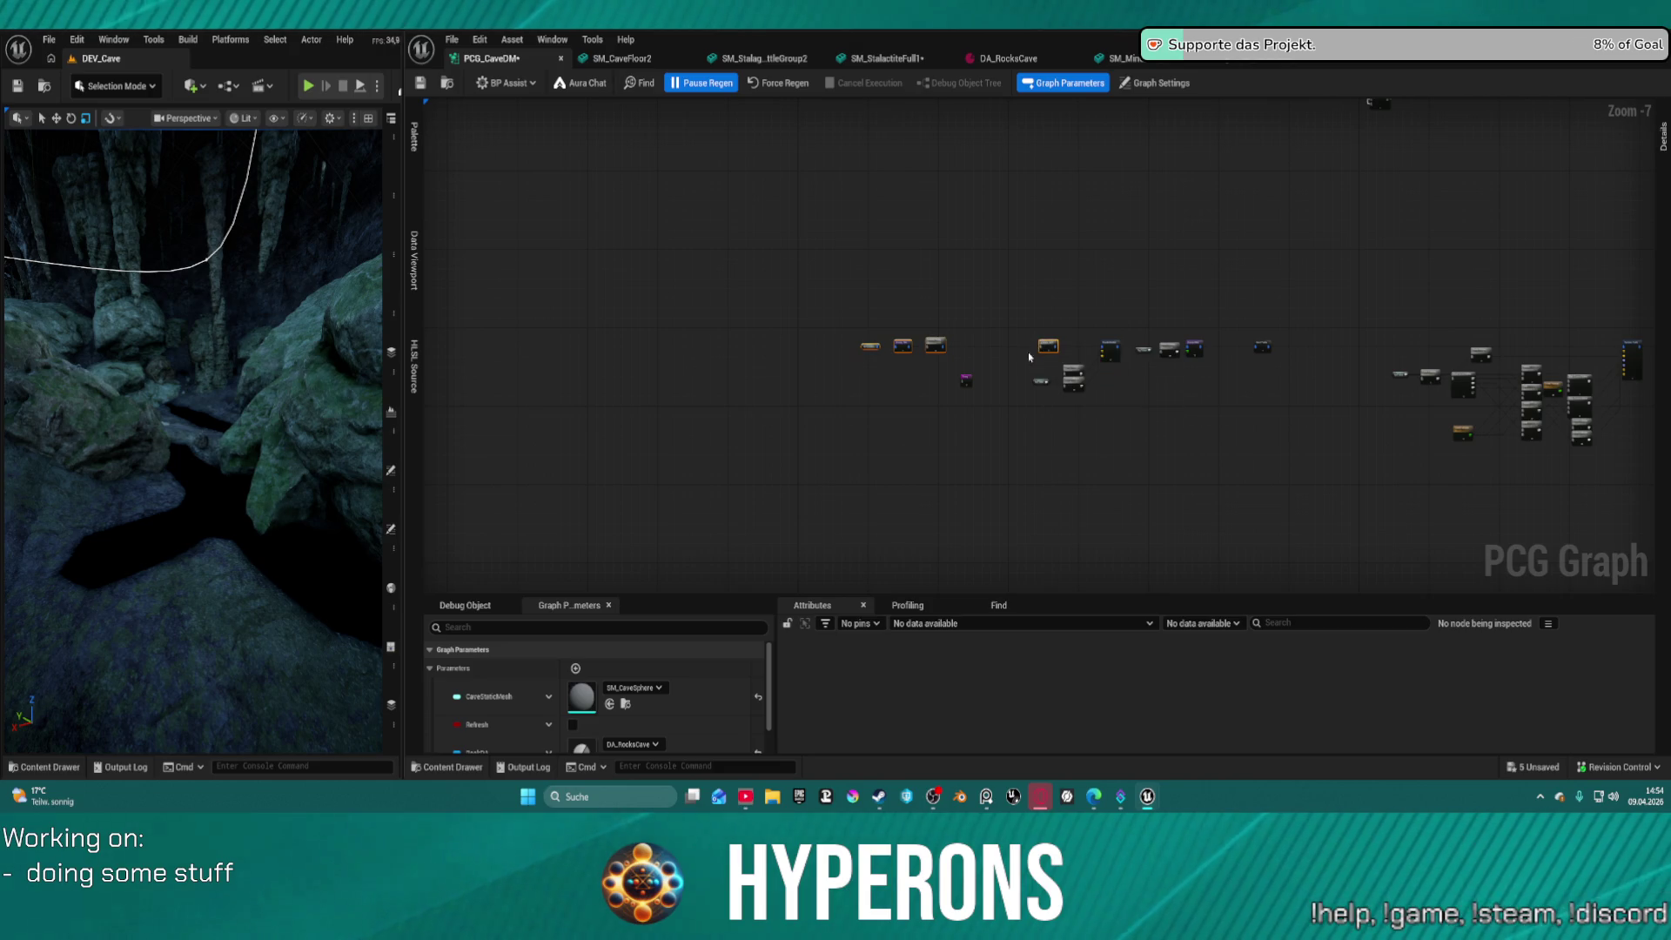
scroll(1032, 360, "down", 5)
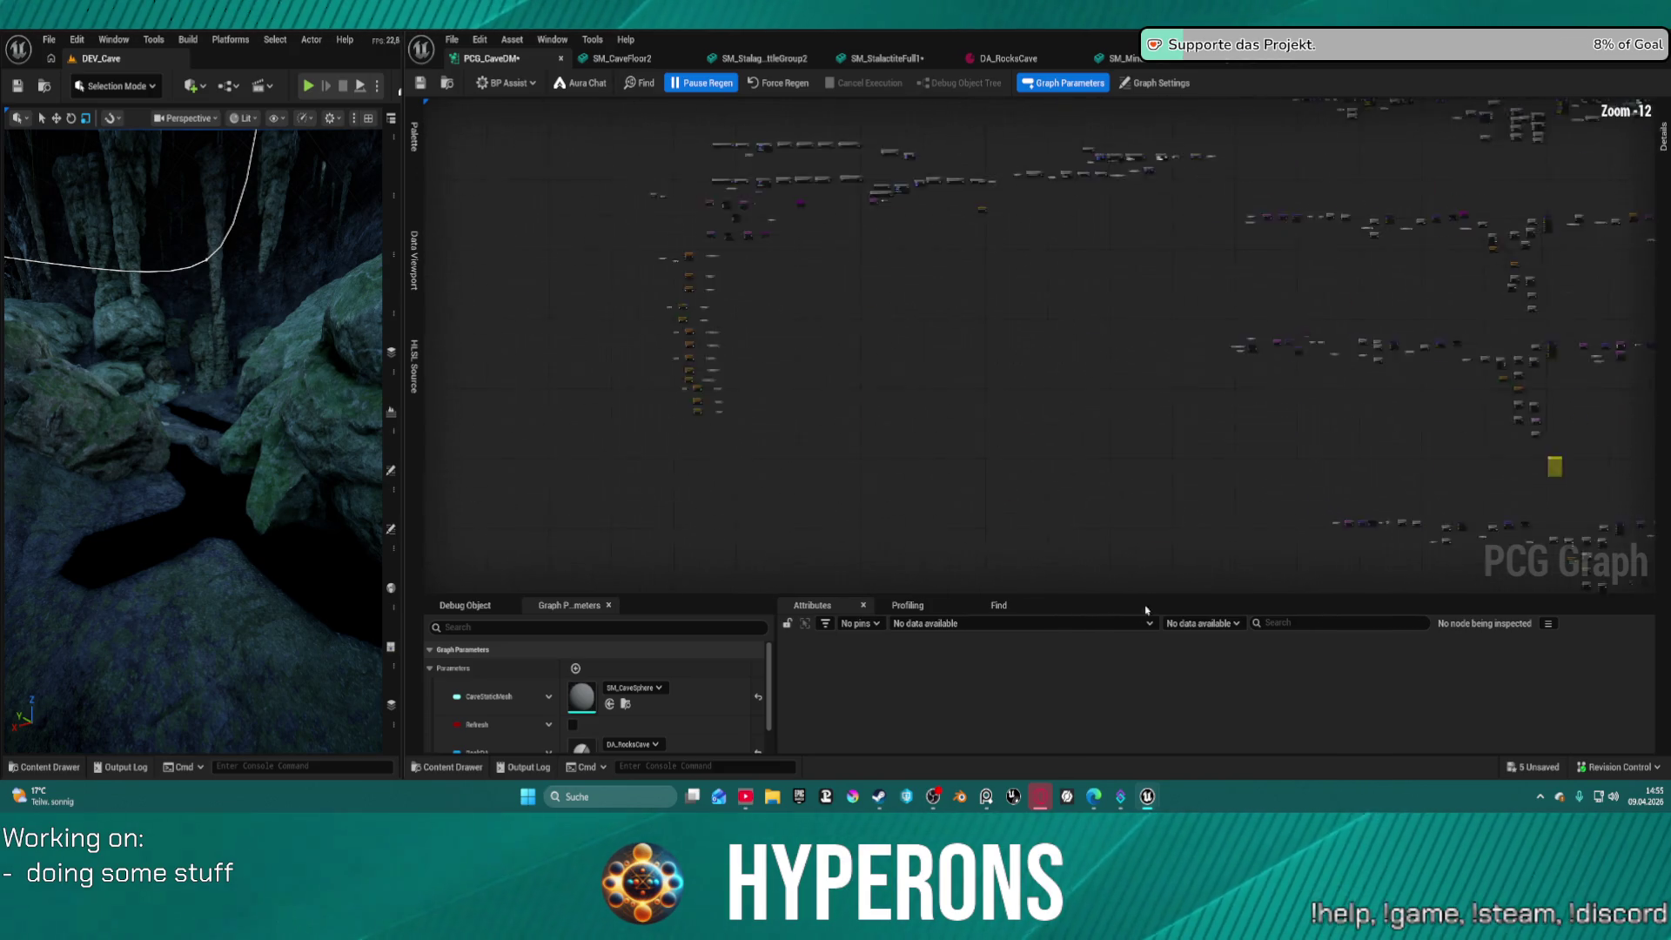
Duplicate the Rock DA node together with its Get Property and Ore nodes
scroll(1010, 403, "up", 13)
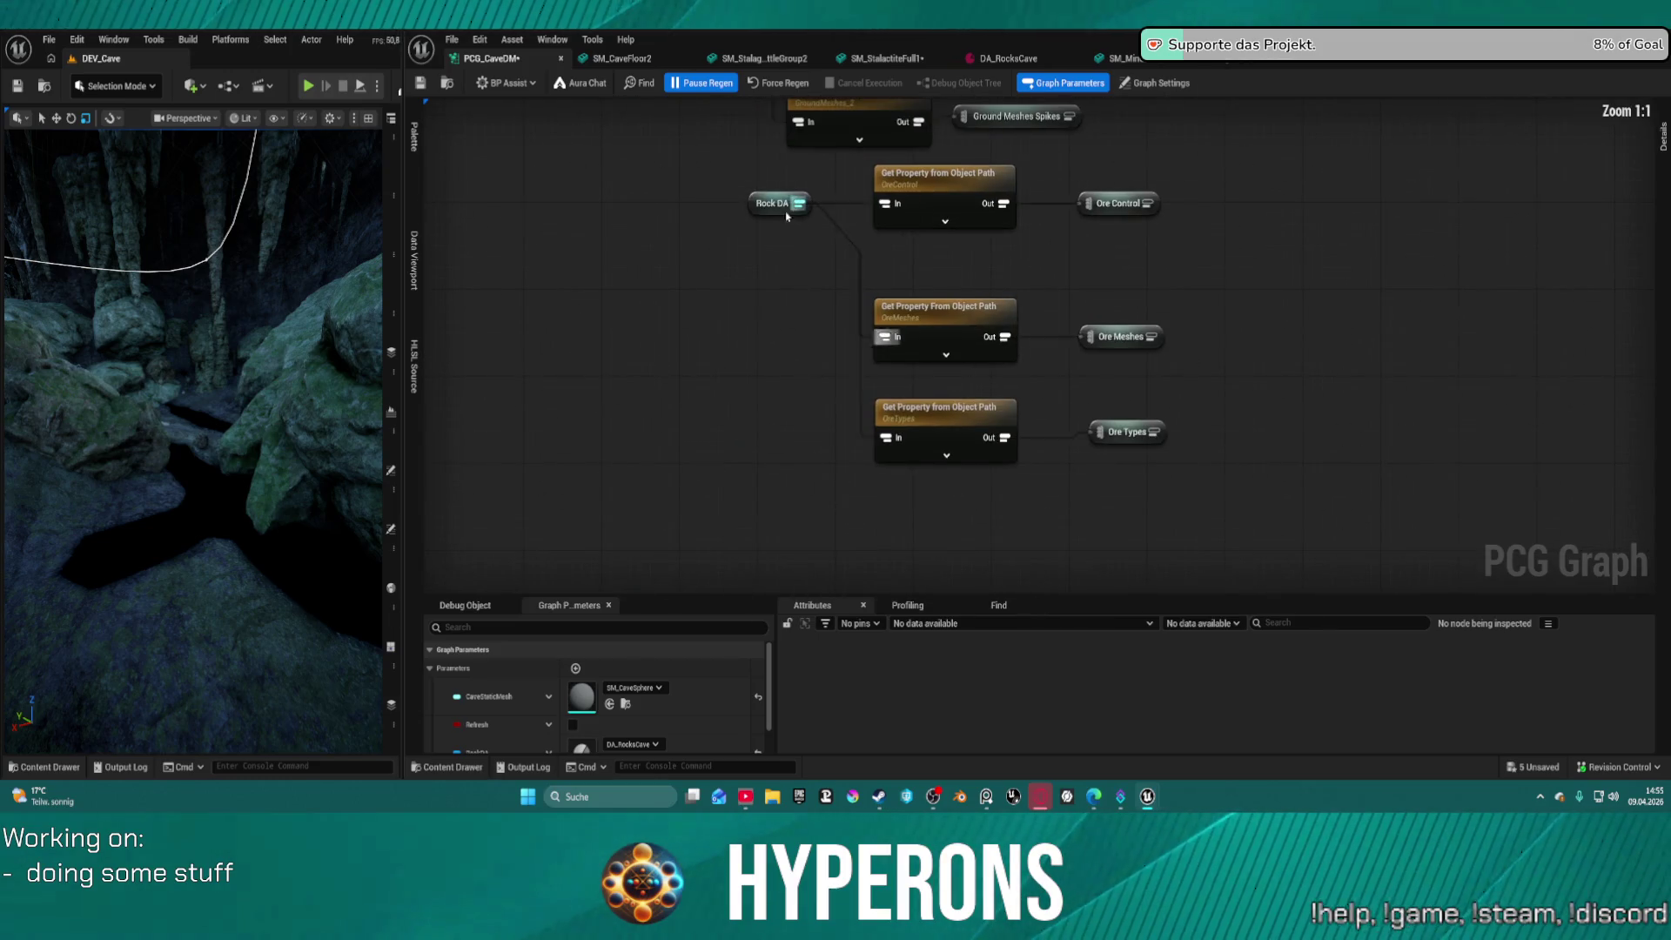
mouse_move(846, 234)
left_mouse_down()
mouse_move(1020, 244)
mouse_move(1187, 372)
left_mouse_up()
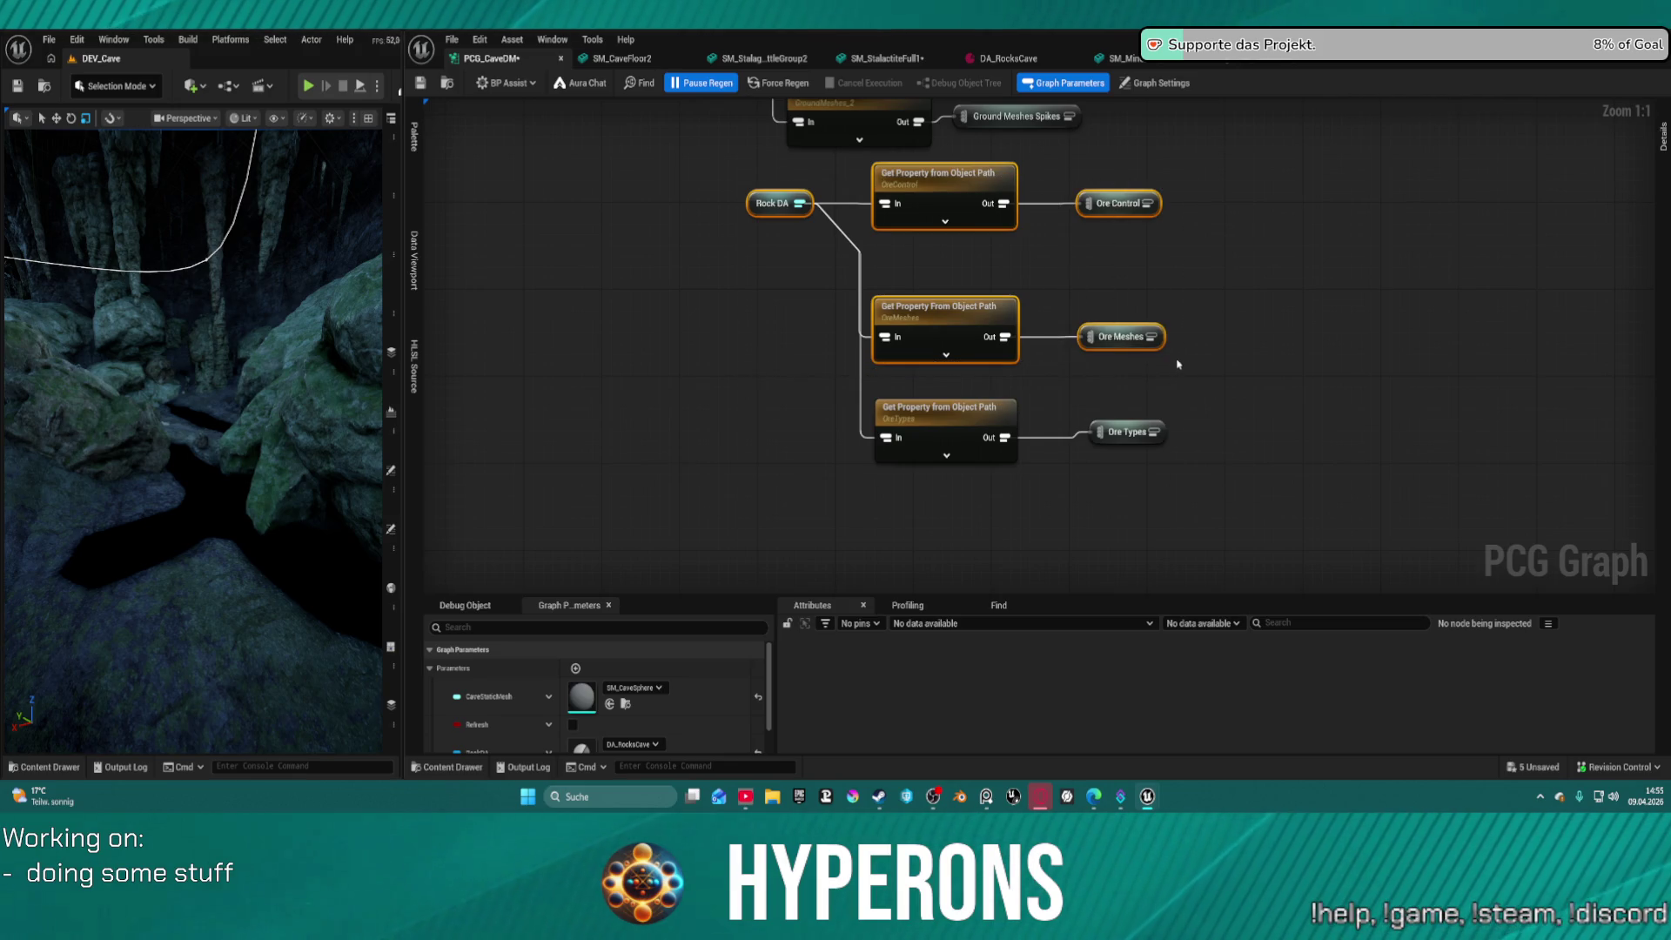
scroll(1164, 366, "down", 5)
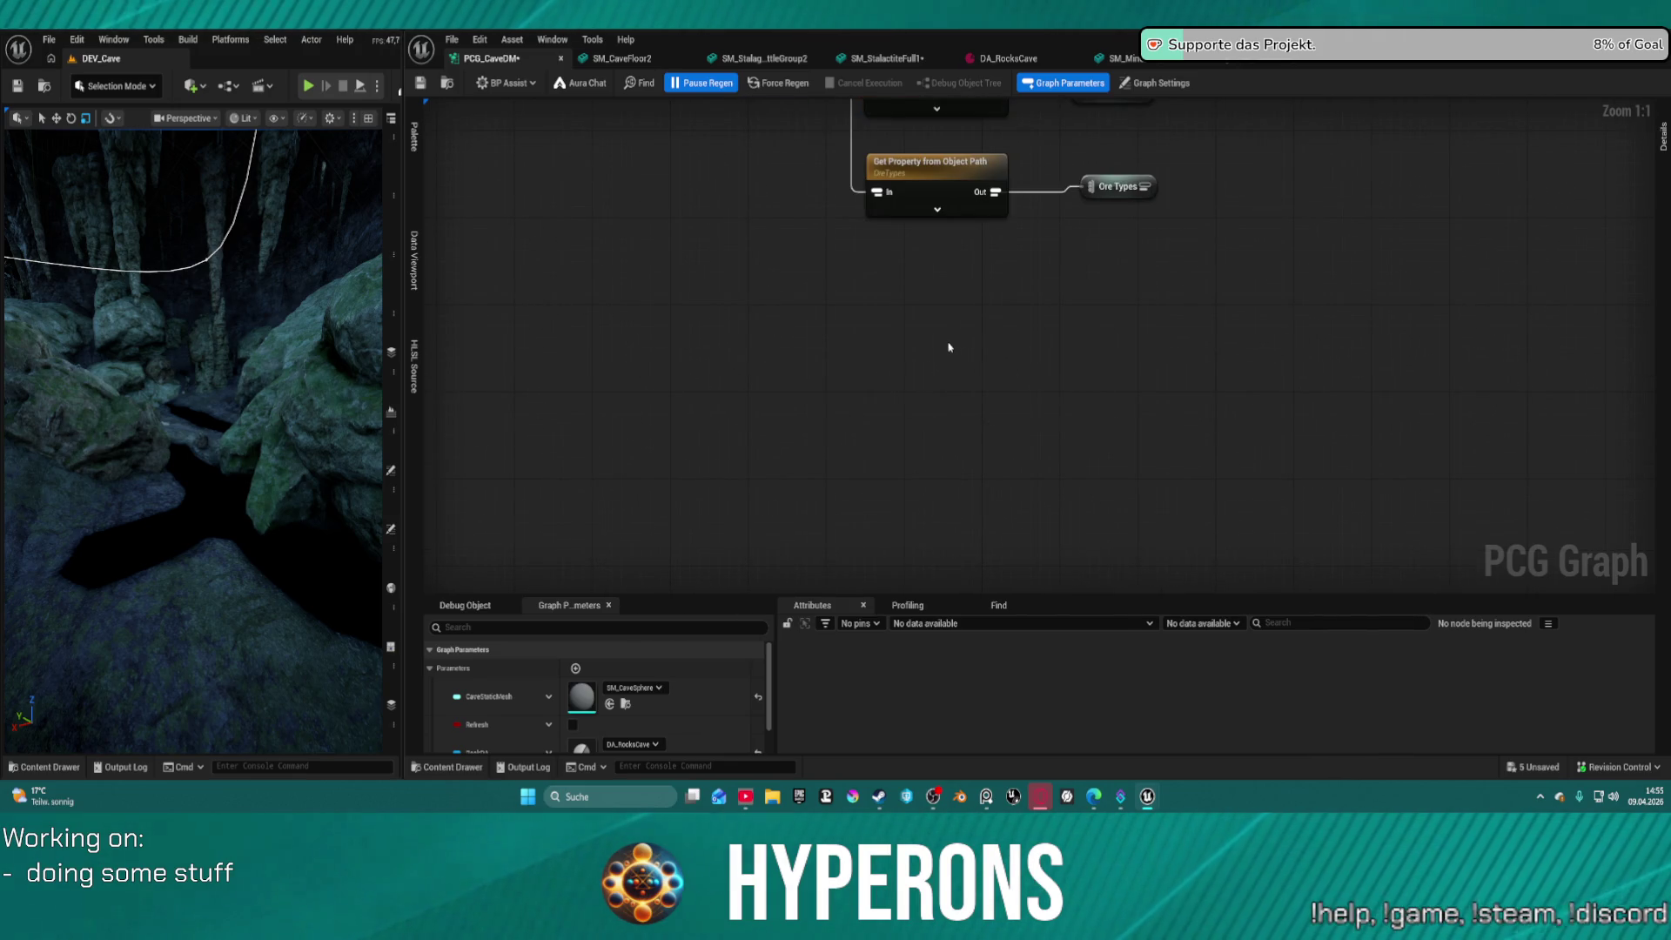
key("ctrl+v")
Remove the pasted Ore output nodes and view DA_RocksCave's Vegetation Meshes list
left_click_drag(1077, 308, 1126, 537)
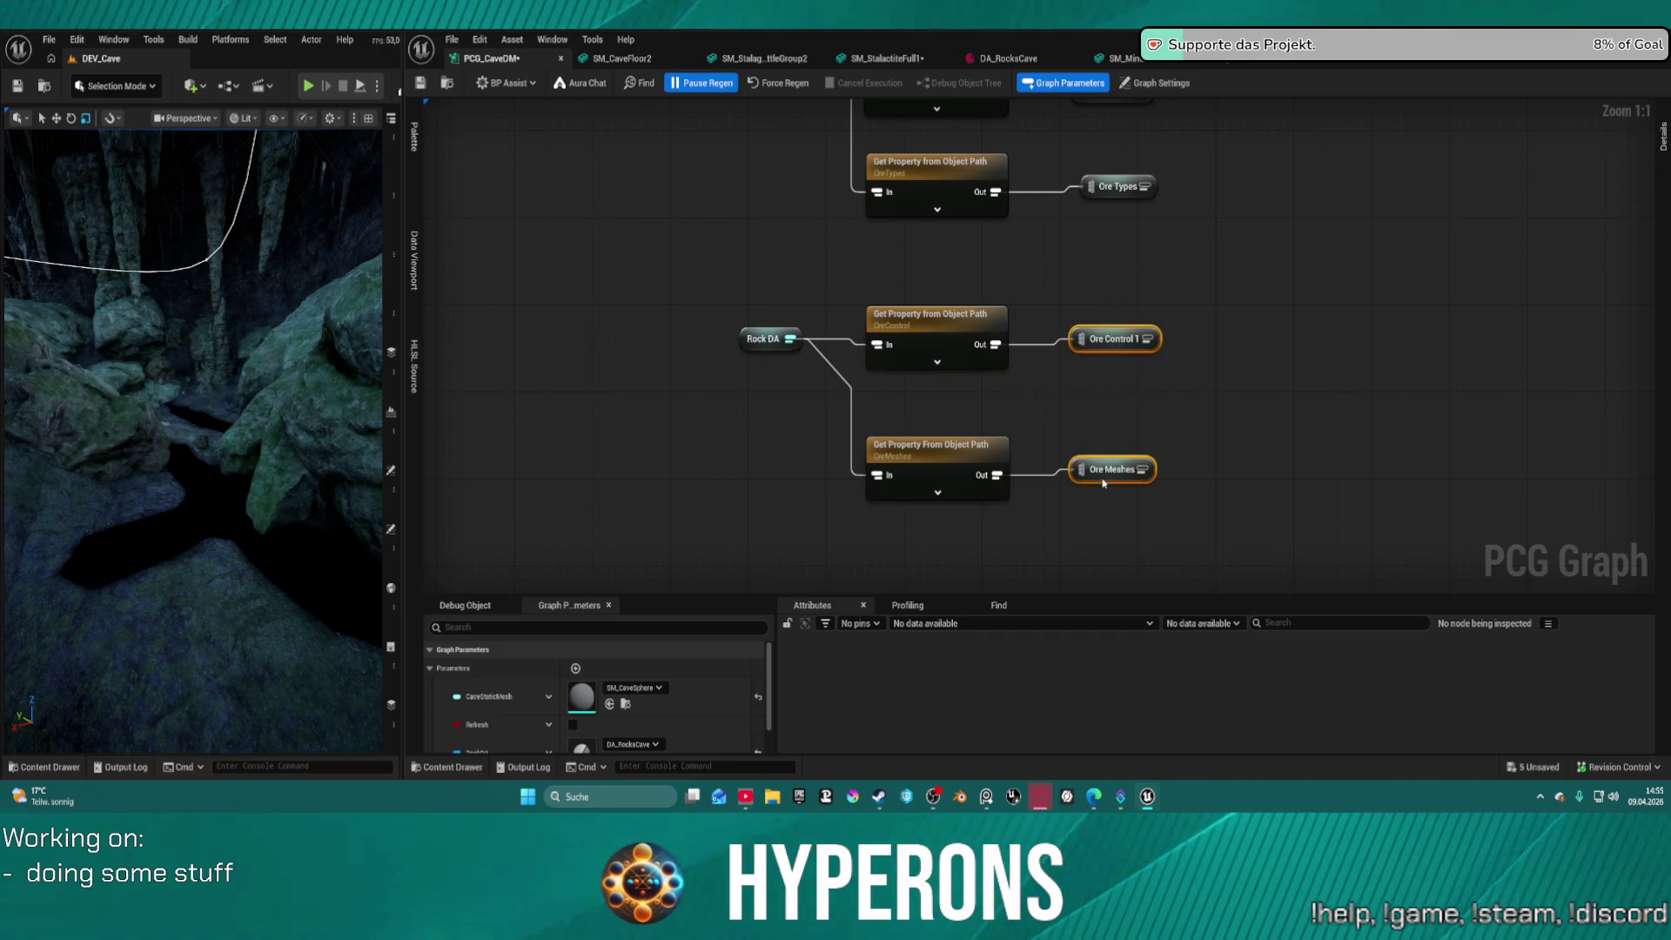
left_click(1055, 430)
left_click(967, 340)
key("F2")
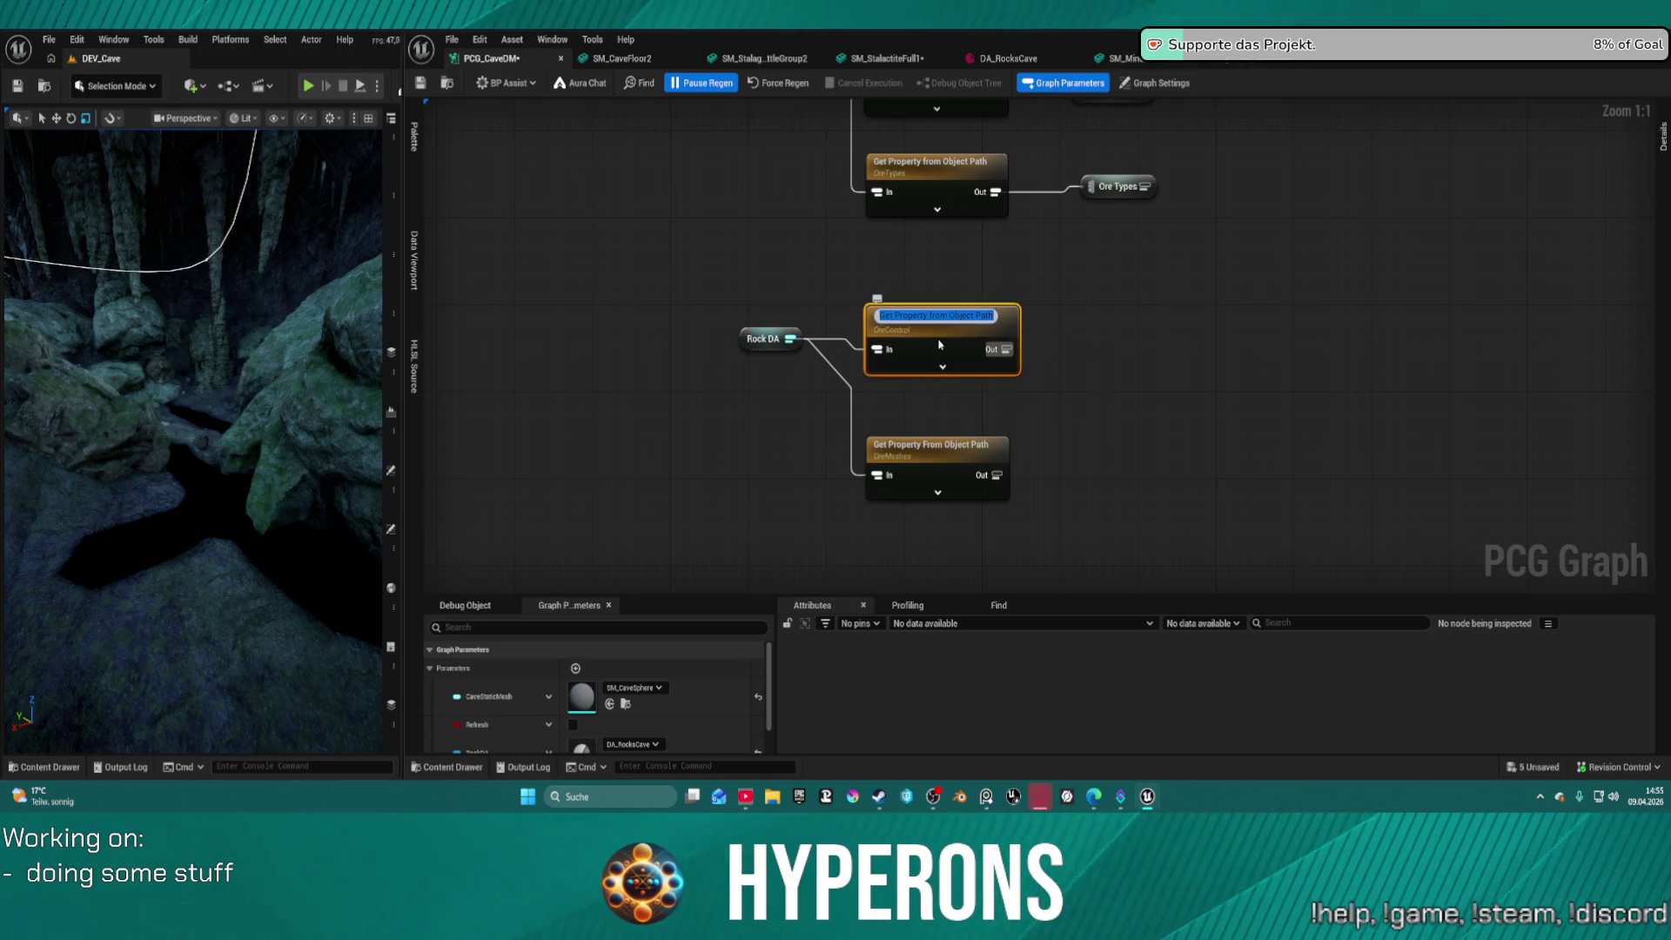
key("Escape")
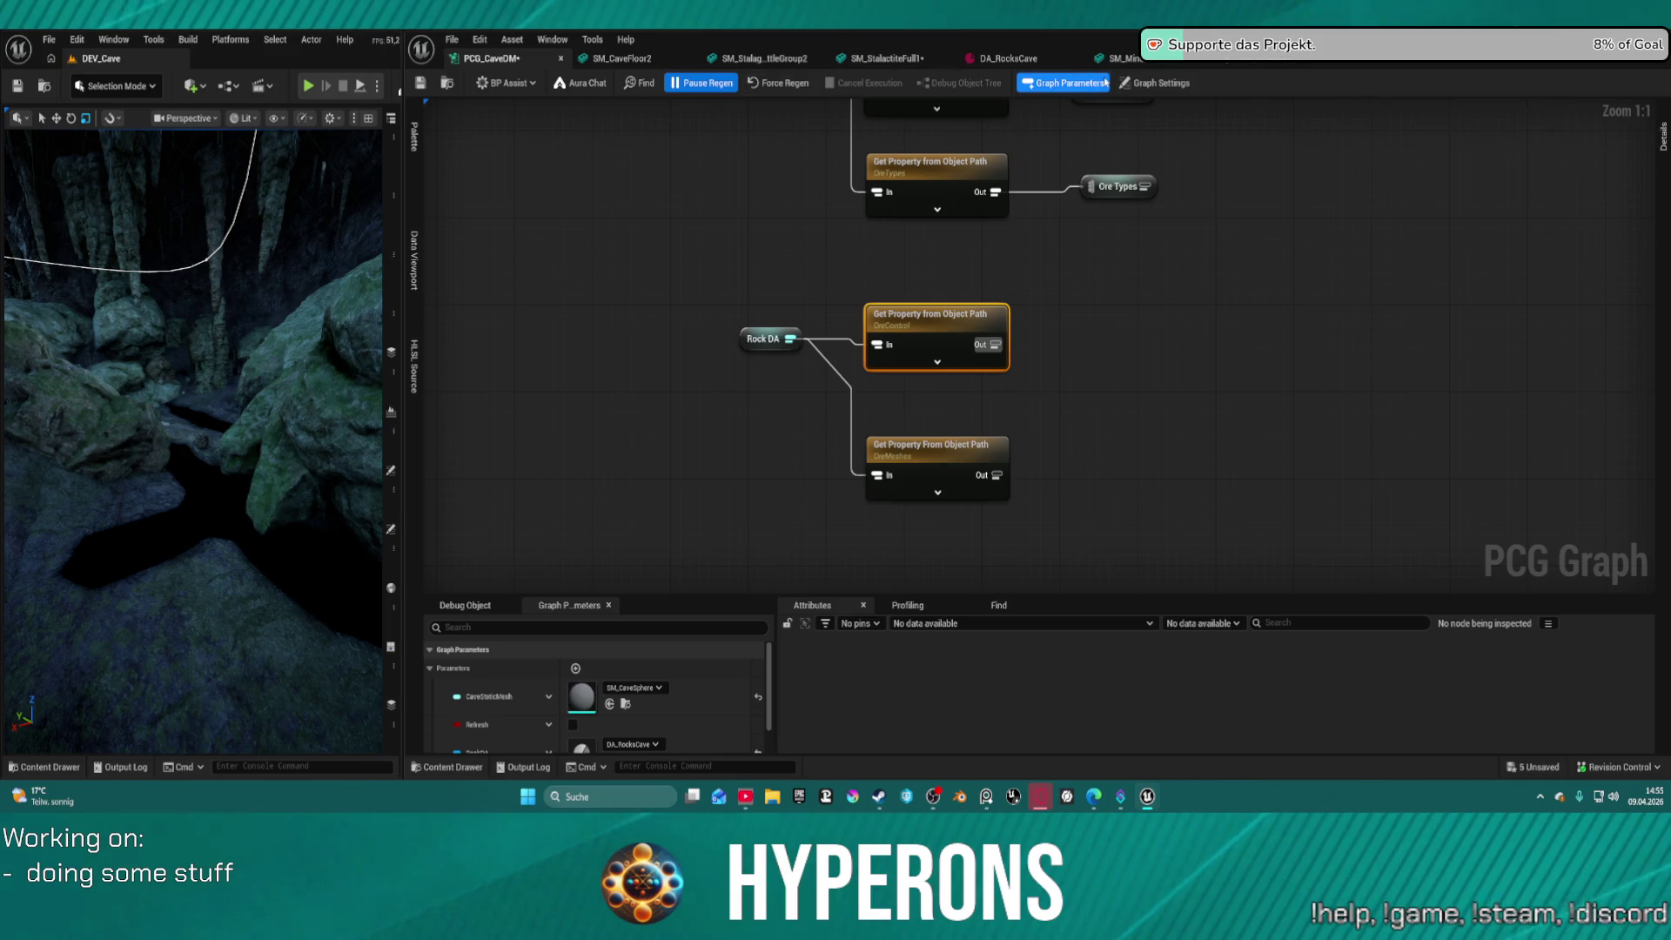
left_click(1005, 58)
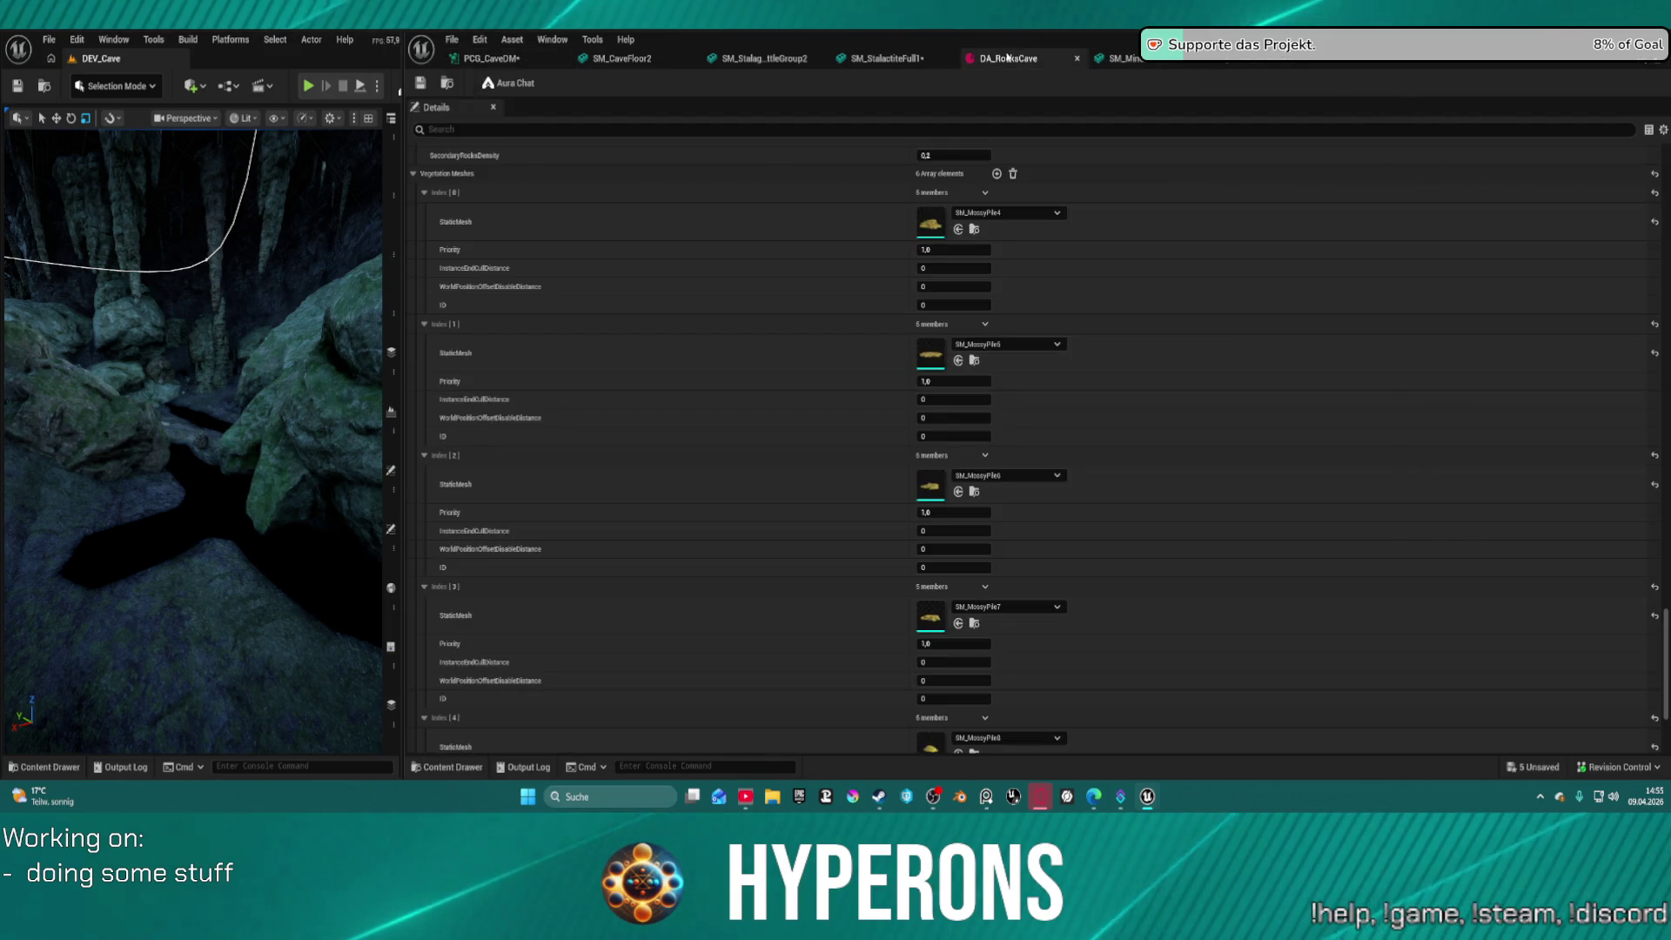
Copy the VegetationControl variable name from BP_CaveDataAsset, then return to PCG_CaveDM
left_click(1609, 58)
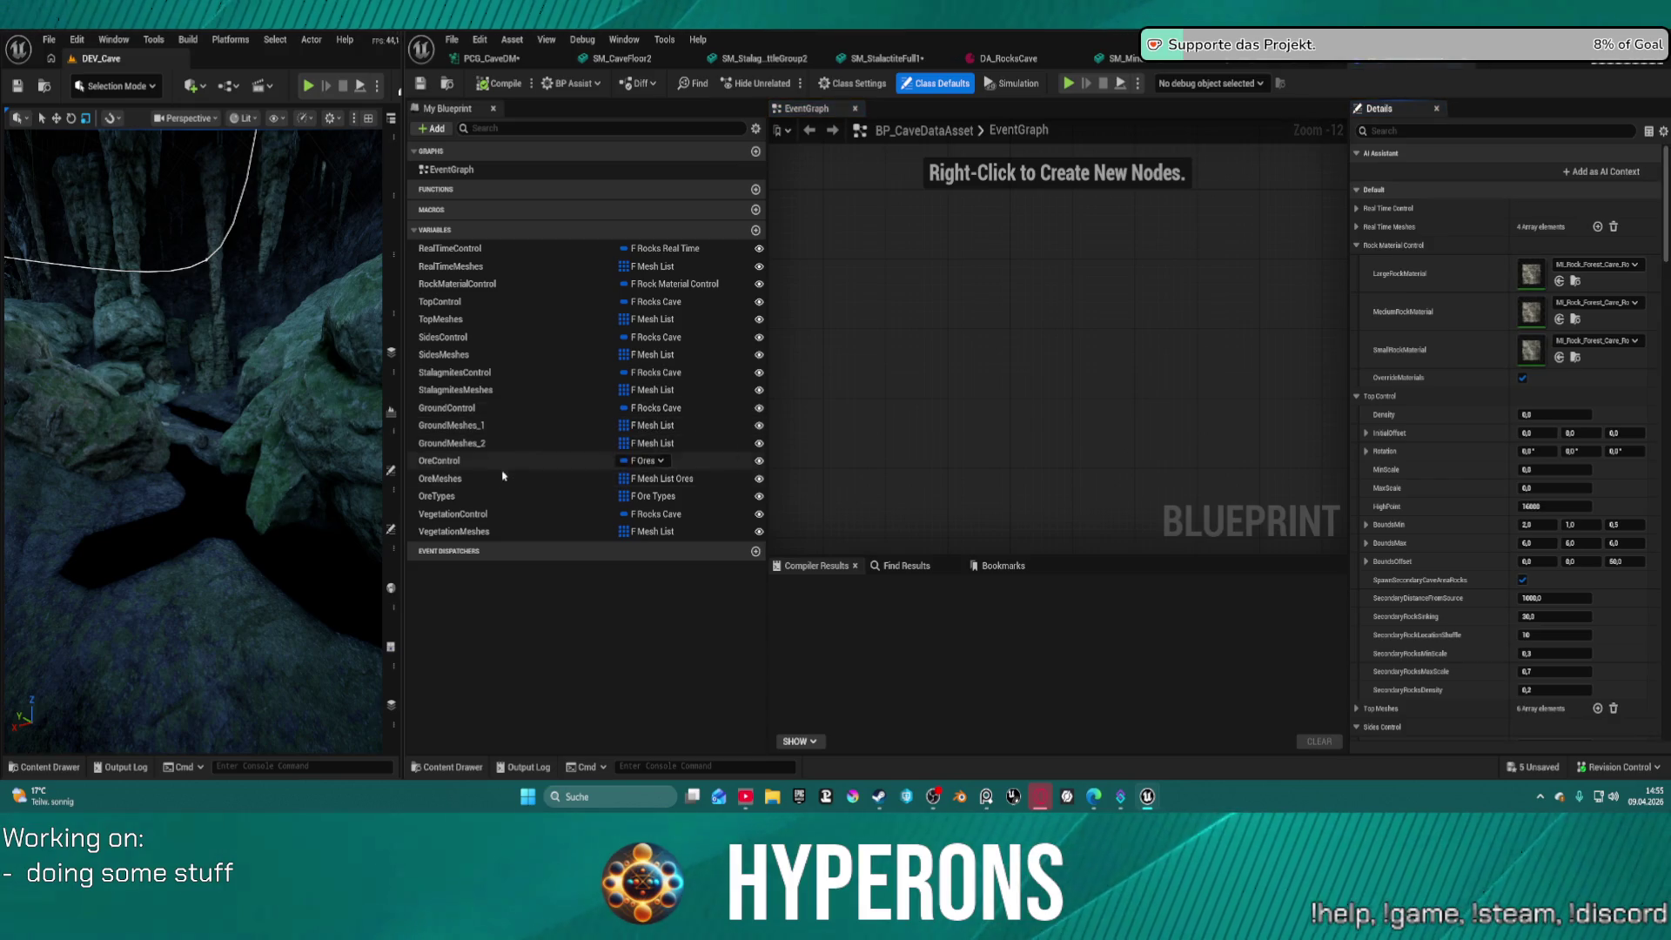
double_click(522, 514)
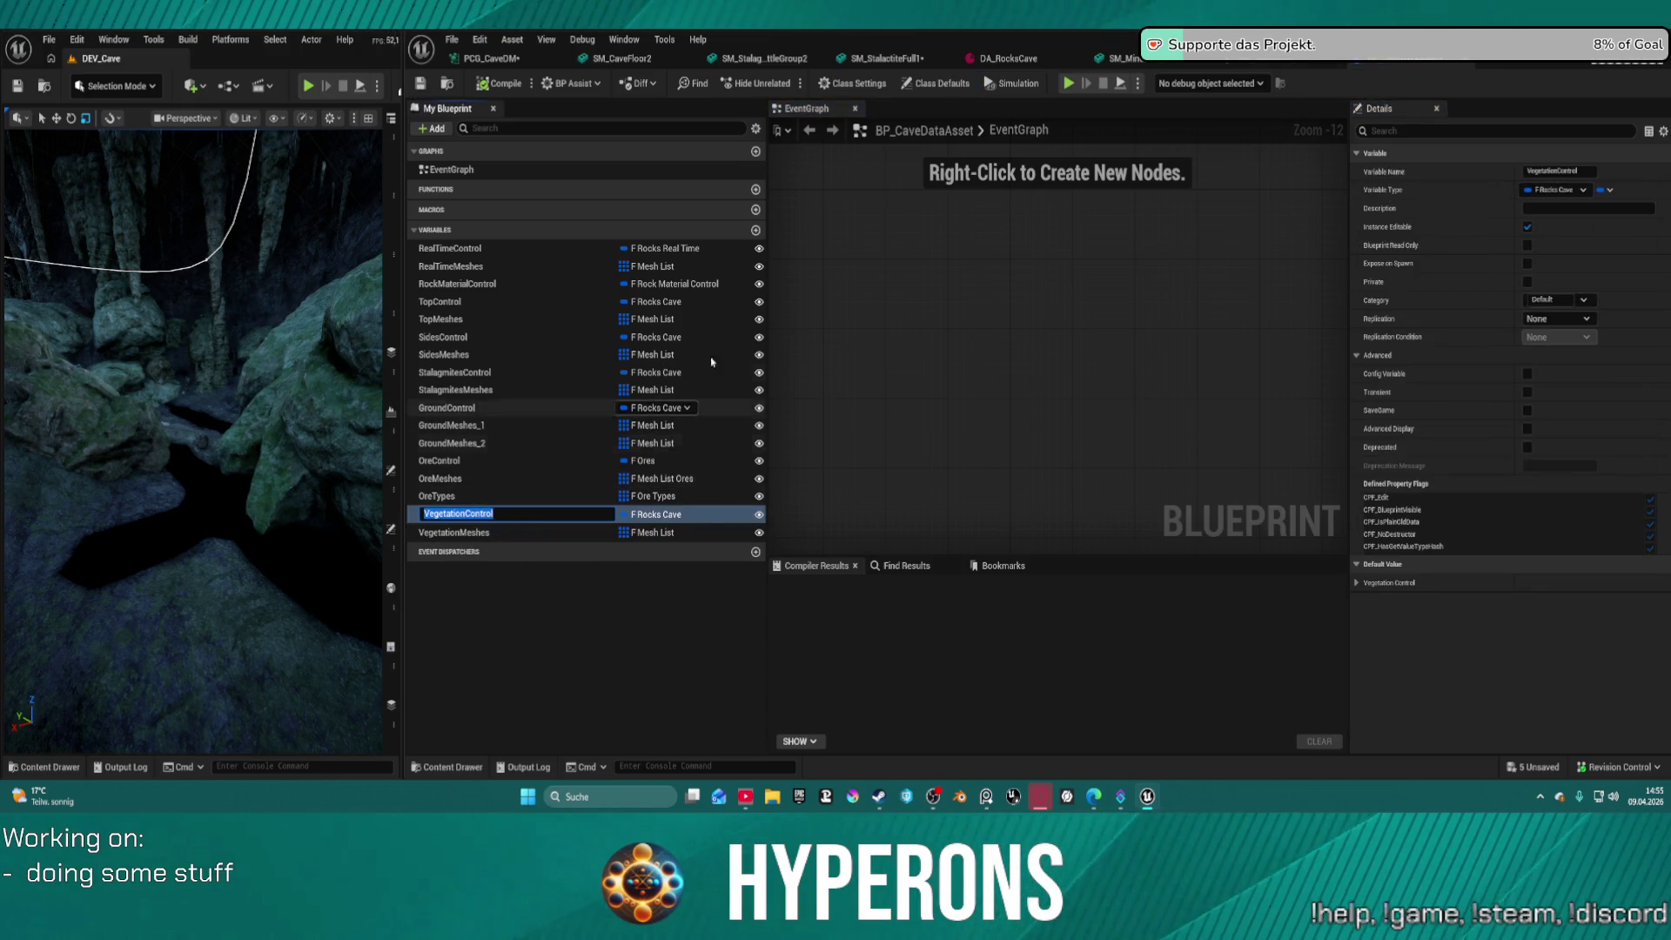
left_click(491, 58)
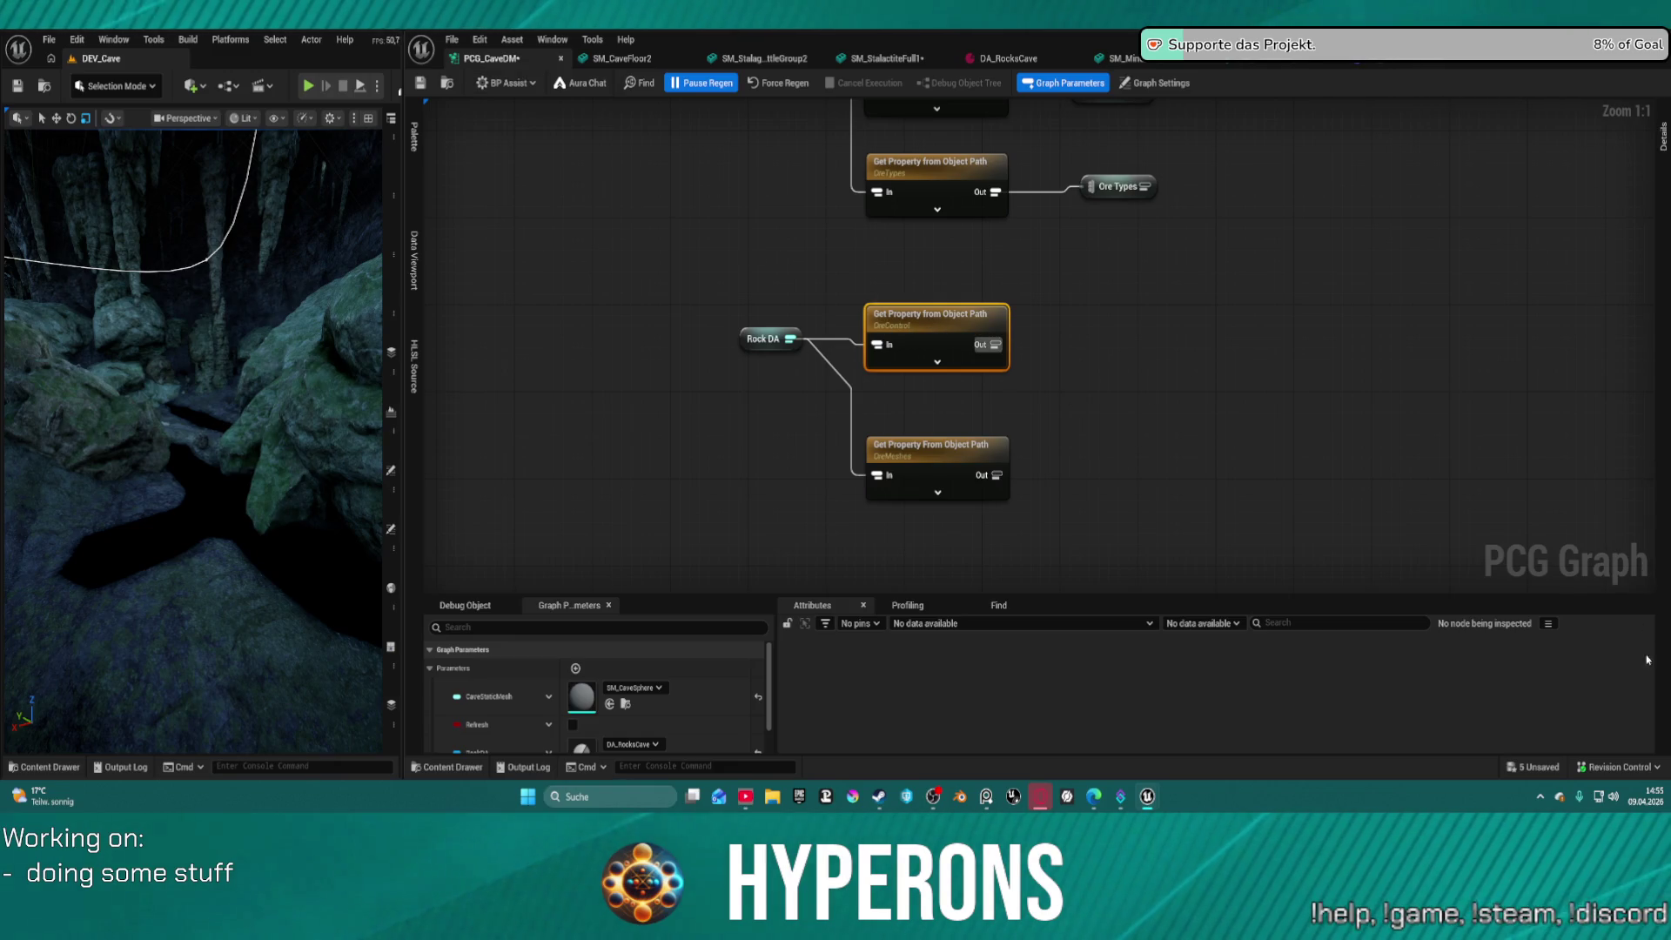
Change the lower pasted node's Property Name from OreMeshes to VegetationMeshes
left_click(1663, 137)
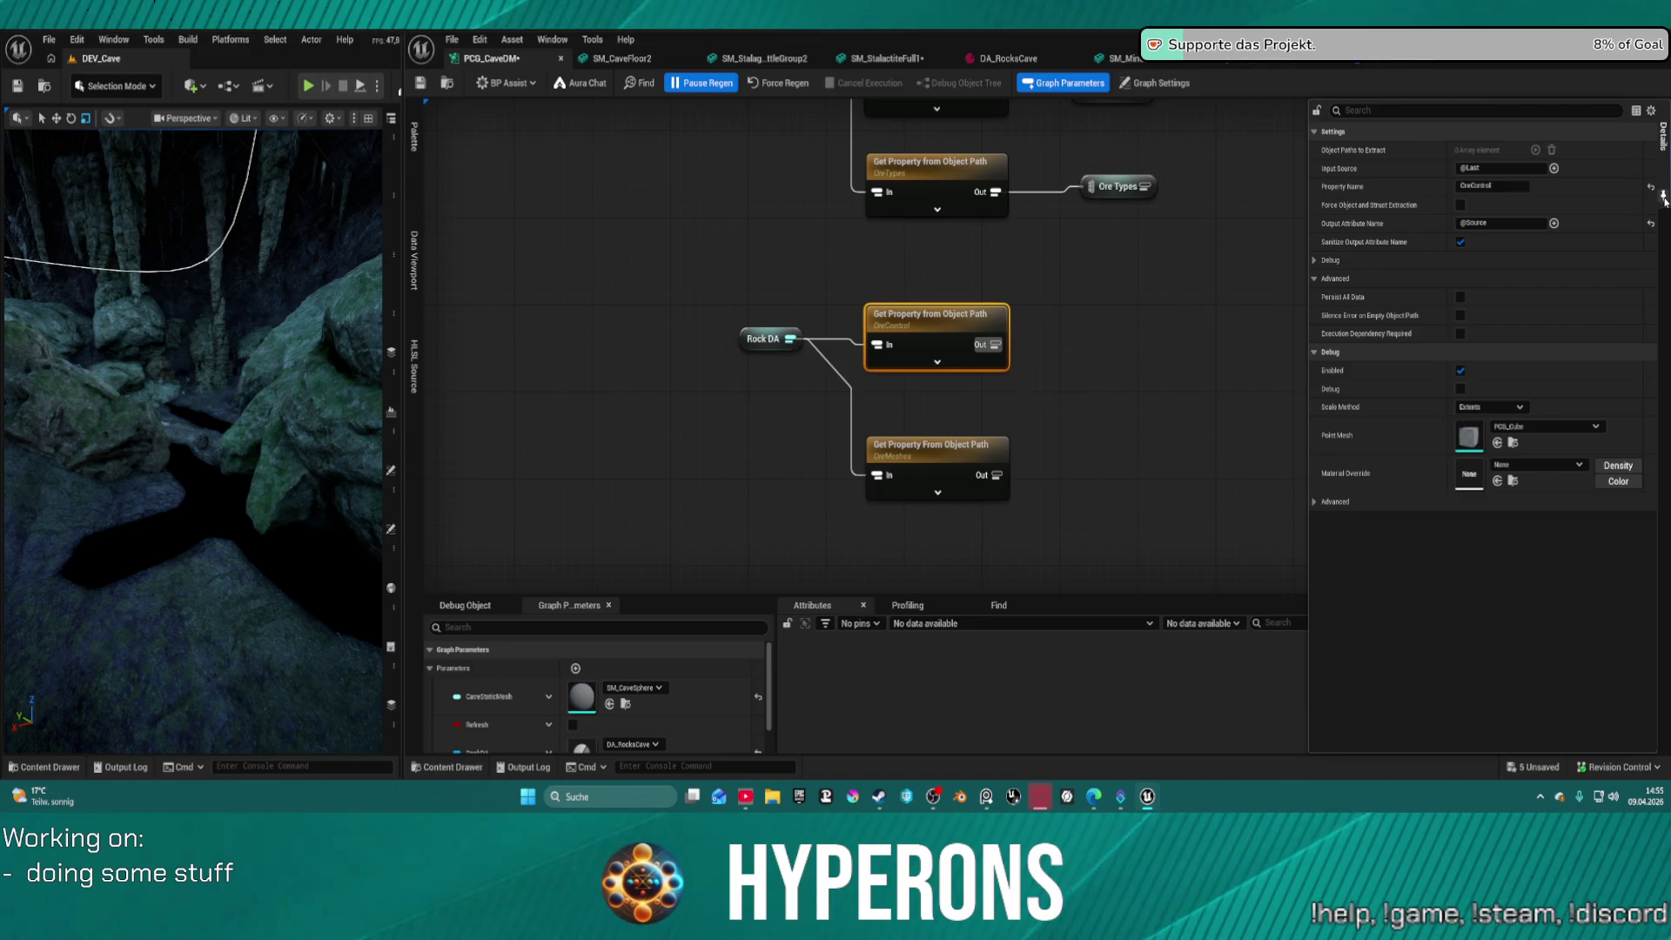
left_click(1462, 187)
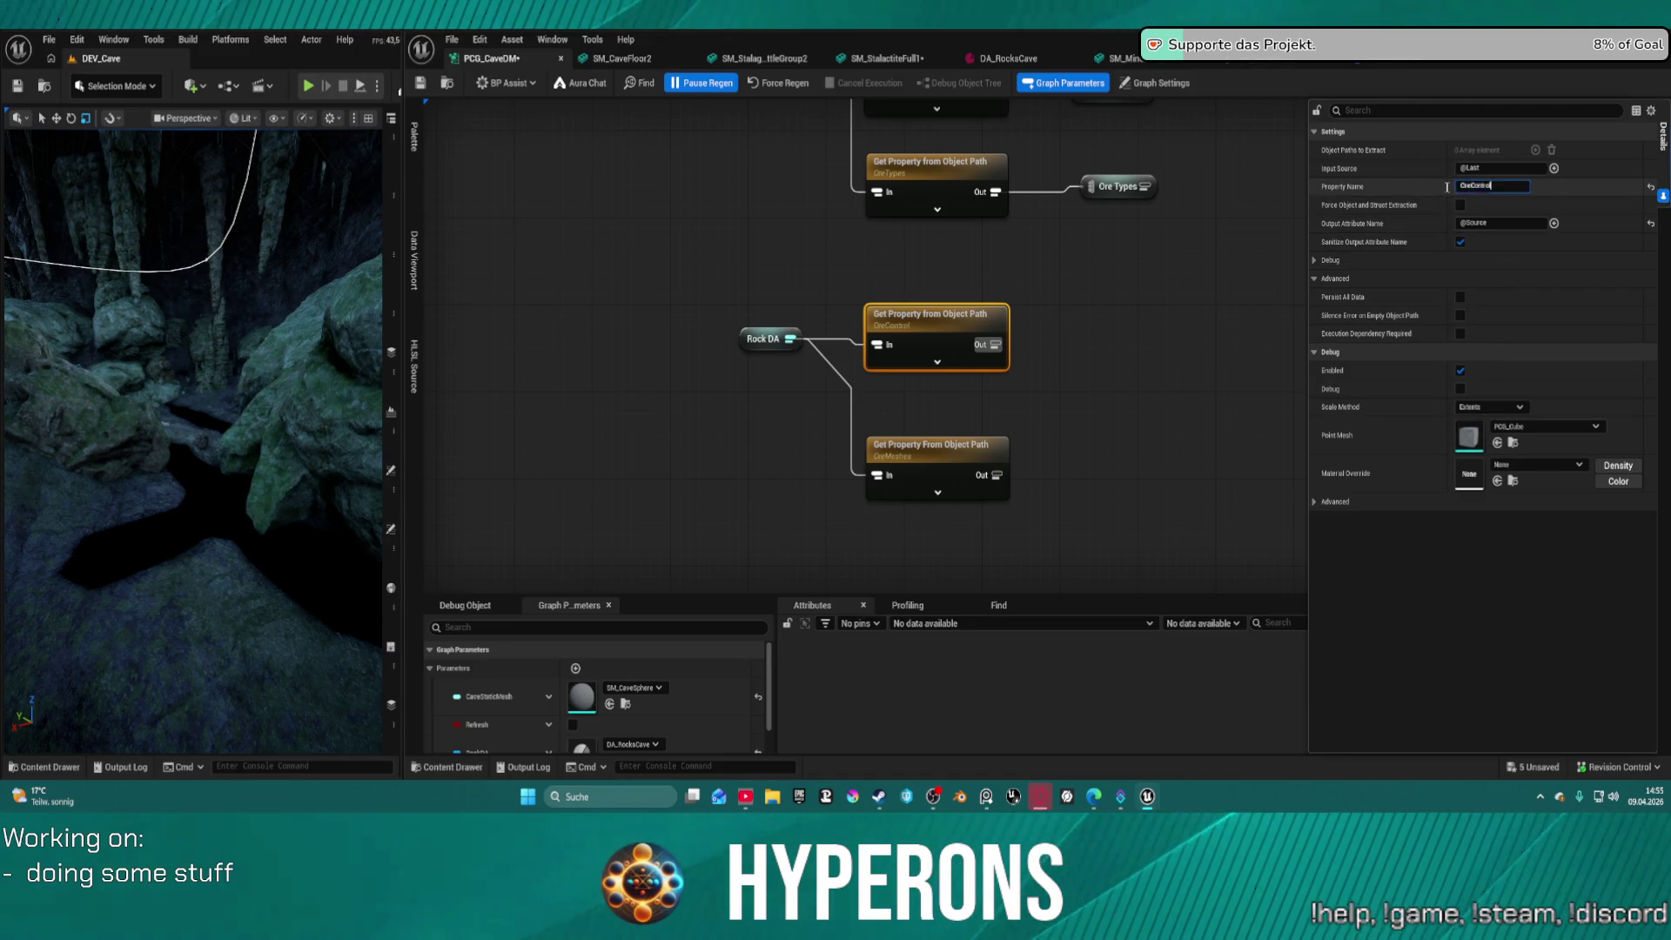
type("Vegetation")
left_click(939, 449)
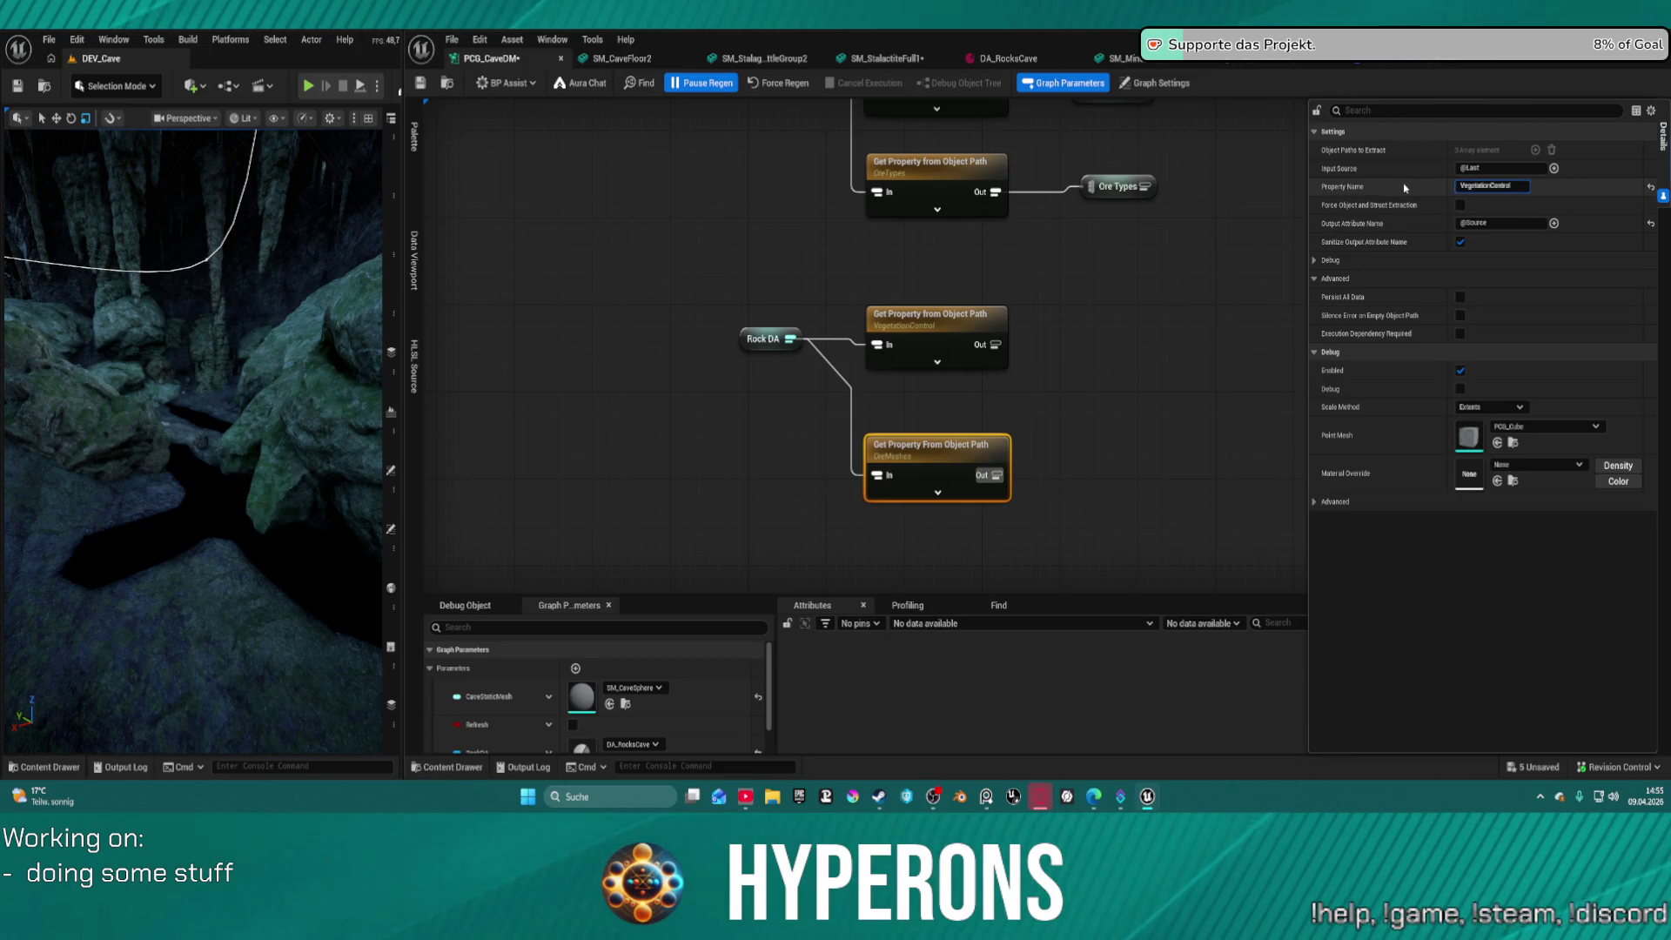
type("Meshes")
key("Return")
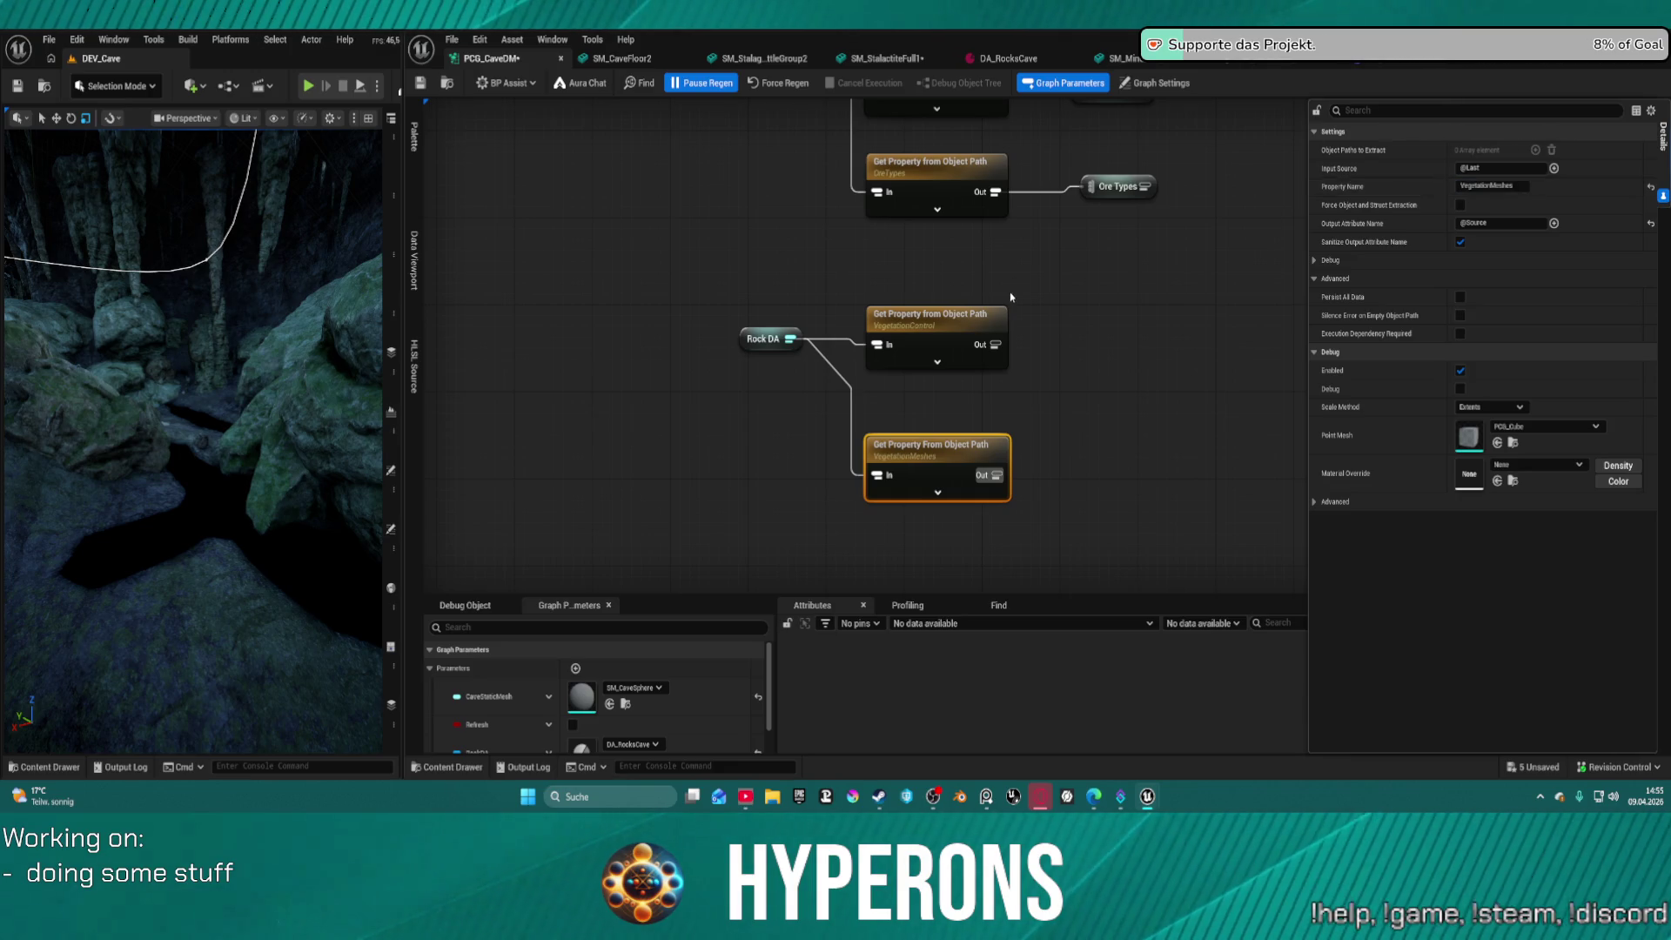
mouse_move(996, 354)
left_mouse_down()
mouse_move(1087, 352)
mouse_move(1120, 324)
left_mouse_up()
Add Named Reroute Declaration nodes on the VegetationControl and VegetationMeshes outputs
type("rer de")
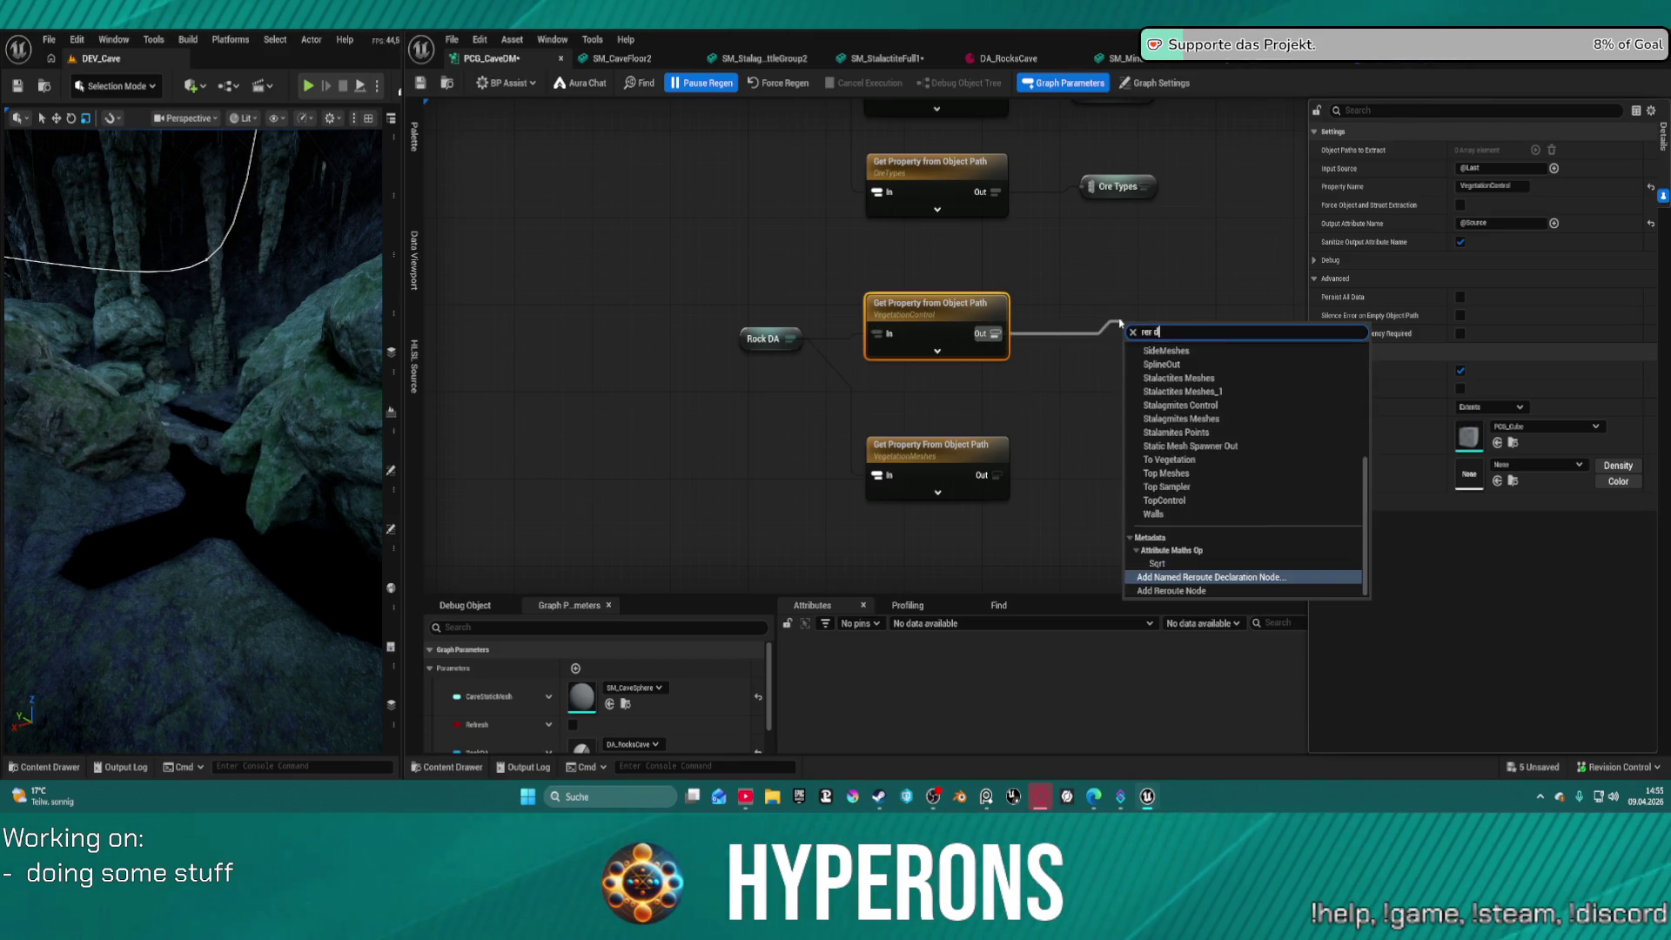
key("Return")
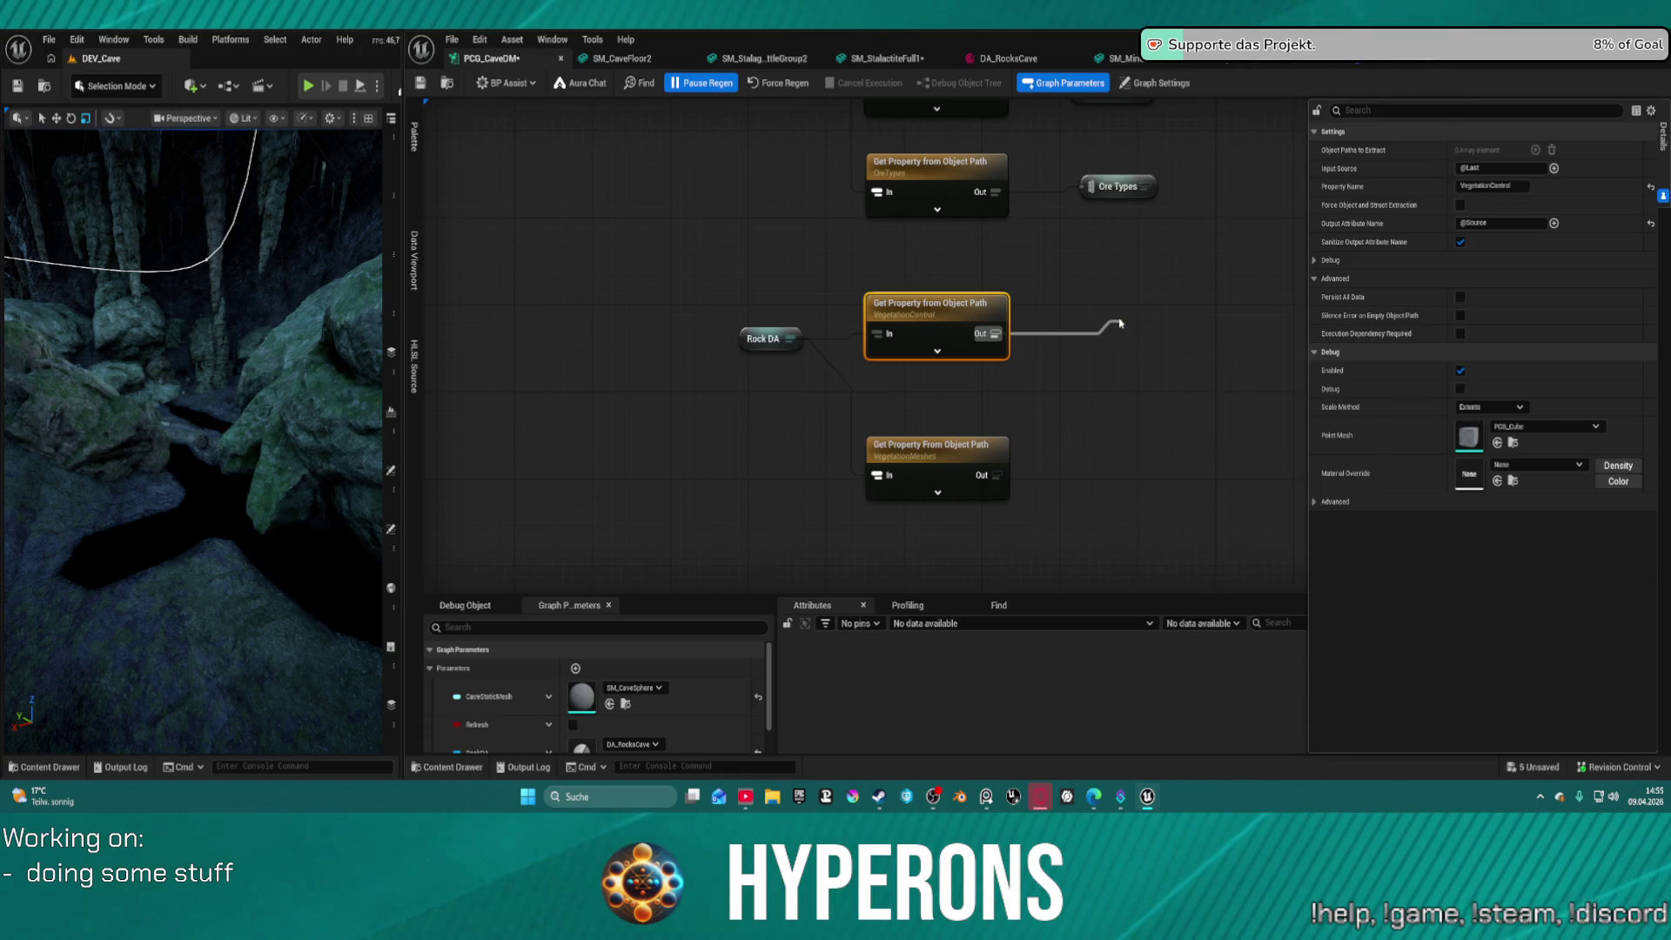
left_click_drag(996, 477, 1120, 471)
type("red")
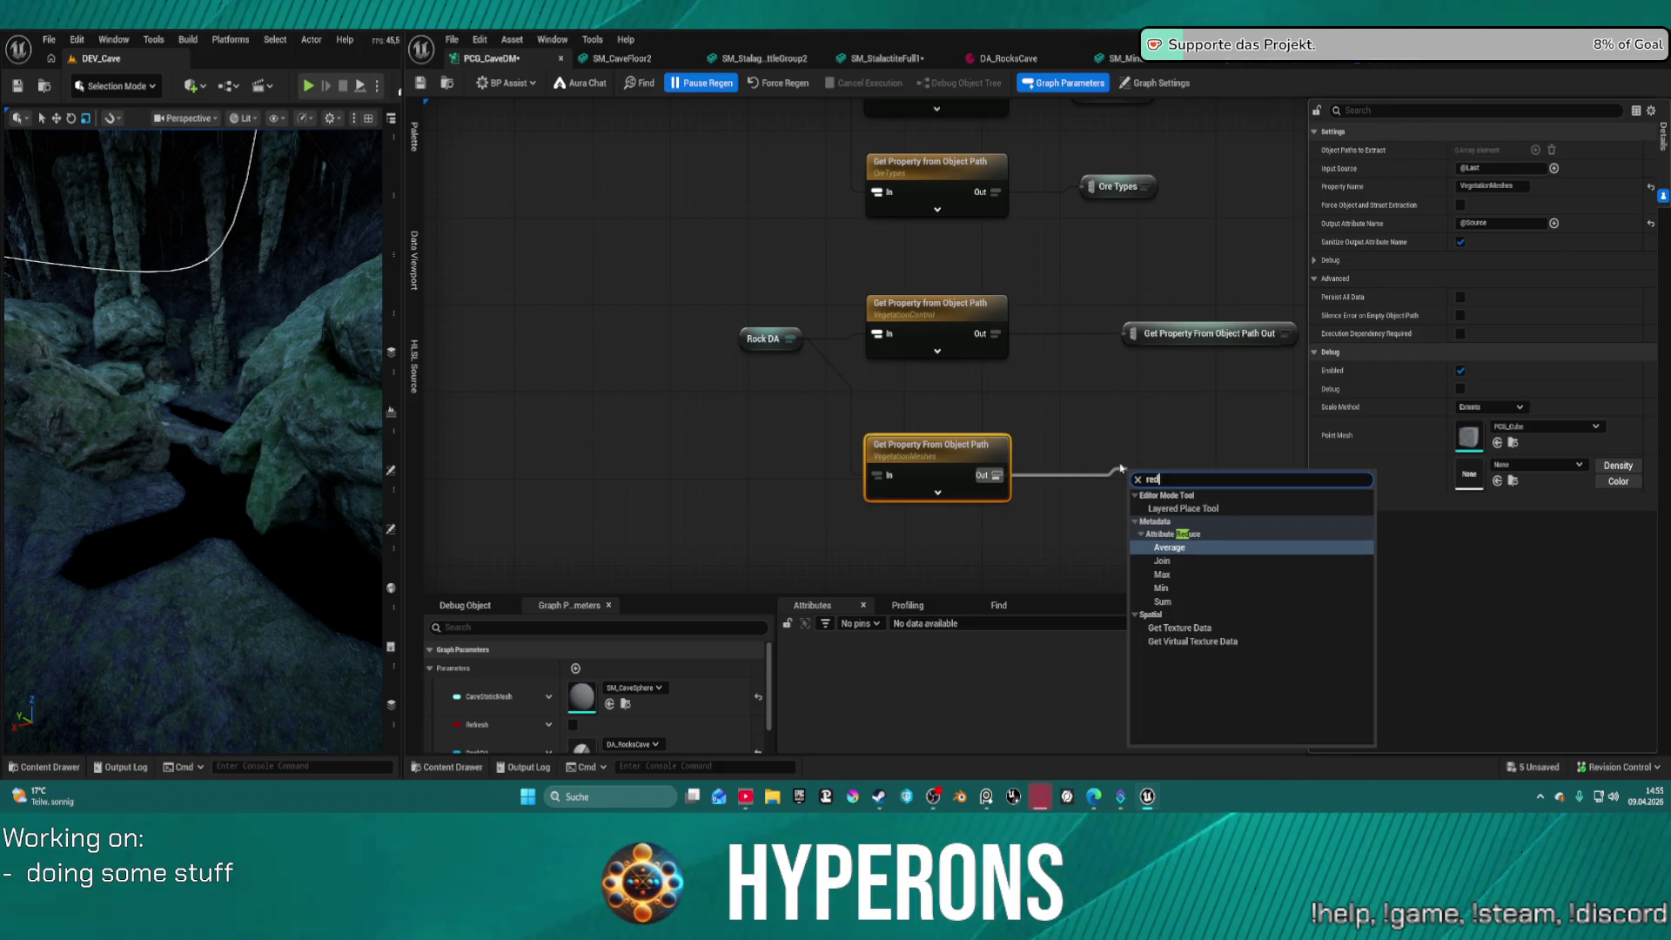
key("BackSpace")
type("r")
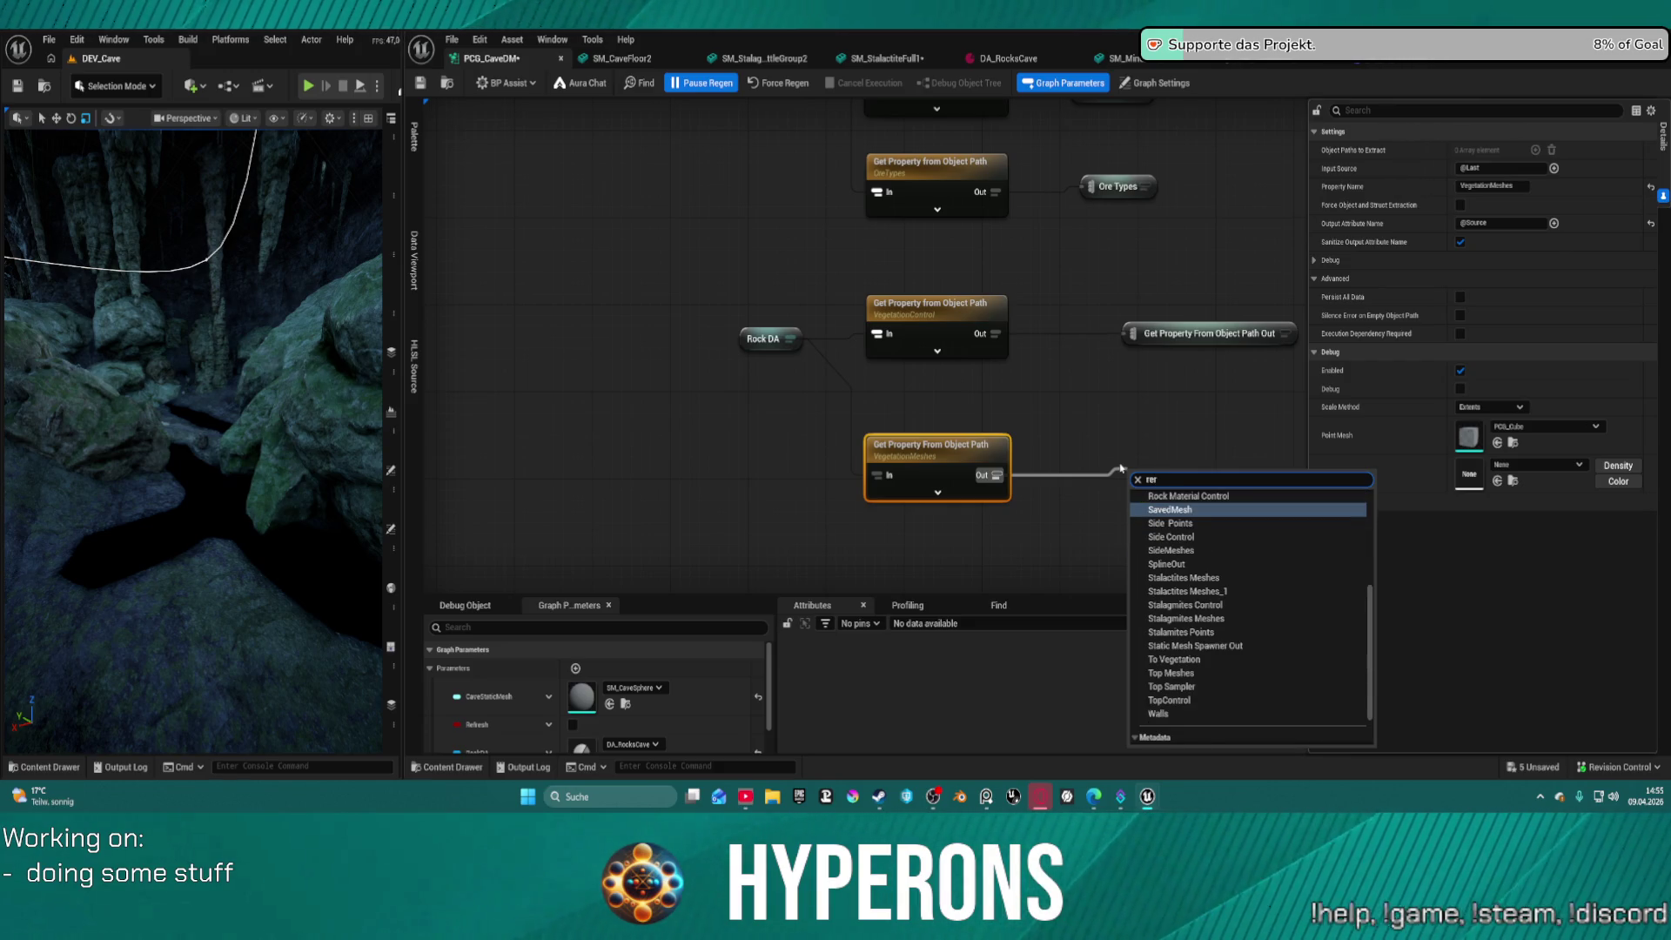
key("Escape")
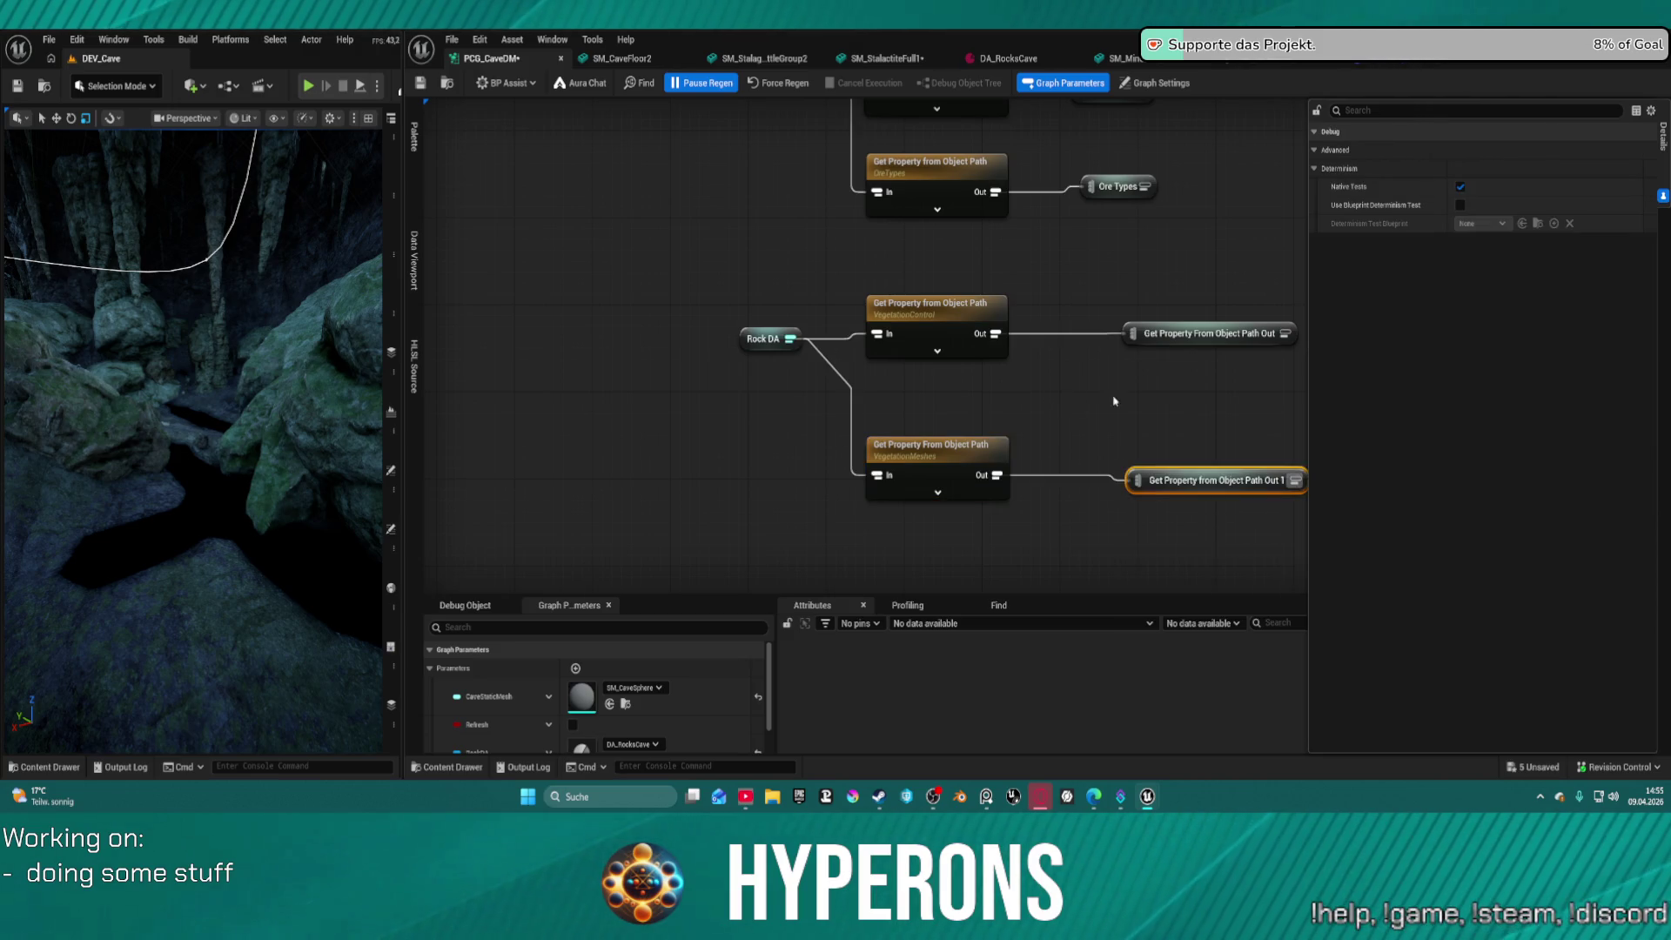
Rename the two new reroutes to Vegetation Control and Vegetation Meshes
left_click(1206, 338)
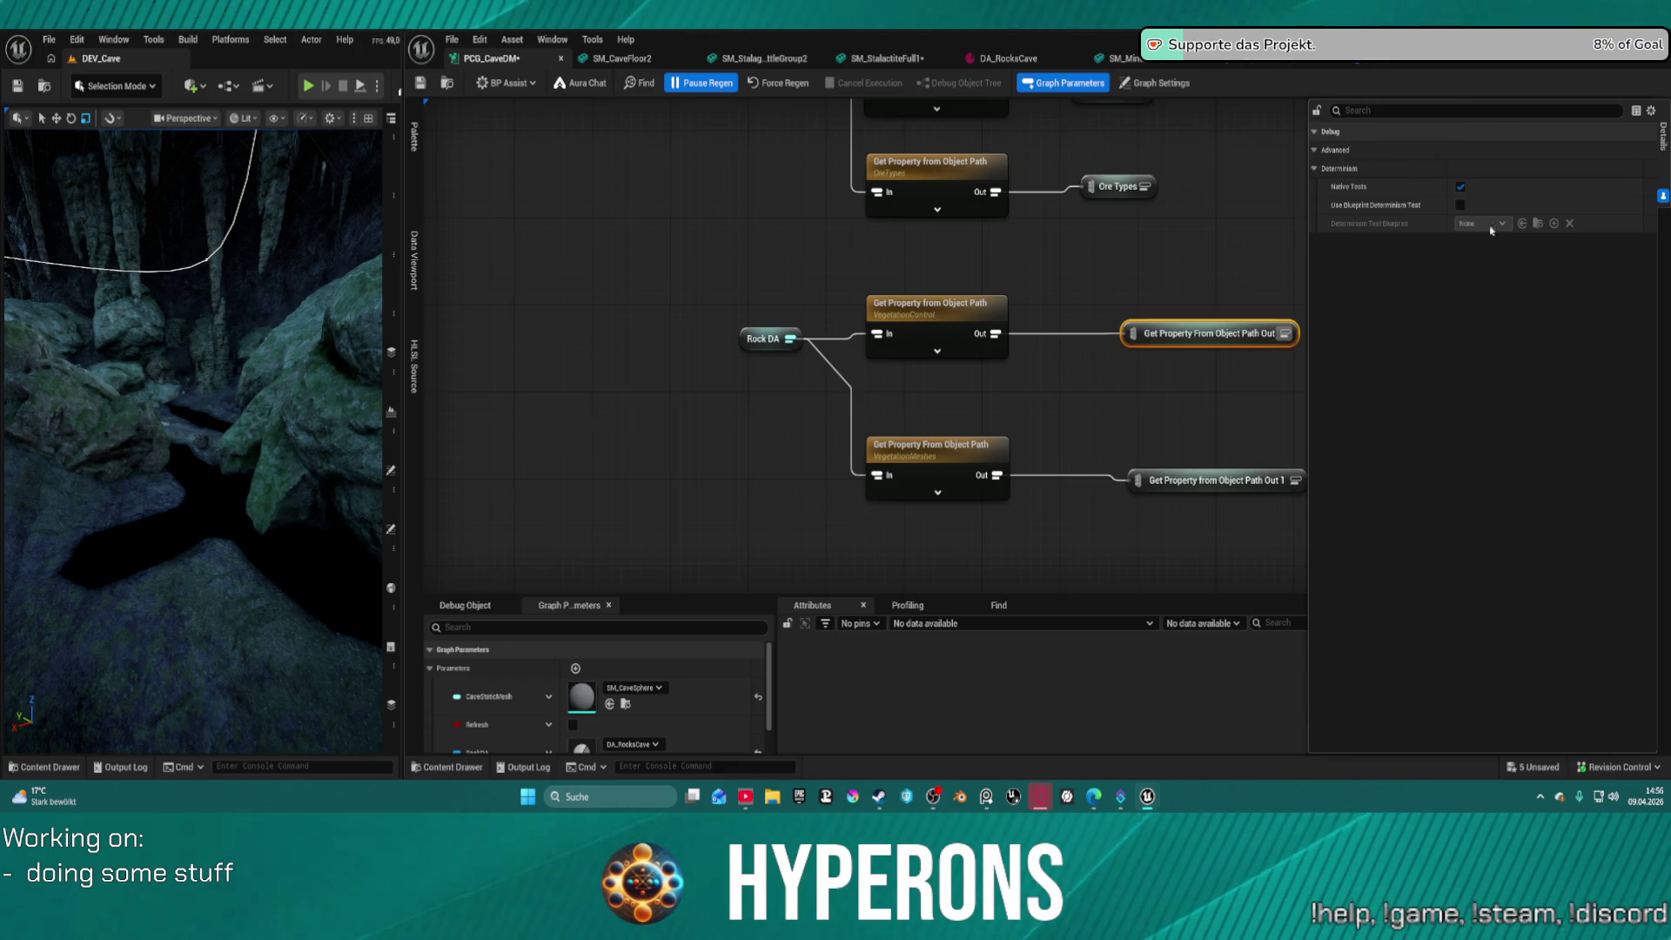
left_click(1152, 433)
left_click(1201, 335)
left_click(1188, 334)
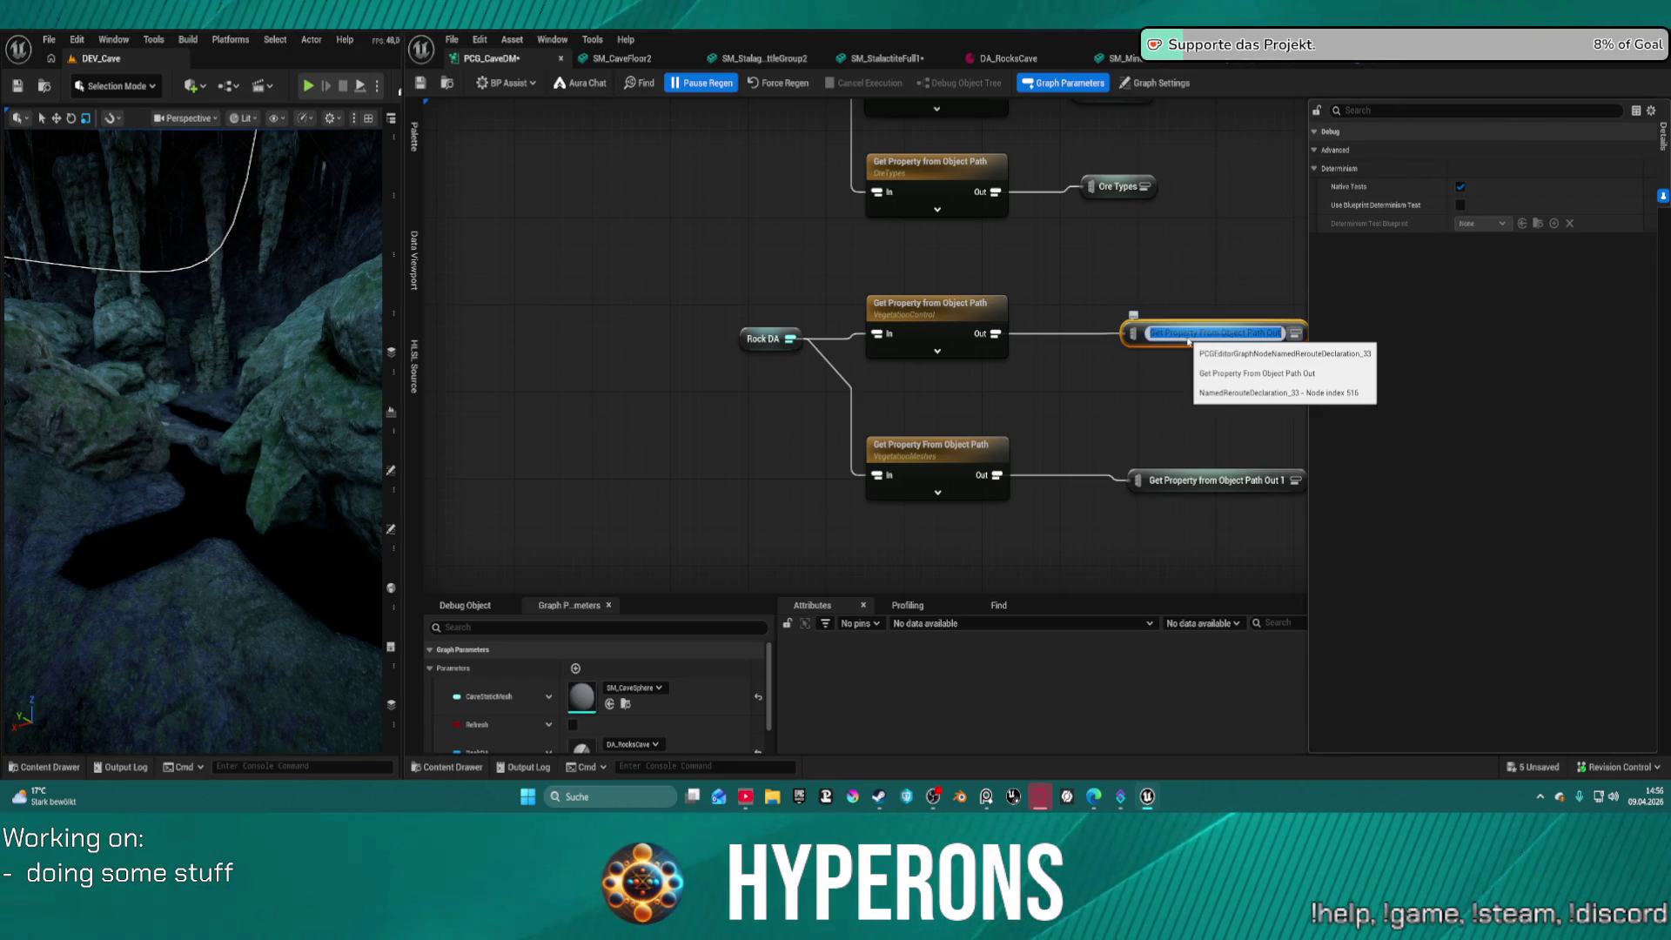
type("VegetationControl")
key("Return")
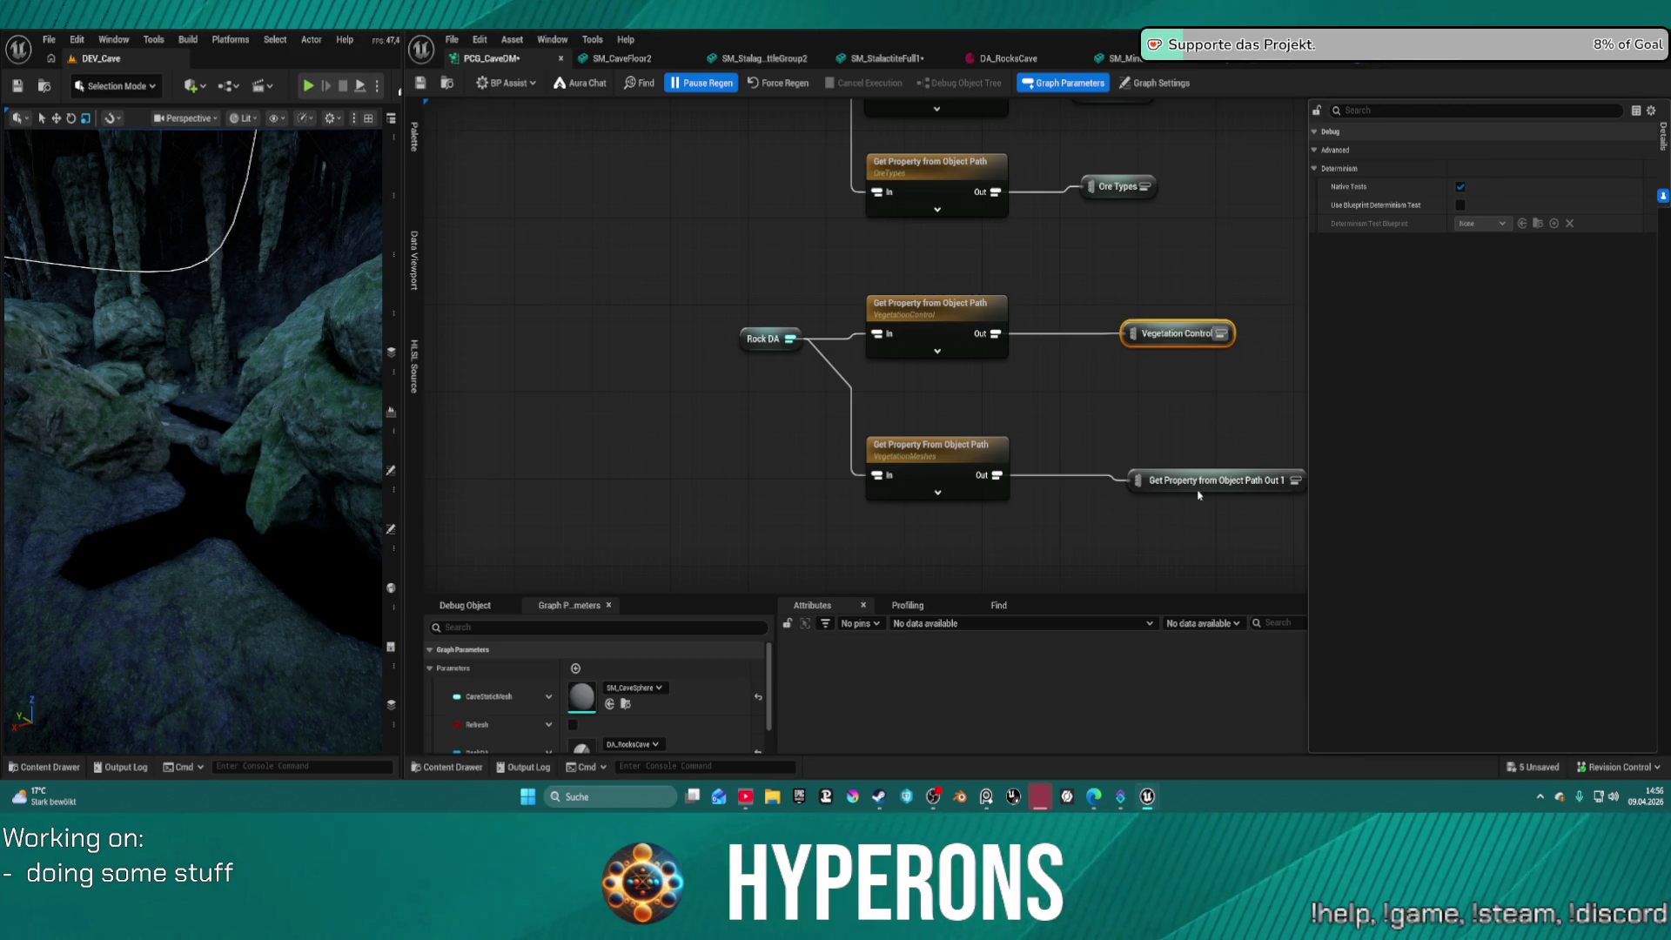
left_click(1200, 493)
left_click(1205, 494)
type("Vegetation")
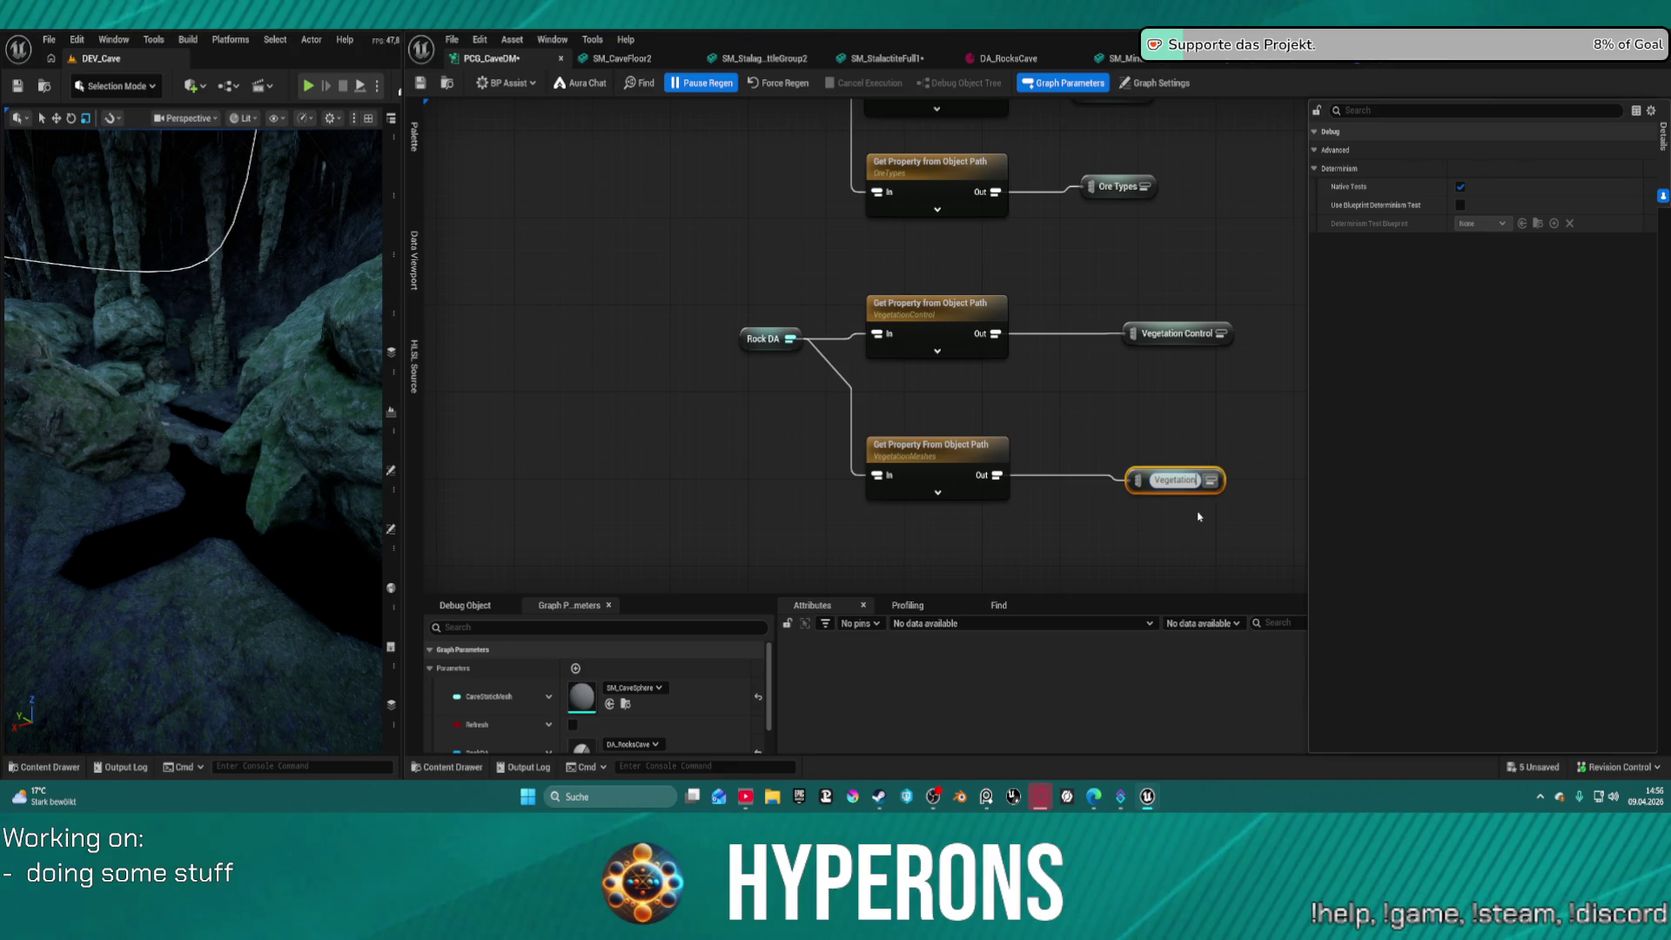
type("ControlMeshes")
key("Return")
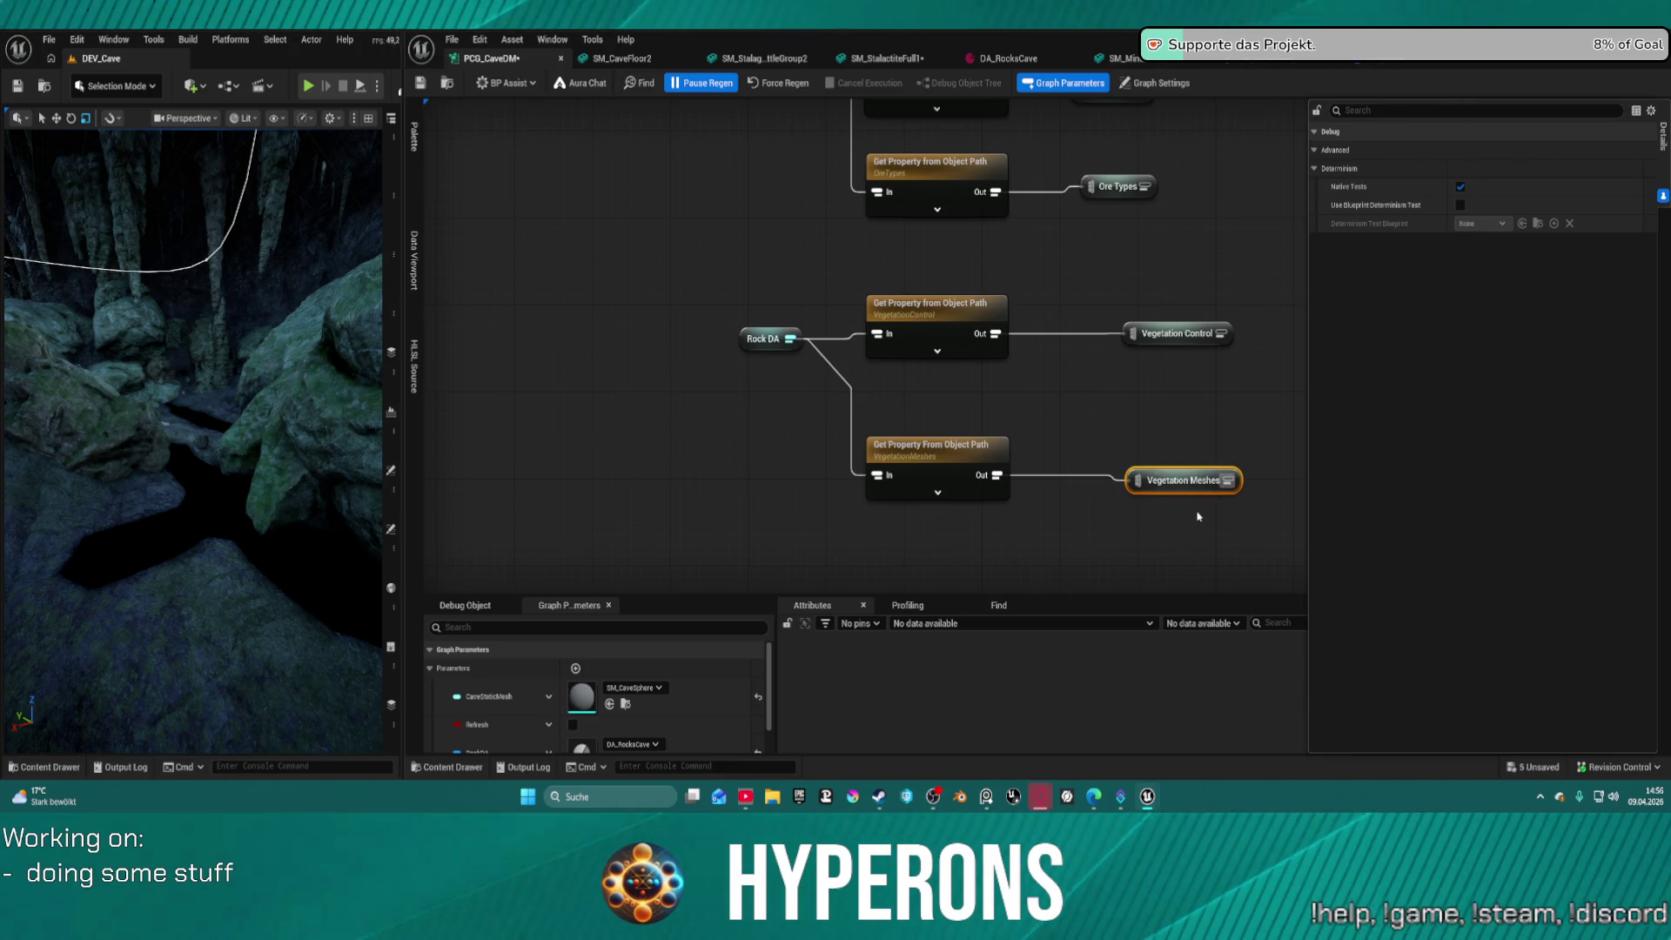
scroll(1198, 516, "down", 10)
Add Vegetation Meshes and Vegetation Control reroute nodes beside the Delete Attributes nodes
scroll(859, 344, "up", 5)
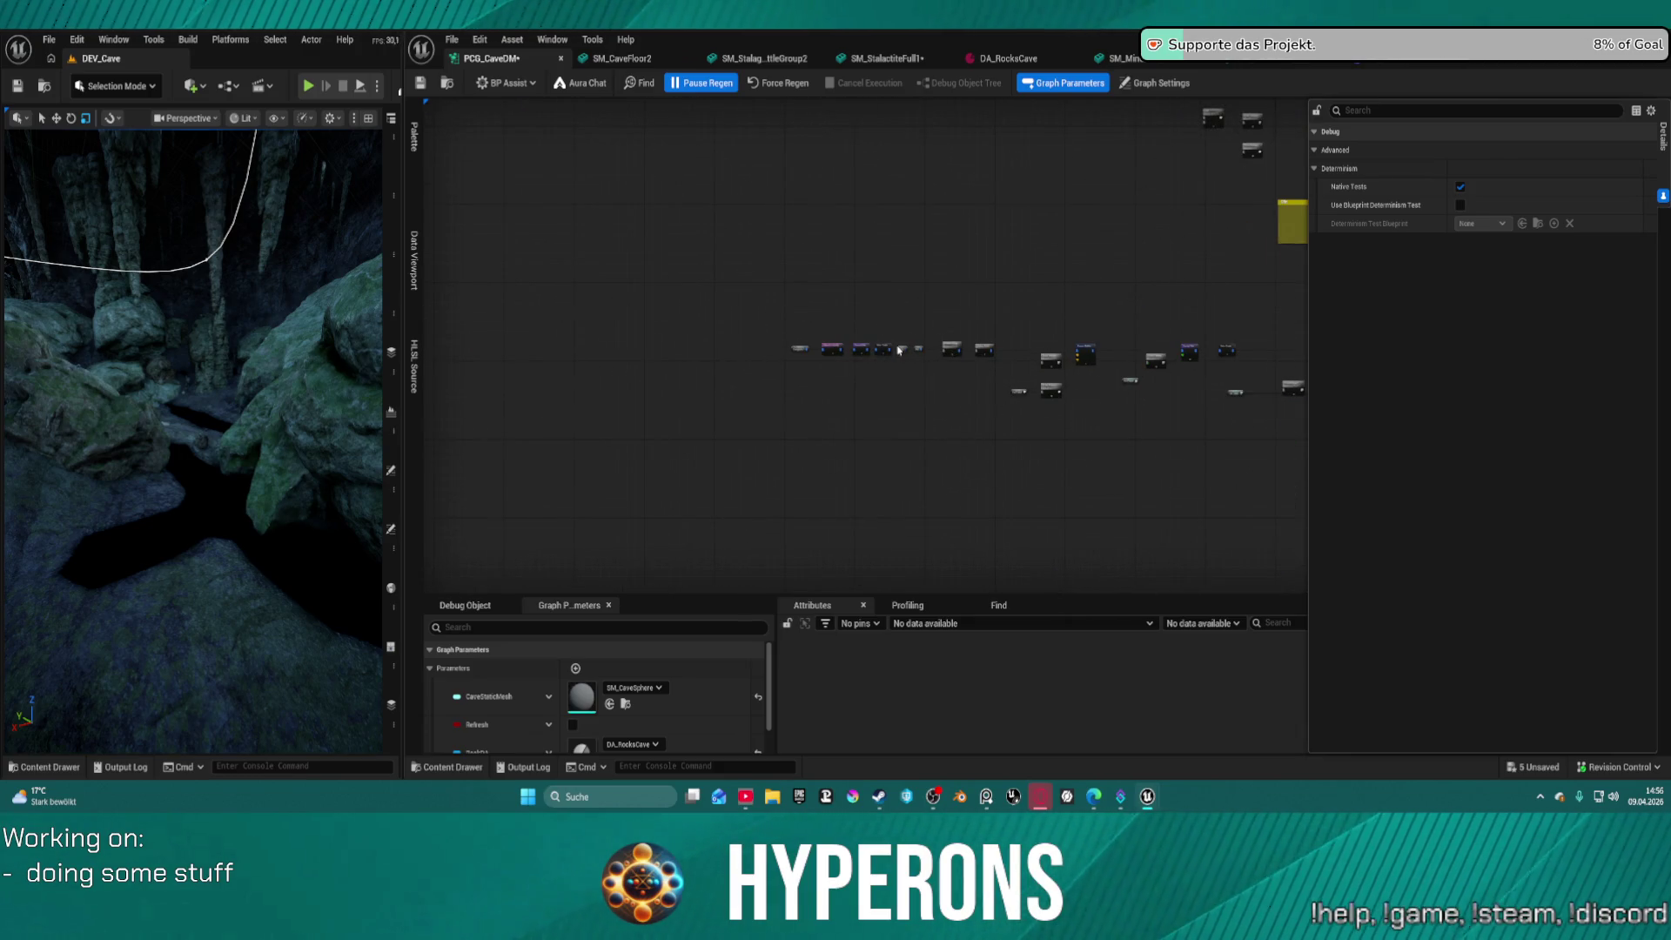
scroll(899, 350, "down", 5)
scroll(731, 348, "up", 5)
scroll(731, 347, "up", 3)
left_click_drag(918, 376, 826, 123)
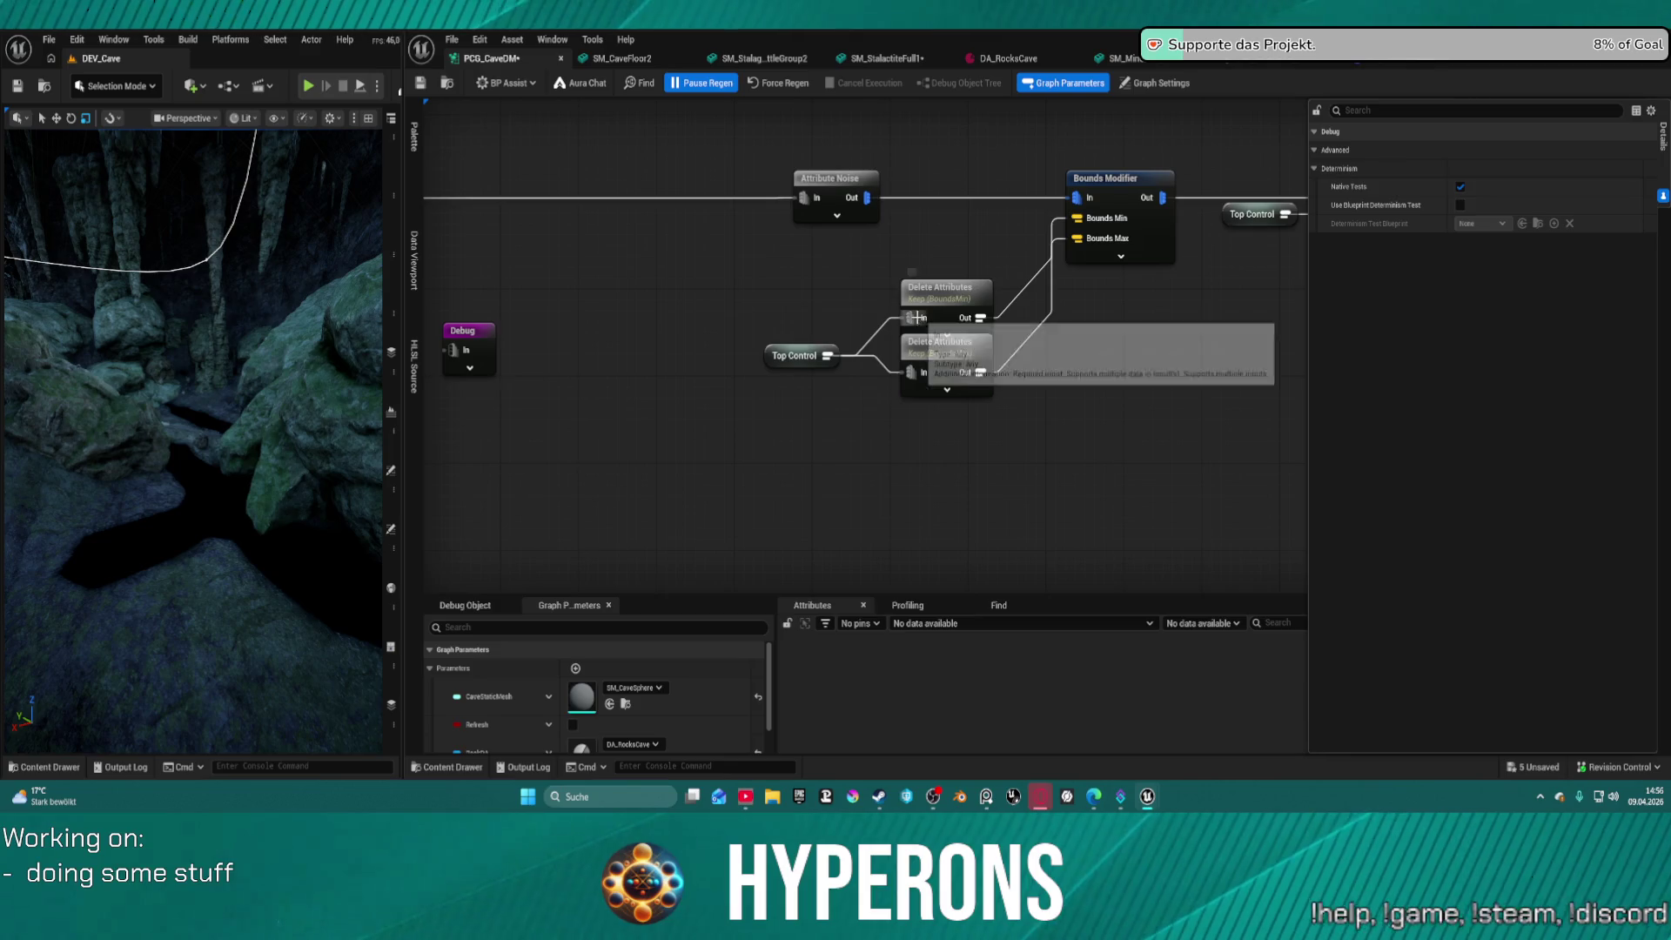
left_click_drag(916, 317, 779, 292)
type("vege")
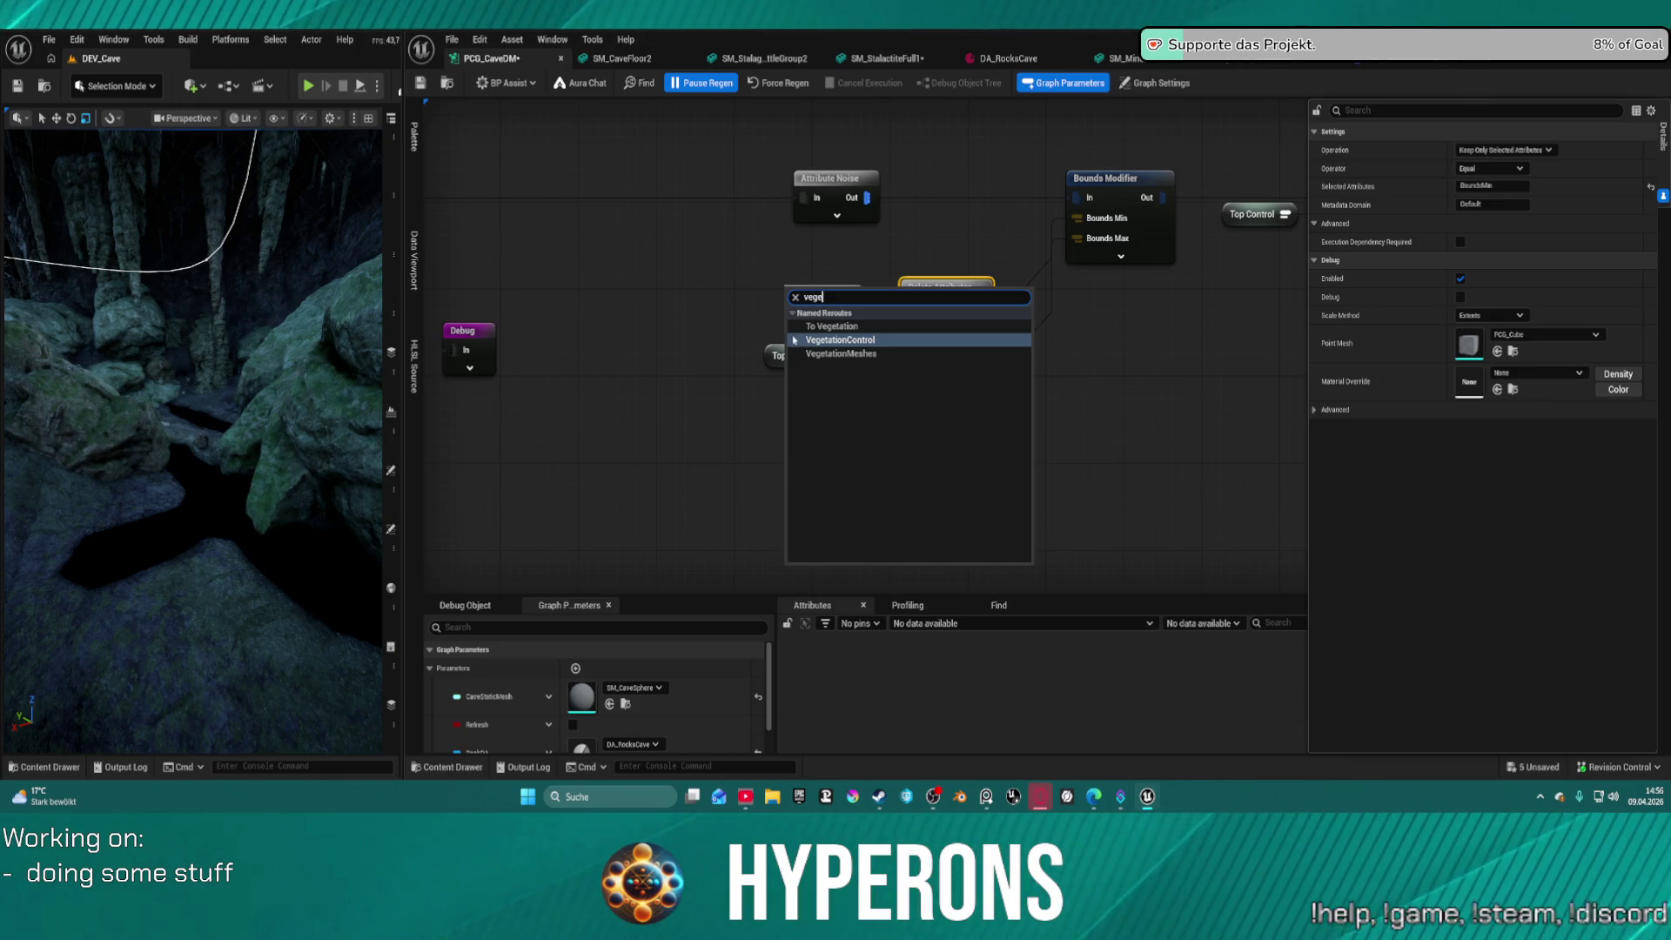
left_click(794, 341)
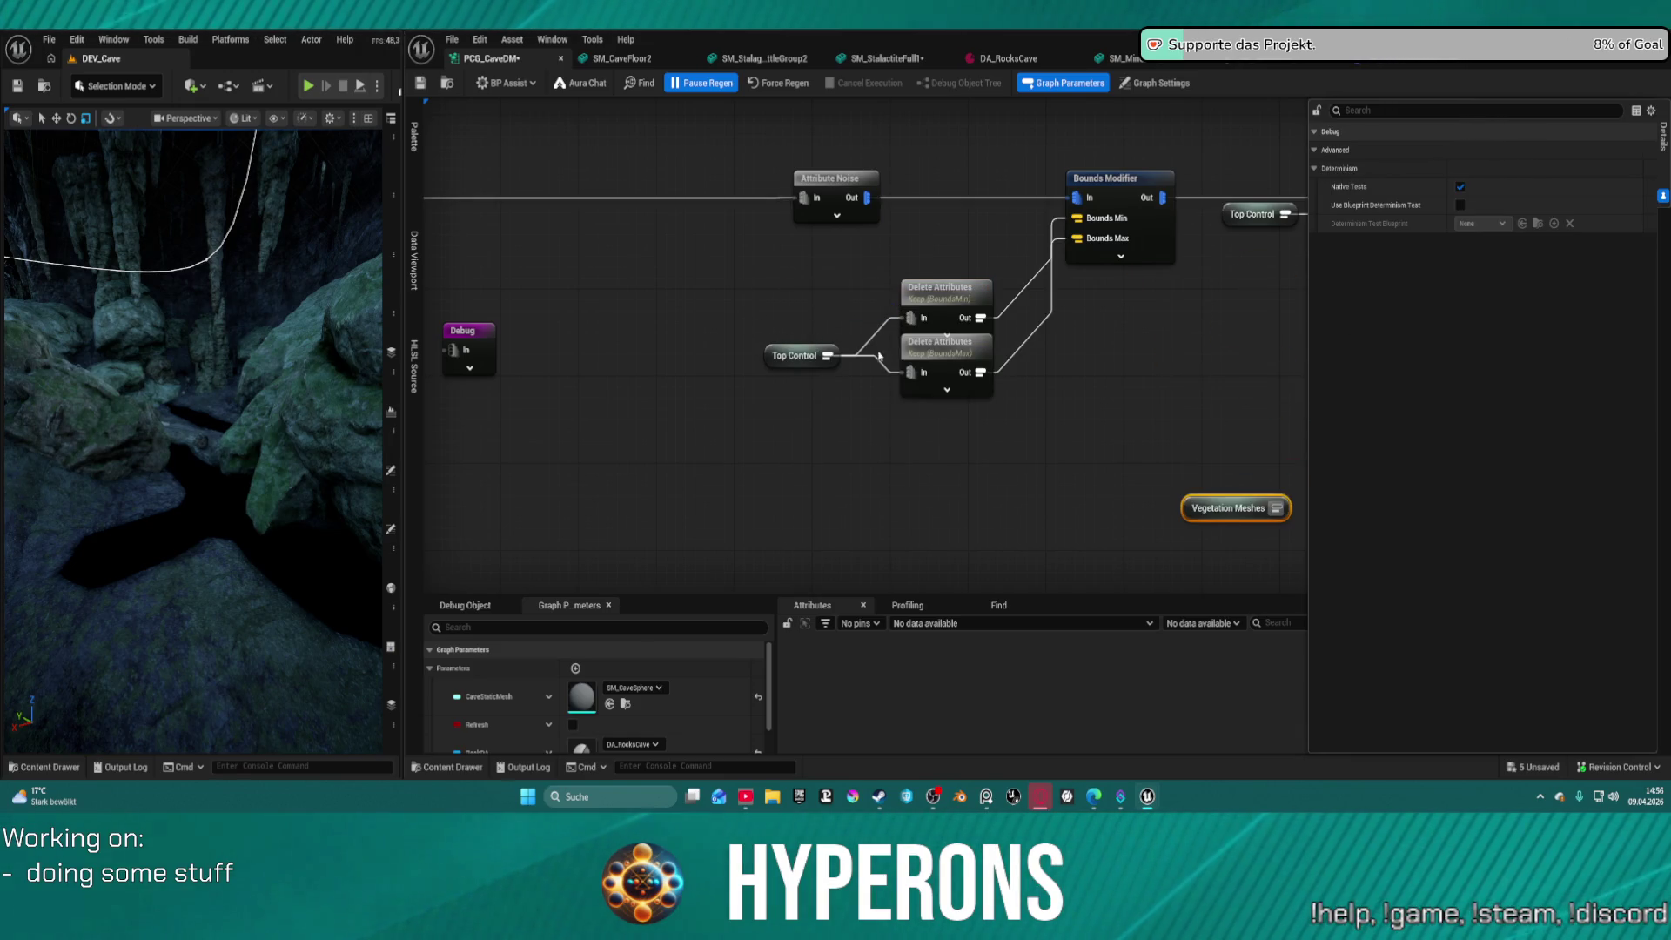
right_click(833, 290)
type("ver")
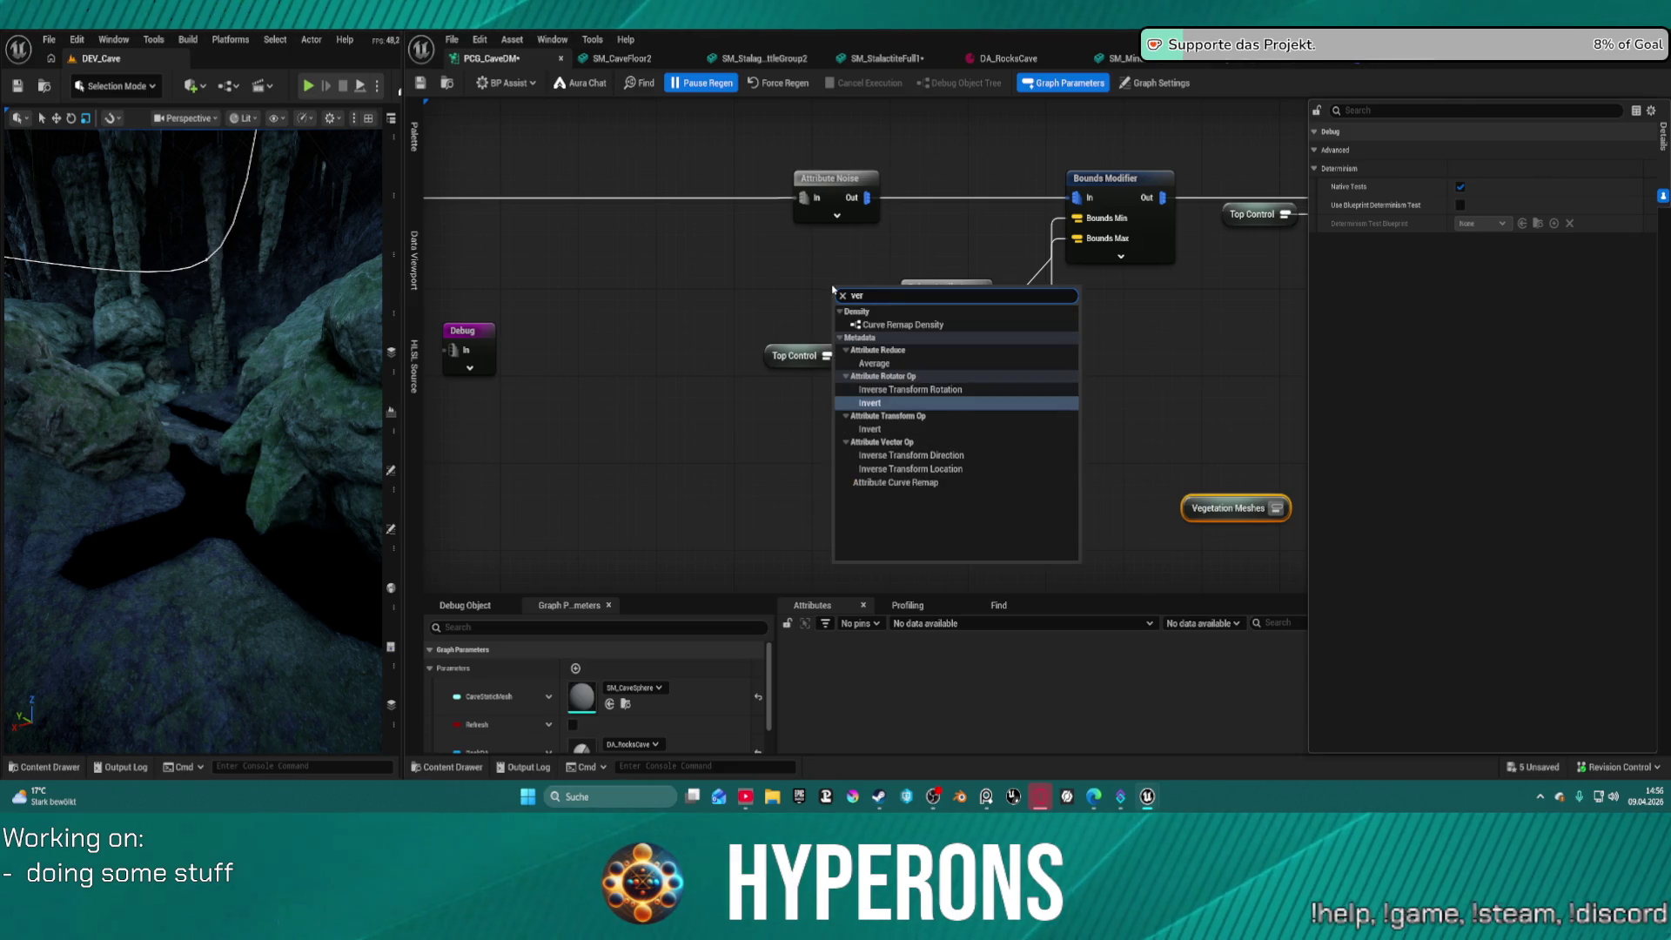
key("BackSpace")
type("g")
key("Return")
Wire Vegetation Control into the Delete Attributes input and delete the old Top Control reroutes
scroll(792, 228, "down", 1)
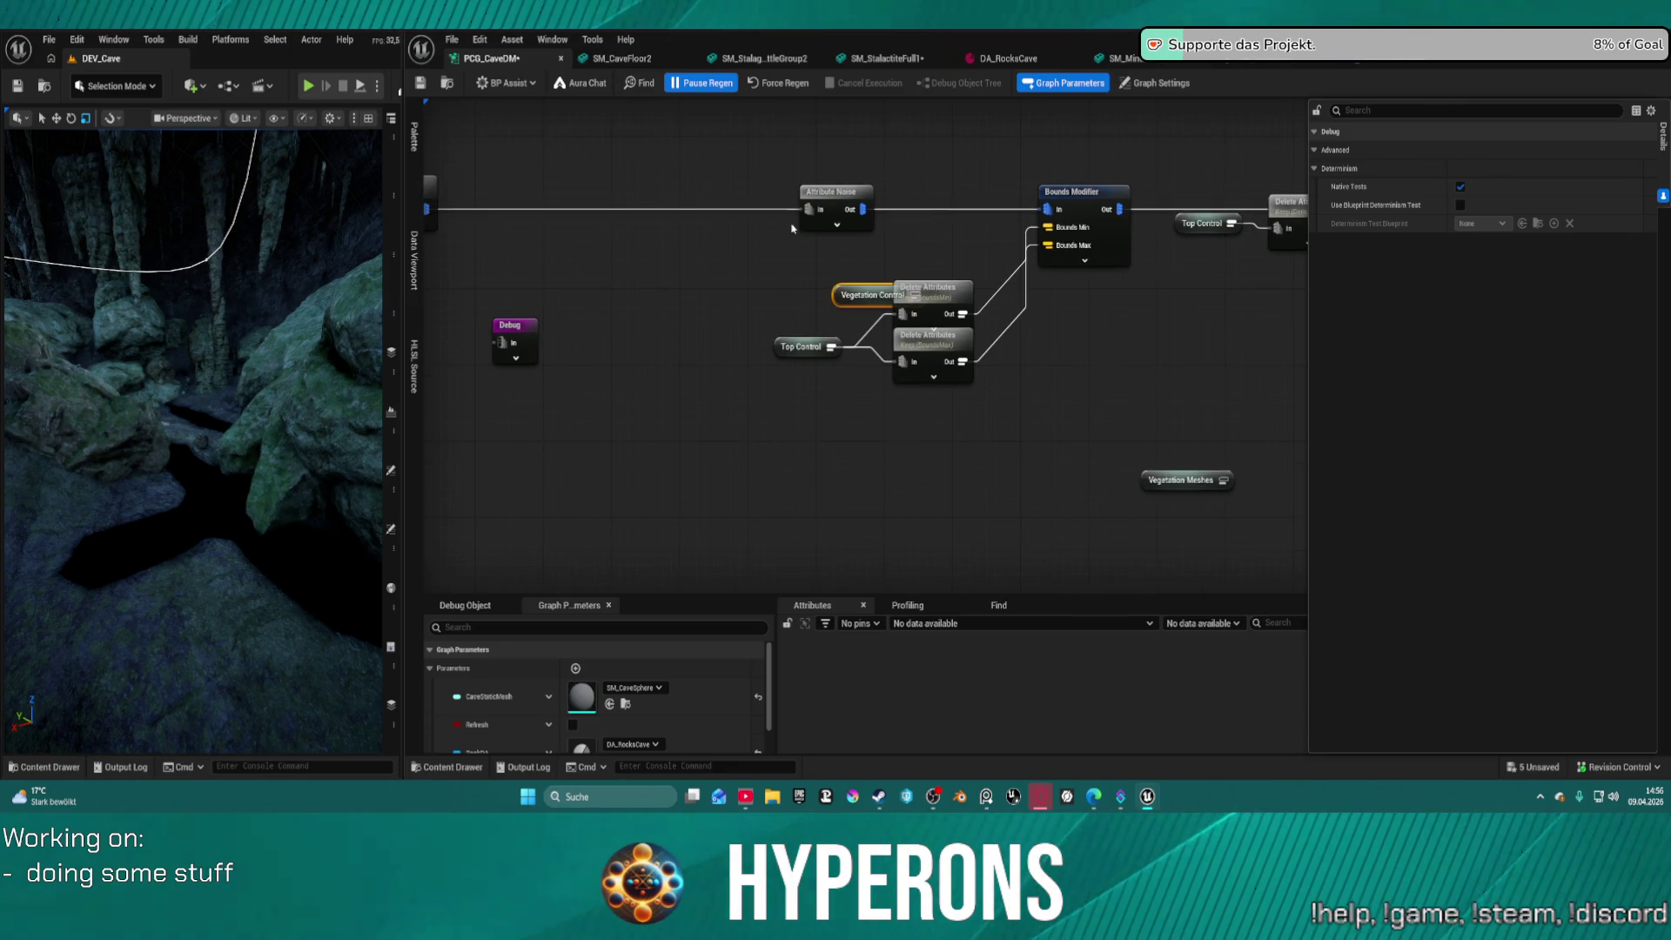
left_click_drag(831, 289, 746, 280)
mouse_move(830, 346)
left_mouse_down()
mouse_move(821, 280)
mouse_move(777, 306)
mouse_move(1219, 276)
left_mouse_up()
left_click(726, 258)
left_click(1157, 295)
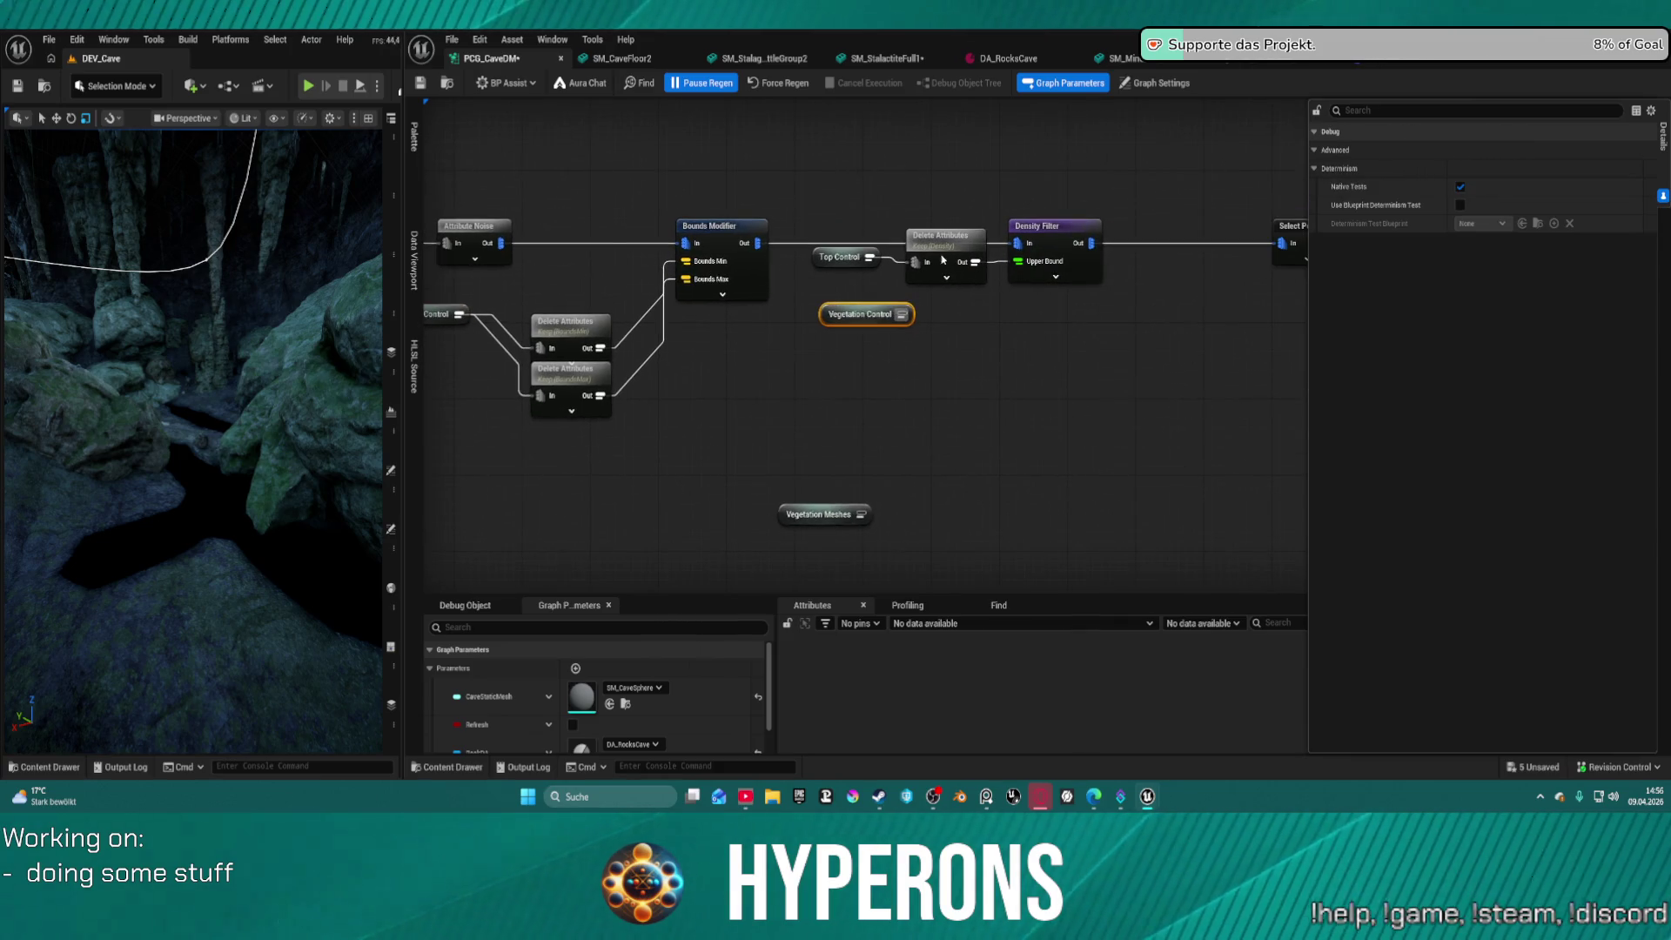
left_click_drag(915, 261, 902, 314)
left_click(838, 257)
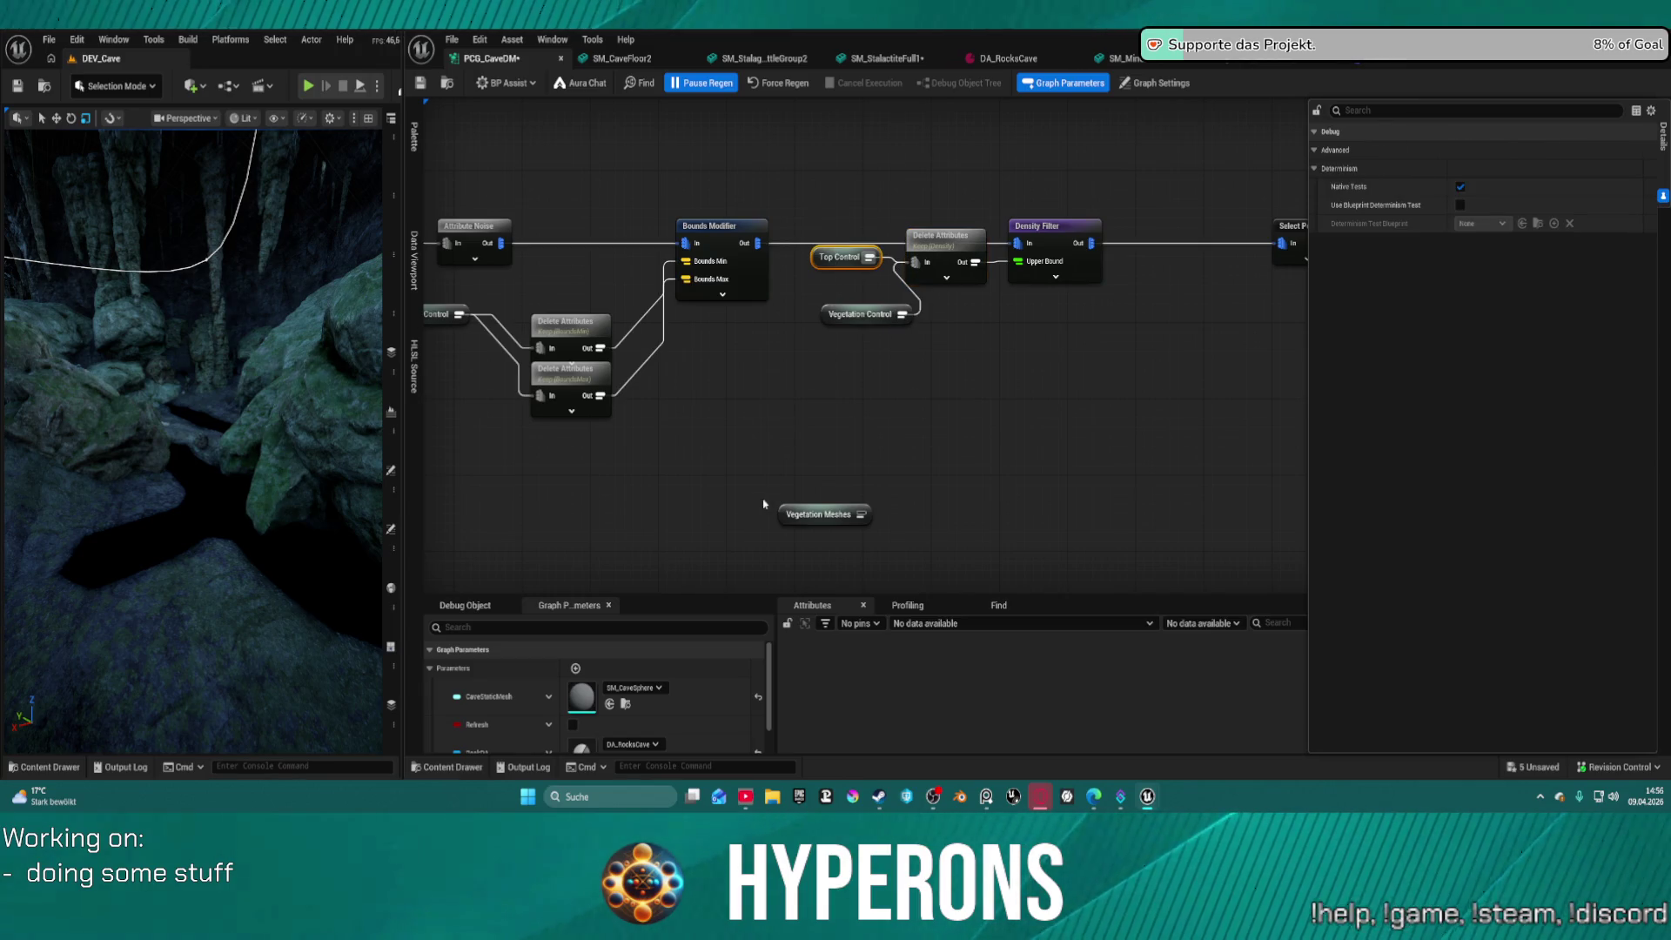
key("Delete")
left_click(801, 517)
key("Delete")
Place Vegetation Meshes near the Break Vector Attribute chain and replace the remaining Top Control
mouse_move(1253, 370)
left_mouse_down()
mouse_move(509, 261)
mouse_move(558, 279)
mouse_move(1498, 276)
left_mouse_up()
left_click_drag(1266, 354, 1048, 392)
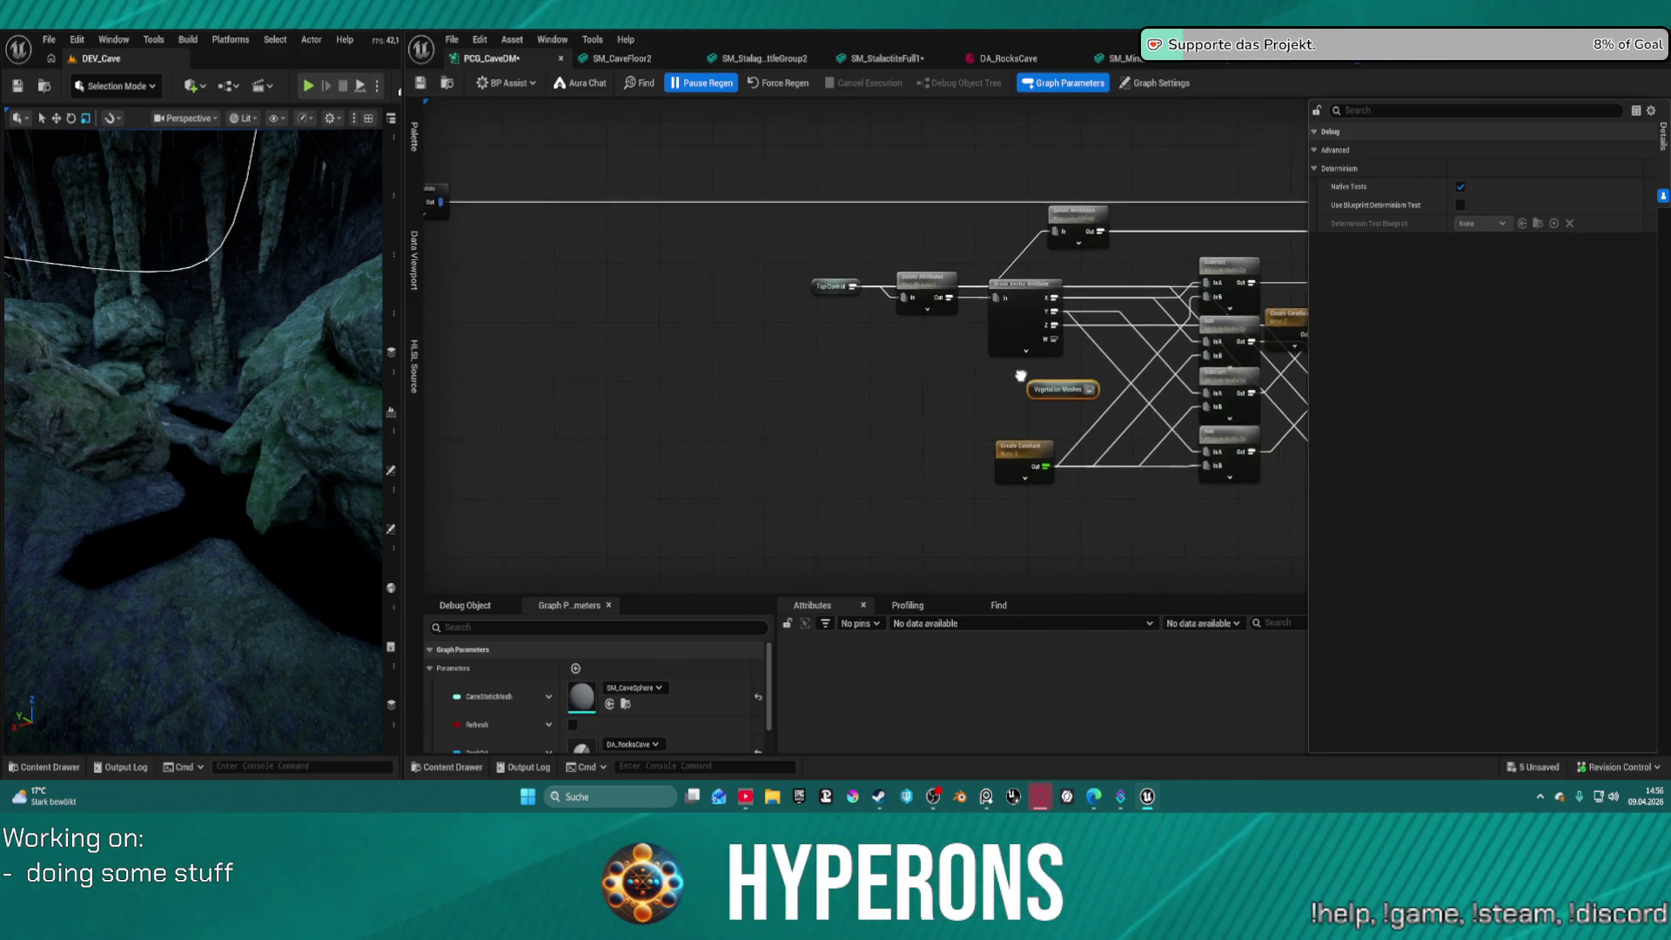
left_click(826, 286)
left_click(788, 336)
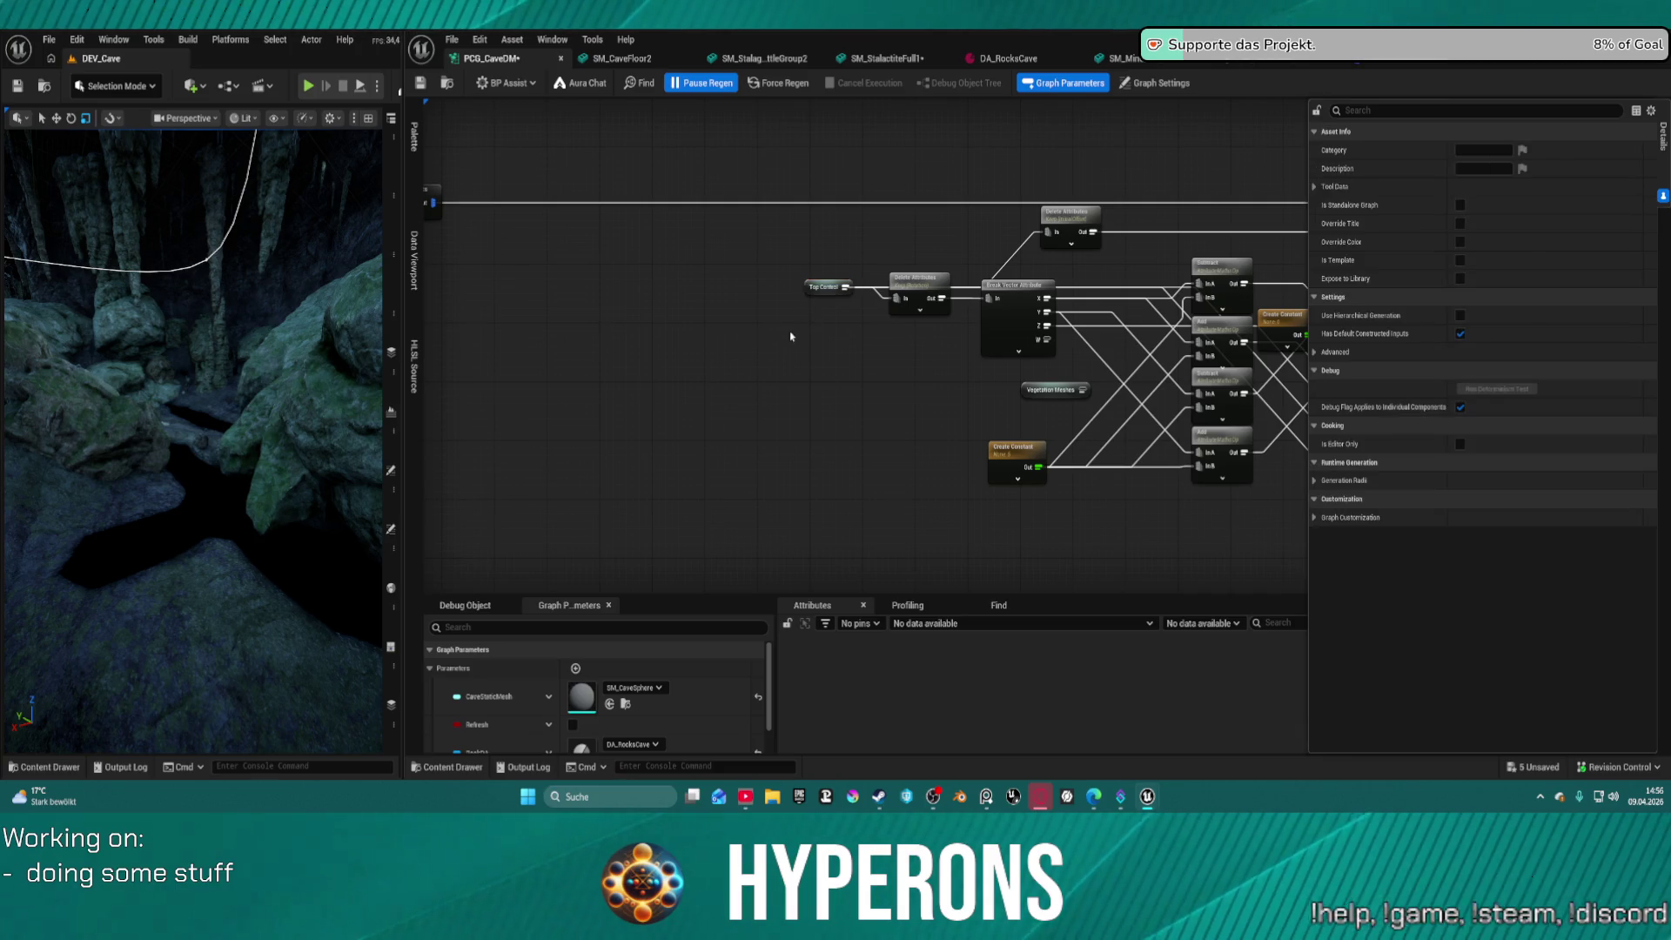
scroll(838, 319, "up", 3)
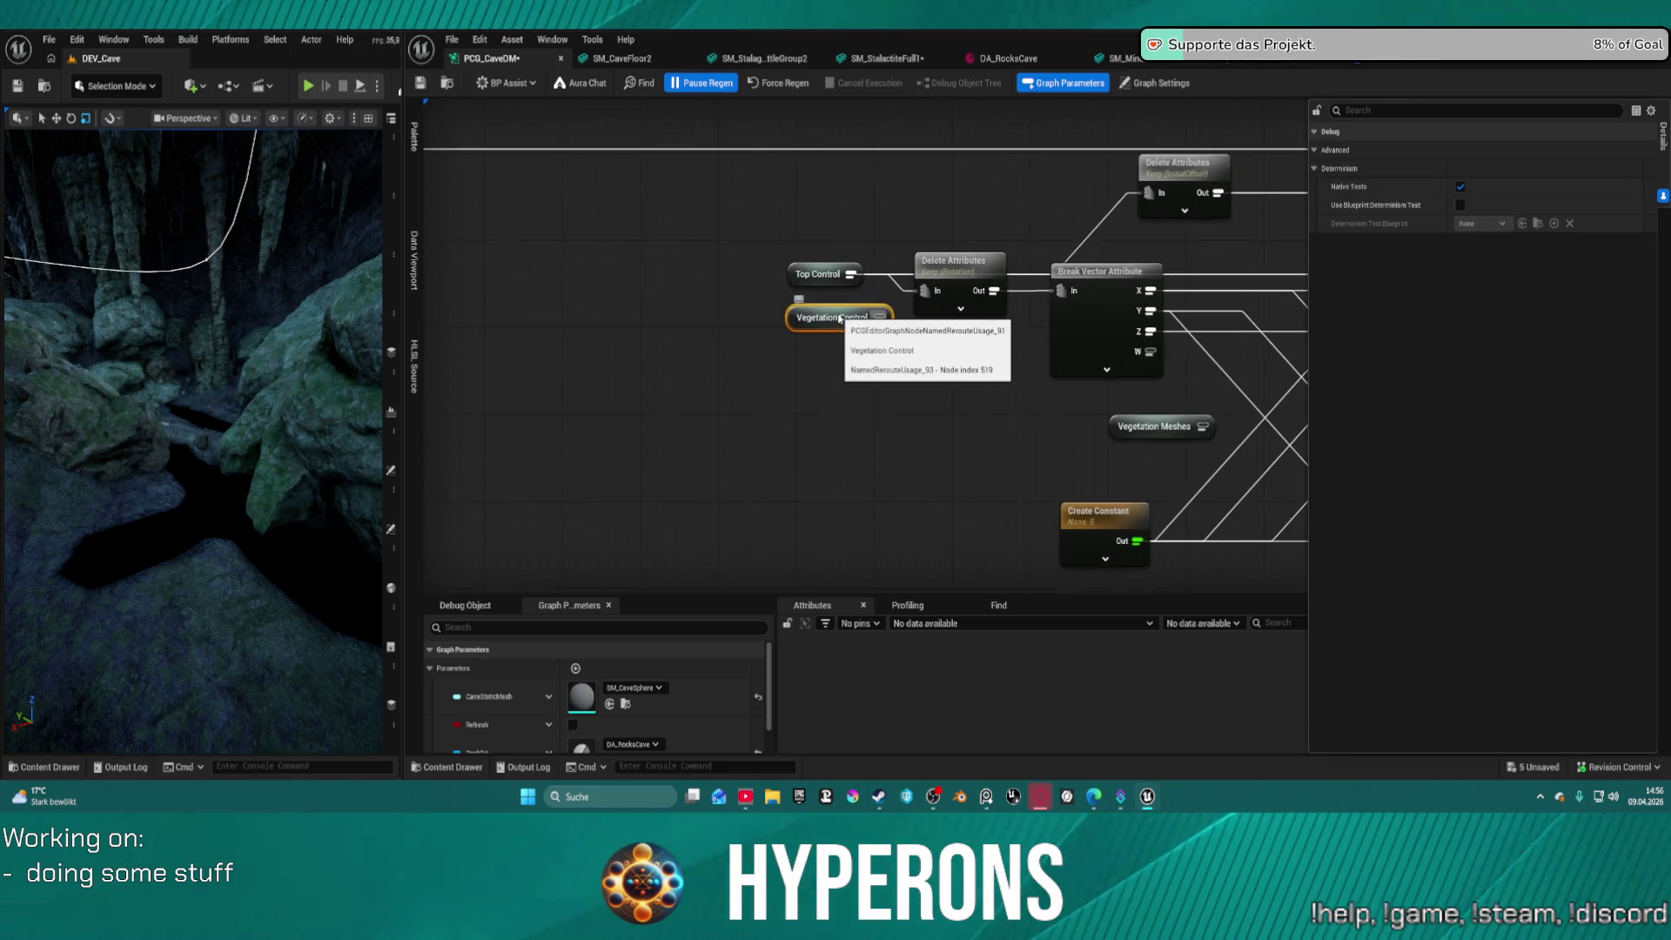
left_click_drag(850, 274, 884, 318)
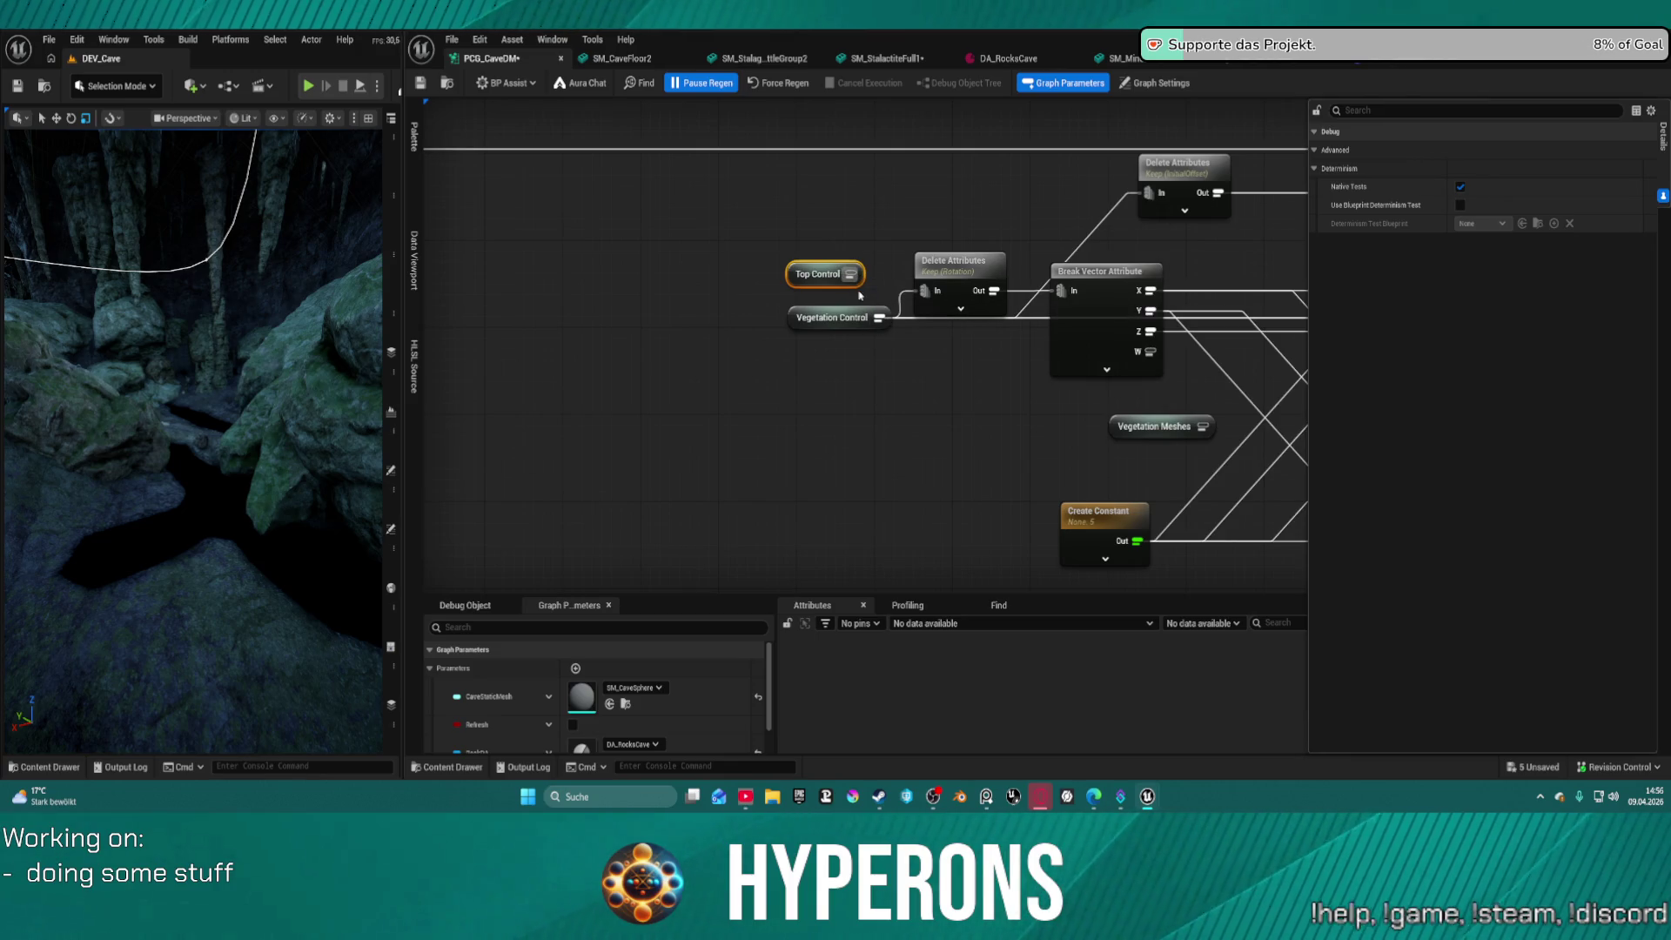
key("Delete")
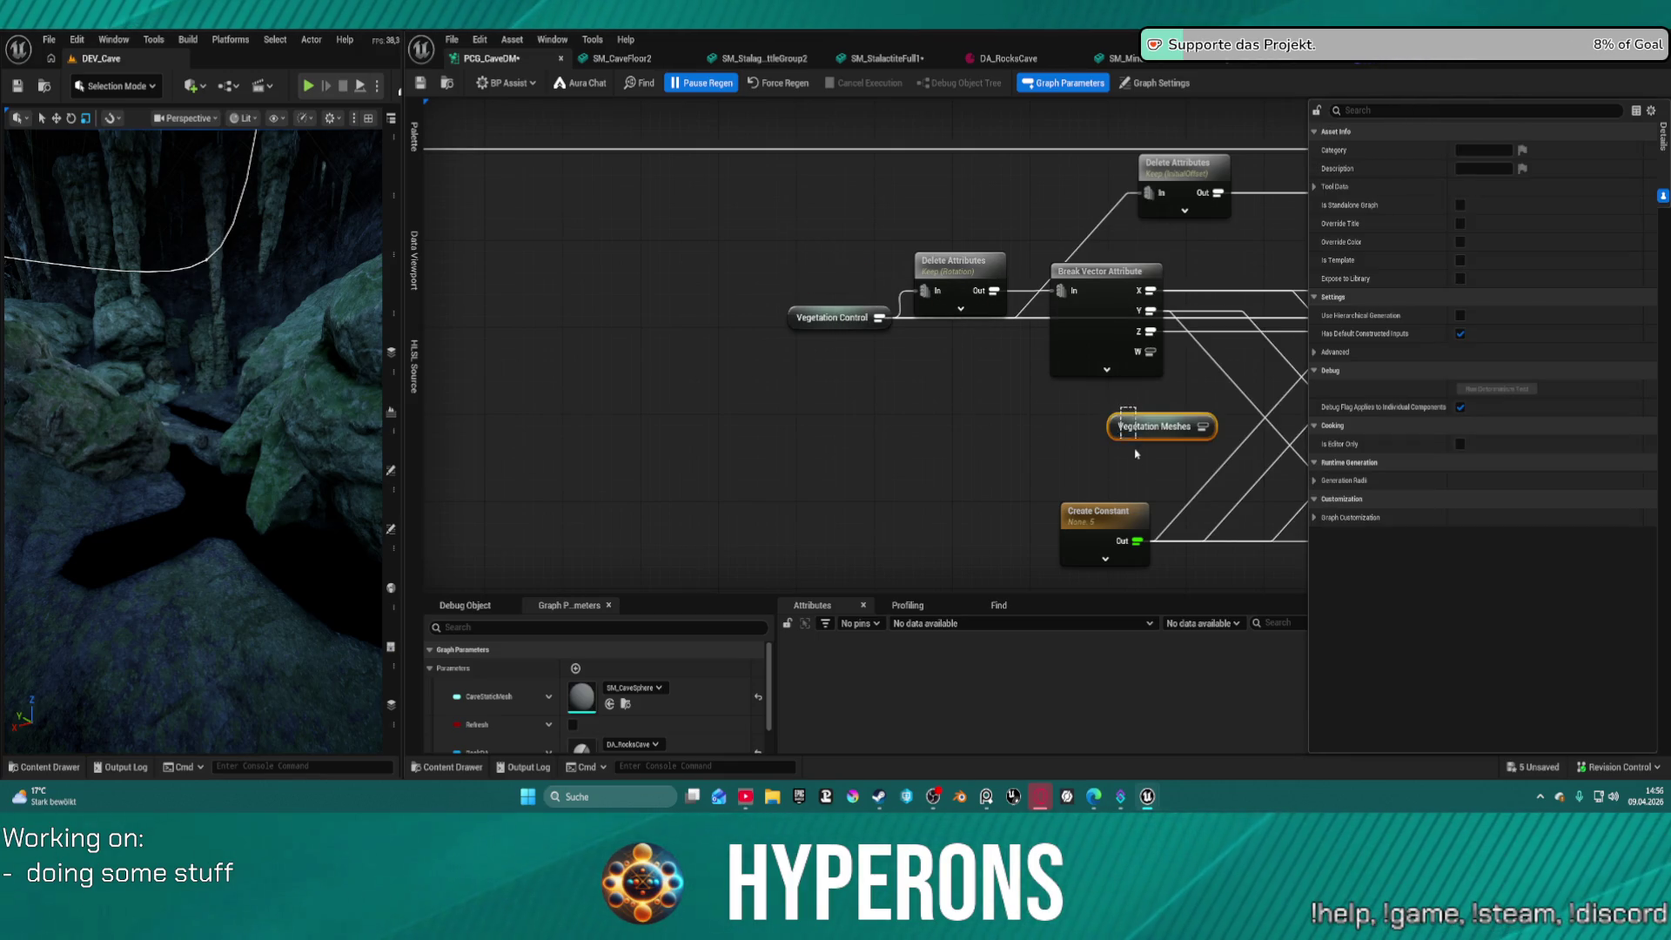
left_click_drag(1135, 453, 1112, 437)
scroll(1098, 433, "down", 5)
scroll(1096, 384, "up", 5)
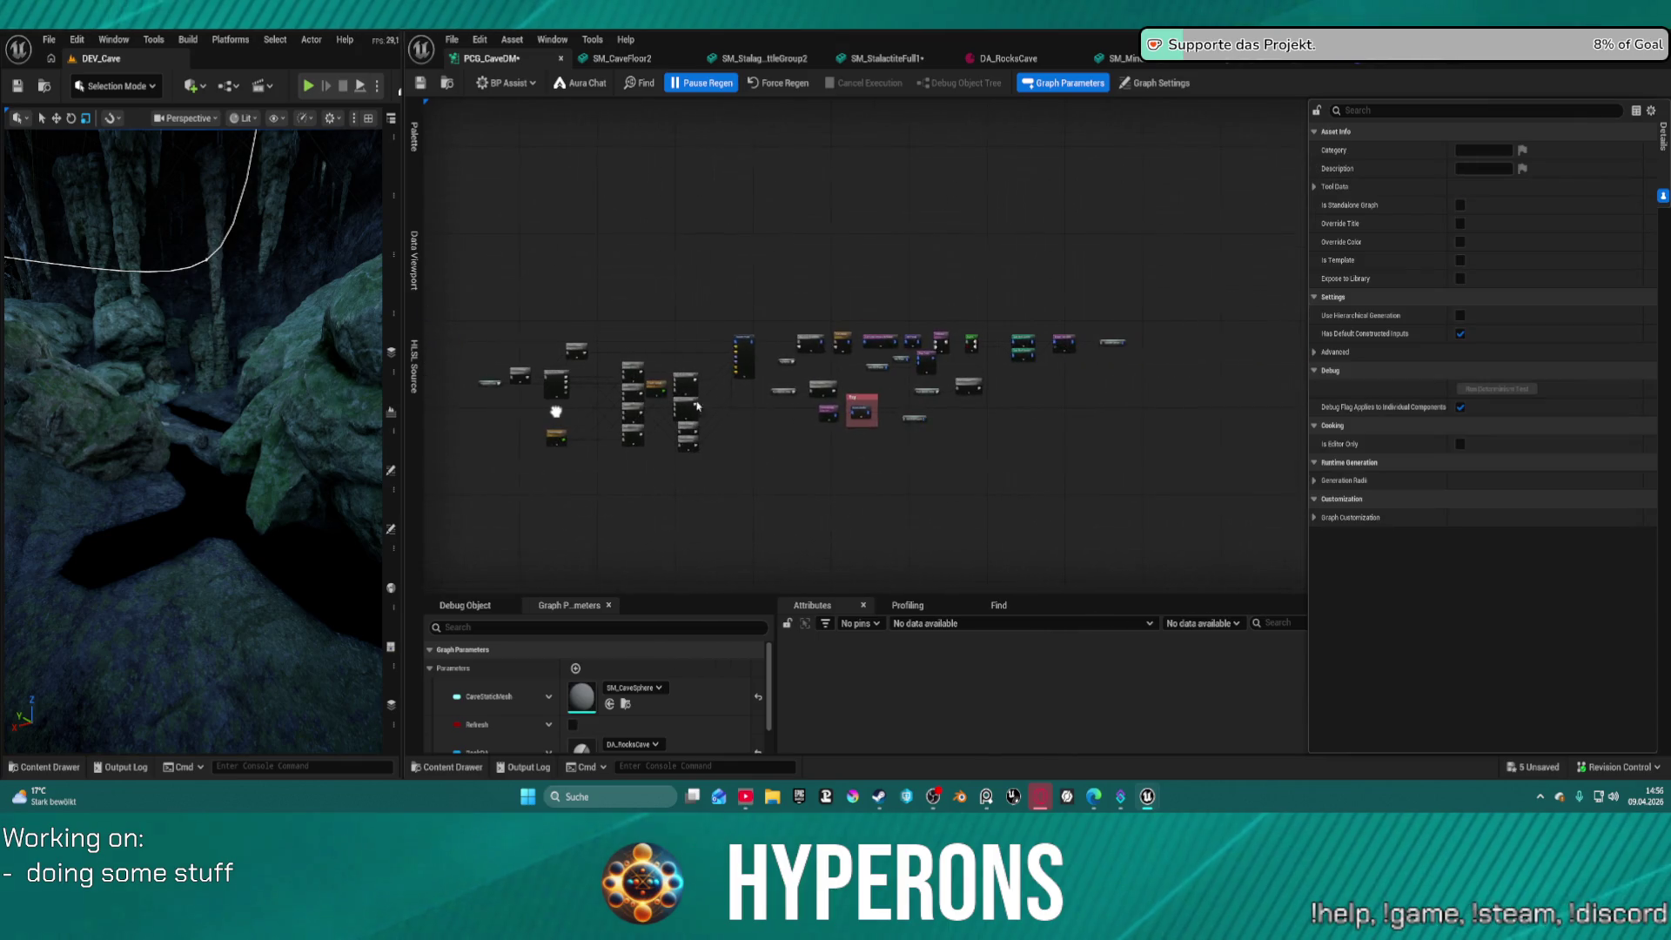
Delete the Top Meshes reroute and the Rock Material Control attribute chain
left_click_drag(1096, 384, 1102, 384)
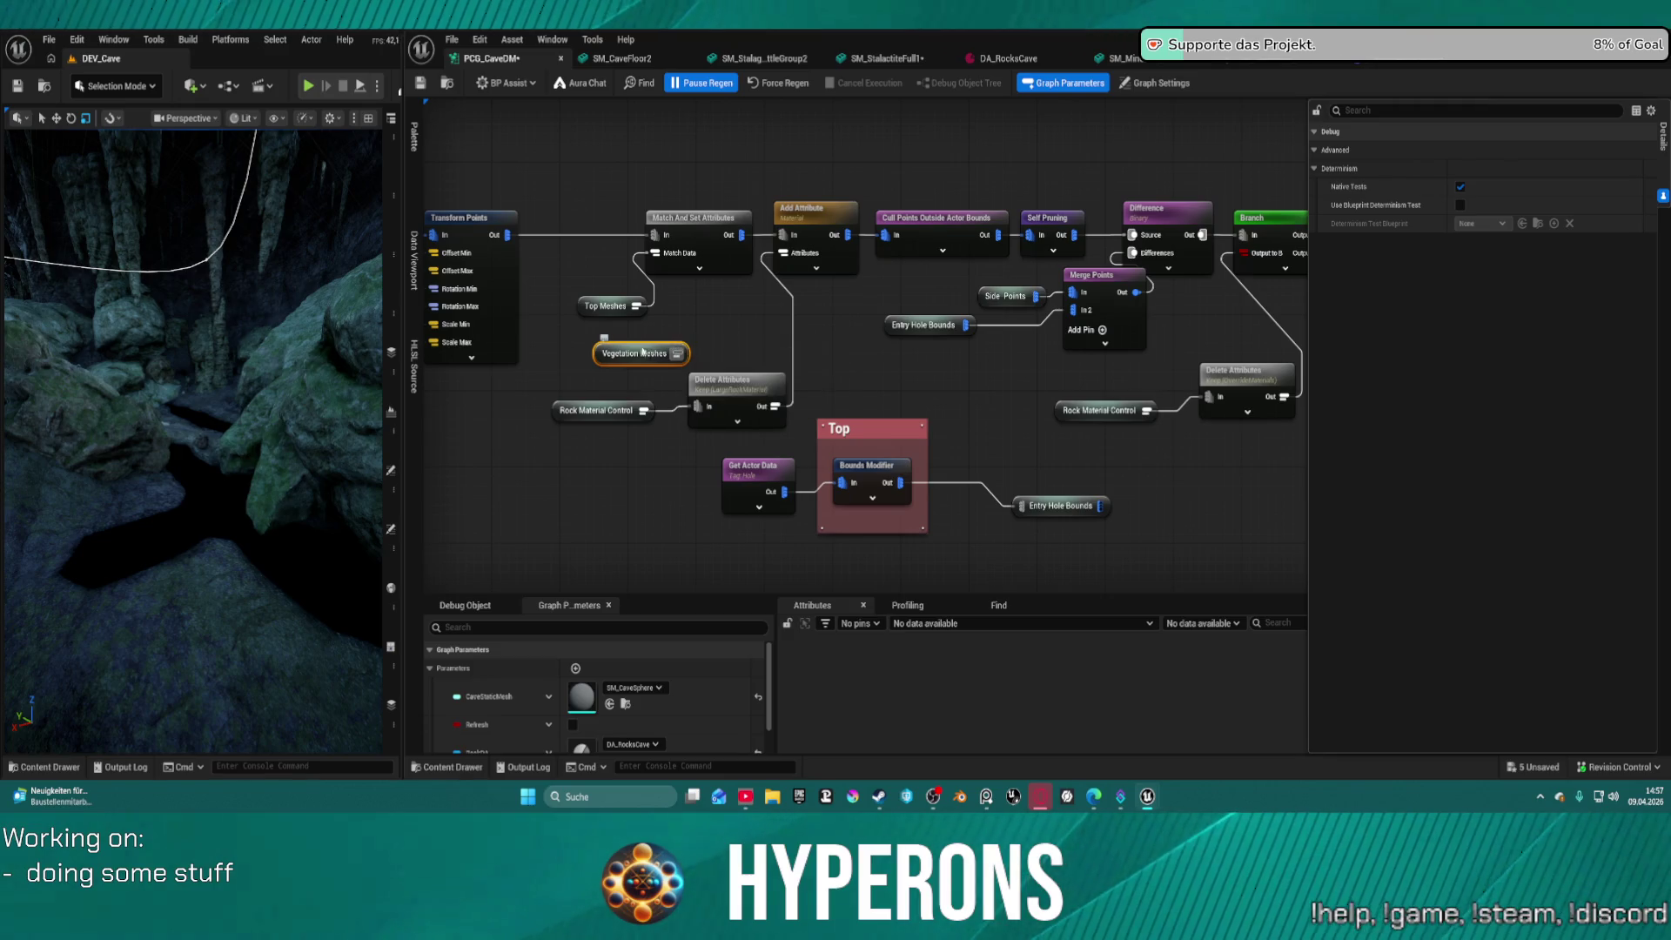
left_click_drag(652, 359, 599, 351)
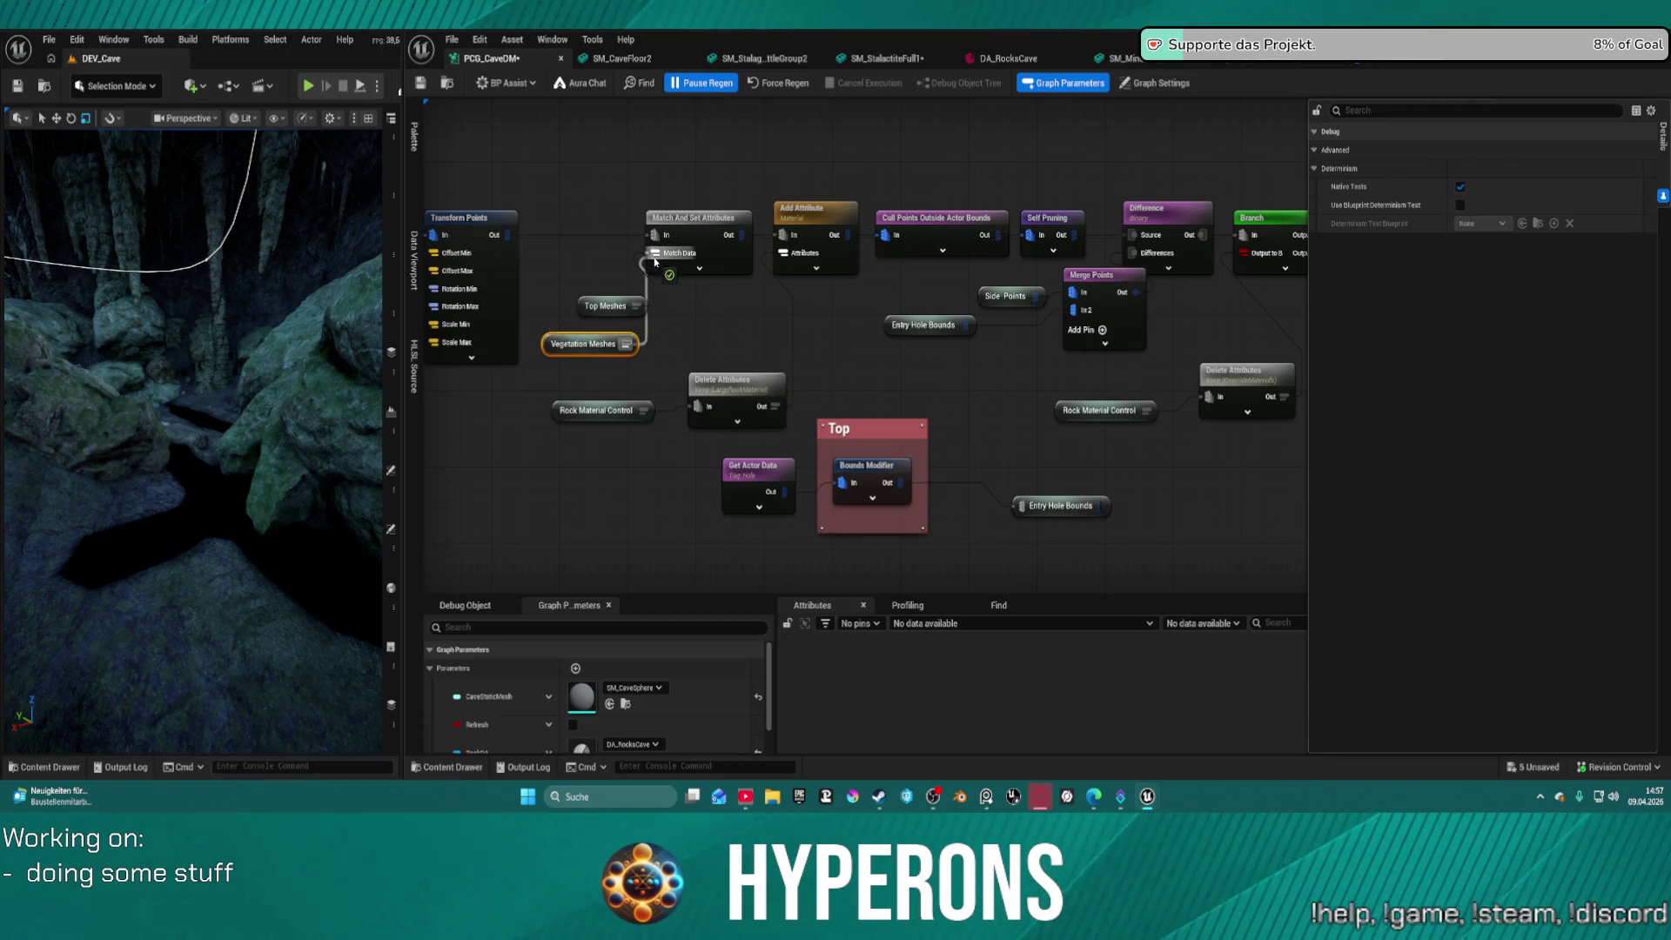
left_click(608, 307)
key("Delete")
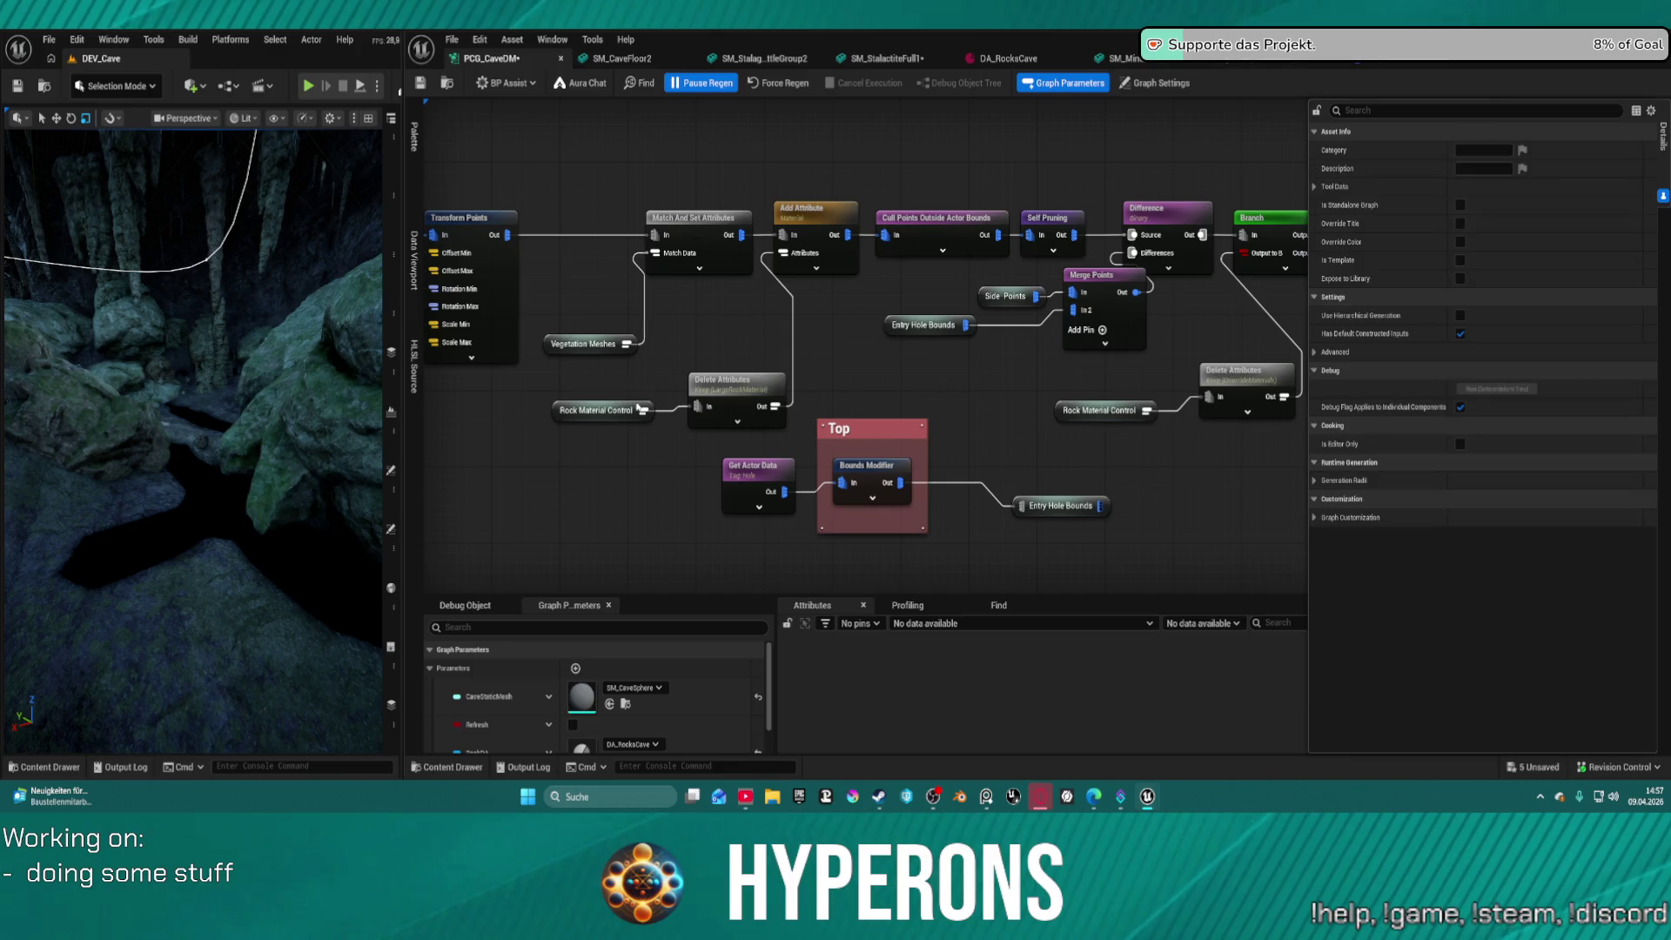
left_click_drag(595, 391, 745, 419)
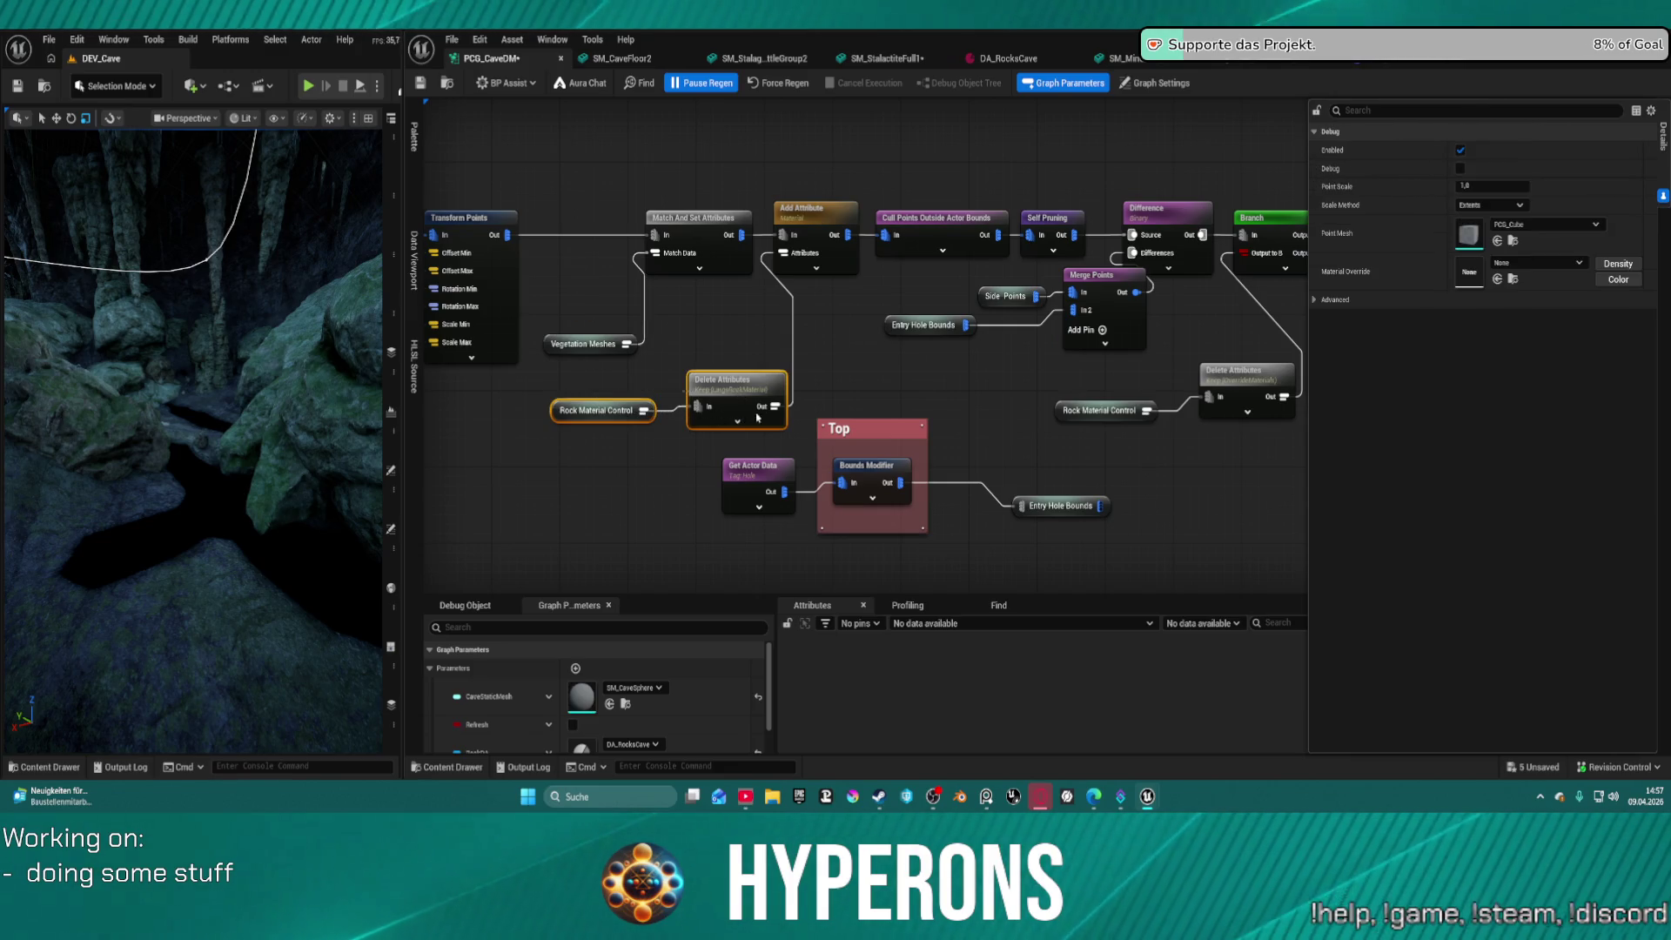
key("Delete")
left_click(809, 236)
key("Delete")
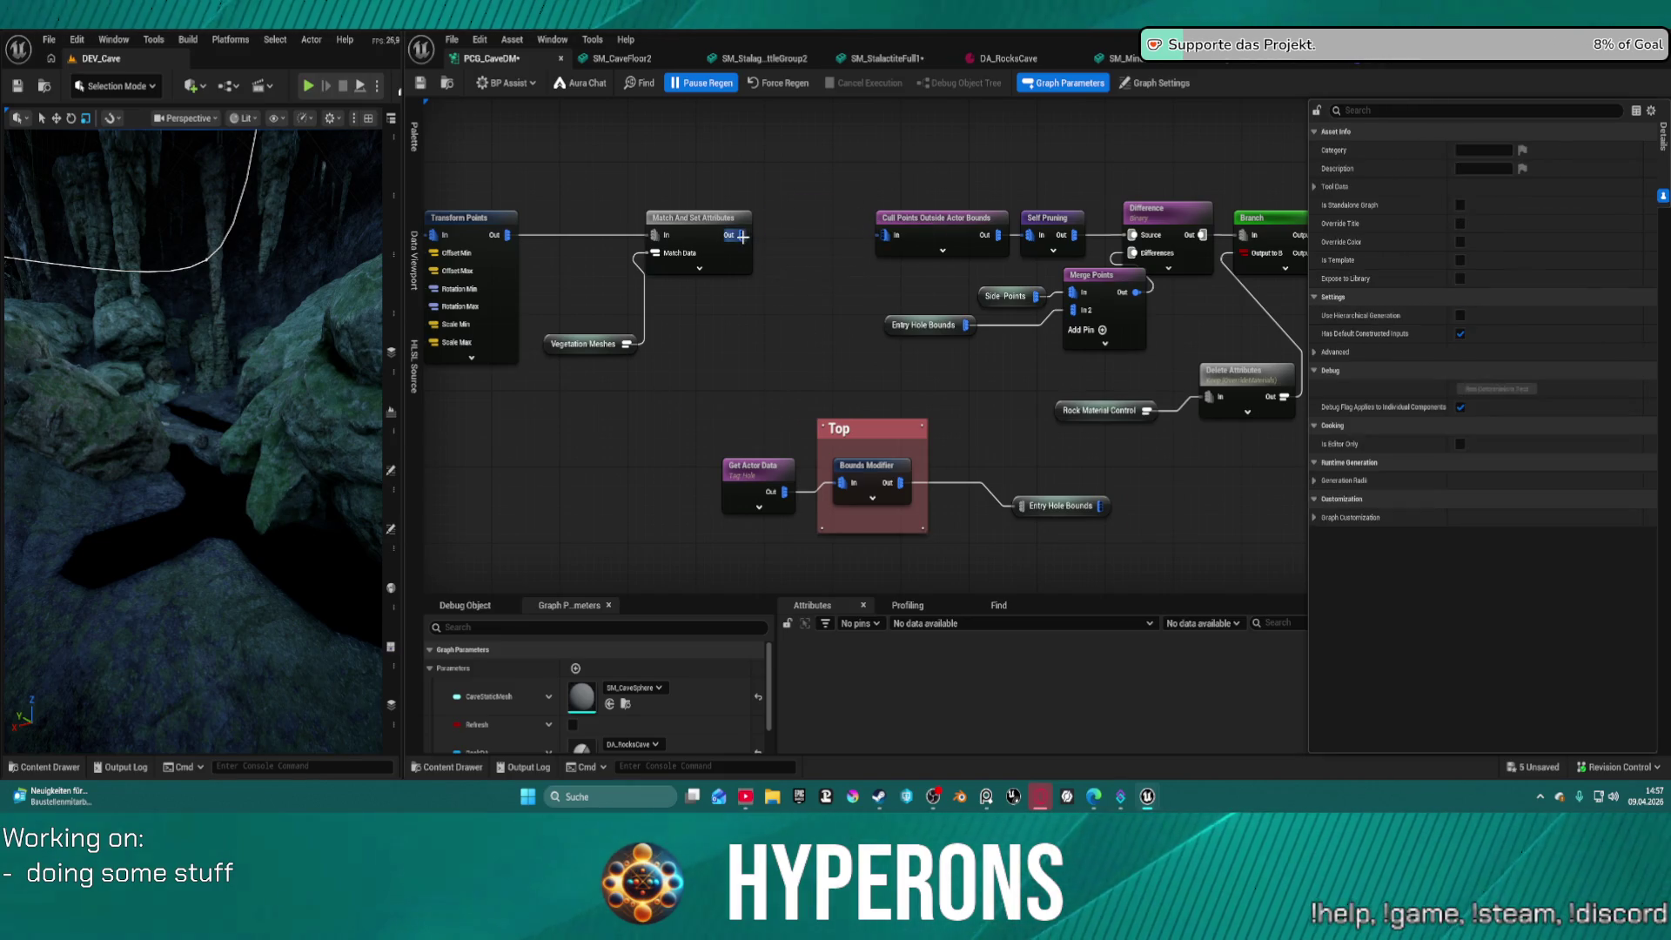
left_click(739, 248)
Shift the Top group with its Bounds Modifier down-right and zoom around the graph
left_click_drag(940, 379, 765, 357)
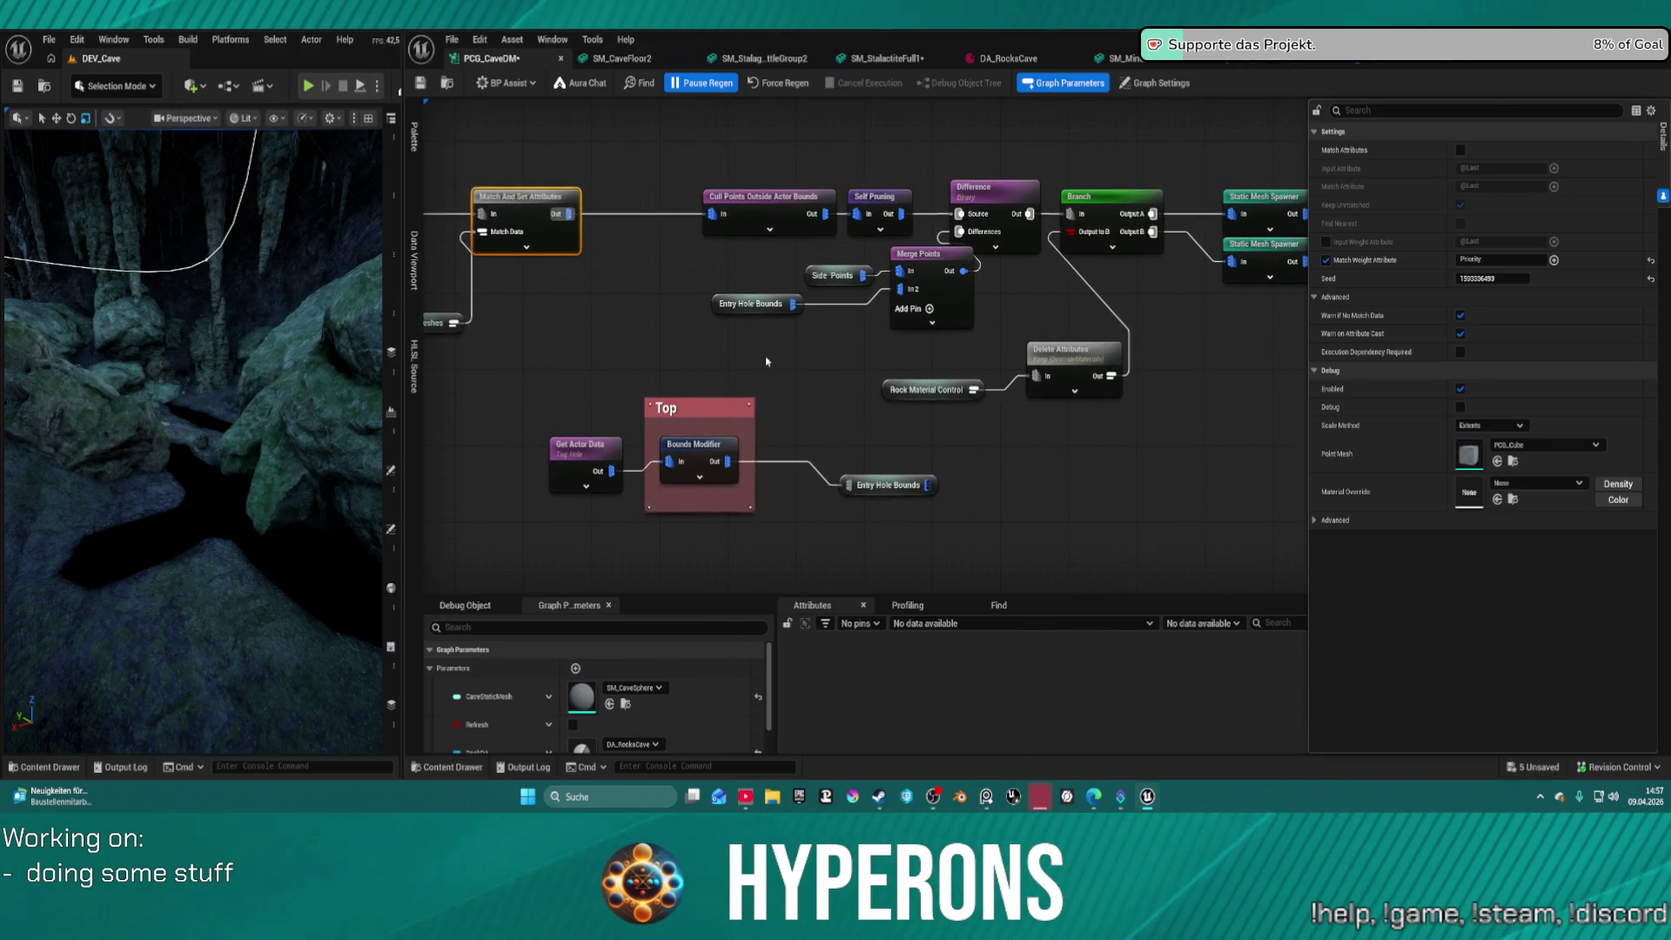
left_click_drag(707, 464, 708, 474)
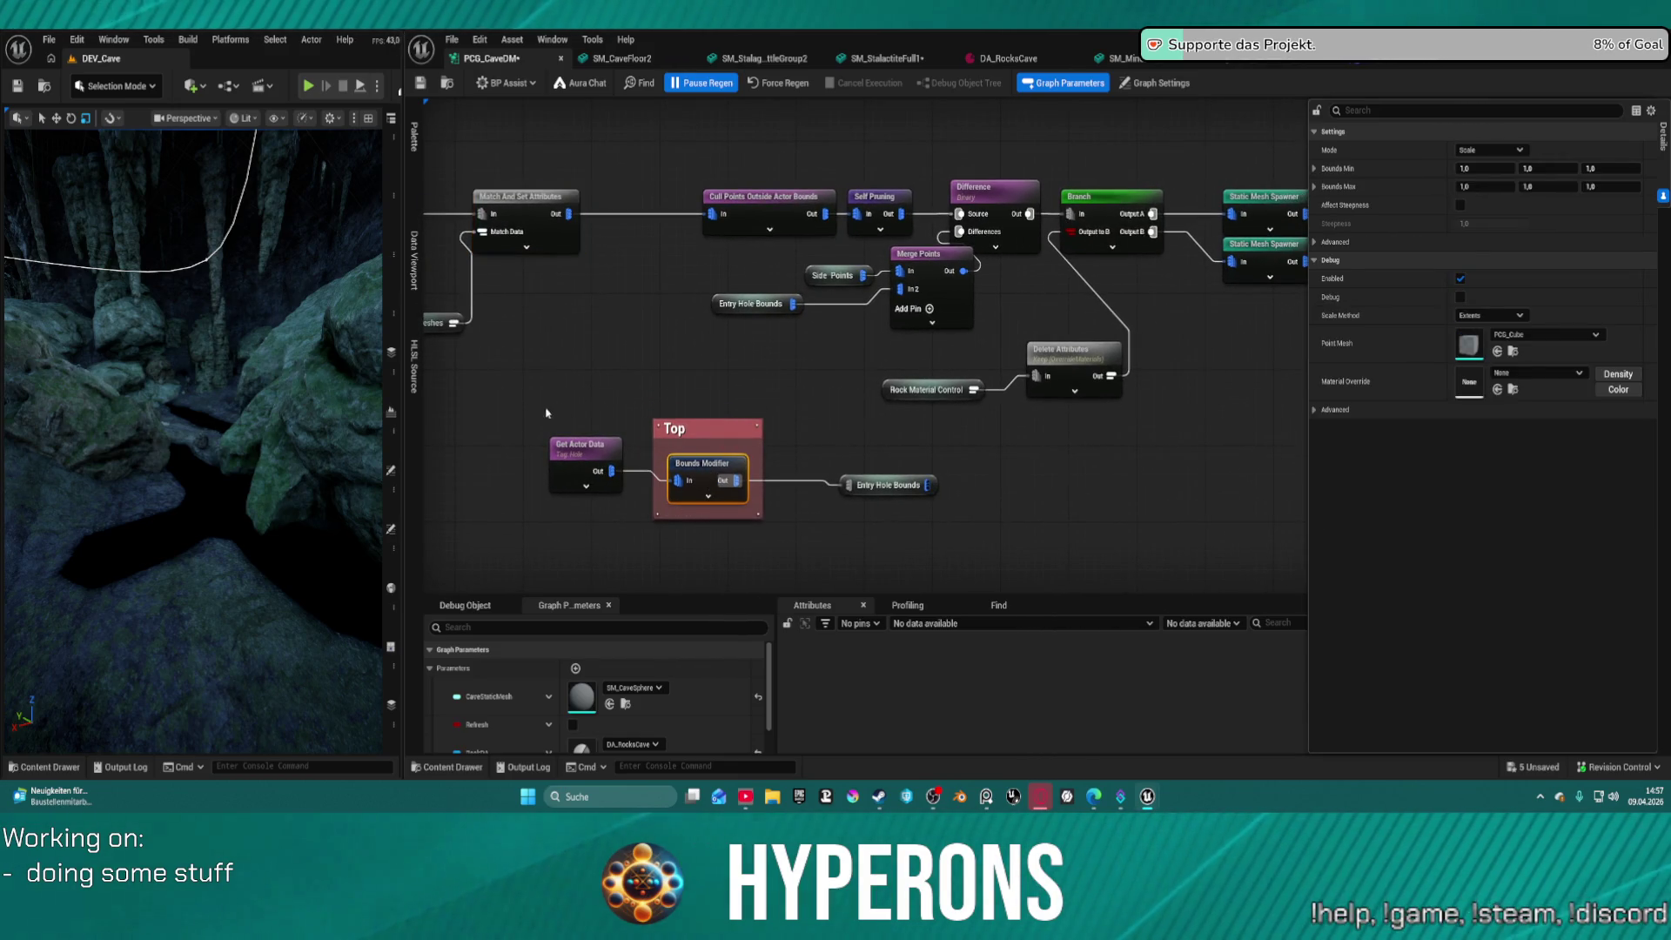
scroll(548, 413, "down", 10)
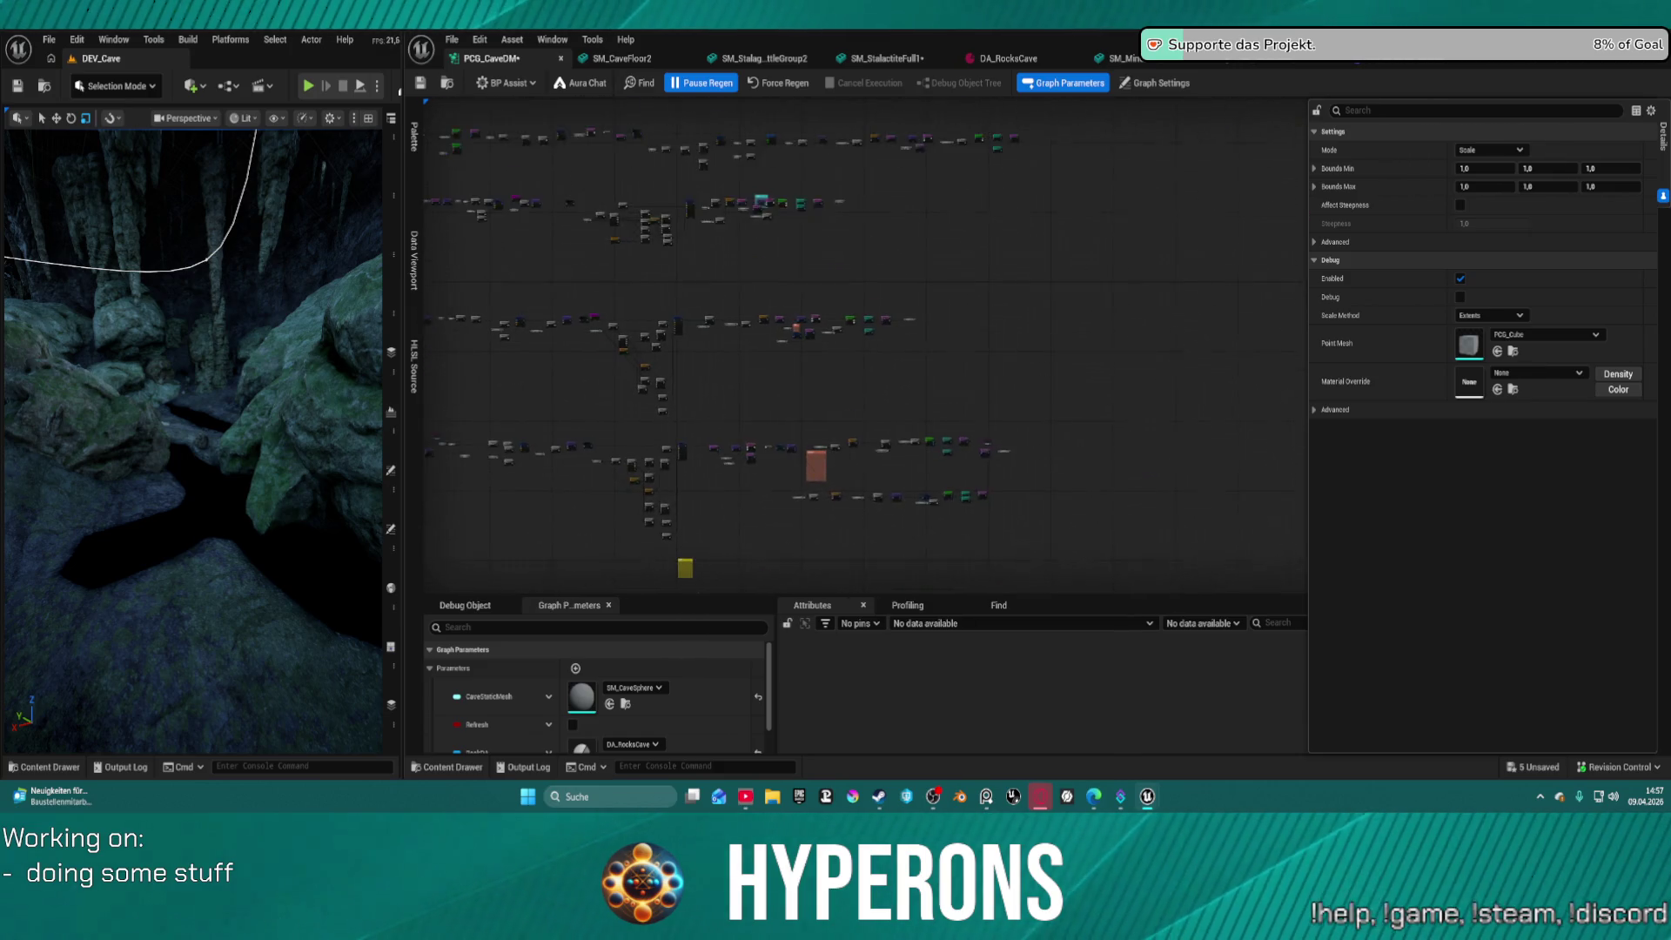
scroll(894, 279, "up", 2)
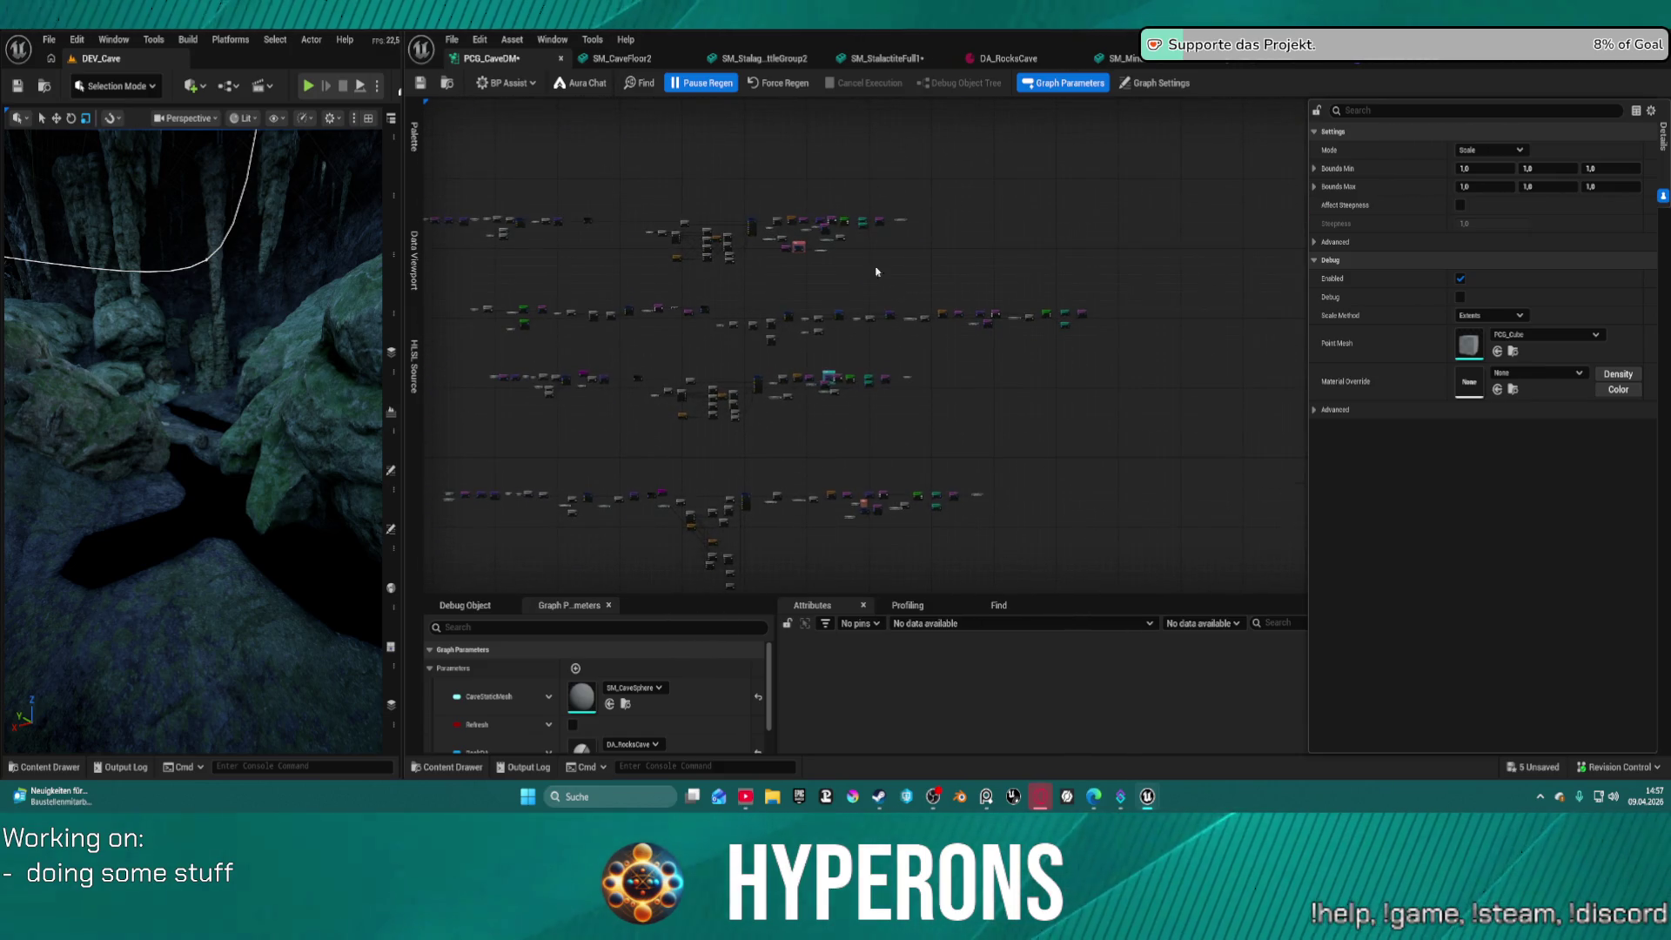
scroll(802, 247, "up", 4)
scroll(779, 278, "down", 6)
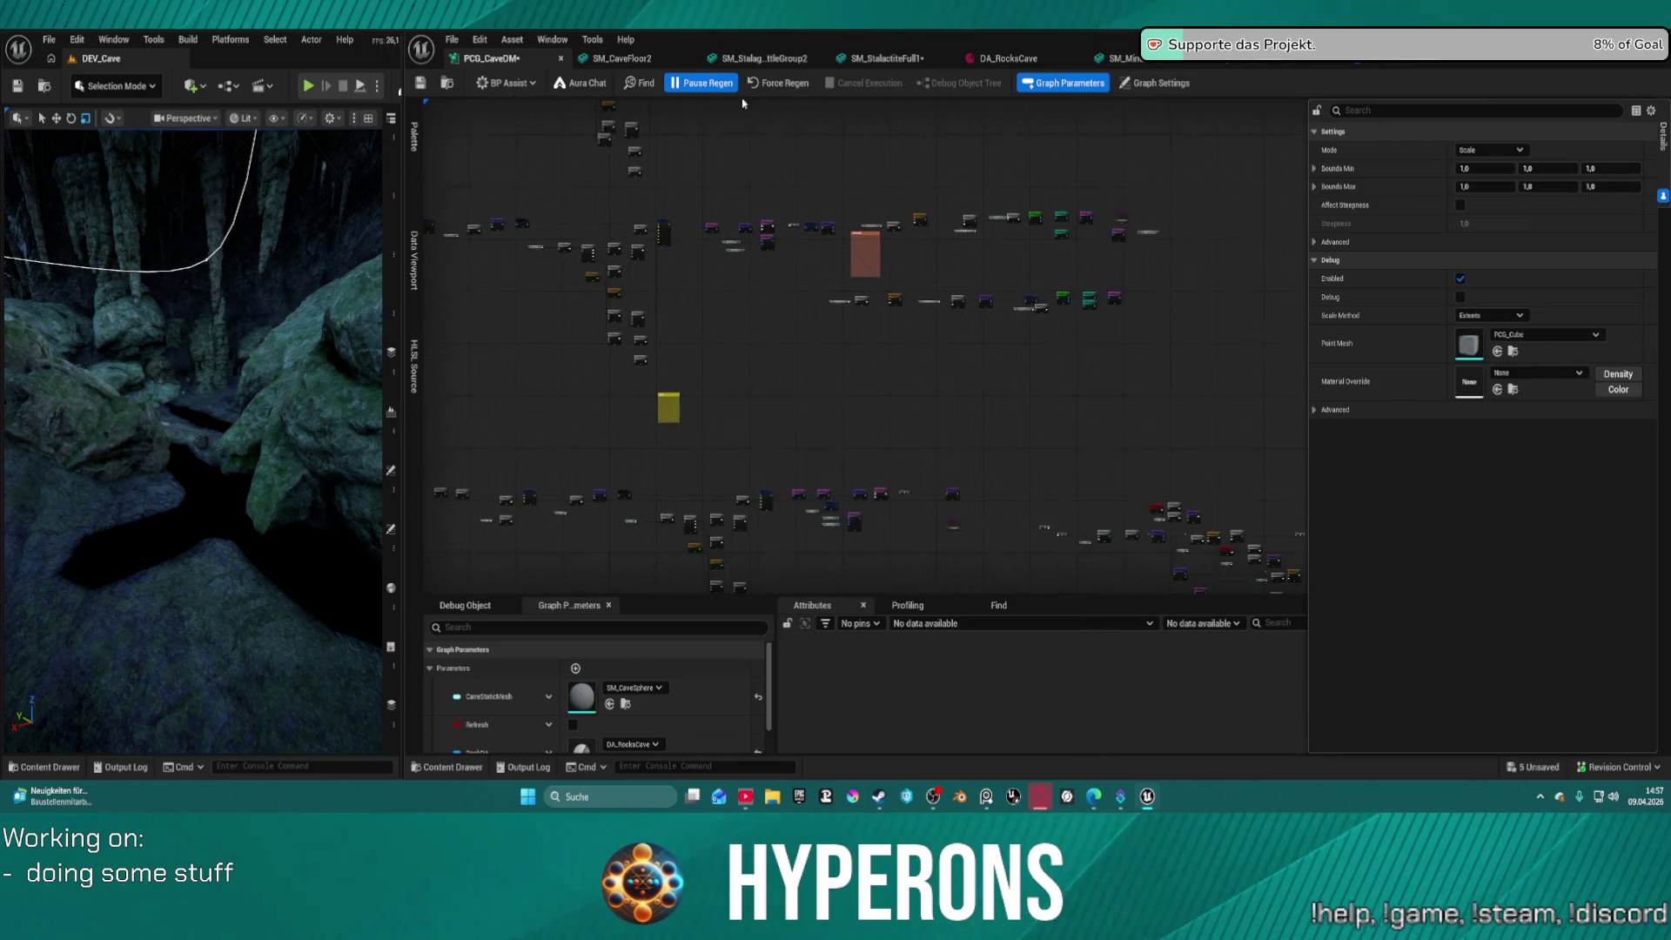
scroll(1035, 418, "up", 5)
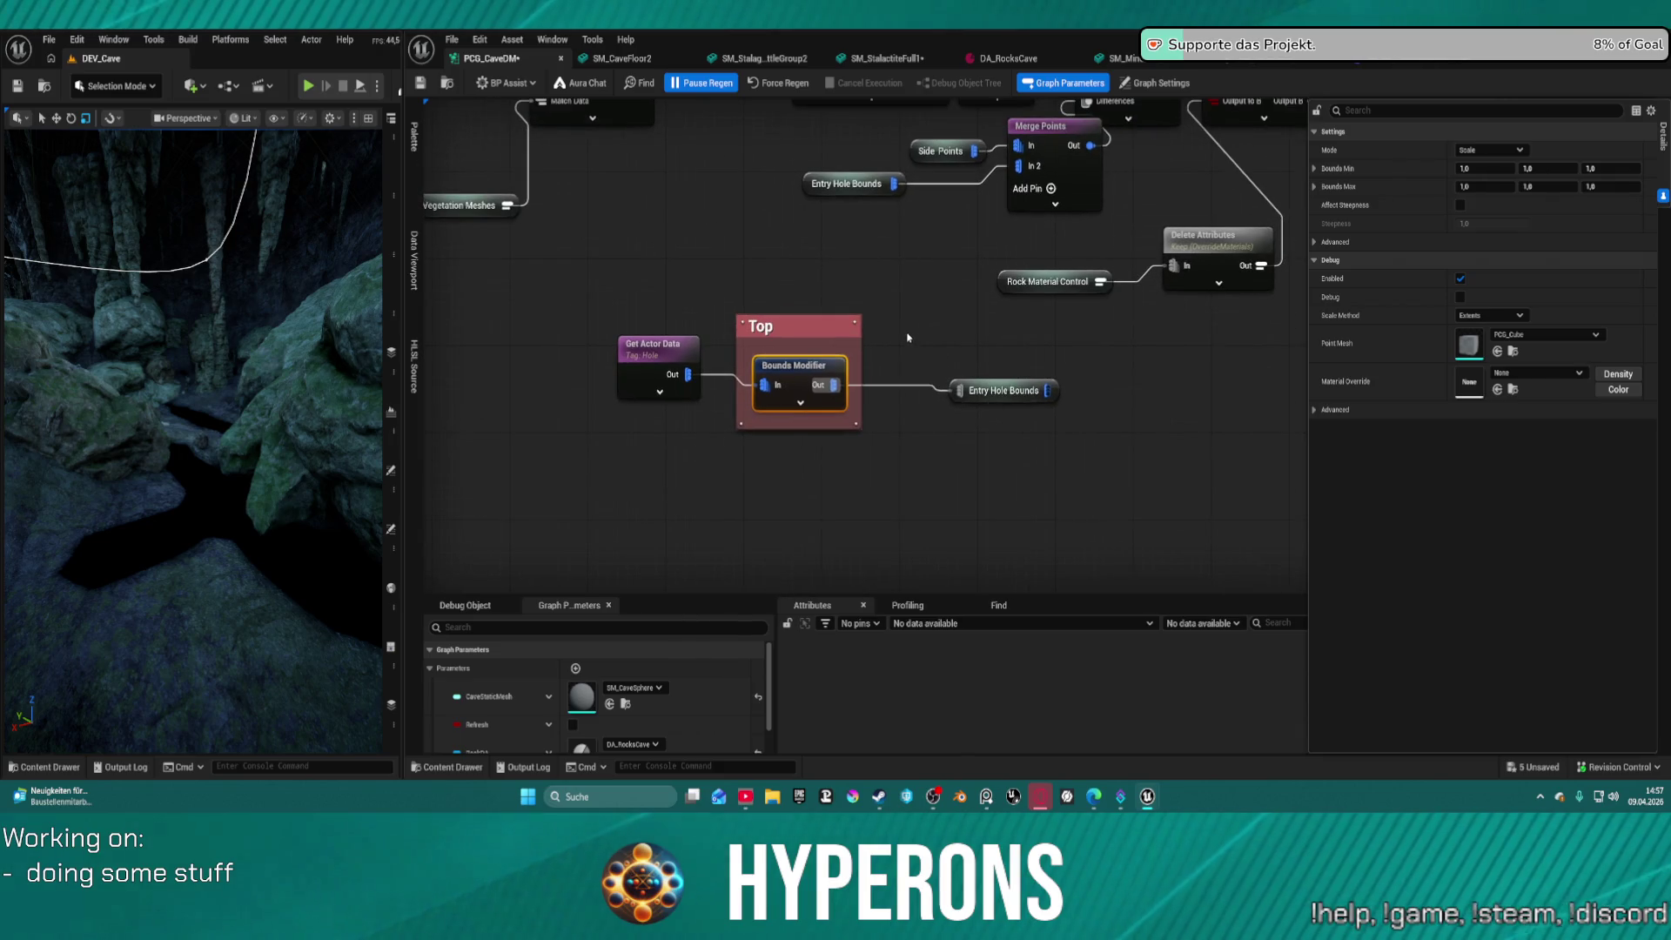
scroll(908, 337, "down", 6)
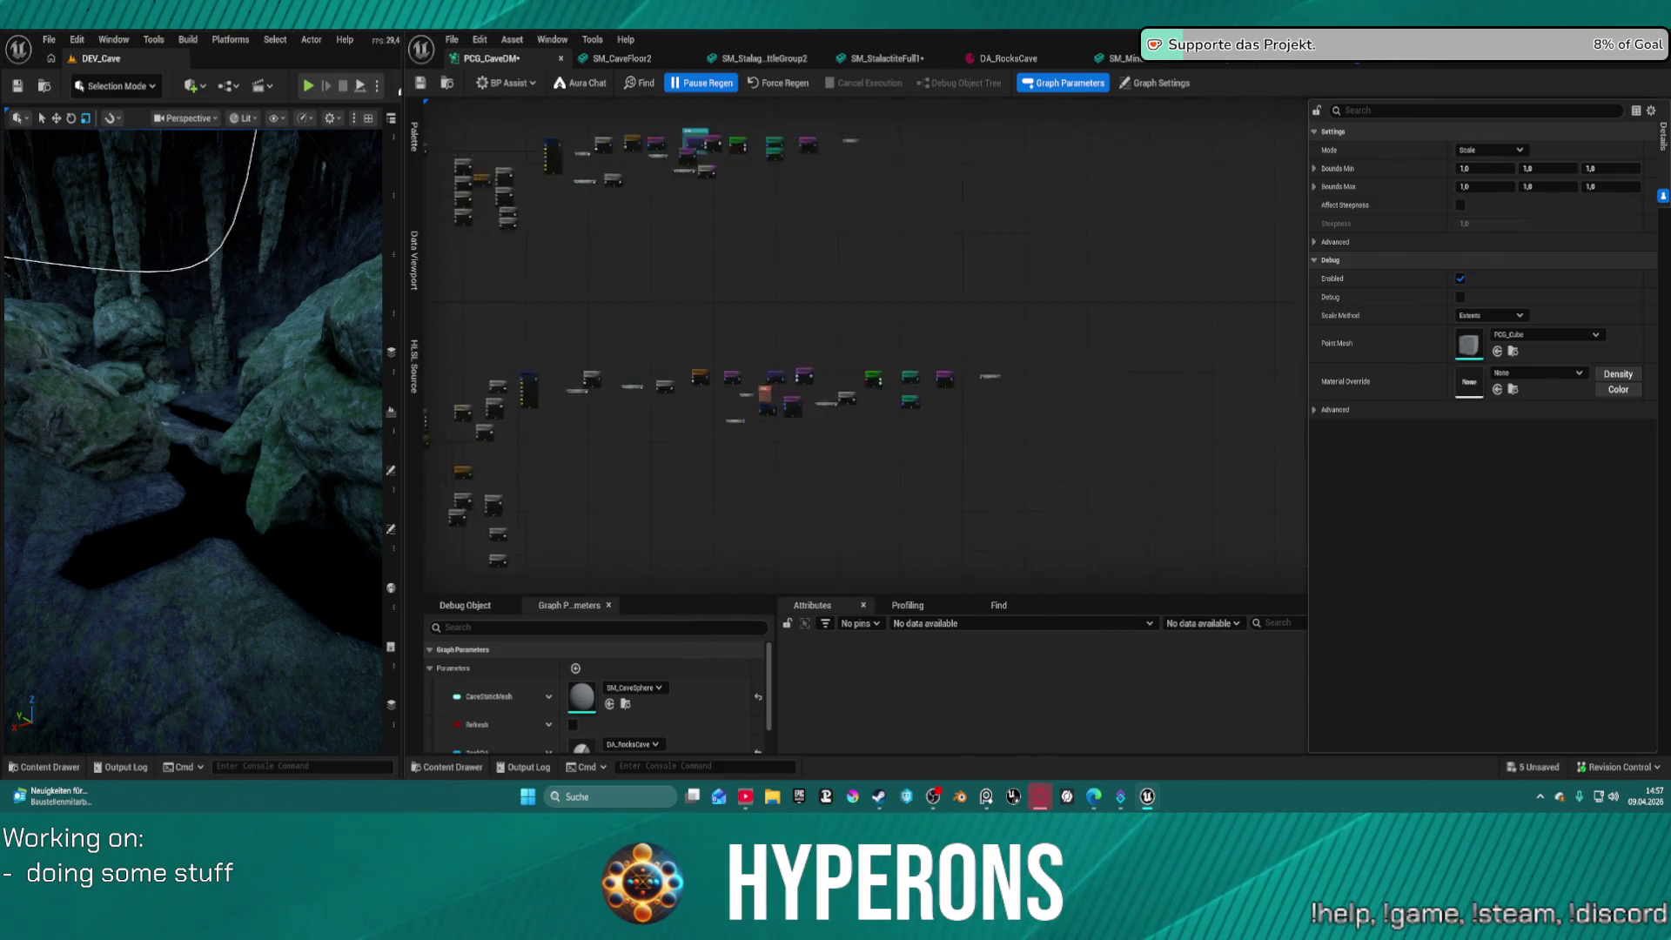
scroll(827, 204, "up", 6)
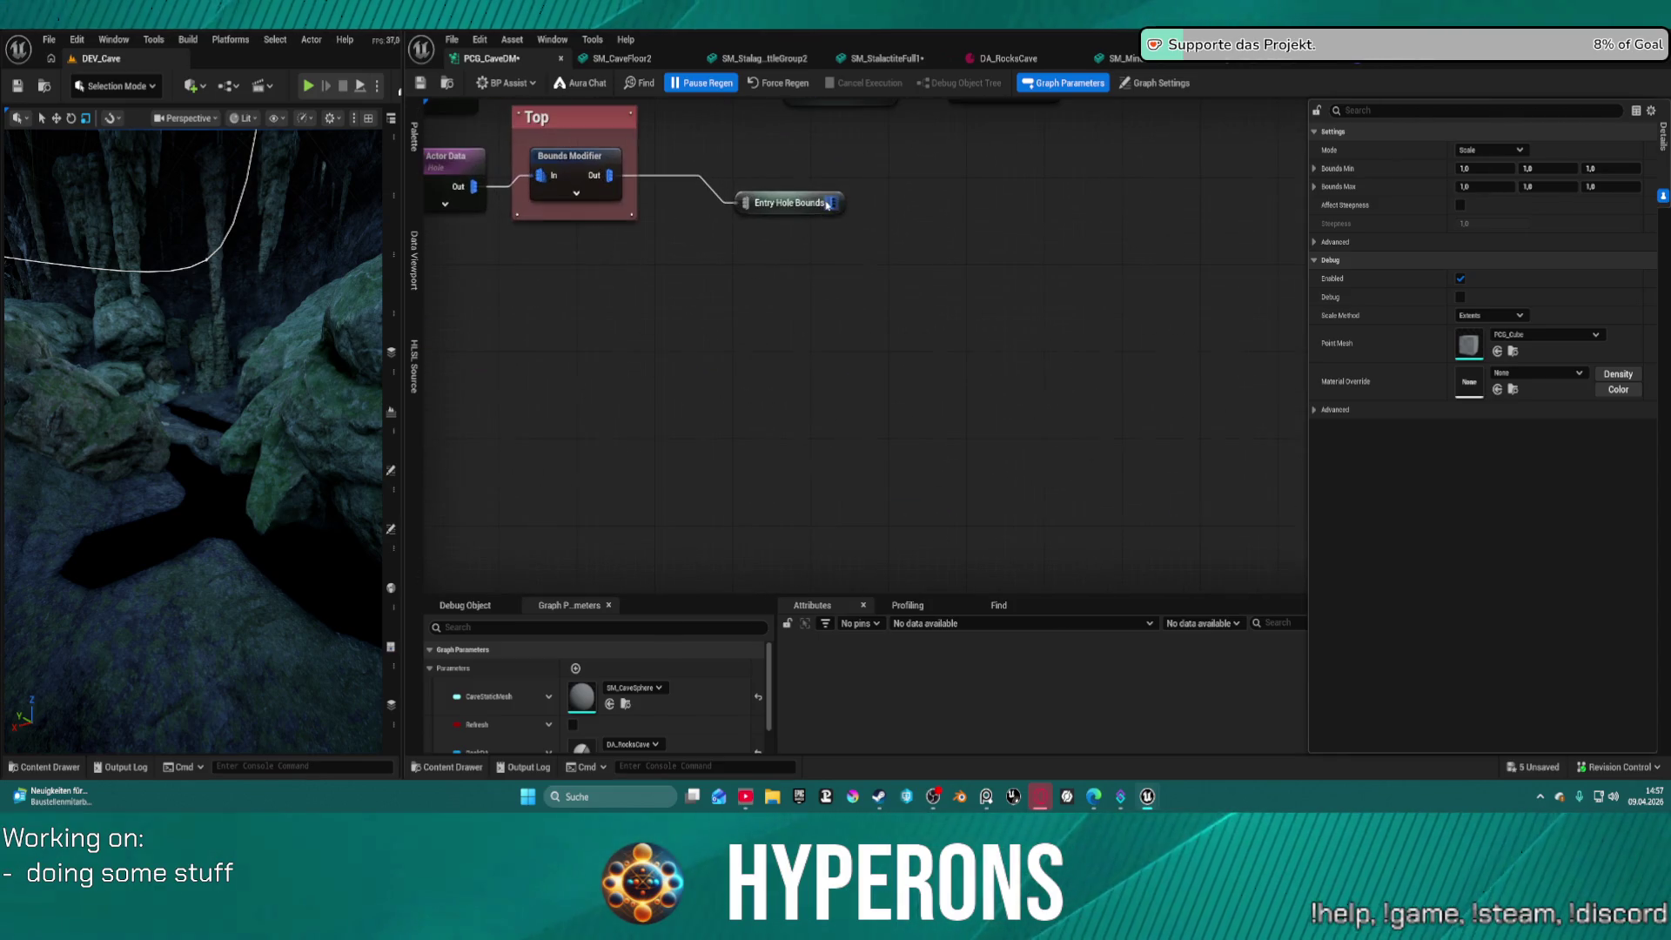
scroll(635, 187, "down", 2)
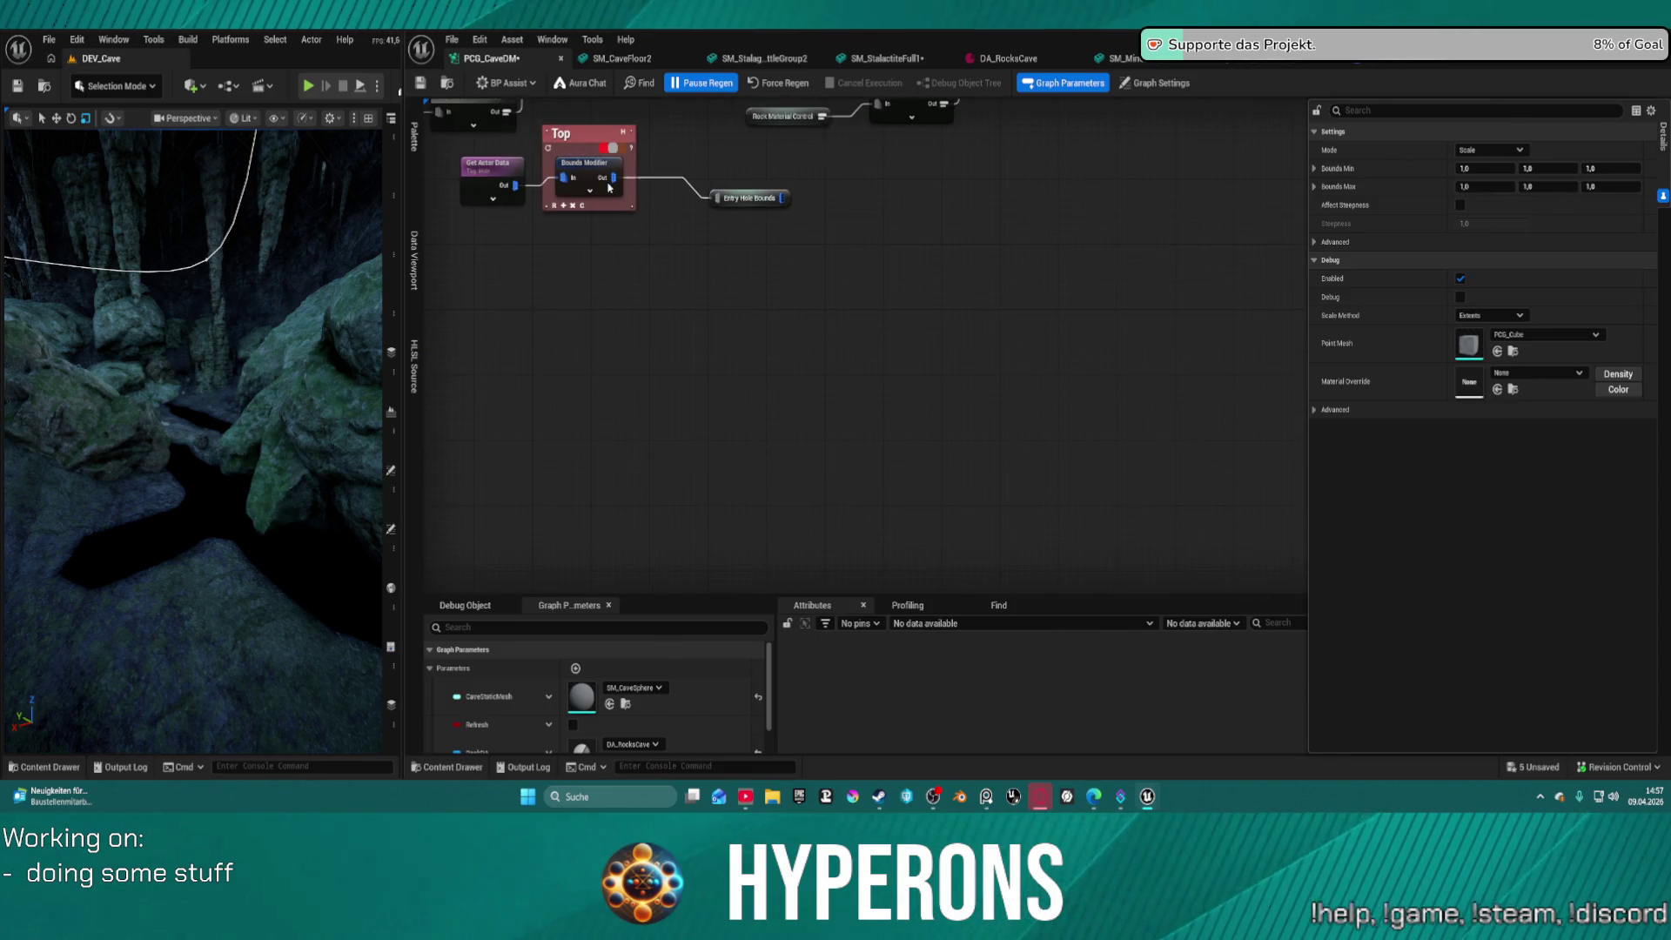
scroll(768, 305, "down", 5)
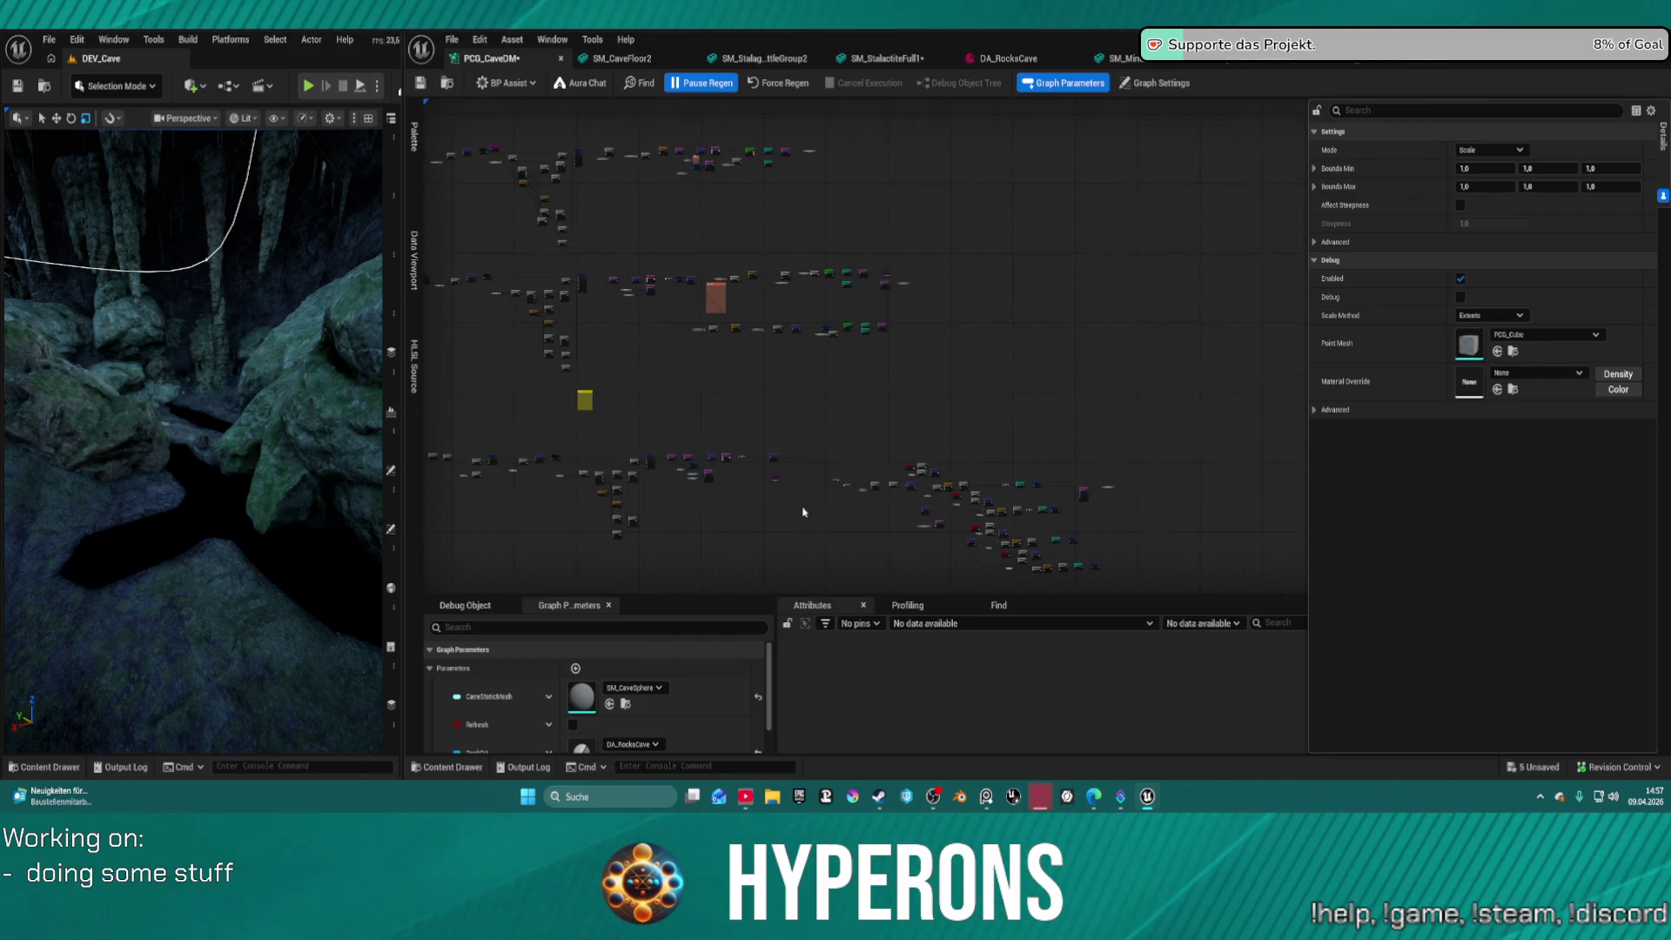
scroll(869, 237, "up", 6)
Delete the Top comment group with Bounds Modifier, Entry Hole Bounds and Get Actor Data
mouse_move(522, 383)
left_mouse_down()
mouse_move(871, 459)
mouse_move(821, 448)
left_mouse_up()
left_click_drag(531, 330, 888, 519)
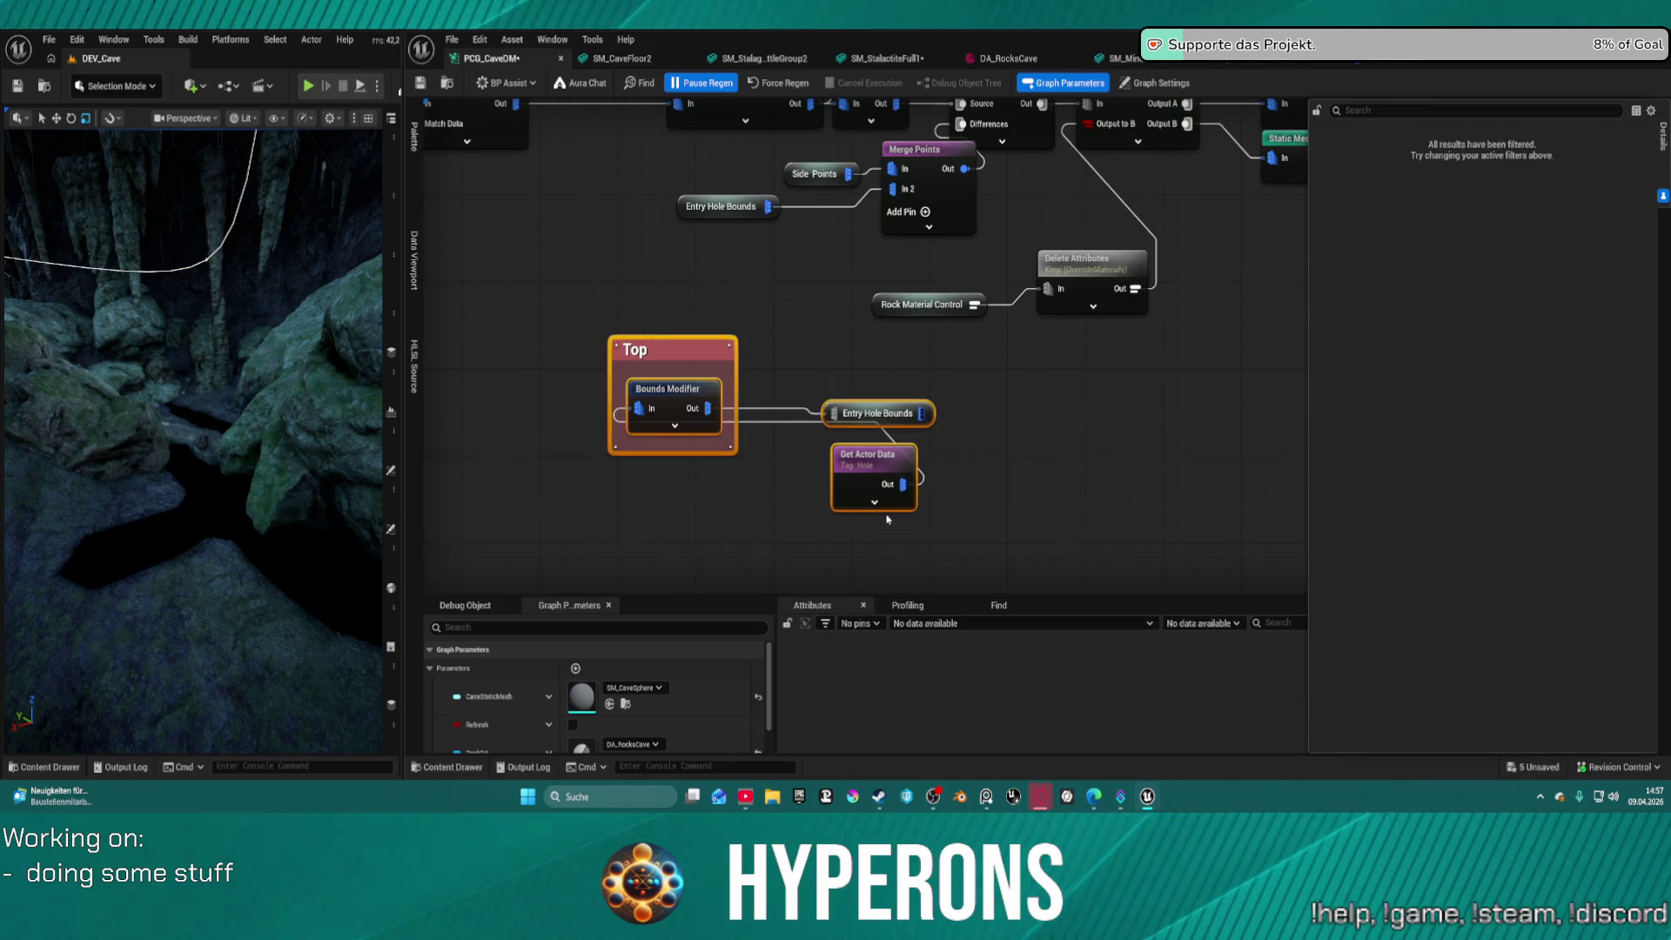
key("Delete")
mouse_move(1110, 405)
left_mouse_down()
mouse_move(993, 540)
mouse_move(990, 511)
mouse_move(710, 511)
left_mouse_up()
Move the Branch node aside and wire Difference Out directly into the Static Mesh Spawner
mouse_move(546, 372)
left_mouse_down()
mouse_move(775, 466)
mouse_move(735, 450)
left_mouse_up()
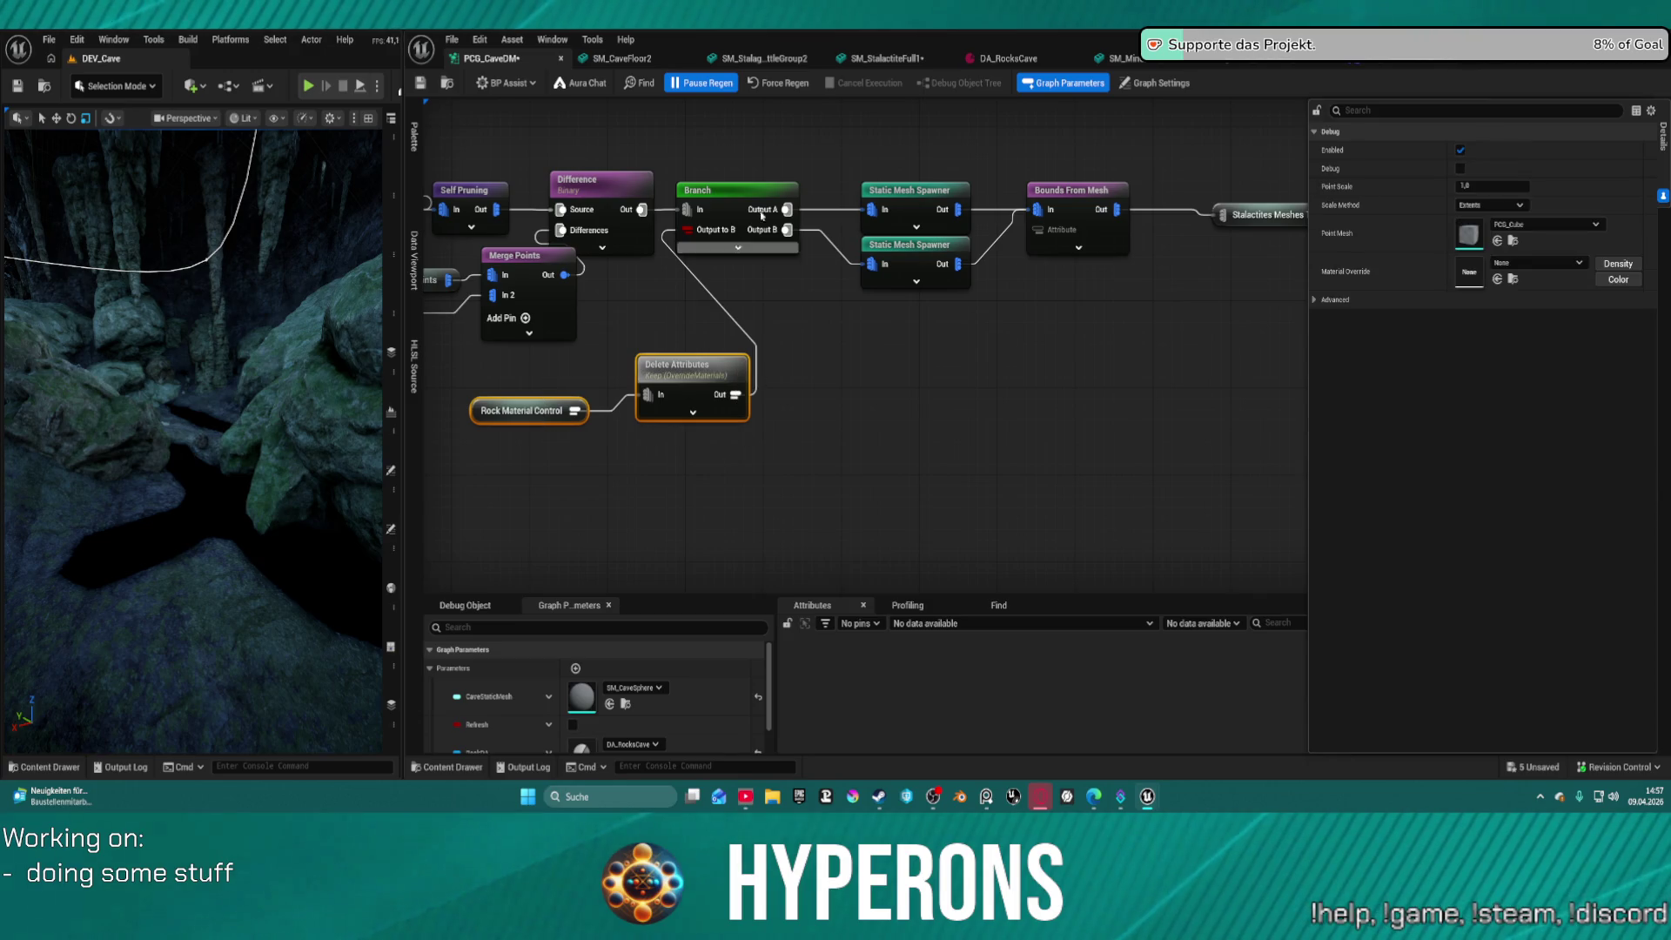
left_click_drag(705, 190, 693, 266)
left_click_drag(640, 209, 871, 210)
left_click(841, 251)
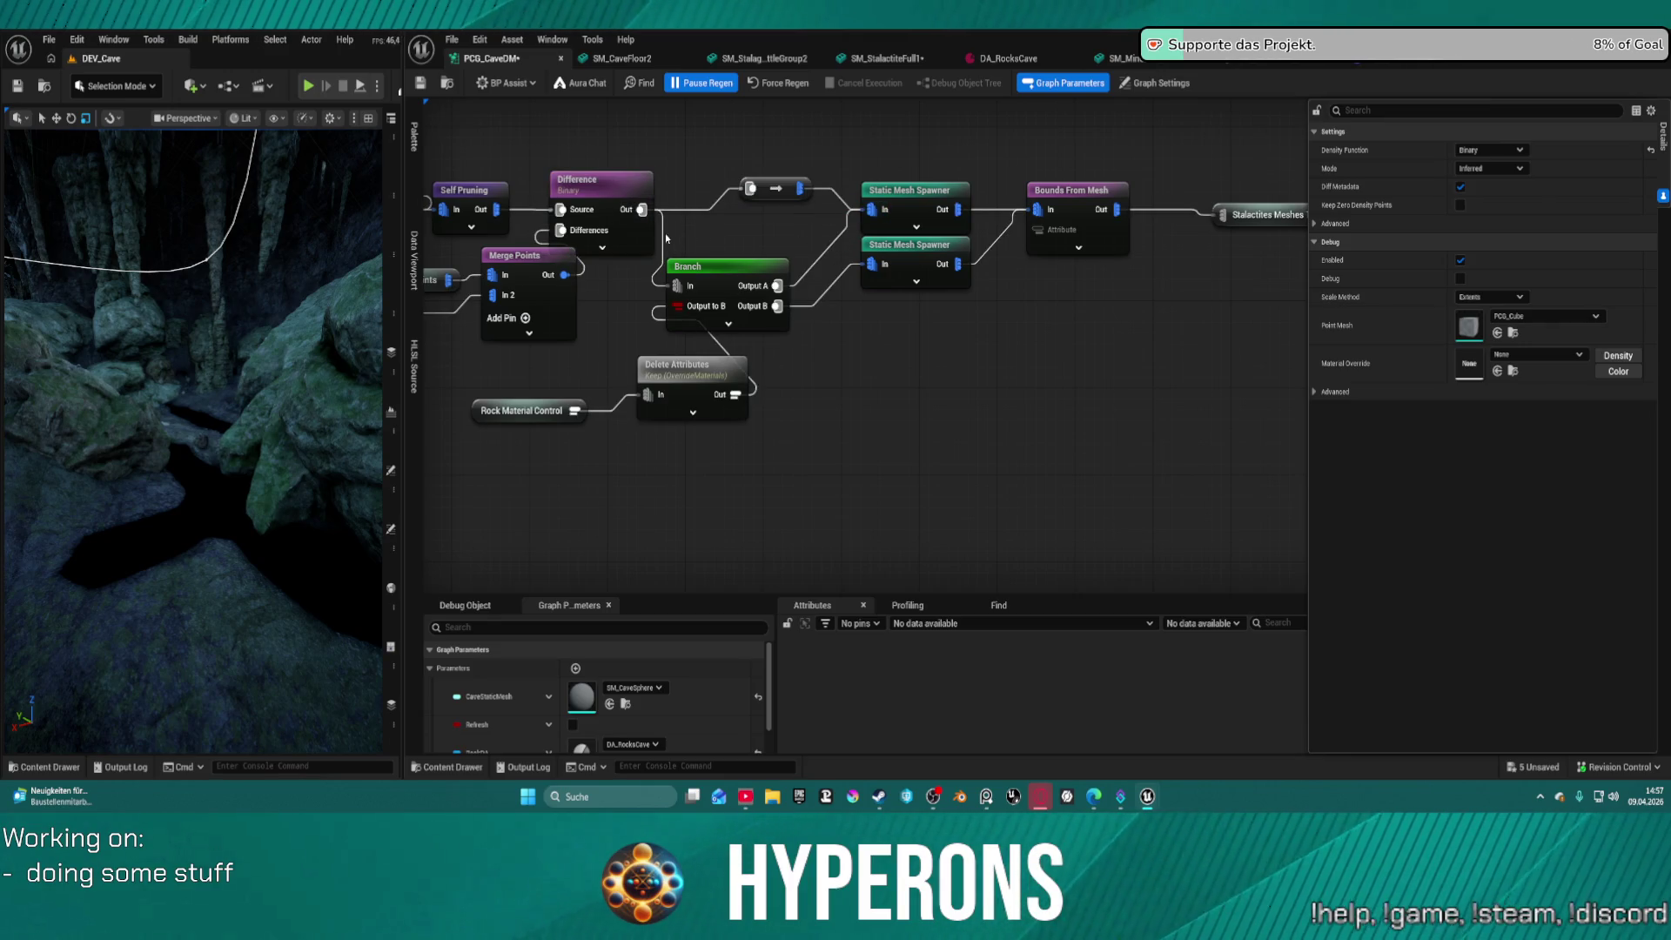
left_click(675, 266)
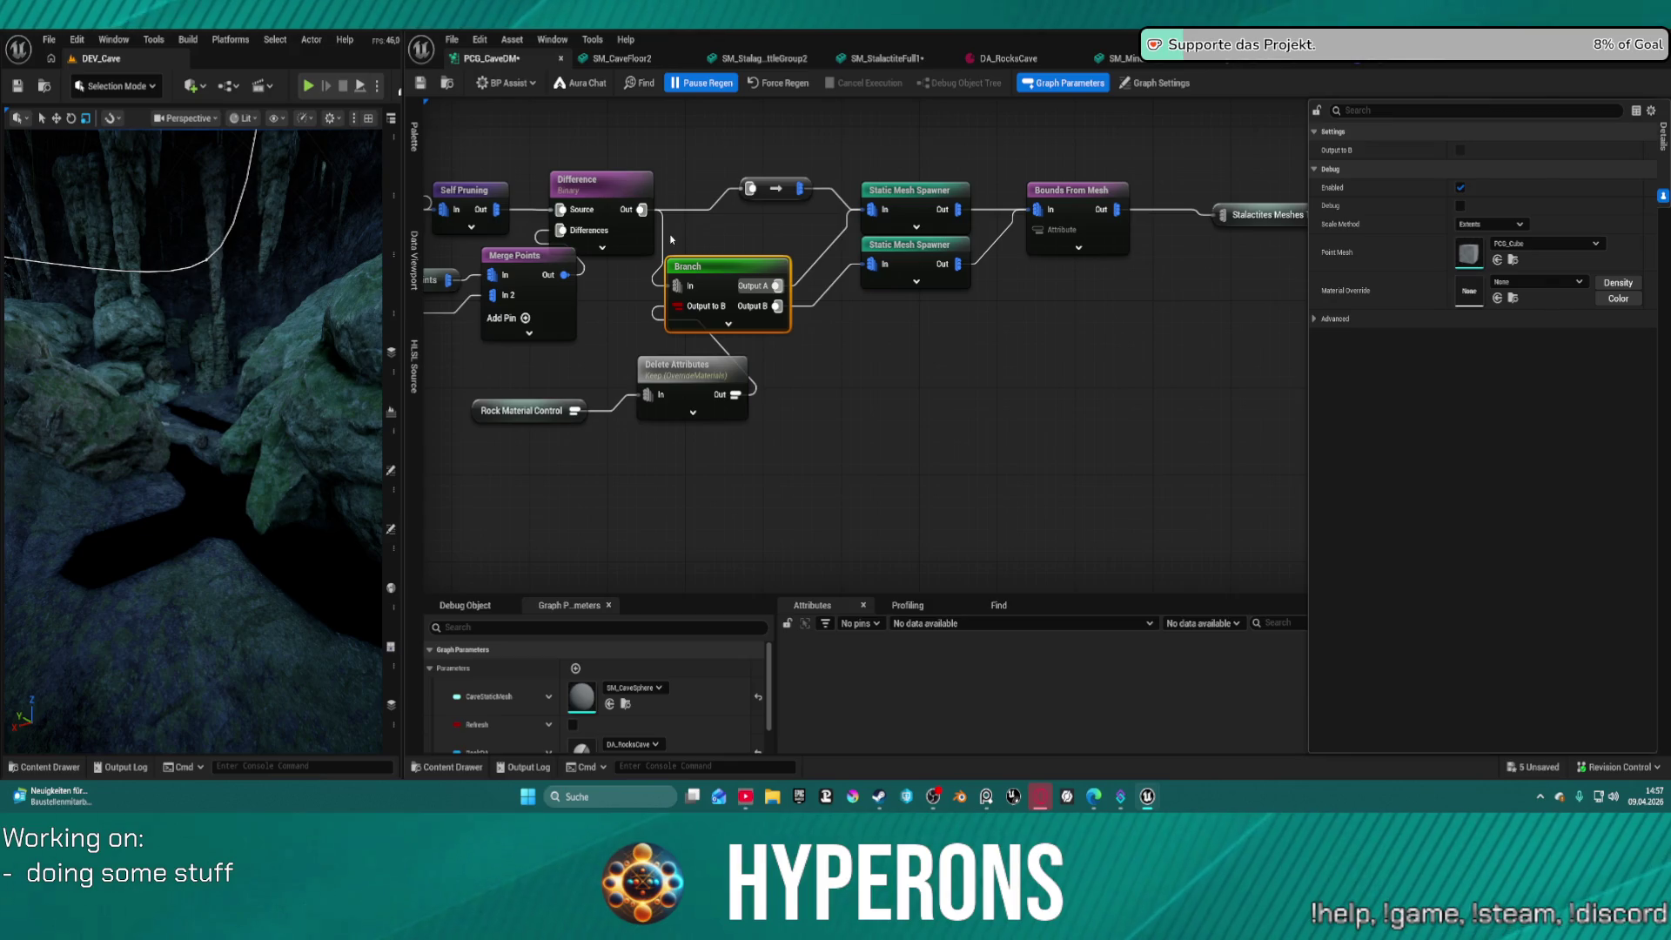
mouse_move(1034, 229)
left_mouse_down()
mouse_move(786, 223)
mouse_move(913, 231)
left_mouse_up()
Add a named reroute called Vegetation Point Out on the Bounds From Mesh output
left_click(944, 207)
left_click(786, 206)
type("ref")
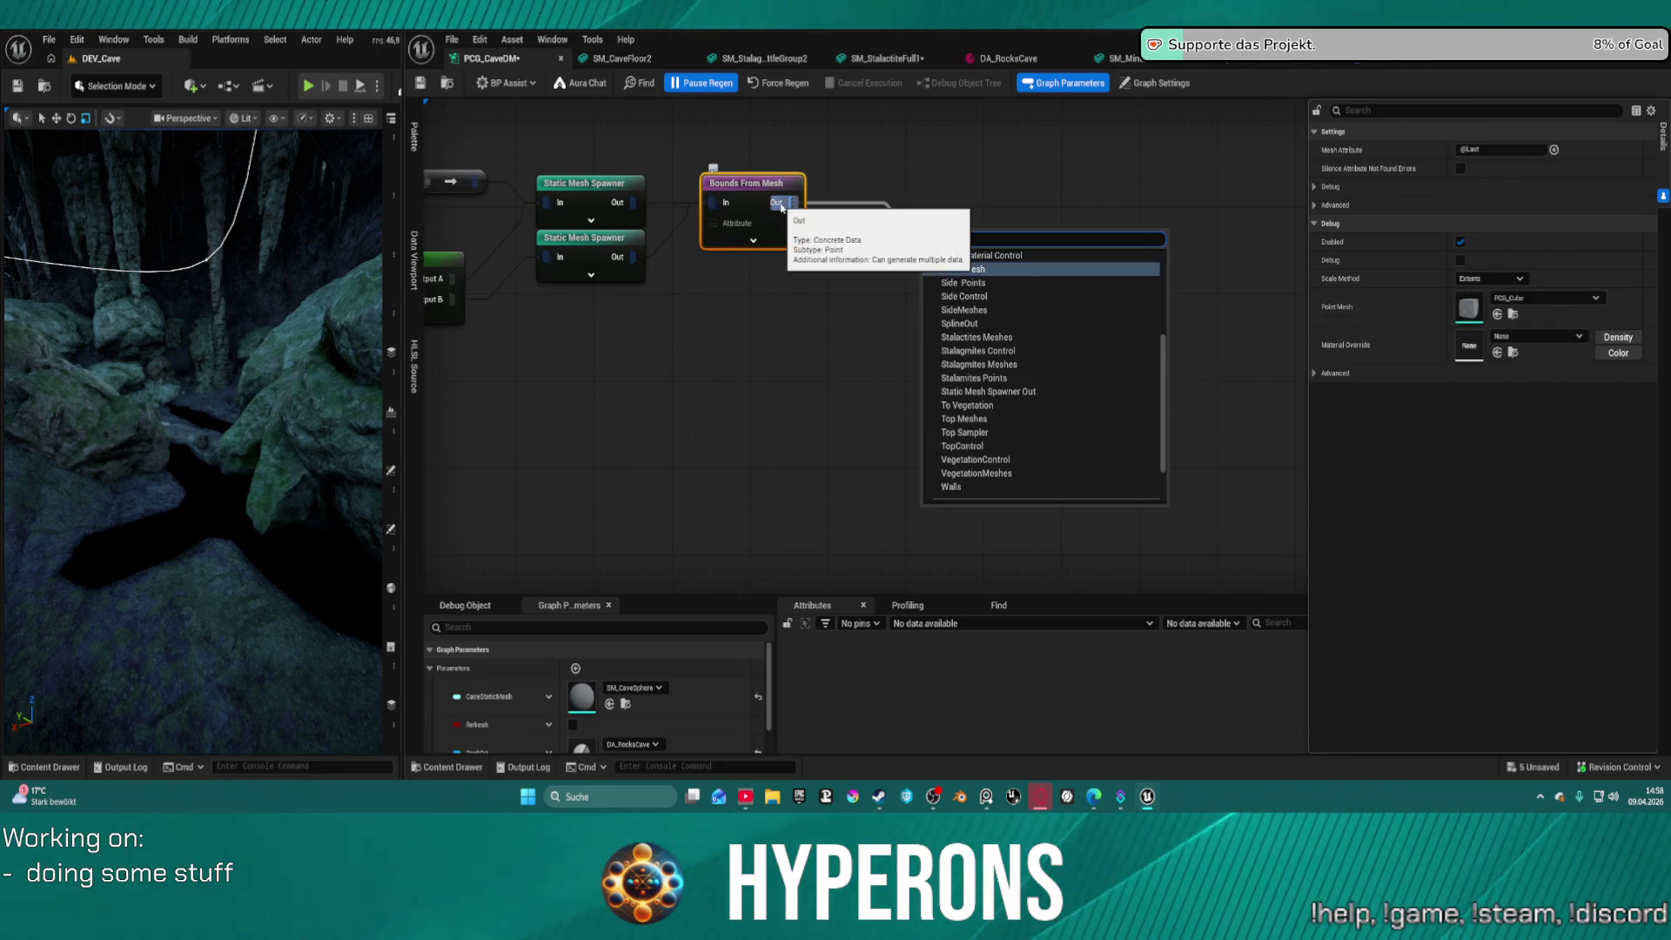
type(" de")
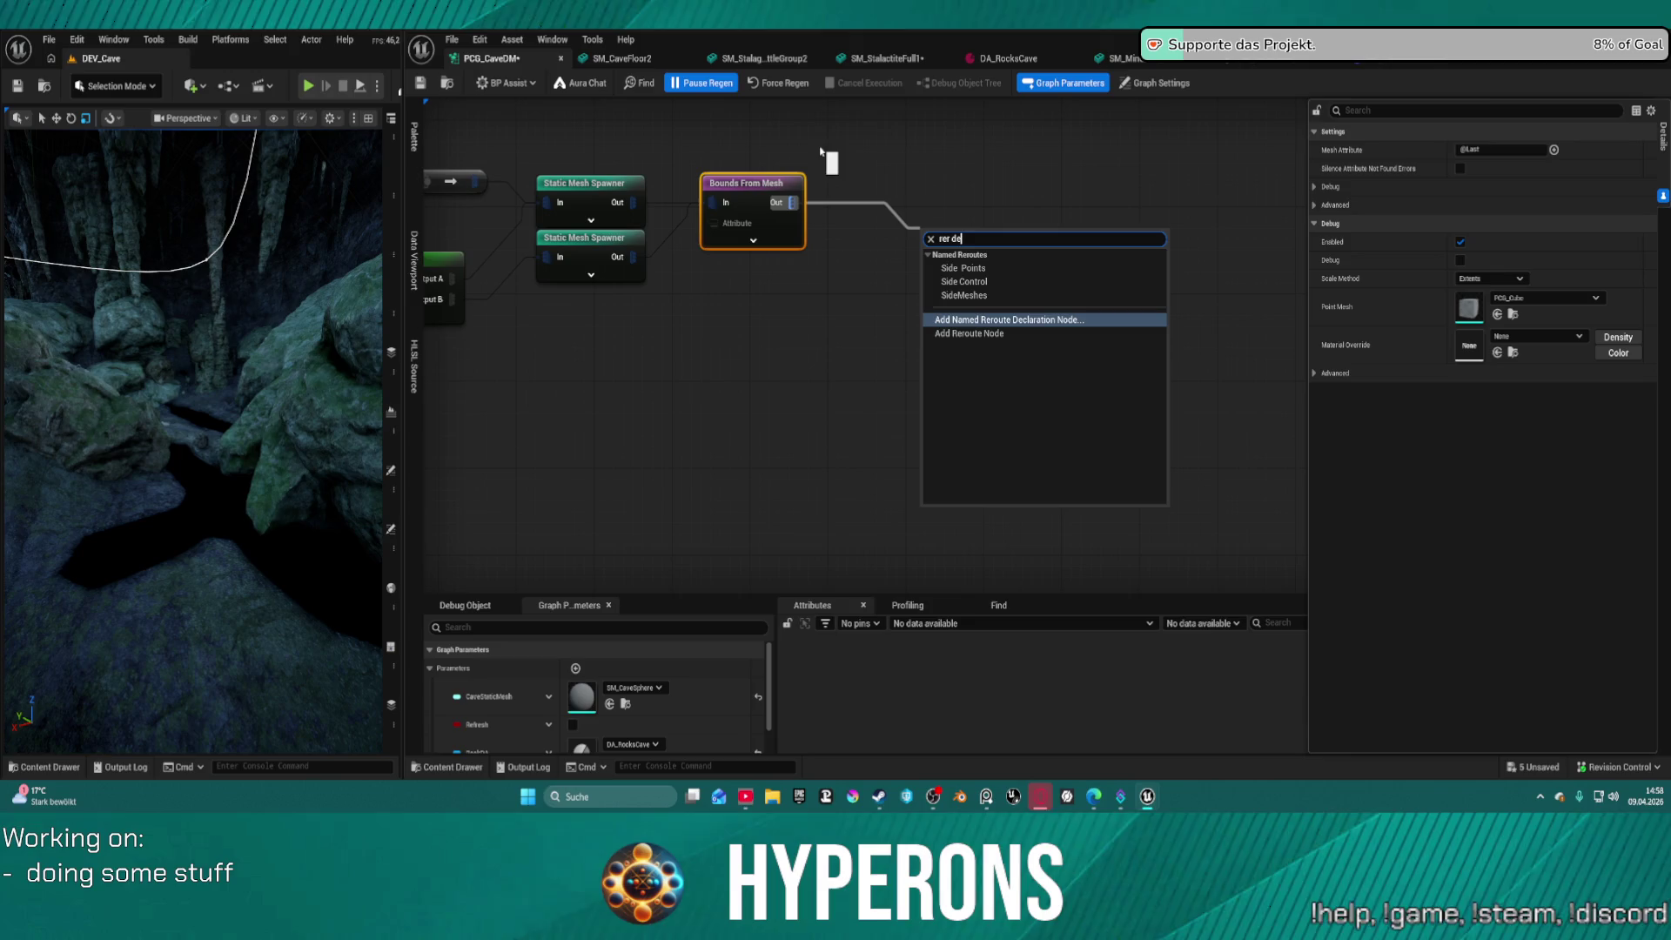
left_click(1001, 321)
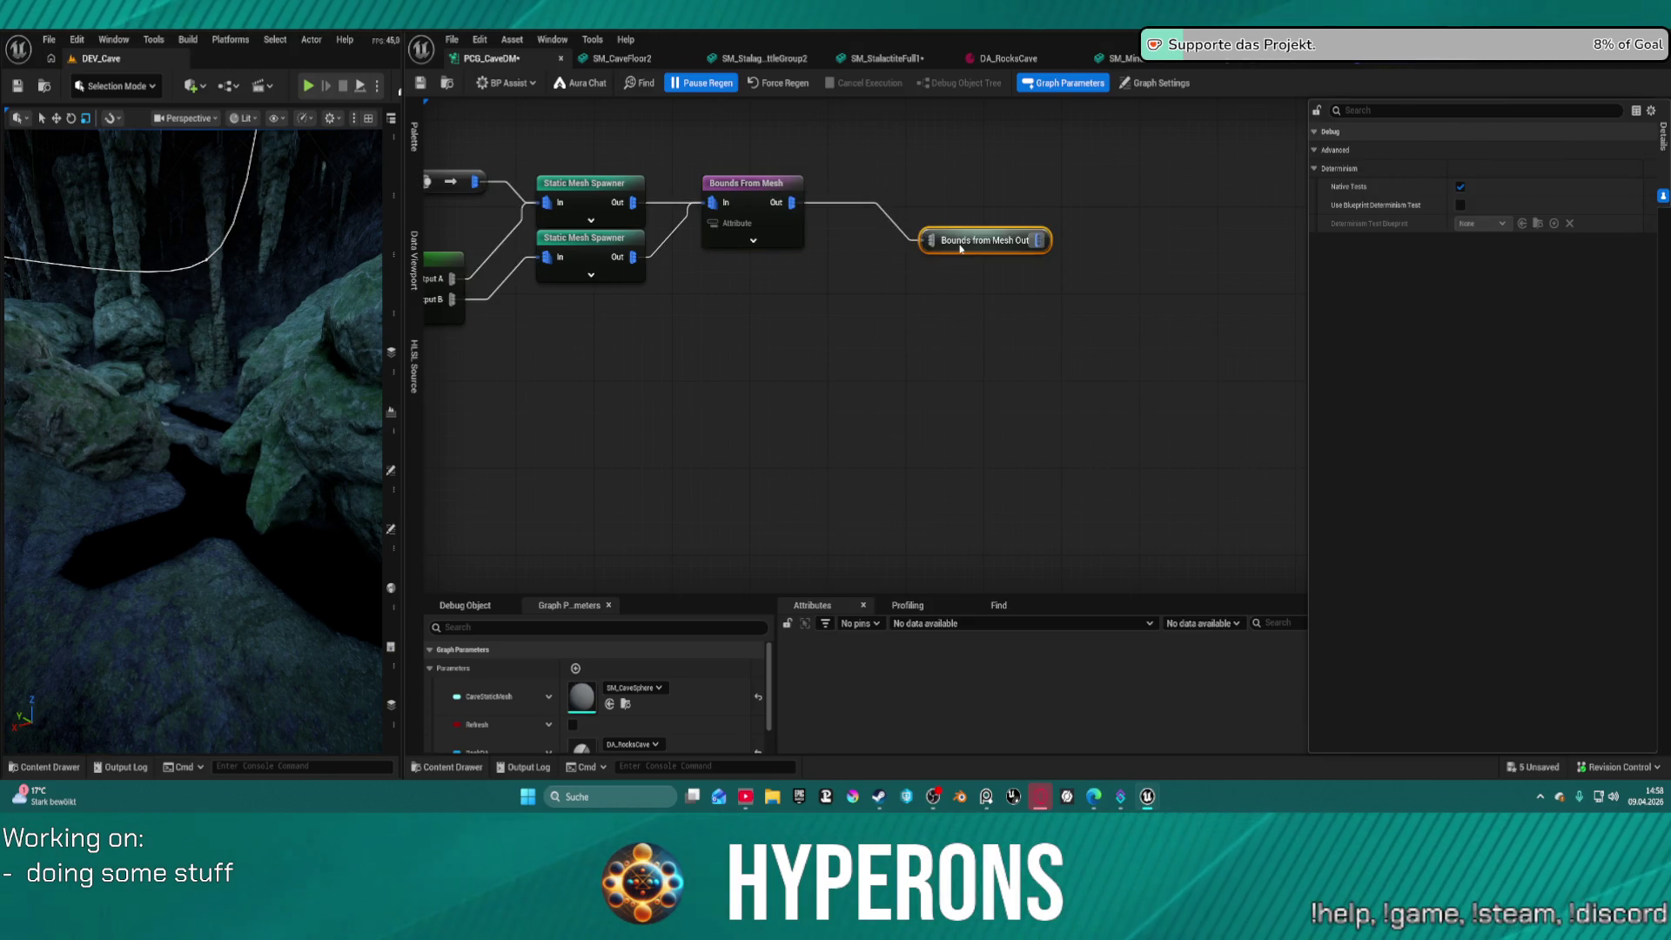
type("Vegeta")
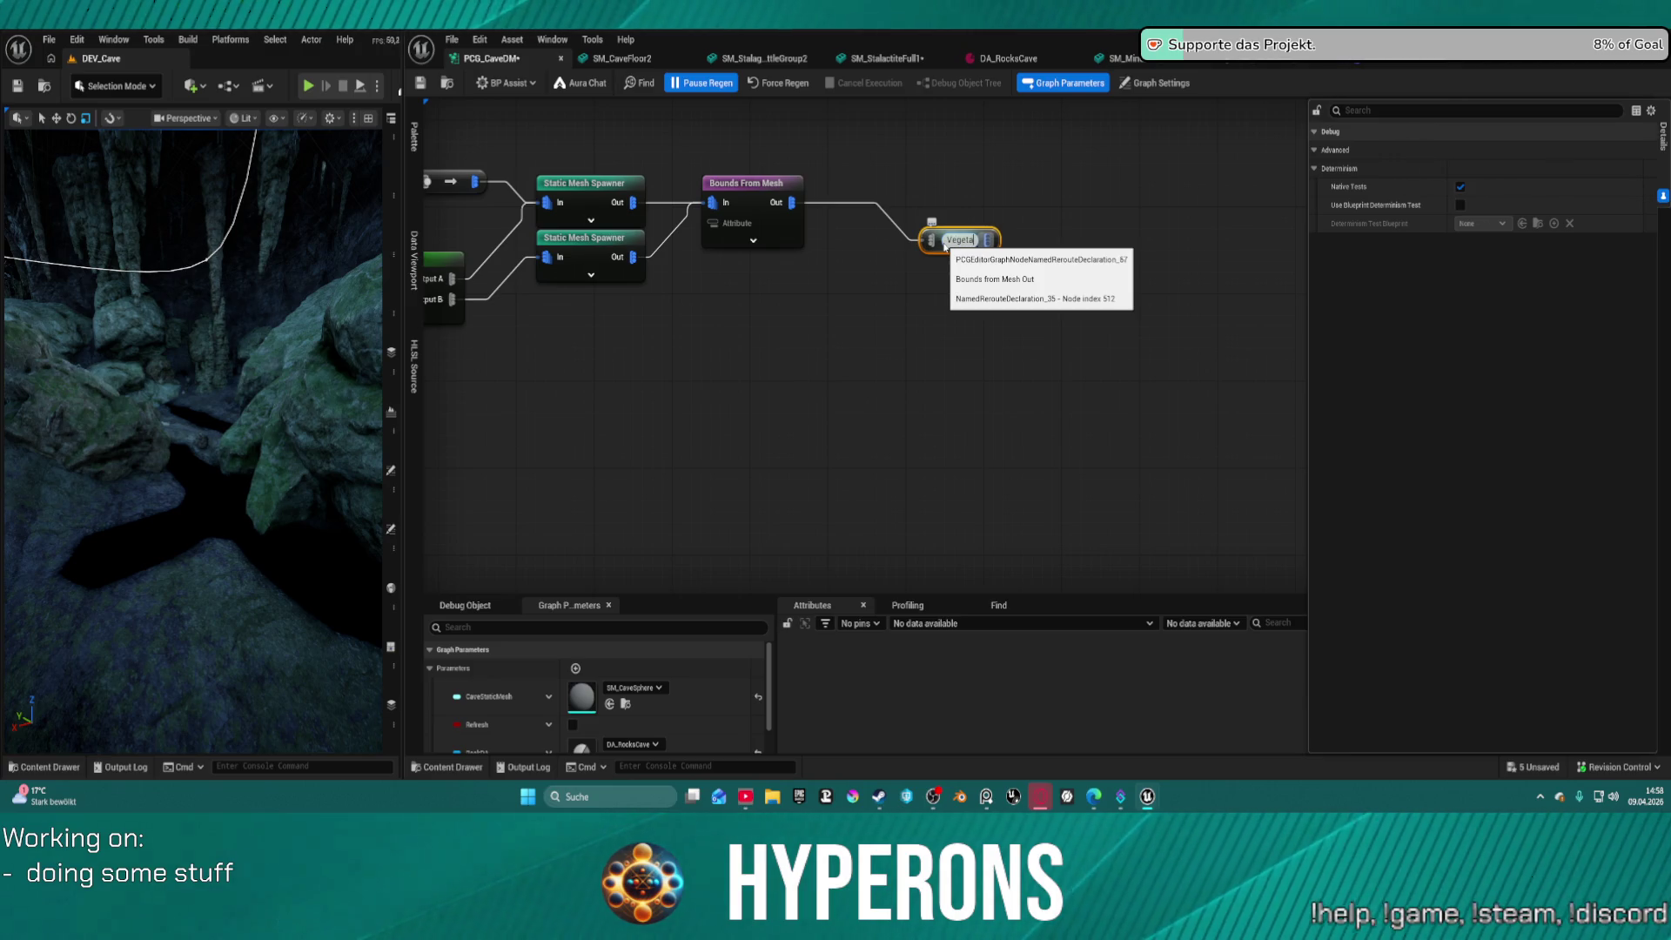
type("tion Point out")
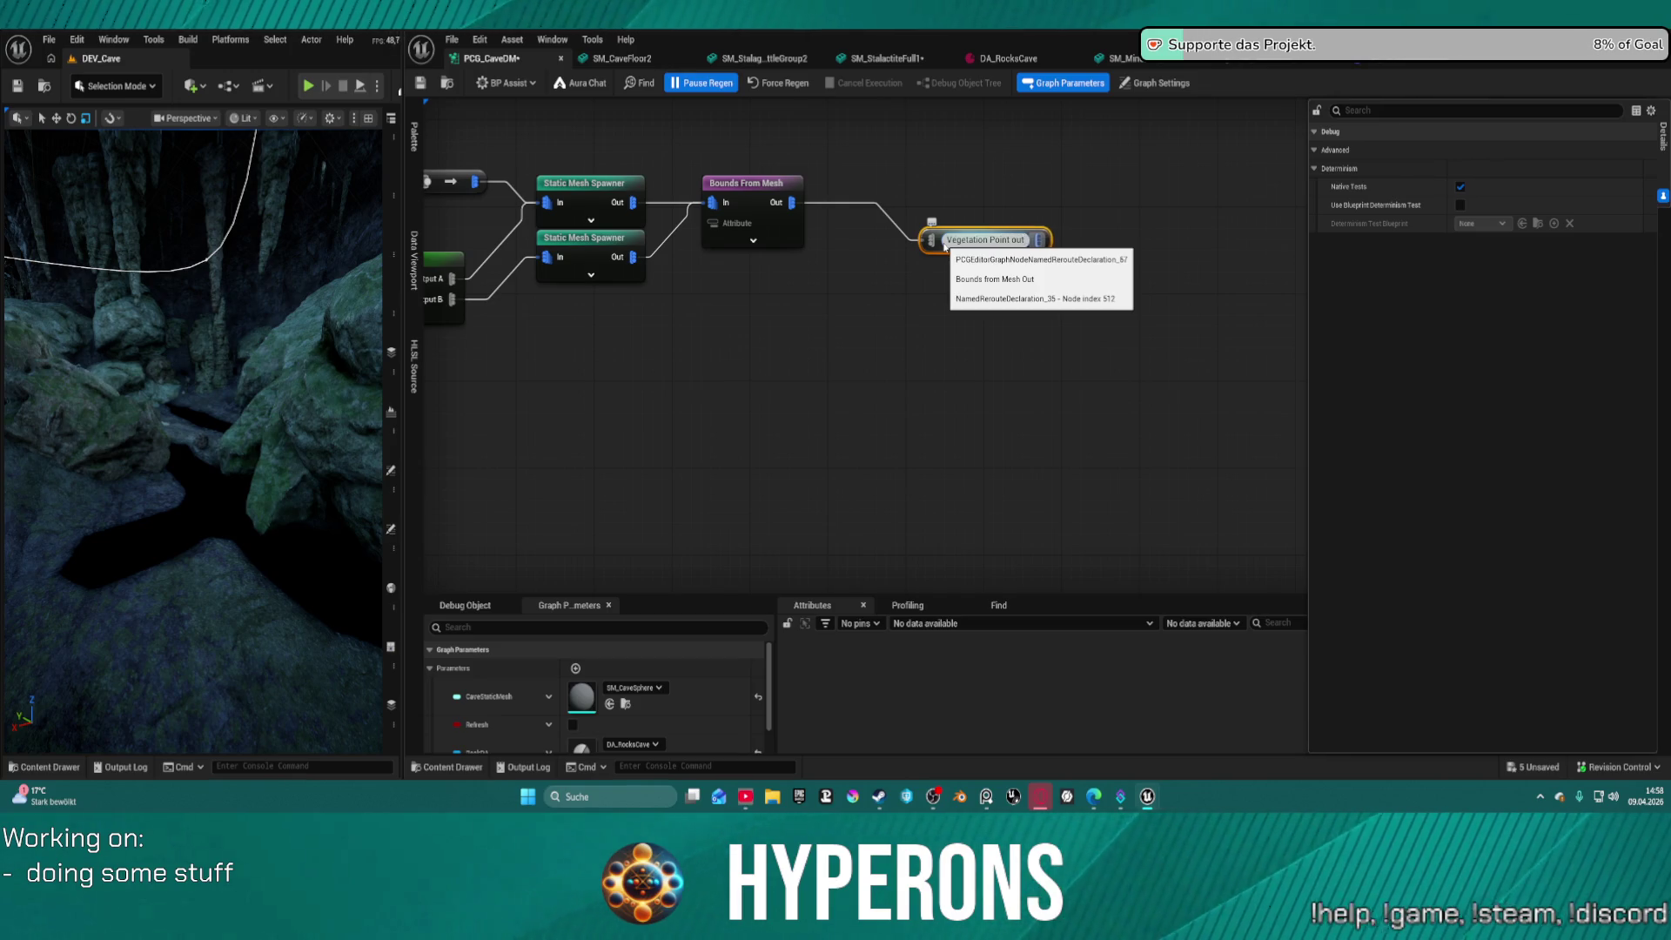
key("Return")
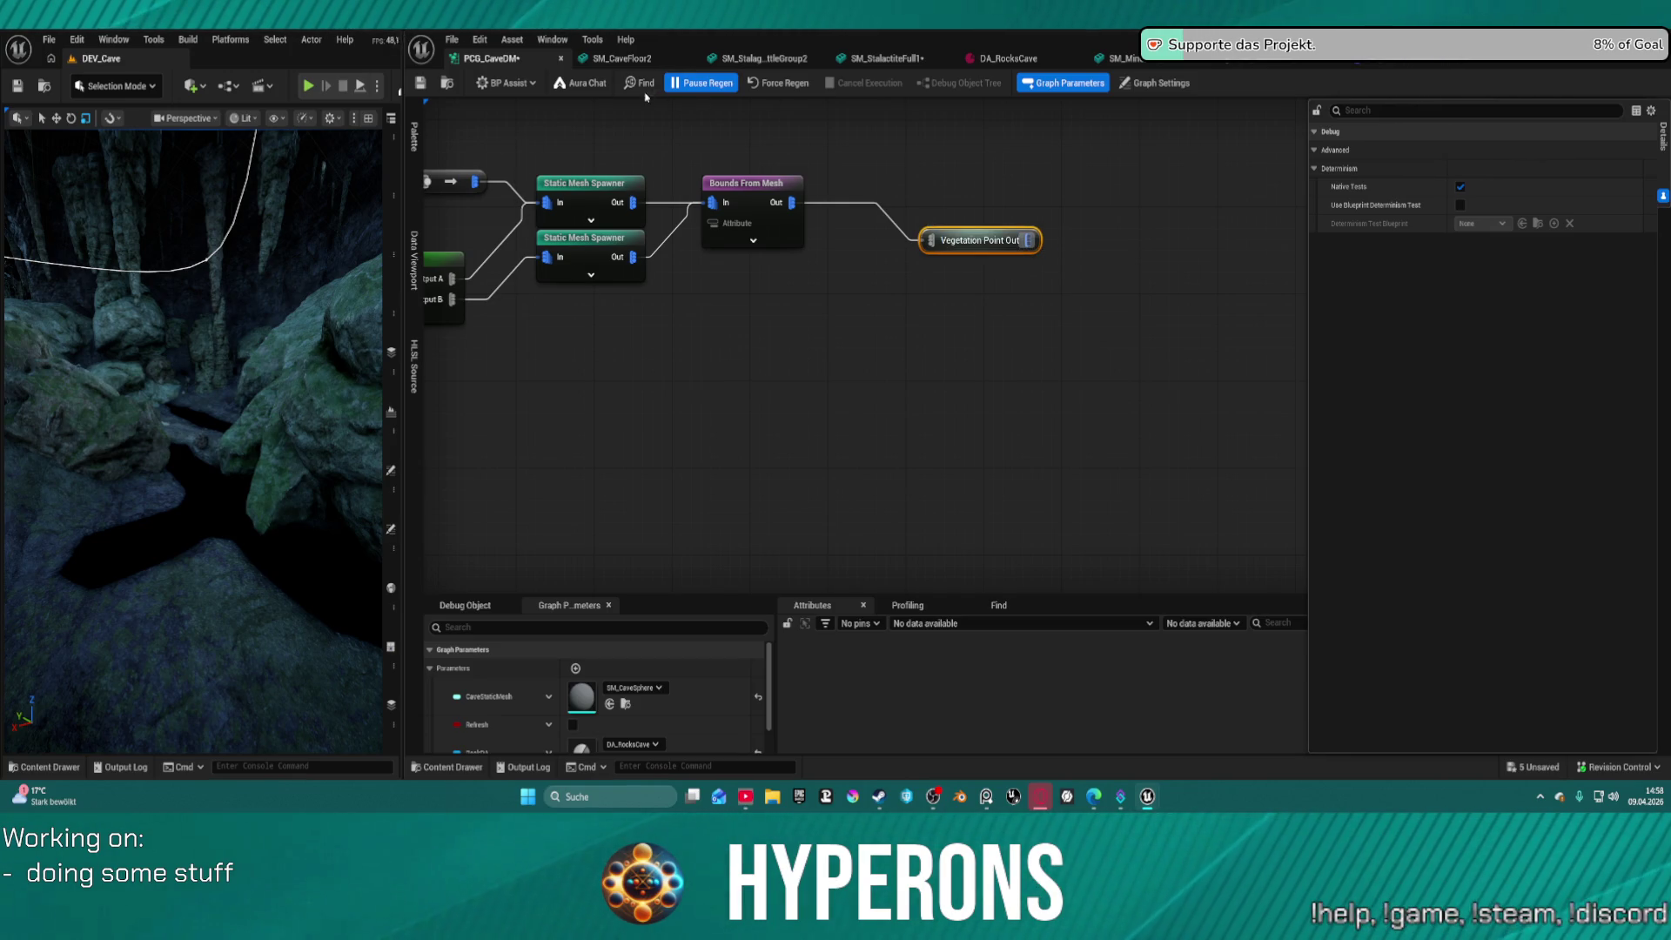
Force-regenerate the PCG graph and save the changed assets
left_click(783, 83)
key("ctrl+s")
left_click_drag(246, 351, 232, 204)
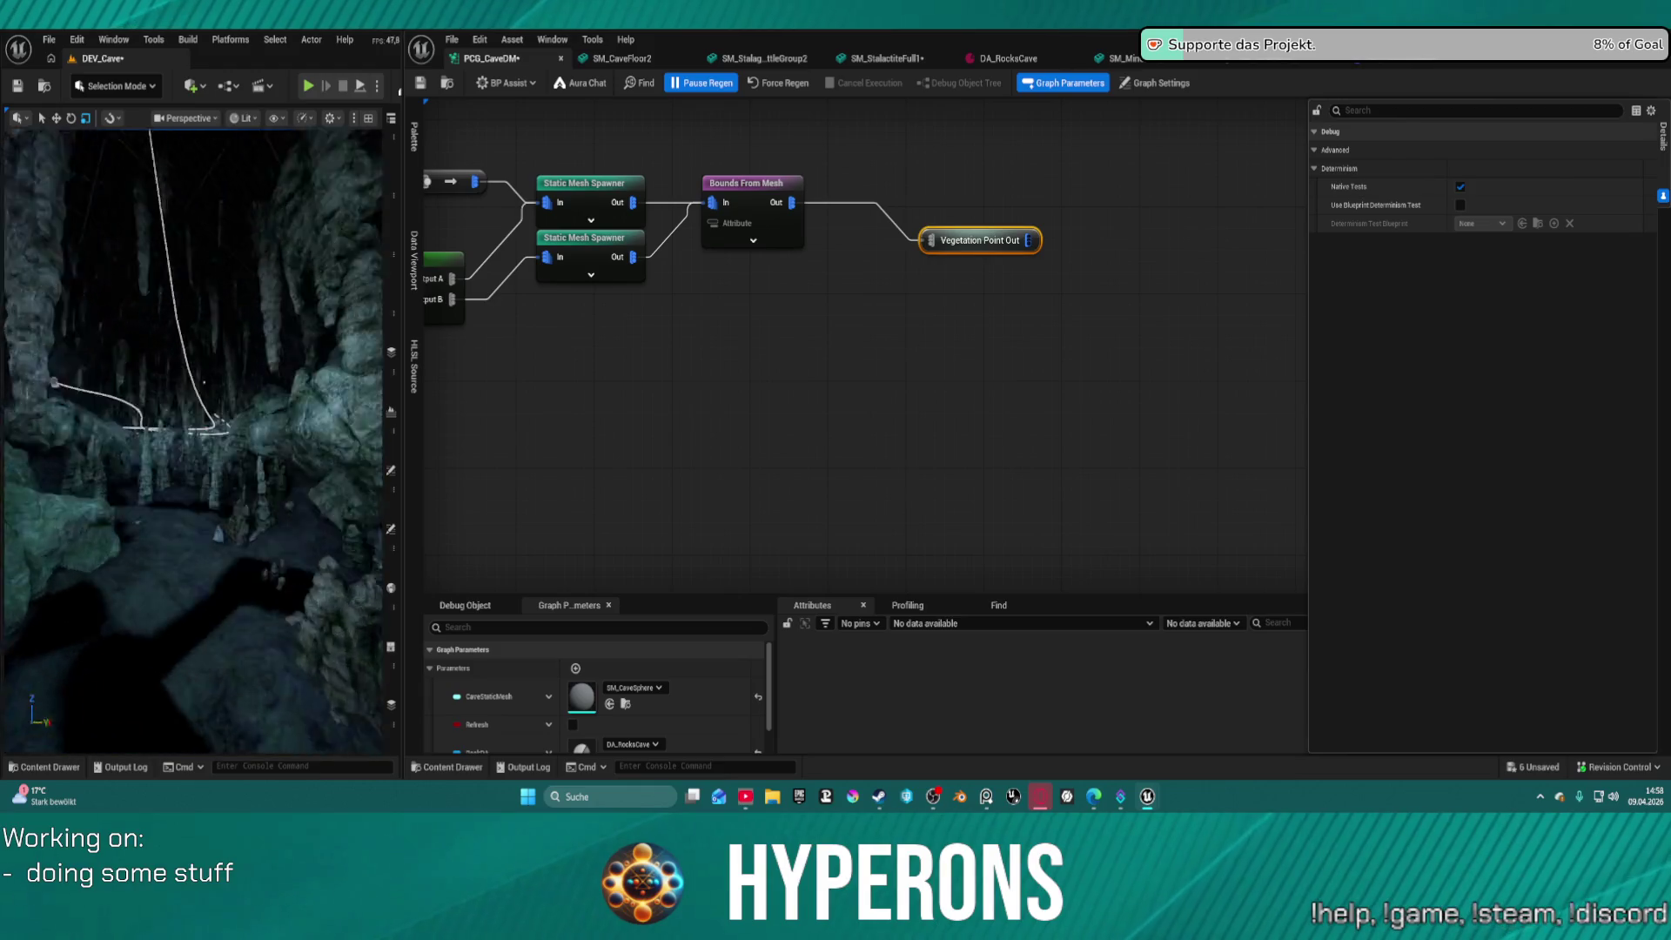
mouse_move(1262, 330)
left_mouse_down()
mouse_move(836, 306)
mouse_move(769, 357)
left_mouse_up()
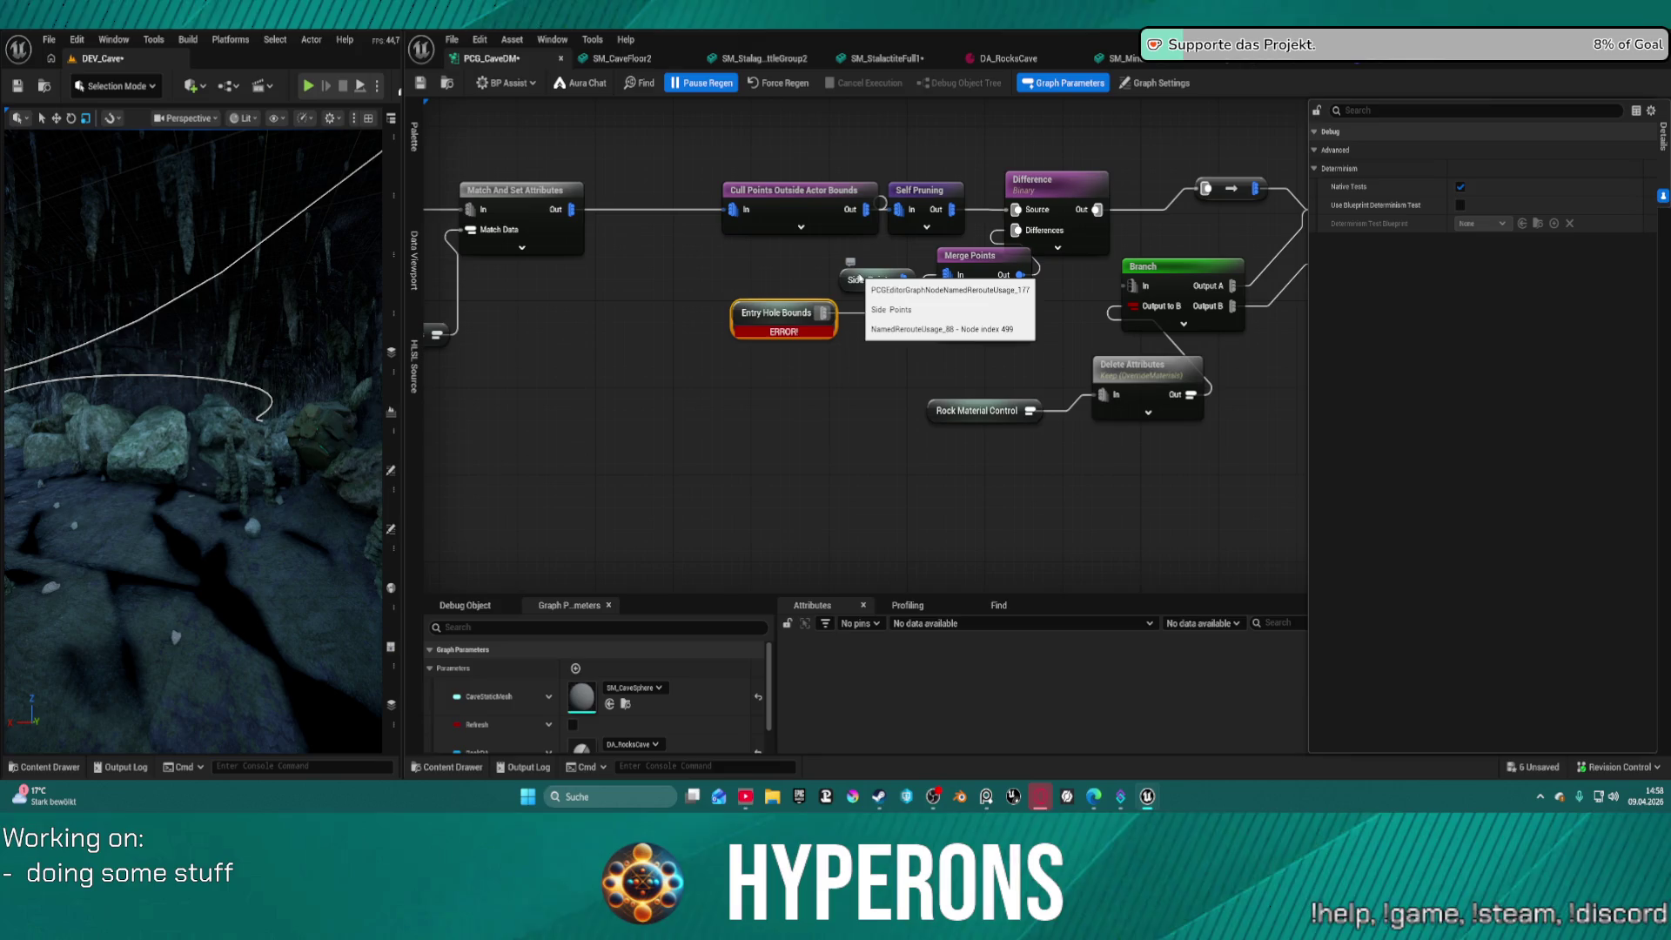
Restore Entry Hole Bounds and connect its output to Merge Points In 2
key("Delete")
mouse_move(996, 311)
left_mouse_down()
mouse_move(966, 320)
mouse_move(986, 333)
left_mouse_up()
scroll(986, 333, "down", 3)
scroll(1022, 374, "up", 3)
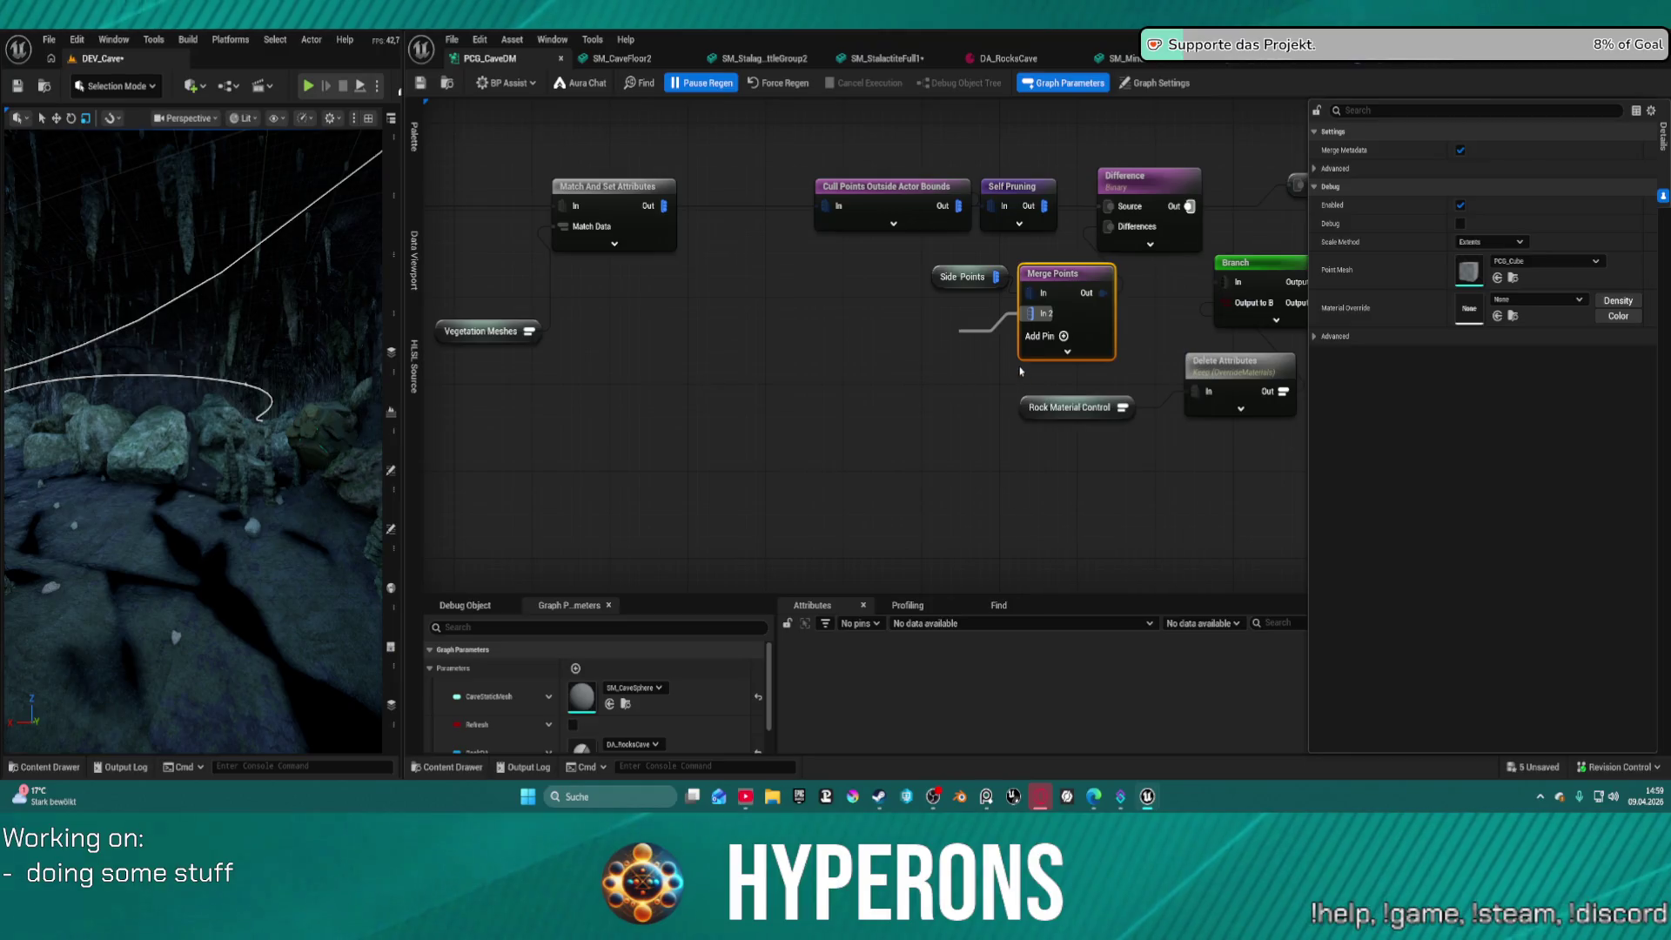
key("ctrl+z")
left_click_drag(983, 331, 1031, 314)
mouse_move(1215, 421)
left_mouse_down()
mouse_move(812, 436)
mouse_move(1095, 445)
left_mouse_up()
Realign Side Points, Cull Points Outside Actor Bounds and Self Pruning, save, and check Density Filter
left_click_drag(836, 301, 747, 290)
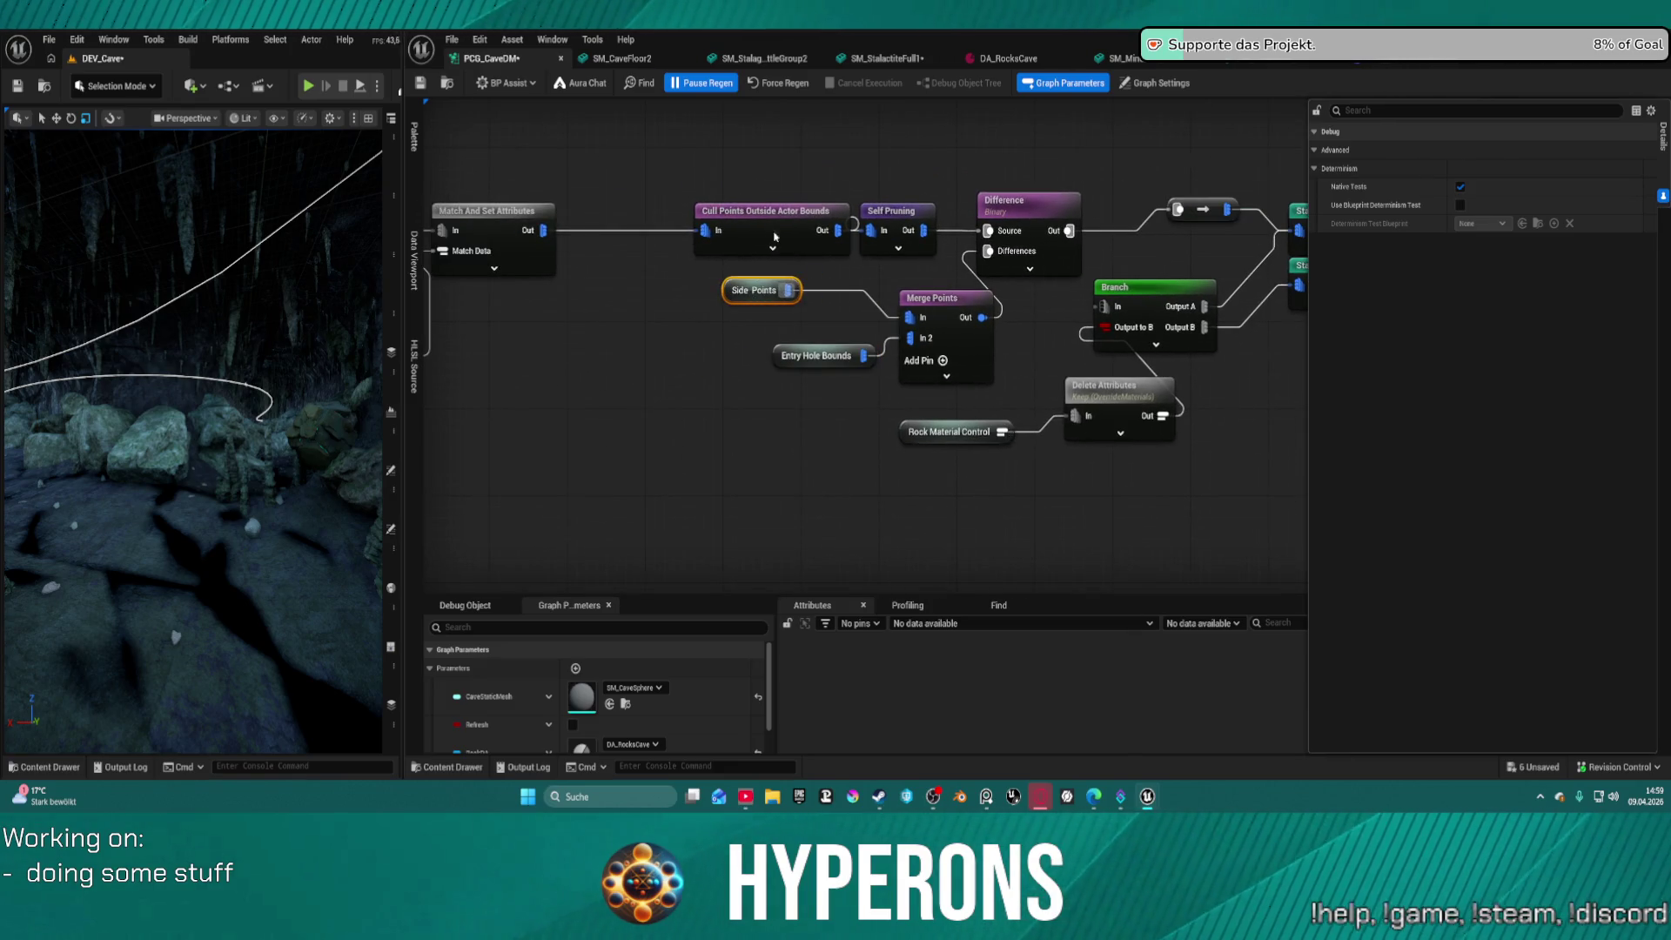
left_click_drag(765, 211, 724, 211)
left_click_drag(890, 207, 879, 207)
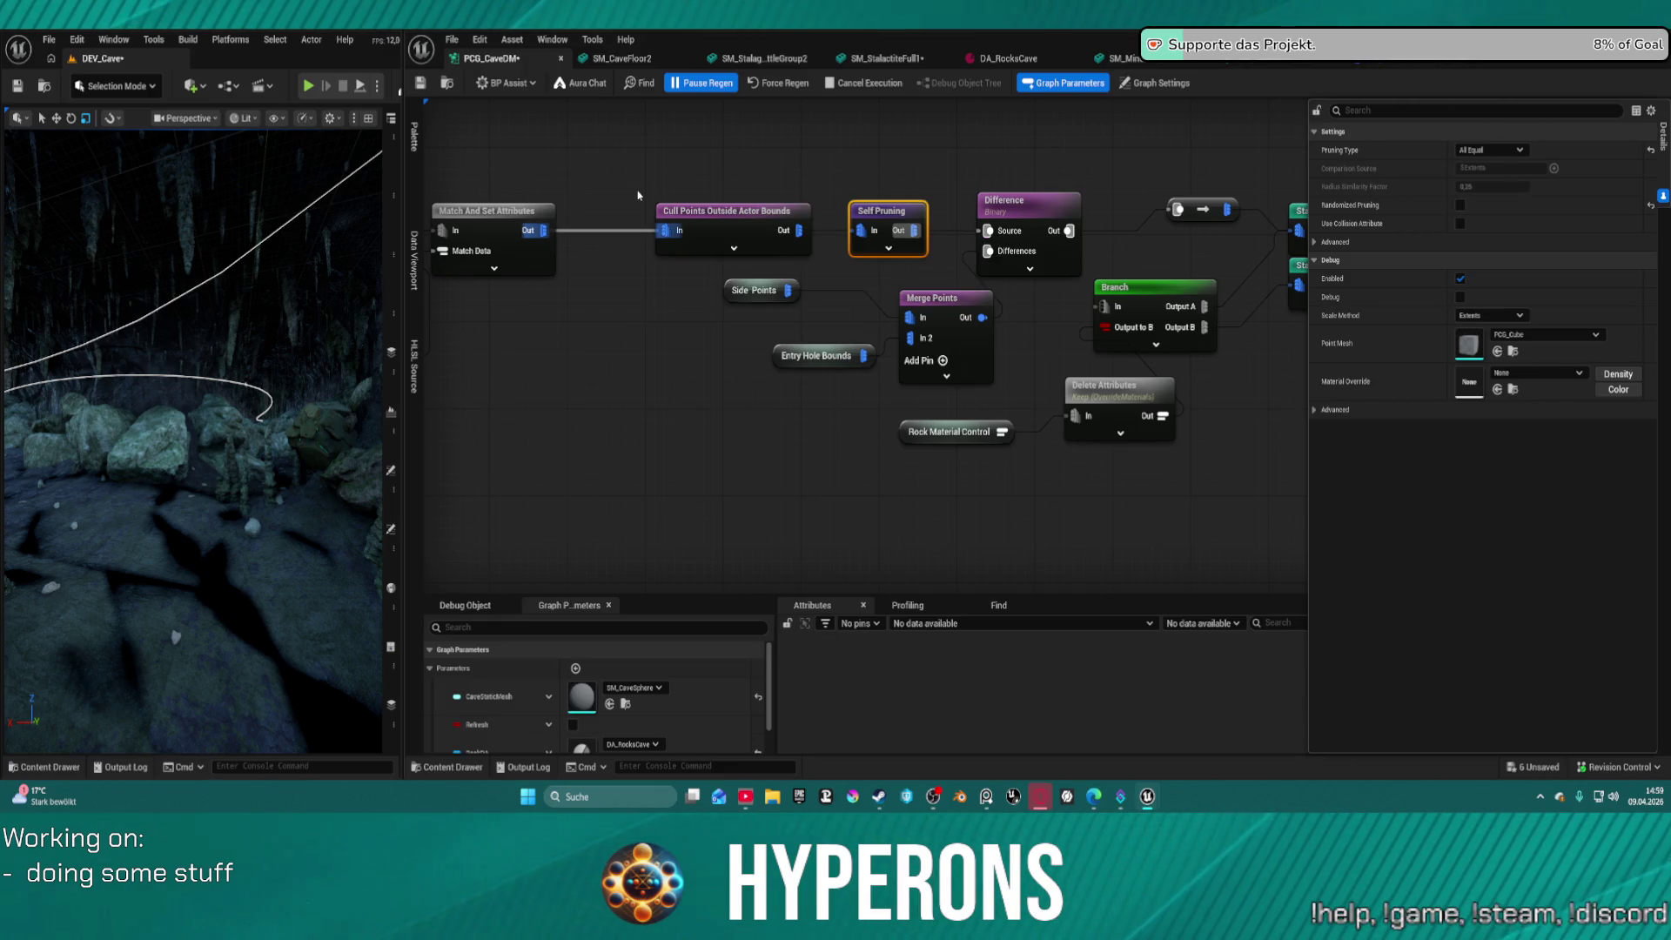
key("ctrl+s")
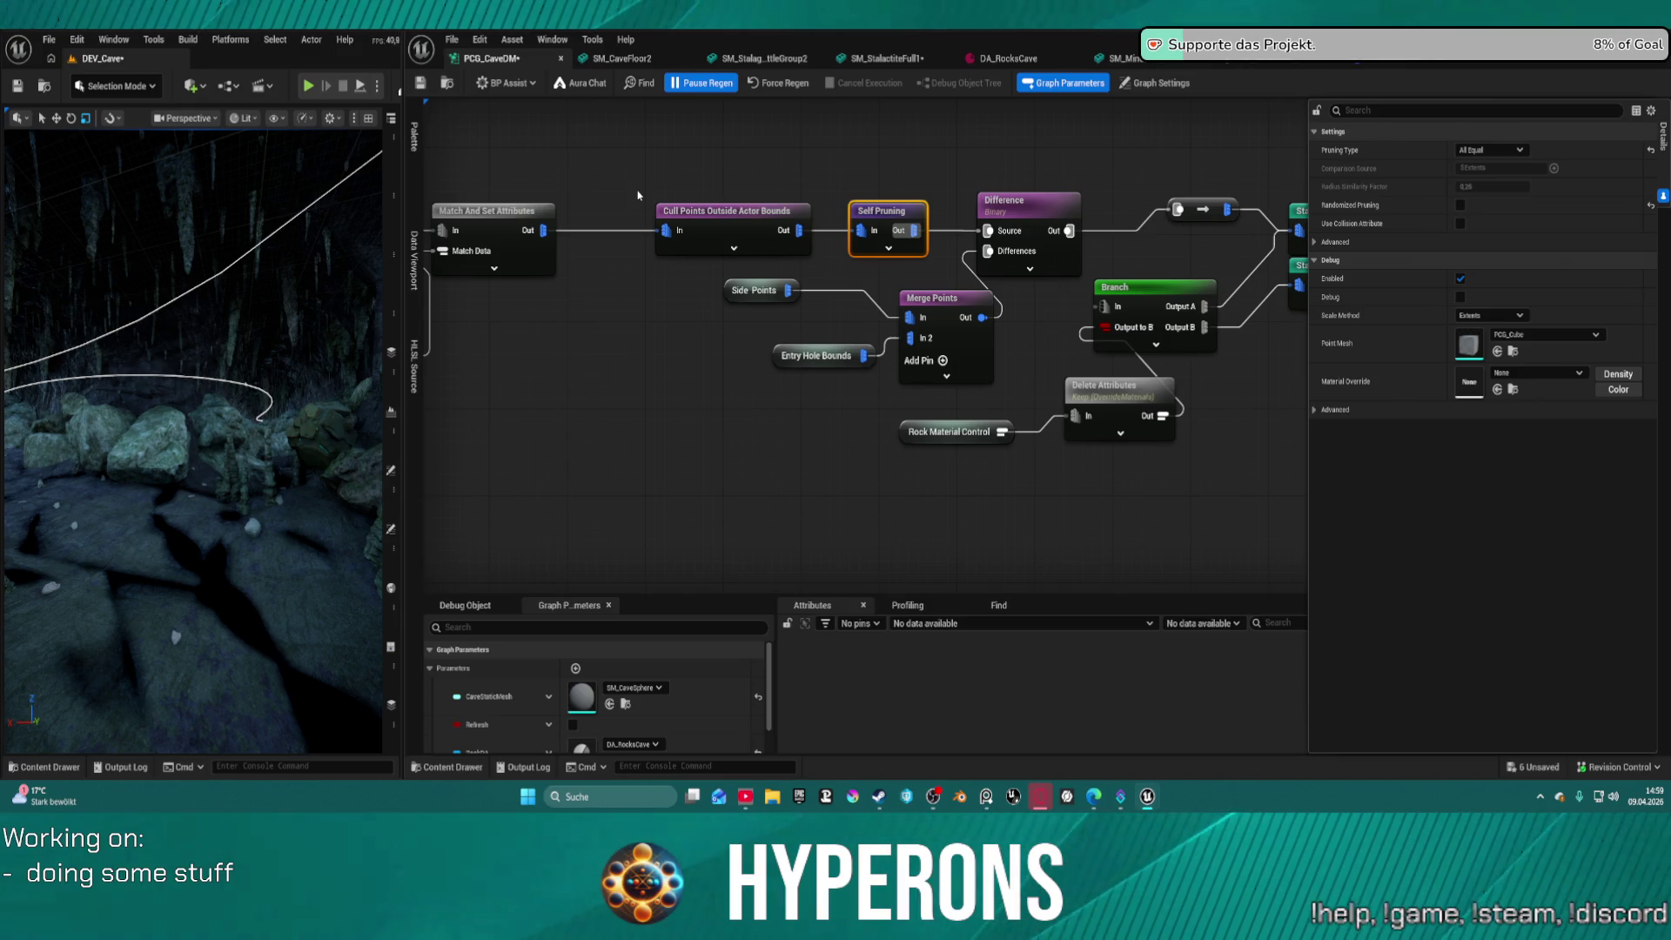
scroll(662, 282, "down", 5)
scroll(1206, 305, "up", 3)
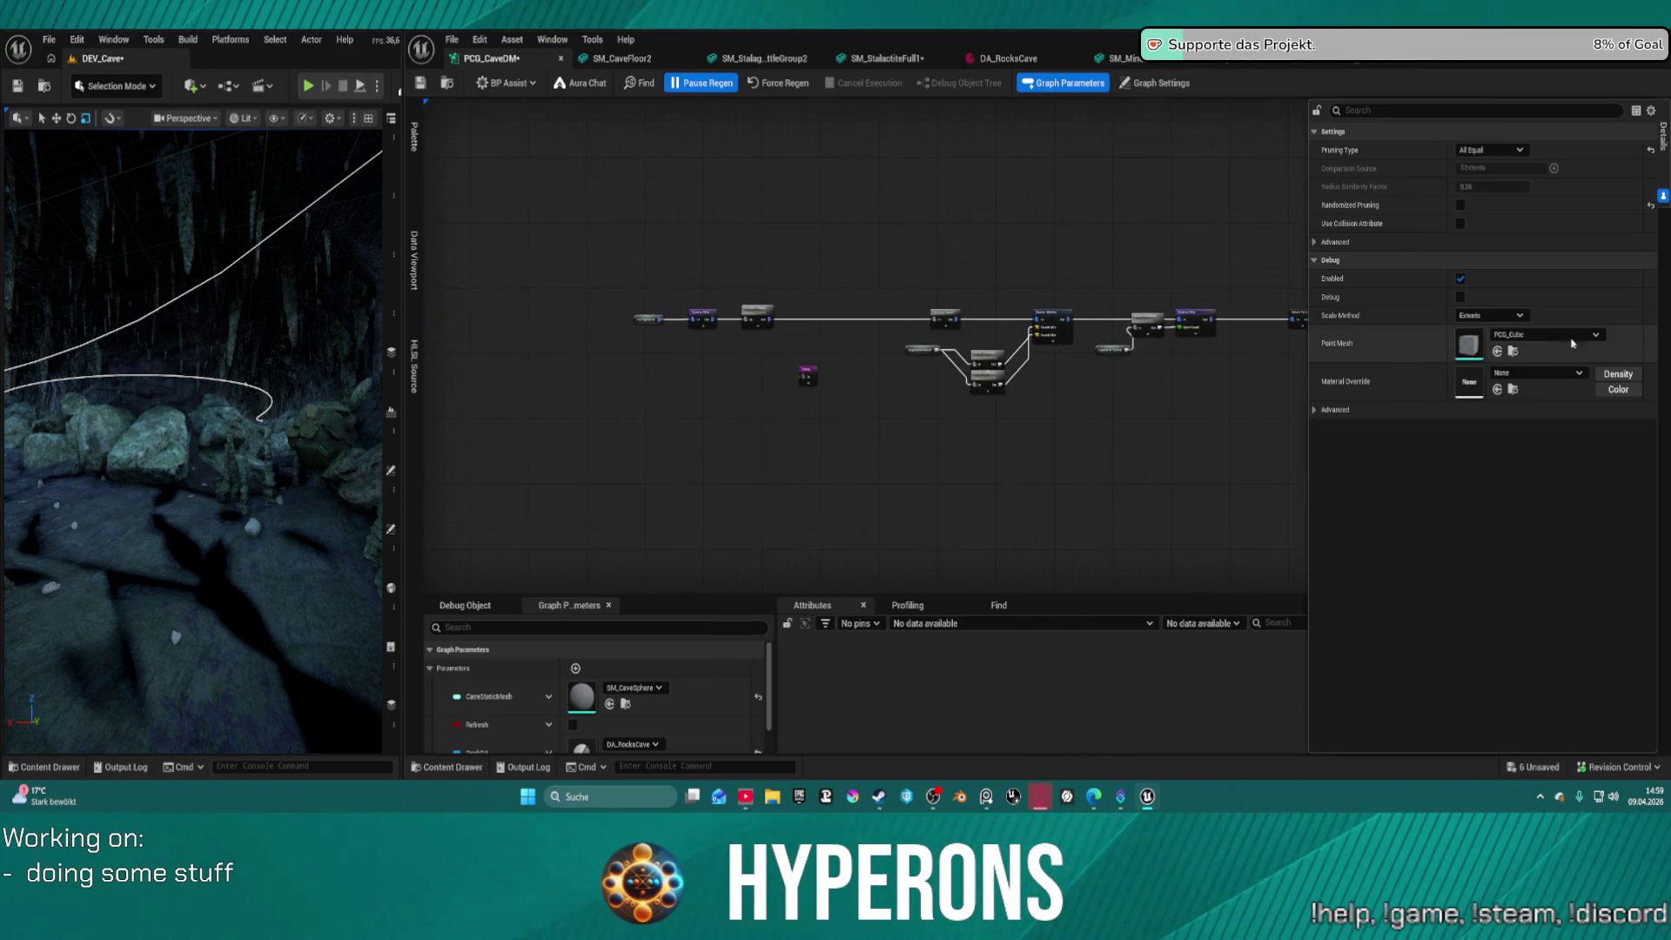
scroll(1142, 458, "up", 3)
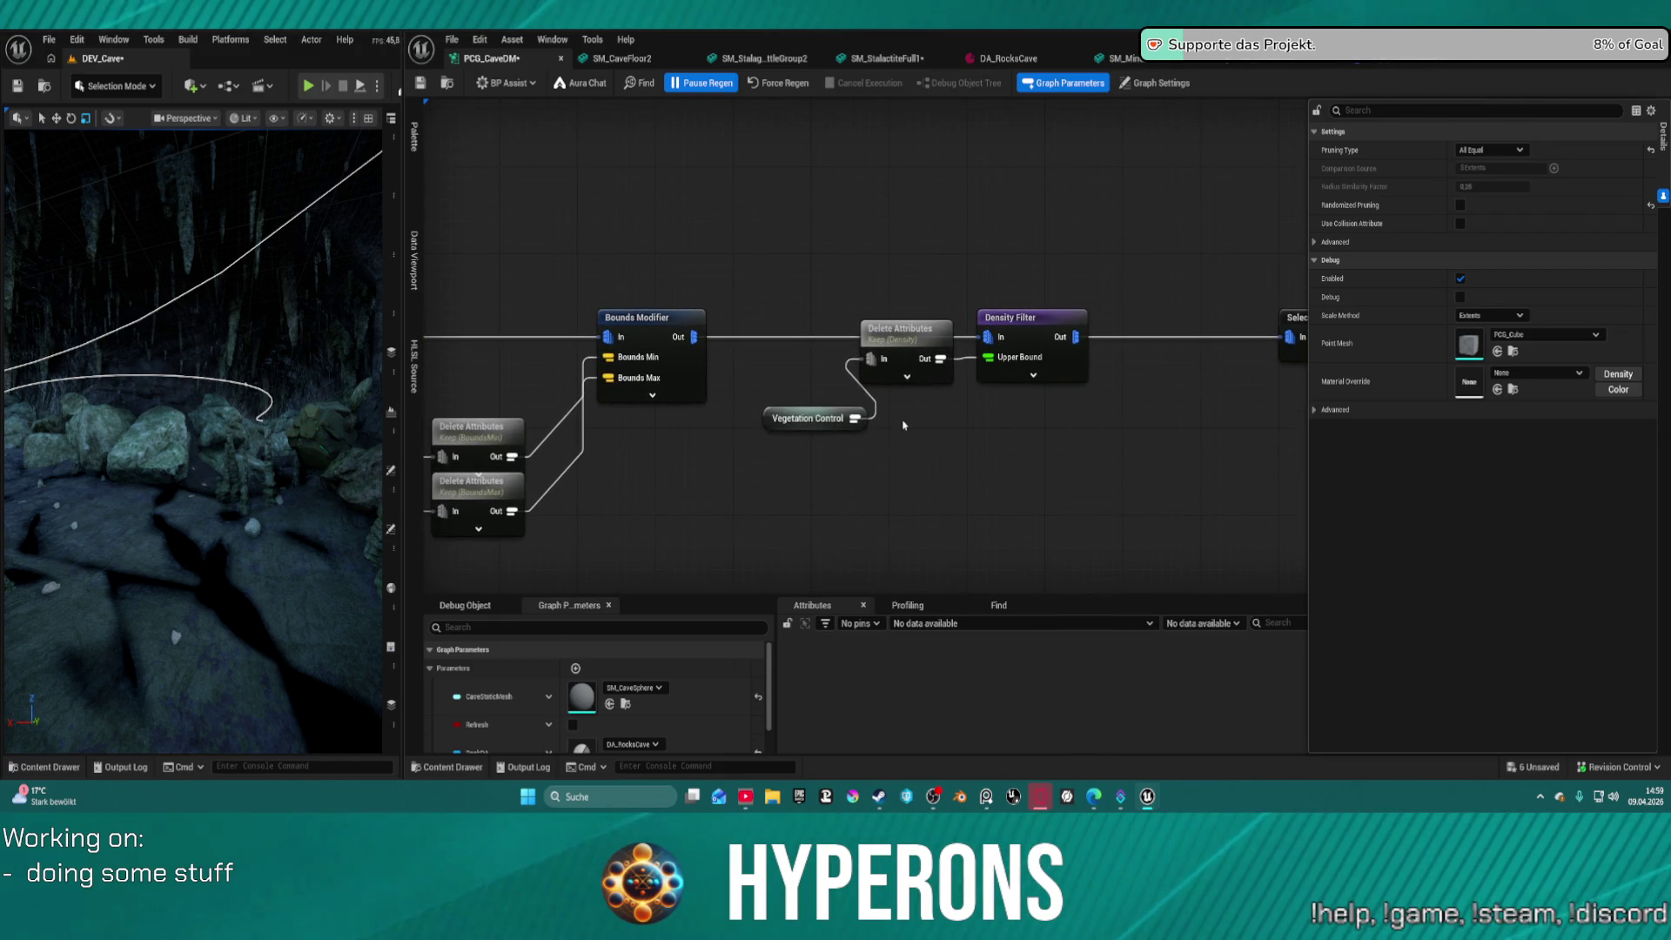
left_click(1033, 328)
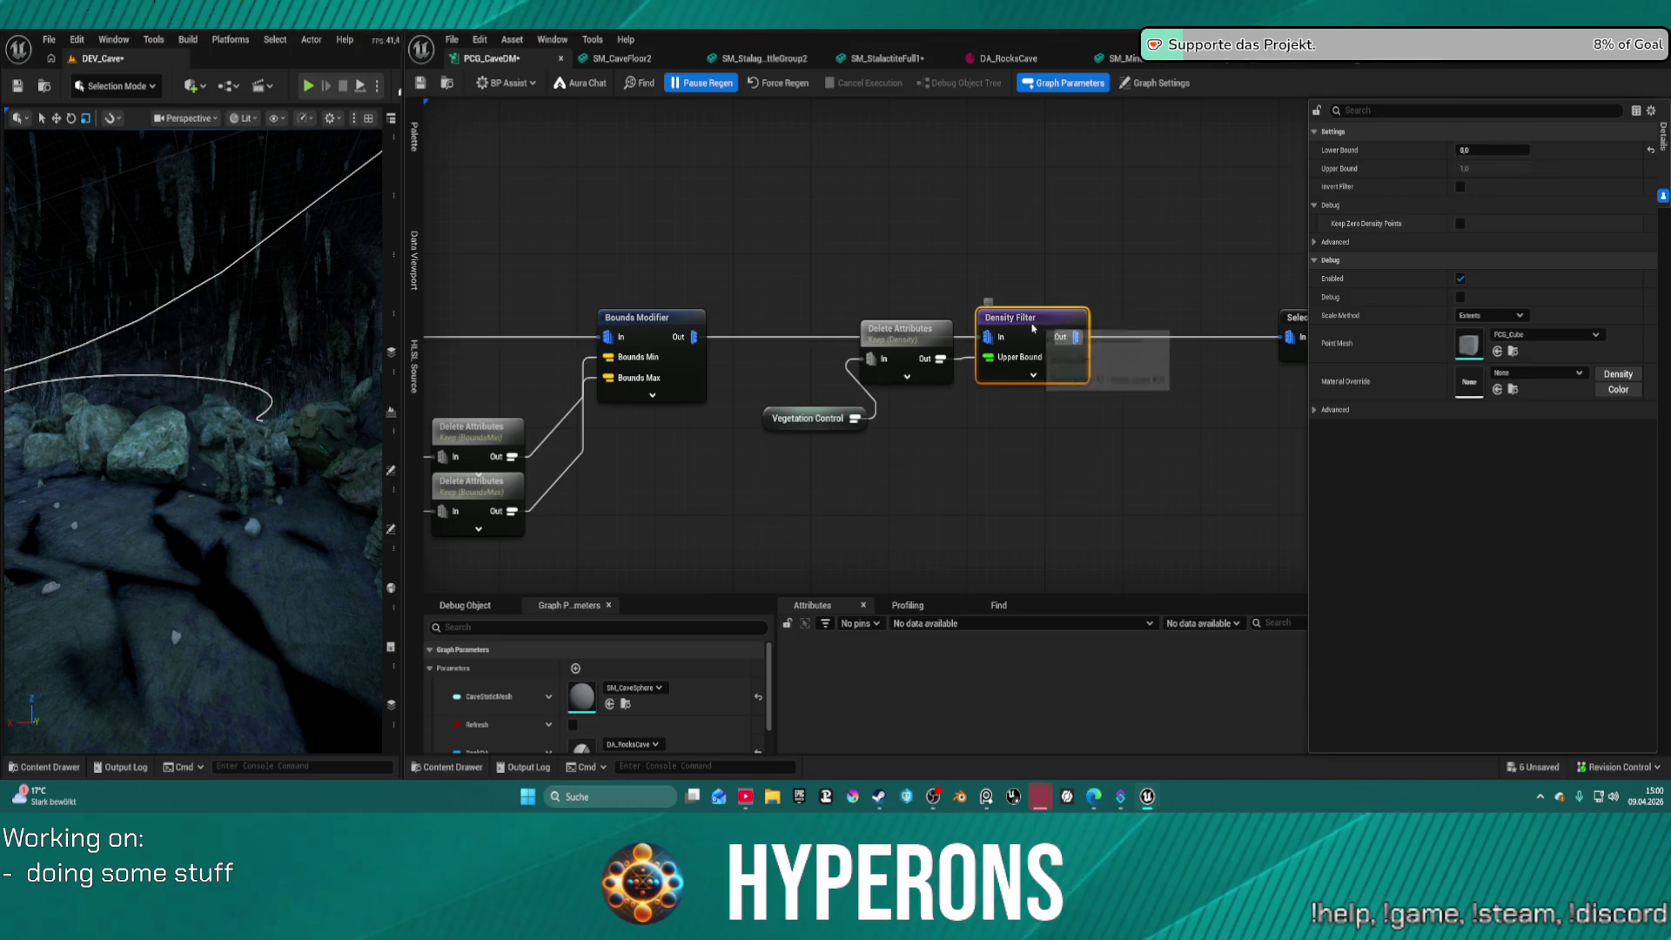
left_click_drag(731, 348, 1315, 286)
mouse_move(958, 287)
left_mouse_down()
mouse_move(1527, 273)
mouse_move(1369, 148)
left_mouse_up()
Show DA_RocksCave's Vegetation Control section and start editing its Density value
left_click(1005, 59)
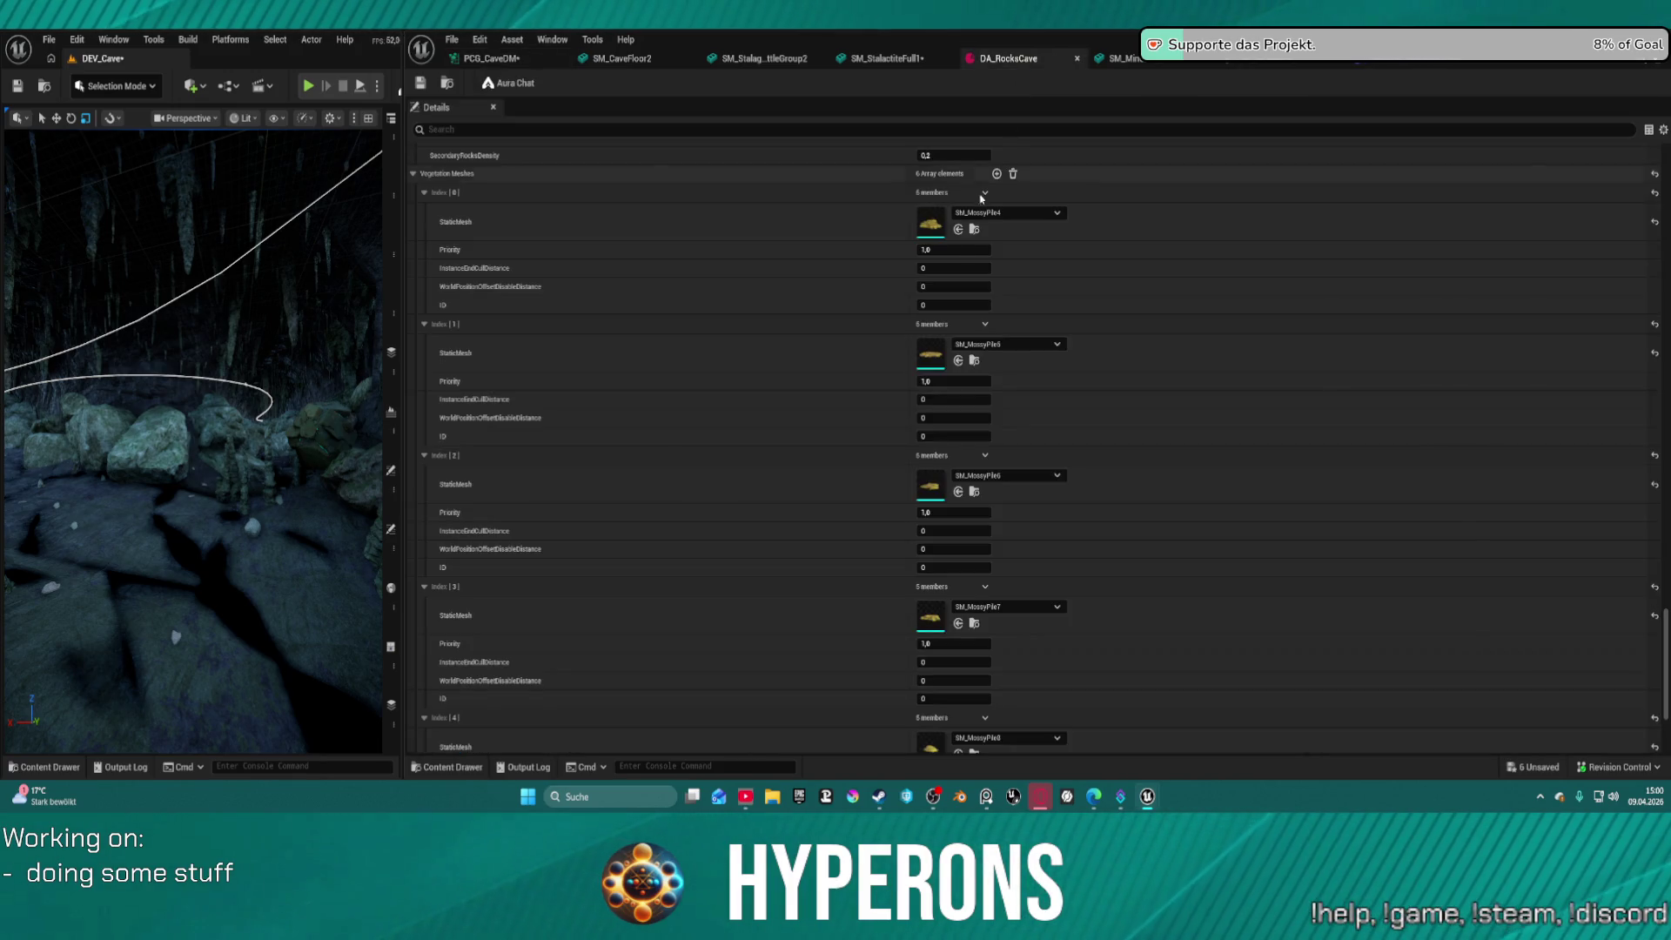
scroll(890, 415, "up", 2)
scroll(890, 416, "up", 9)
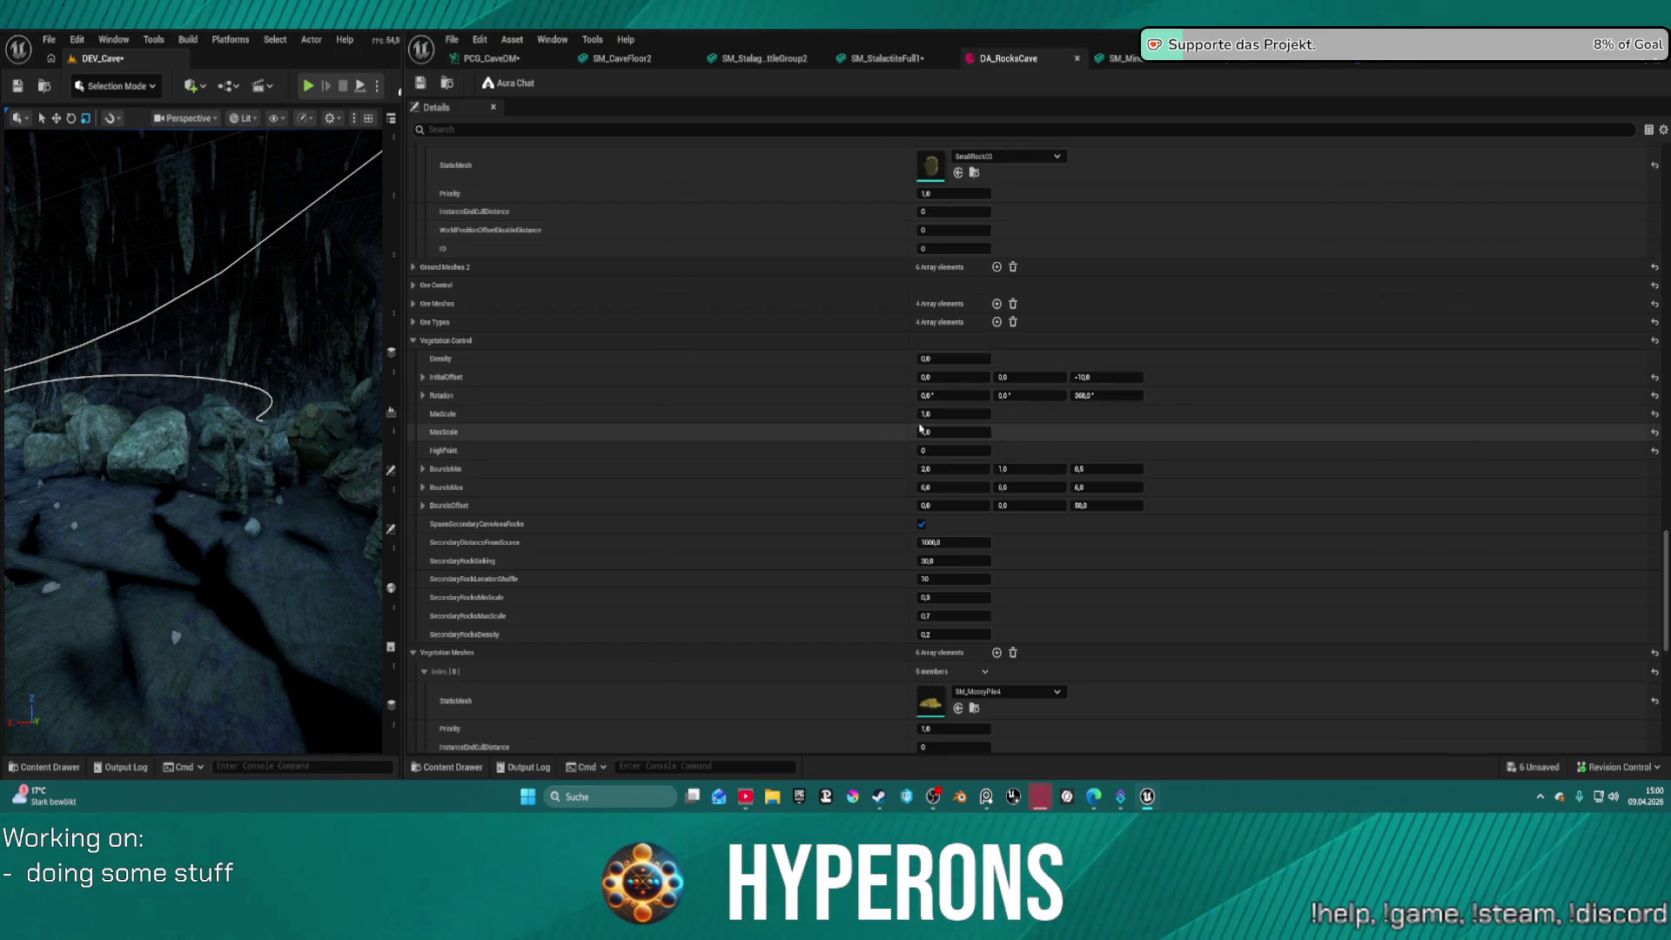
left_click(953, 414)
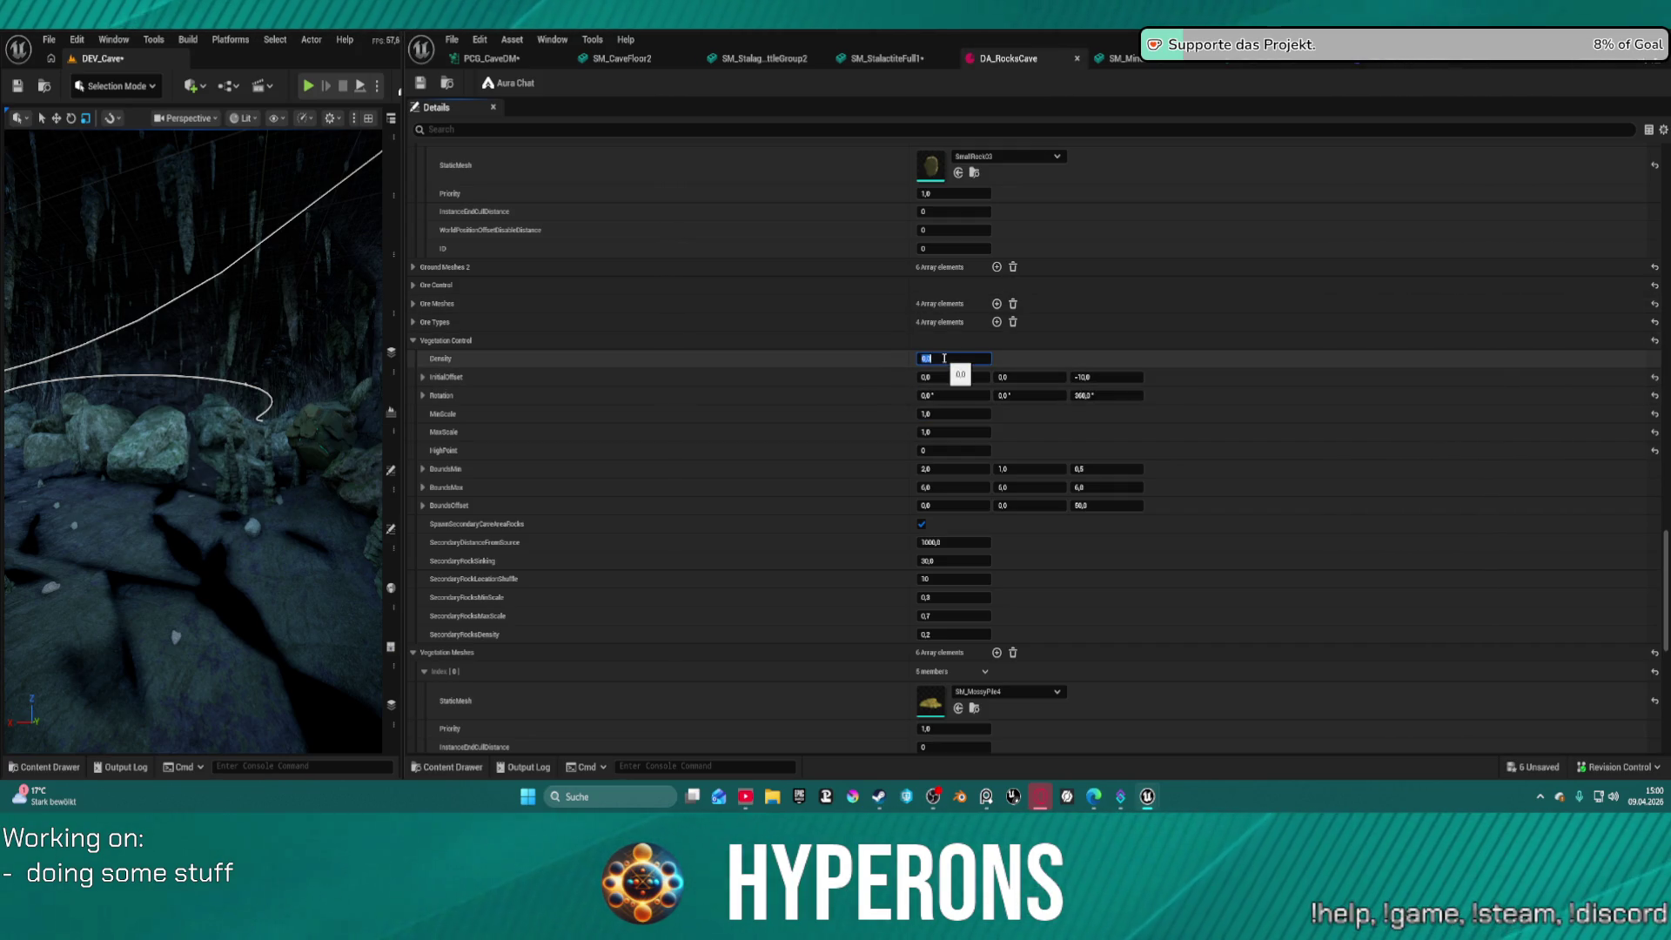
type("1")
Commit vegetation Density 1,0 in DA_RocksCave, save, and look at the regenerated moss
key("Return")
left_click(420, 83)
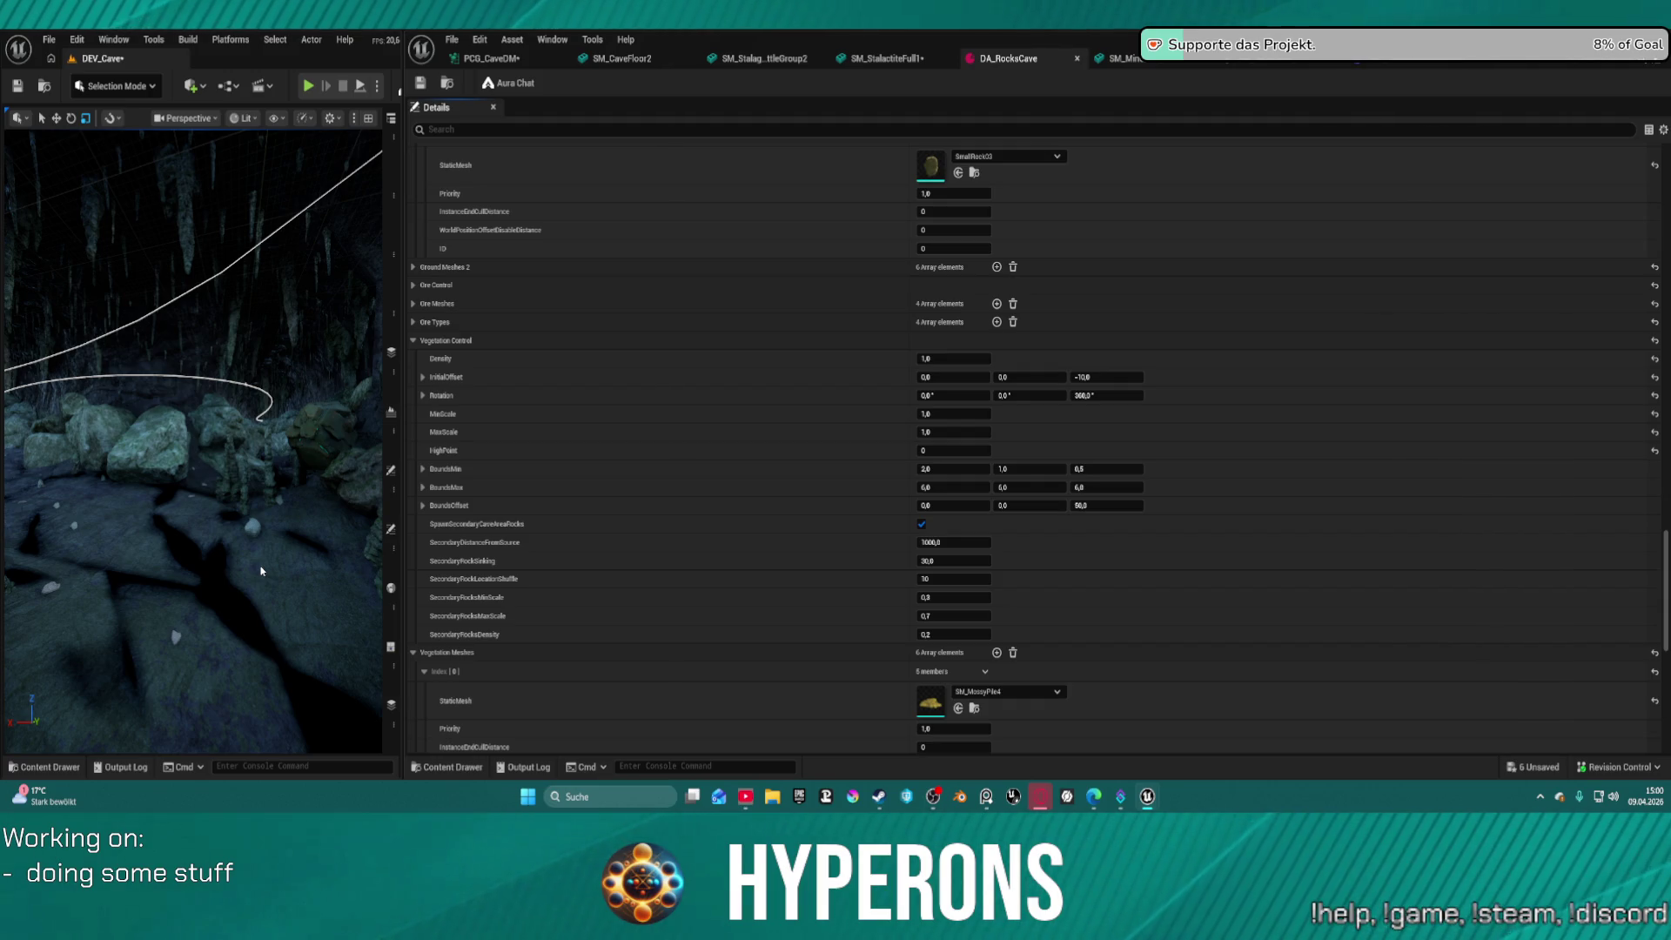
key("ctrl+s")
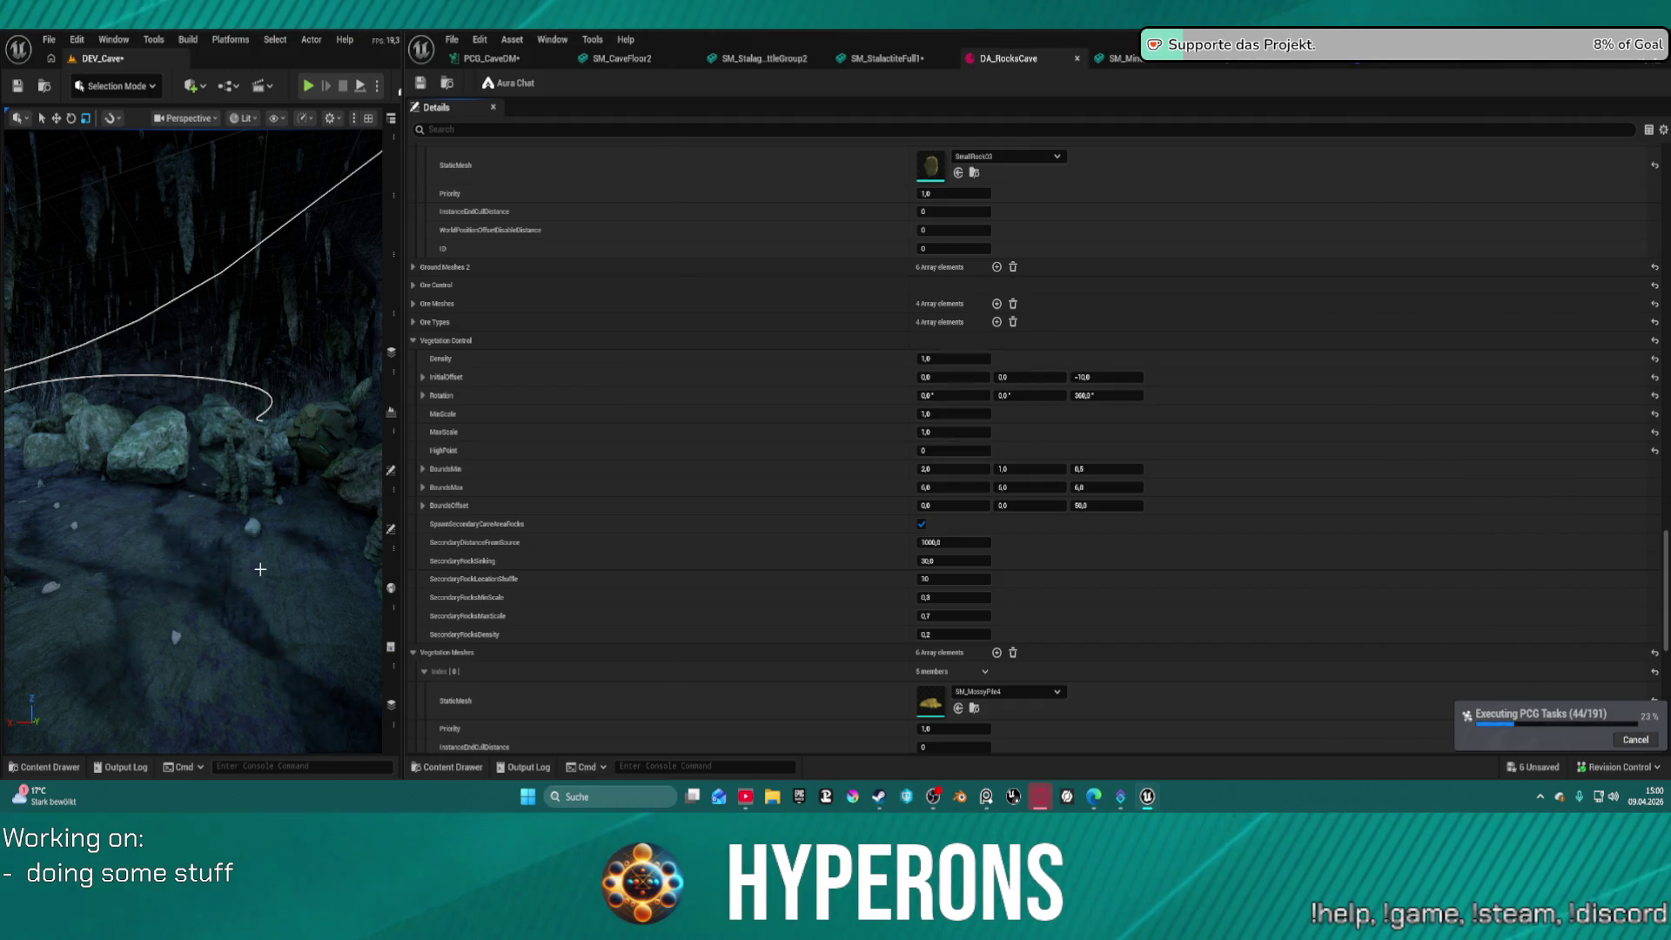
mouse_move(266, 566)
left_mouse_down()
mouse_move(209, 557)
mouse_move(174, 452)
mouse_move(122, 452)
left_mouse_up()
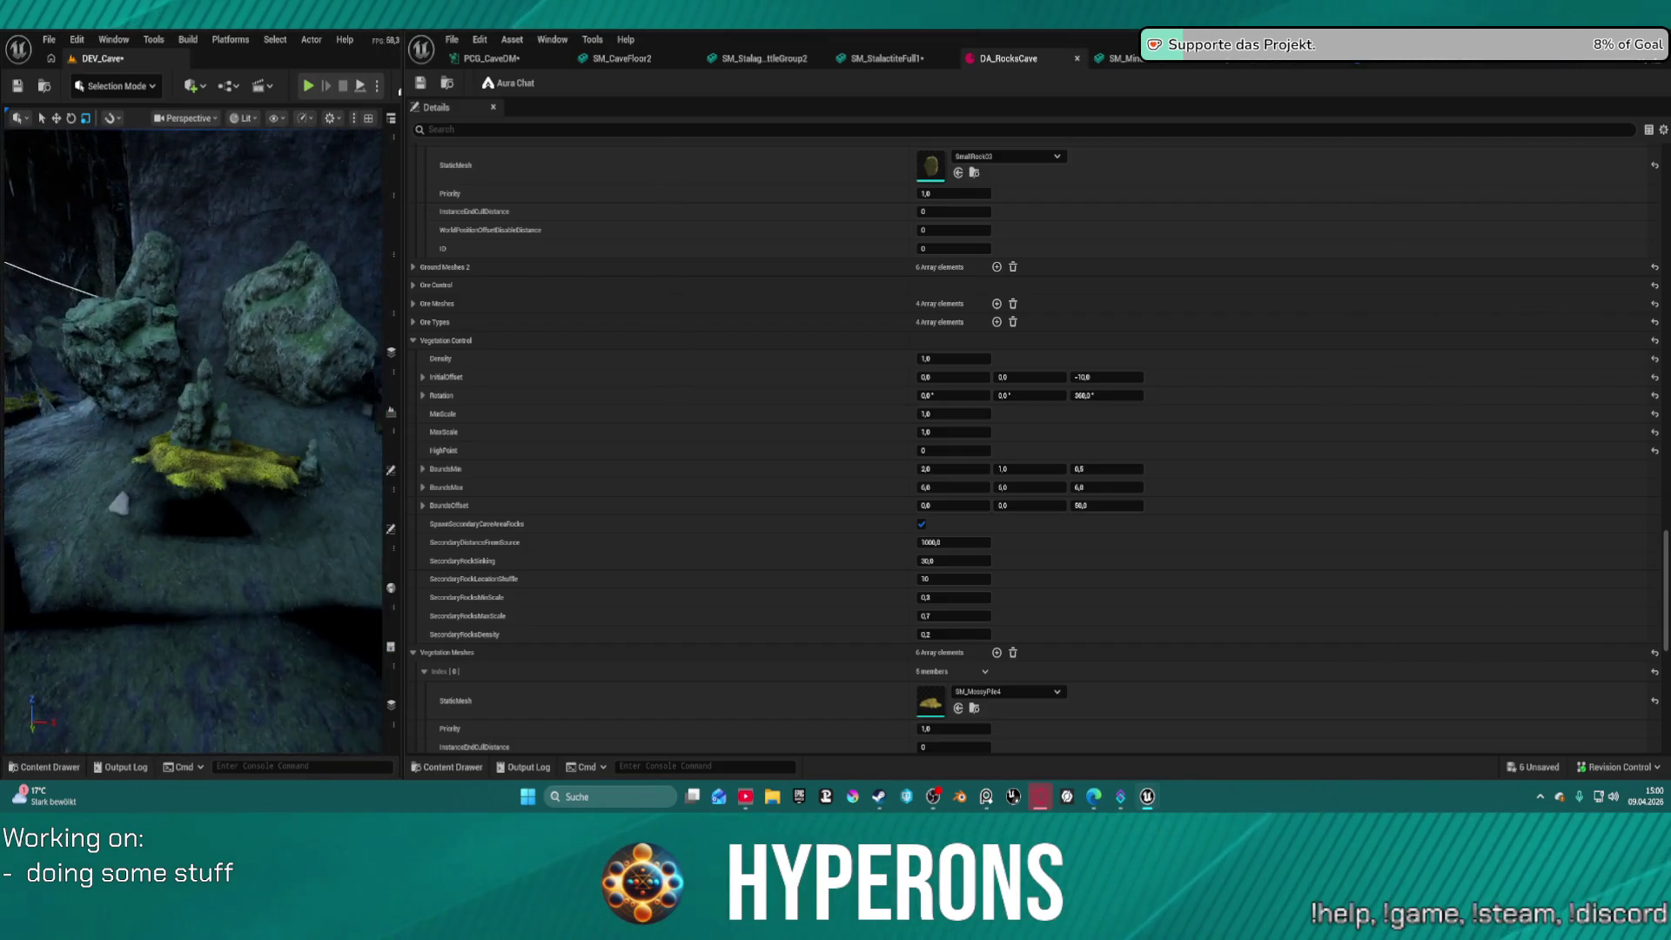
Fly deeper into the cave to inspect the yellow moss, then bring up the reference artwork board
left_click_drag(122, 452, 35, 452)
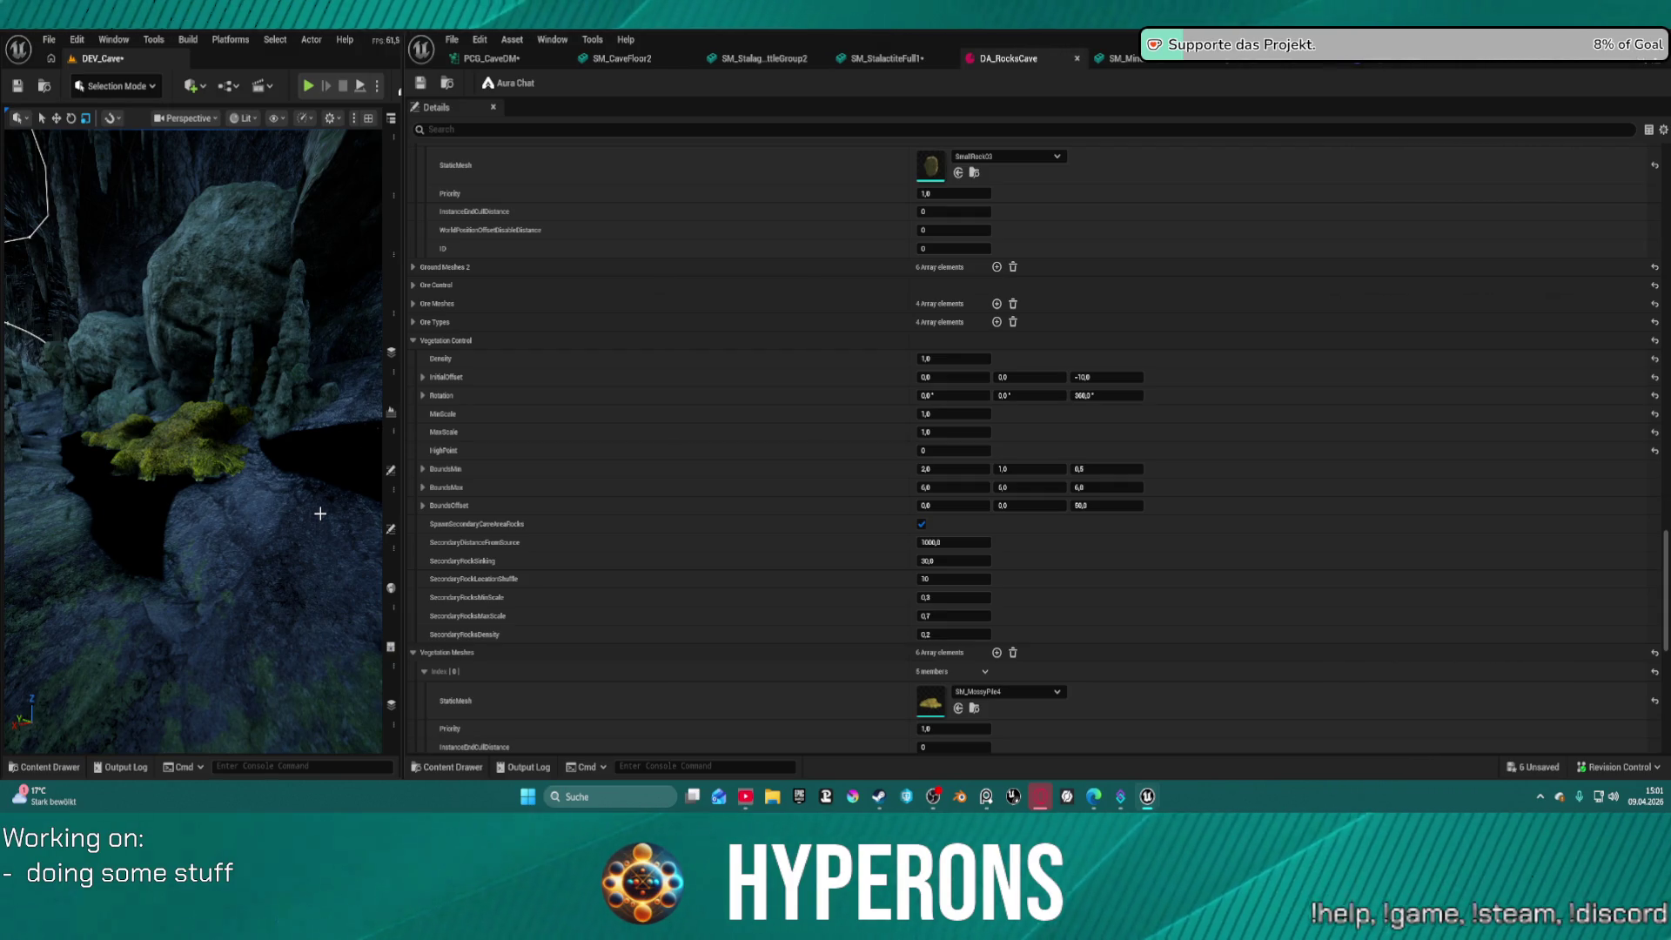
mouse_move(321, 436)
left_mouse_down()
mouse_move(295, 436)
mouse_move(292, 401)
mouse_move(329, 443)
left_mouse_up()
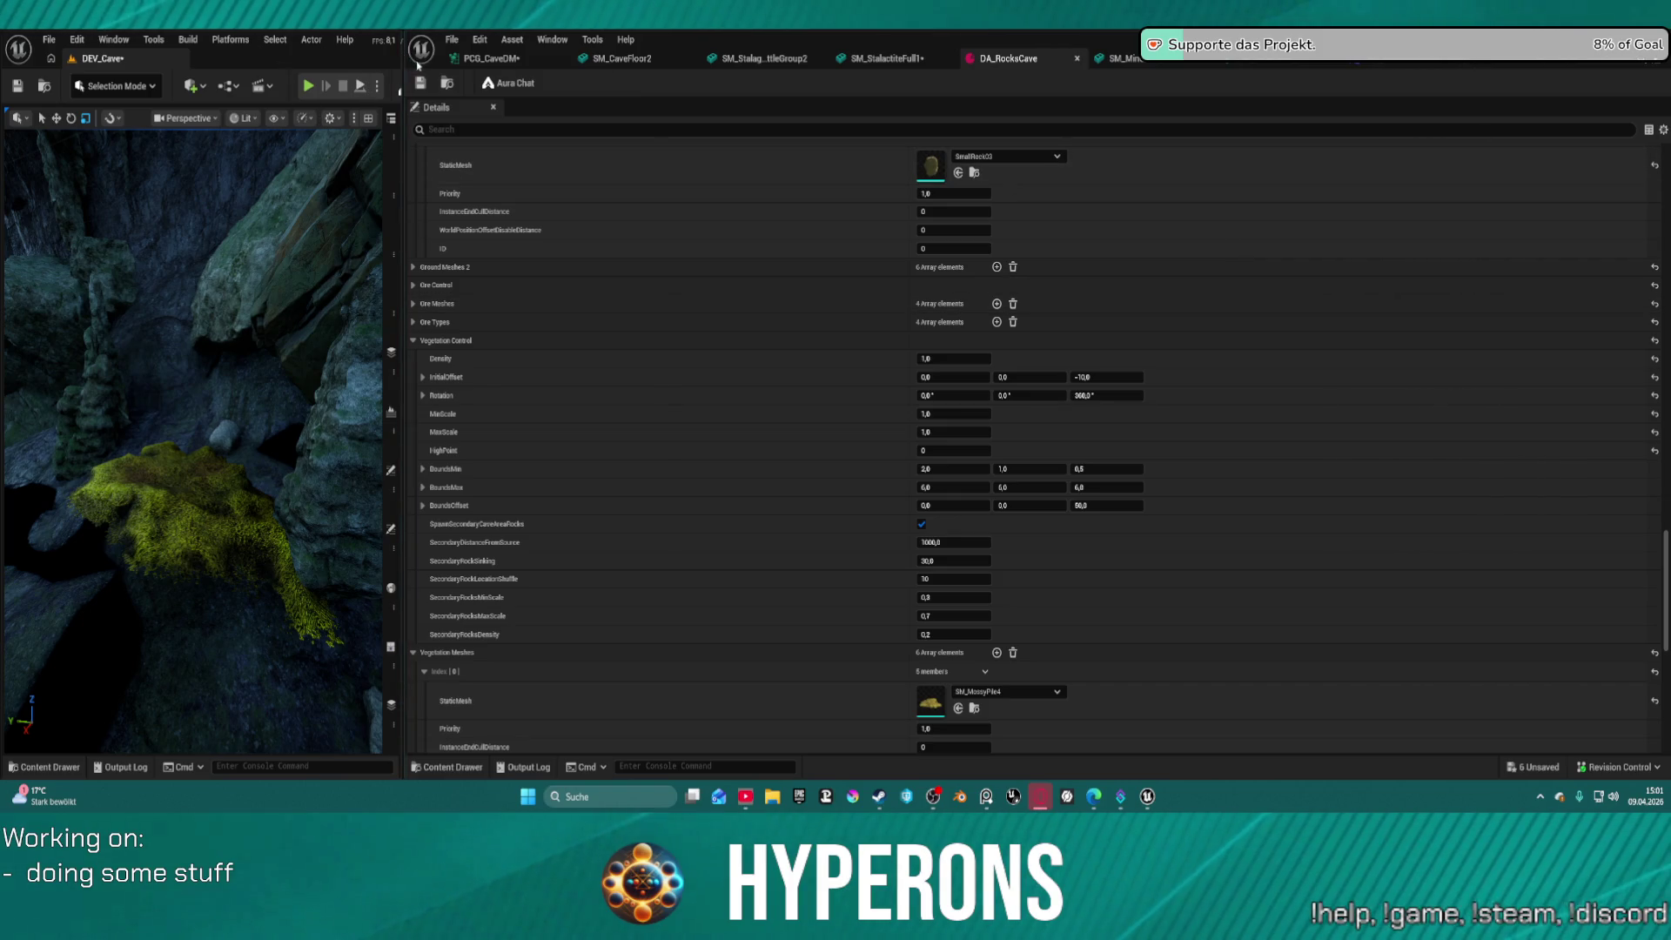
key("alt+Tab")
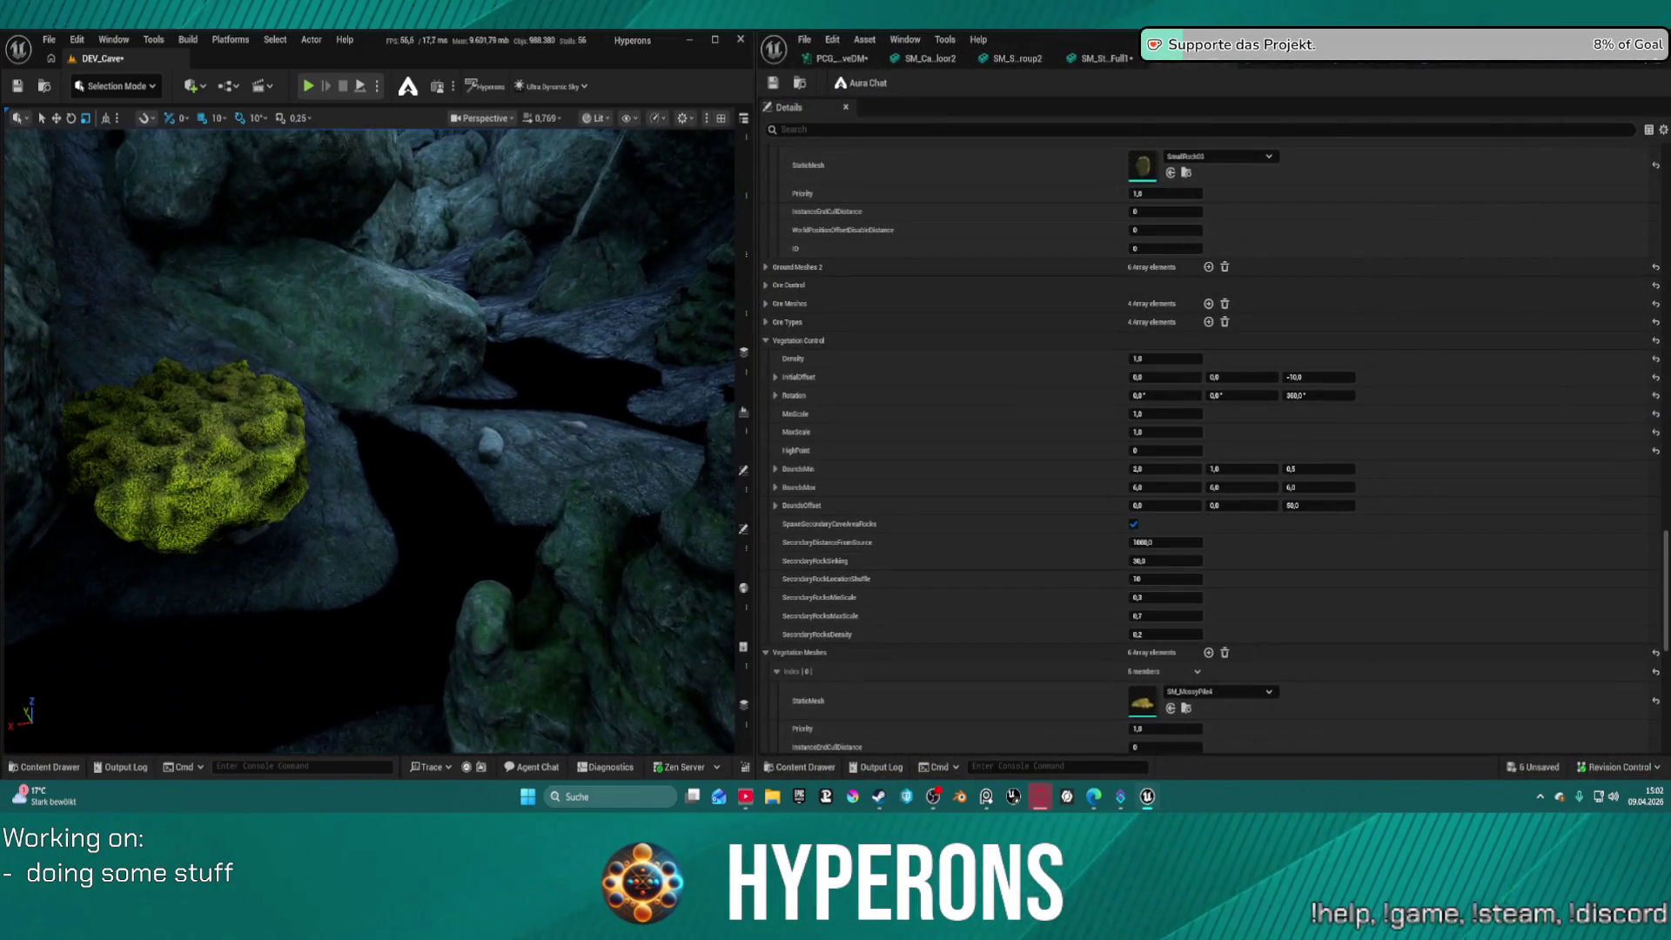
In the PCG_CaveDM graph, uncheck Absolute Rotation on the Transform Points node
scroll(369, 441, "down", 3)
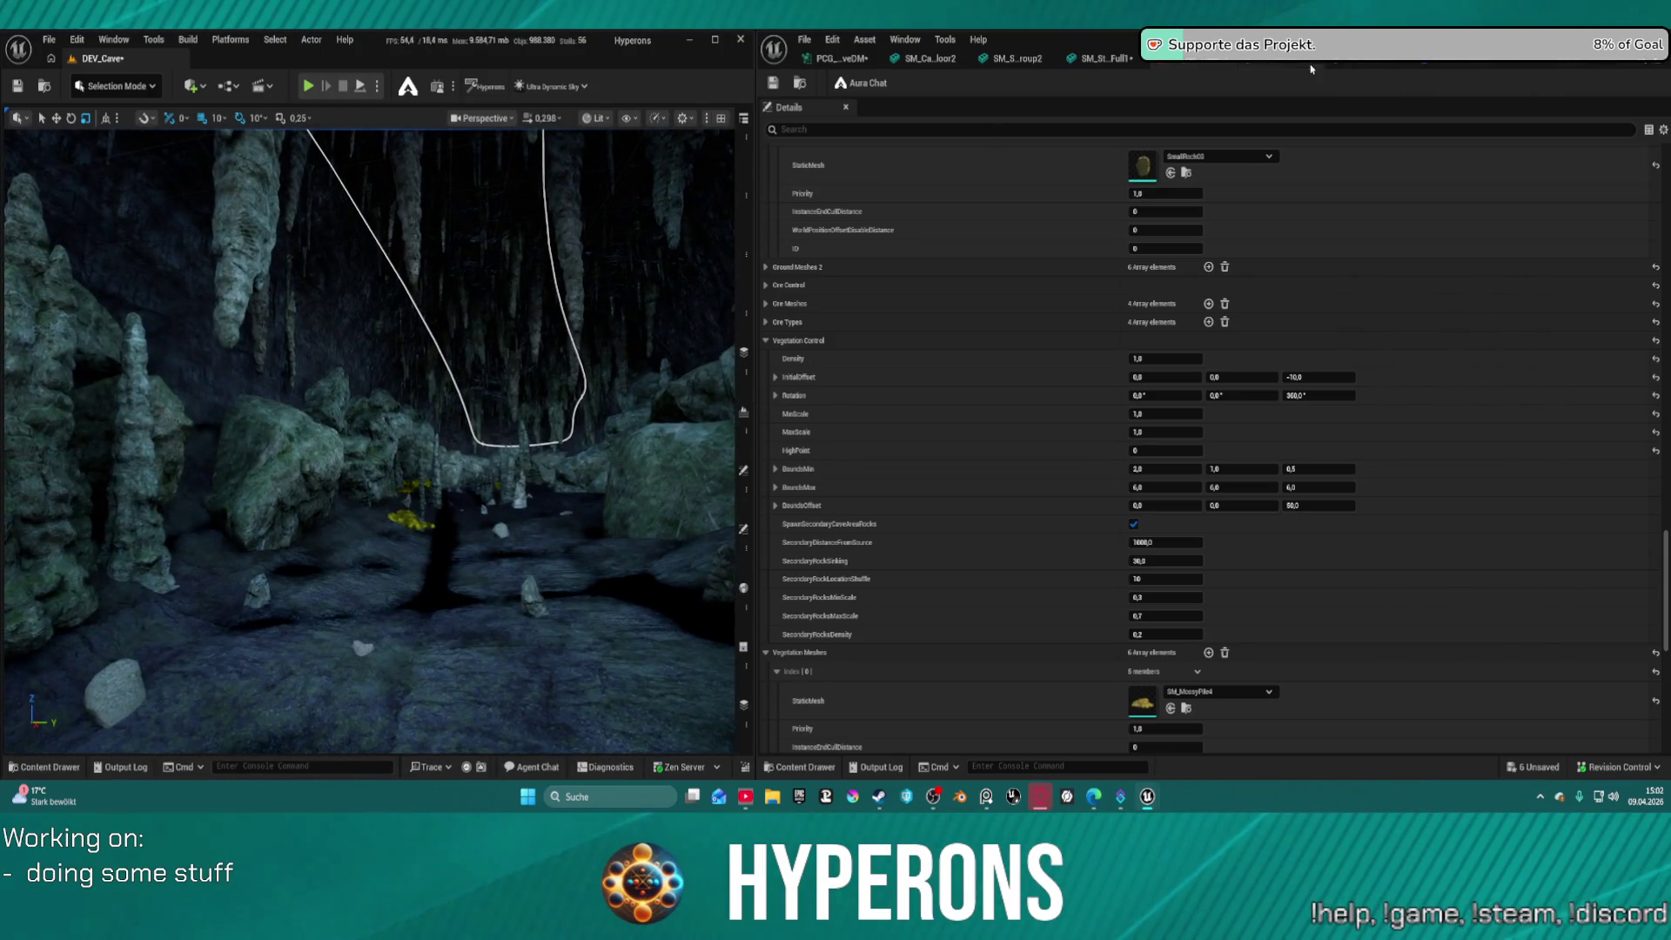
left_click(1012, 83)
left_click(852, 58)
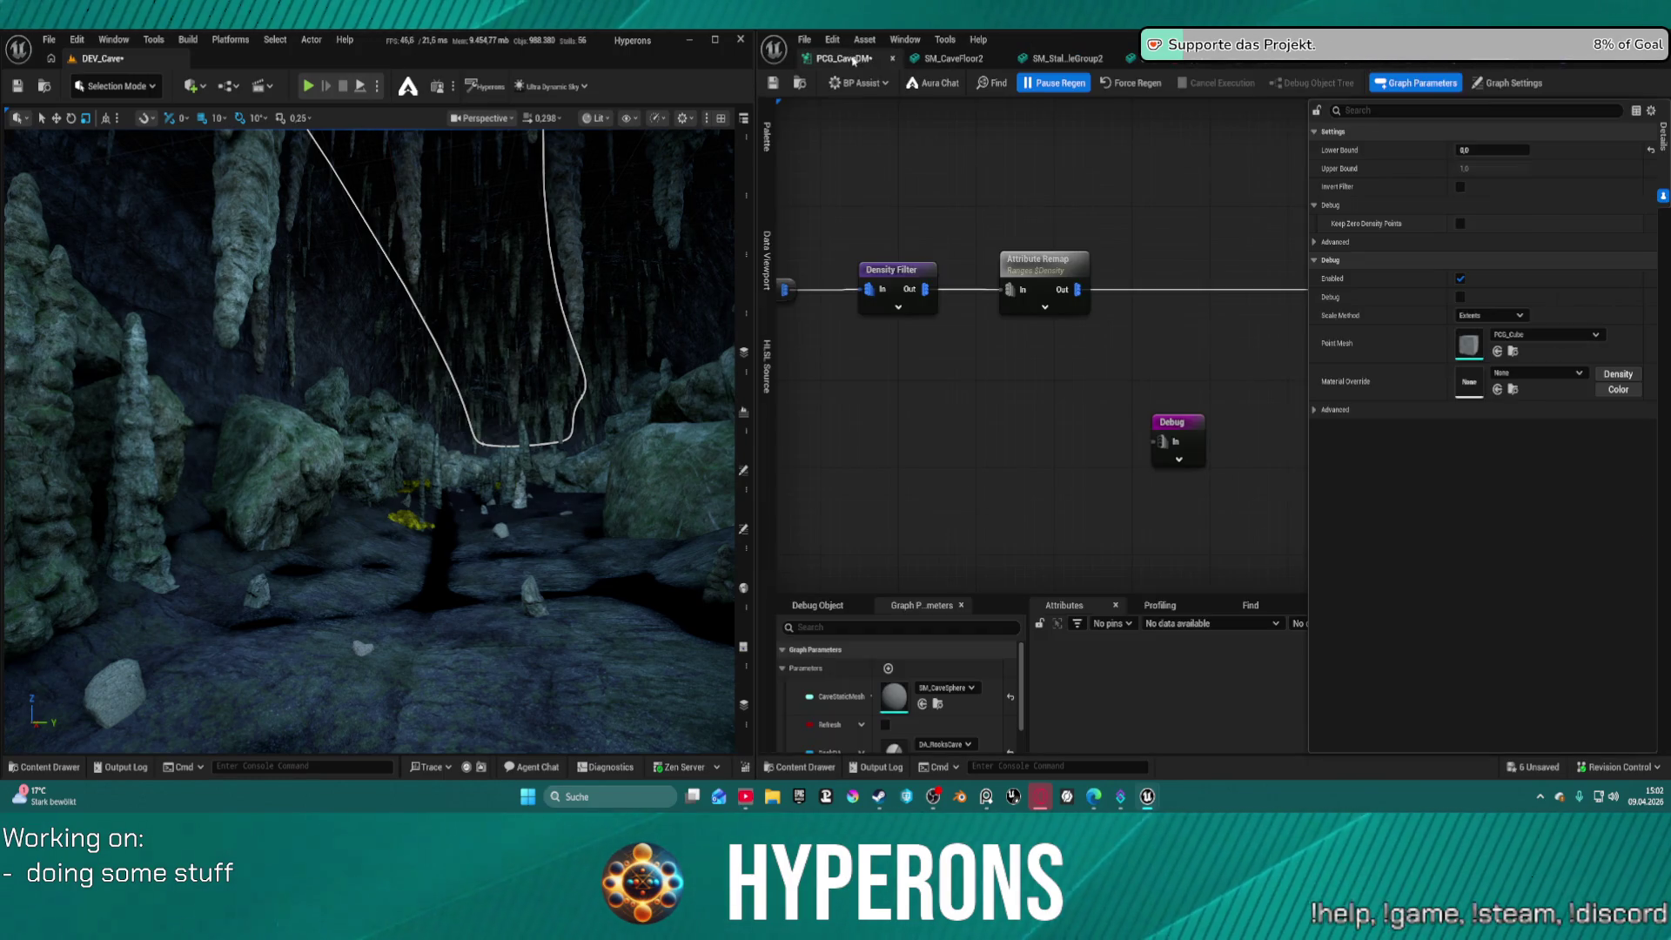
scroll(1010, 235, "down", 5)
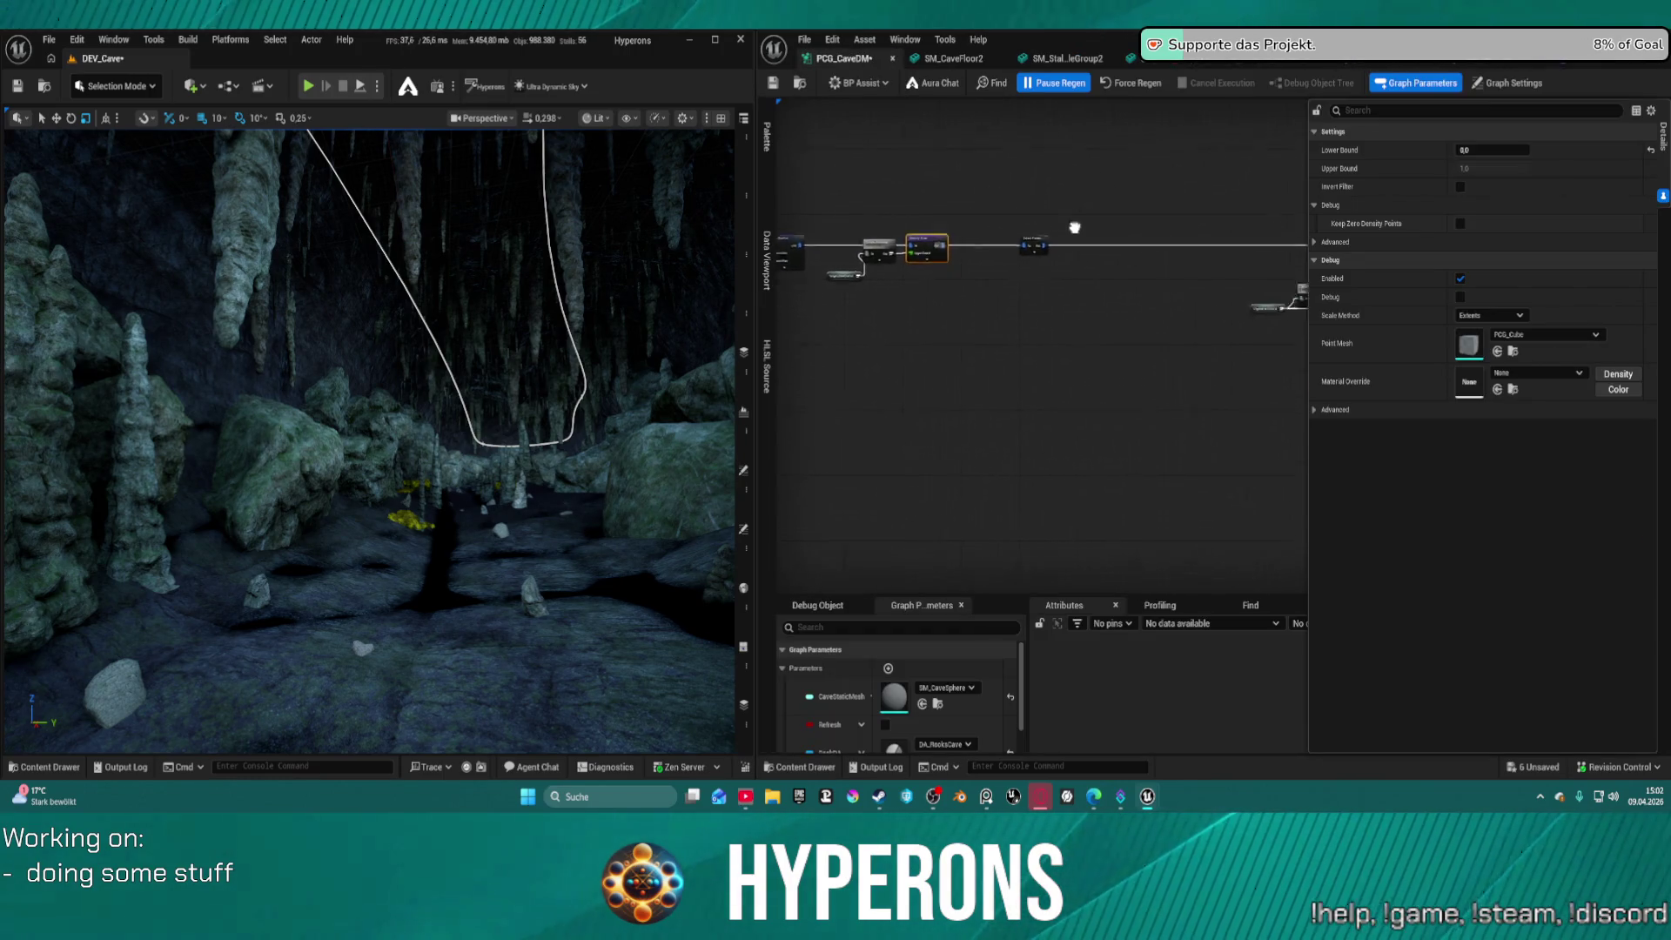
mouse_move(874, 247)
left_mouse_down()
mouse_move(779, 248)
mouse_move(947, 246)
mouse_move(858, 258)
mouse_move(1296, 345)
left_mouse_up()
scroll(1157, 341, "up", 5)
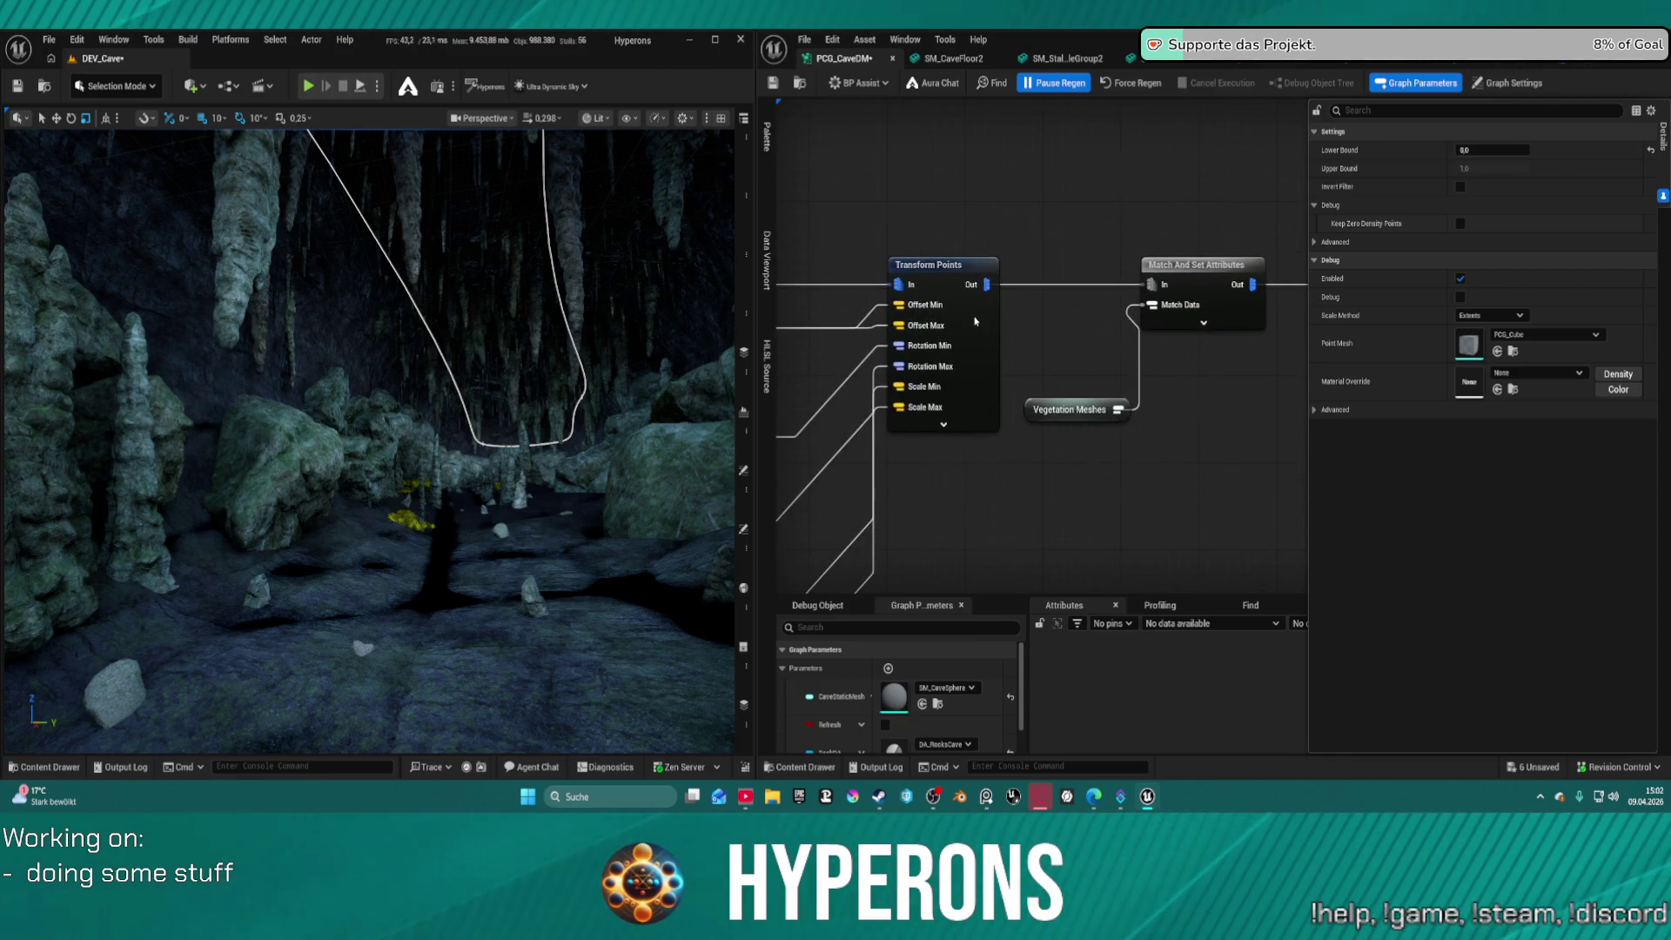
left_click(975, 322)
left_click(1460, 259)
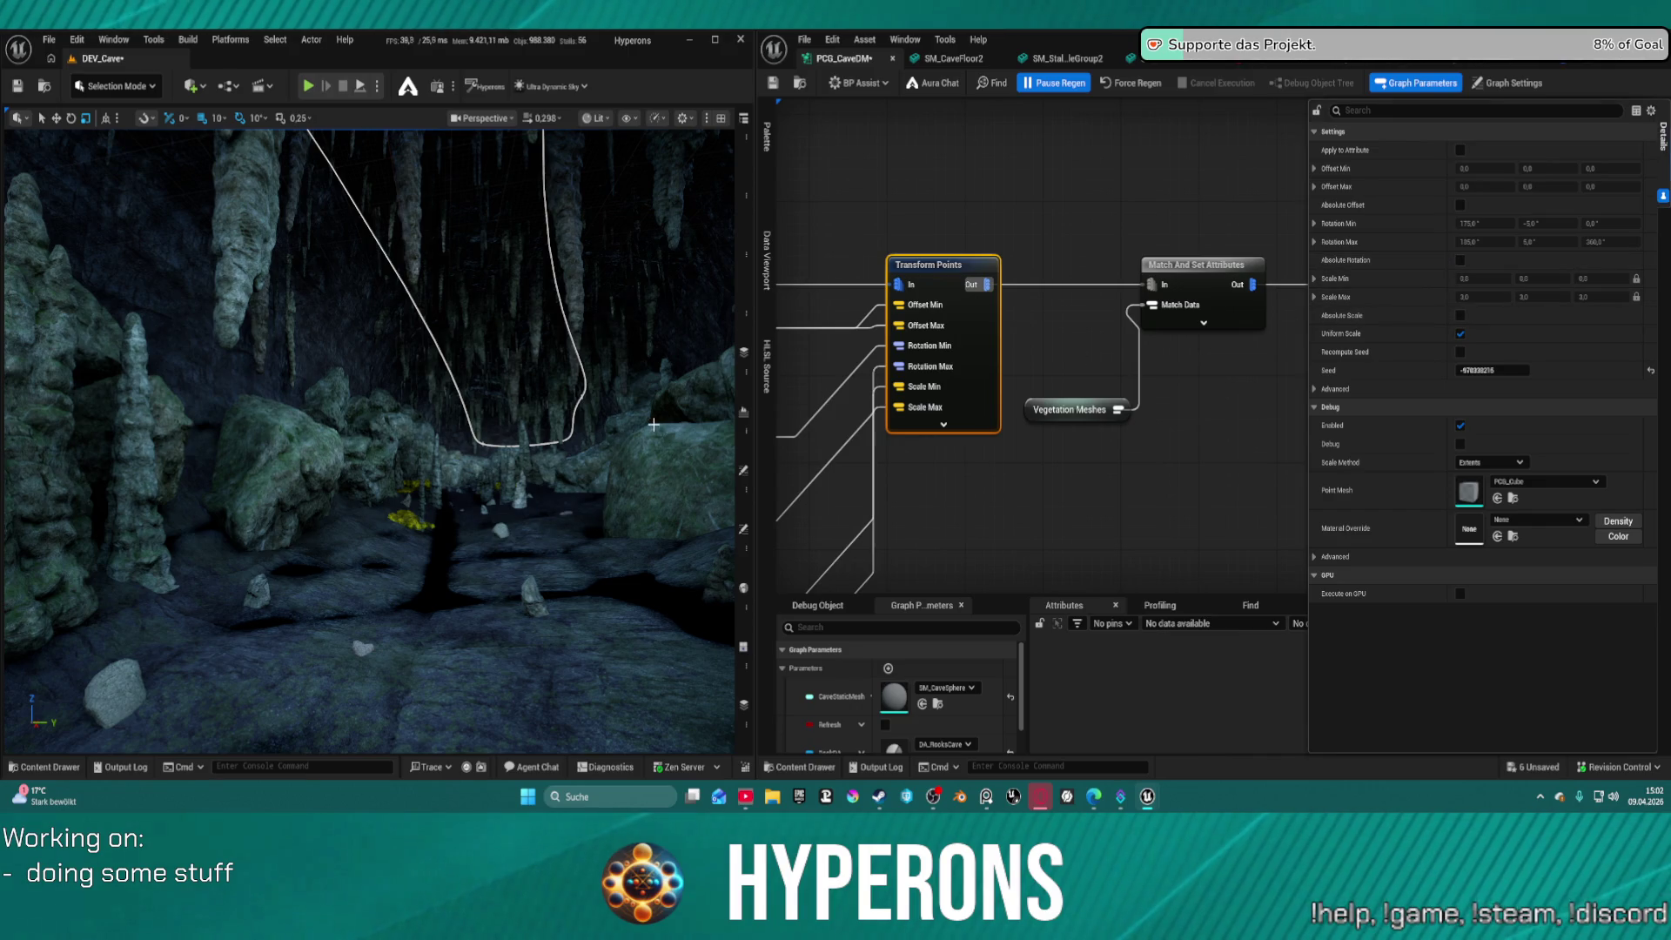
mouse_move(479, 394)
left_mouse_down()
mouse_move(461, 382)
mouse_move(479, 357)
mouse_move(665, 380)
left_mouse_up()
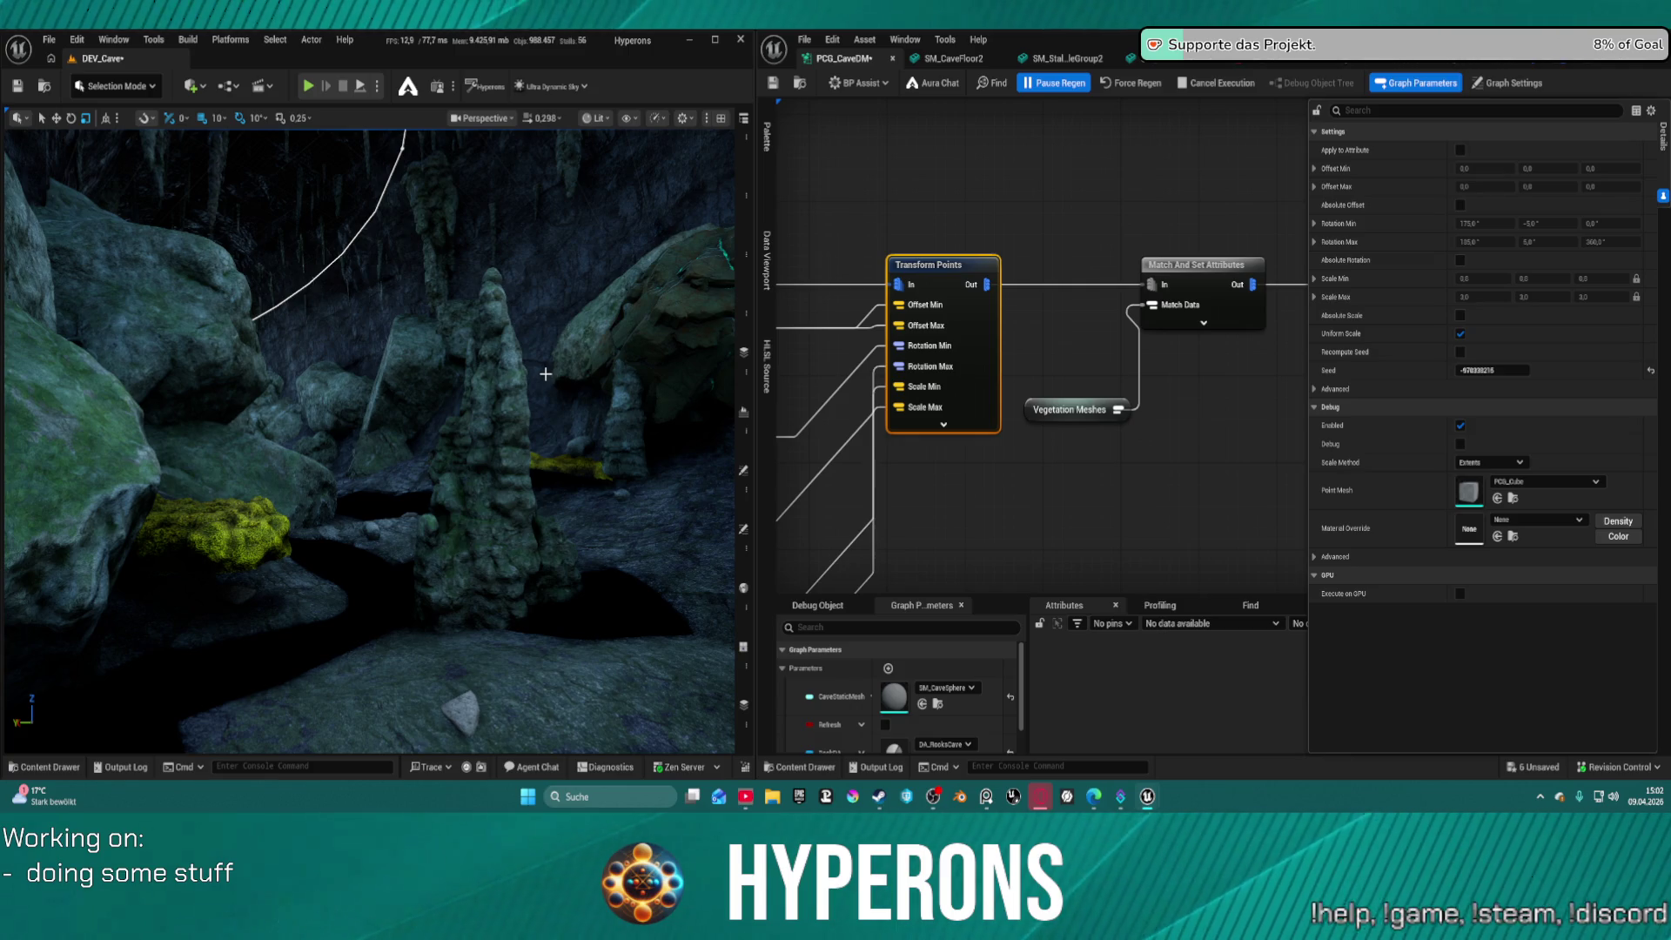
Save to regenerate the vegetation with the new rotation and check the moss sideways
key("ctrl+s")
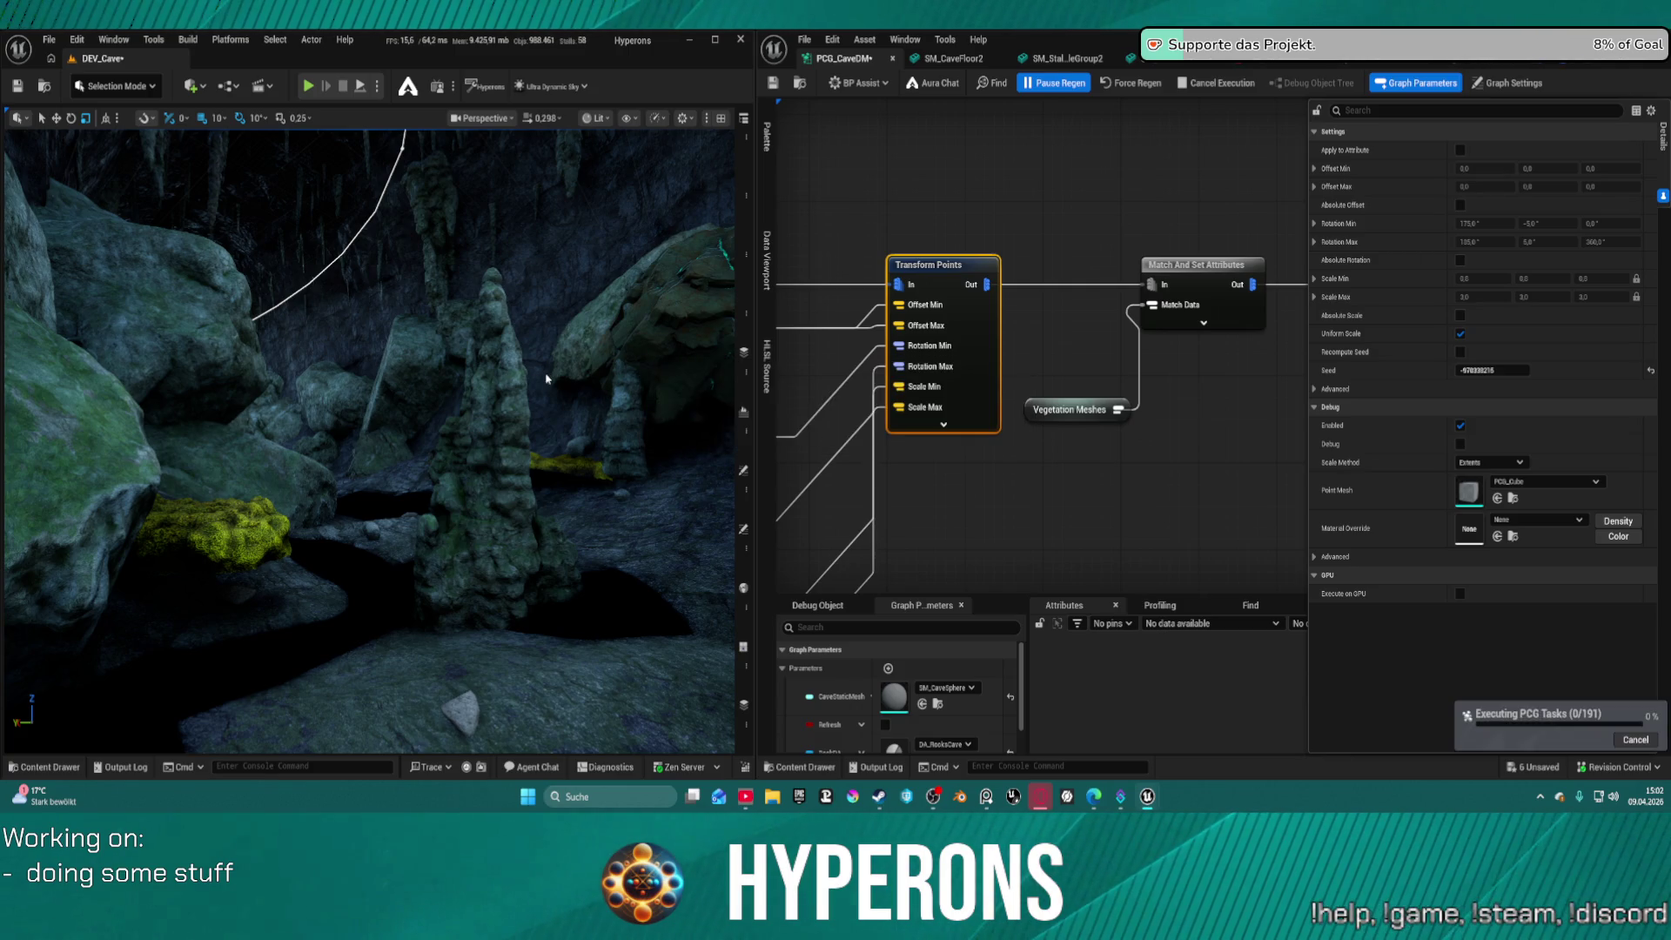
key("d")
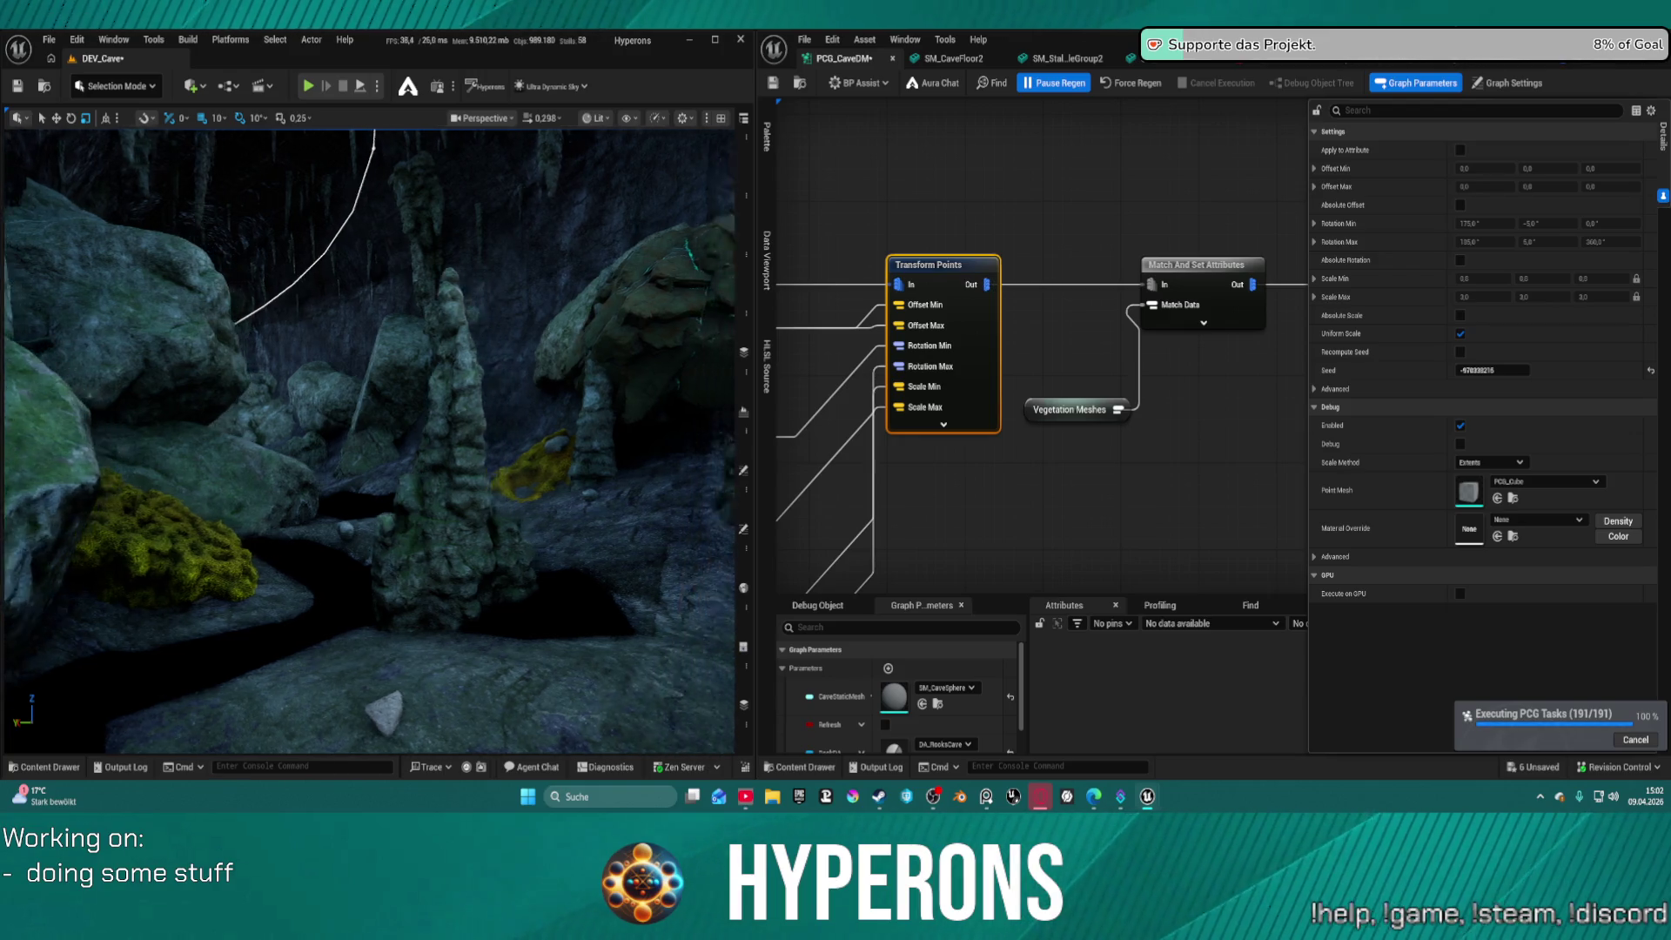
key("a")
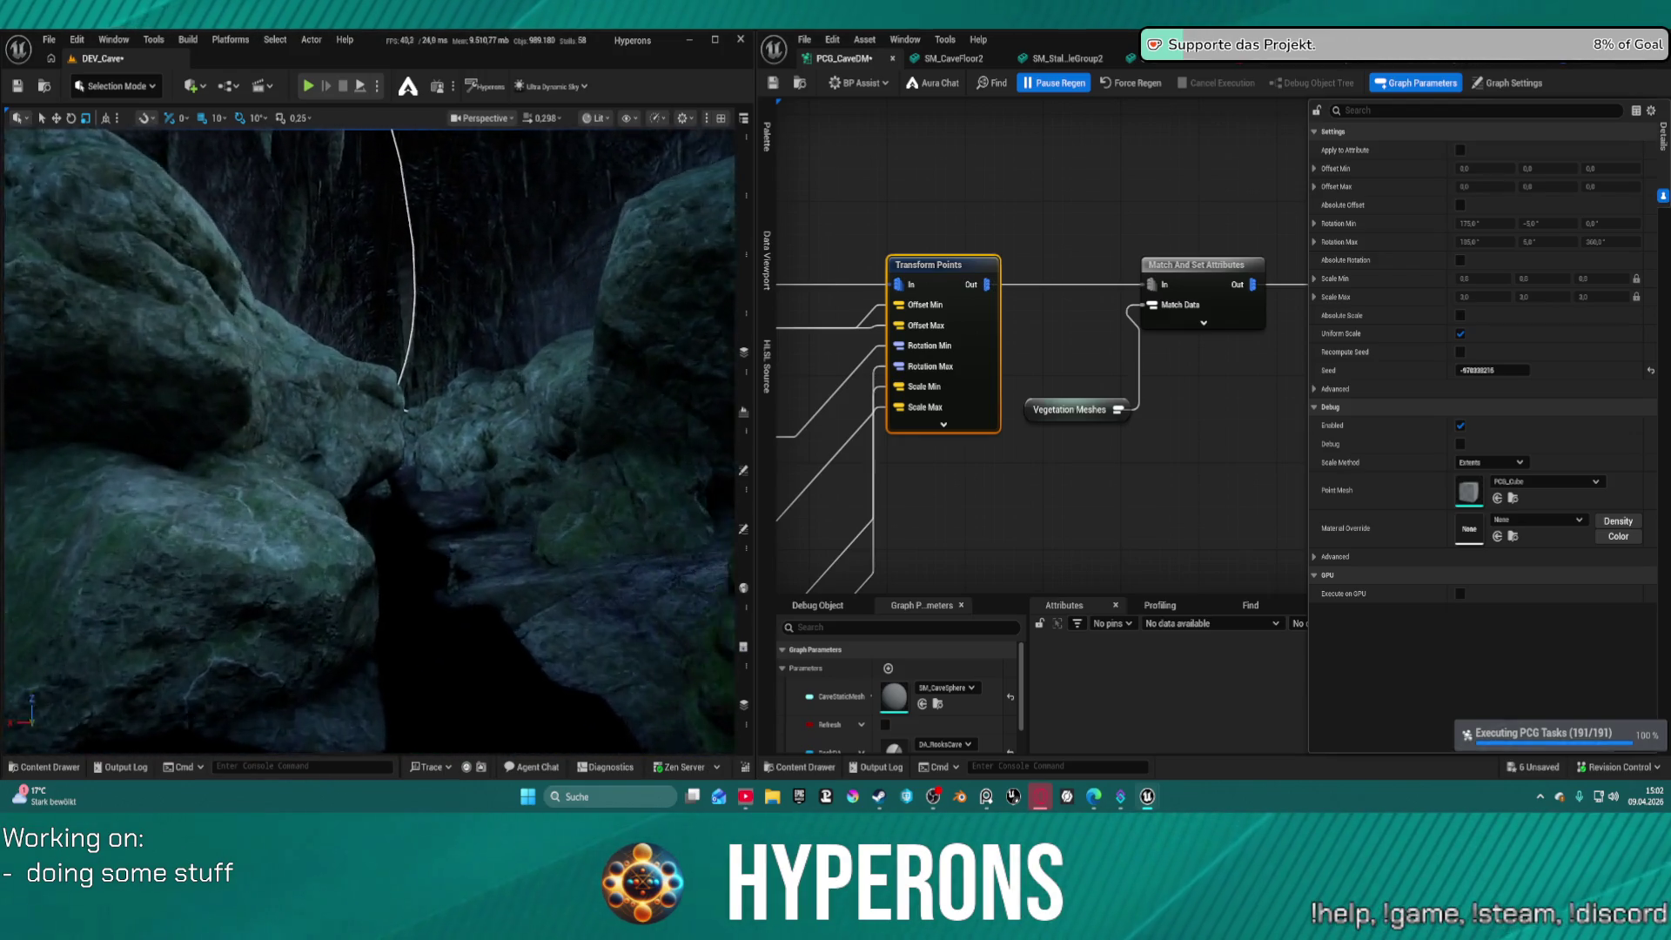
scroll(370, 439, "up", 2)
Fly through the passage over the mossy rocks into the stalagmite chamber
key("w")
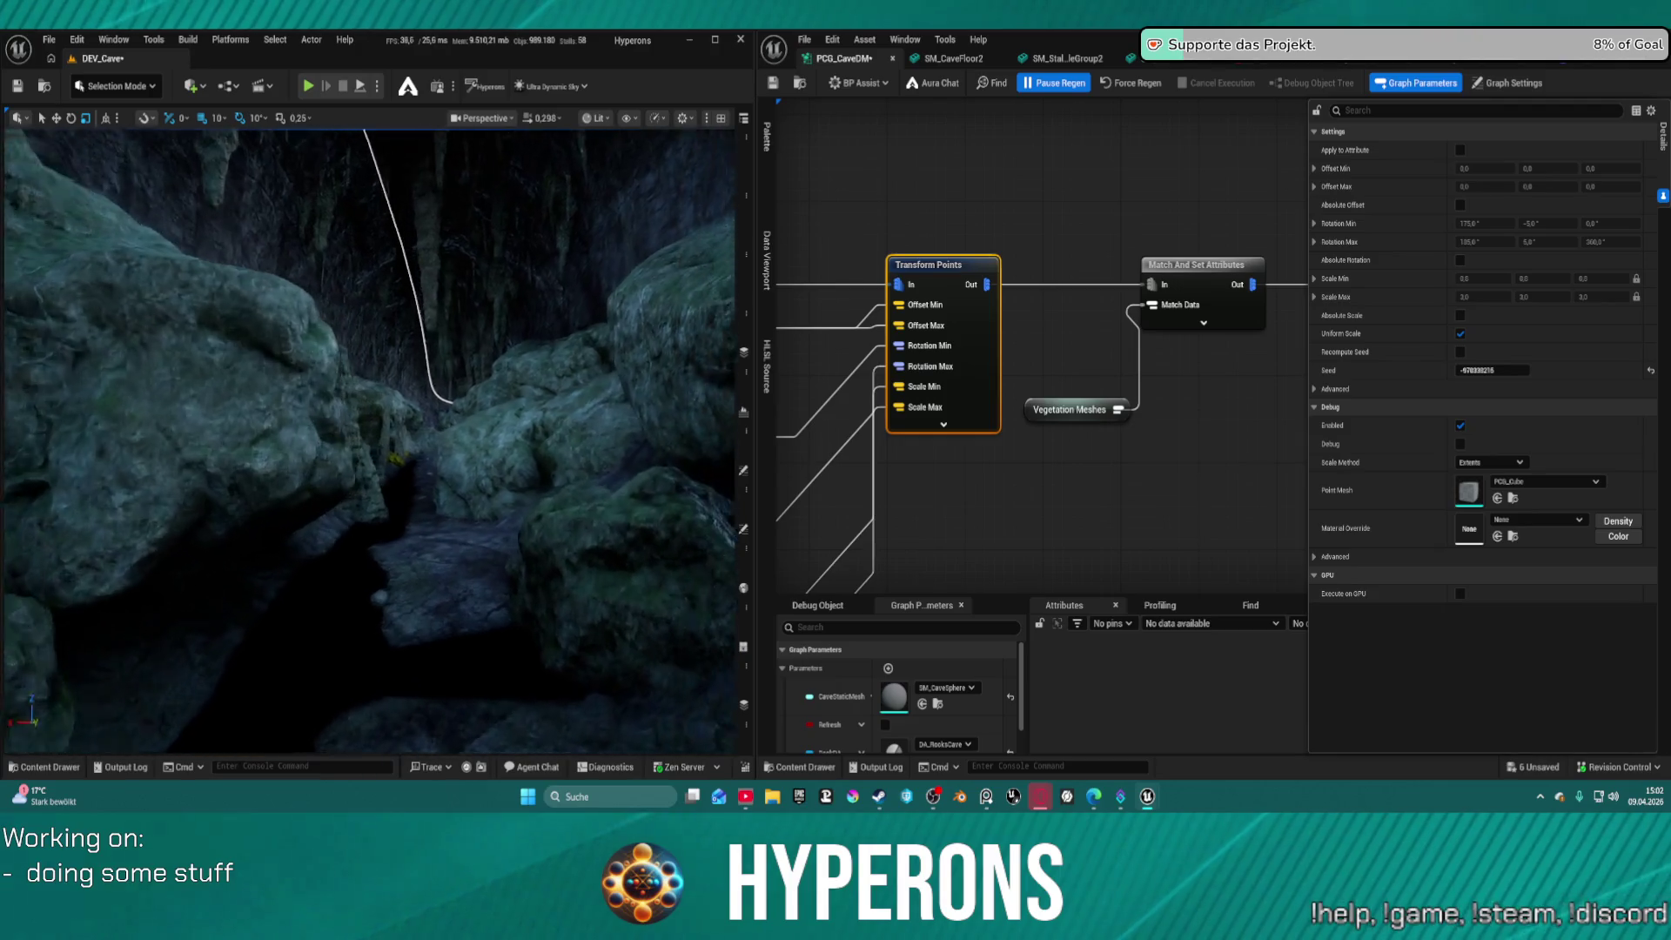
key("w")
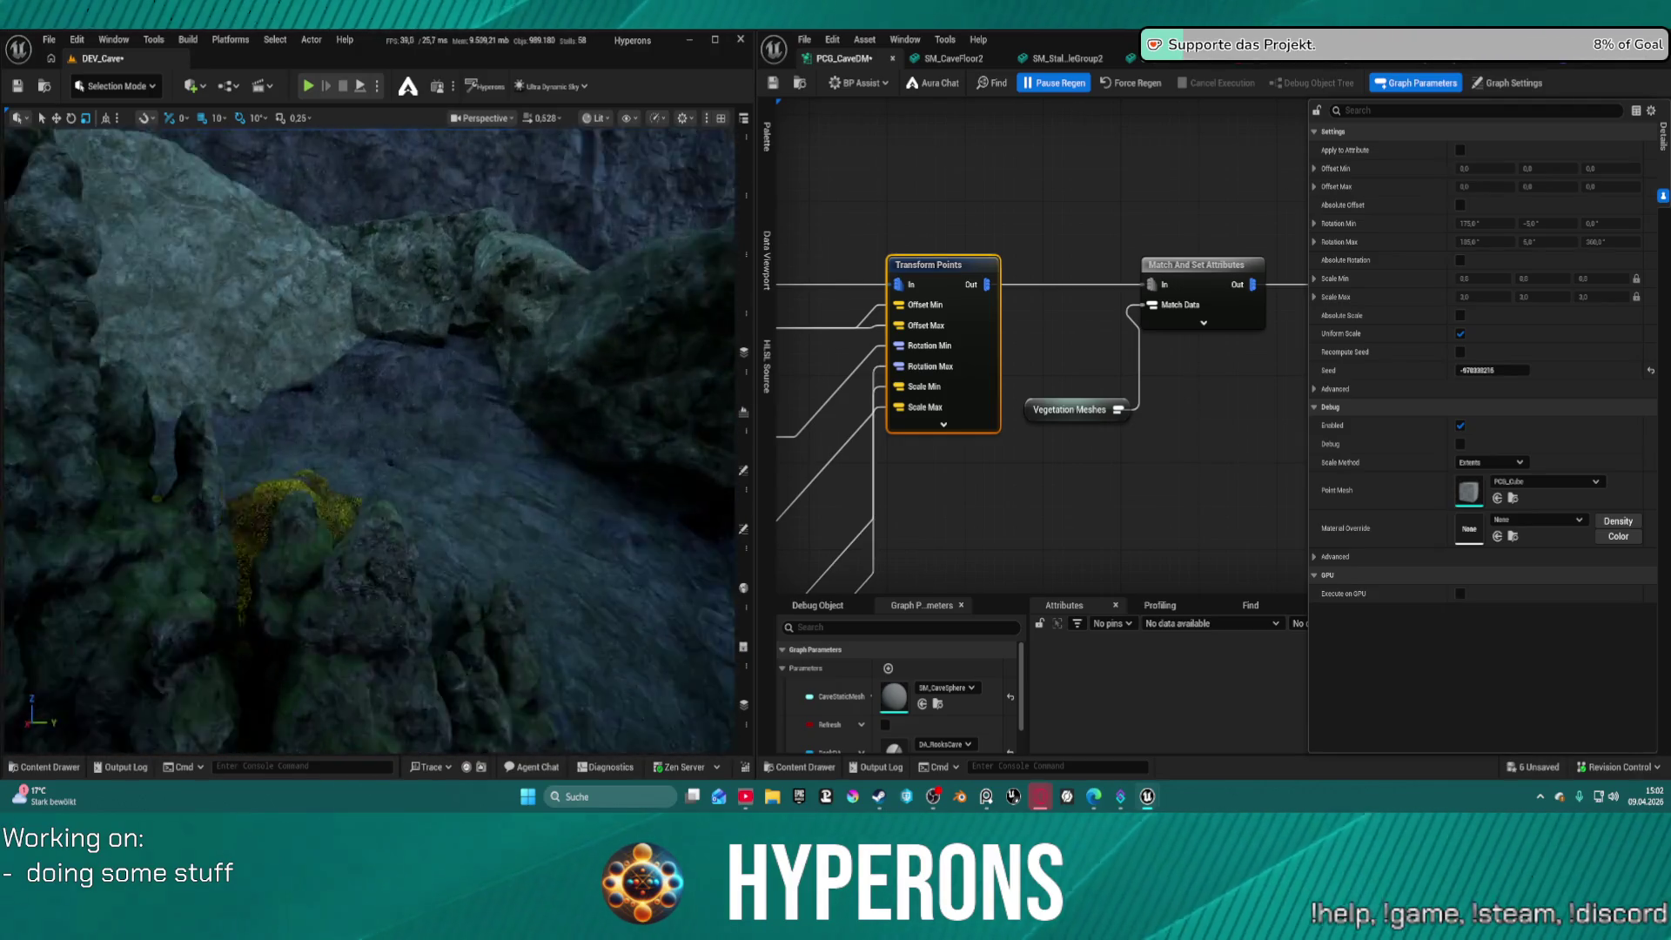
key("w")
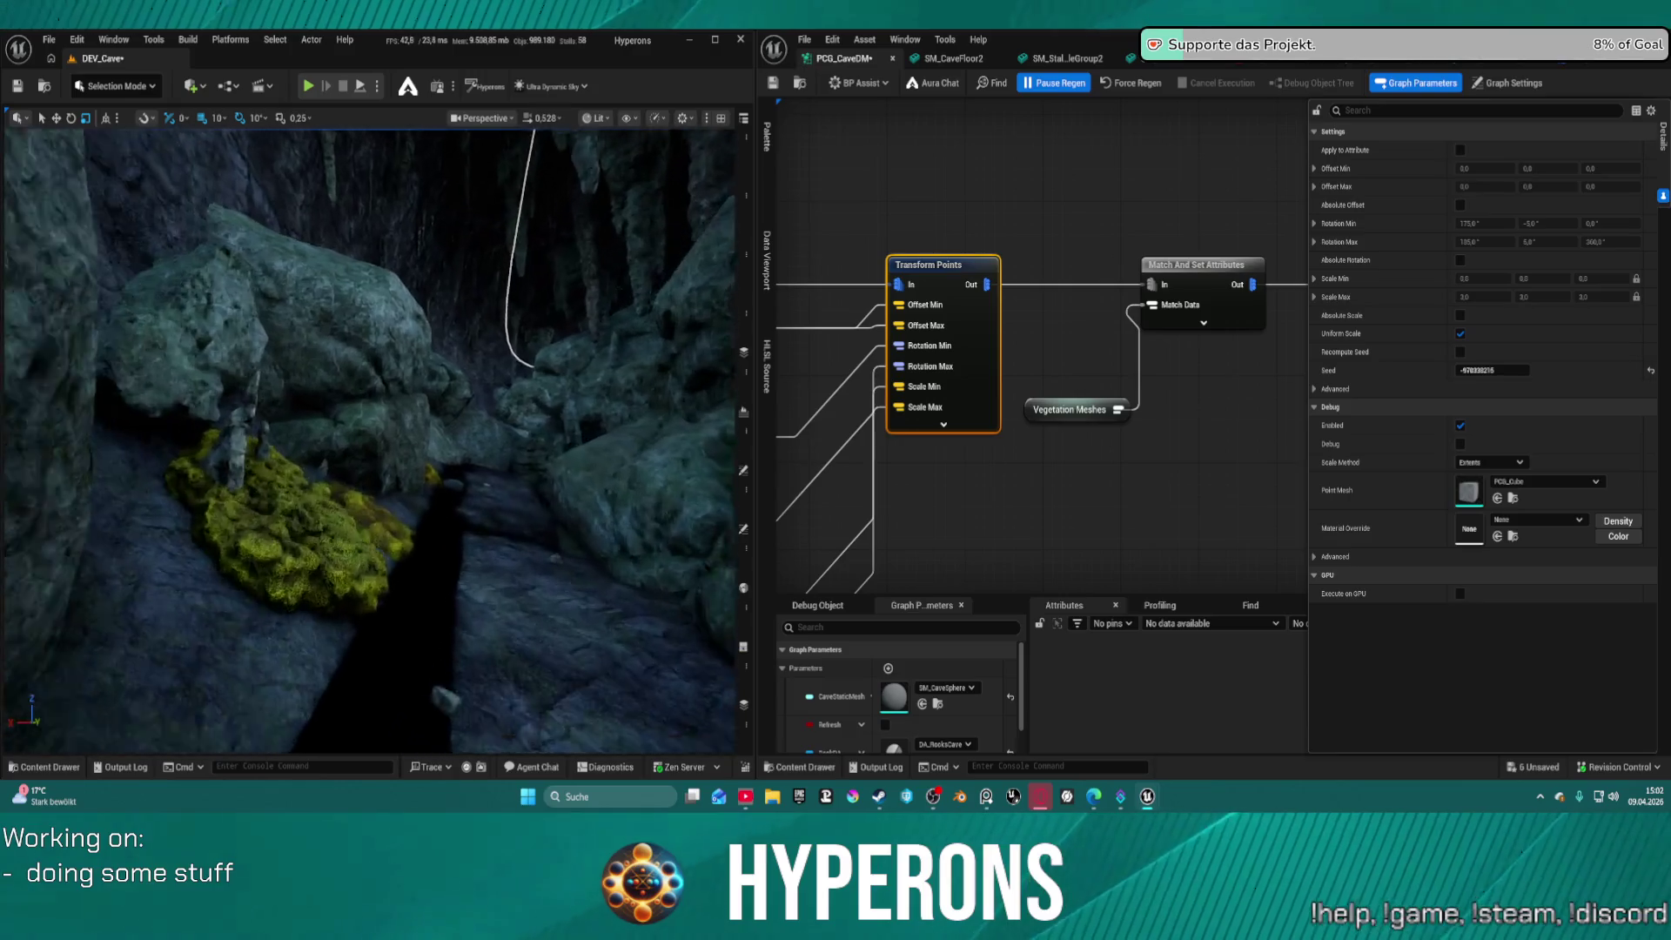
key("w")
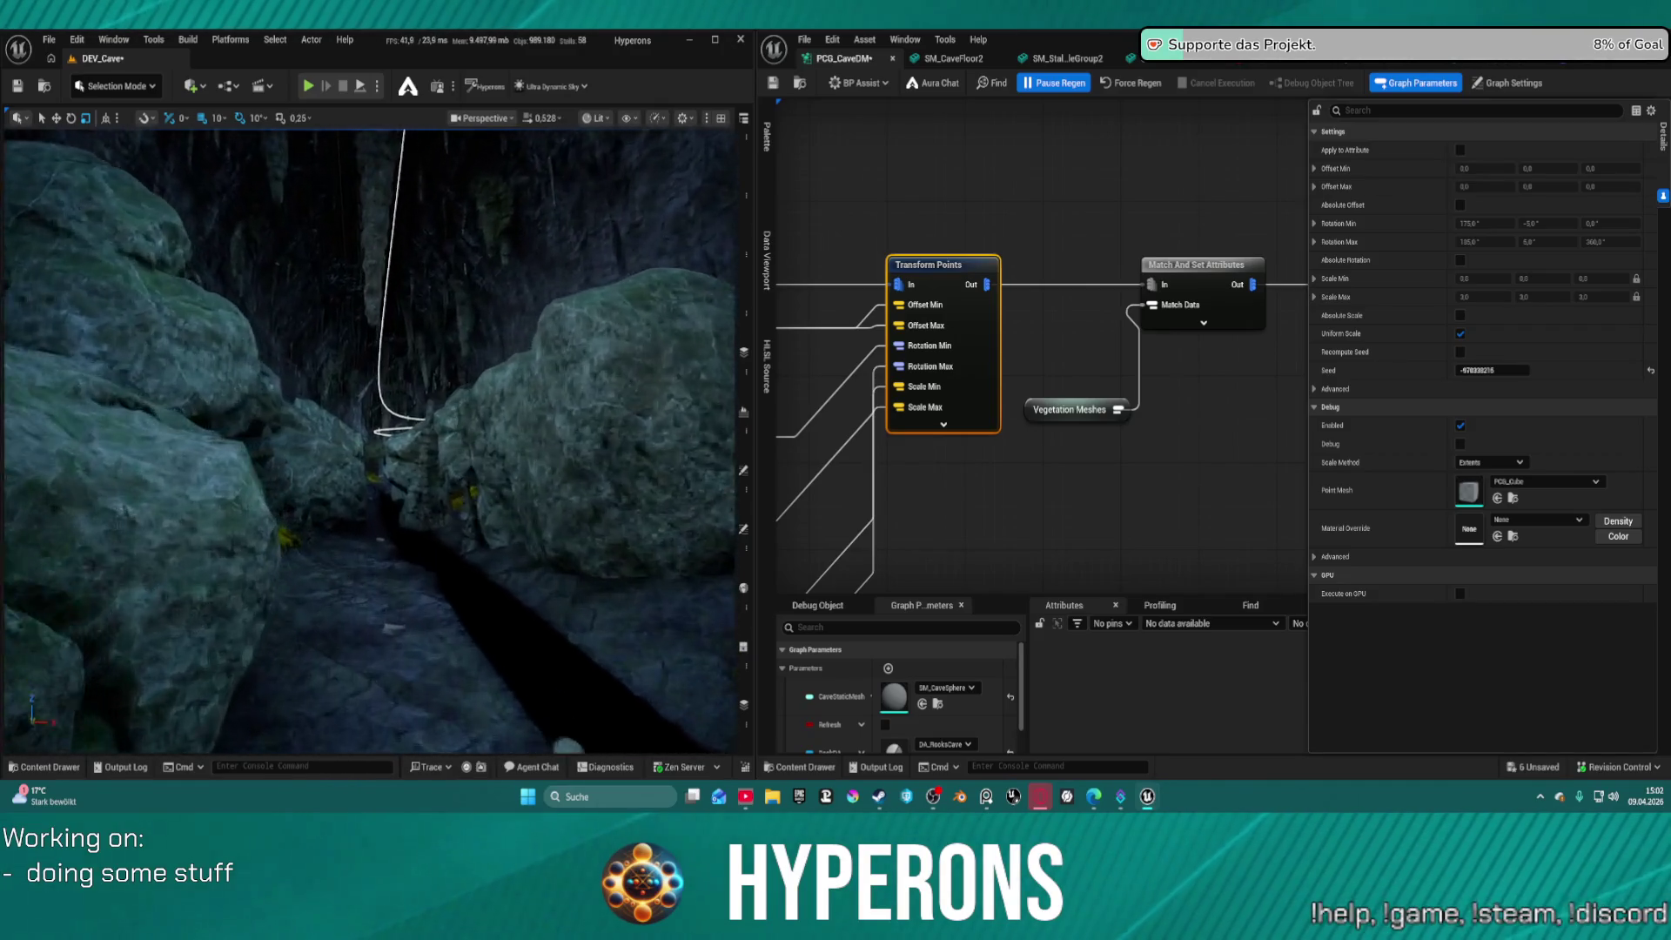
scroll(370, 439, "up", 2)
key("w")
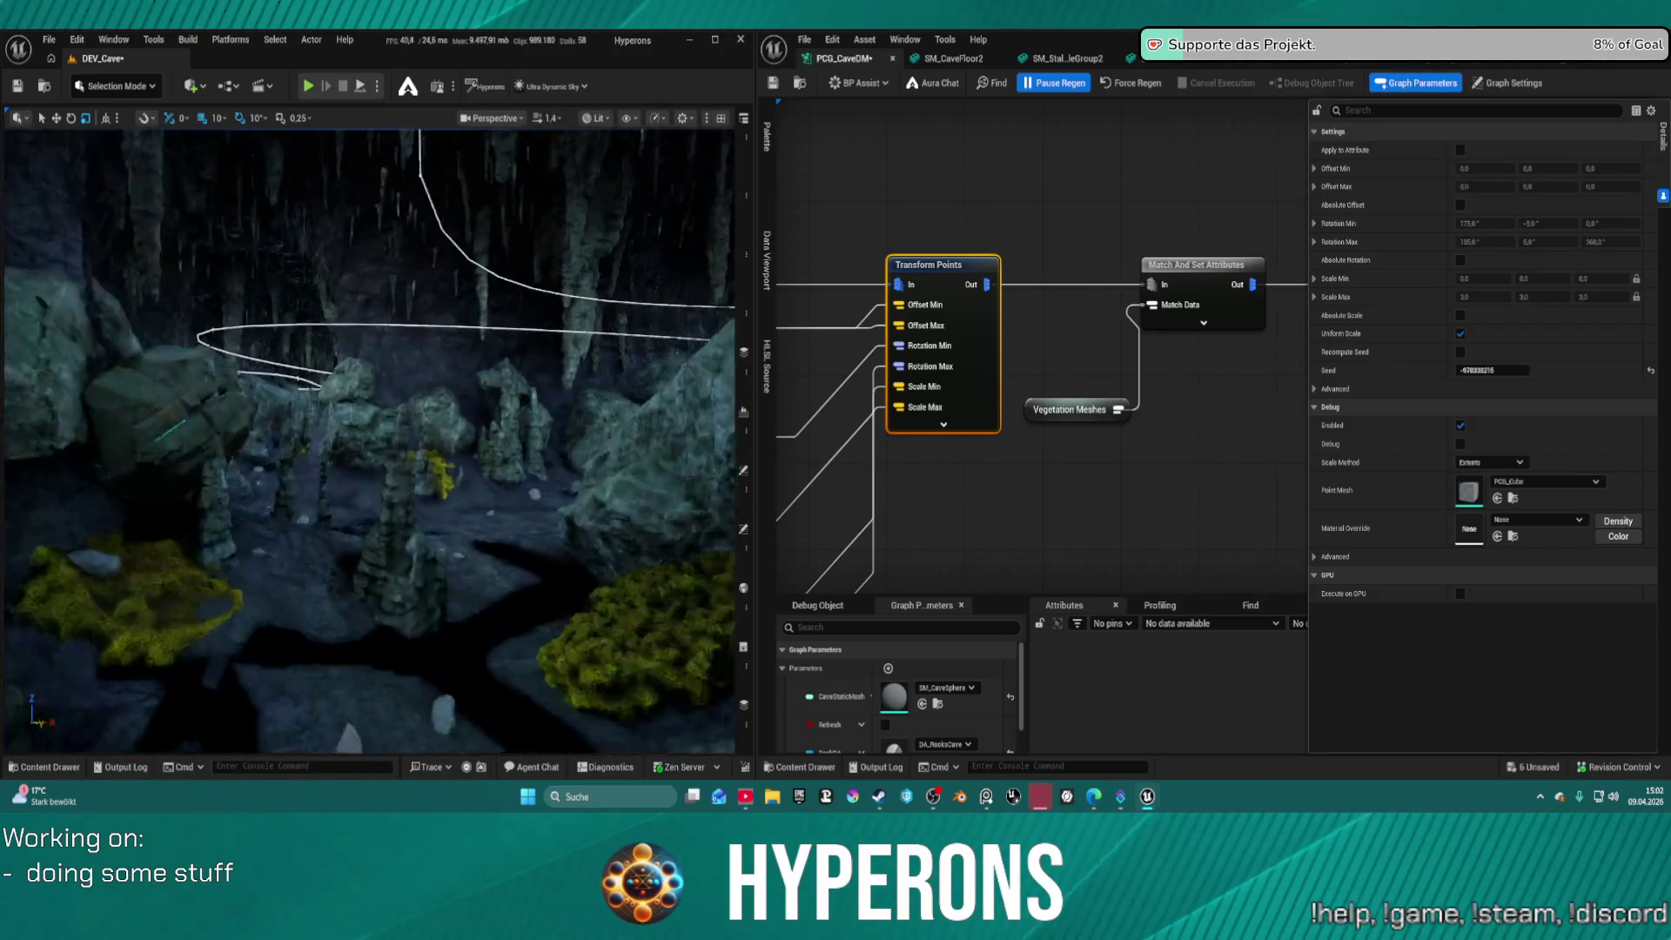
key("w")
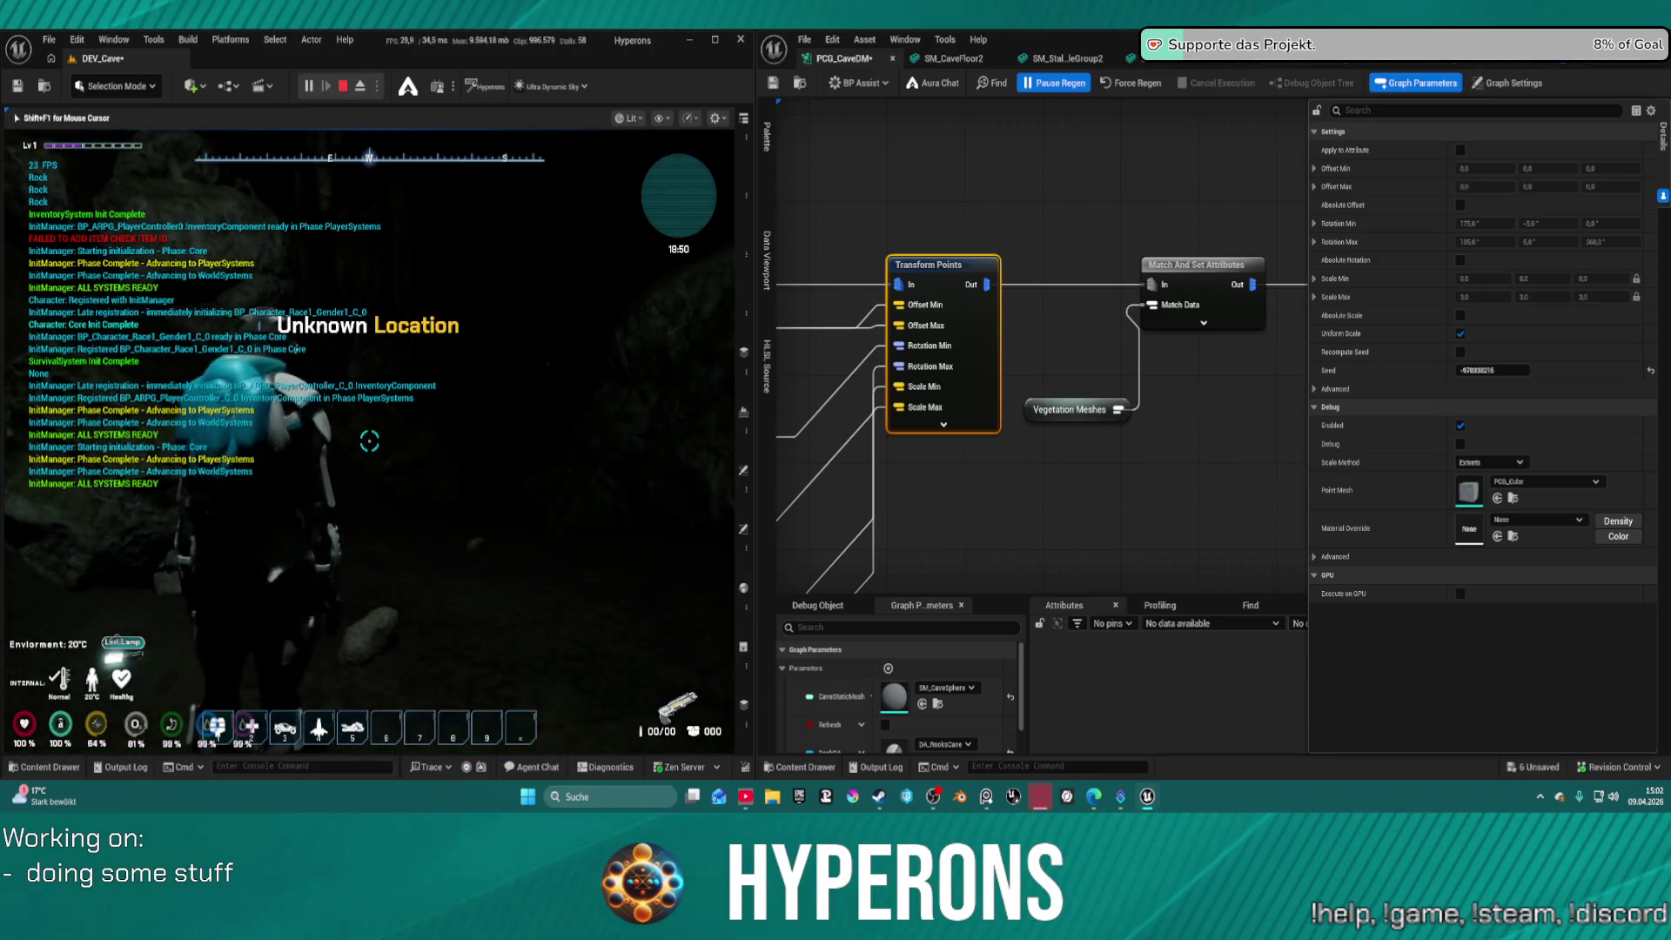
In play mode, close the inventory, walk the character deeper into the cave, then end the session
key("super")
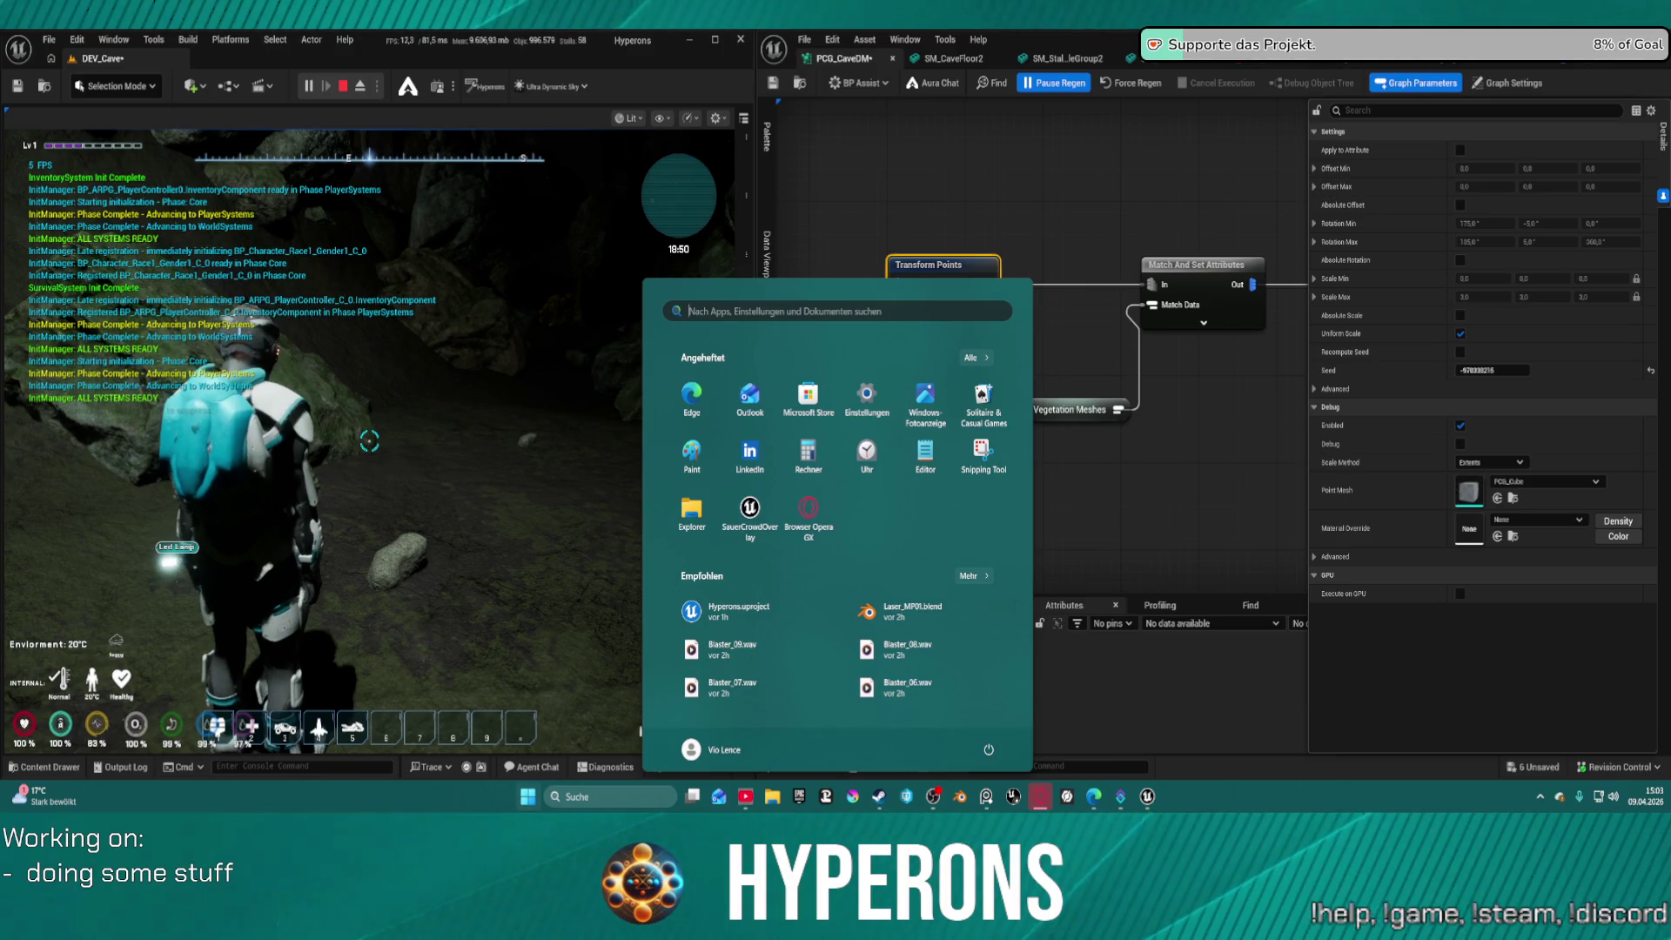
left_click(369, 441)
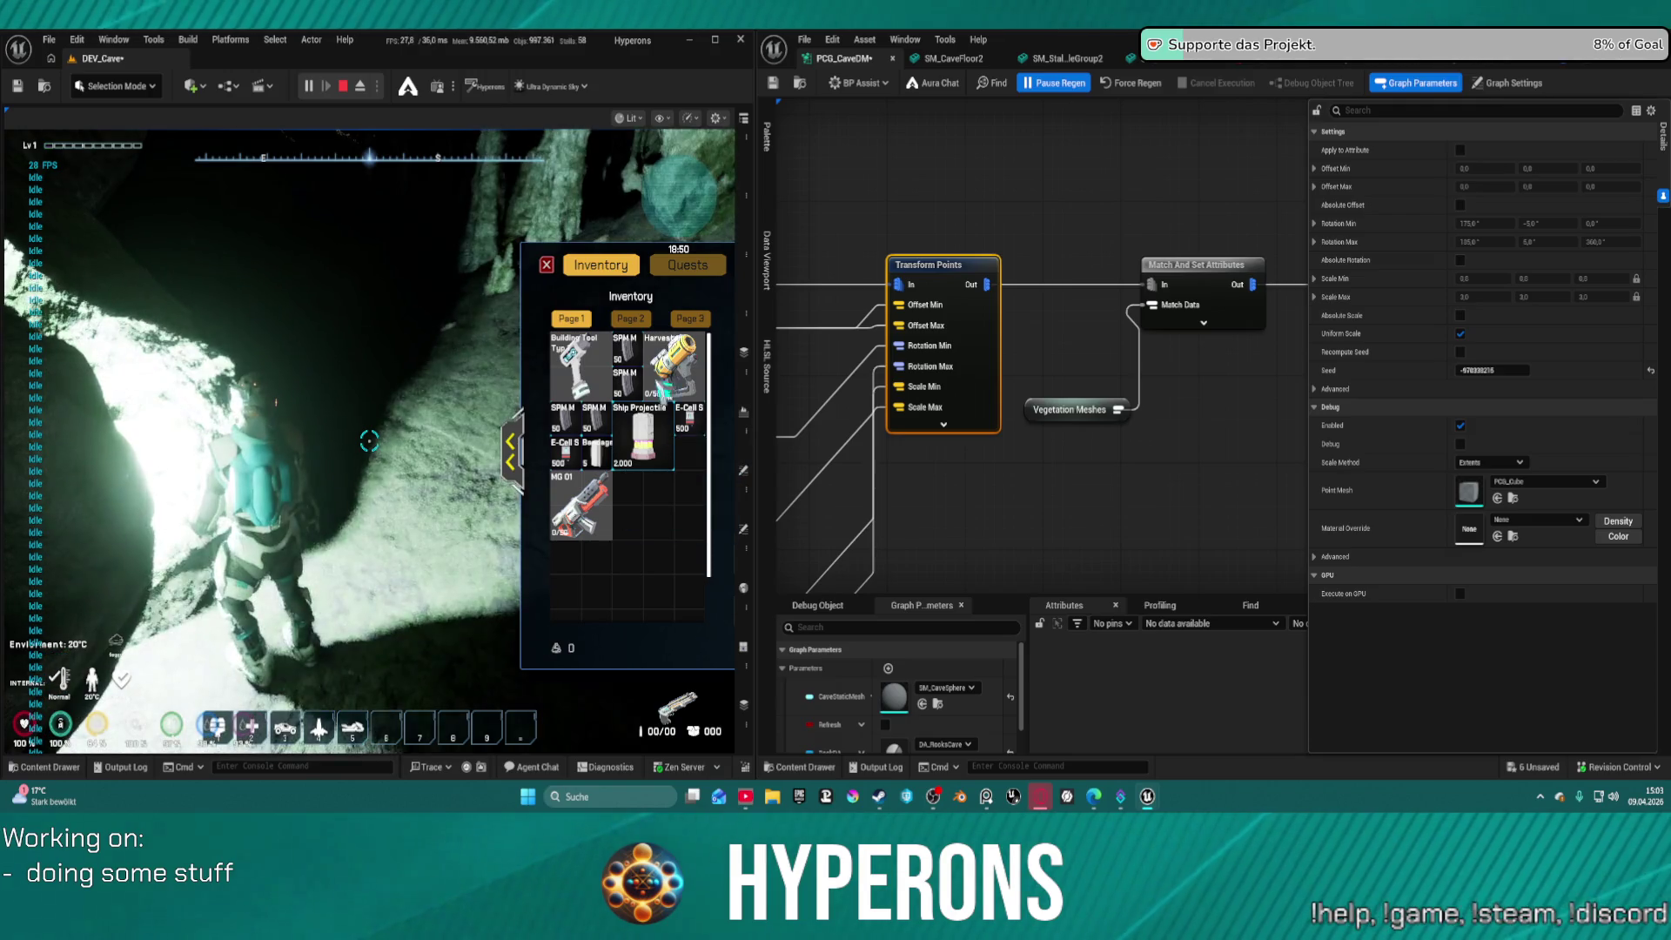
key("i")
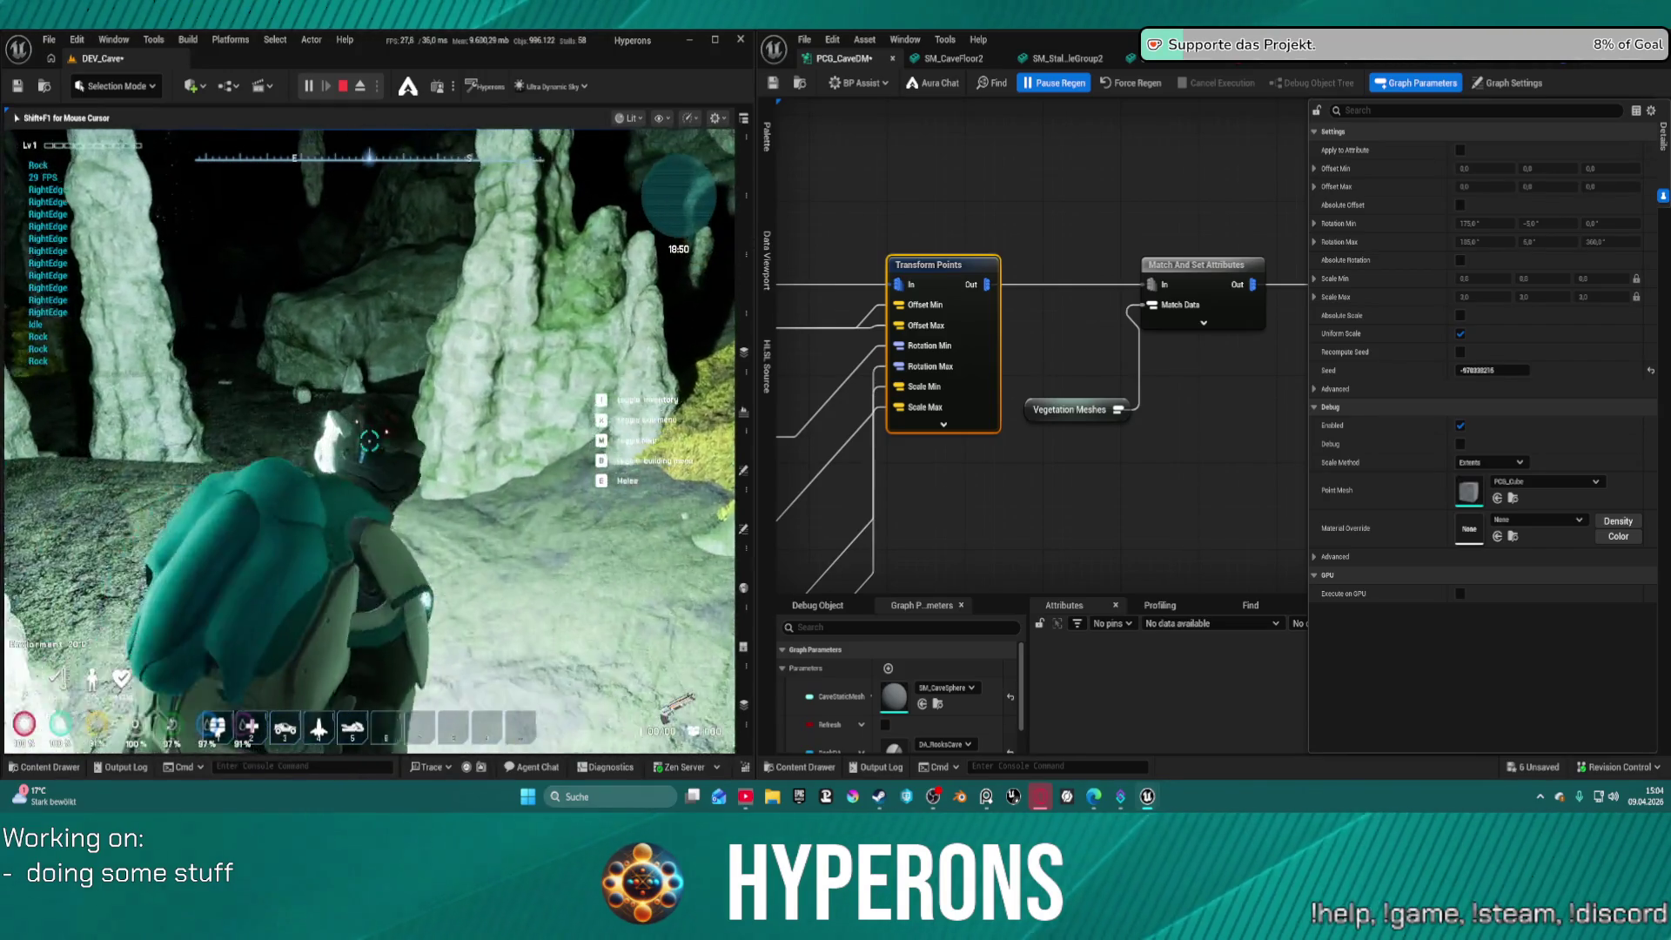
key("w")
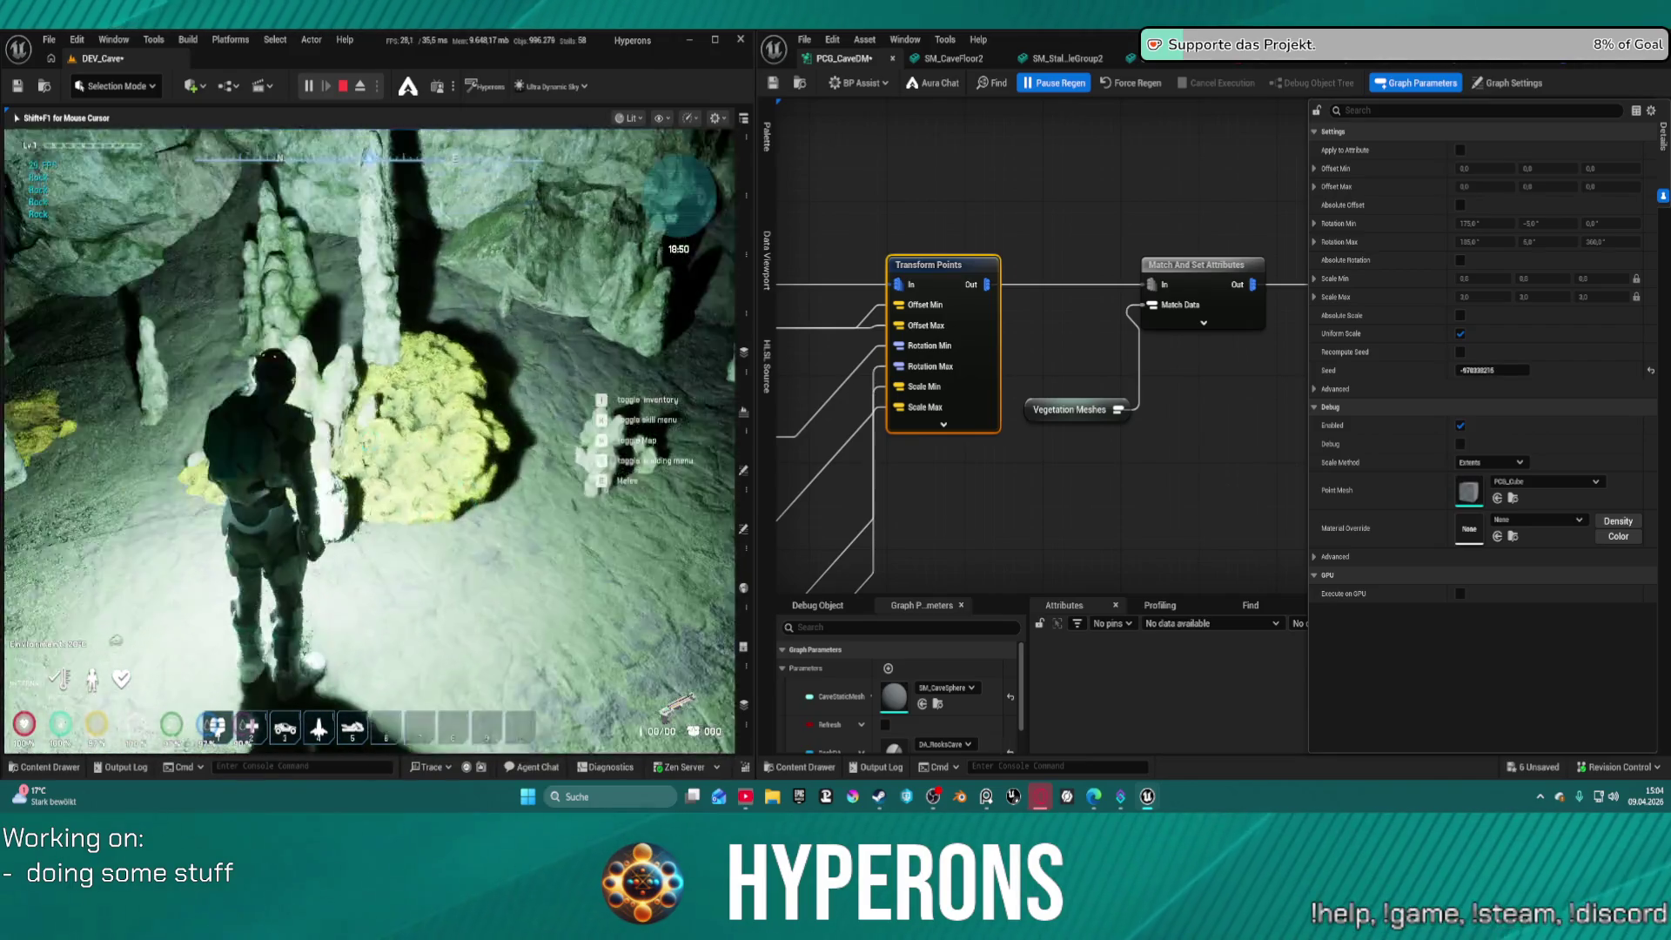
key("w")
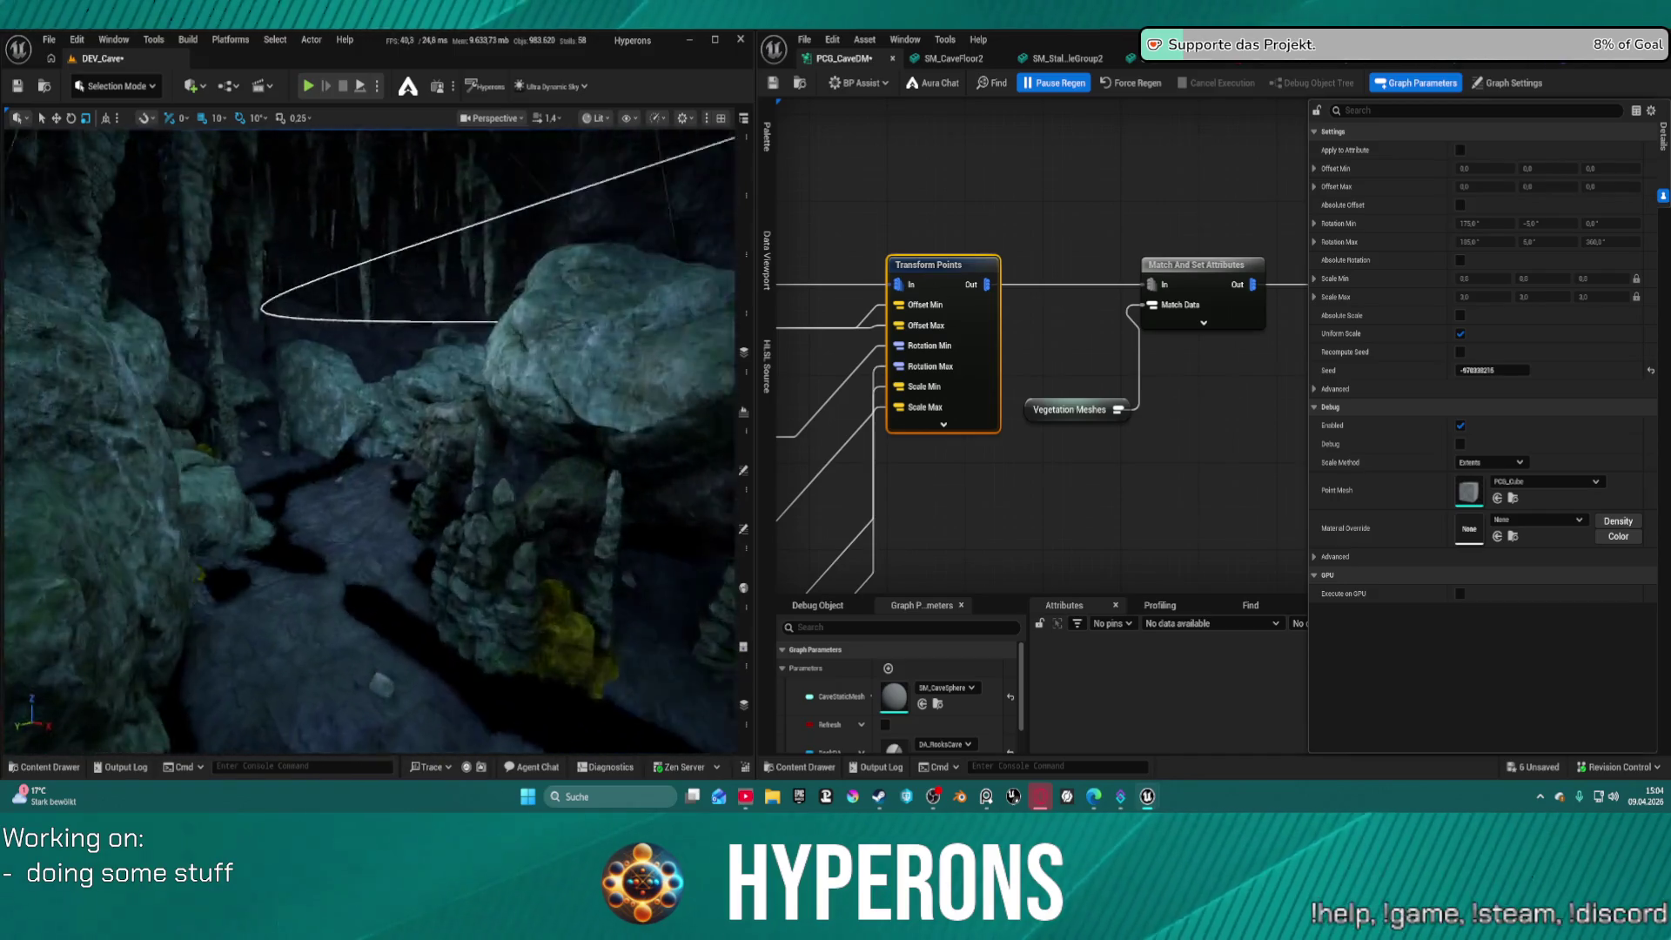
Fly through the cave past boulders and stalagmites, inspecting moss on the walls and slopes
key("w")
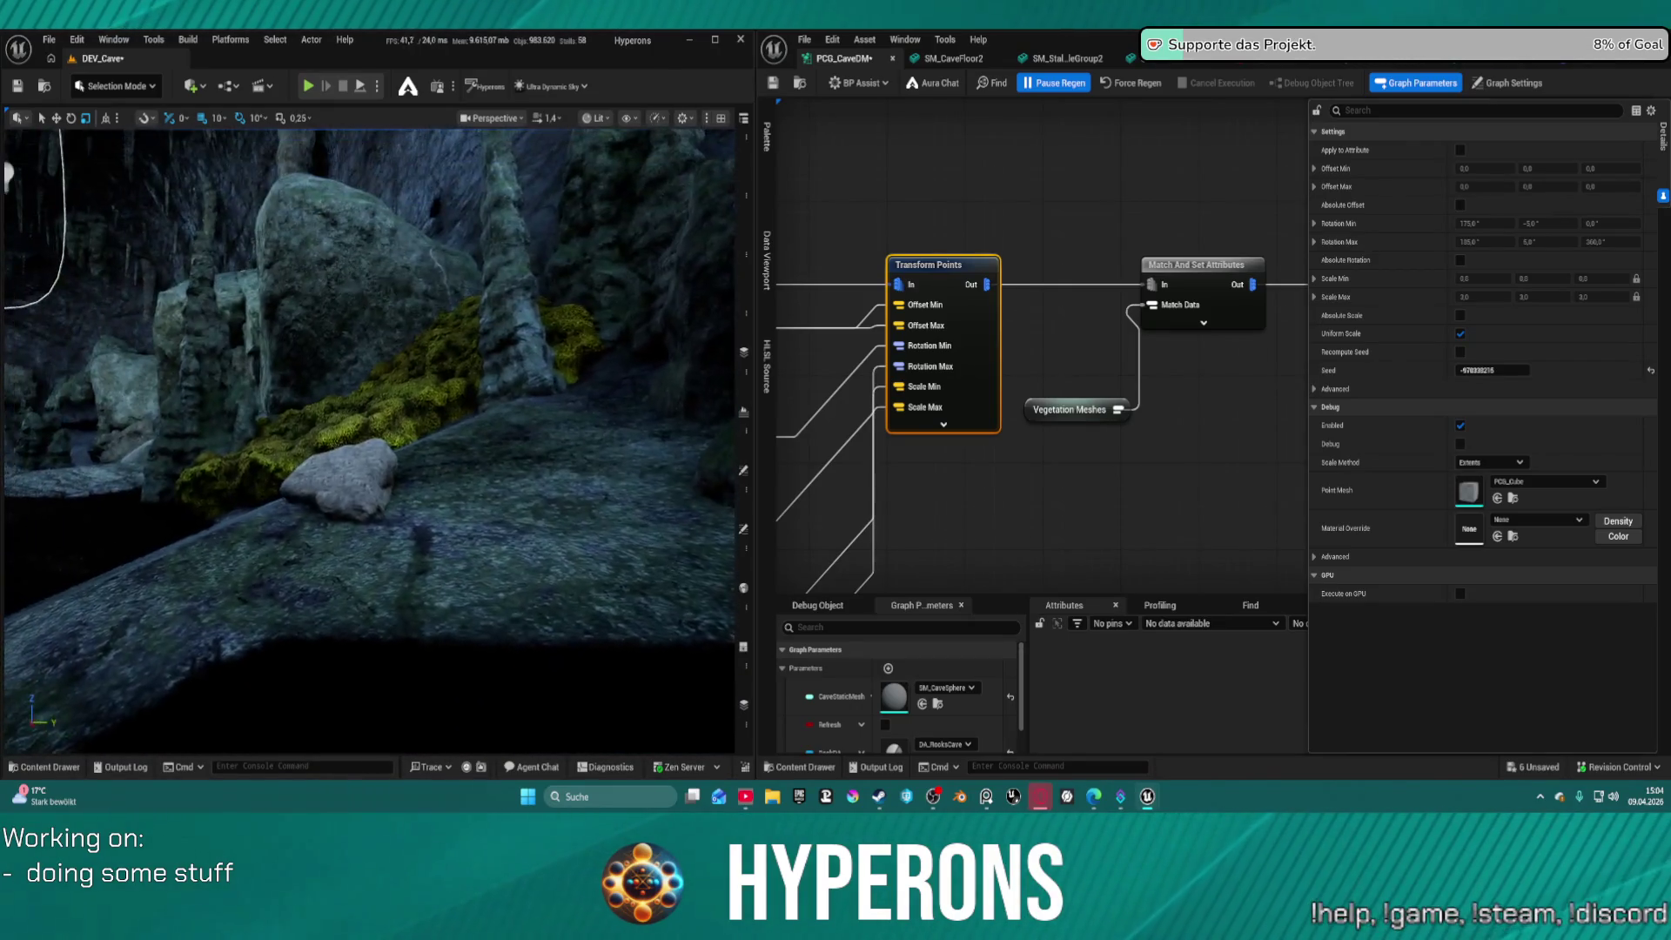
key("w")
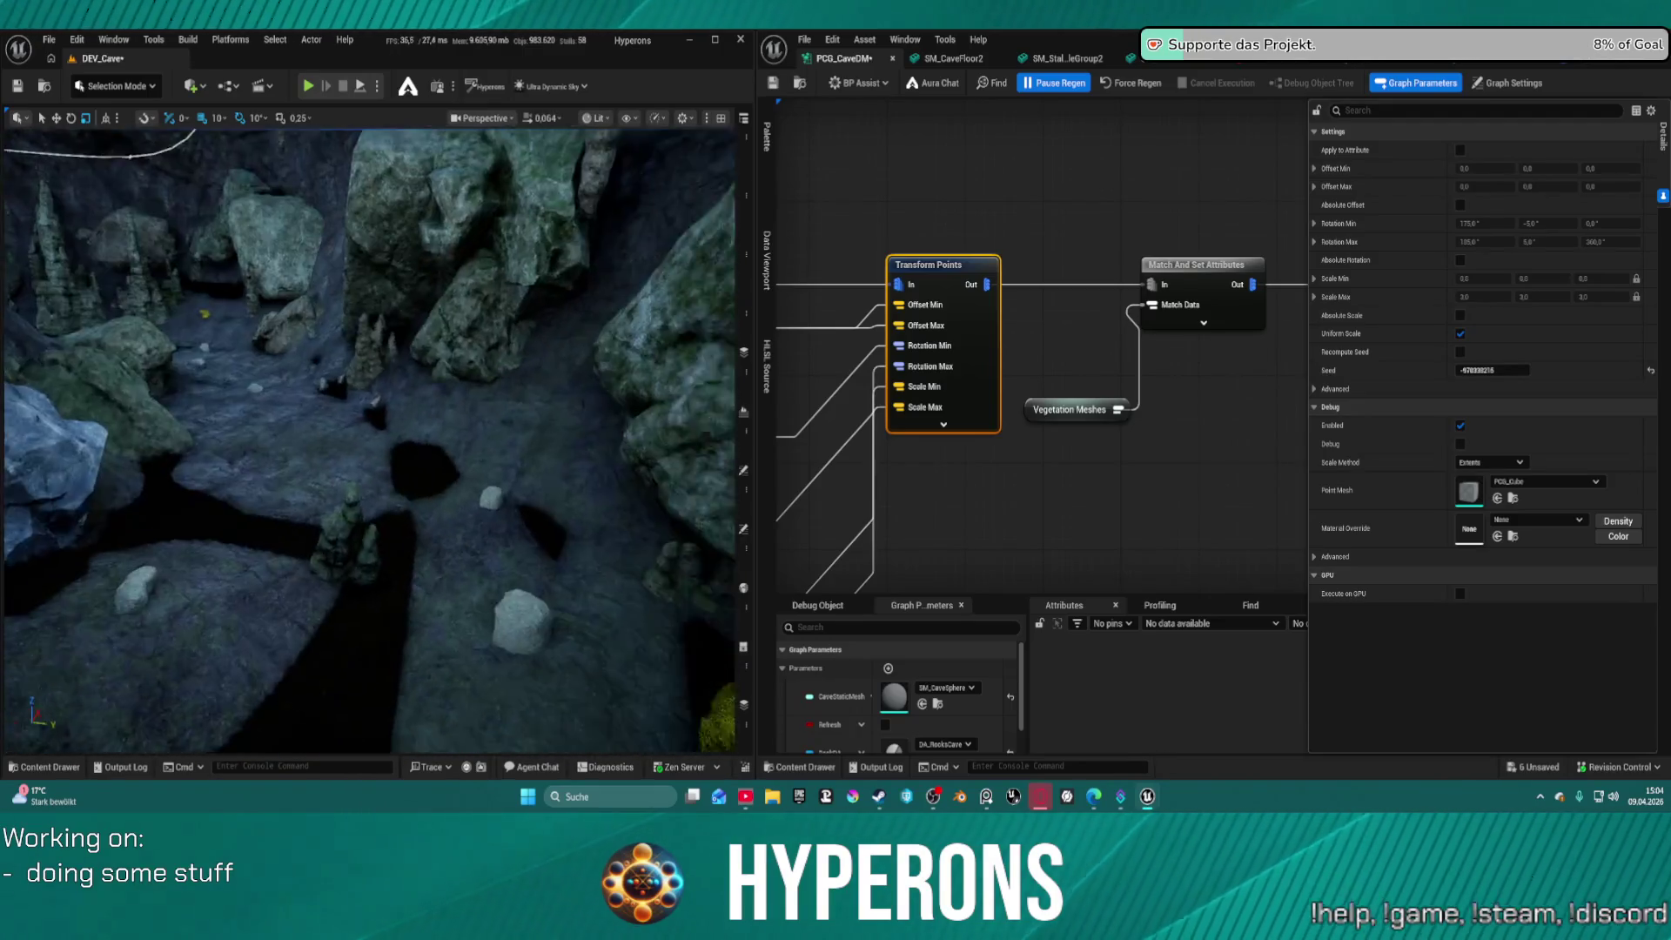
key("w")
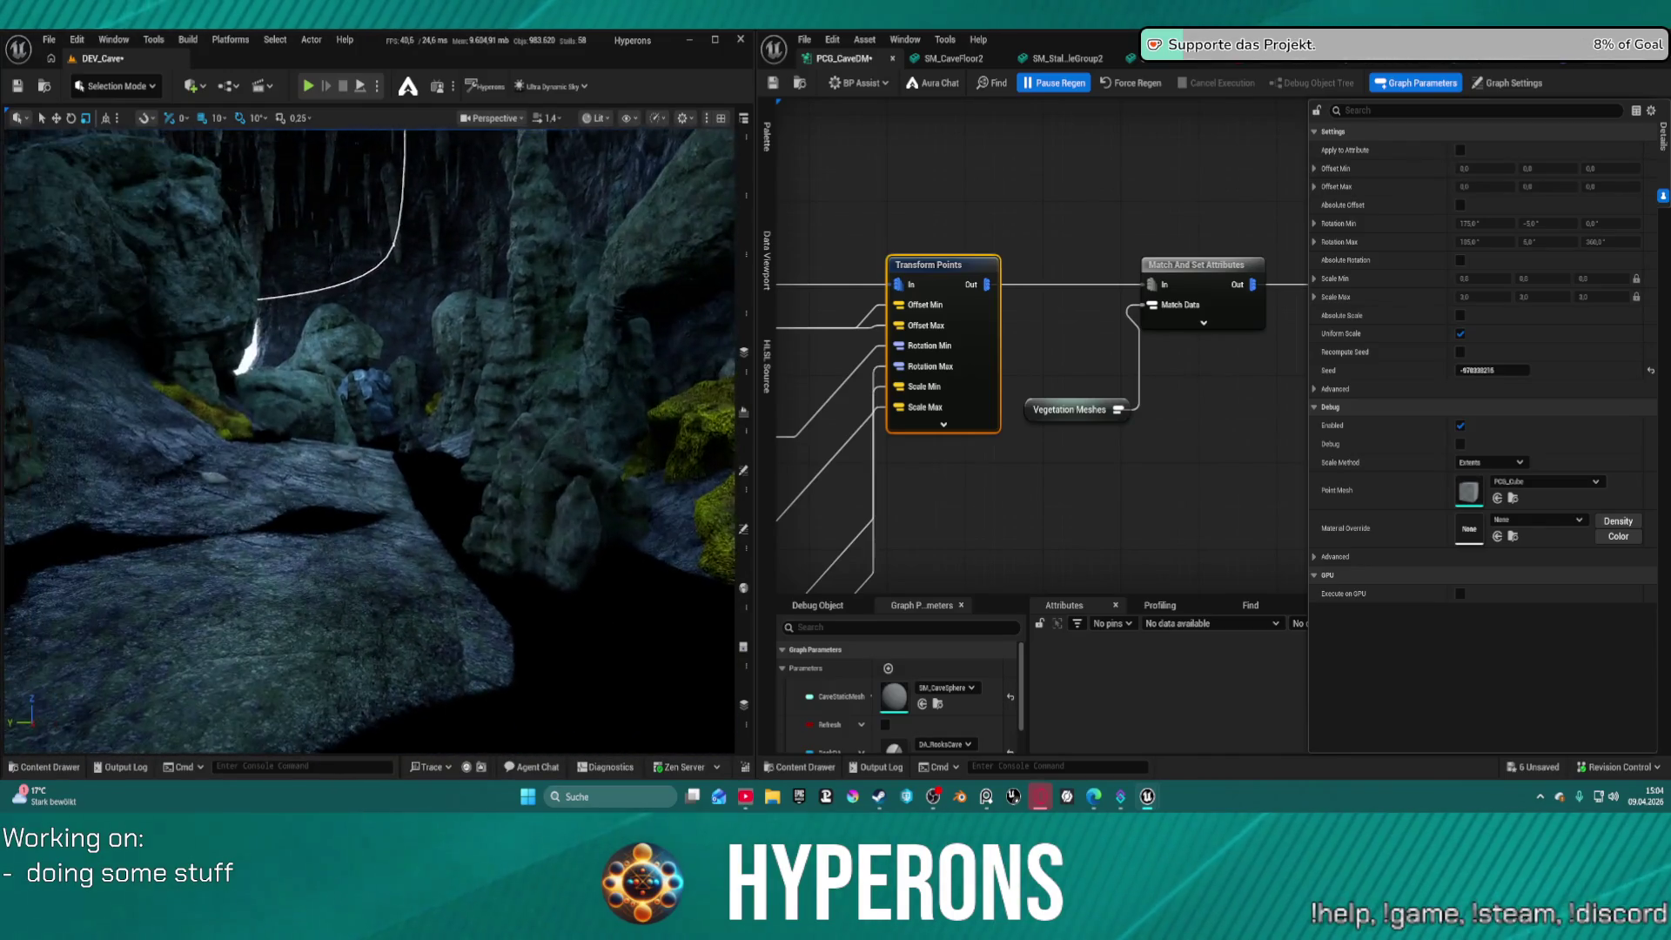
key("w")
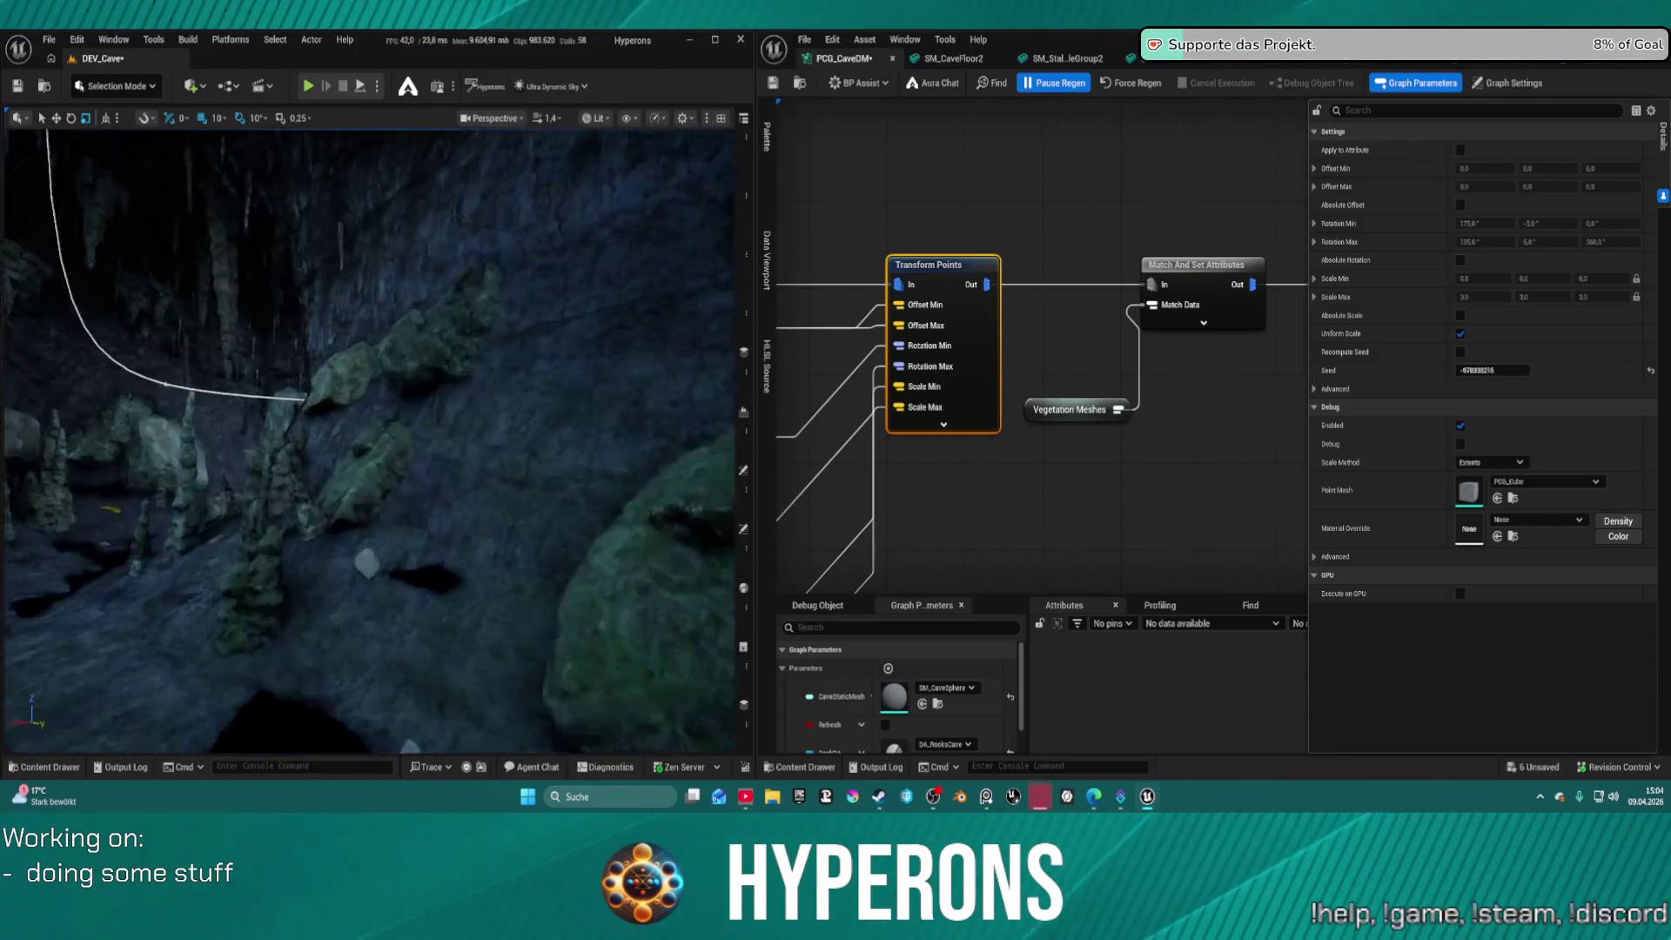
key("w")
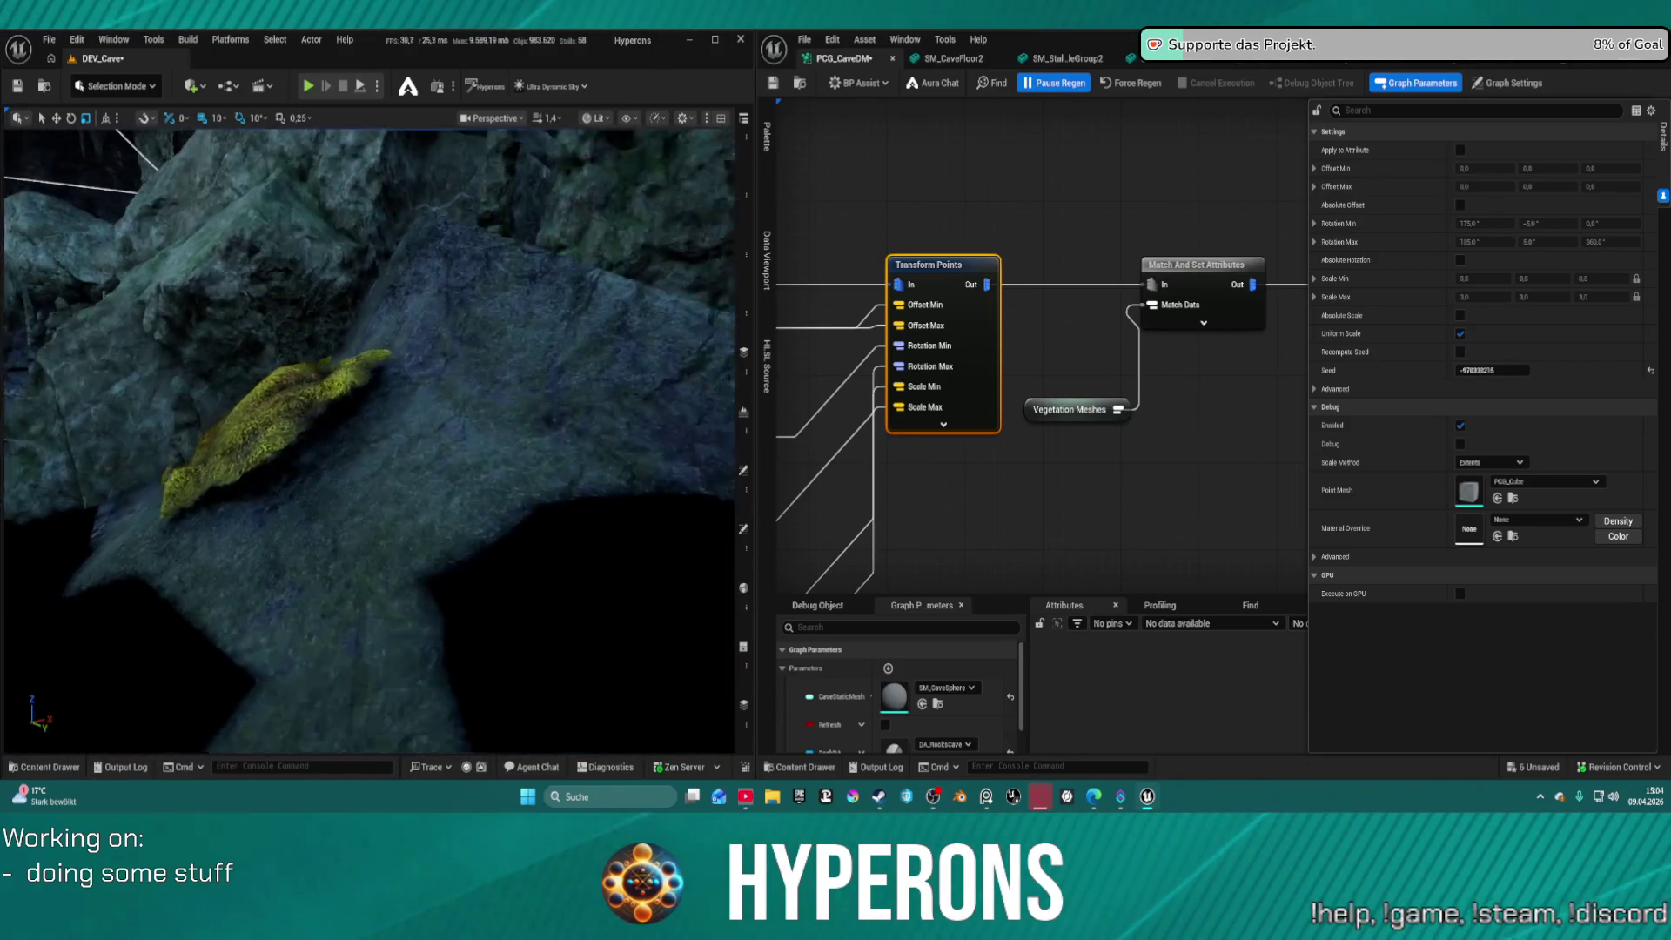
key("w")
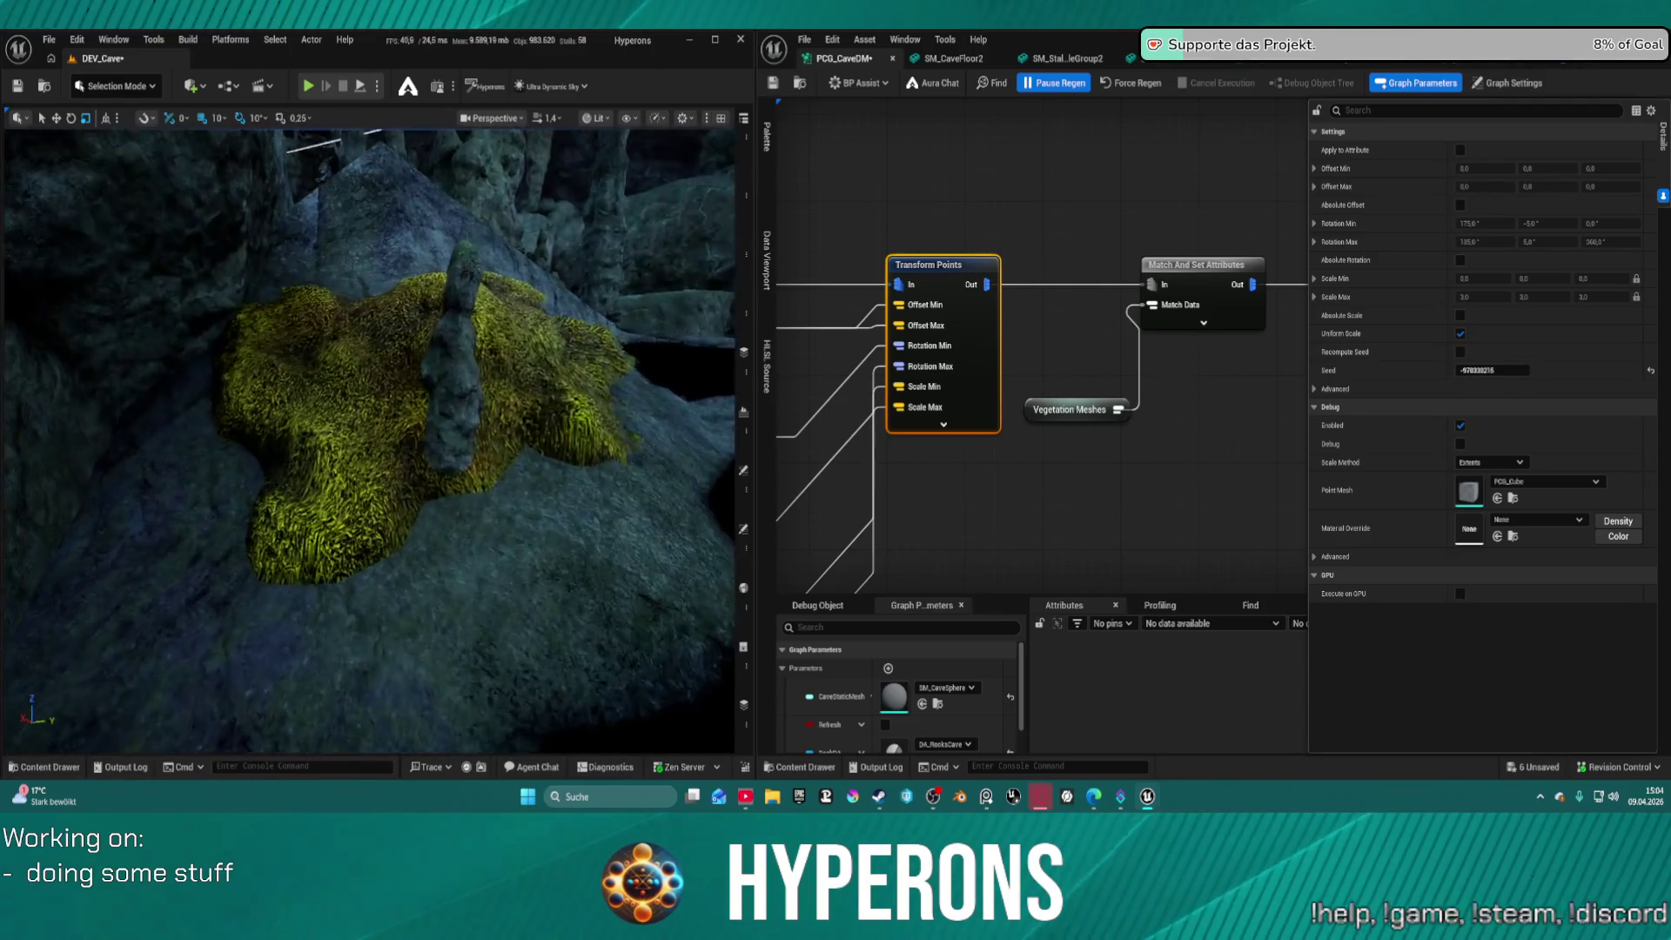
key("w")
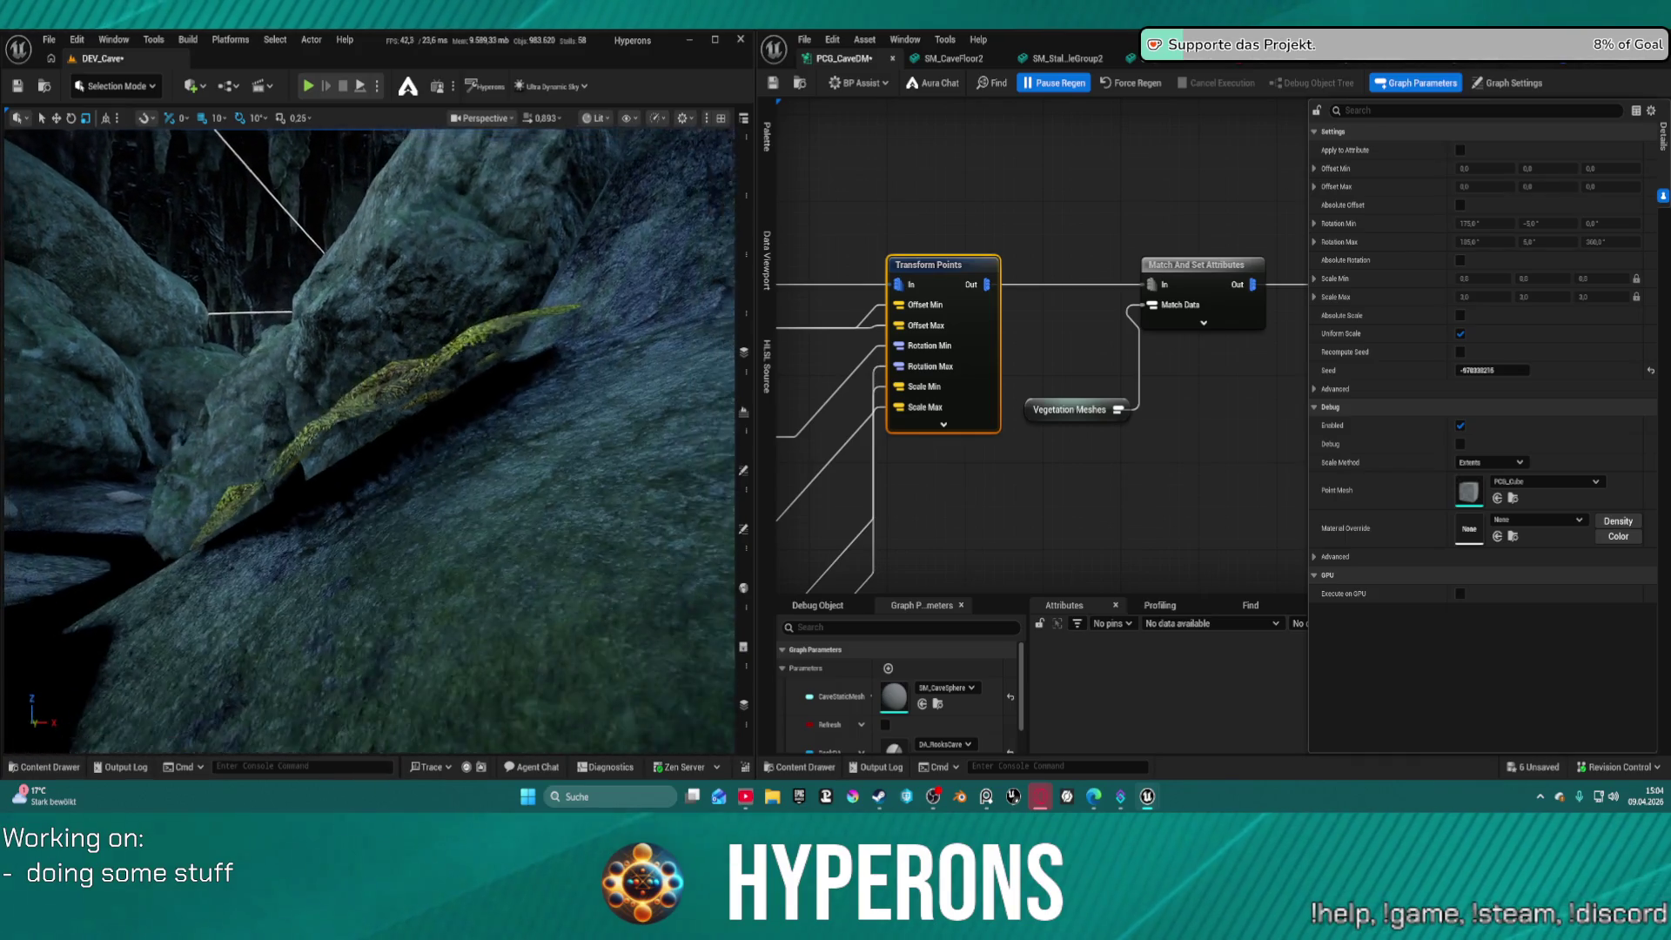
key("w")
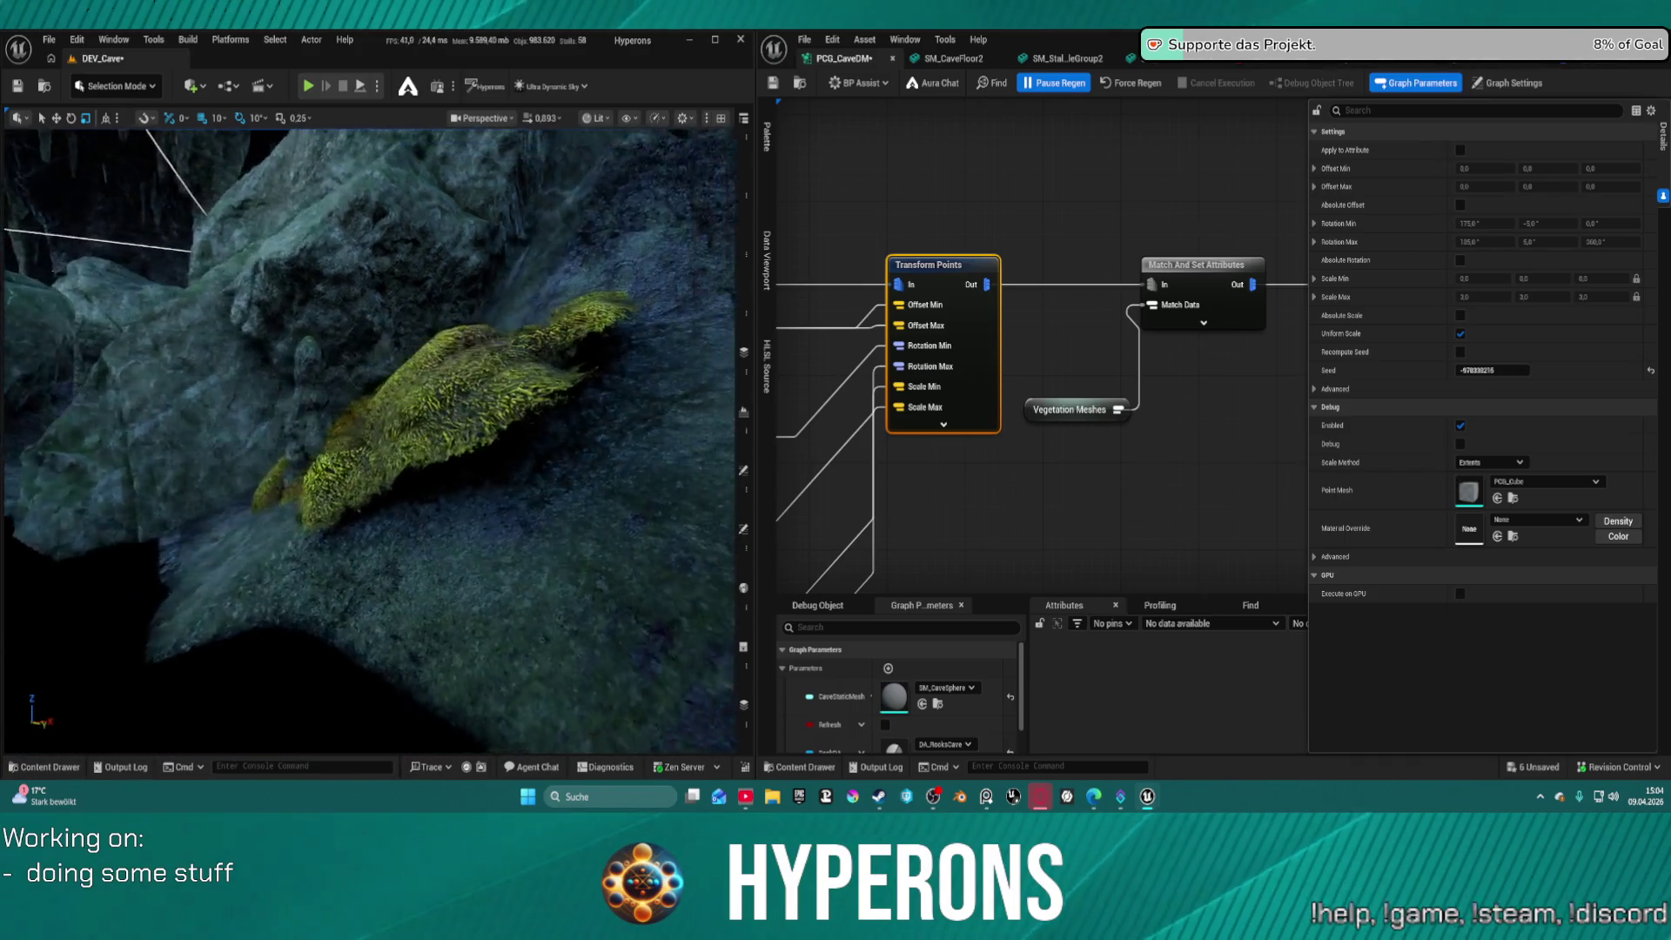
key("w")
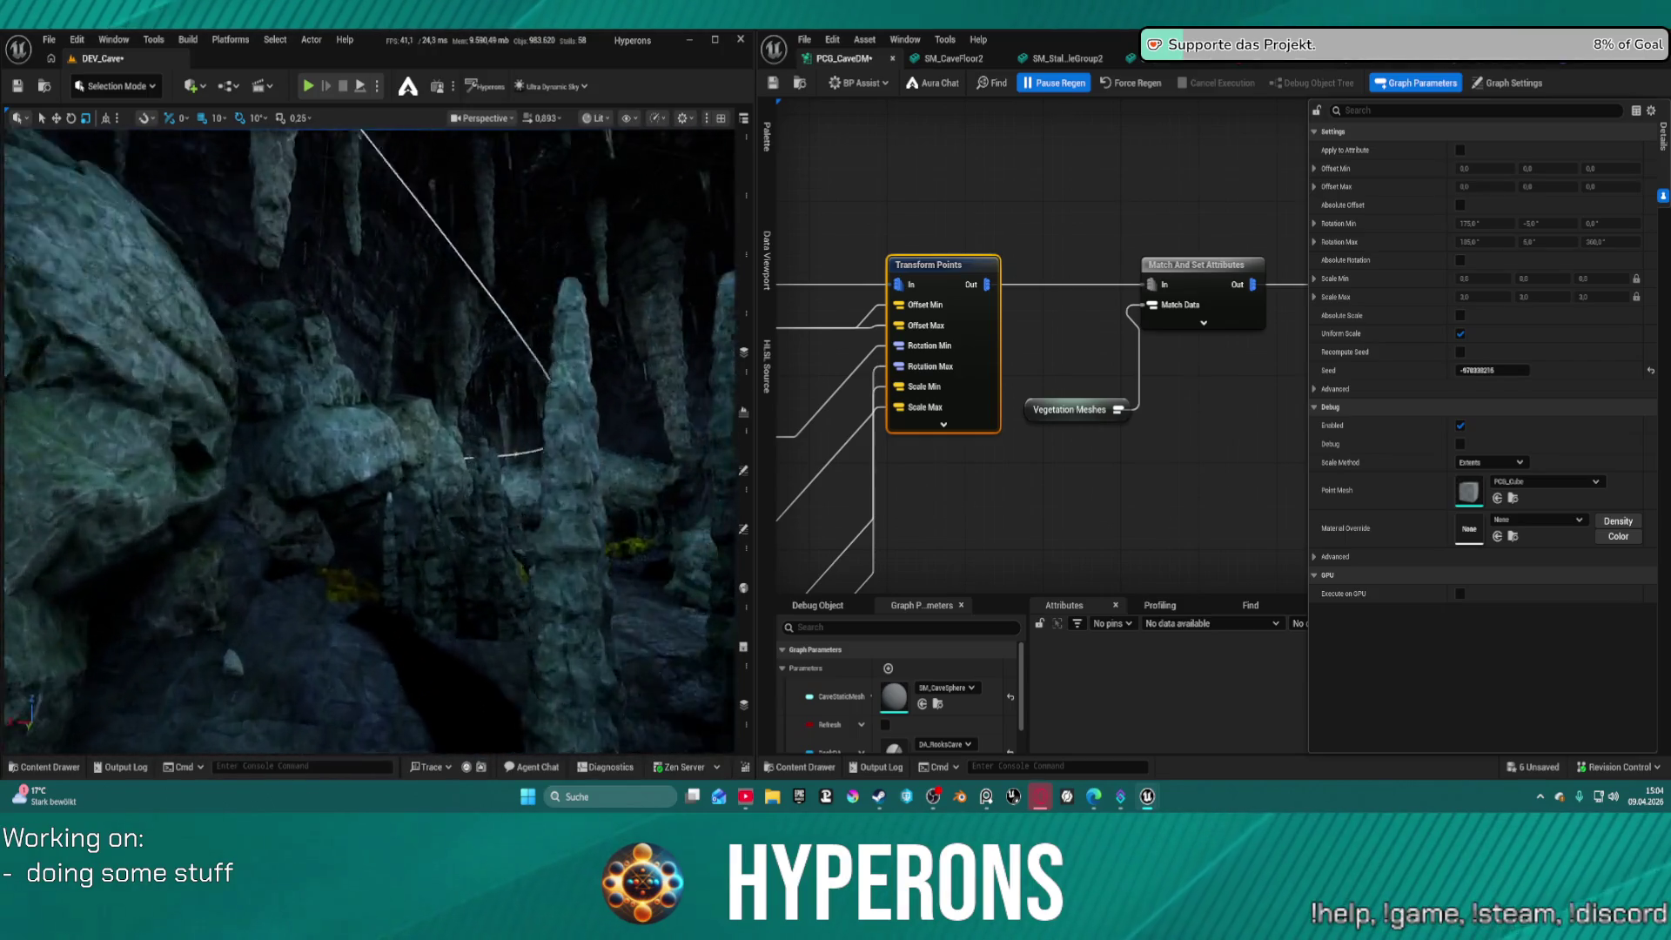
key("w")
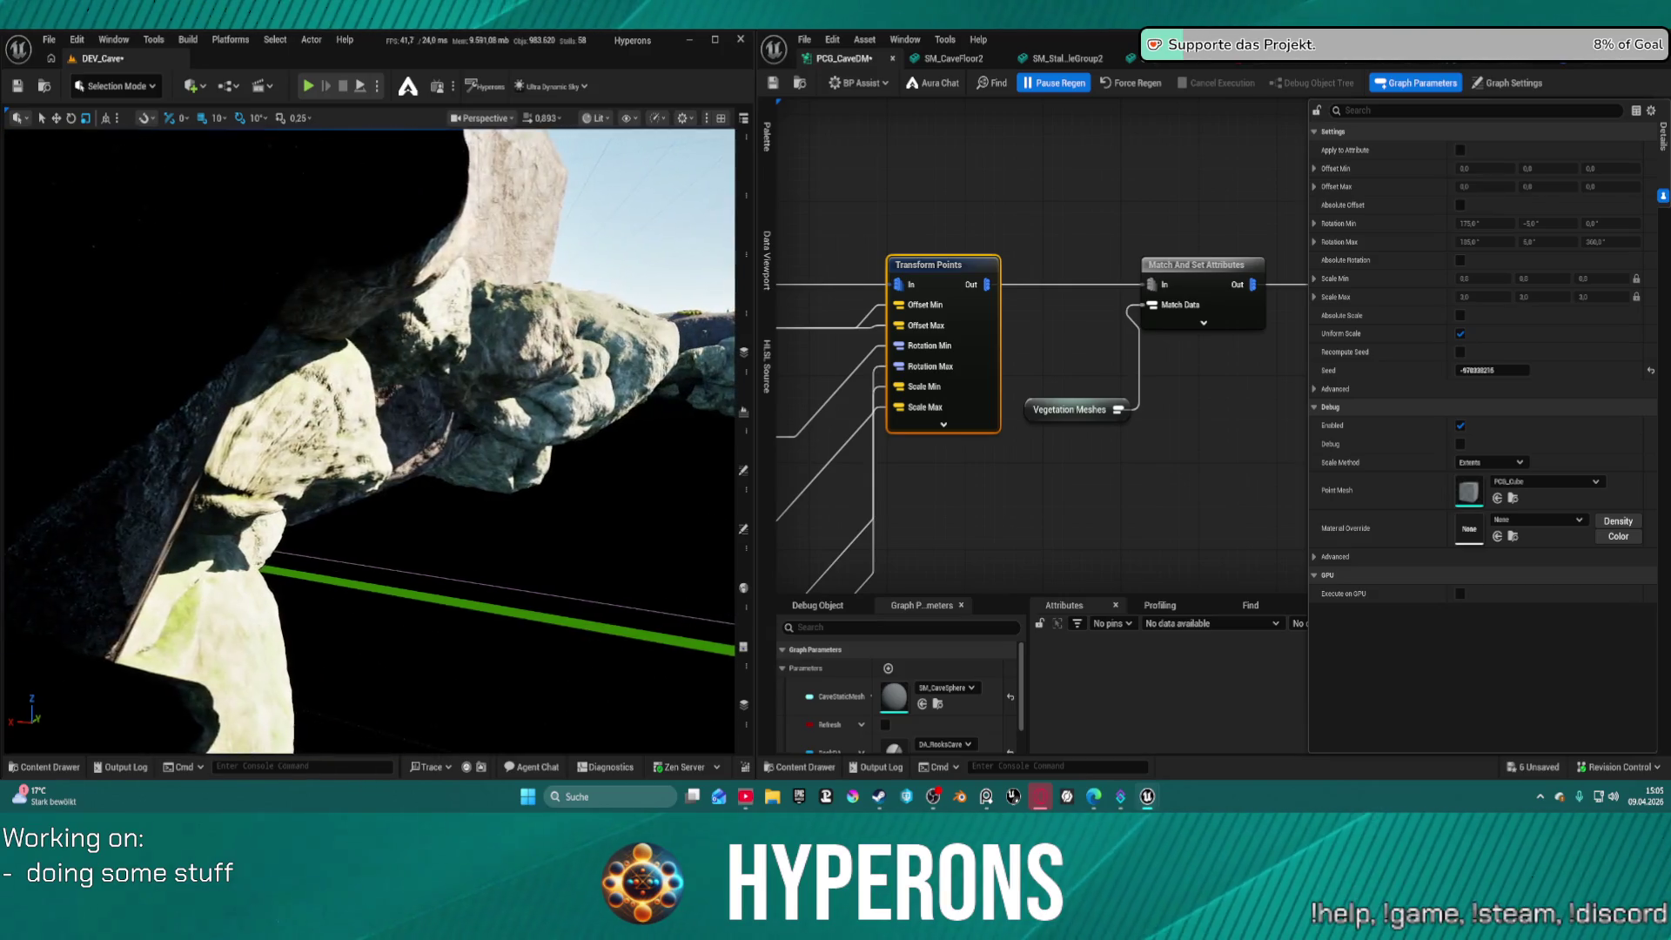
key("w")
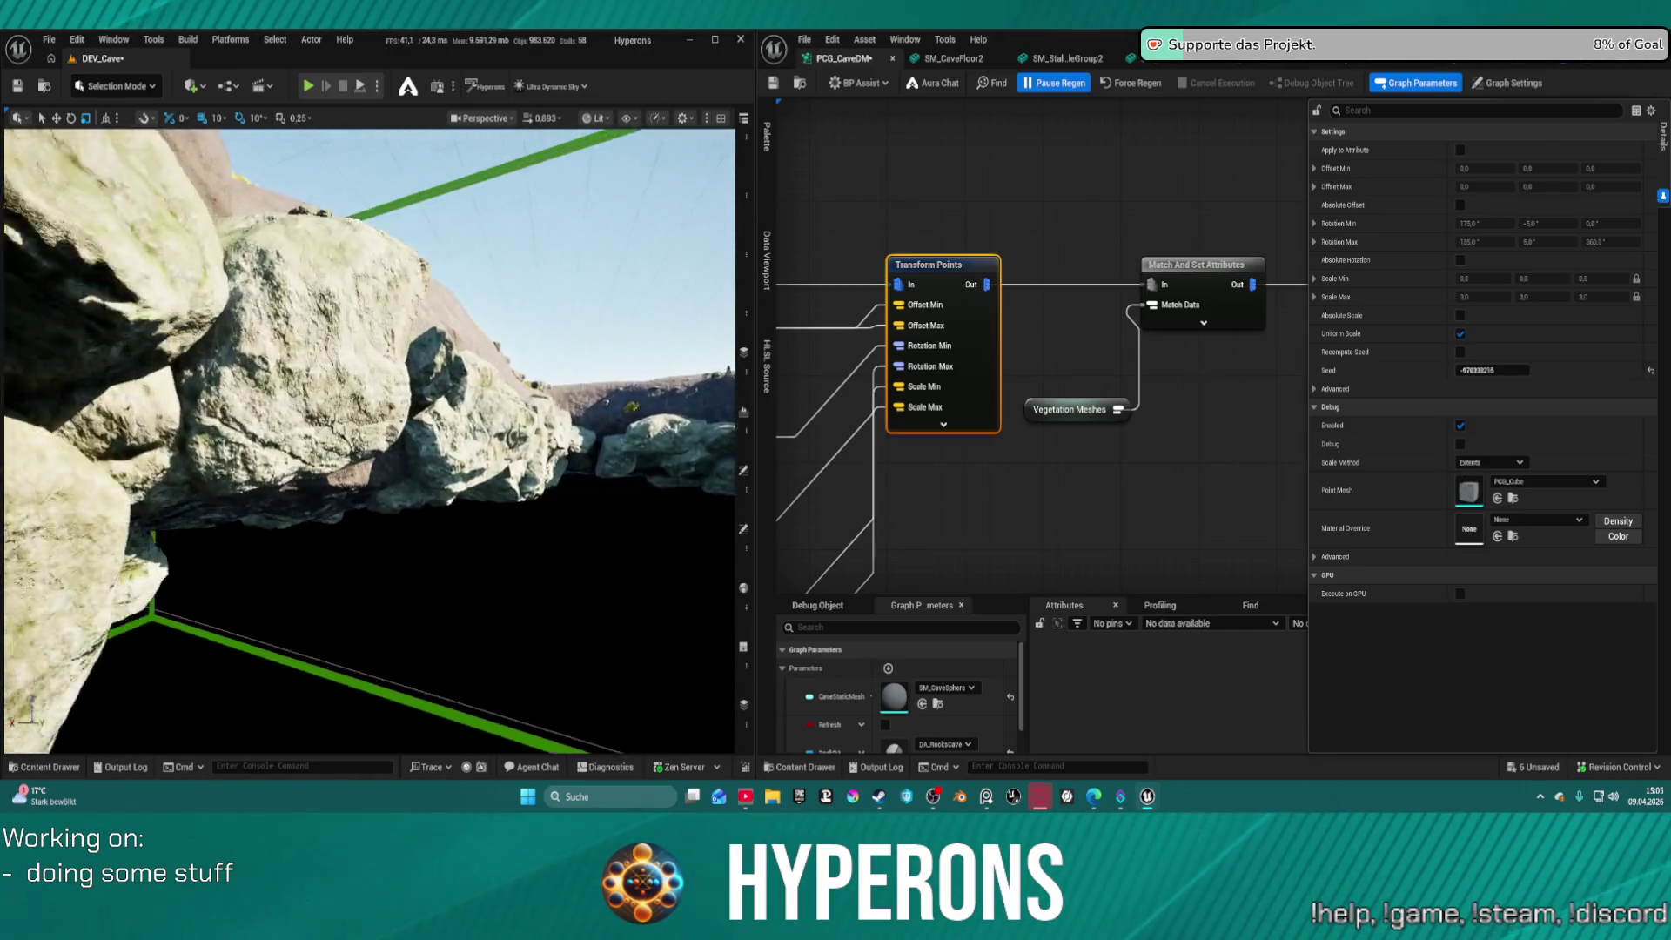
key("w")
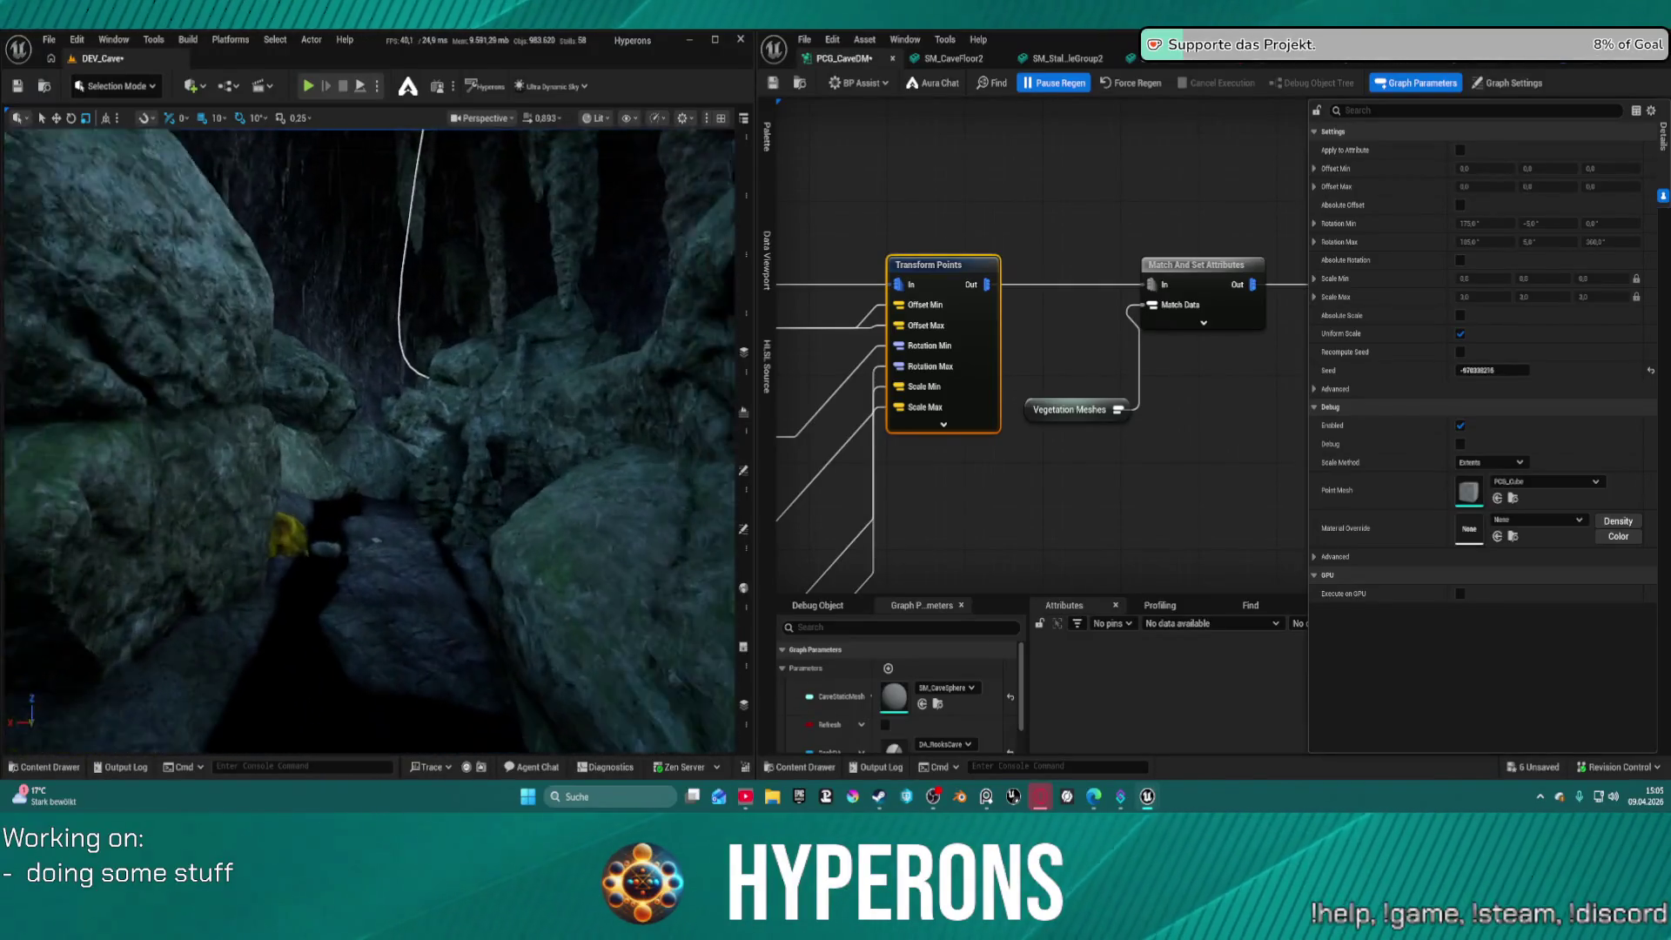
key("w")
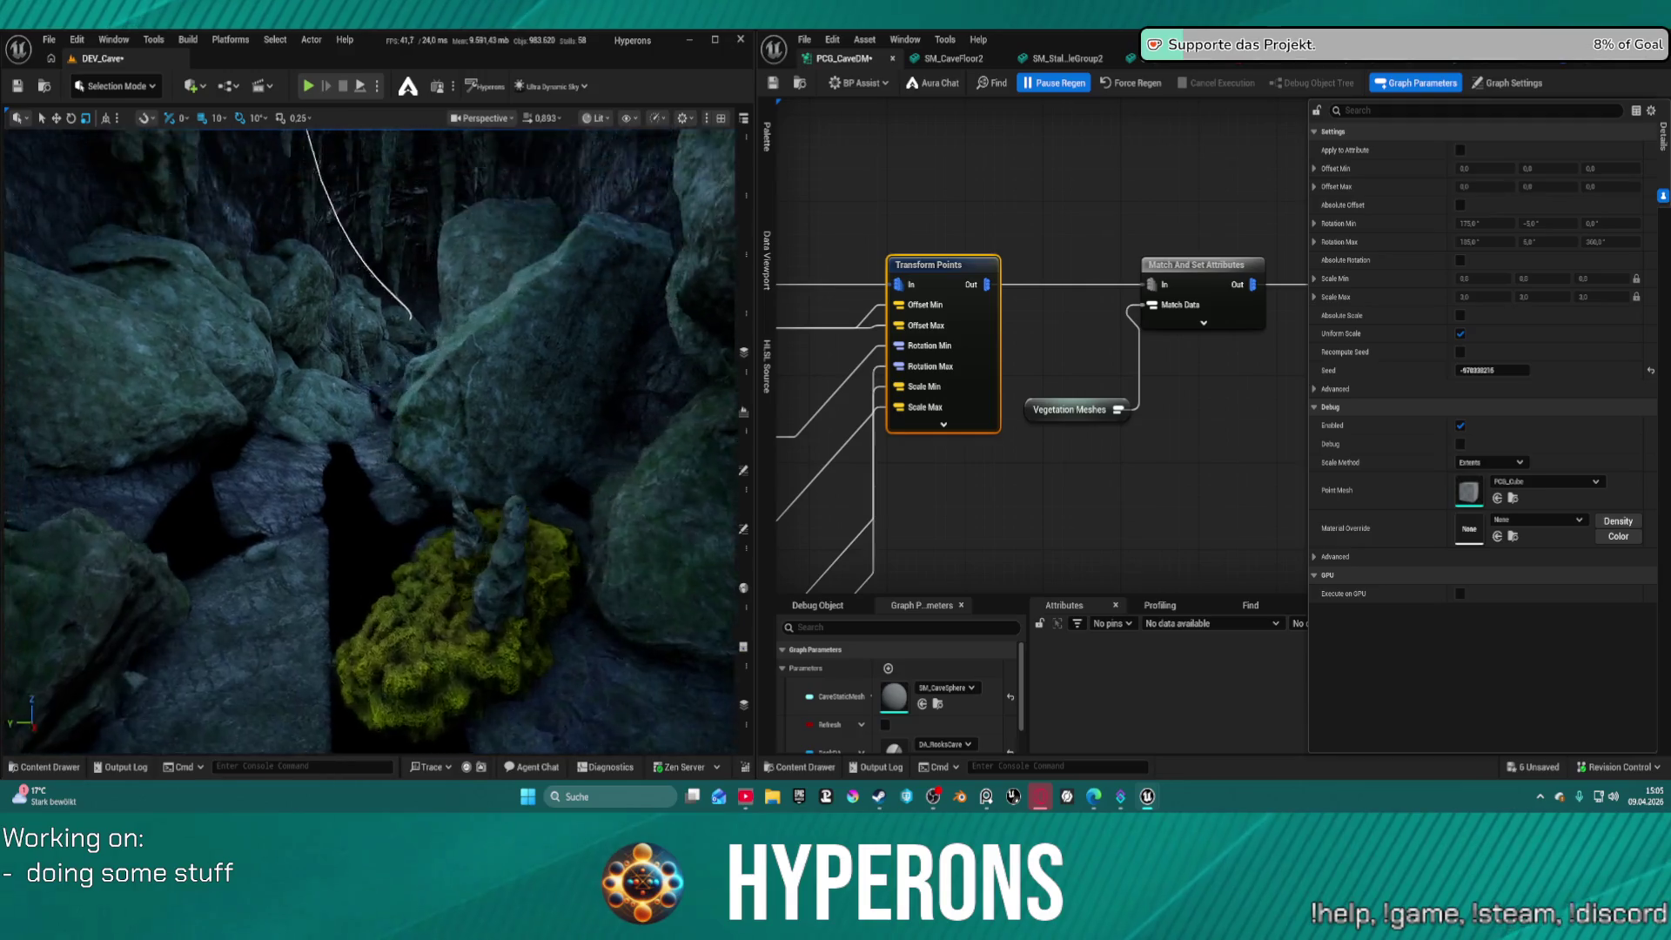
key("w")
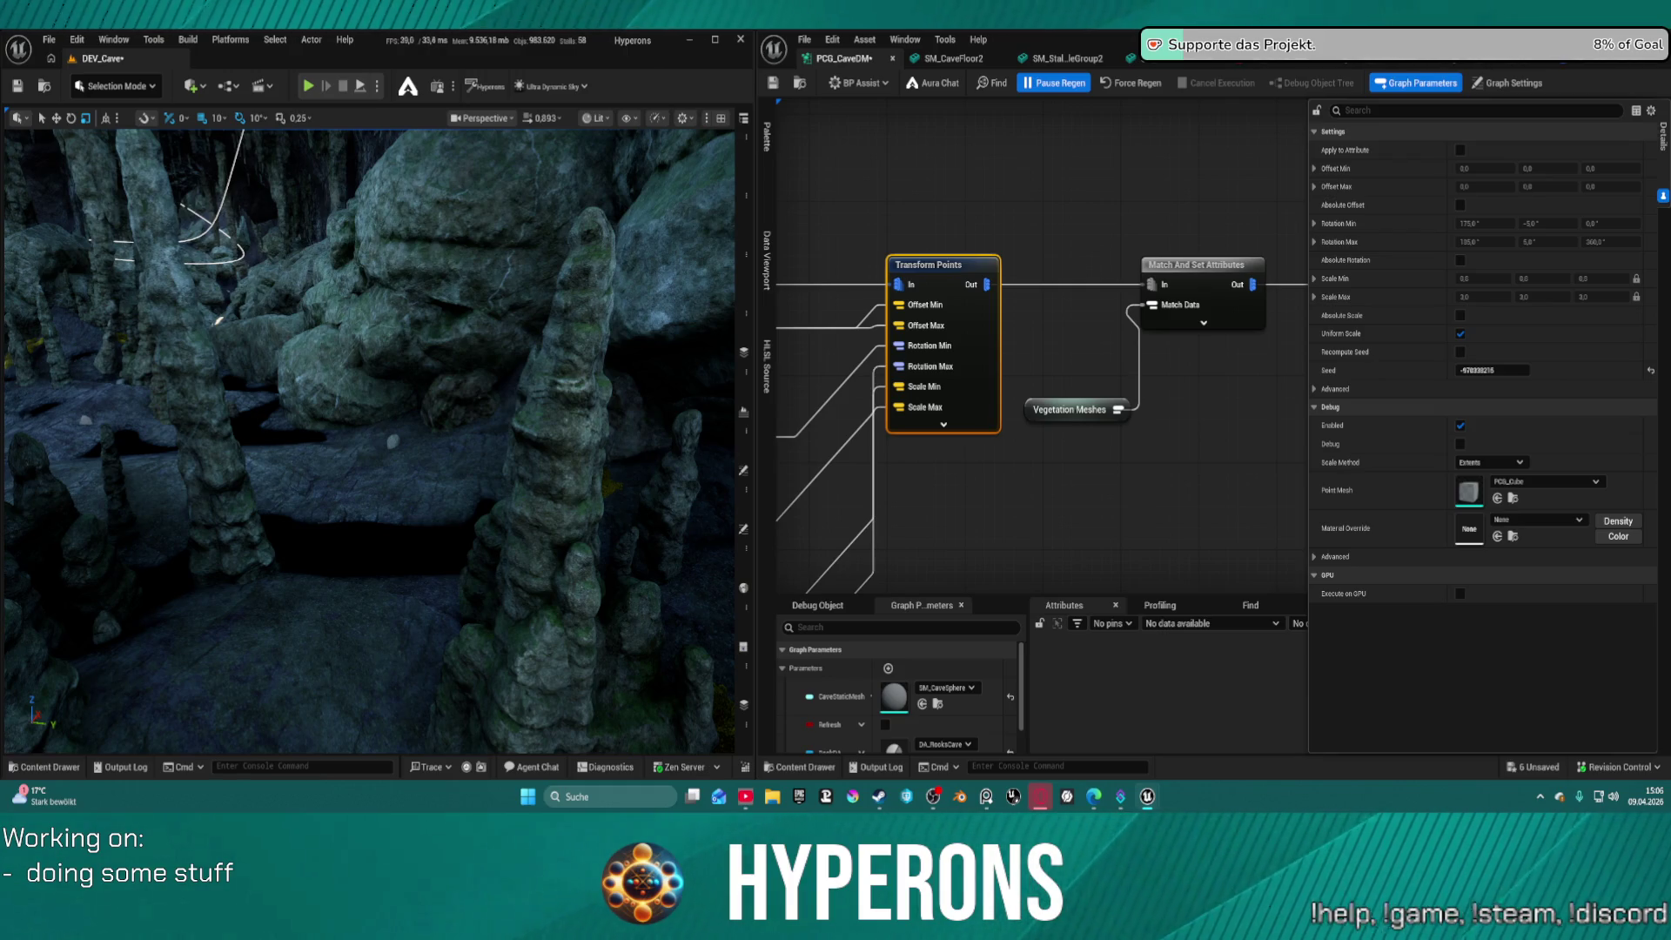
Place a stalagmite mesh from the Content Browser into the cave
mouse_move(835, 87)
left_mouse_down()
mouse_move(783, 94)
mouse_move(423, 501)
mouse_move(374, 474)
mouse_move(381, 433)
mouse_move(347, 413)
left_mouse_up()
key("f")
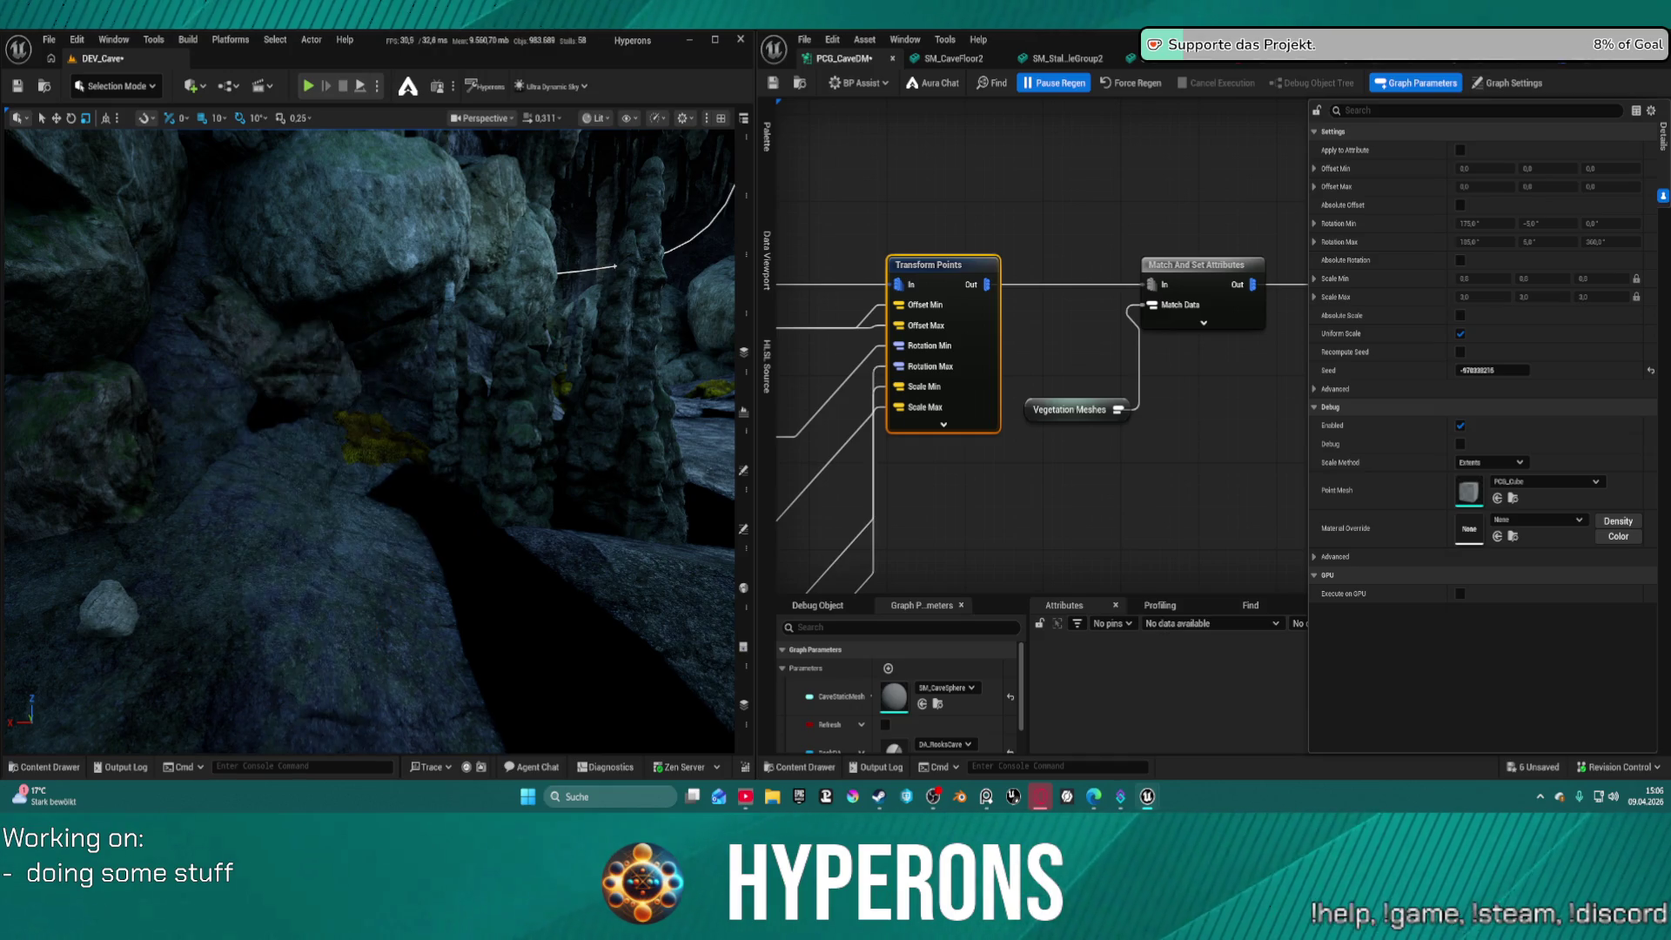
left_click_drag(534, 496, 462, 578)
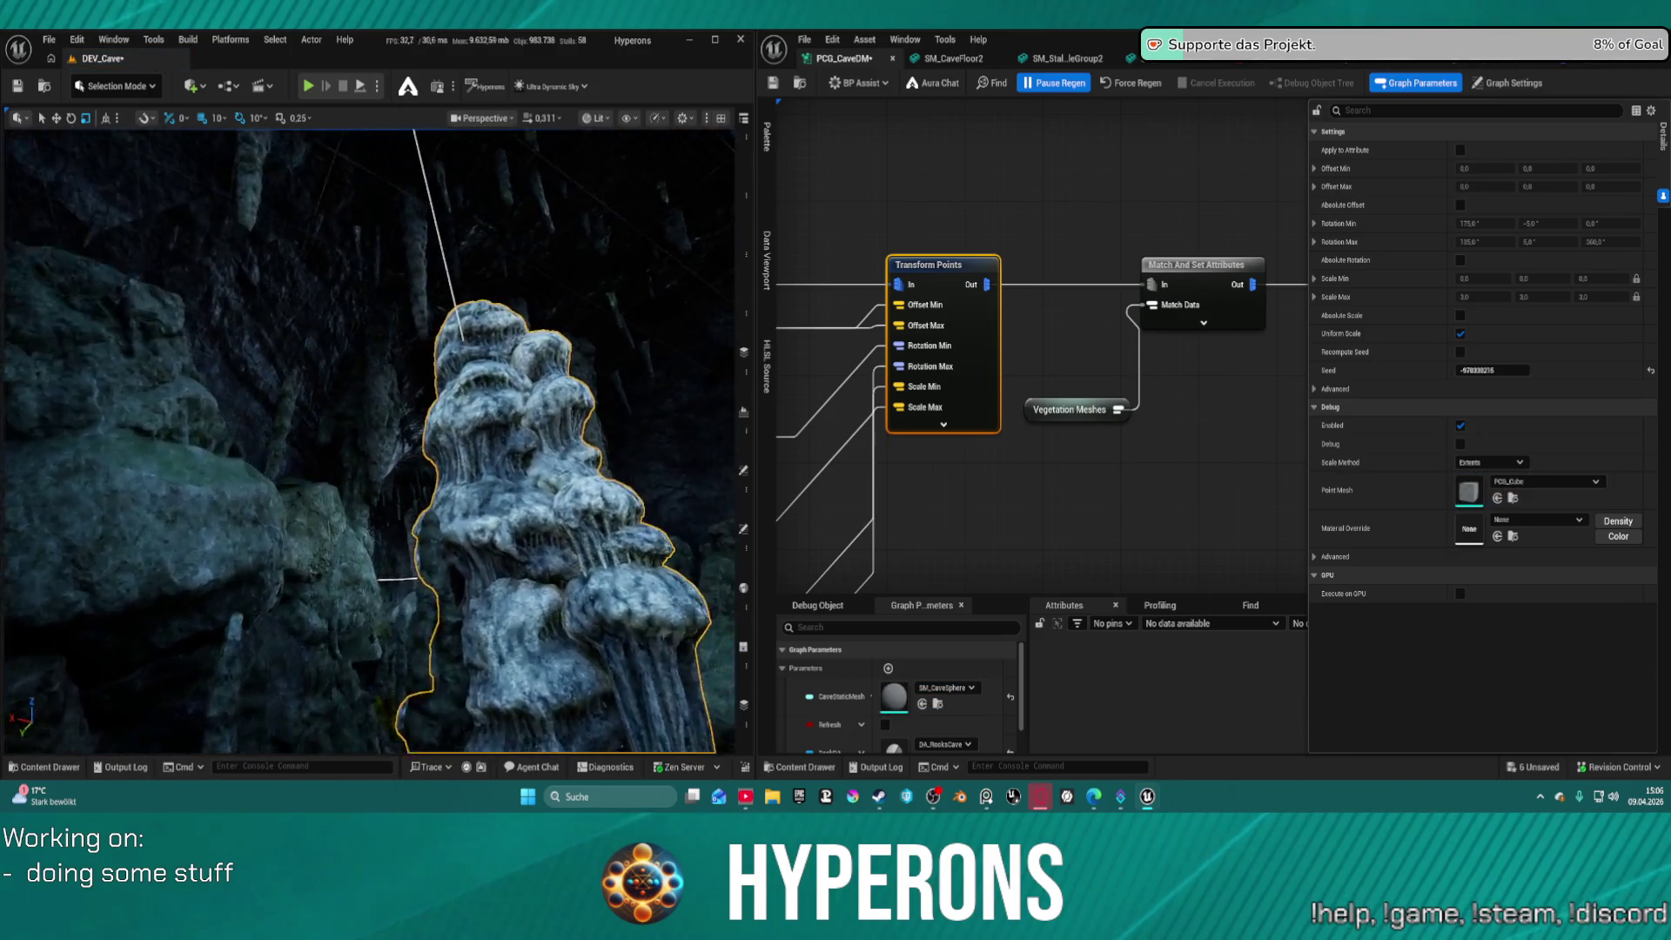
scroll(370, 440, "down", 10)
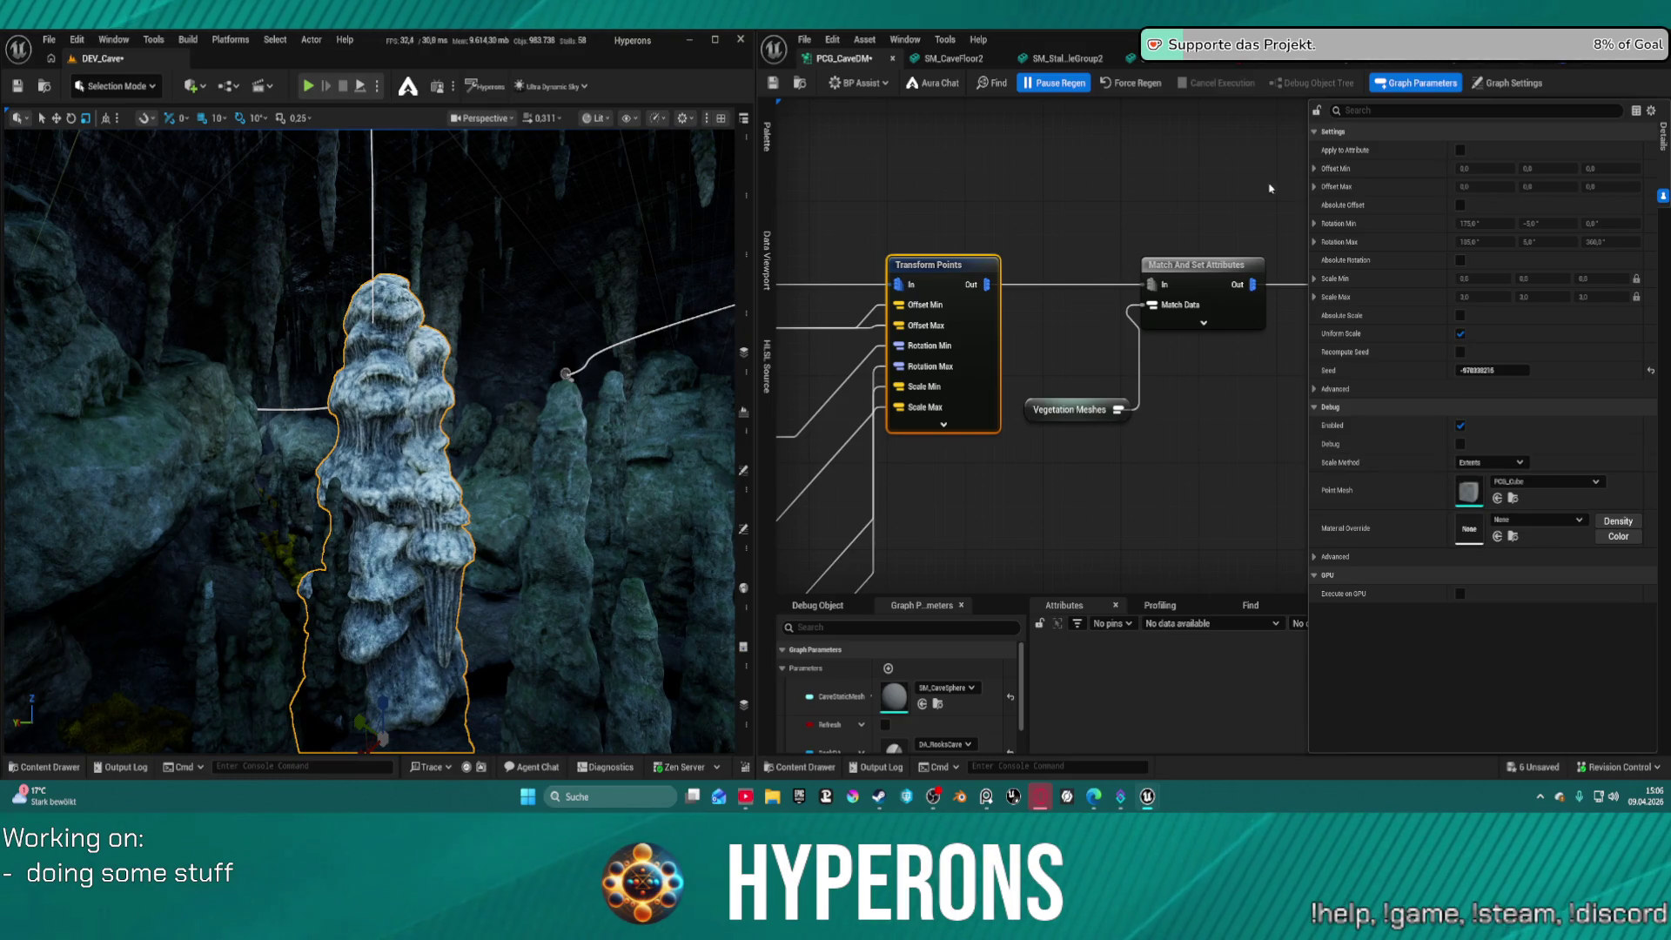
Close the stalagmite group and SM_CaveFloor2 asset editors and delete the placed stalagmite
left_click(1479, 58)
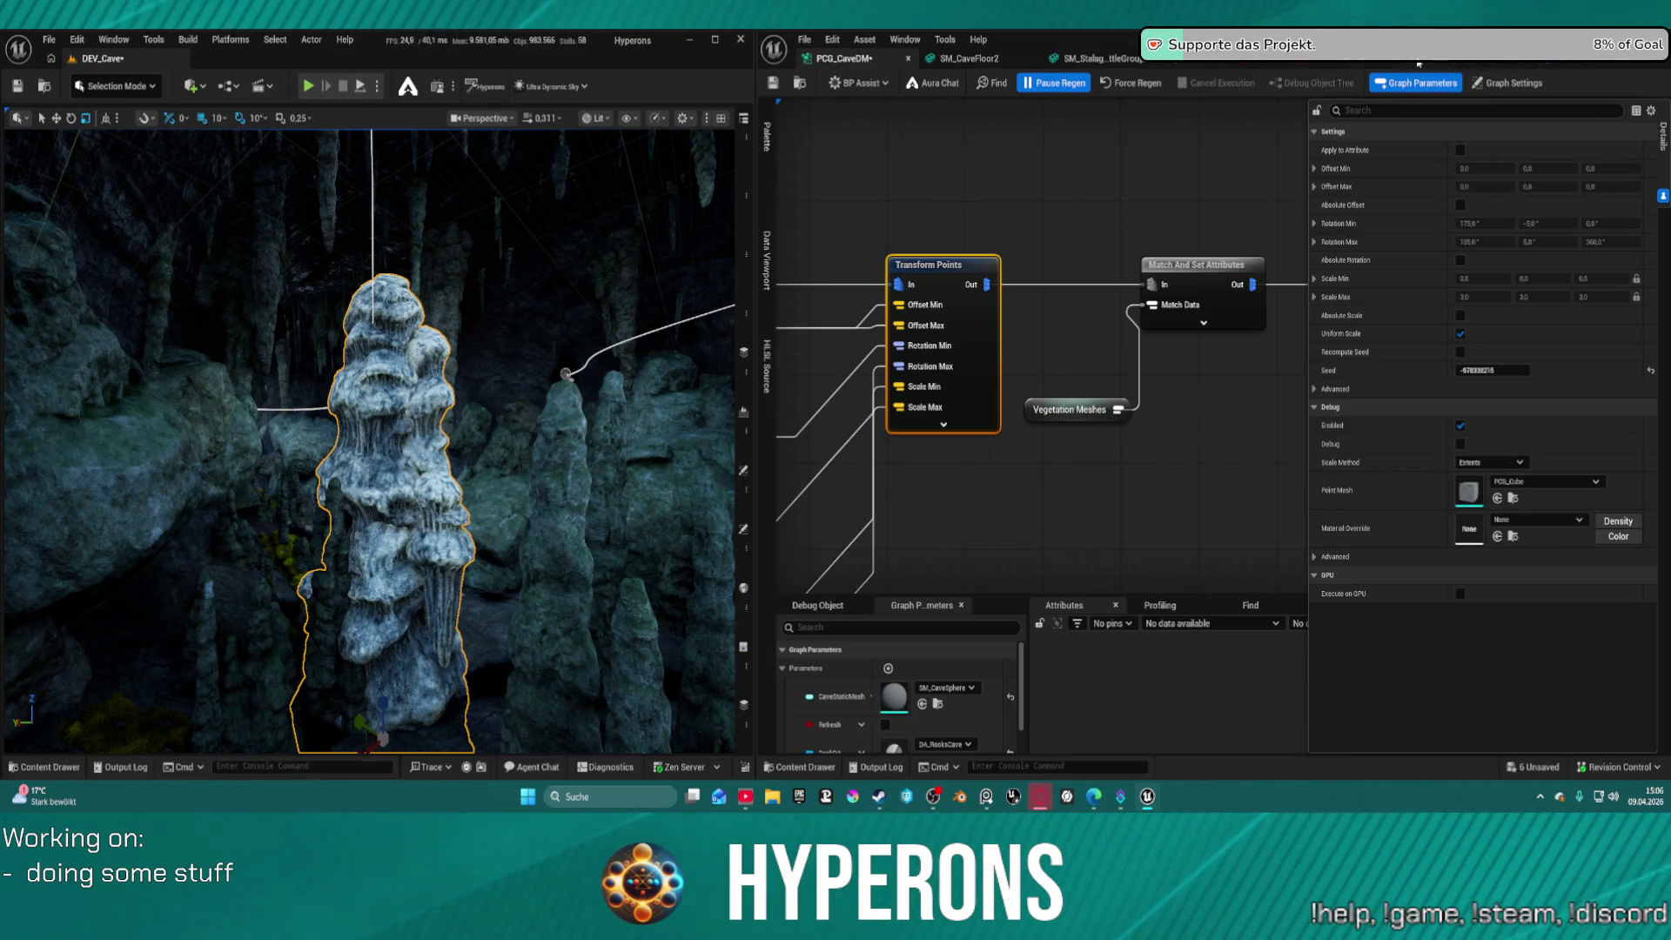
left_click(1166, 58)
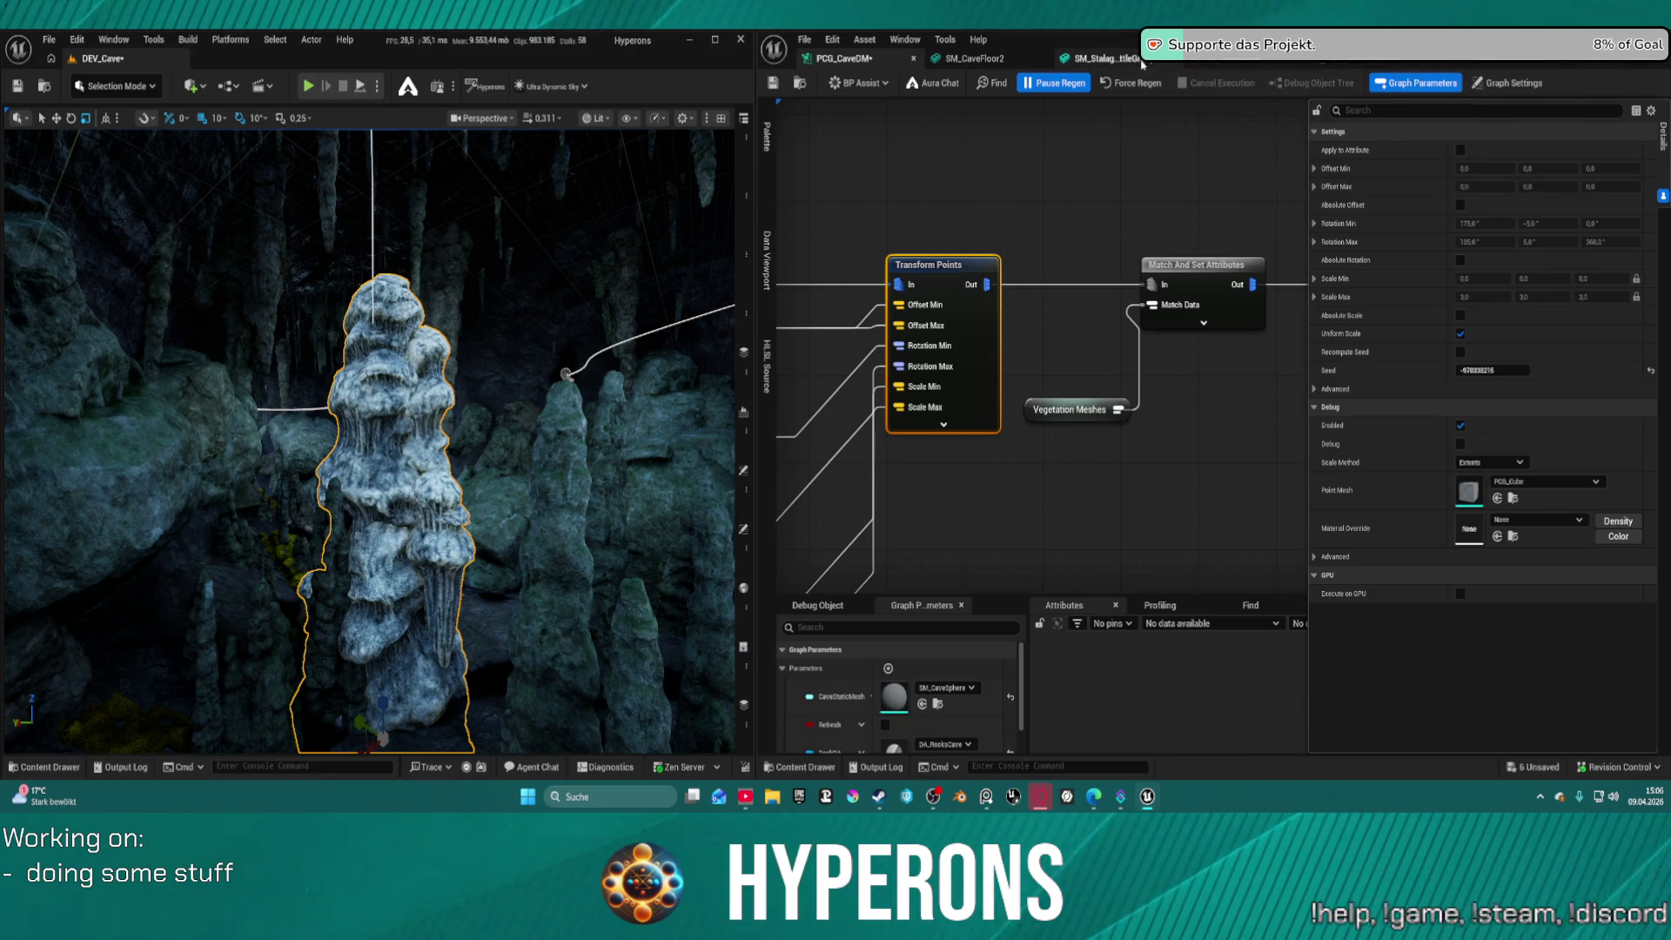
middle_click(1009, 59)
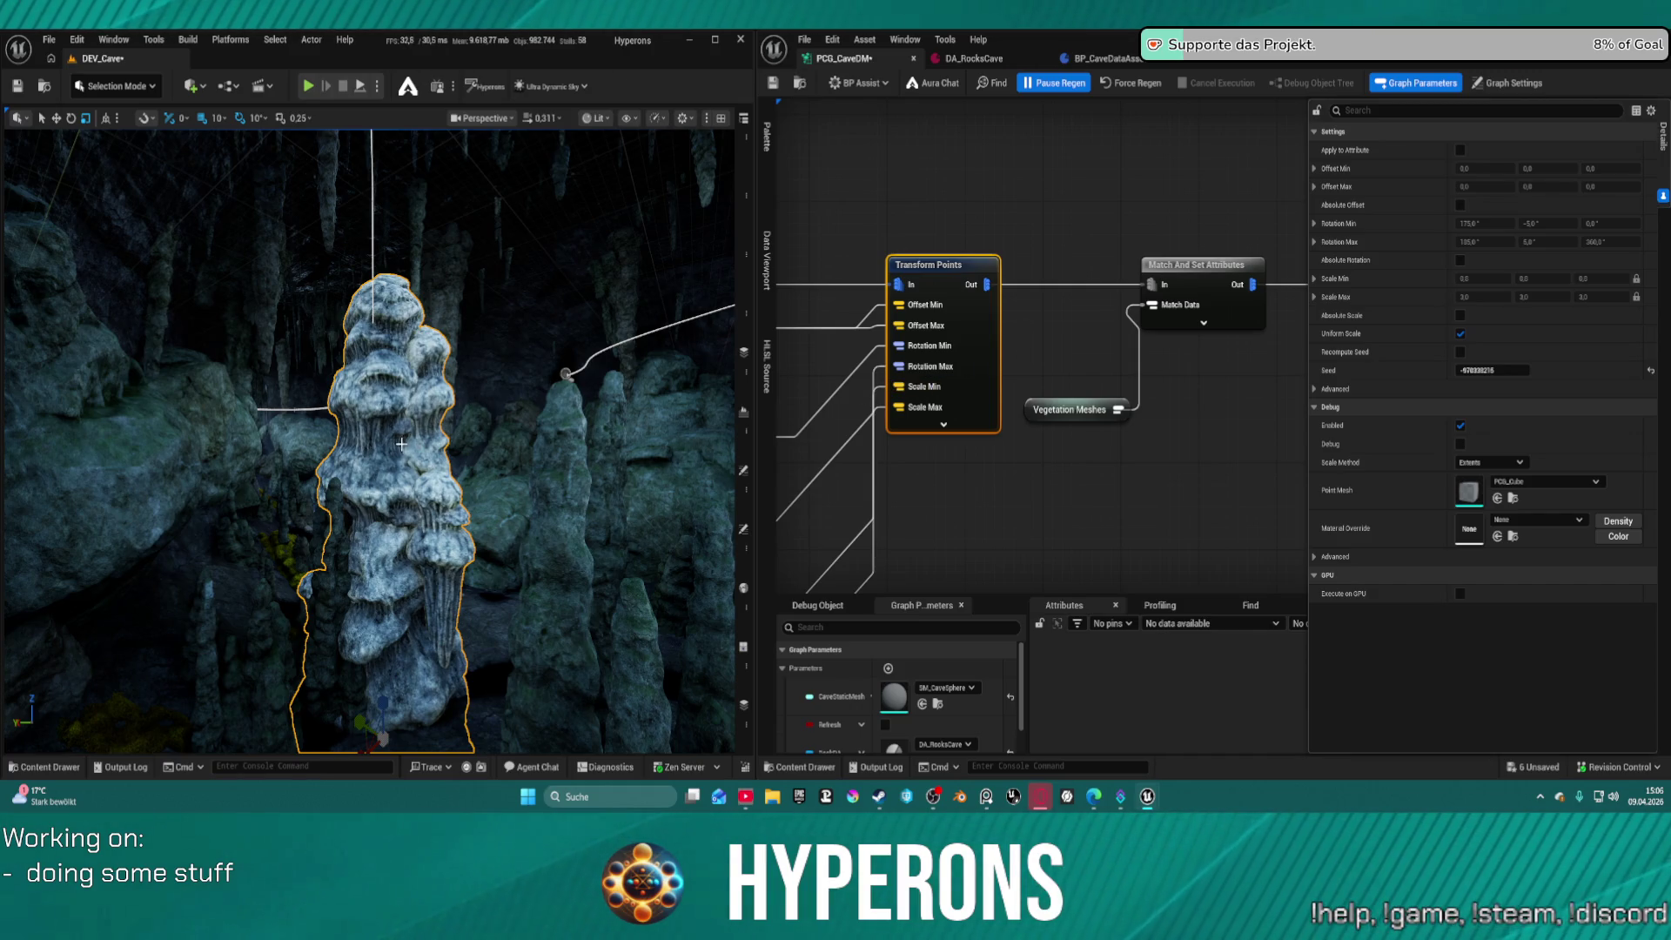
key("Delete")
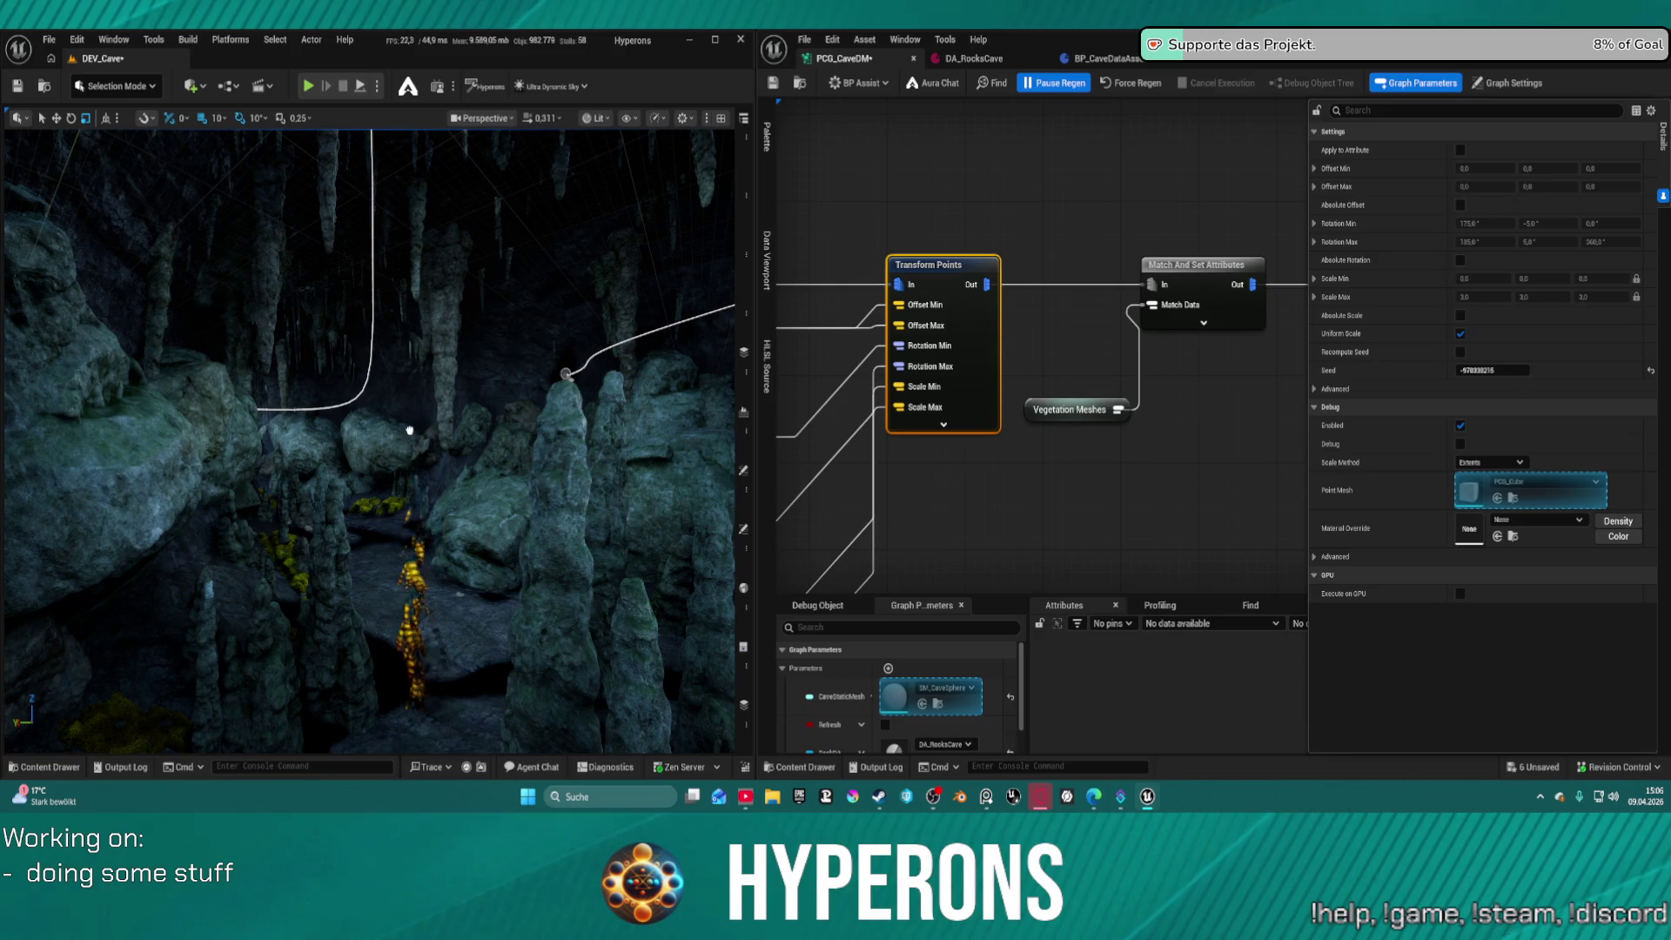
Select the yellow hanging vine and fly the camera around it for a close look
left_click_drag(409, 432, 409, 409)
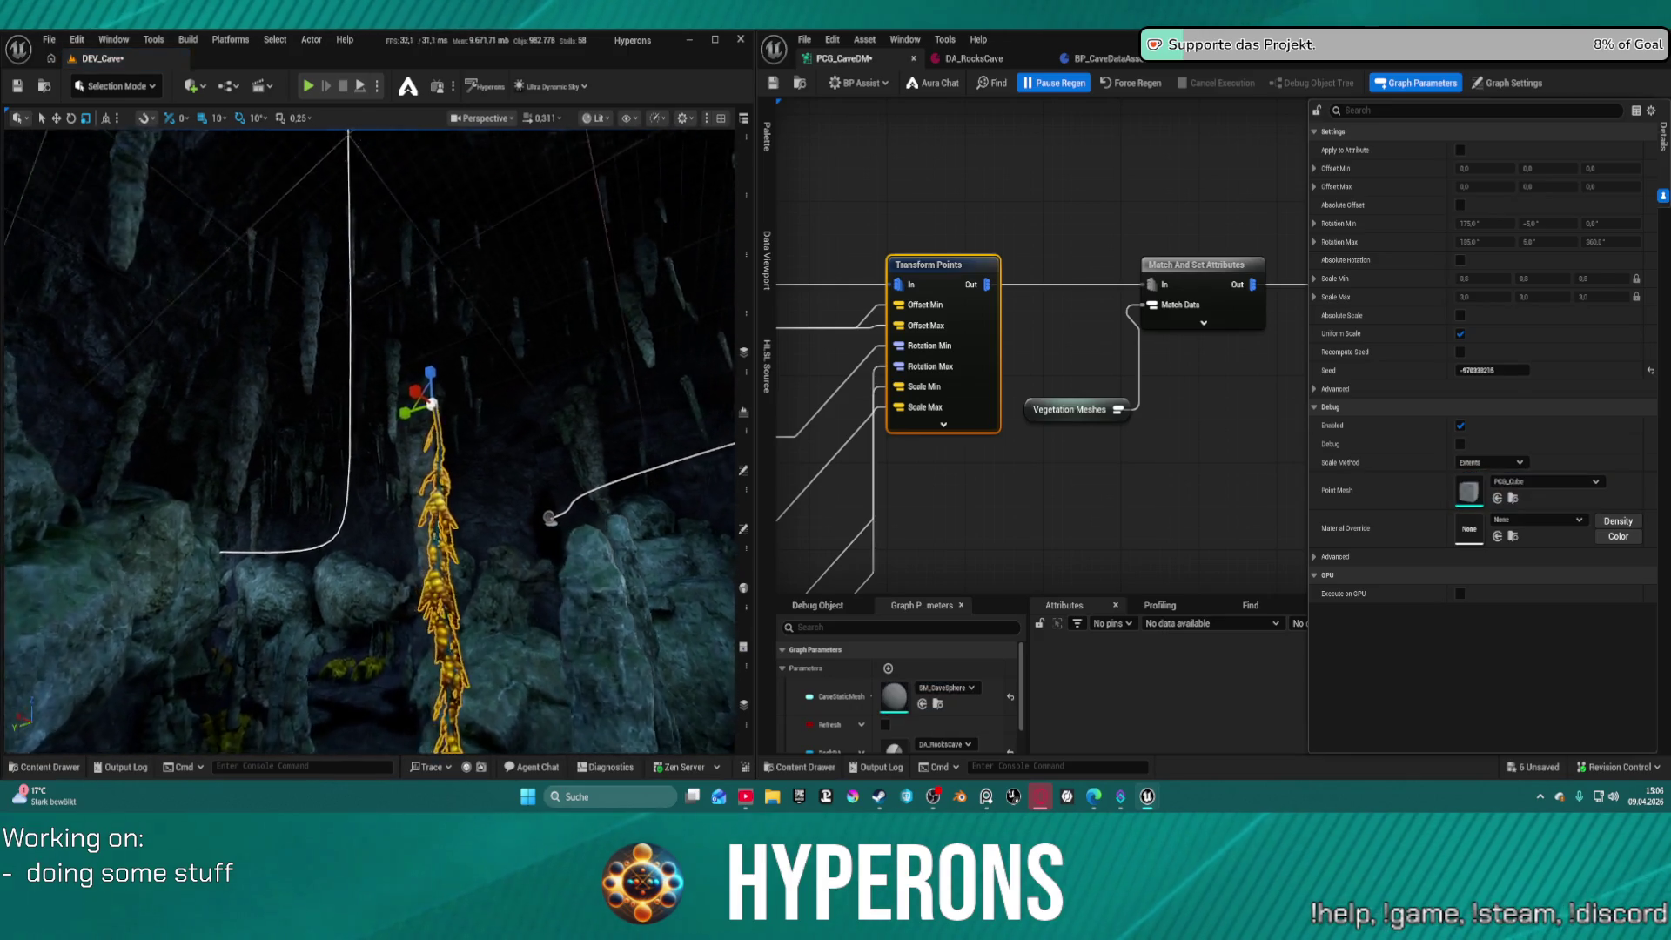
key("w")
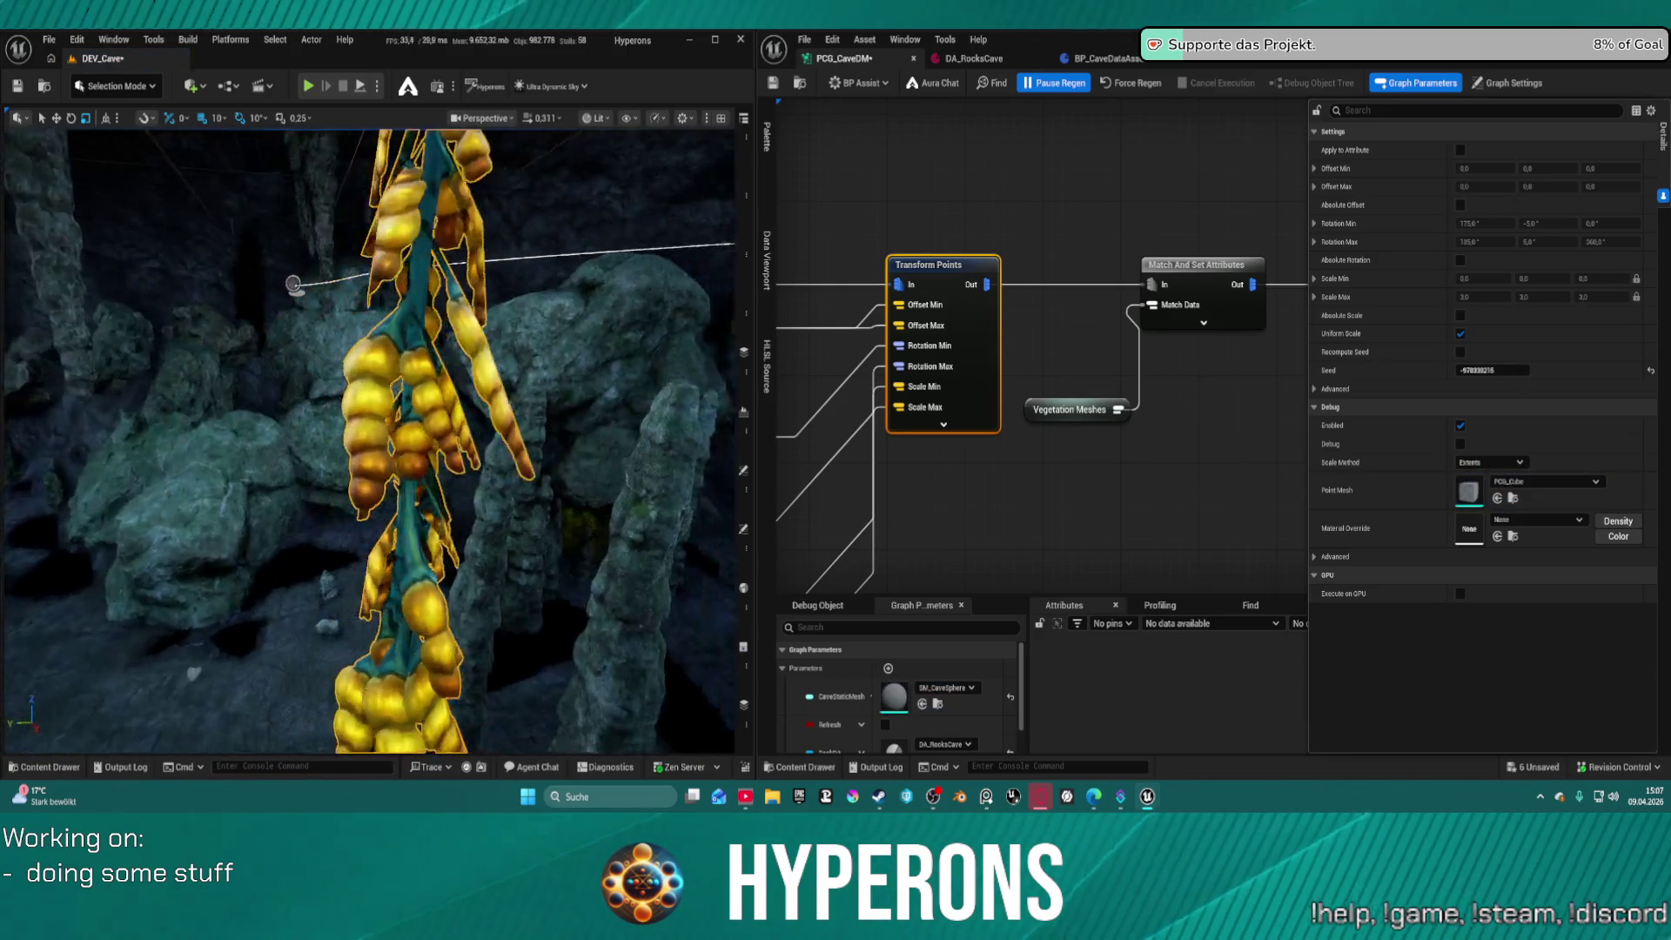
scroll(369, 442, "down", 2)
key("w")
scroll(370, 441, "down", 2)
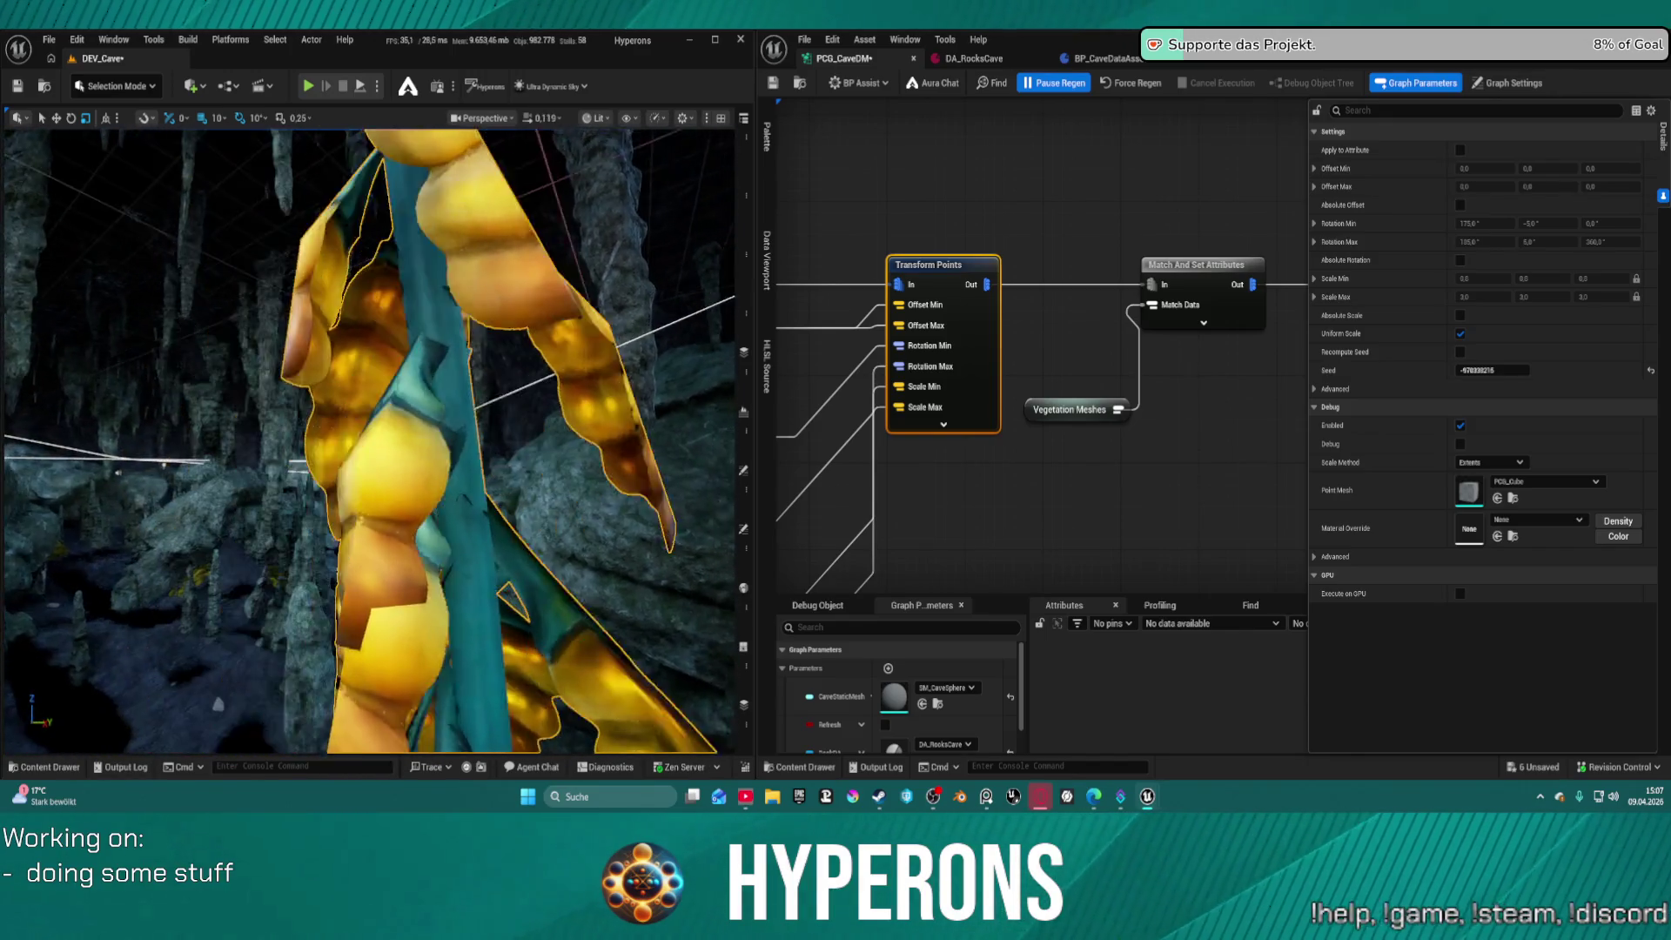
key("w")
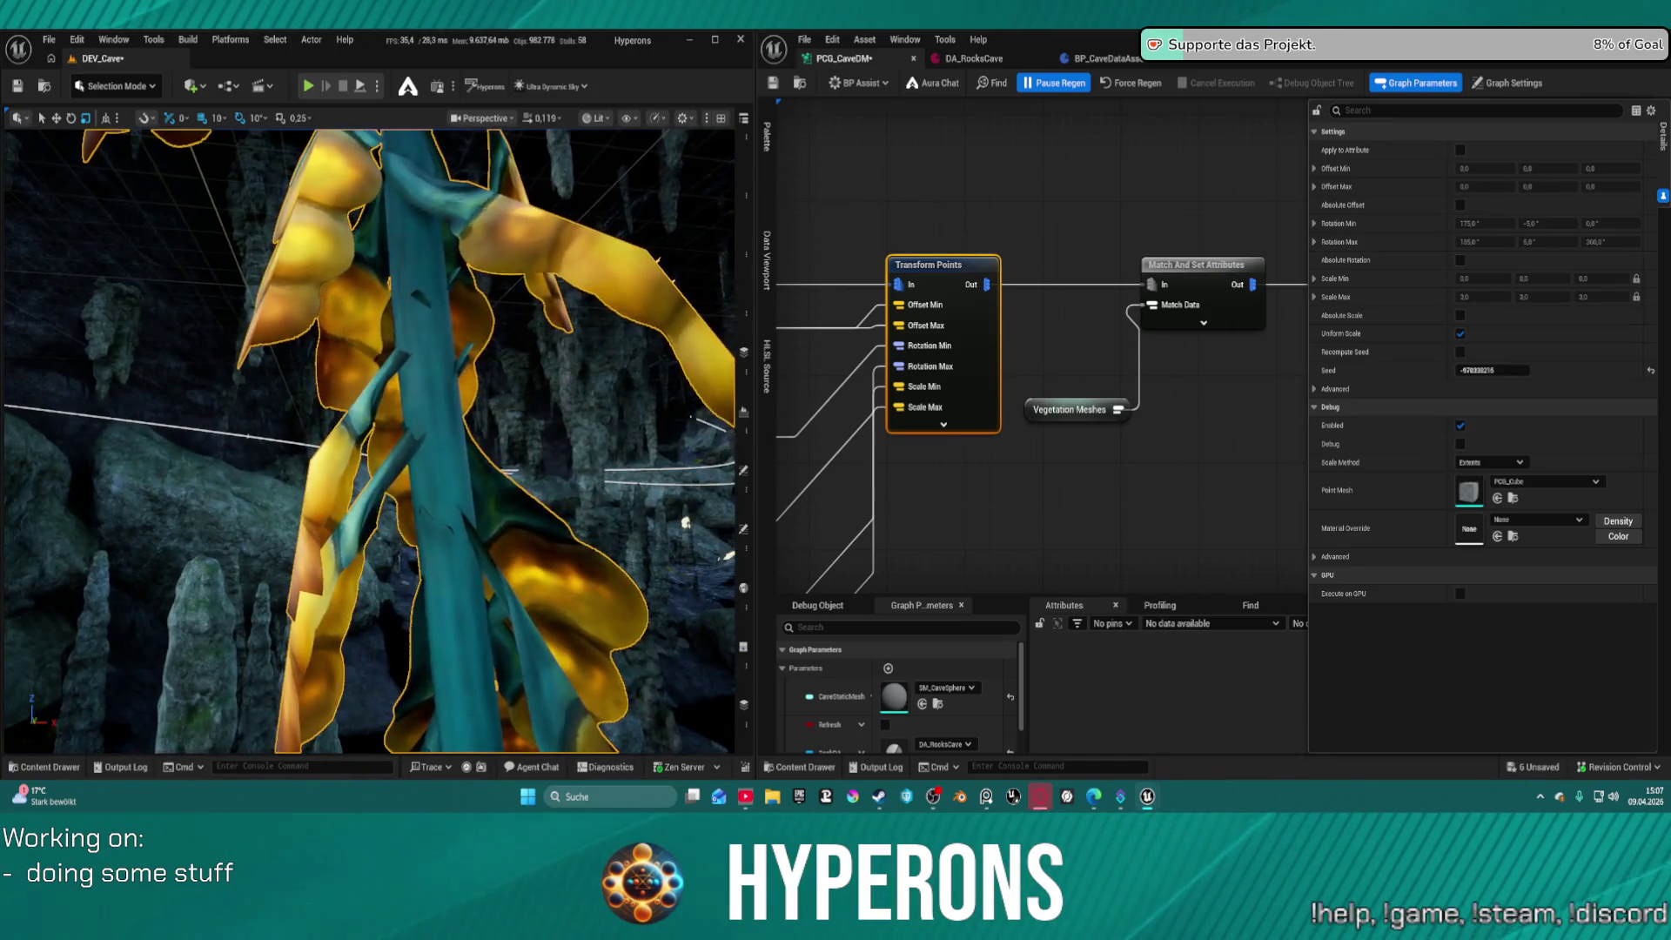
key("s")
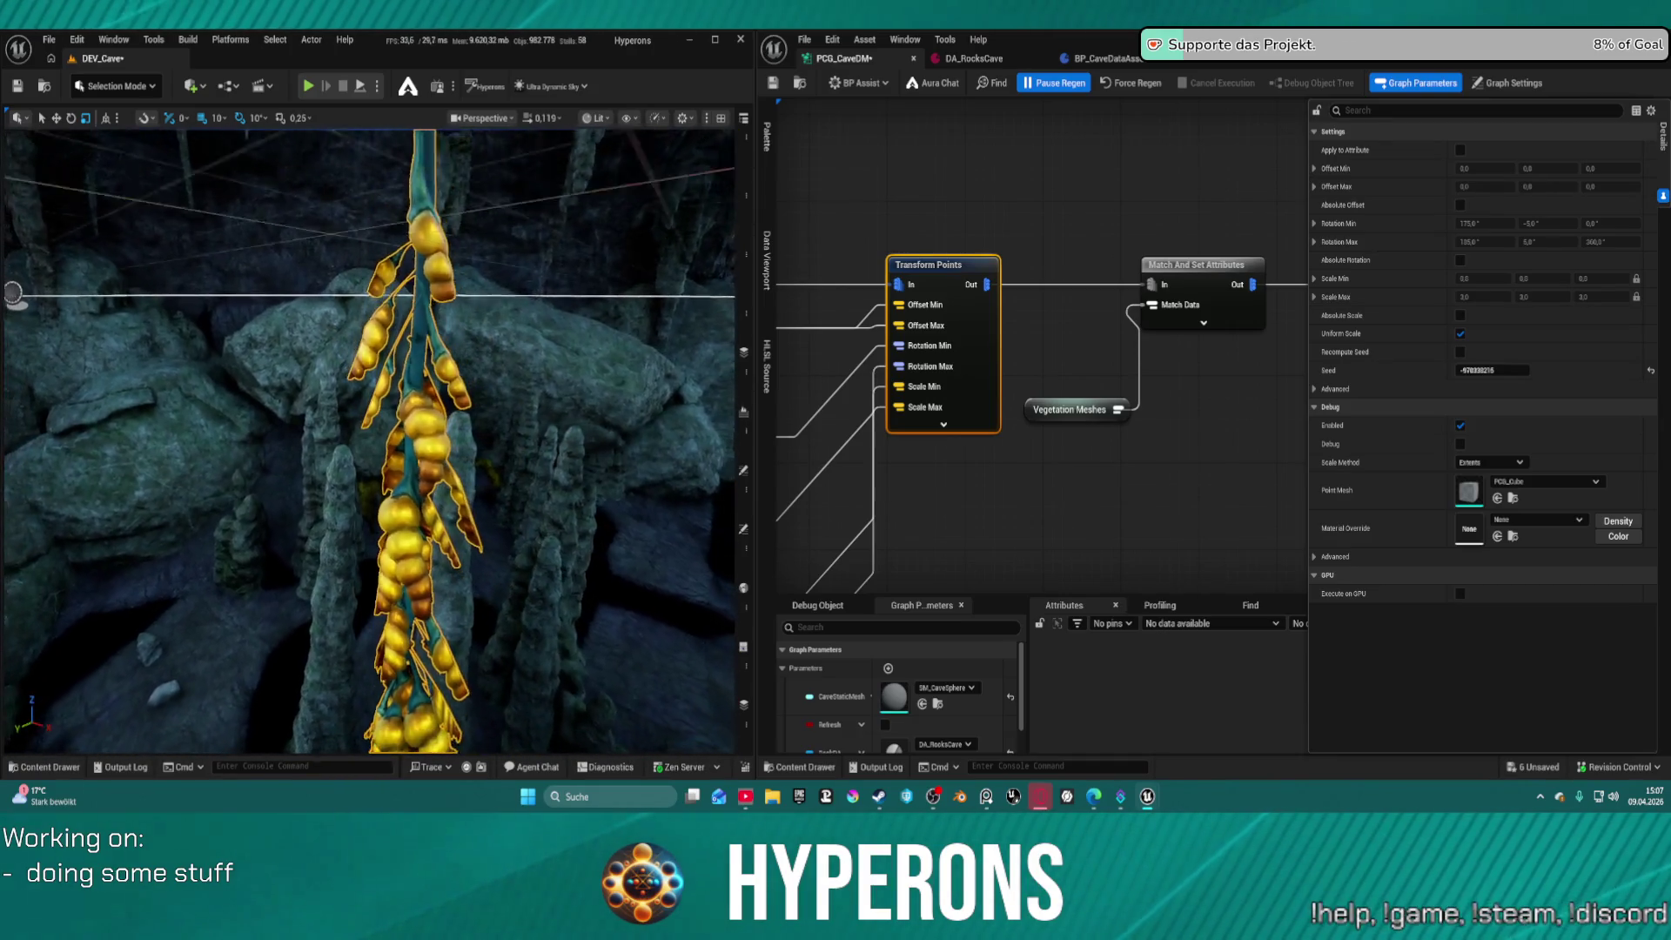
left_click(596, 117)
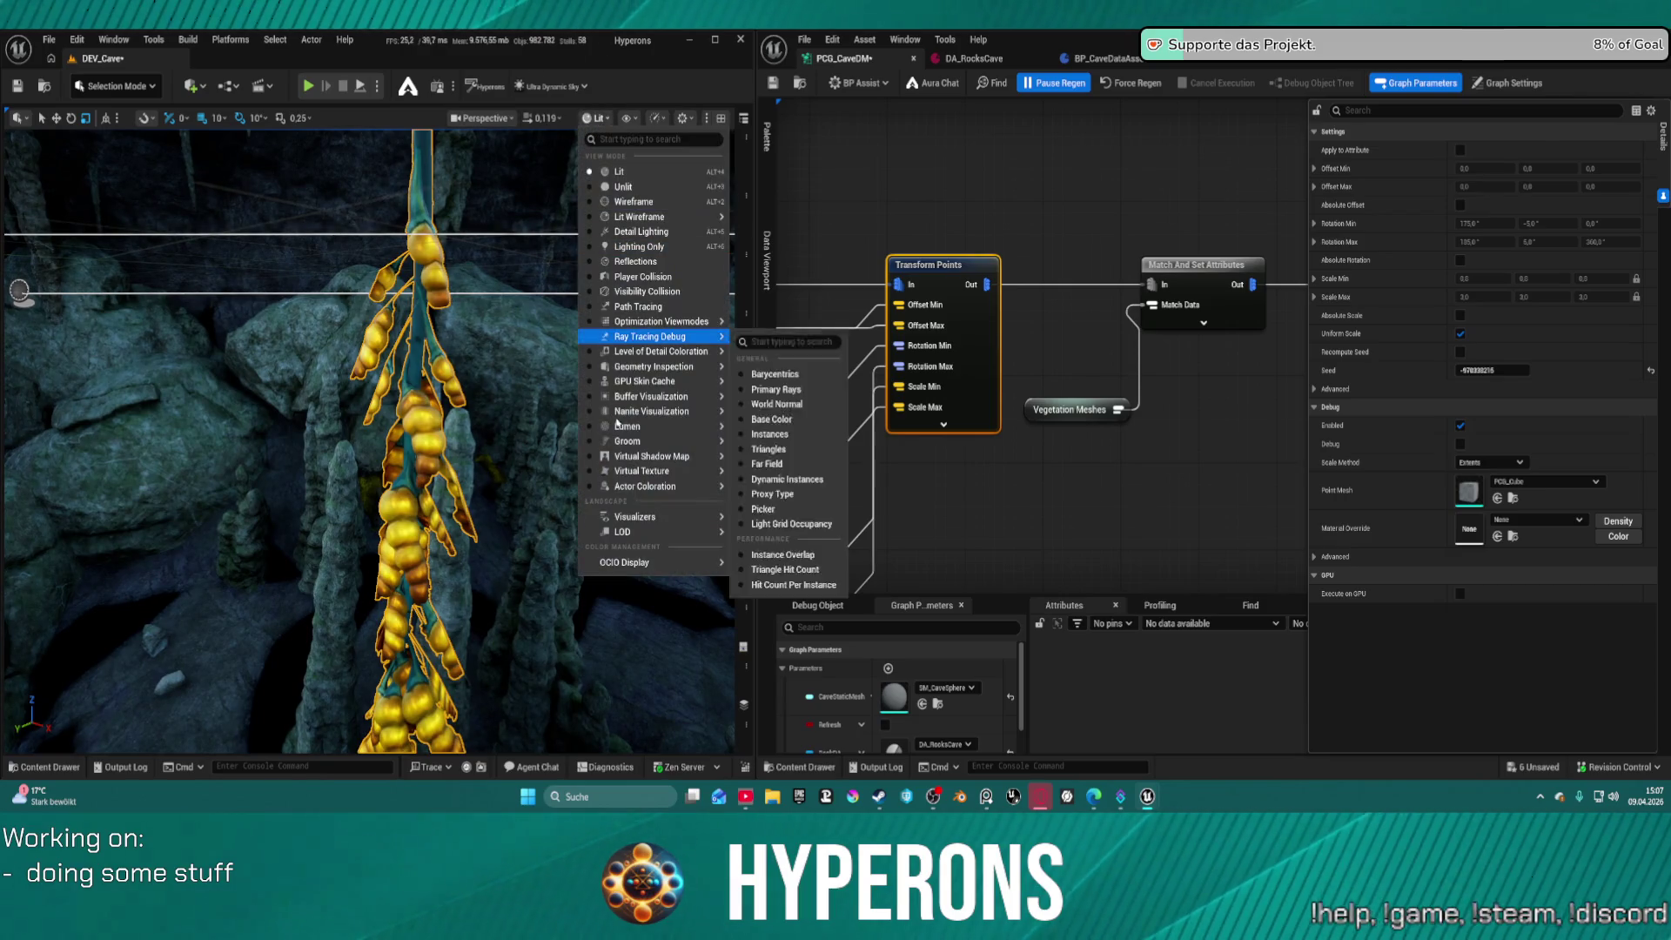
mouse_move(653, 410)
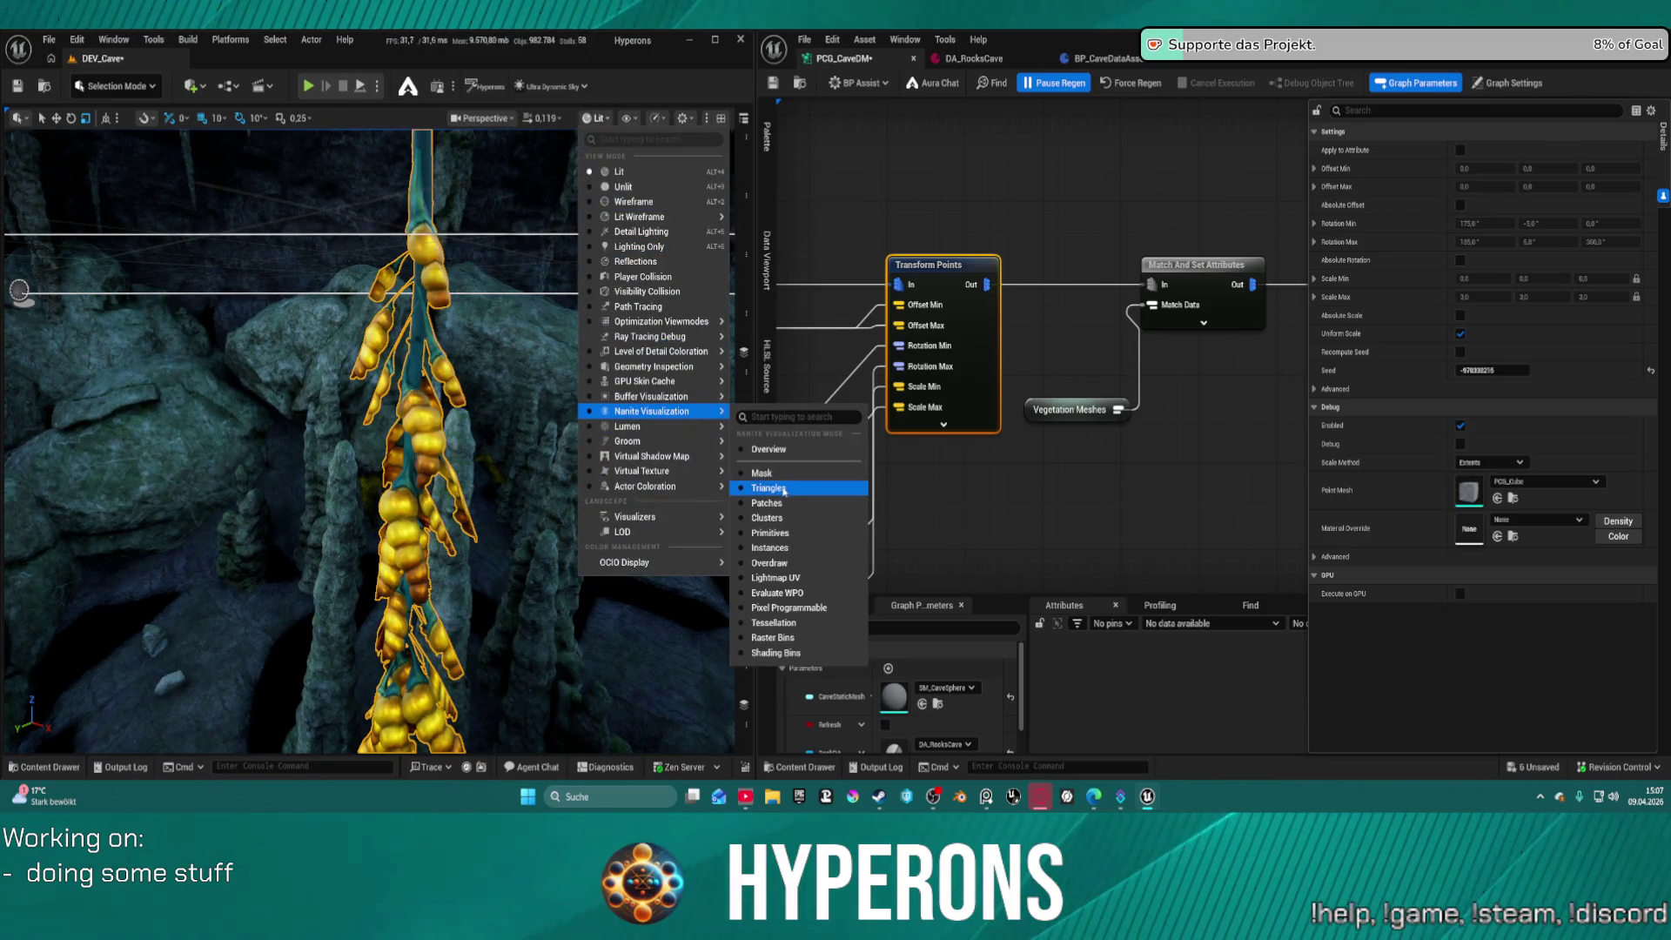
left_click(784, 491)
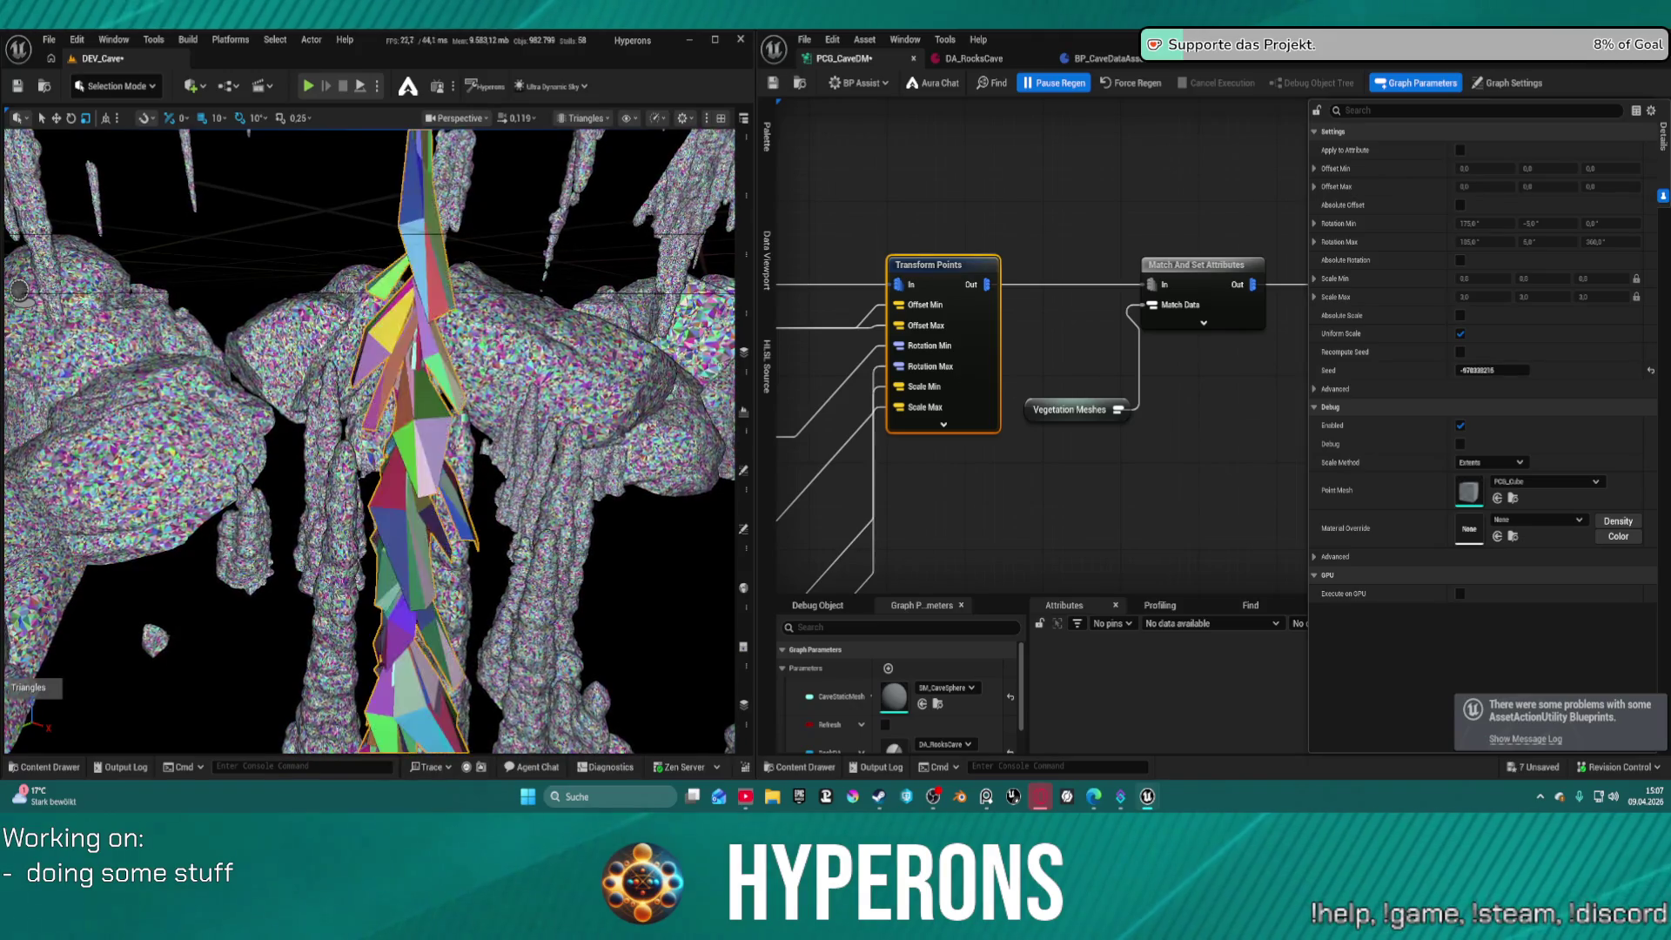
scroll(369, 435, "down", 5)
left_click_drag(443, 343, 561, 445)
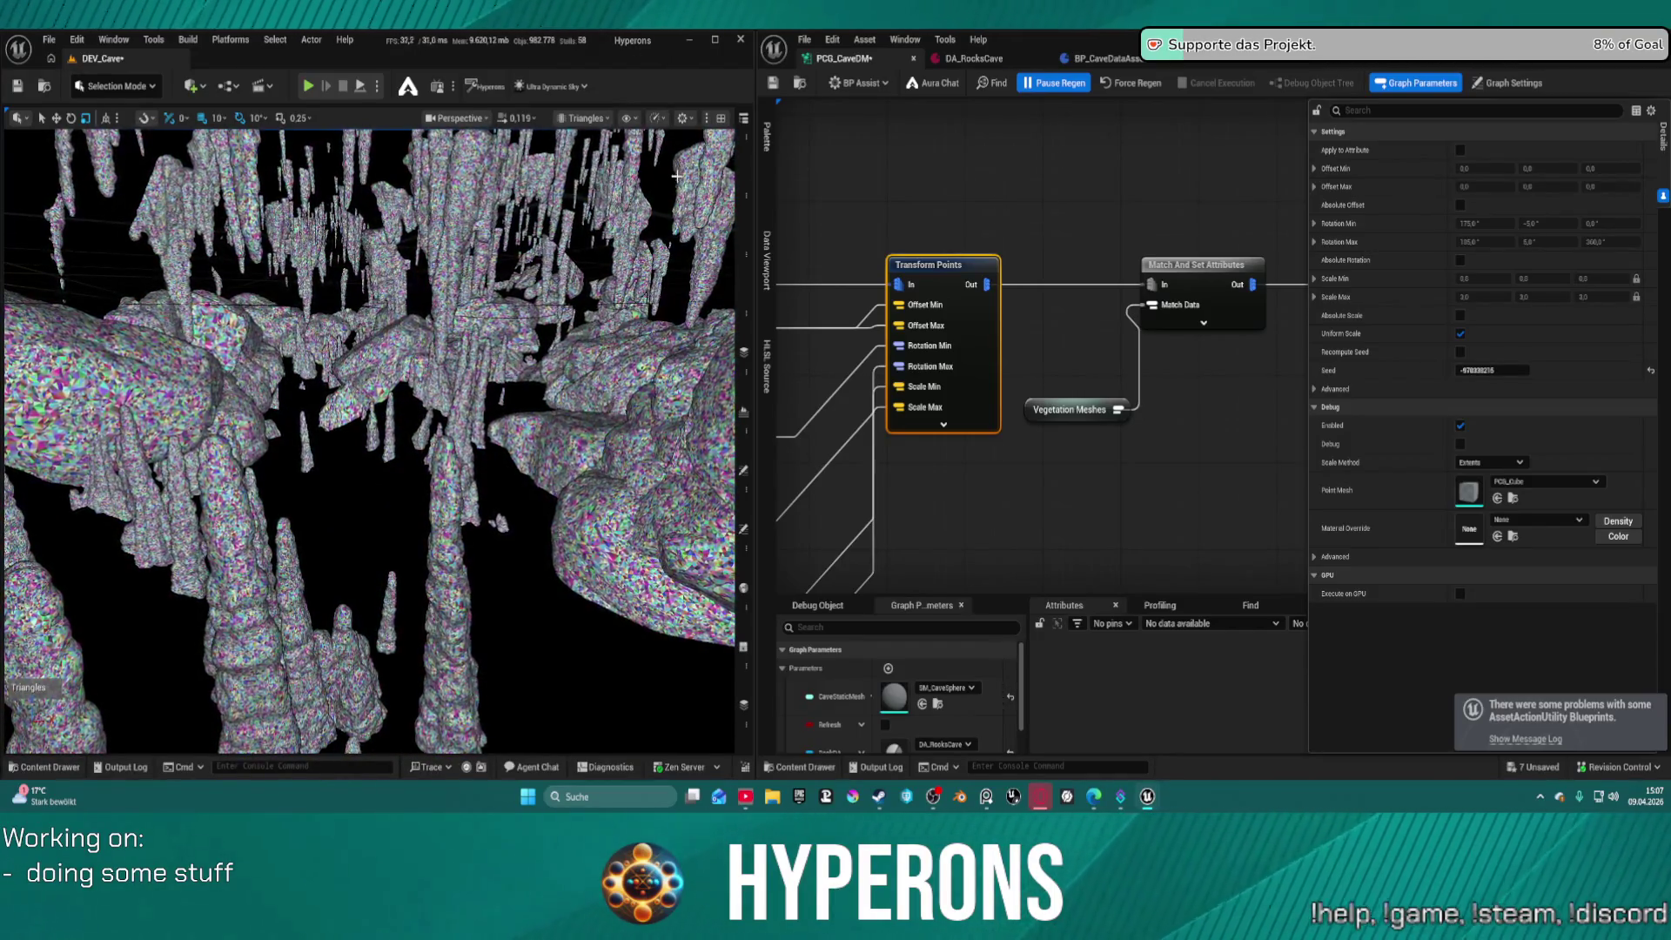
left_click(573, 119)
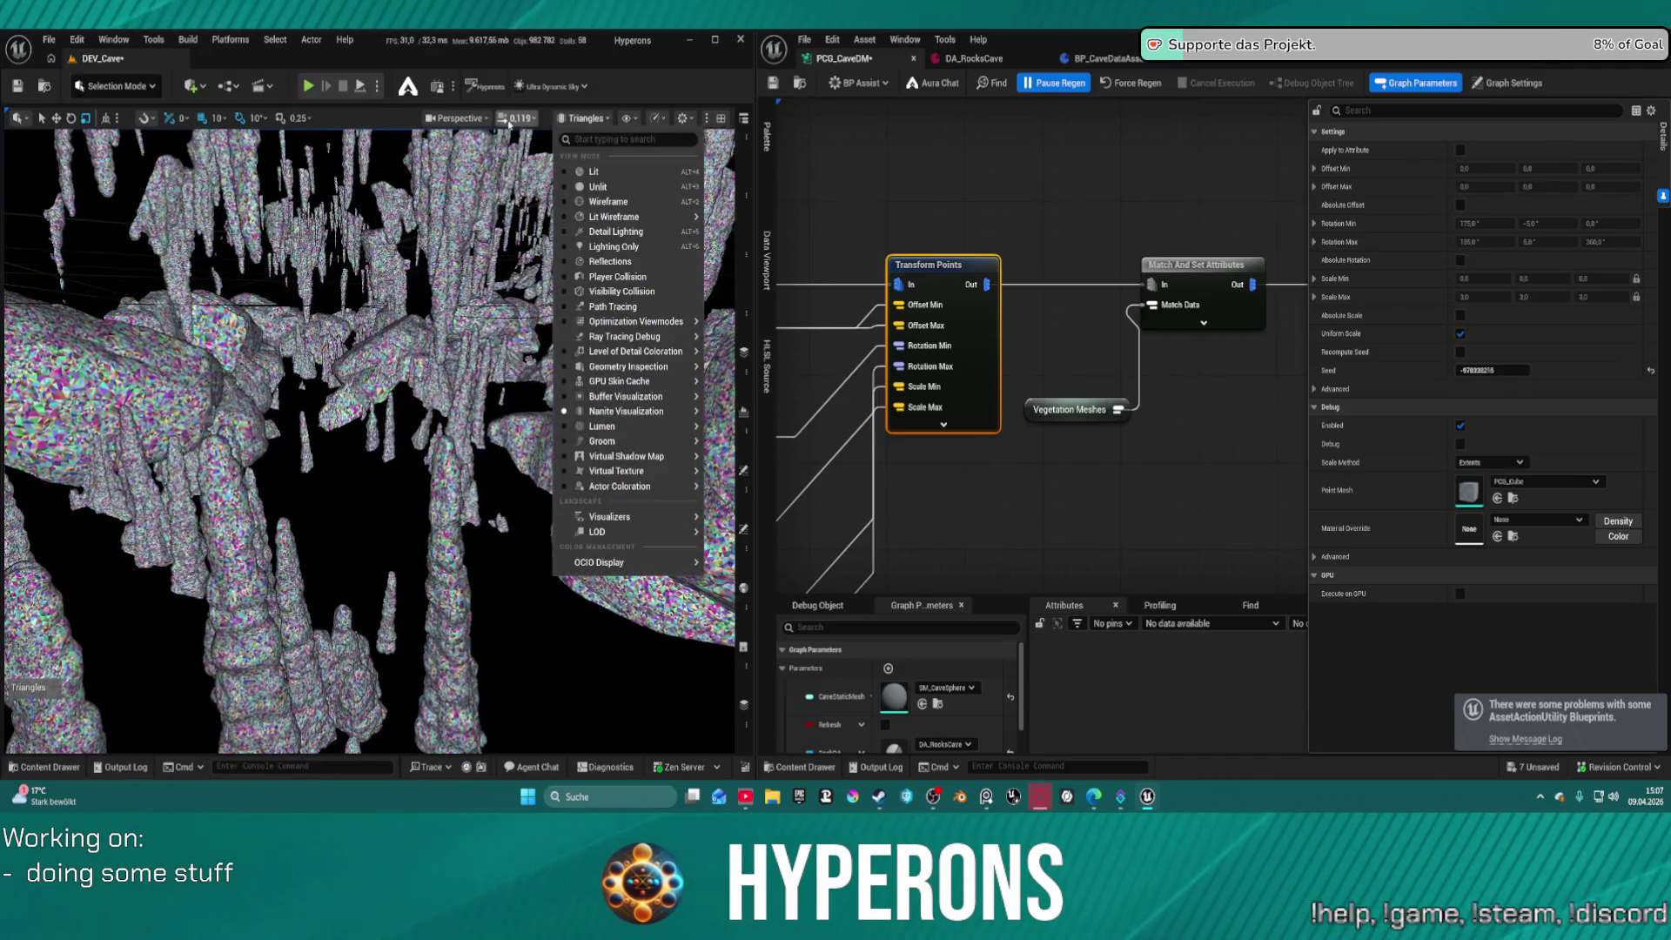
left_click(594, 171)
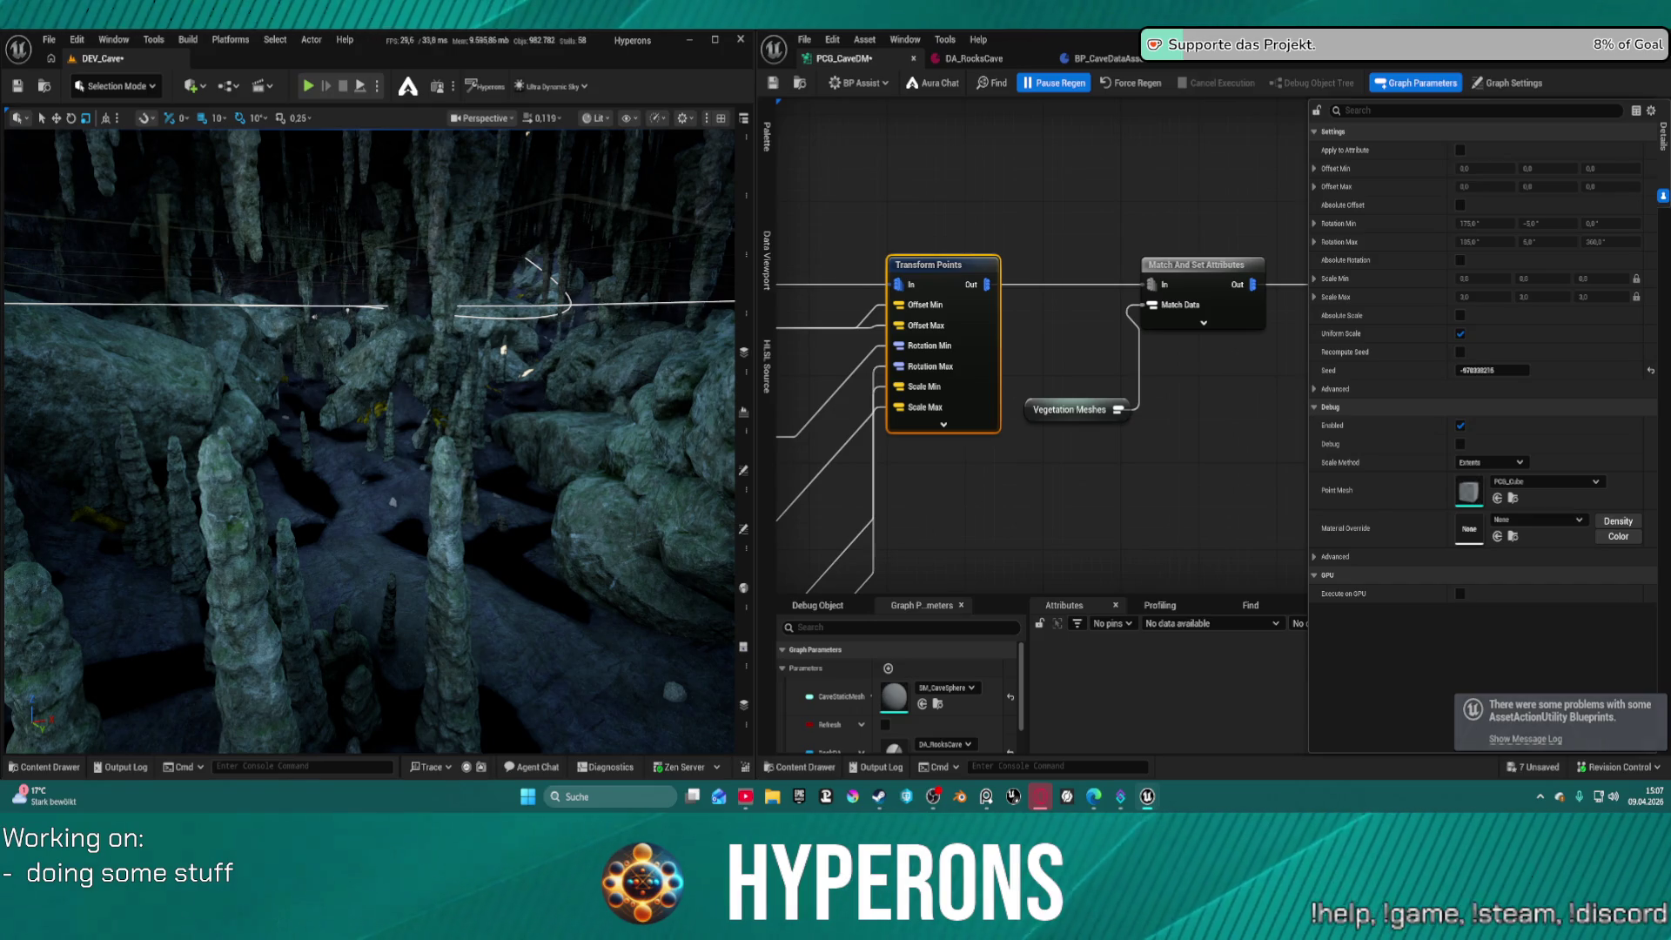
left_click(628, 120)
left_click(602, 122)
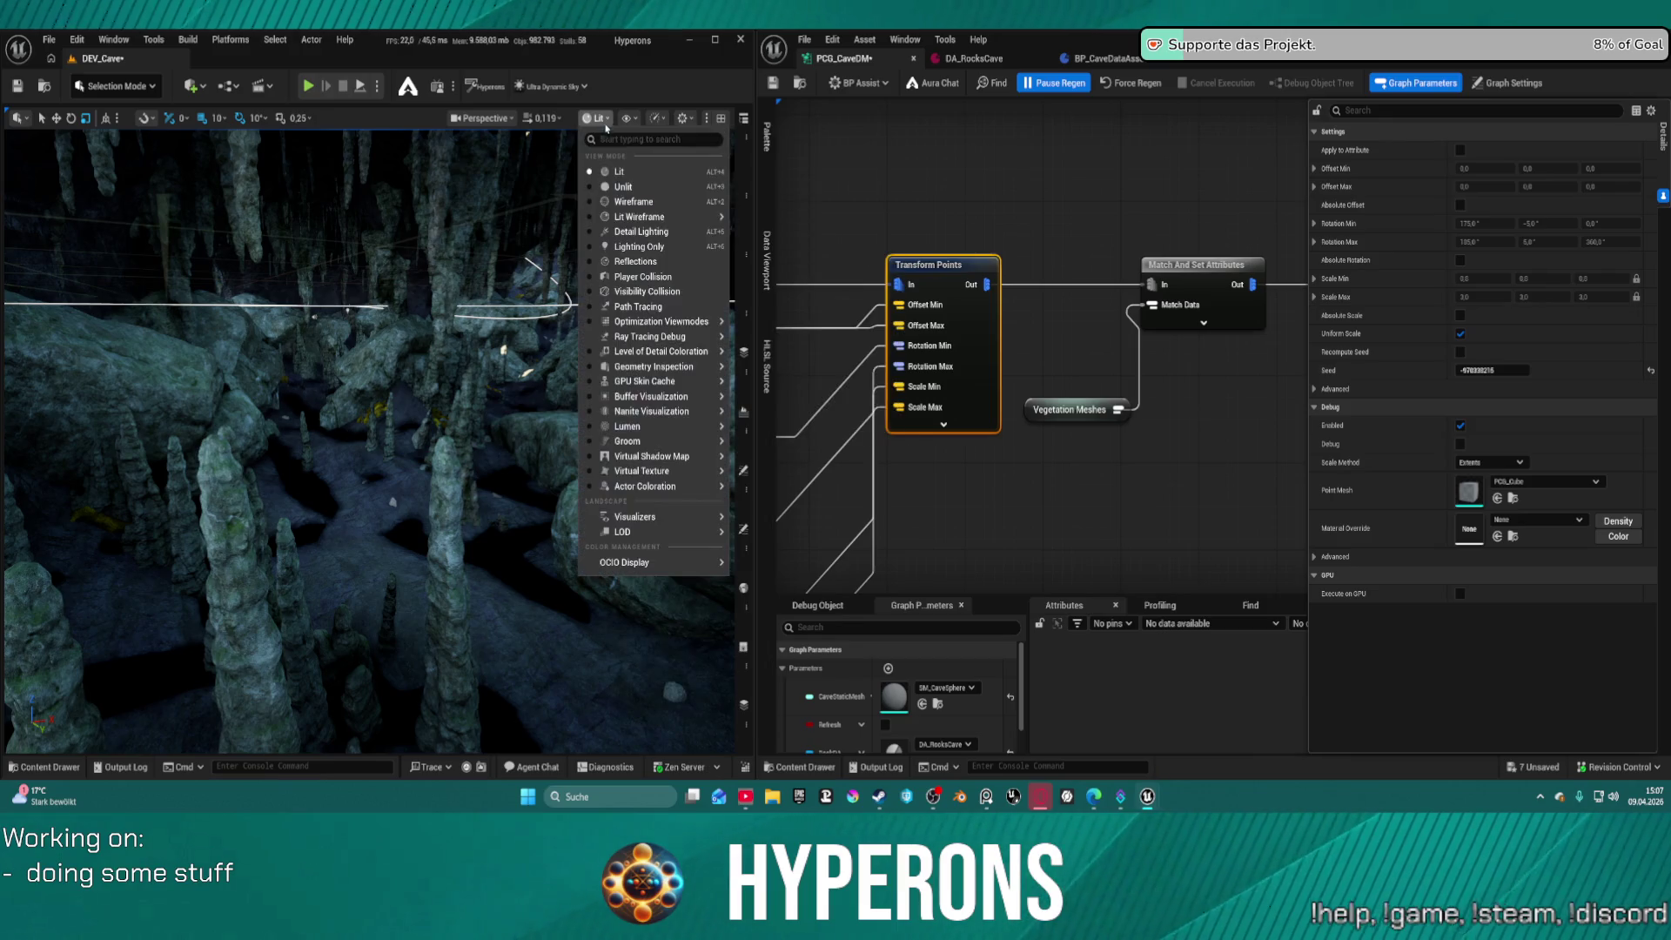
mouse_move(699, 412)
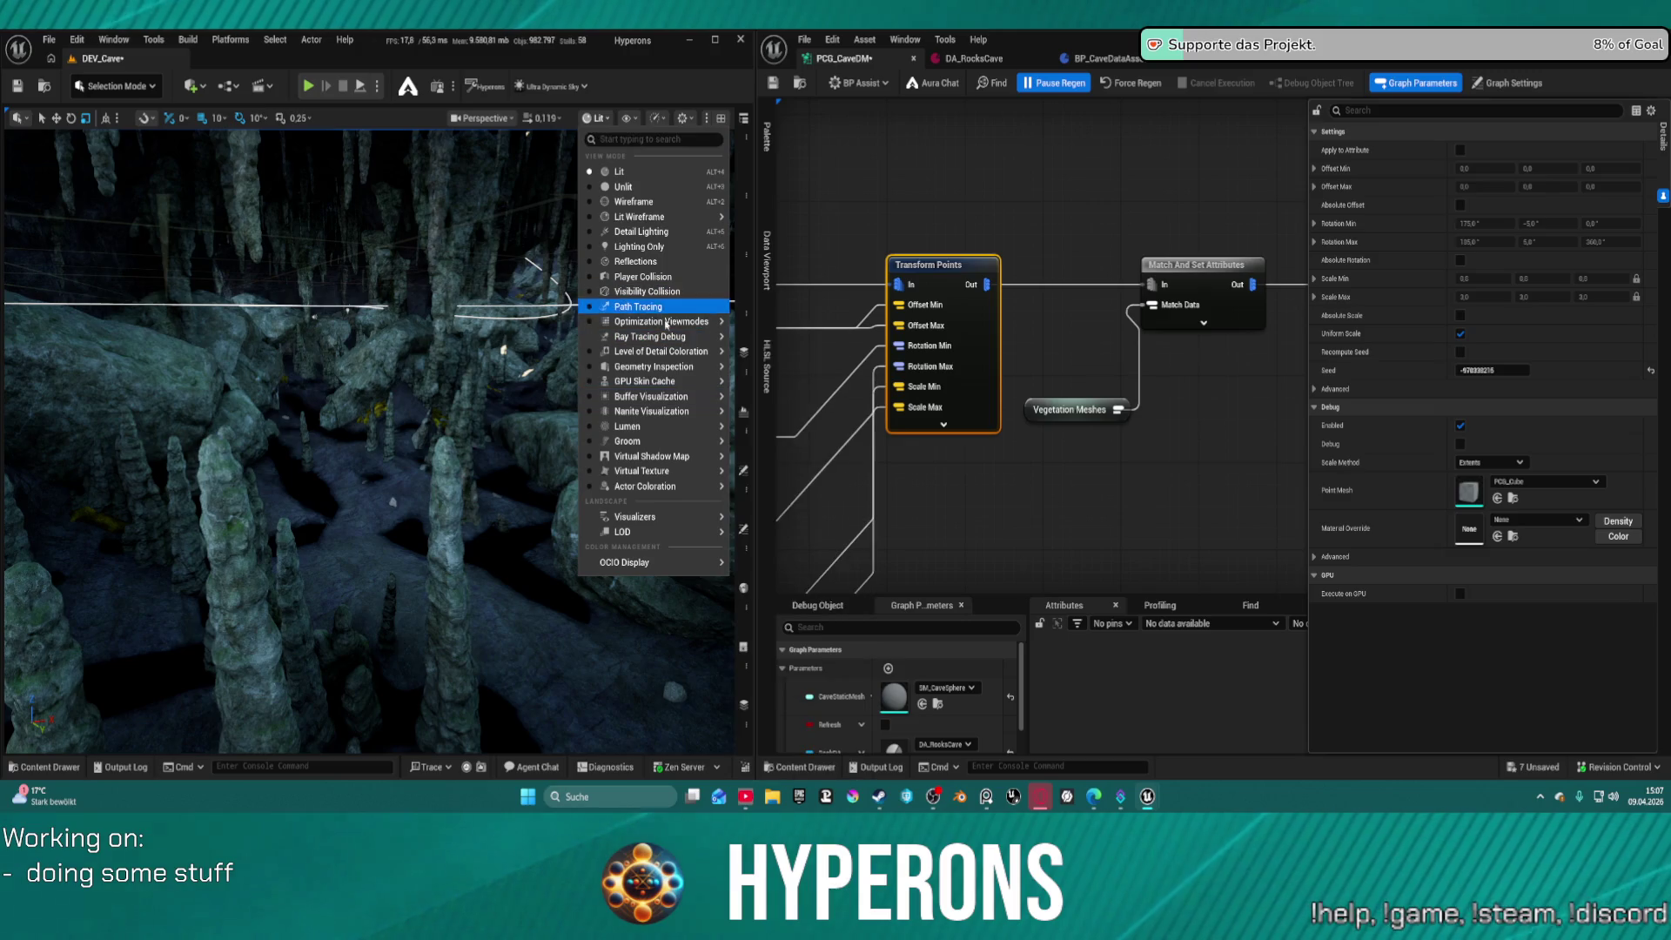
mouse_move(666, 321)
left_click(857, 418)
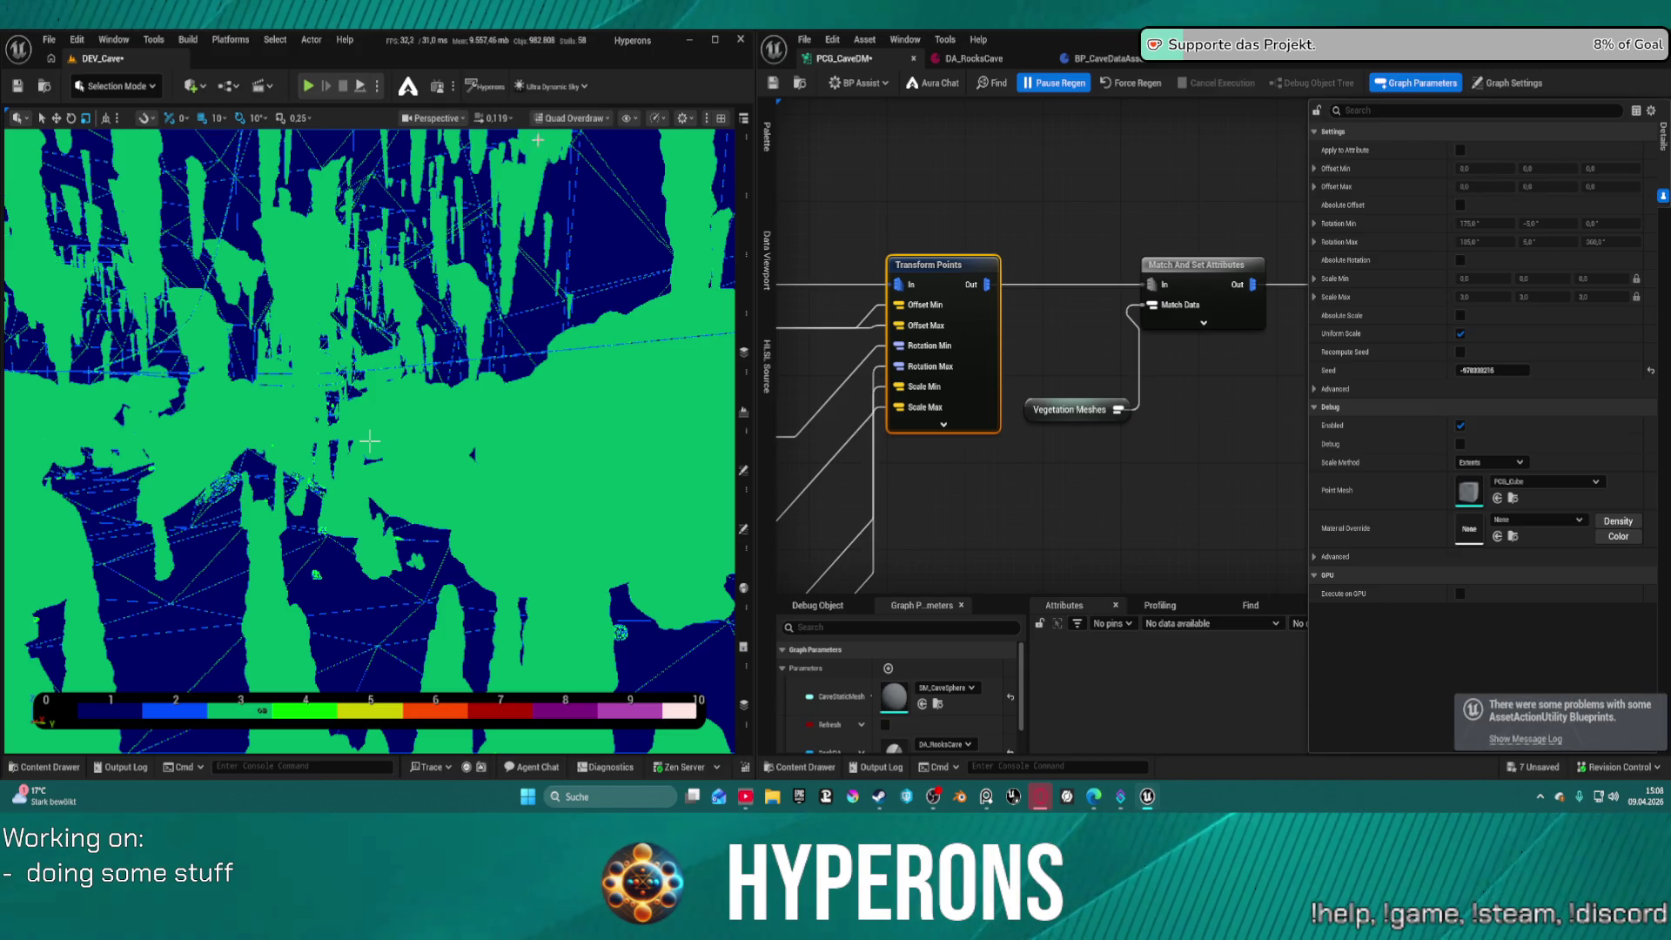
left_click(570, 117)
left_click(566, 171)
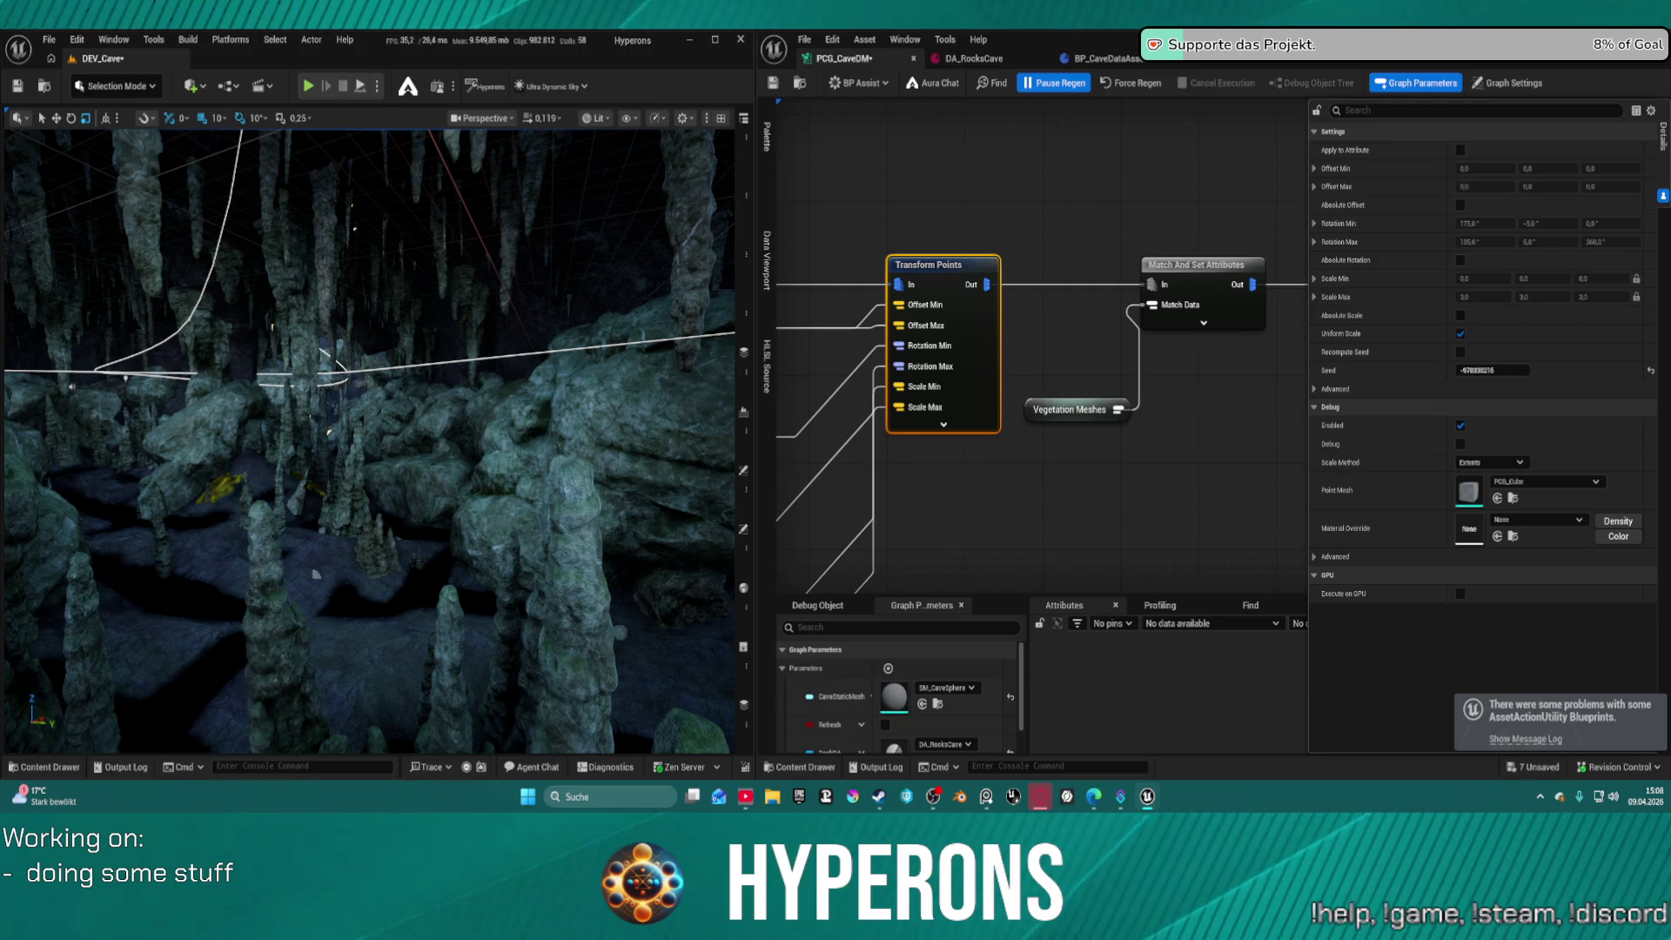
Drop a rock mesh onto the cave floor and orbit around it to see its sides
mouse_move(809, 126)
left_mouse_down()
mouse_move(382, 522)
mouse_move(361, 638)
left_mouse_up()
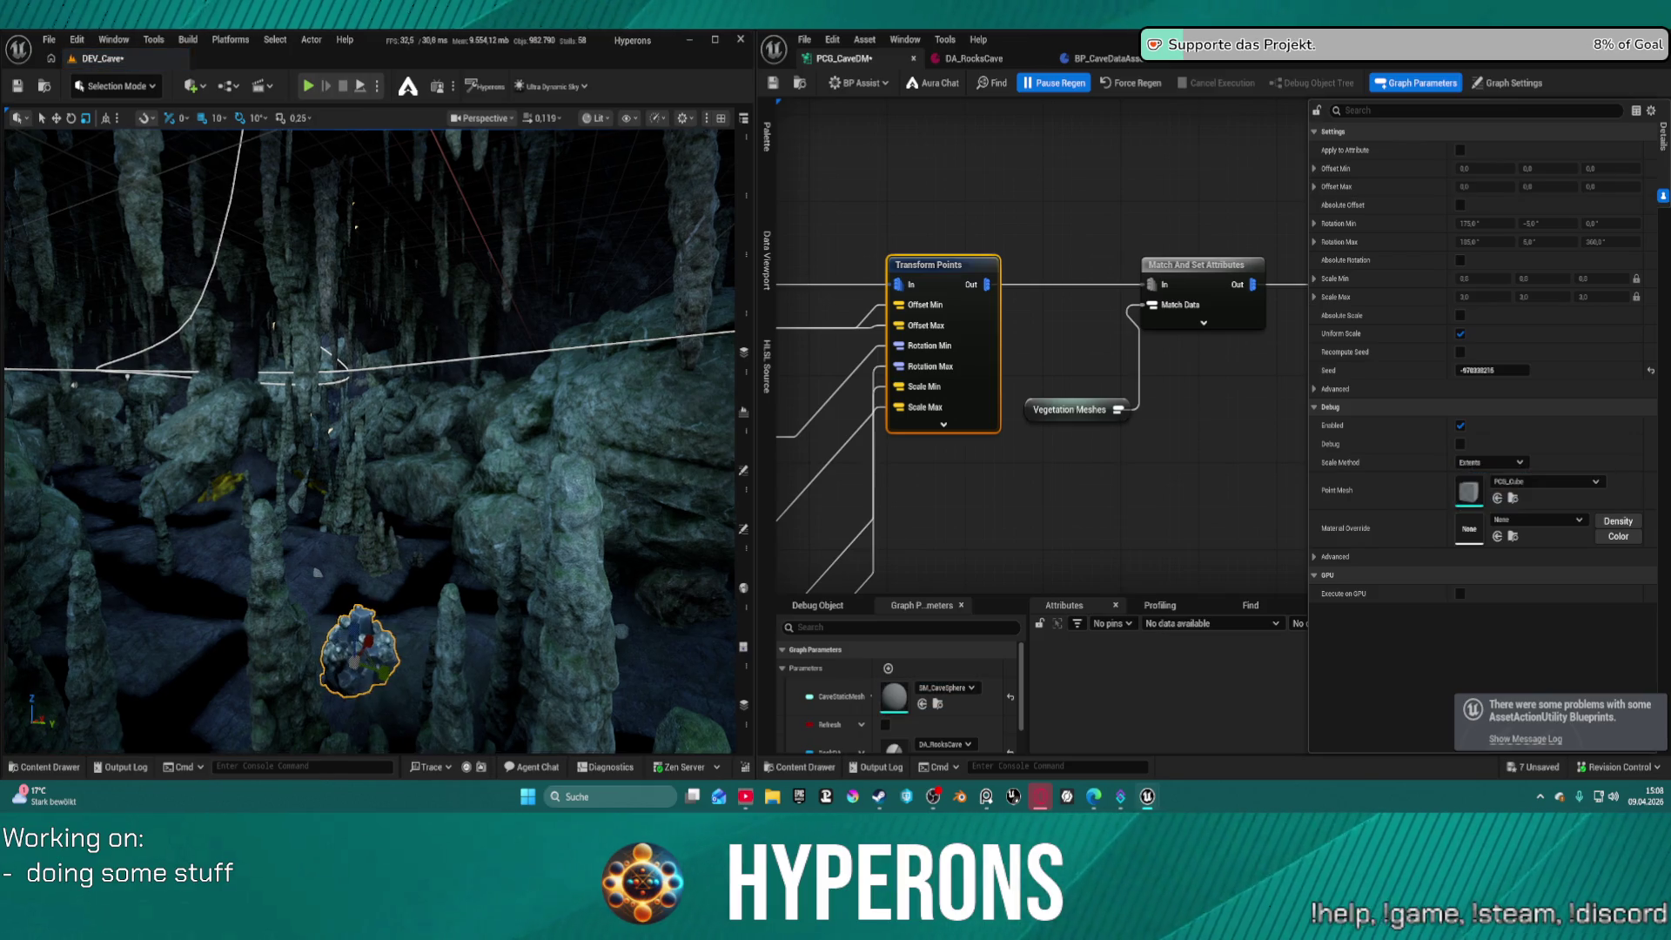
scroll(465, 448, "up", 10)
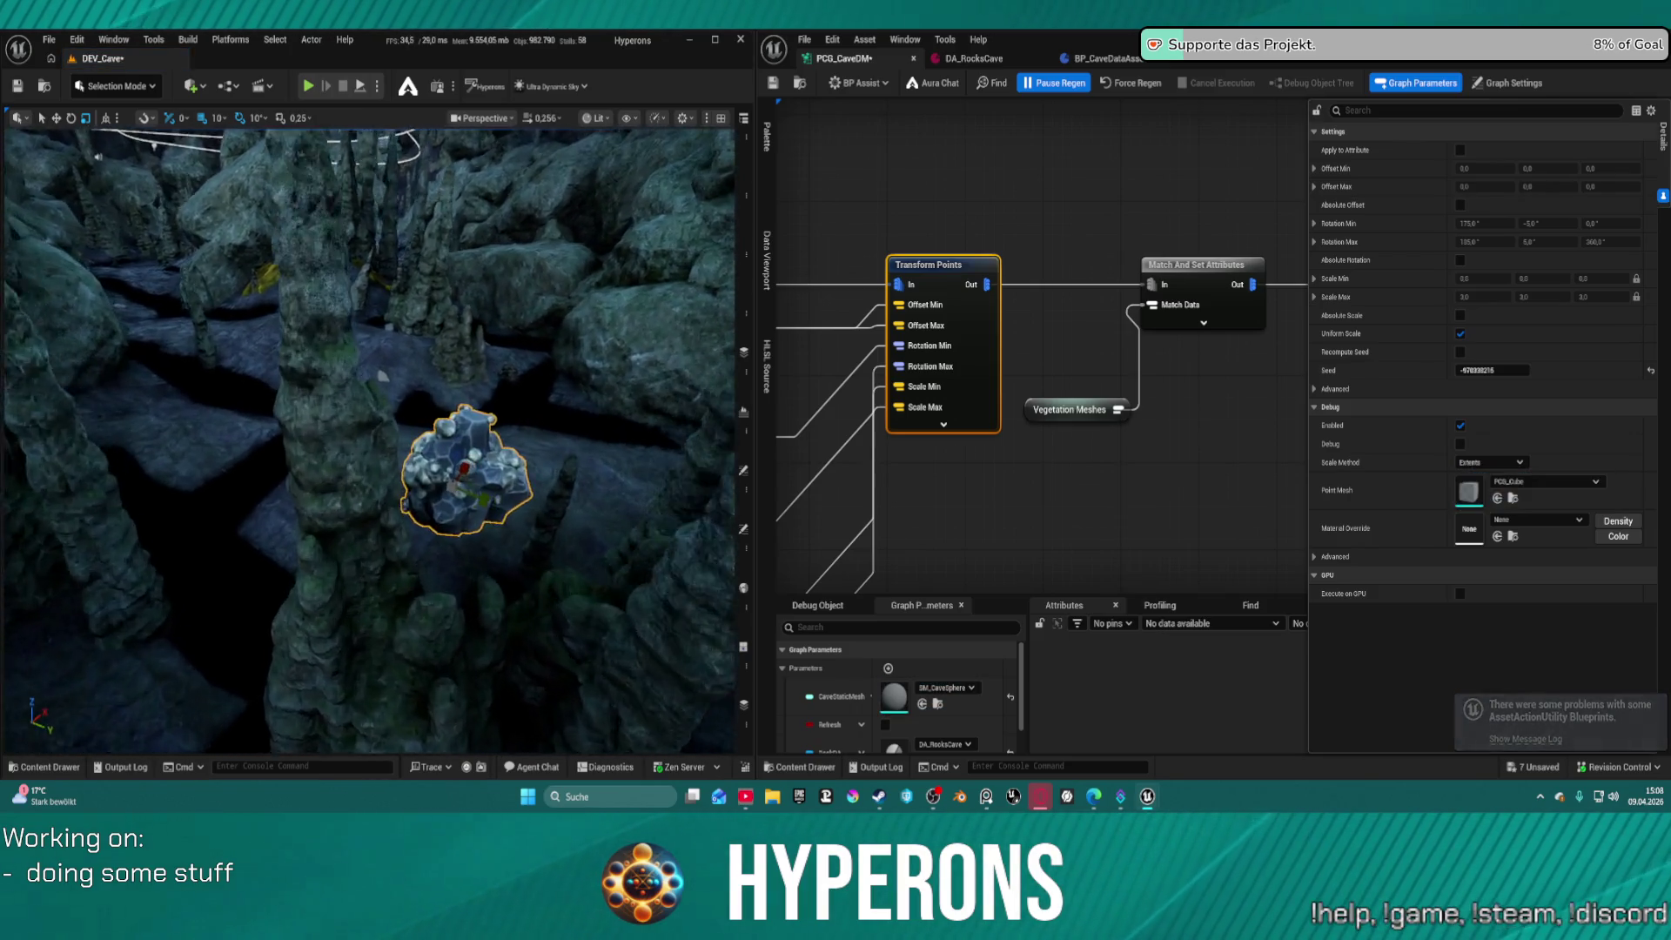
left_click_drag(448, 465, 462, 382)
left_click_drag(664, 611, 665, 611)
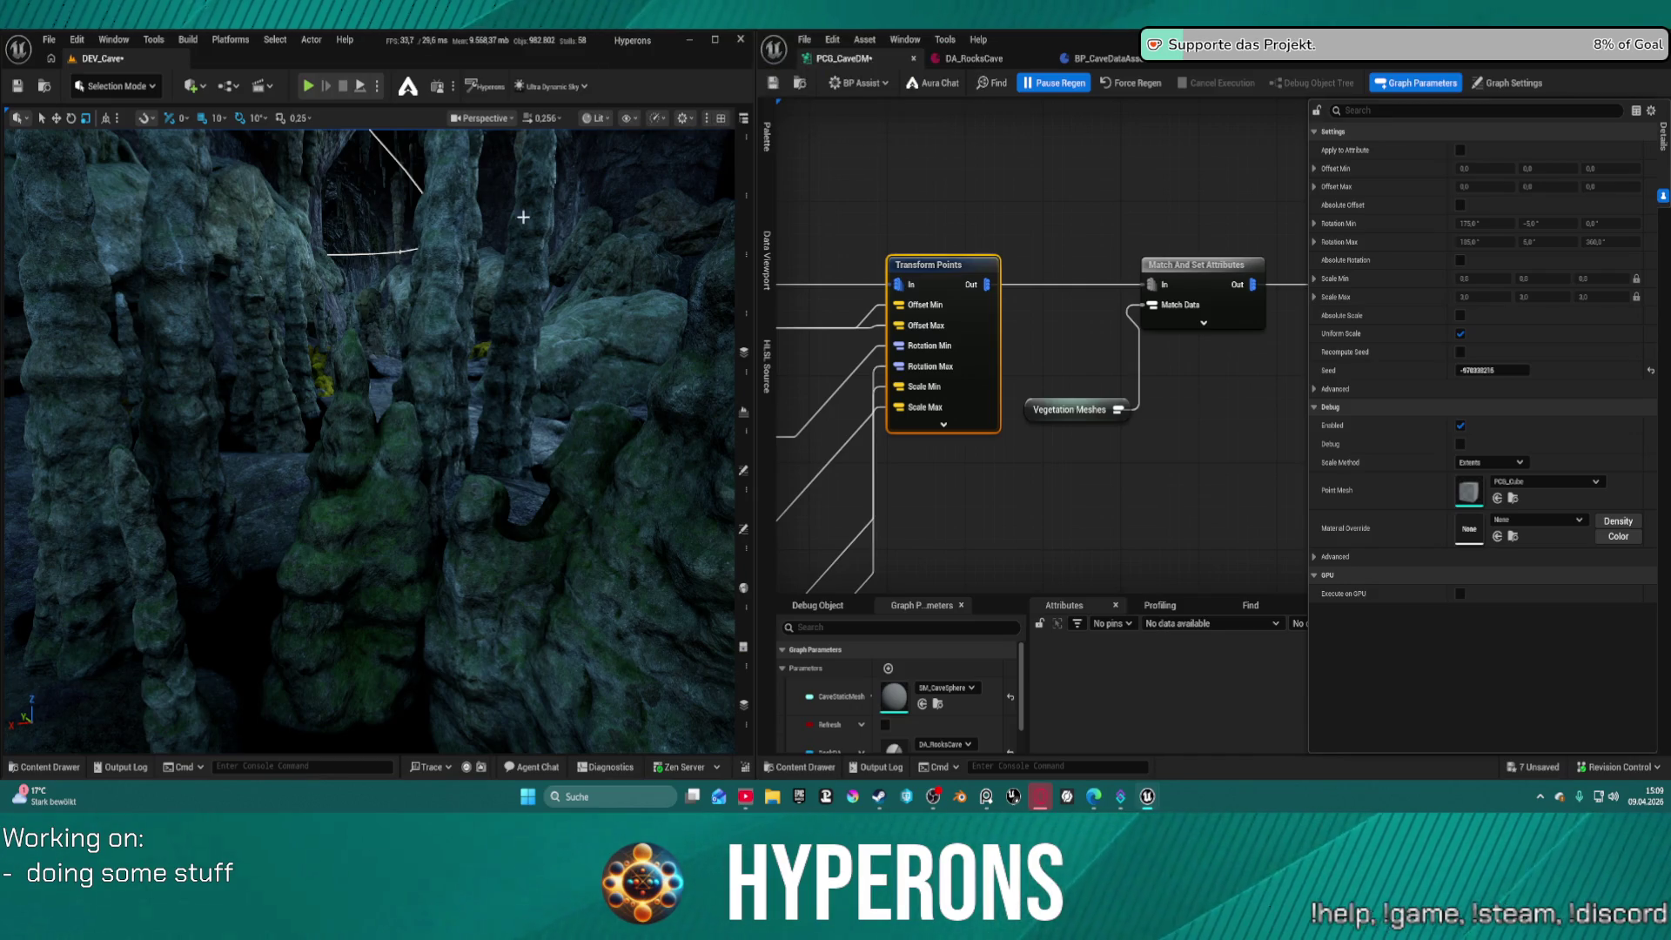
key("w")
key("w")
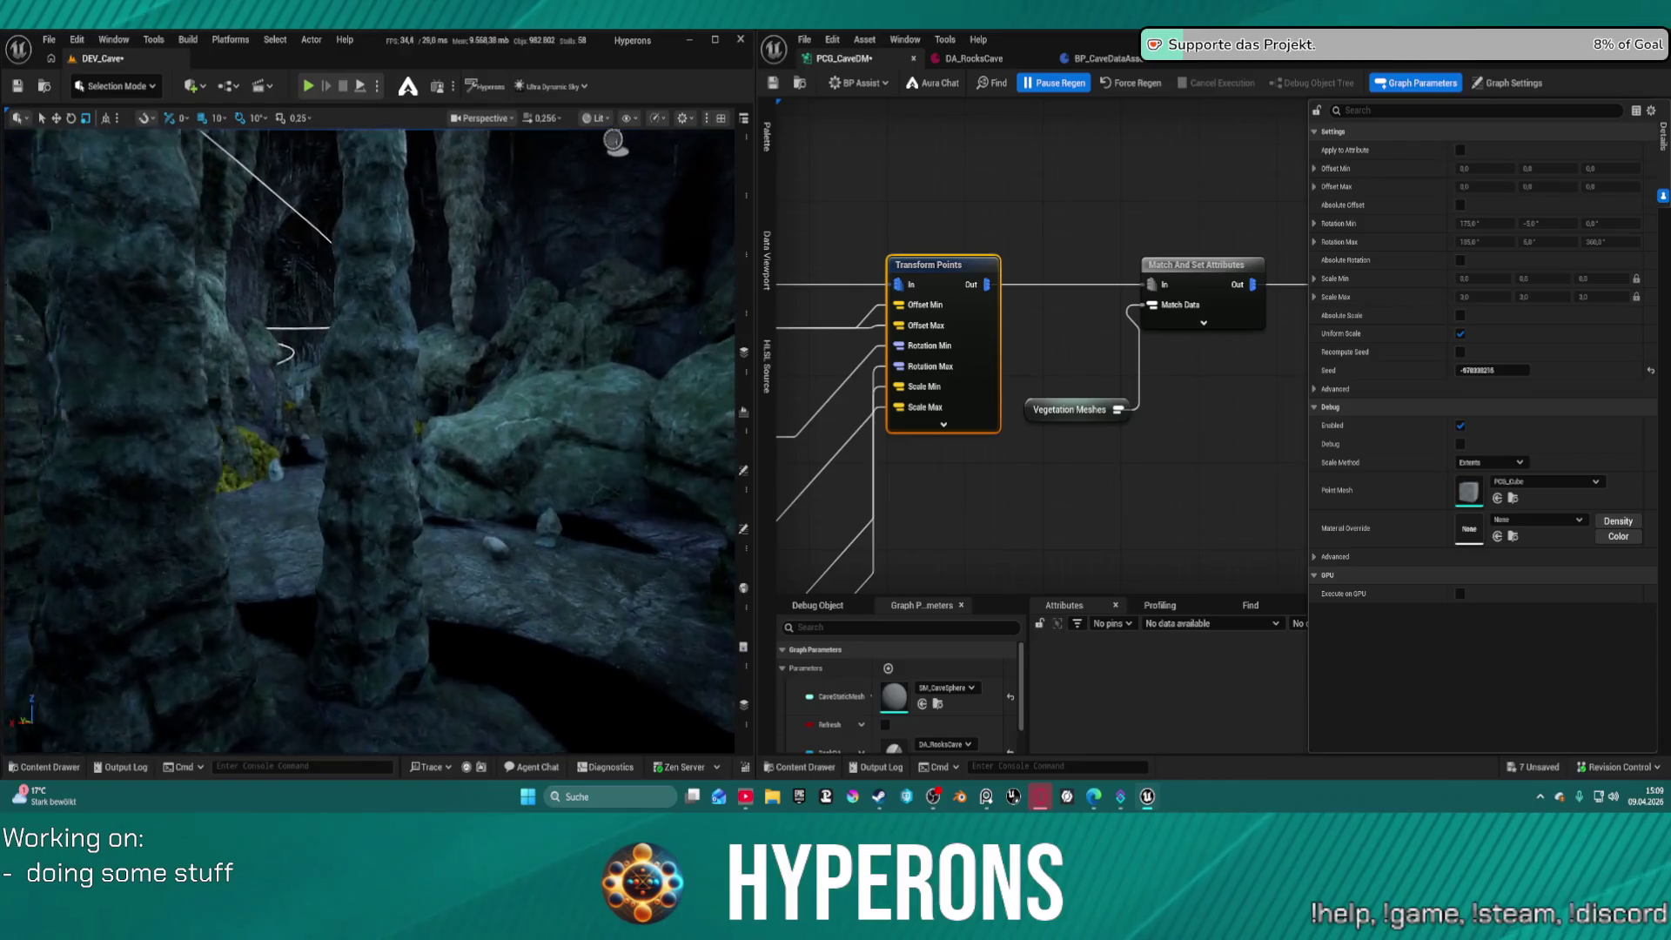
key("w")
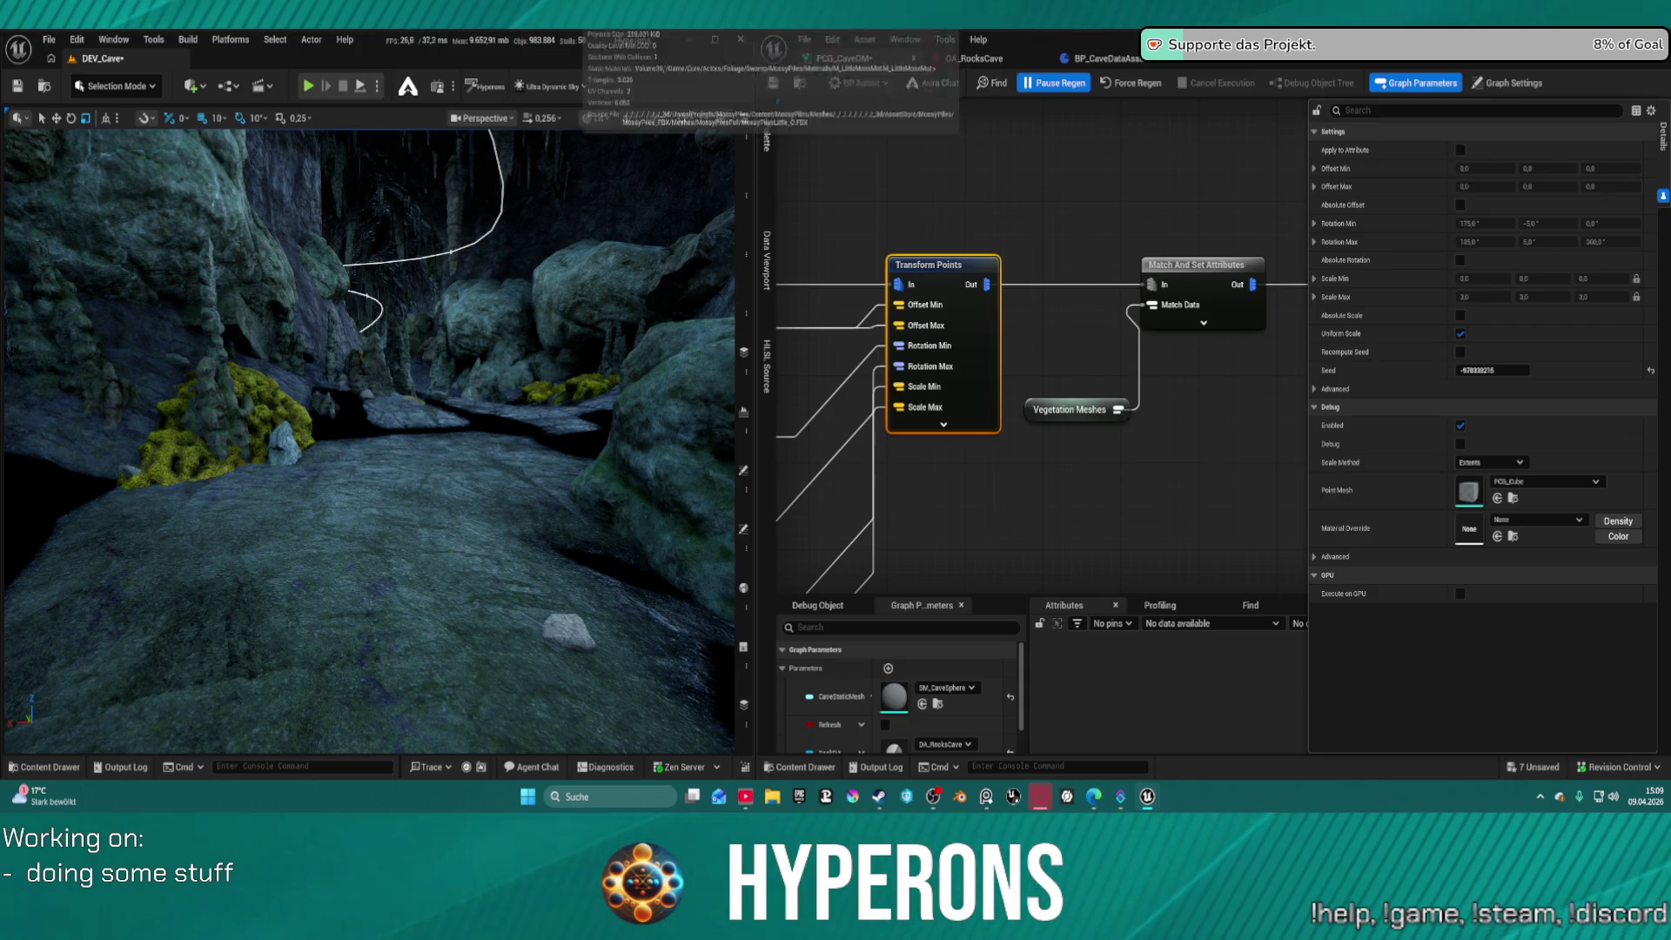
left_click_drag(523, 17, 418, 595)
mouse_move(395, 481)
left_mouse_down()
mouse_move(488, 437)
mouse_move(511, 362)
mouse_move(448, 478)
mouse_move(453, 519)
left_mouse_up()
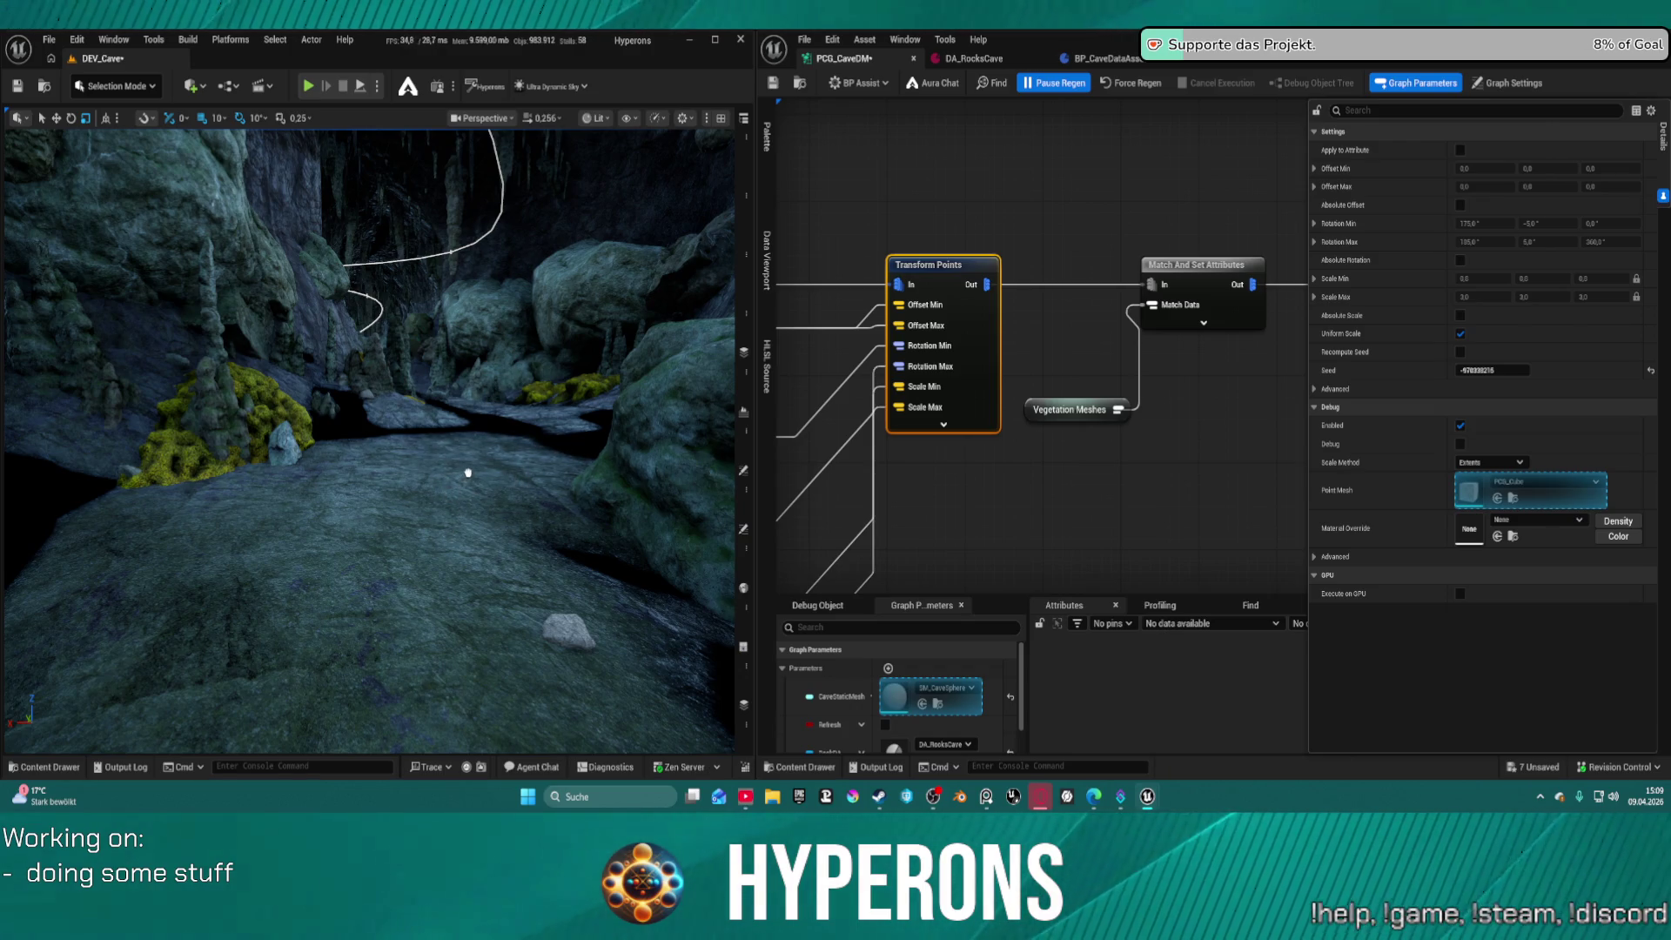
left_click_drag(757, 94, 554, 244)
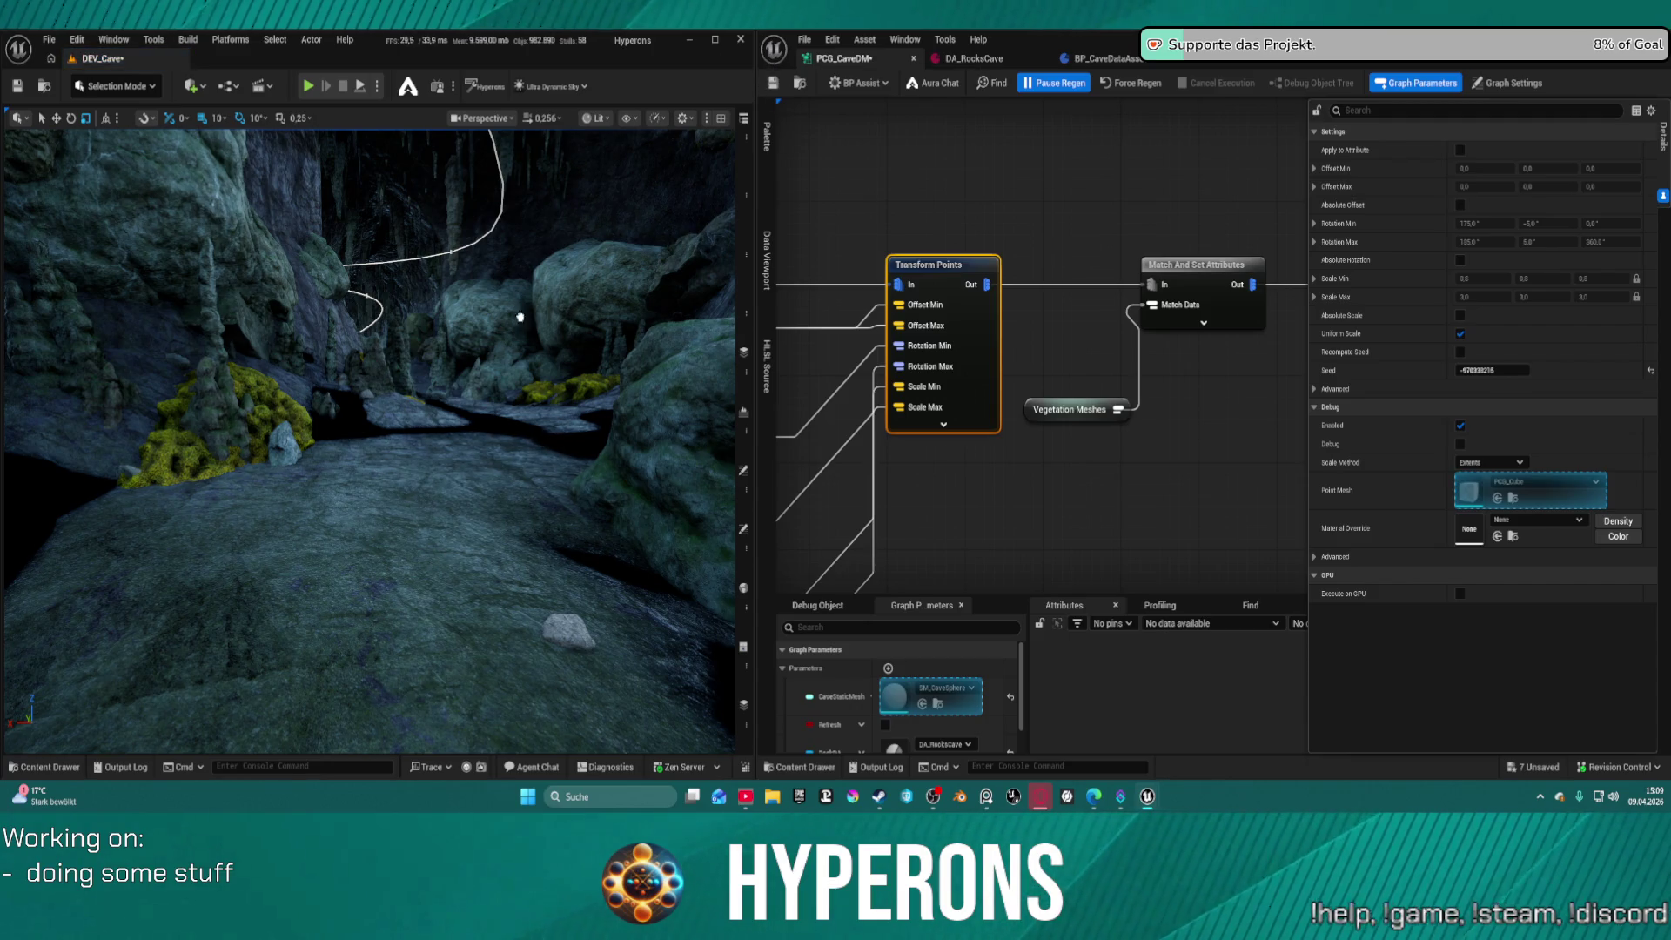
mouse_move(566, 224)
left_mouse_down()
mouse_move(586, 207)
mouse_move(447, 536)
mouse_move(433, 615)
mouse_move(432, 485)
left_mouse_up()
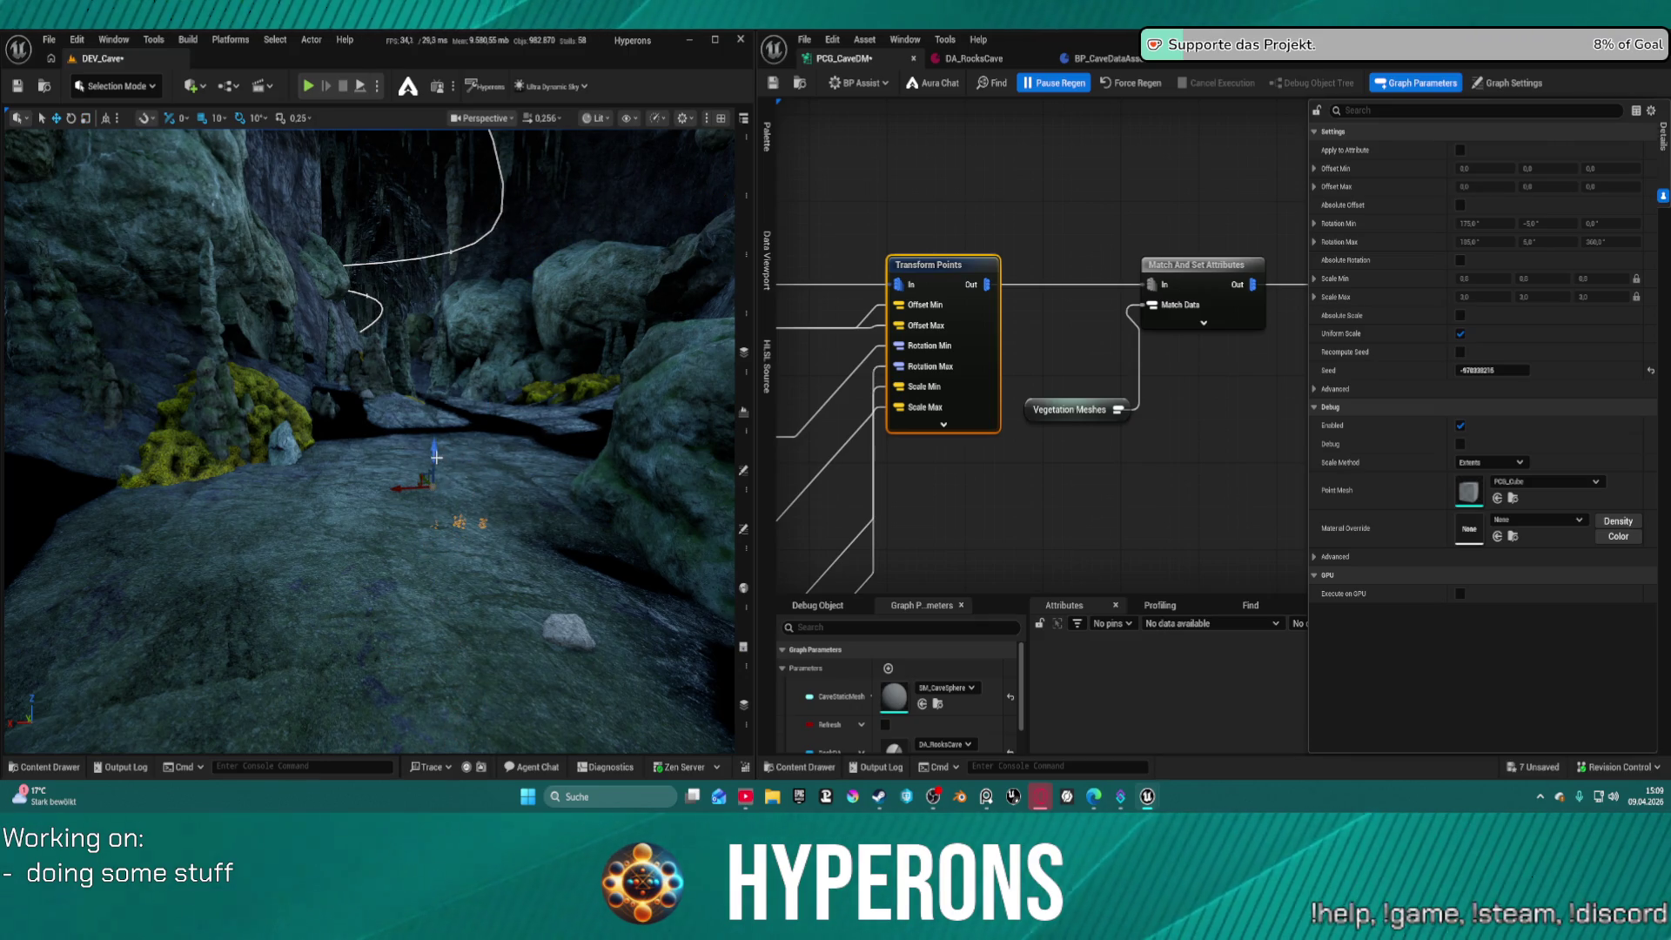
mouse_move(442, 412)
left_mouse_down()
mouse_move(417, 435)
mouse_move(409, 309)
mouse_move(455, 342)
left_mouse_up()
key("Delete")
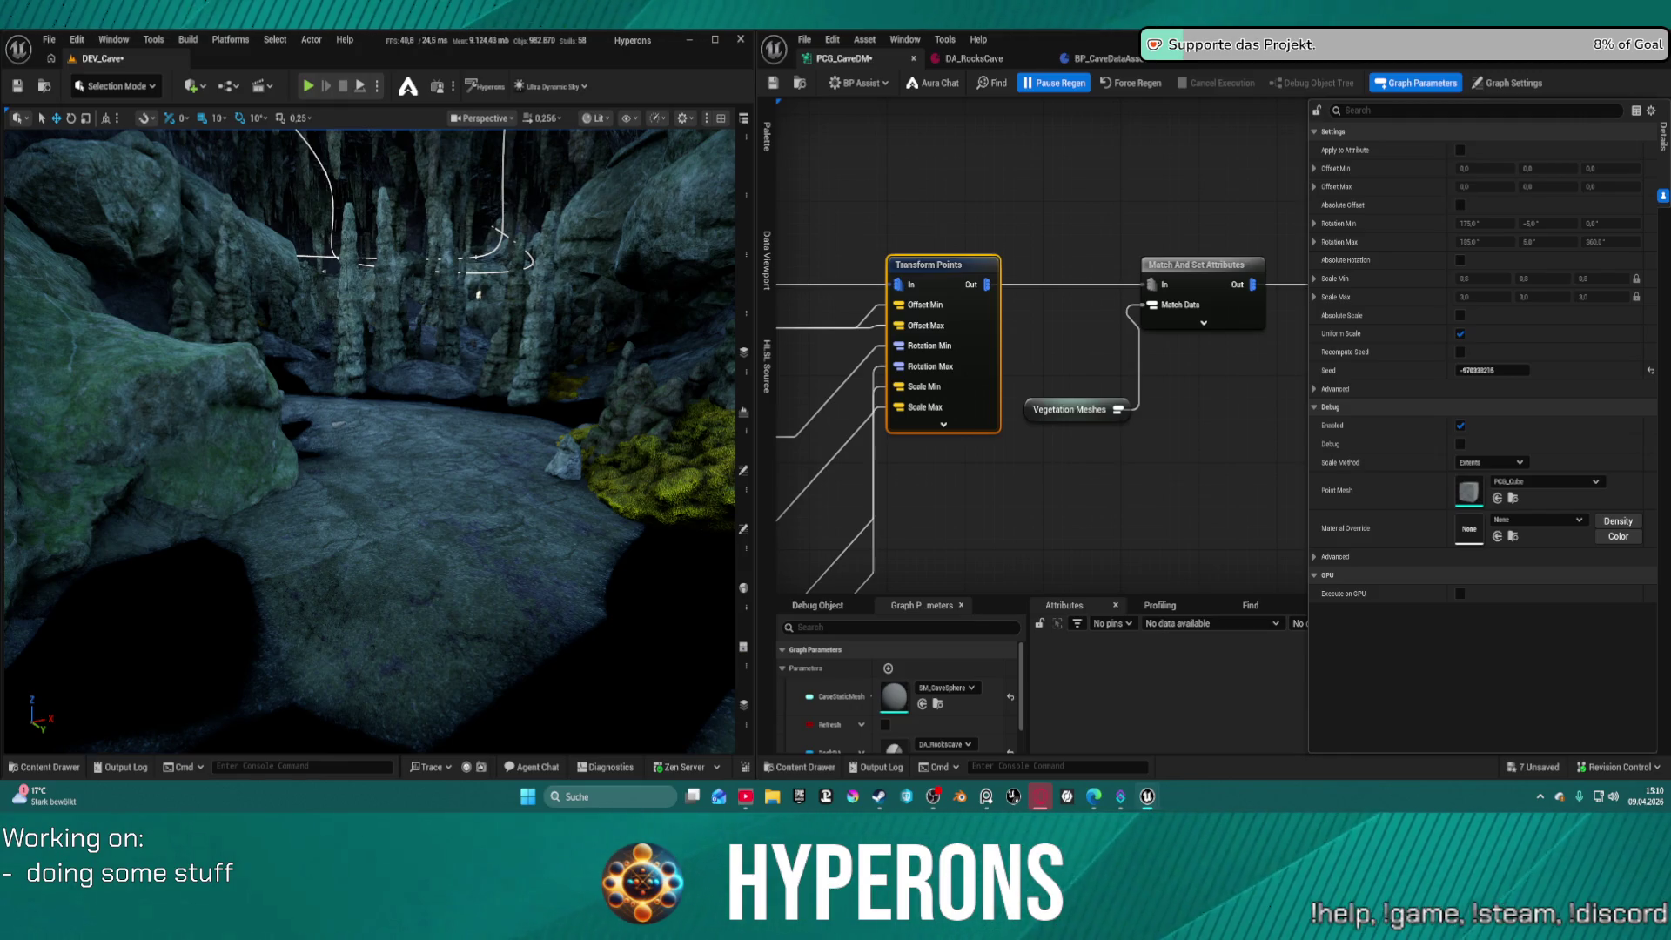
left_click_drag(443, 427, 444, 426)
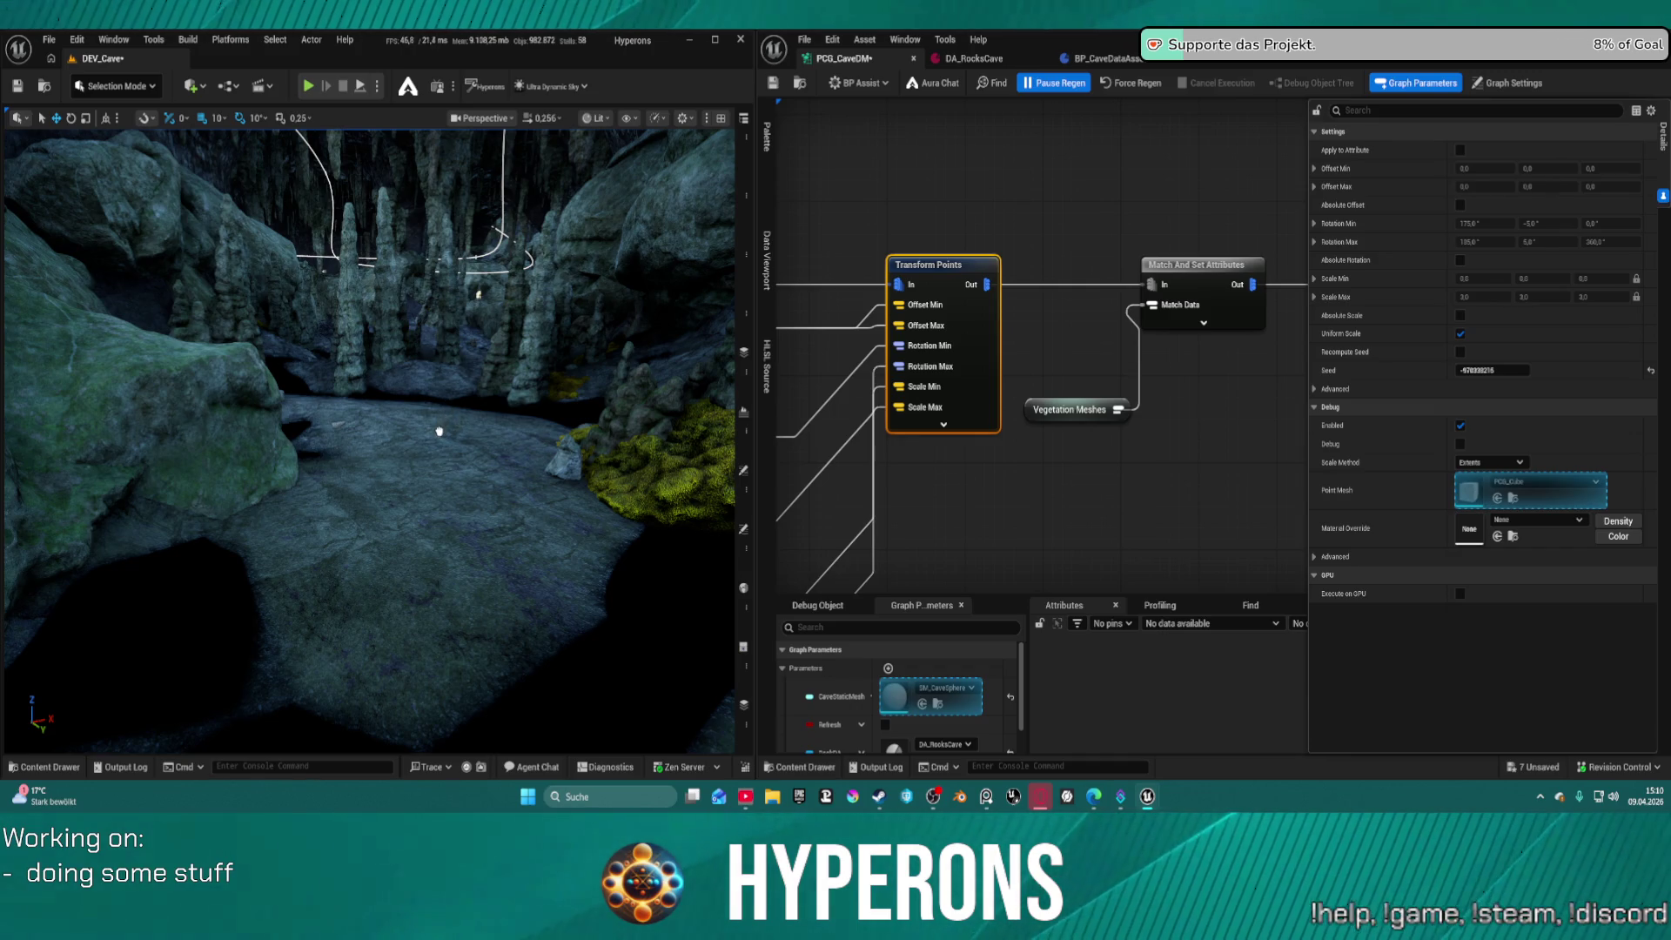
Drop the yellow grass mesh and a cave sphere mesh beside the mossy rock pile
left_click_drag(439, 431, 440, 431)
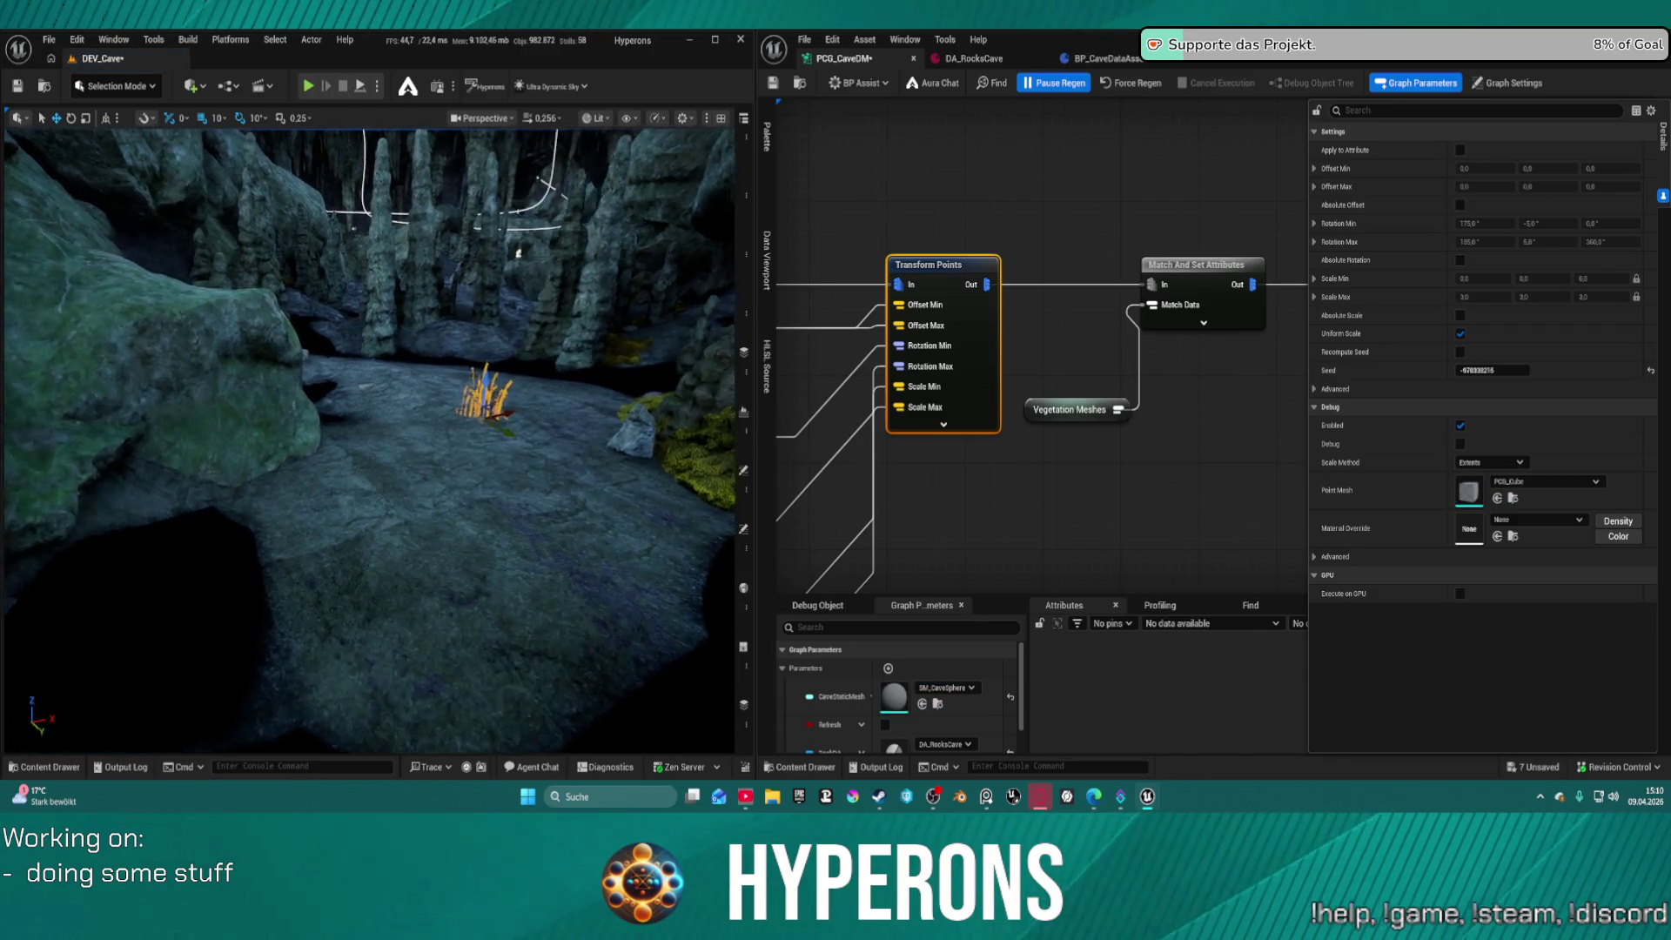
scroll(446, 291, "up", 10)
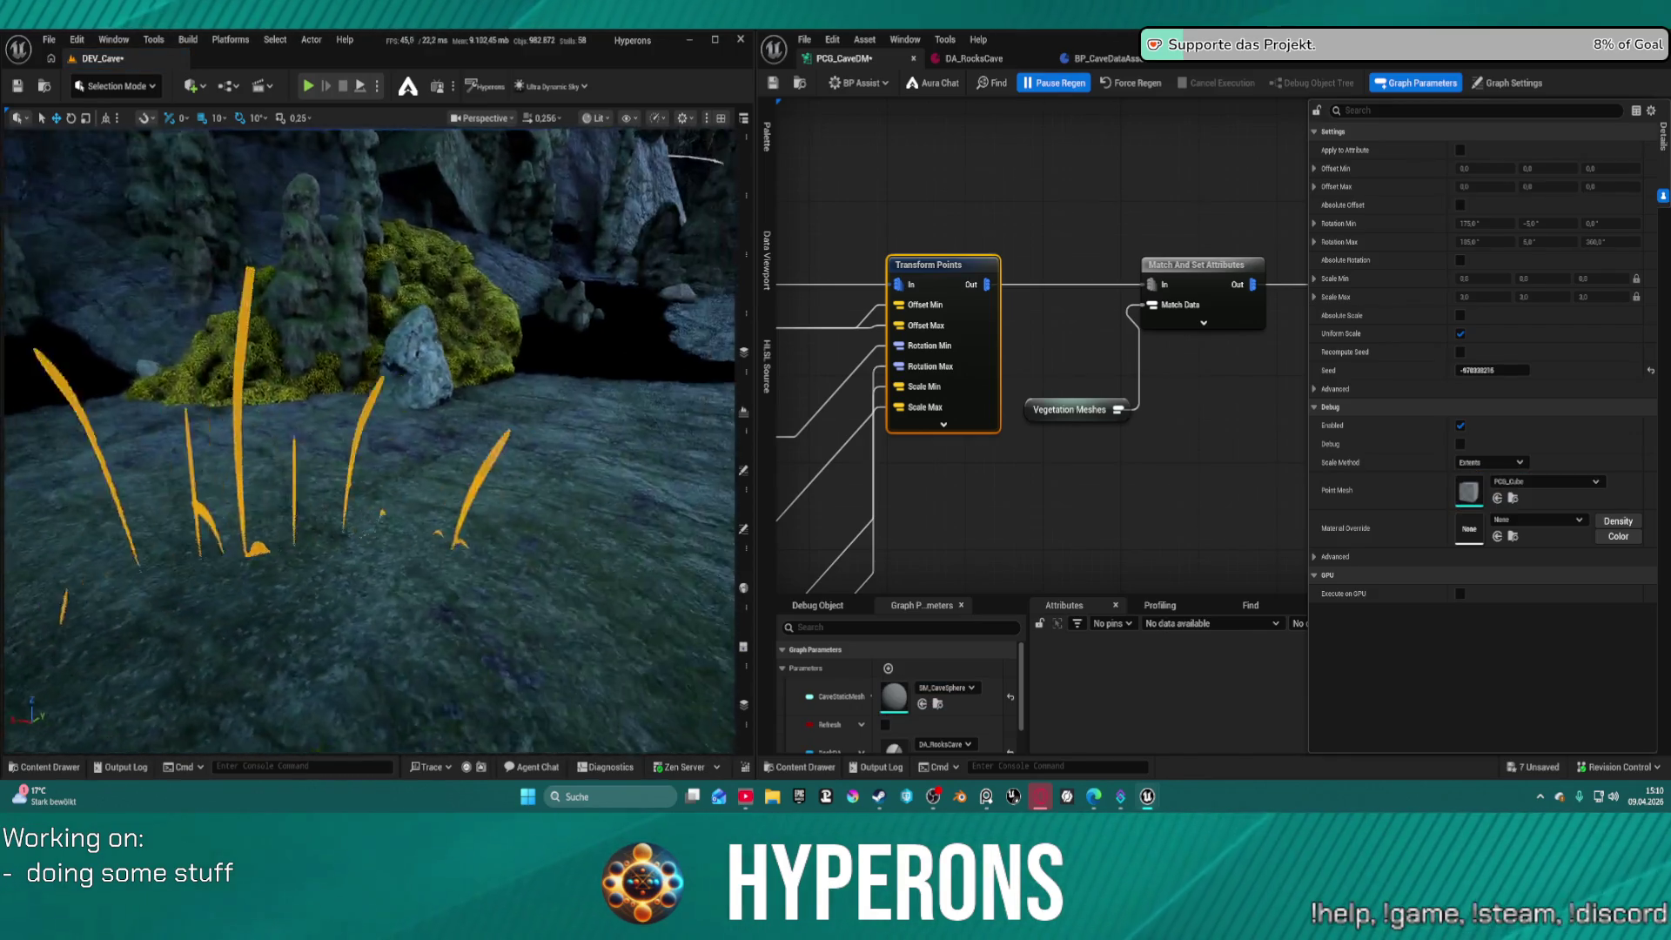
scroll(456, 324, "down", 5)
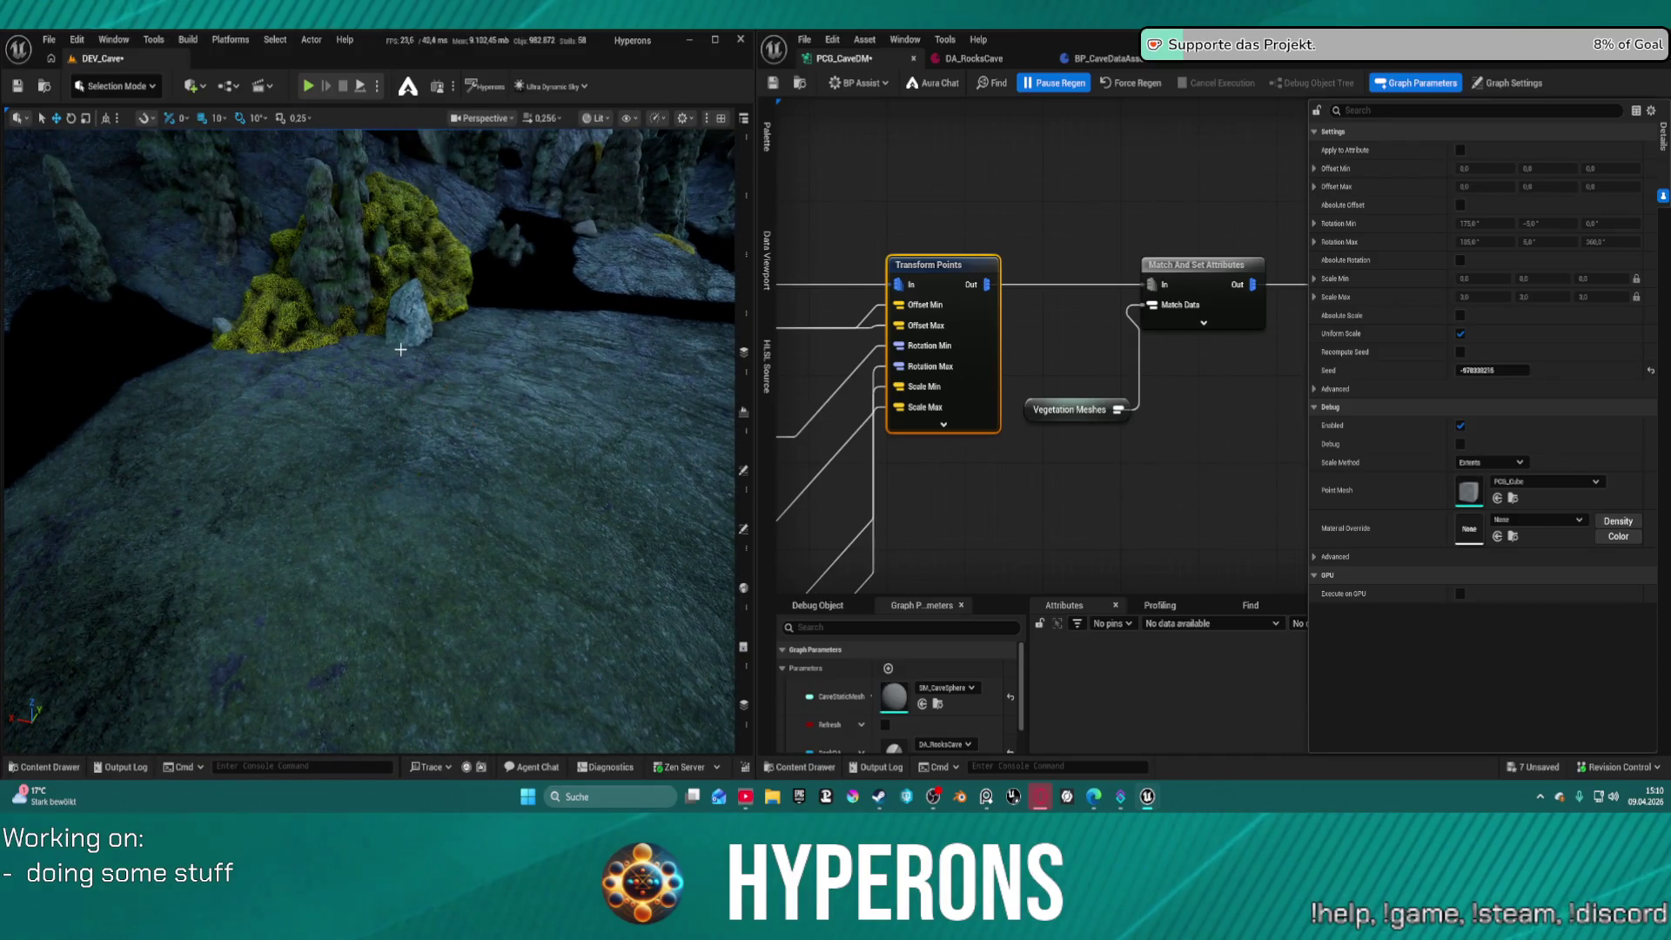
mouse_move(400, 349)
left_mouse_down()
mouse_move(435, 351)
mouse_move(417, 470)
left_mouse_up()
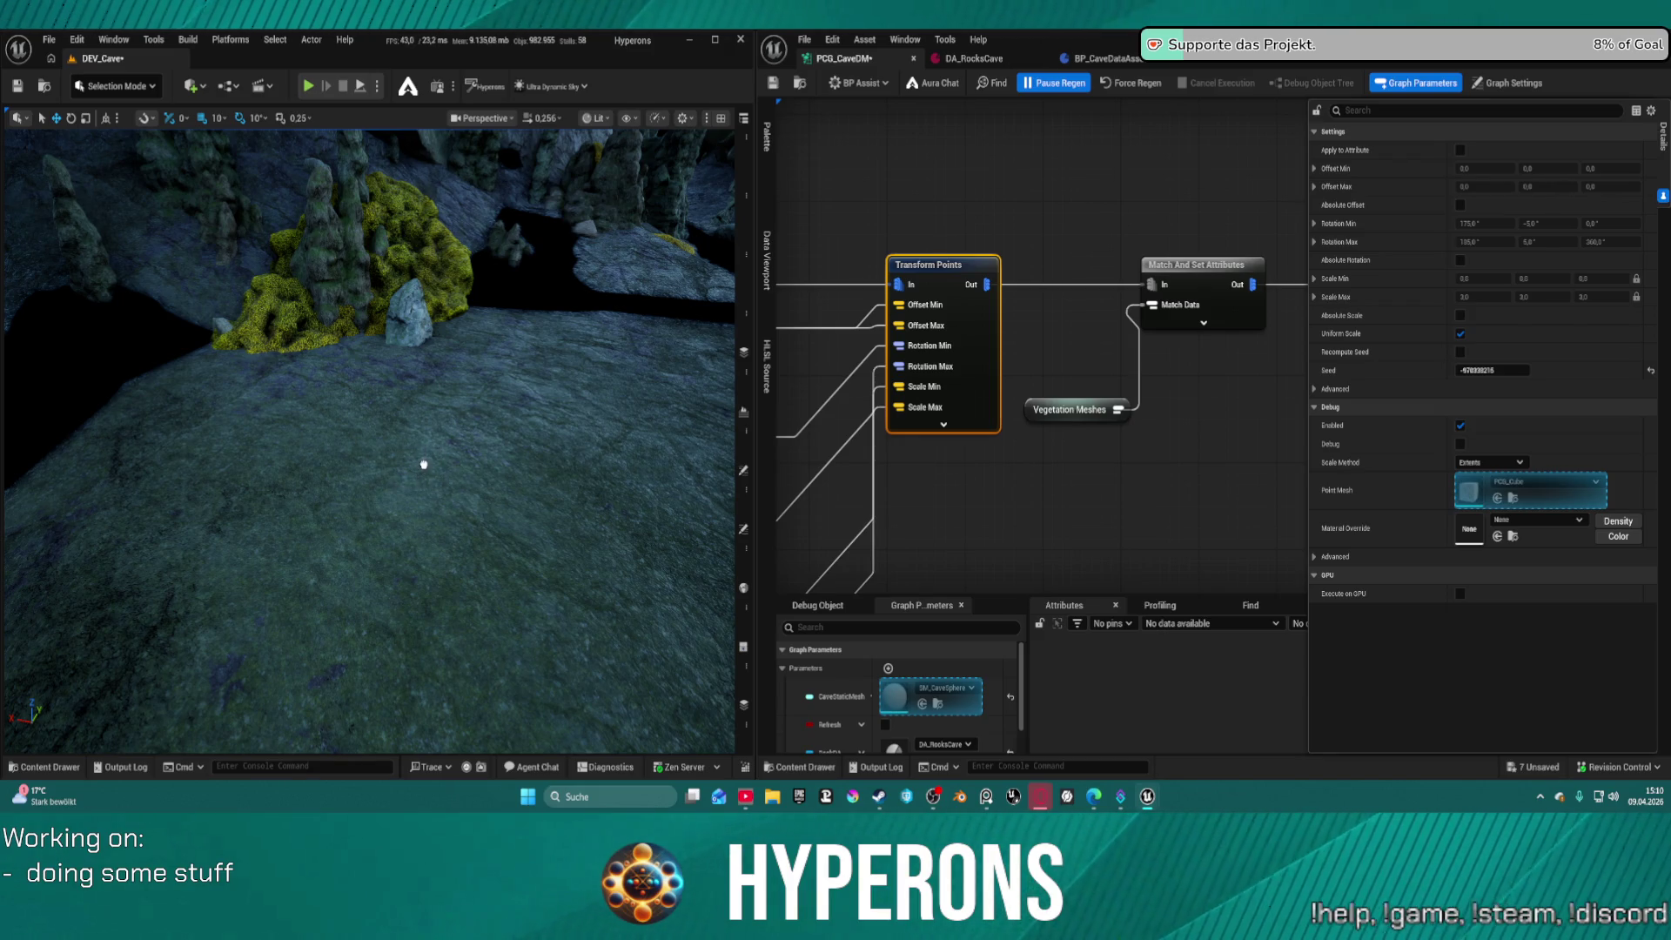
left_click_drag(424, 465, 425, 470)
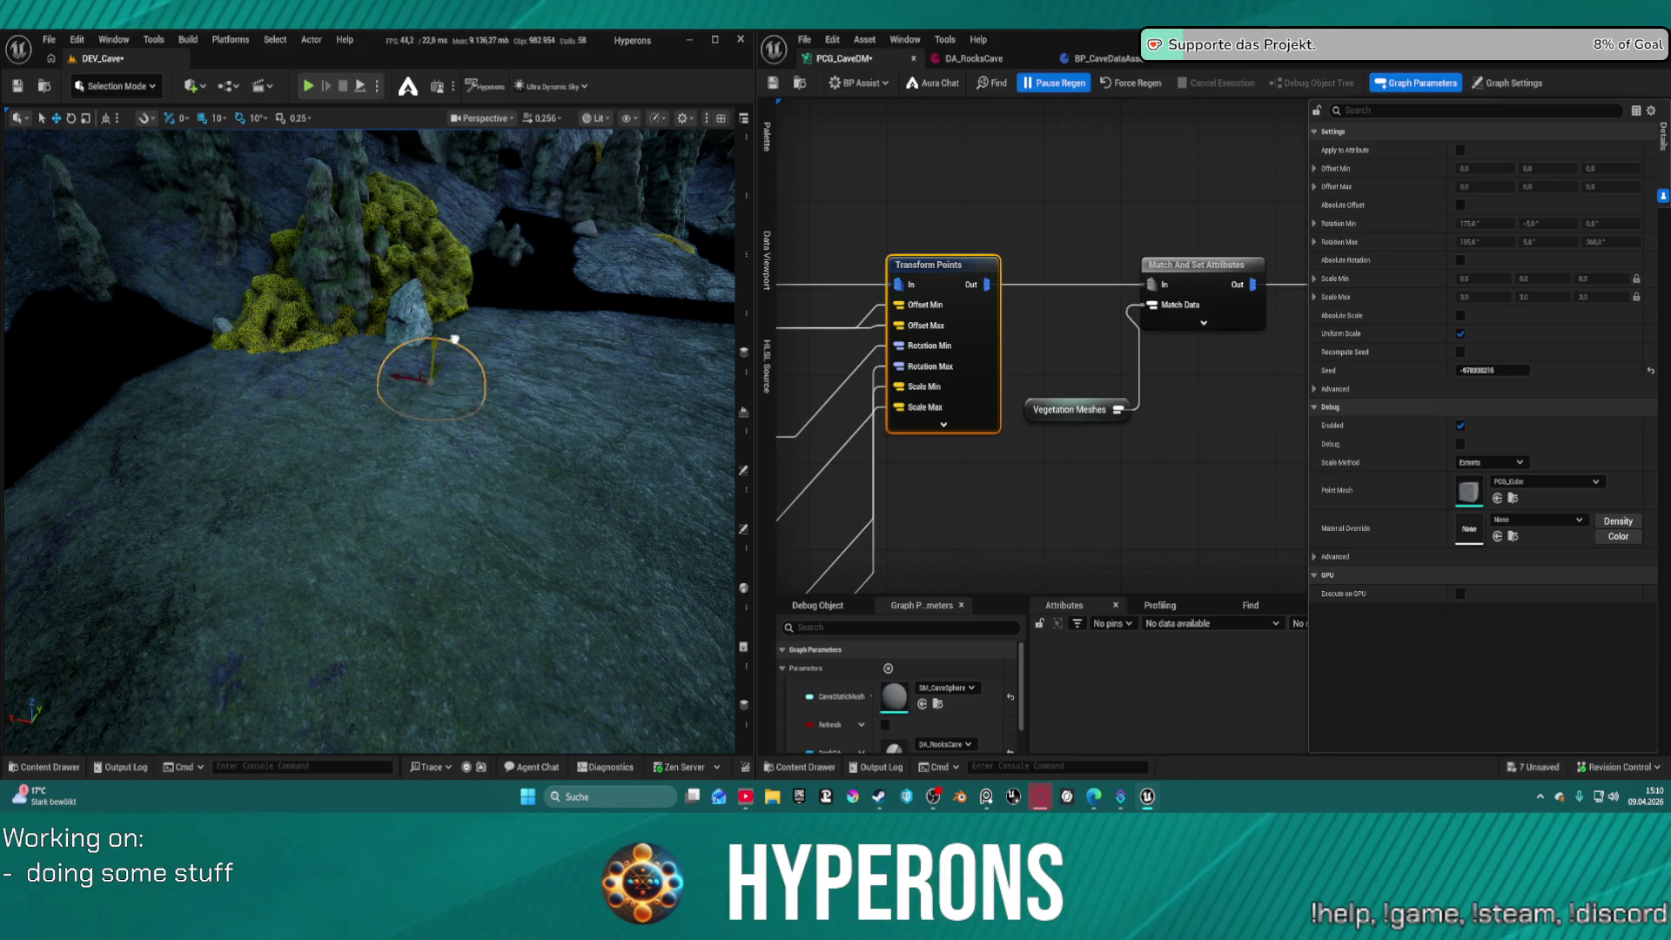
left_click_drag(470, 175, 470, 175)
Rotate the new actor about 20° over the moss pile and deselect to check the result
key("e")
mouse_move(409, 300)
left_mouse_down()
mouse_move(439, 301)
mouse_move(426, 339)
mouse_move(440, 373)
mouse_move(358, 318)
left_mouse_up()
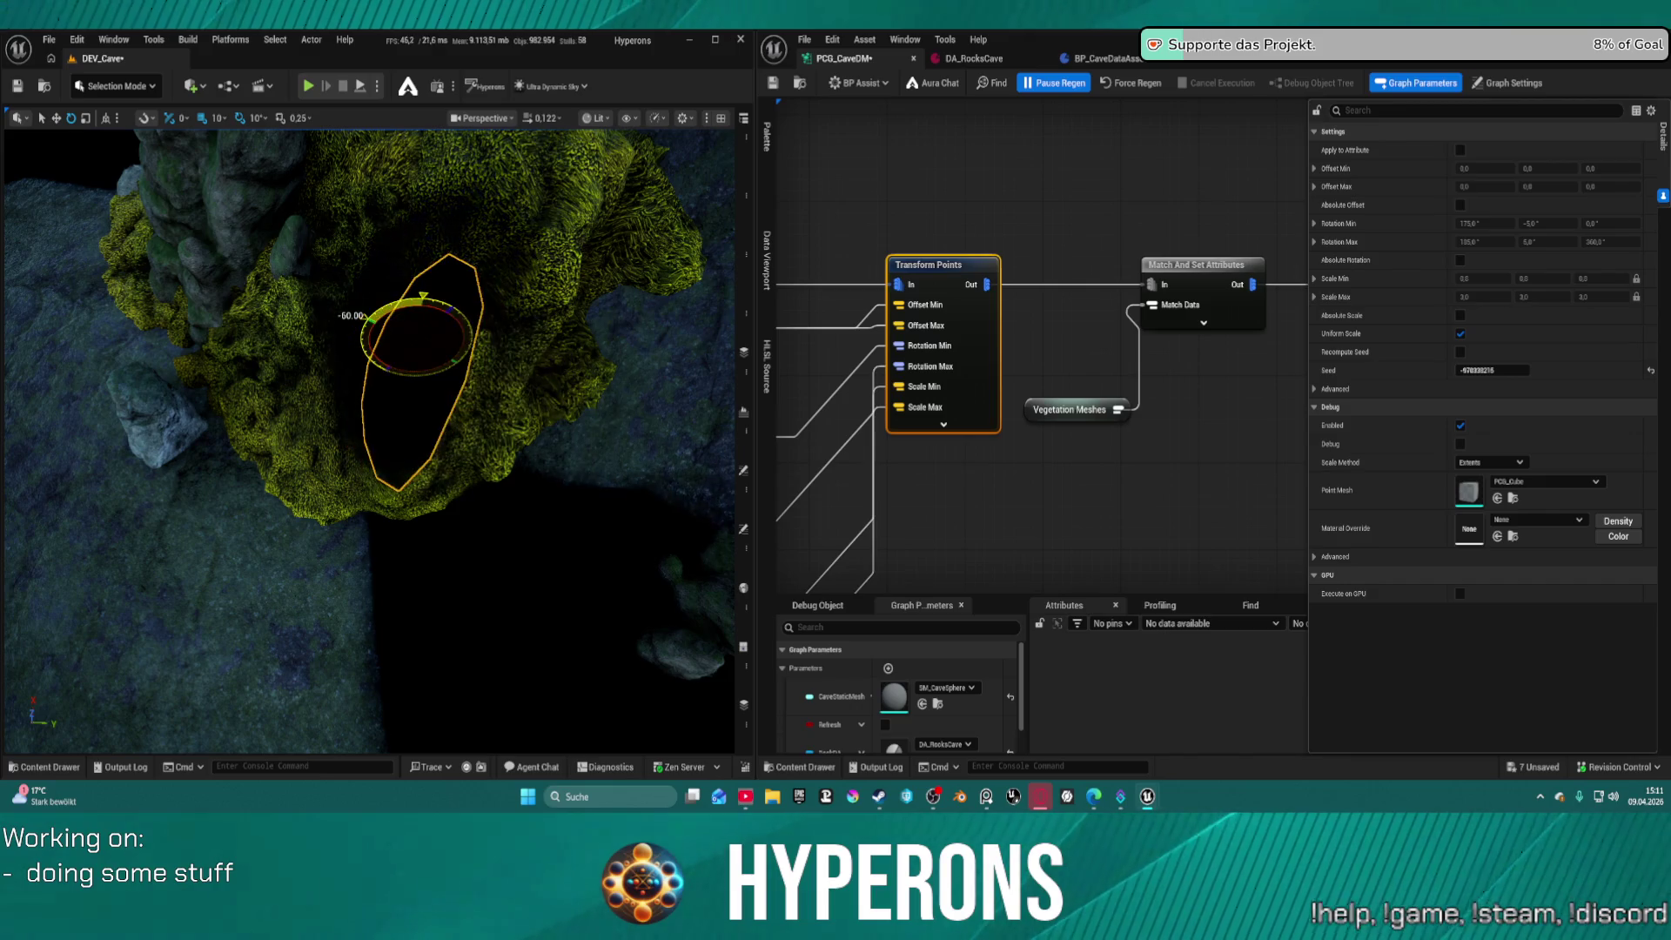
key("Delete")
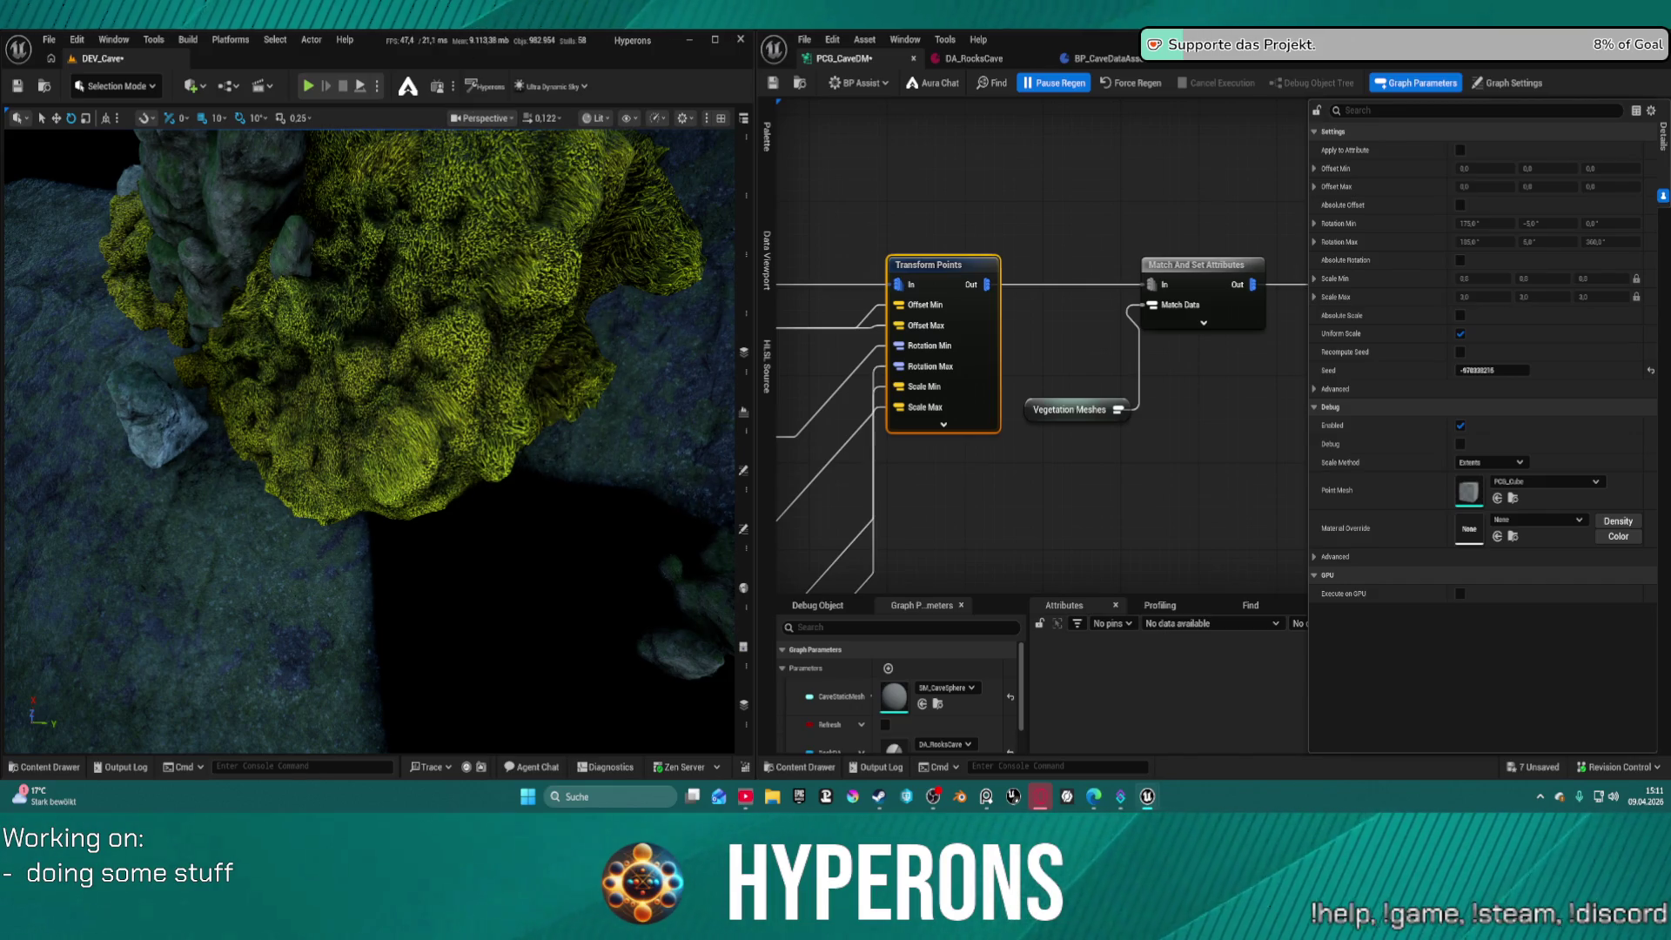
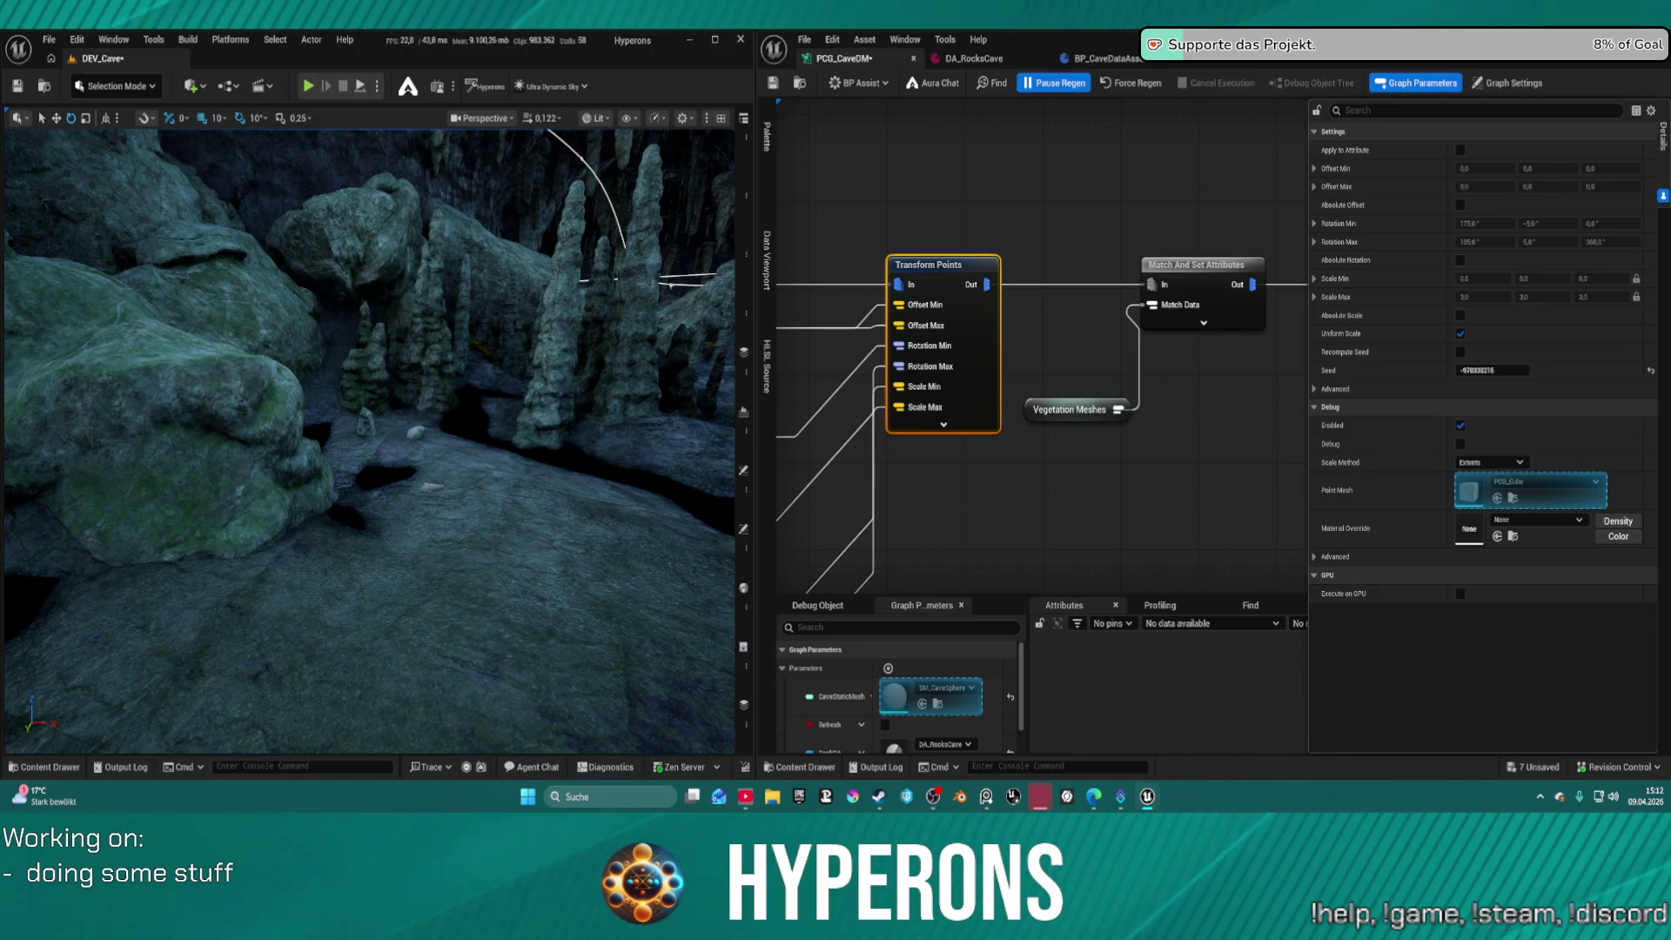
Drop the moss-covered mesh into the cave, lift it above the floor, and frame the cave
left_click_drag(501, 678, 515, 558)
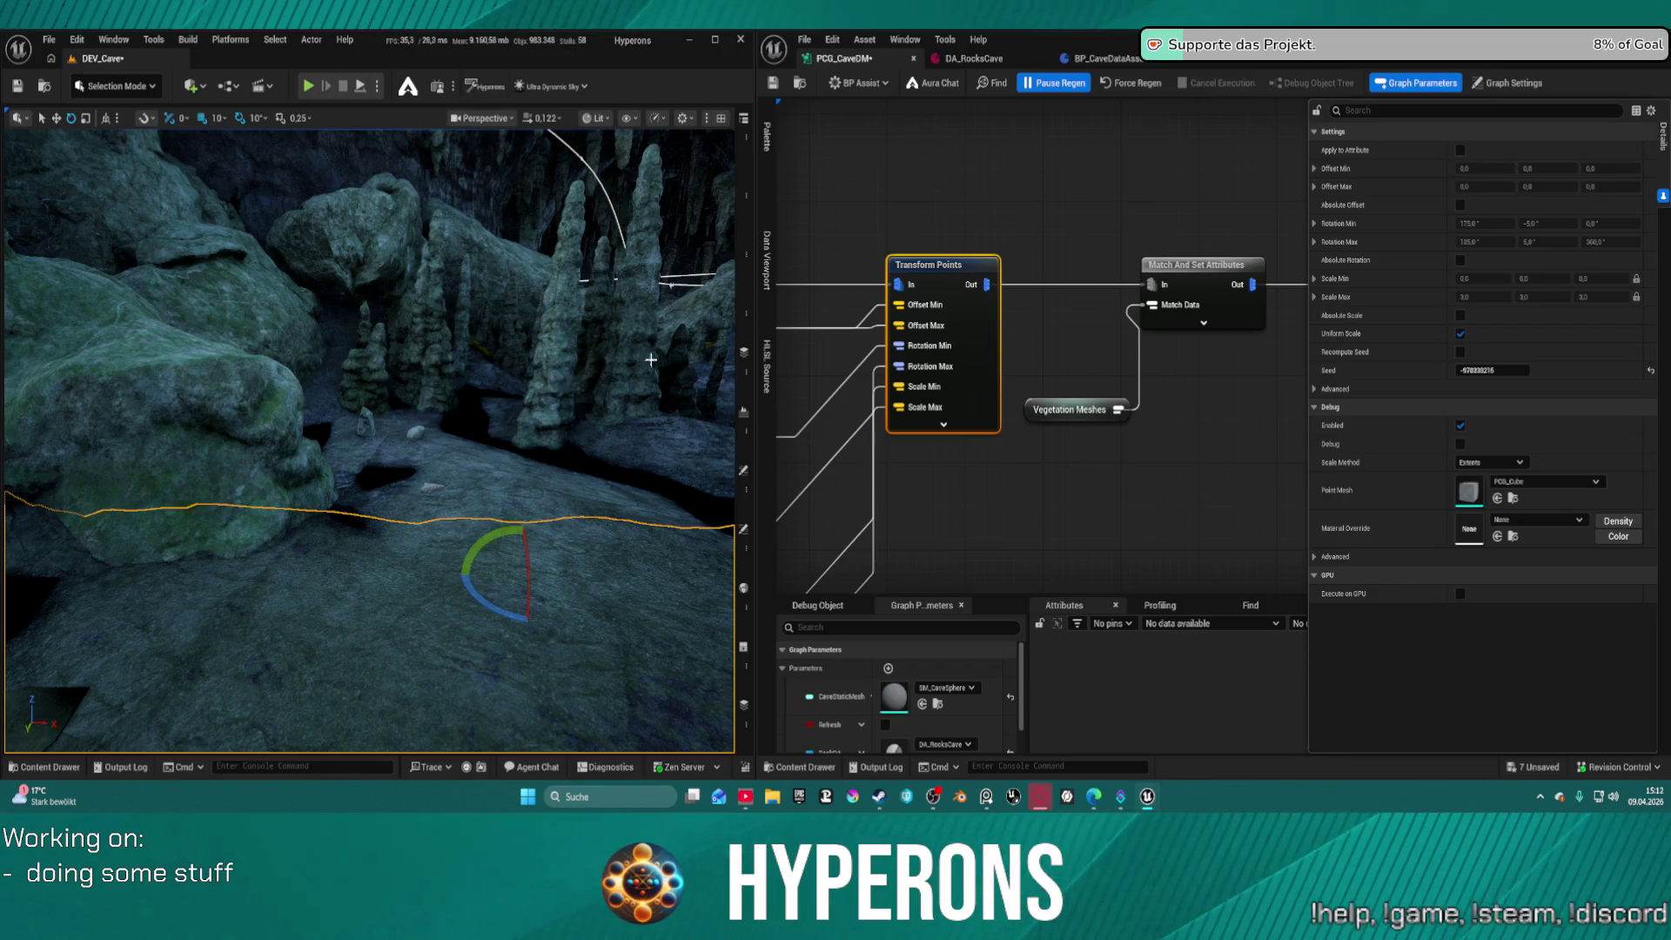
left_click_drag(514, 551, 583, 544)
key("w")
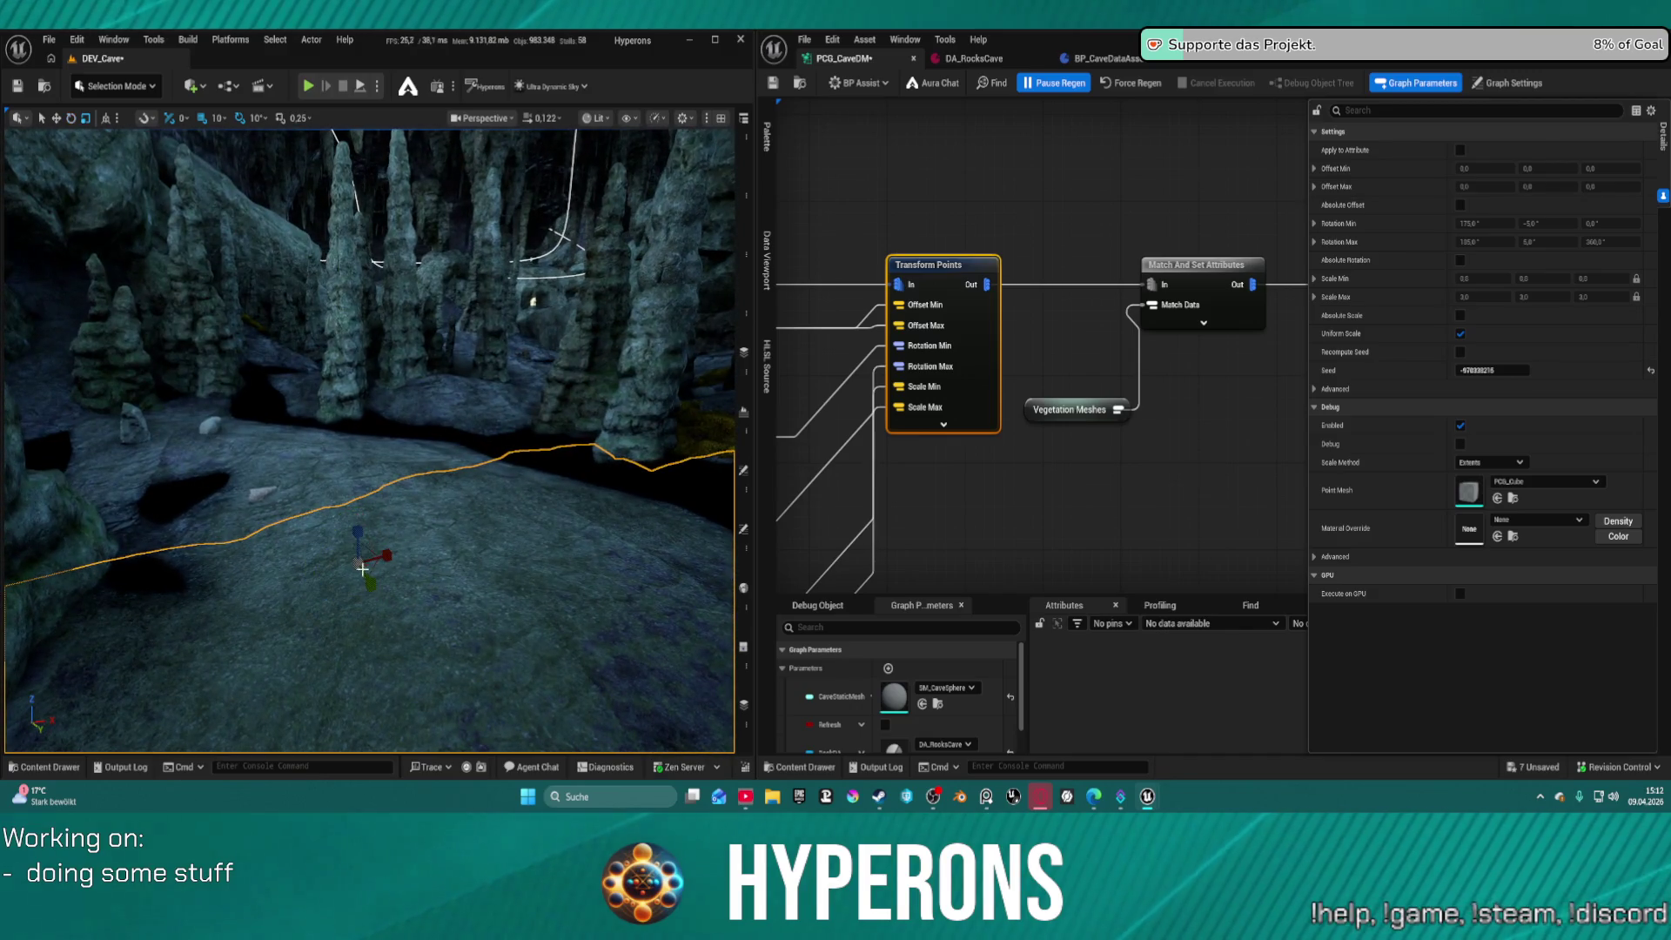
left_click_drag(360, 535, 336, 381)
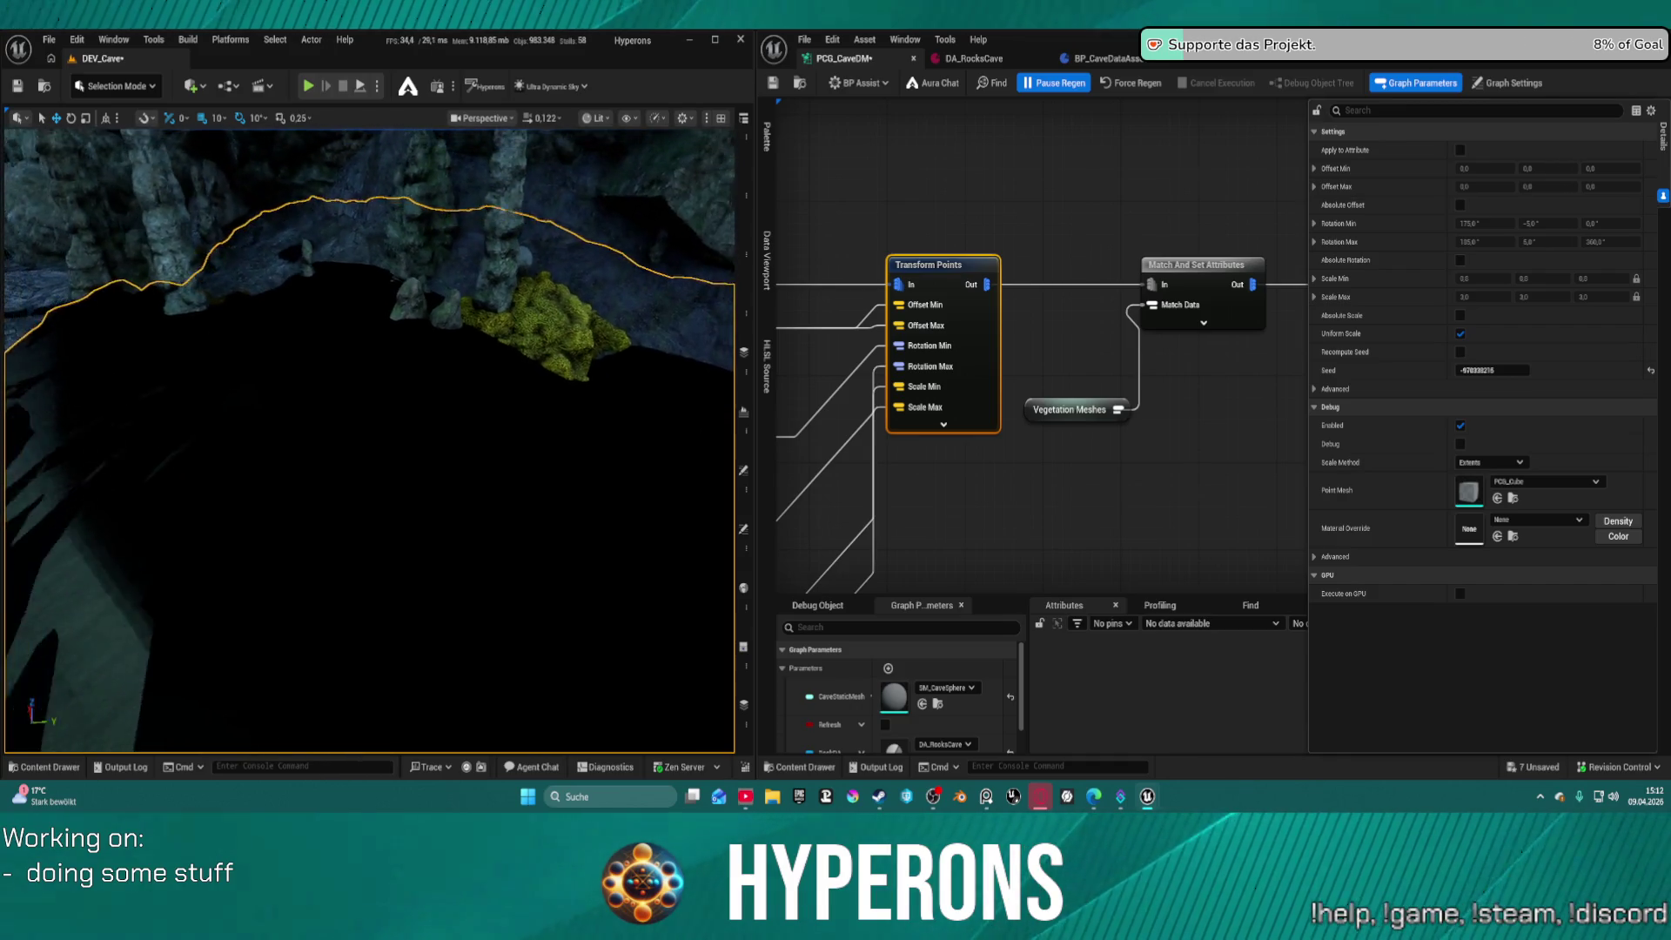
key("f")
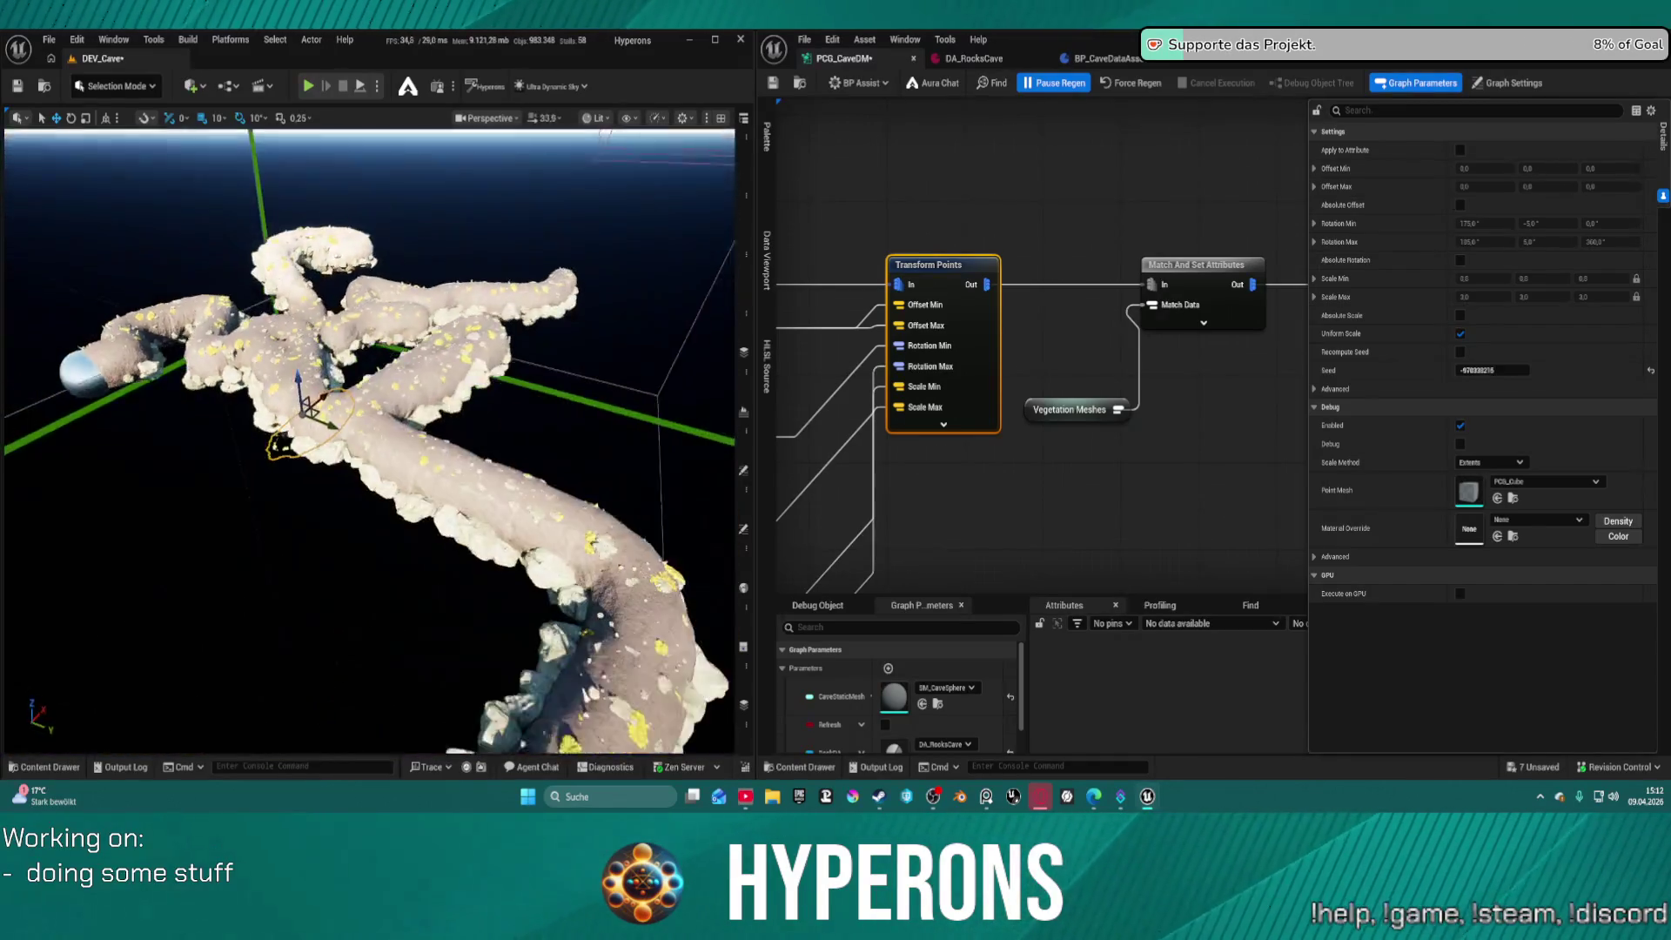
scroll(370, 439, "down", 5)
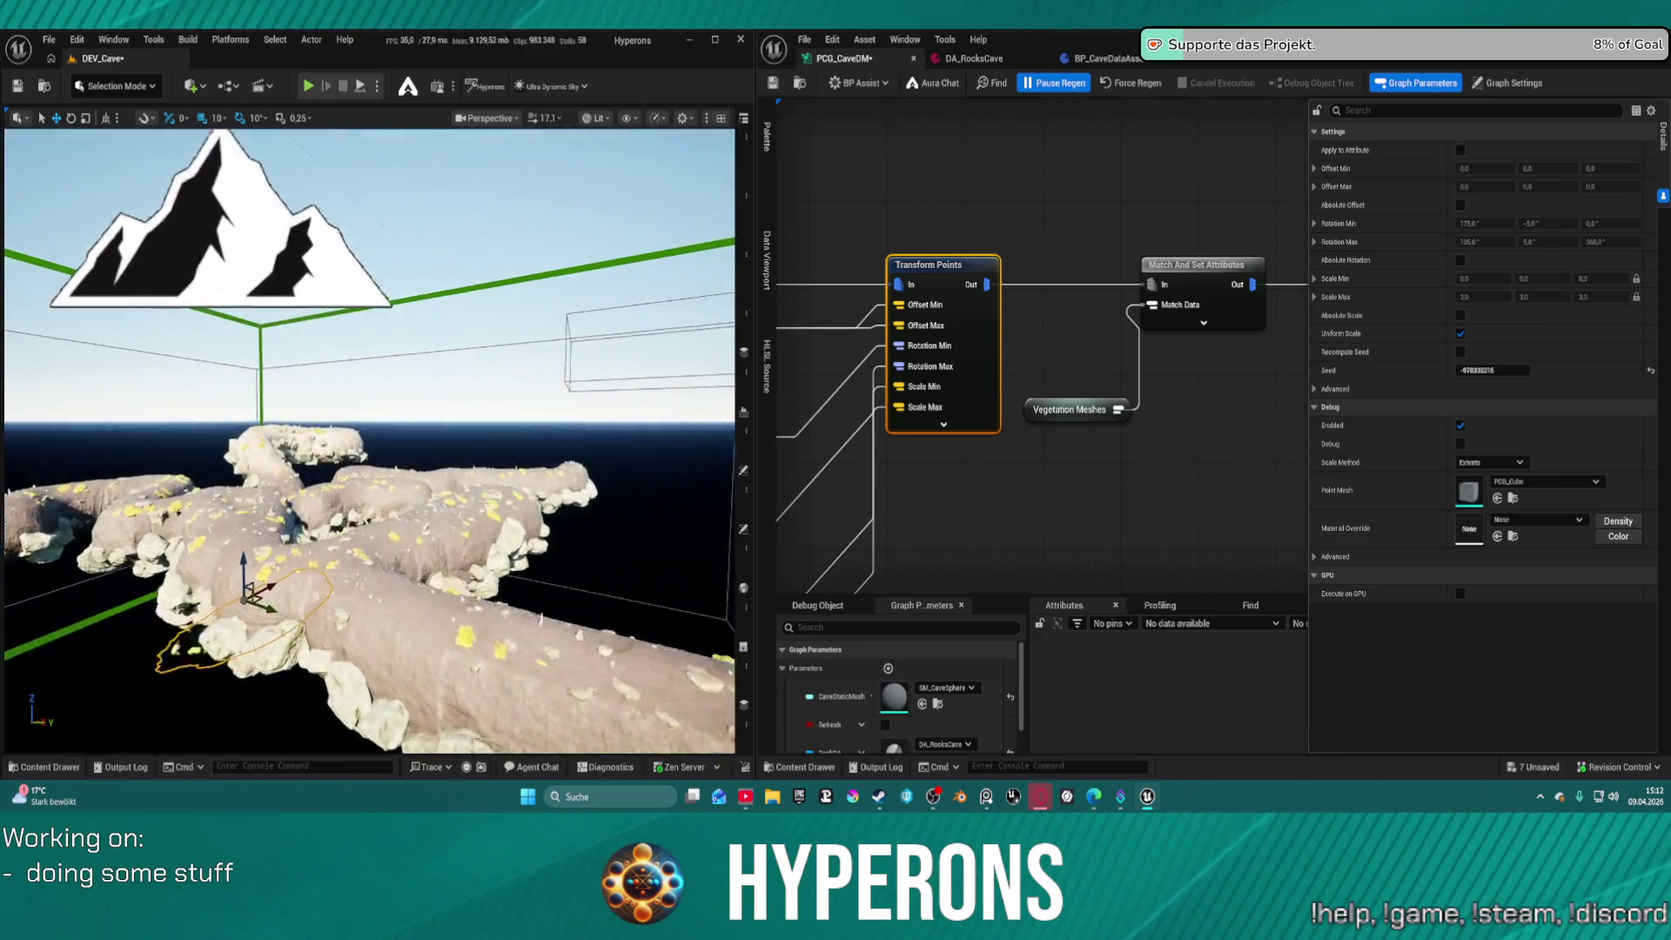
mouse_move(321, 465)
left_mouse_down()
mouse_move(278, 496)
mouse_move(366, 435)
mouse_move(331, 444)
mouse_move(401, 435)
mouse_move(382, 444)
mouse_move(679, 332)
left_mouse_up()
left_click(741, 149)
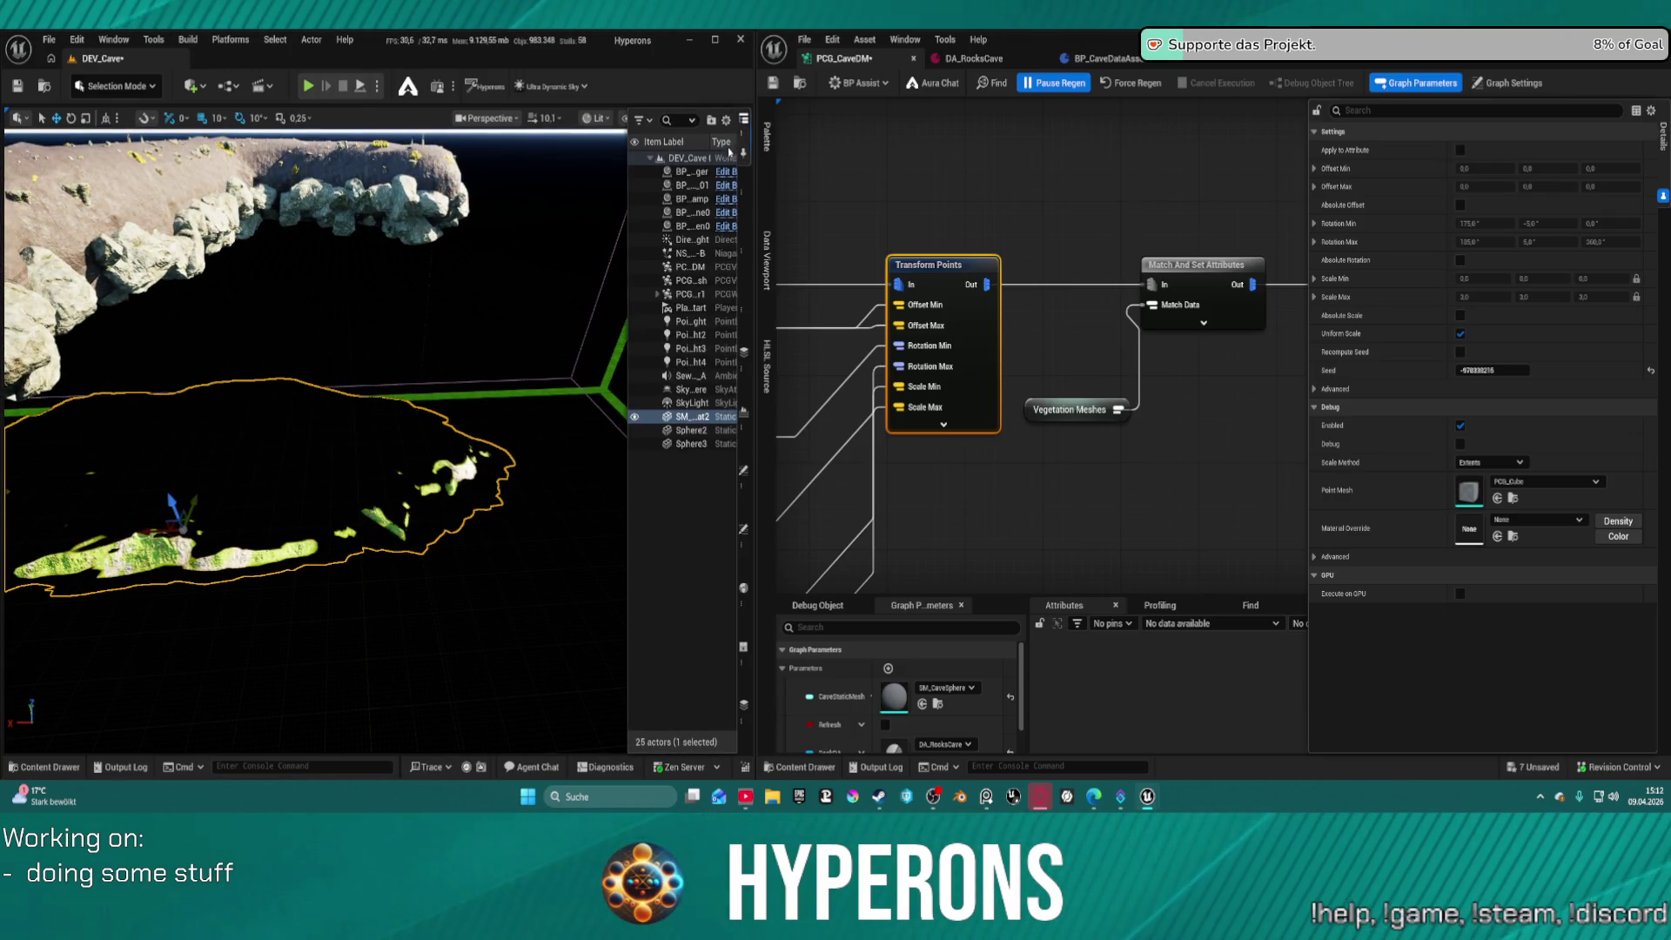
left_click(681, 240)
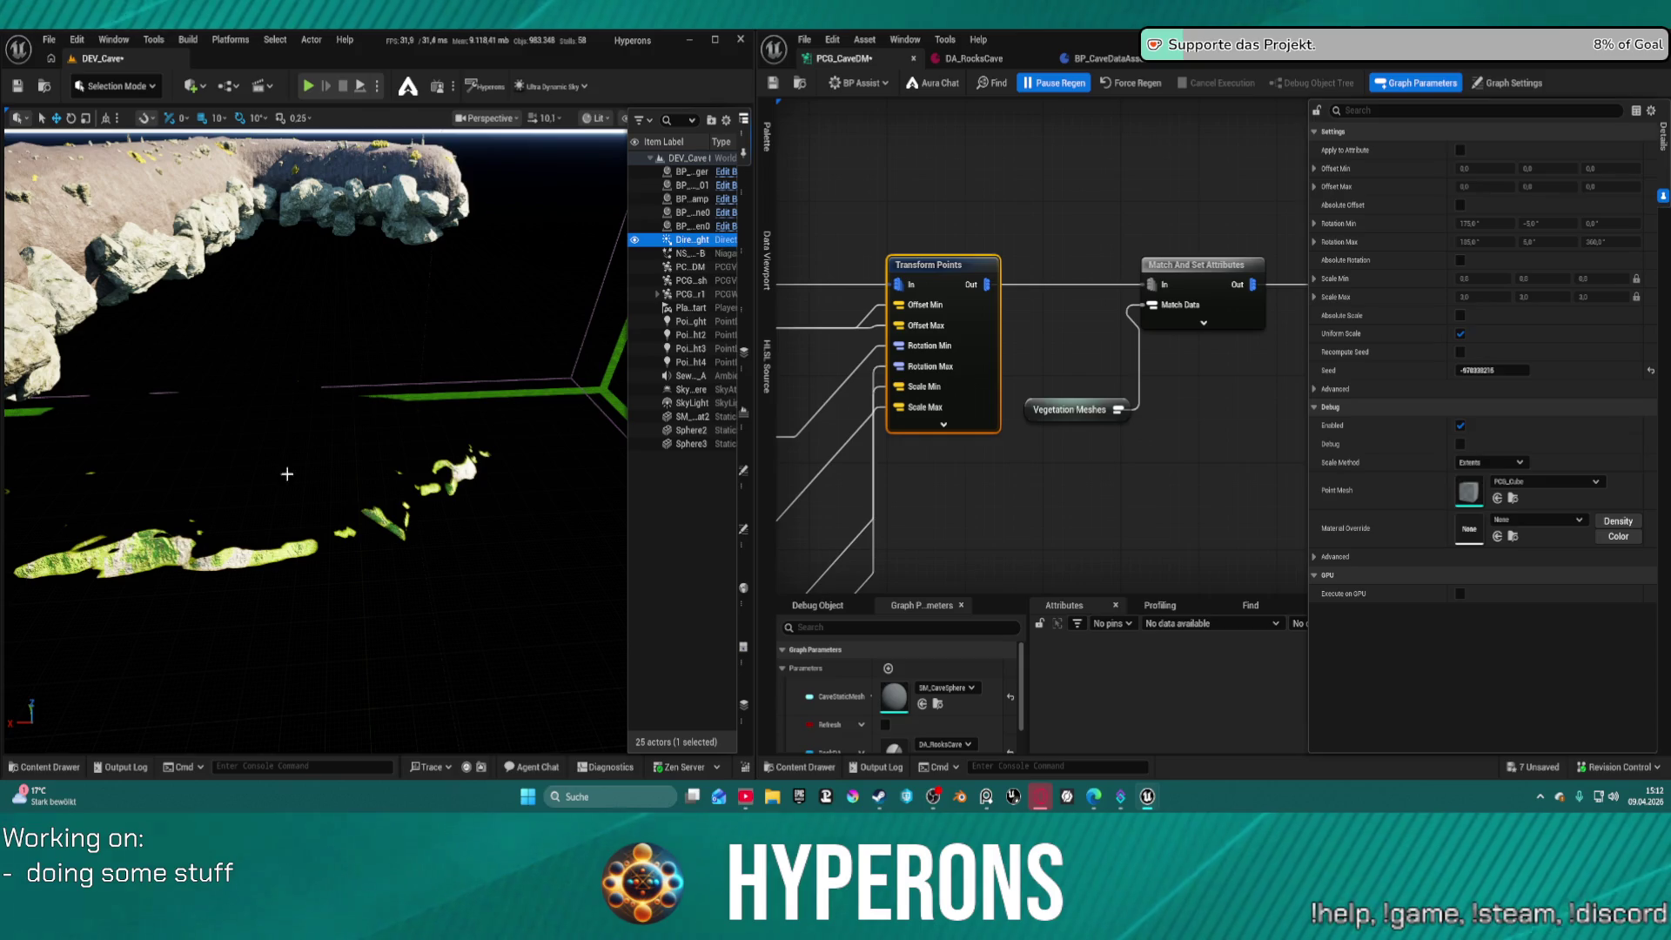
left_click(348, 522)
left_click(218, 548)
left_click_drag(217, 548, 348, 435)
key("f")
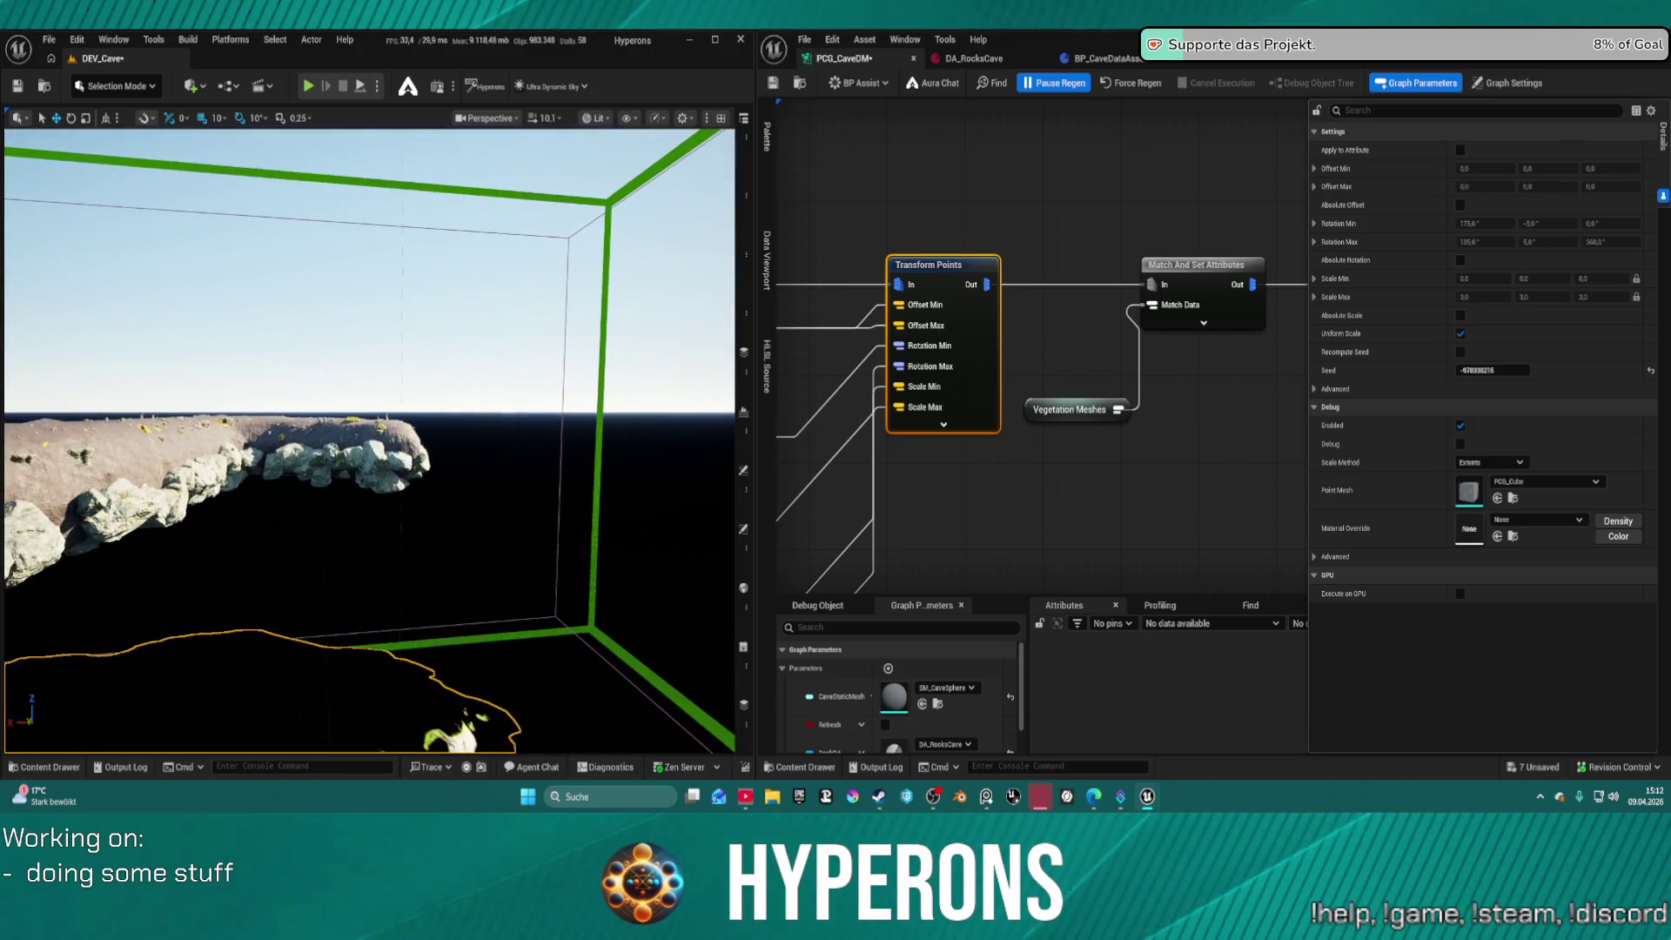
left_click(122, 43)
left_click(173, 275)
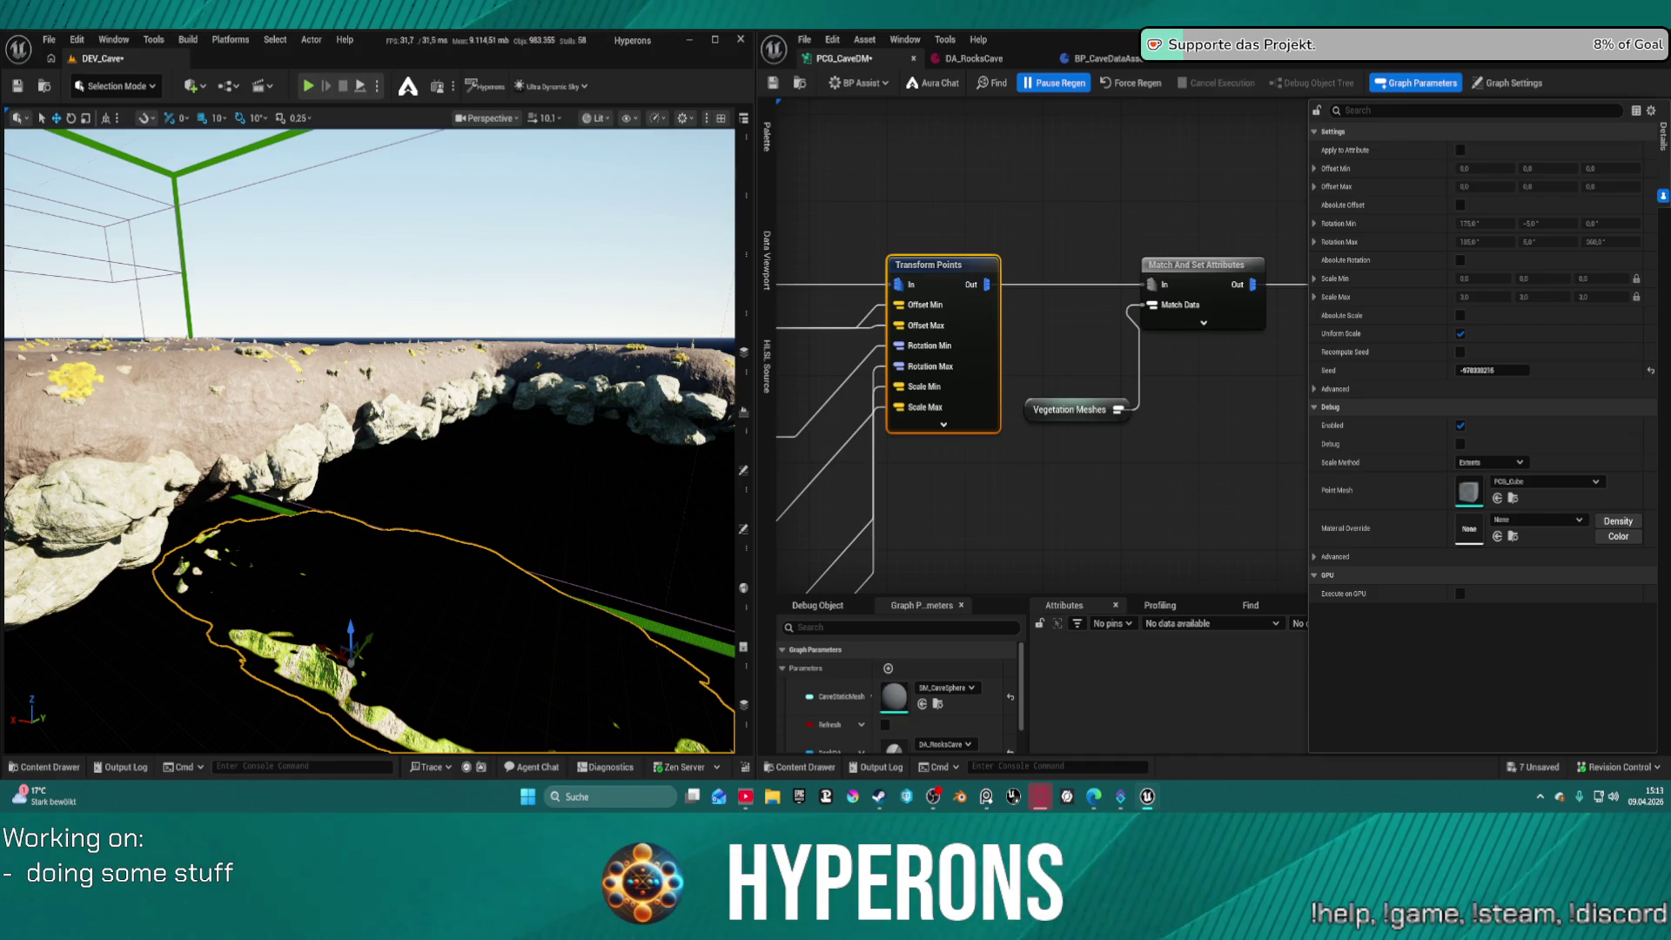
mouse_move(370, 435)
left_mouse_down()
mouse_move(409, 426)
mouse_move(373, 411)
mouse_move(348, 252)
mouse_move(347, 296)
left_mouse_up()
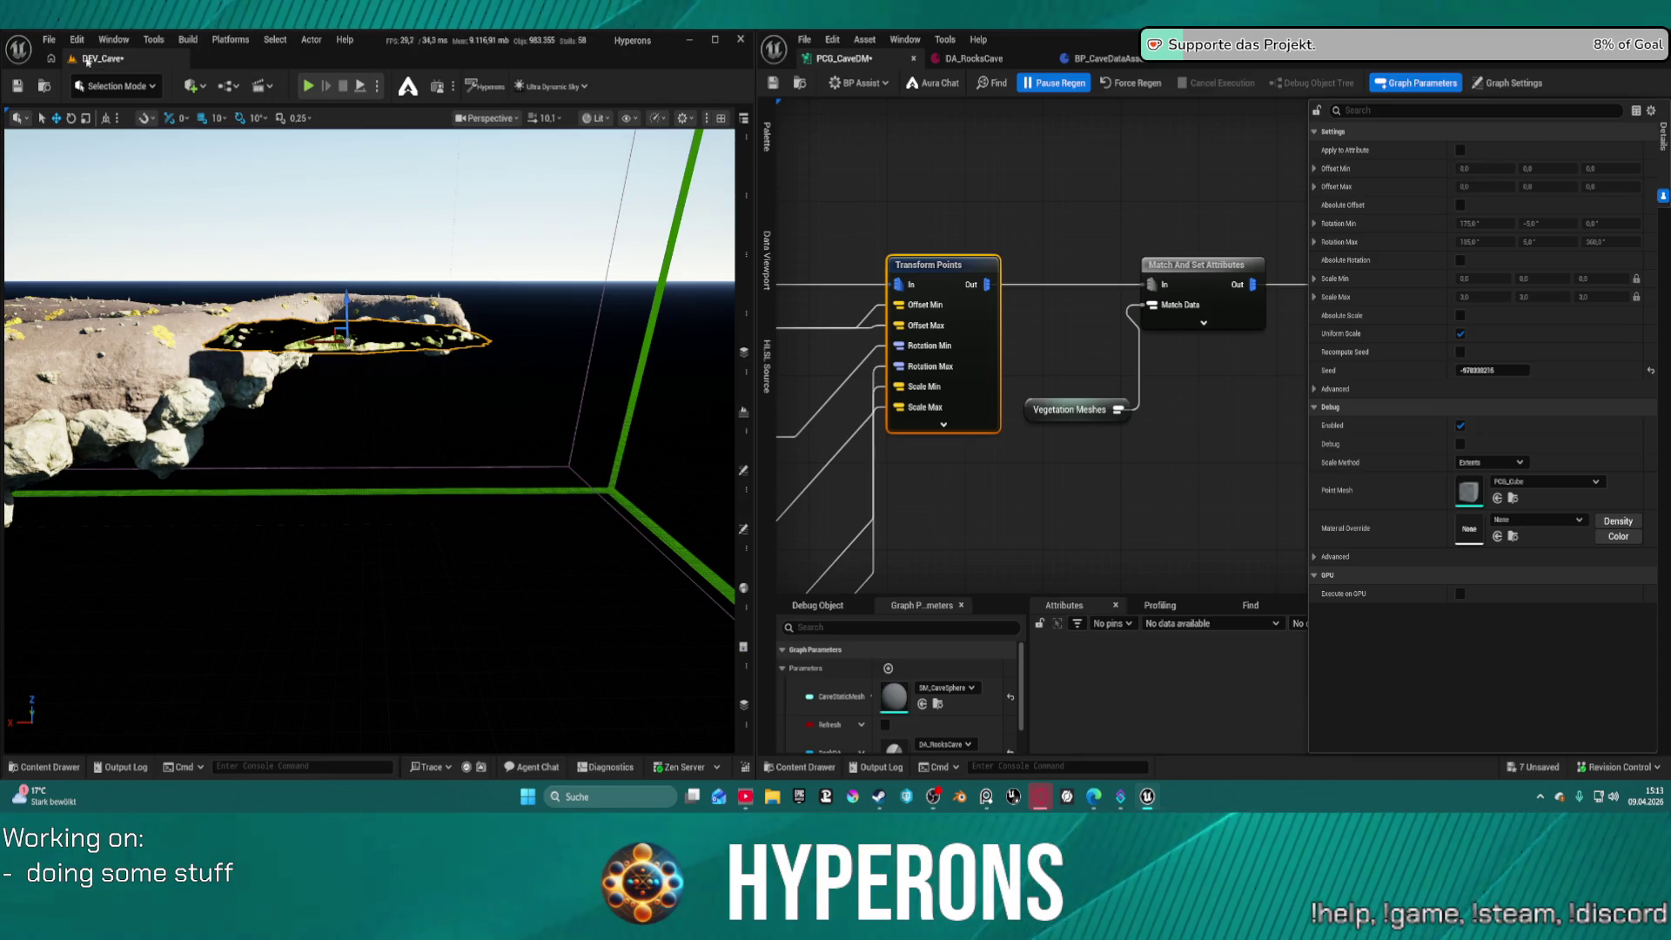
left_click_drag(611, 196, 613, 204)
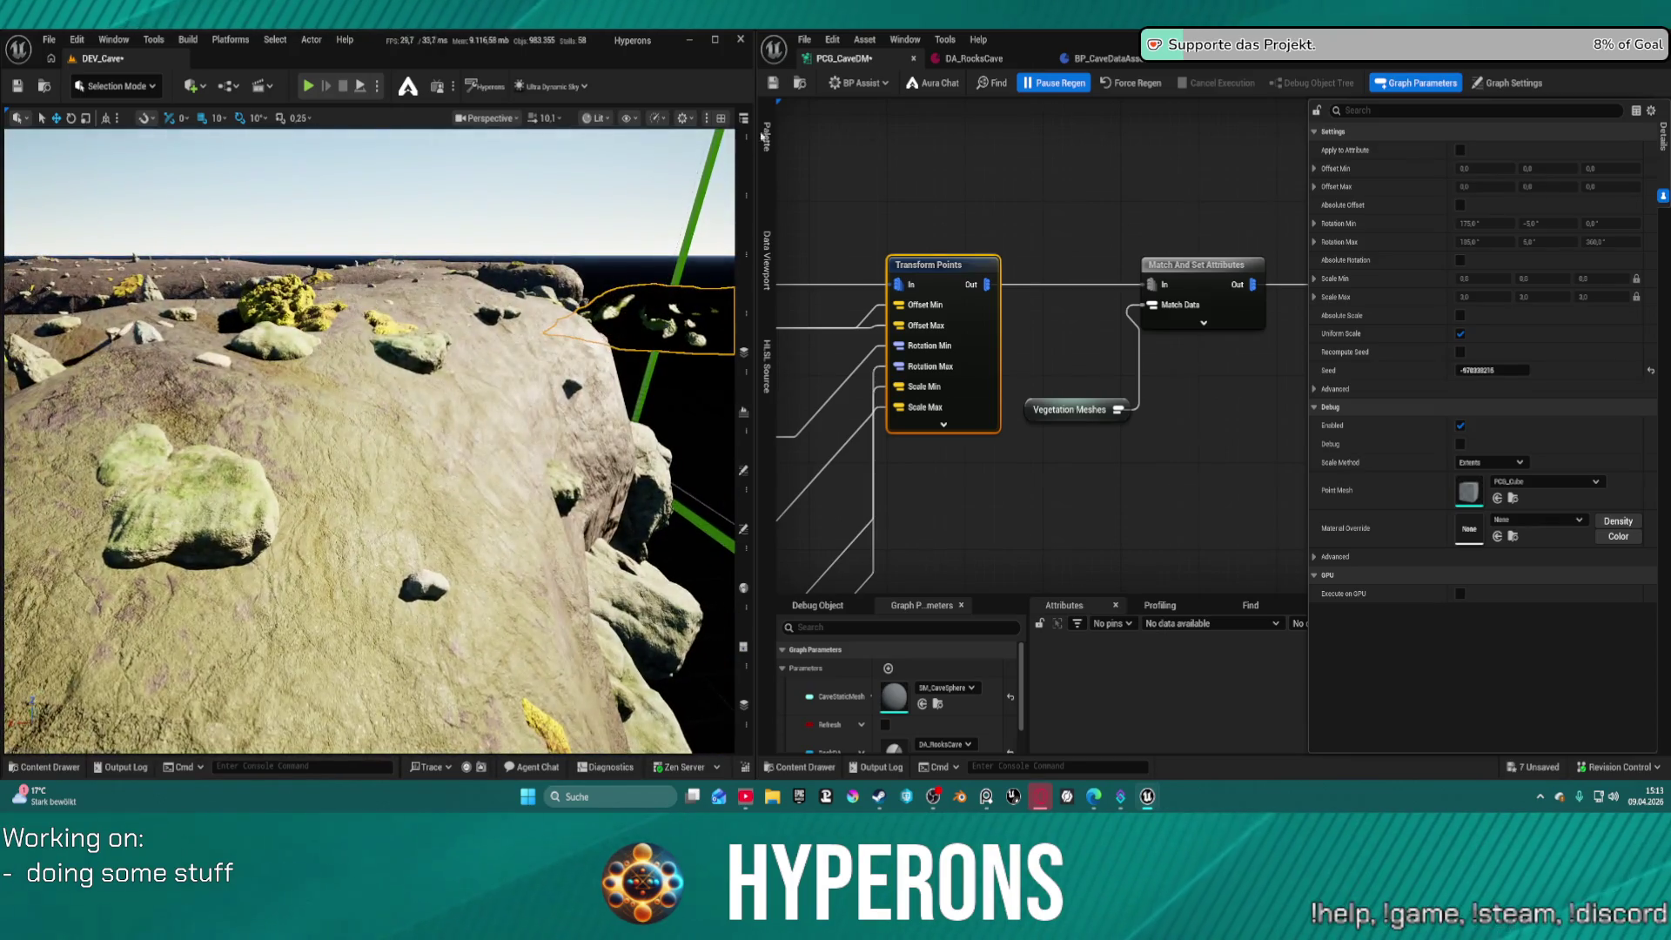
Delete the SkyLight, the sky actor and the DirectionalLight from the level
left_click(746, 150)
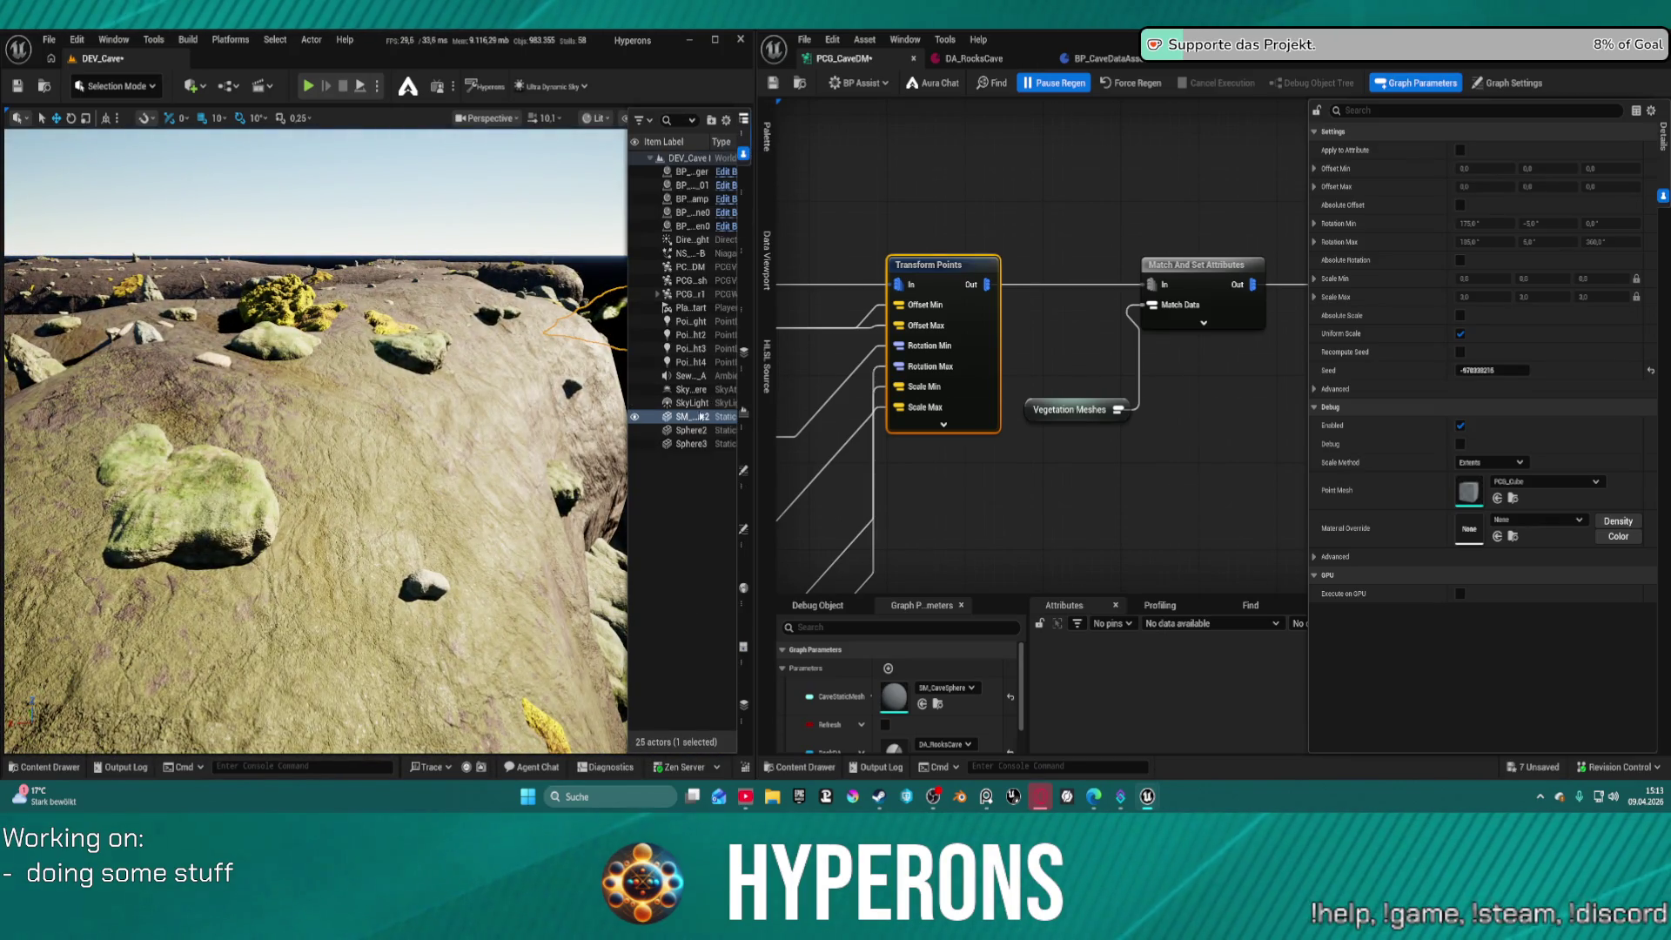
left_click(704, 404)
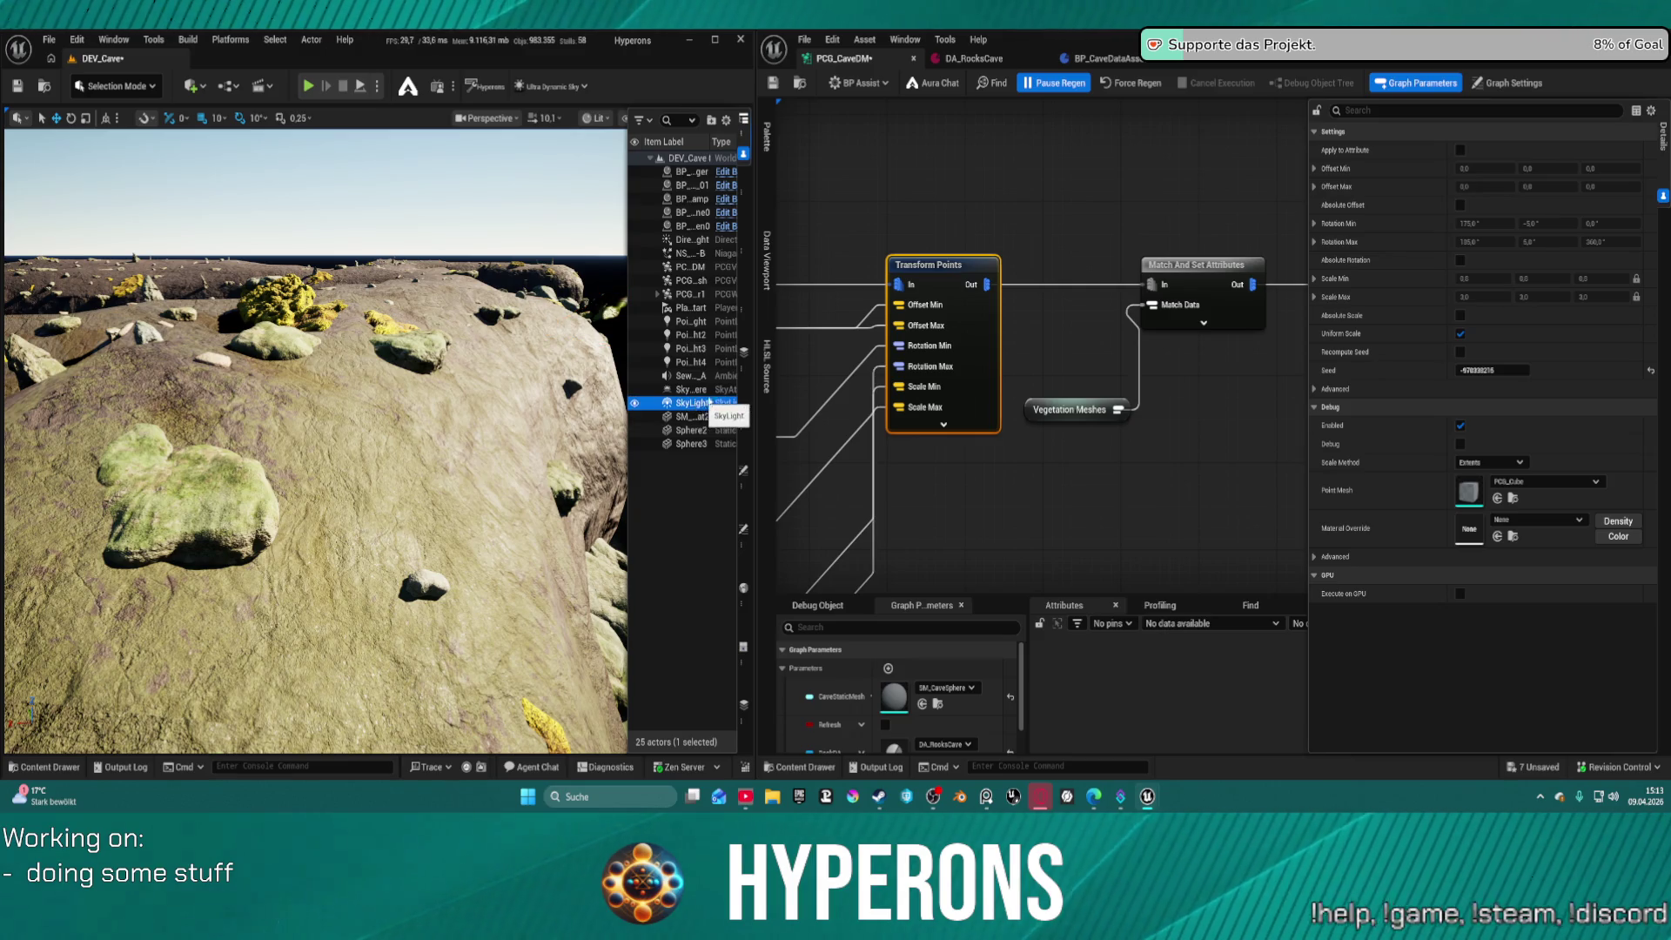
key("Delete")
left_click(694, 389)
key("Delete")
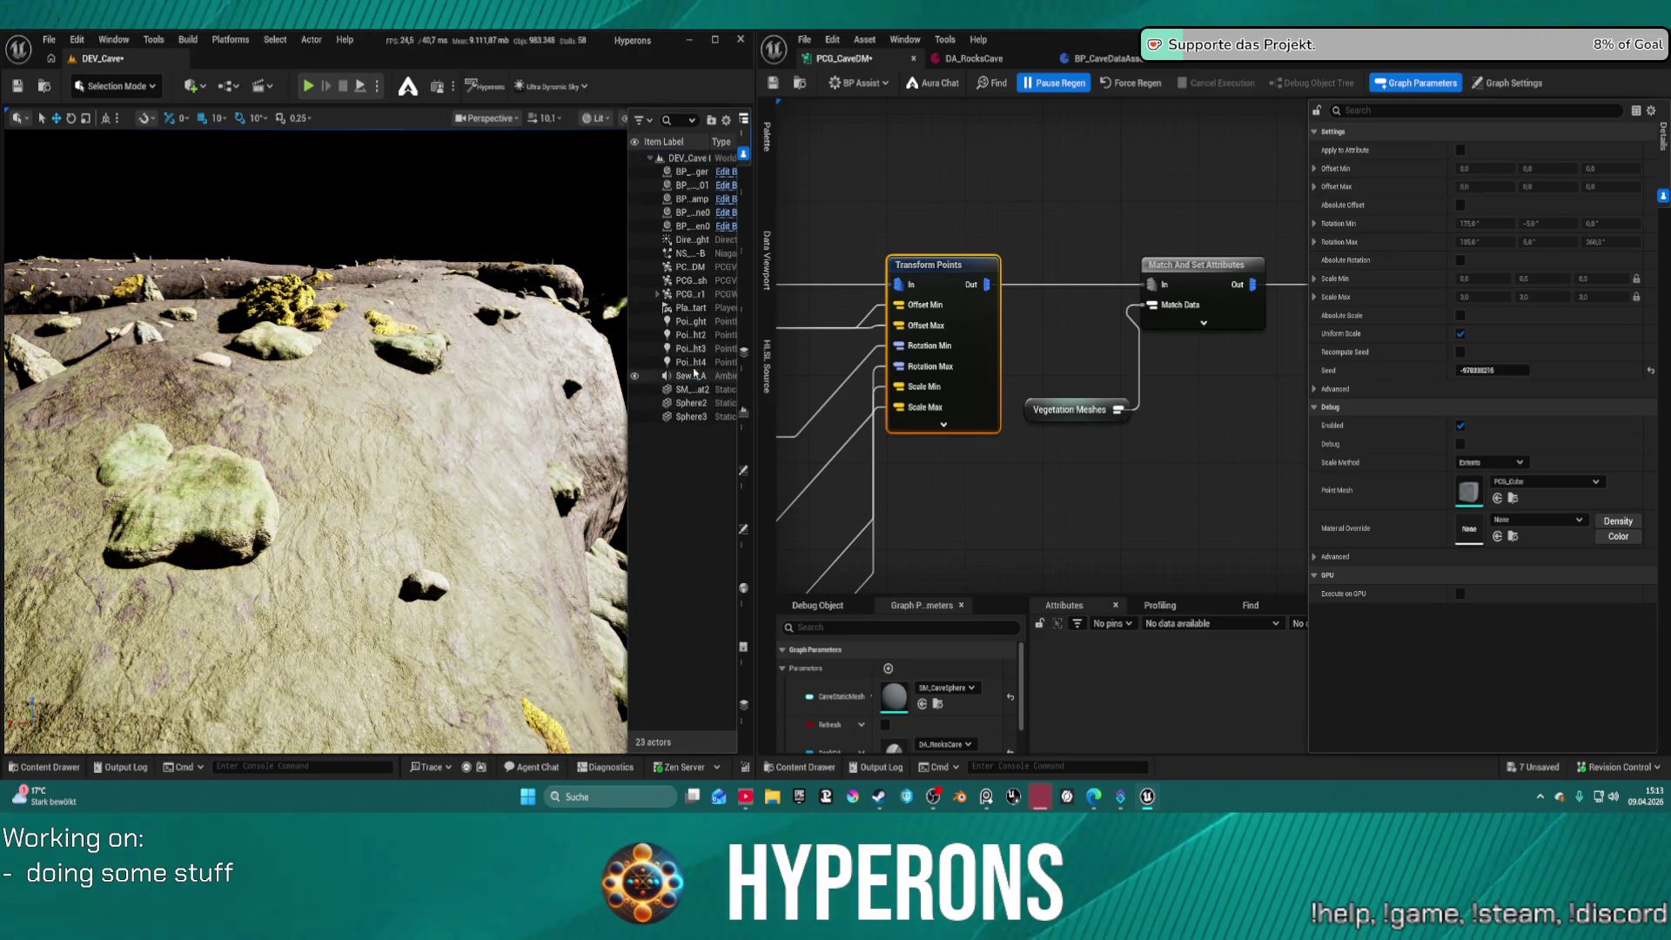
left_click(695, 241)
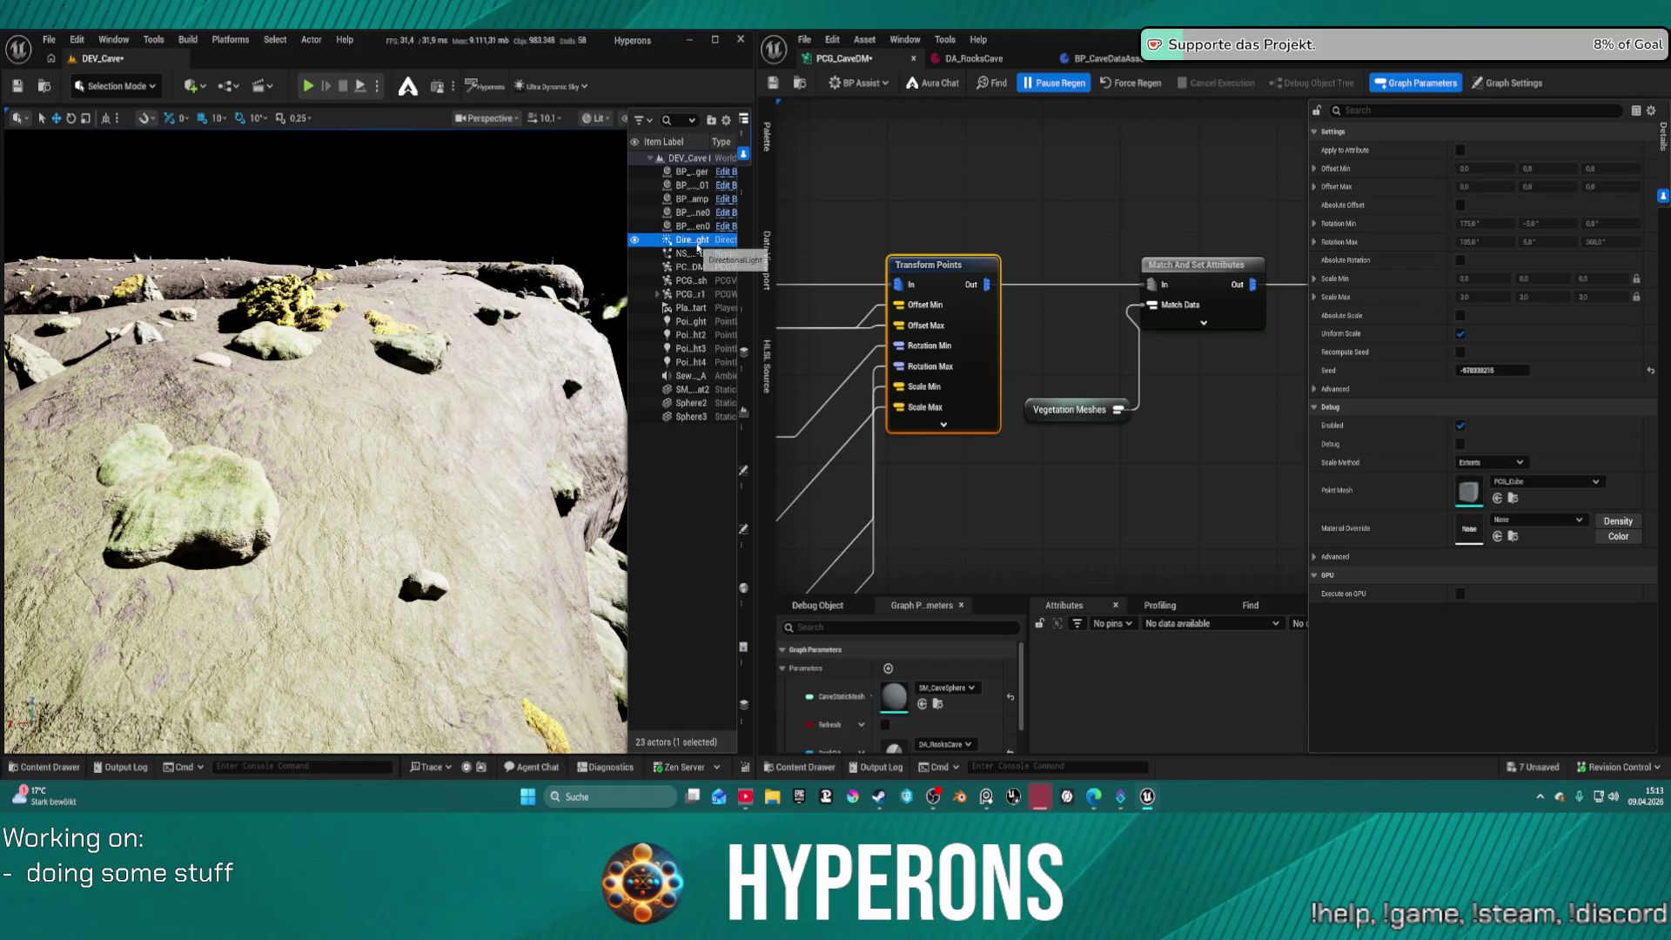
key("Delete")
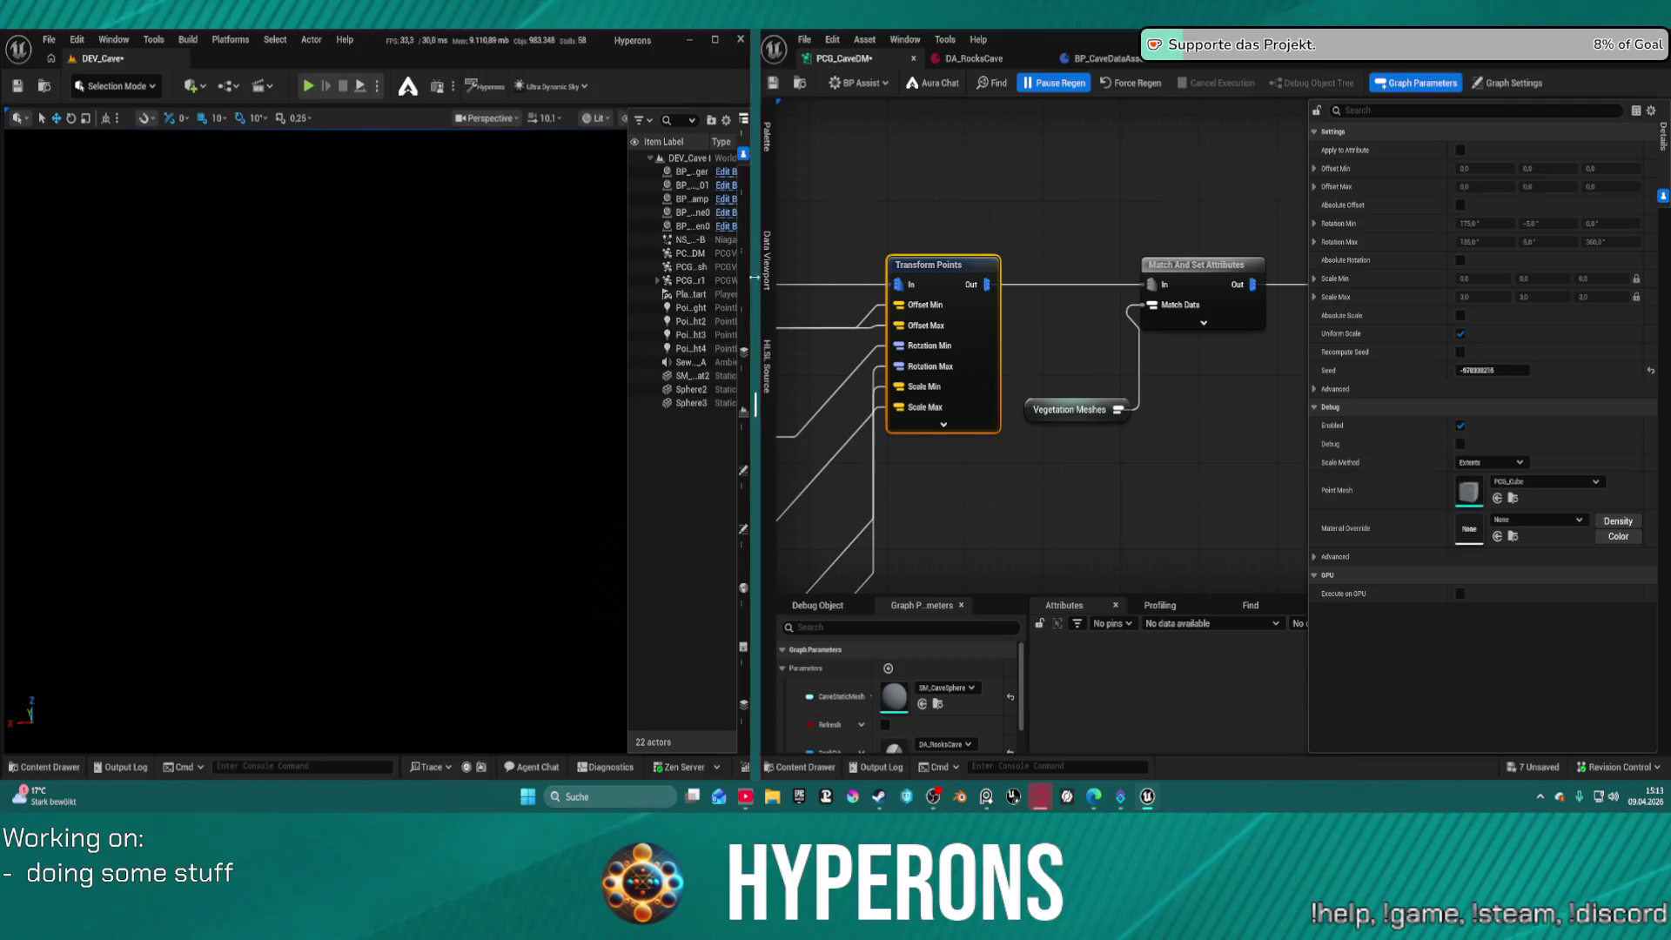
Deselect the cave mesh and widen the level viewport beside the PCG graph
left_click(385, 343)
left_click(682, 473)
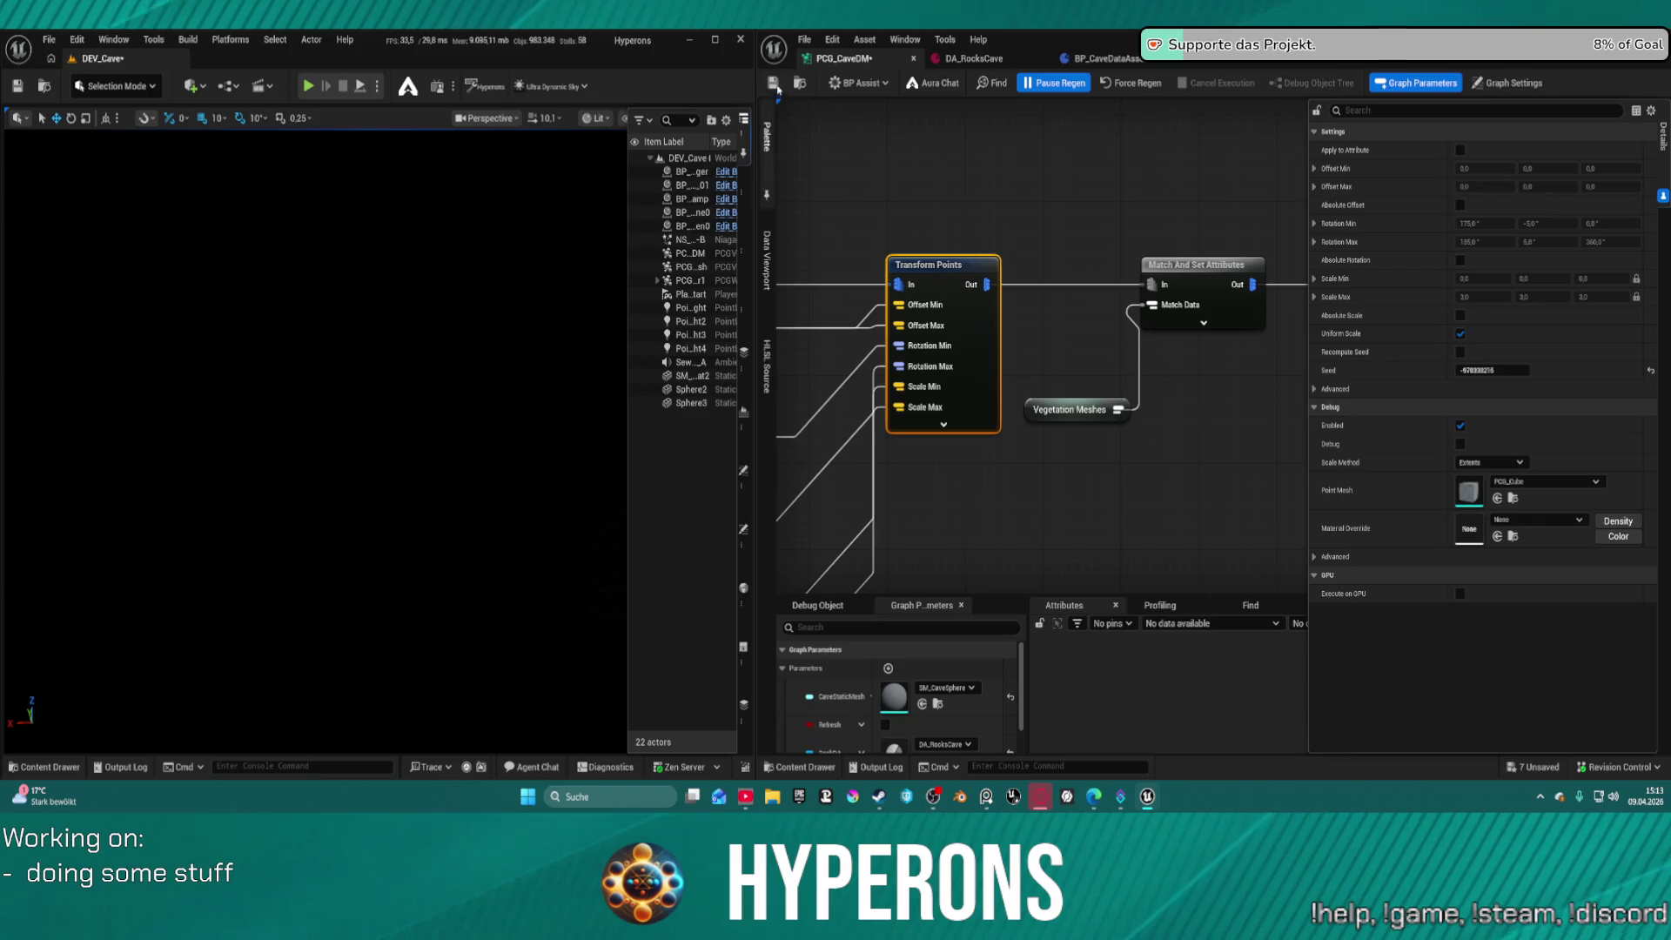
mouse_move(756, 104)
left_mouse_down()
mouse_move(1149, 130)
mouse_move(1223, 152)
left_mouse_up()
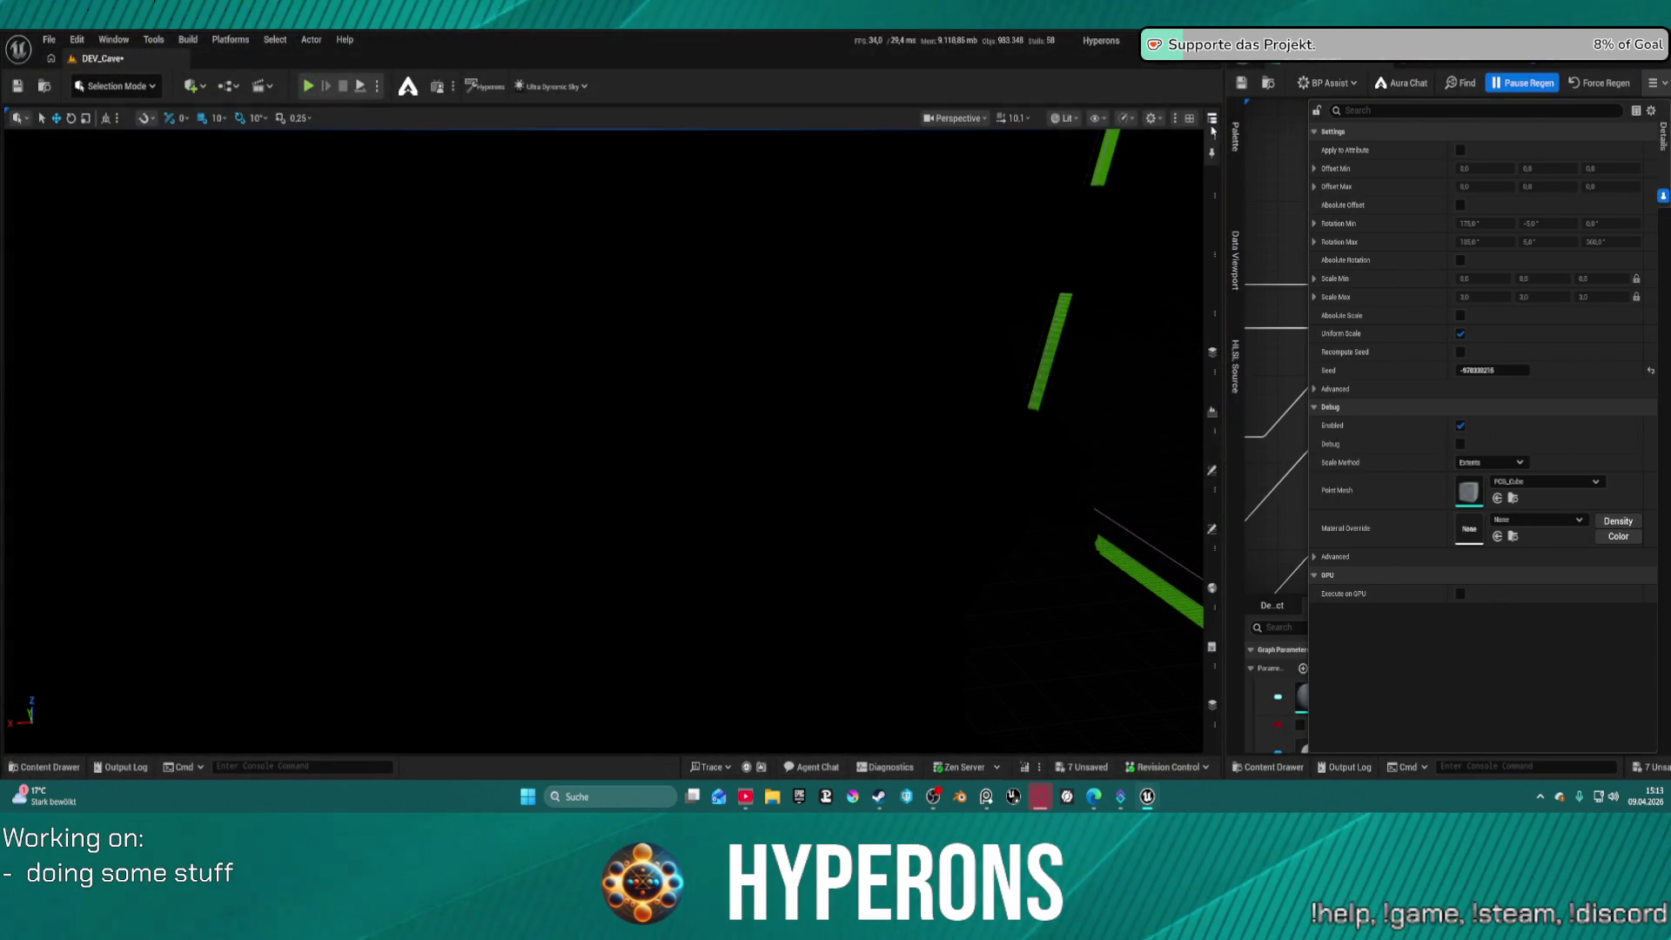
Add the UDS/UDW dynamic sky and weather from the Hyperons Editor Tool panel
left_click(1212, 119)
left_click(1212, 126)
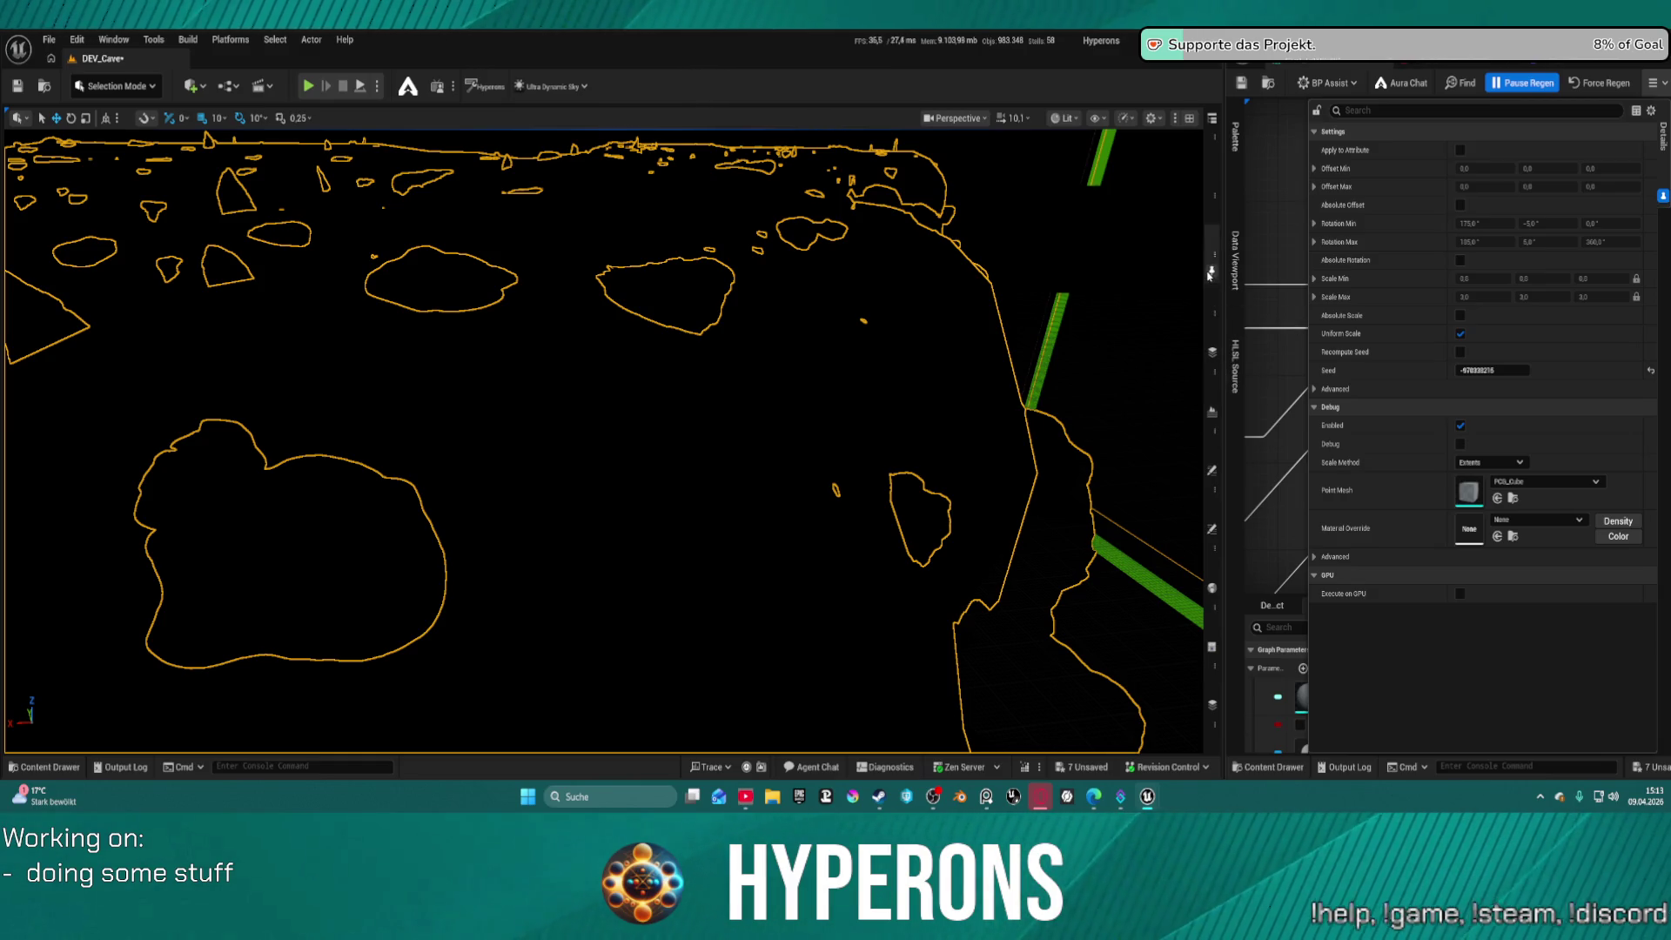
left_click(1213, 309)
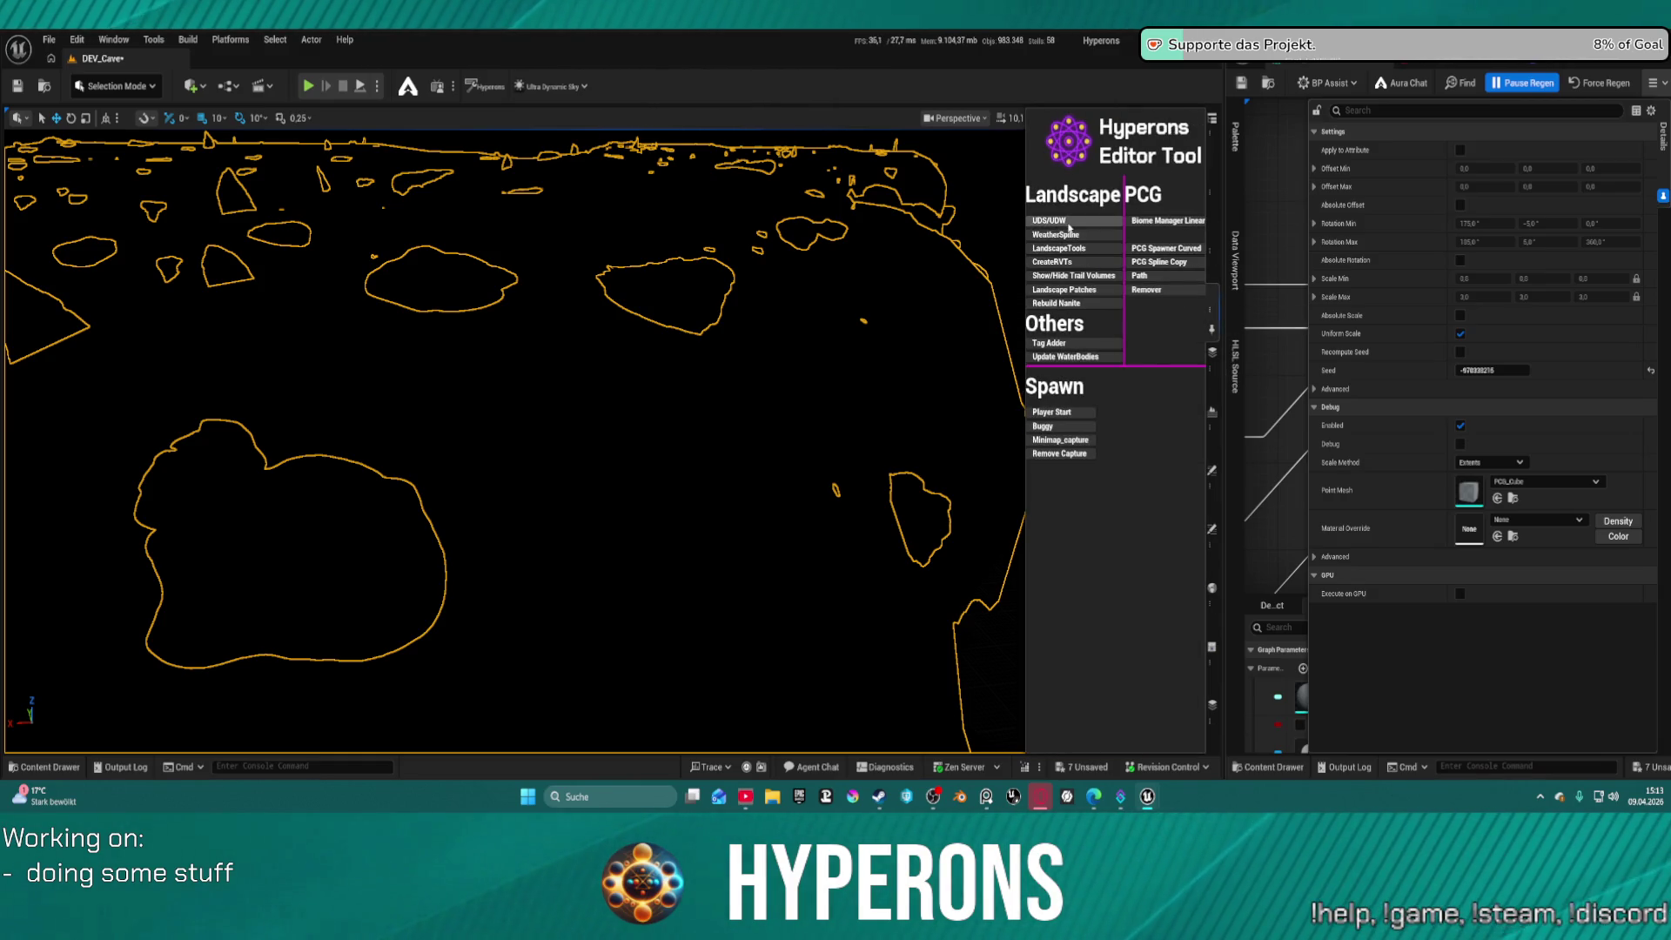
left_click(1062, 225)
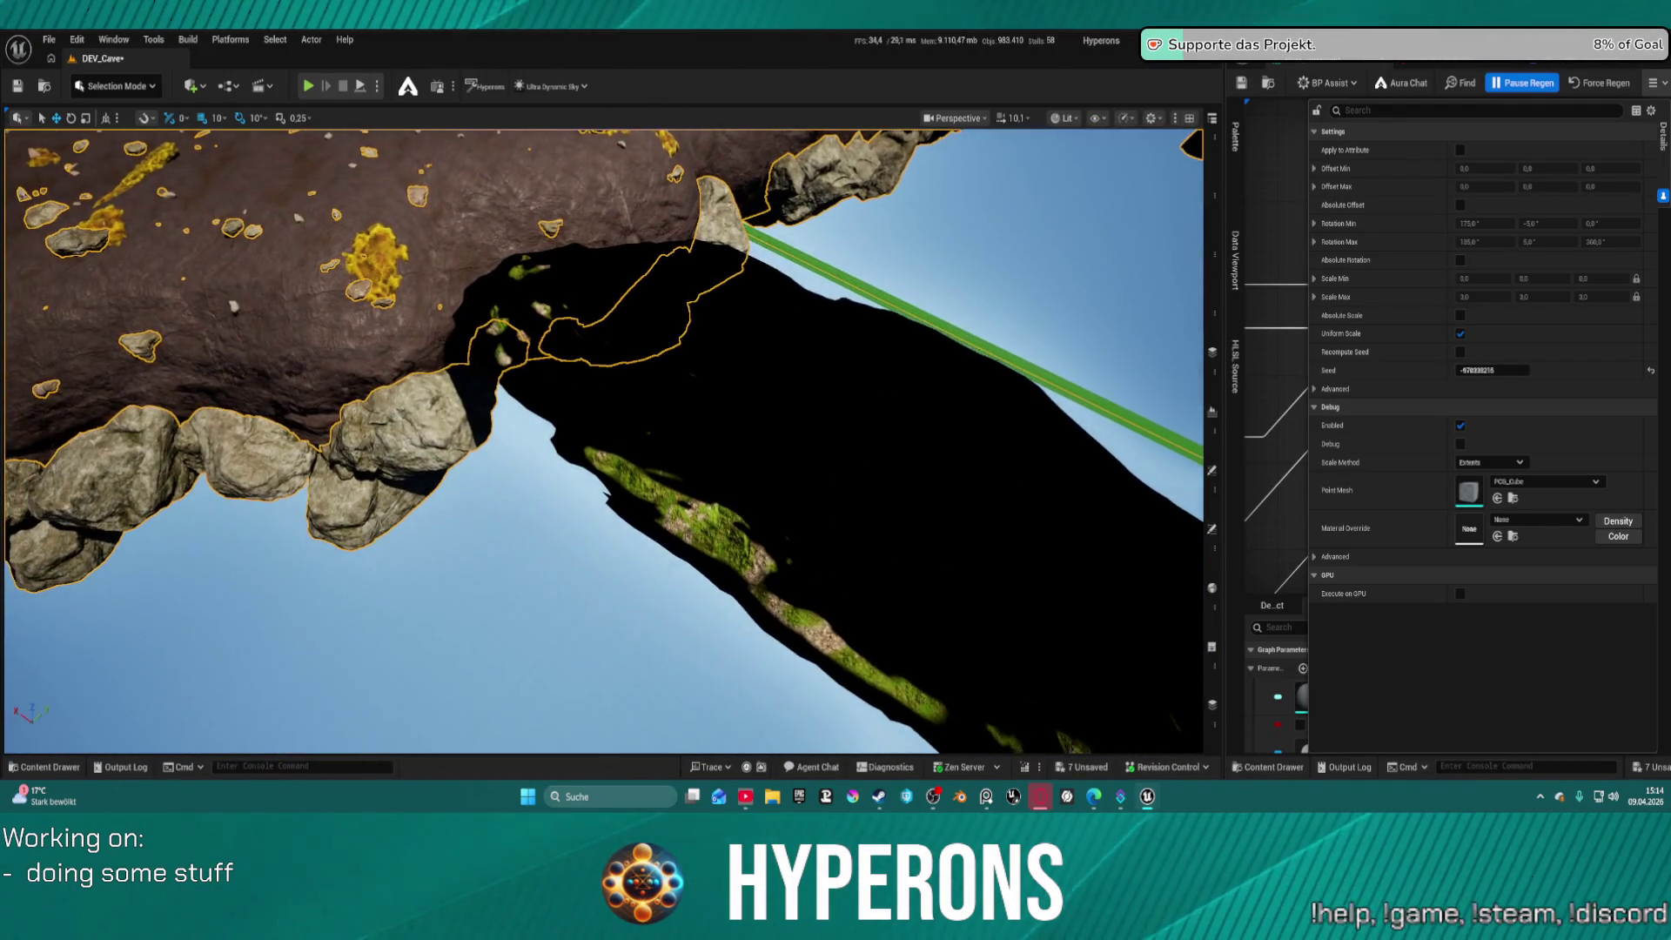
Hide the black cave mesh and place an orange mushroom with a grey cap among the rocks
left_click_drag(728, 537, 851, 557)
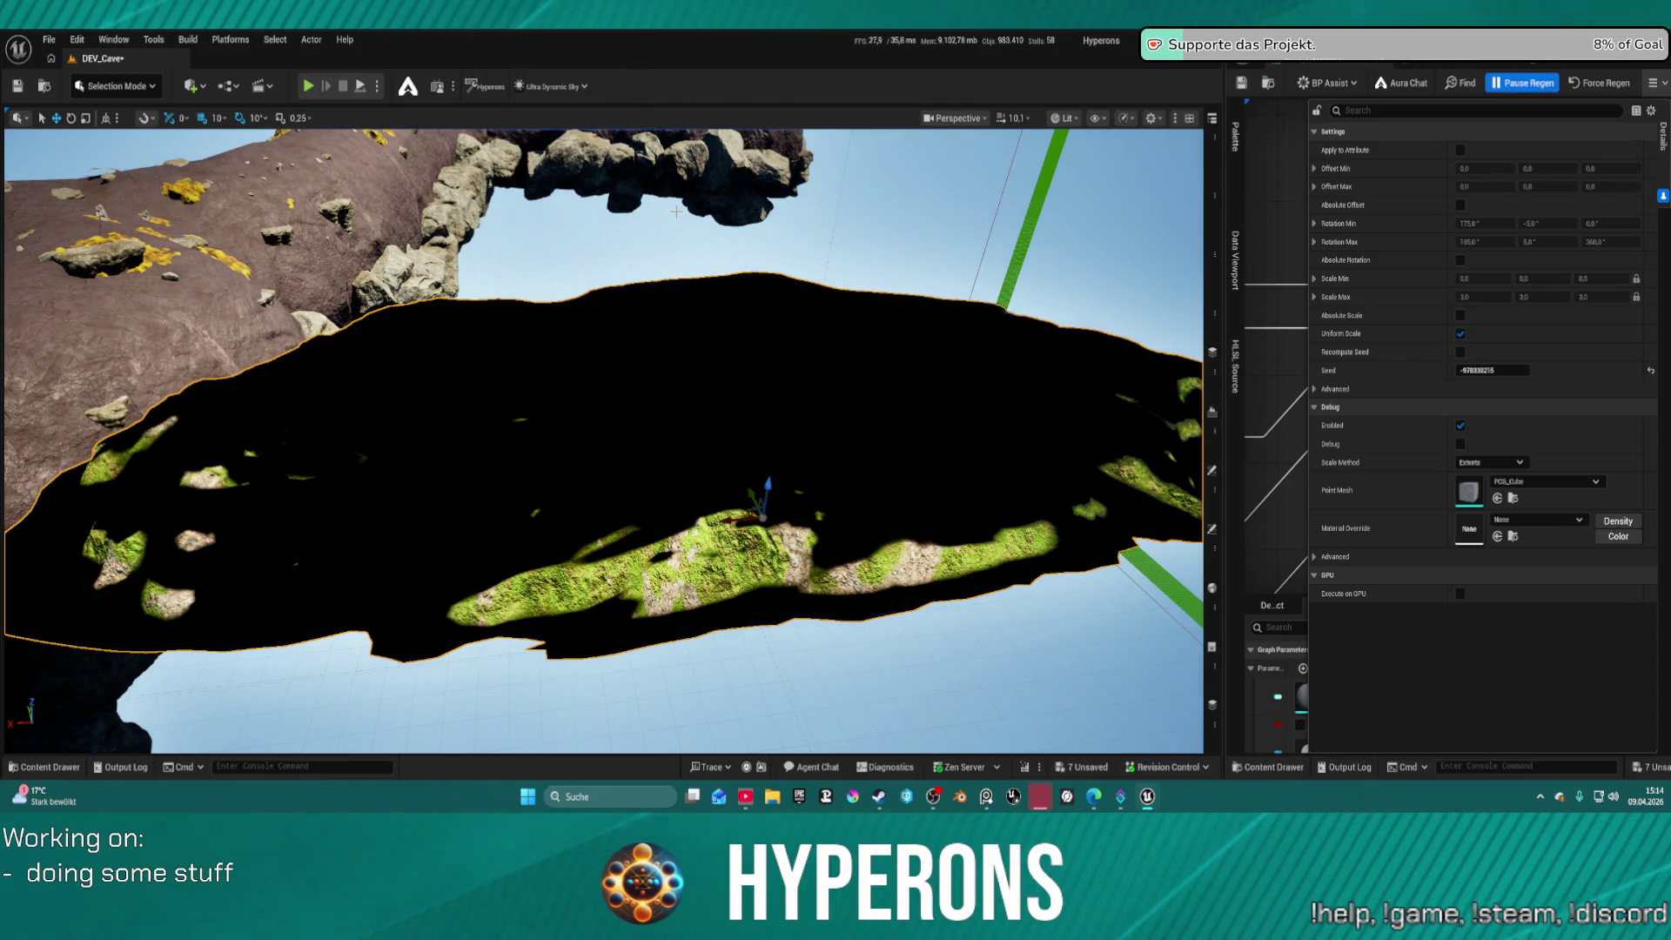
key("Delete")
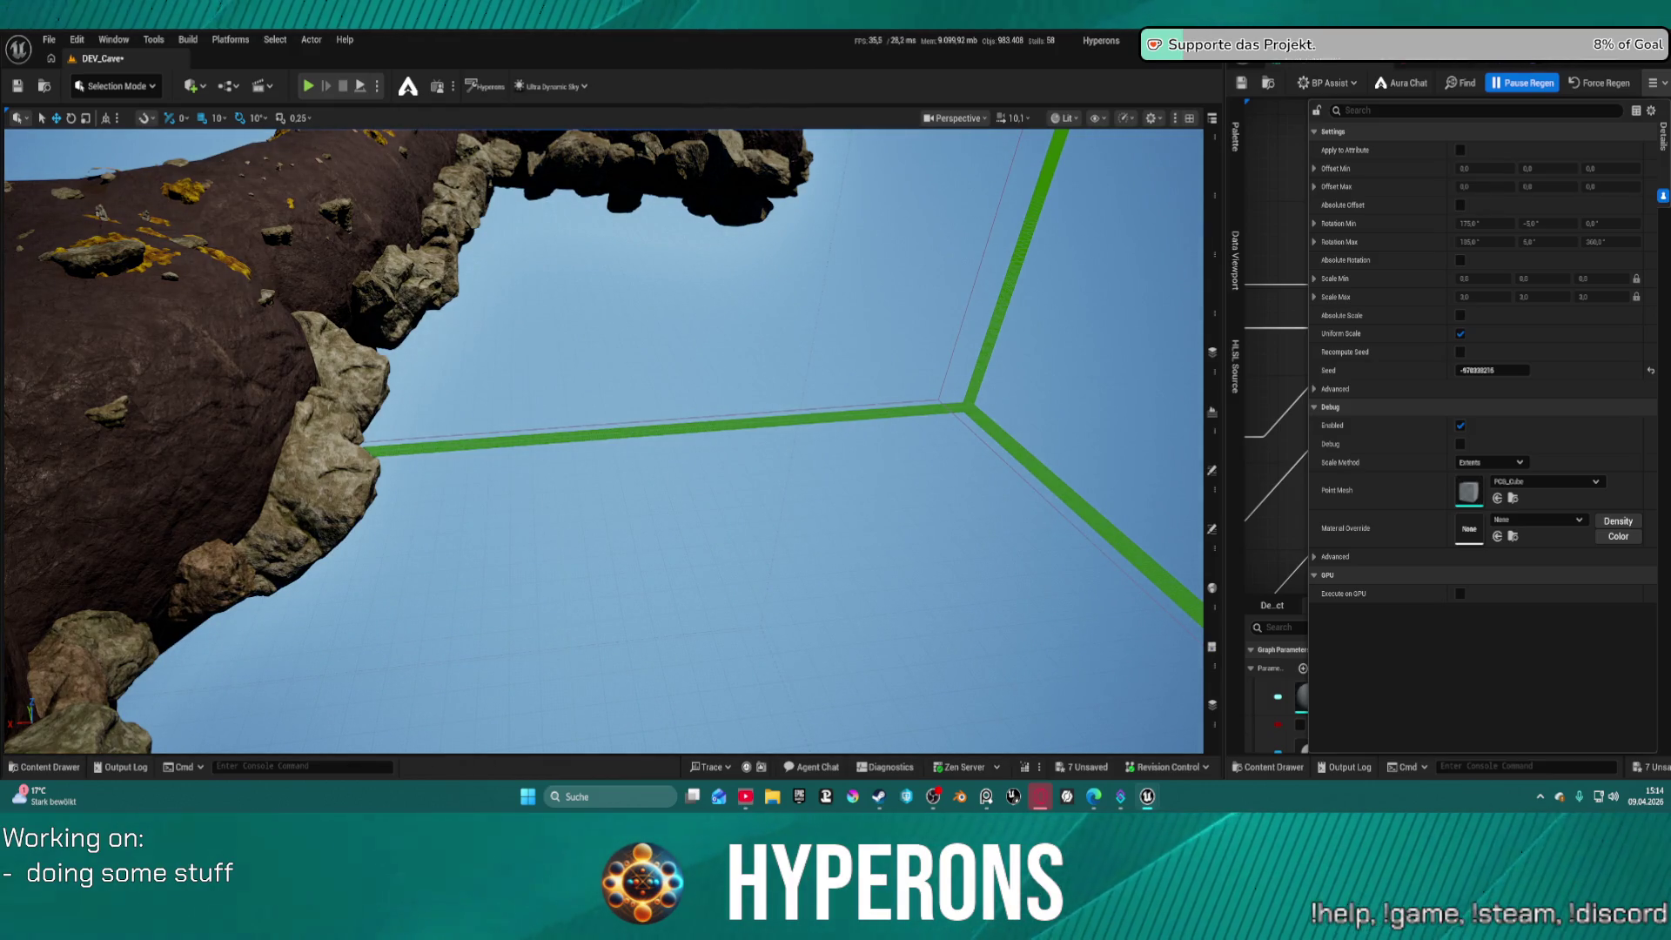
mouse_move(601, 374)
left_mouse_down()
mouse_move(671, 391)
mouse_move(548, 492)
mouse_move(457, 449)
left_mouse_up()
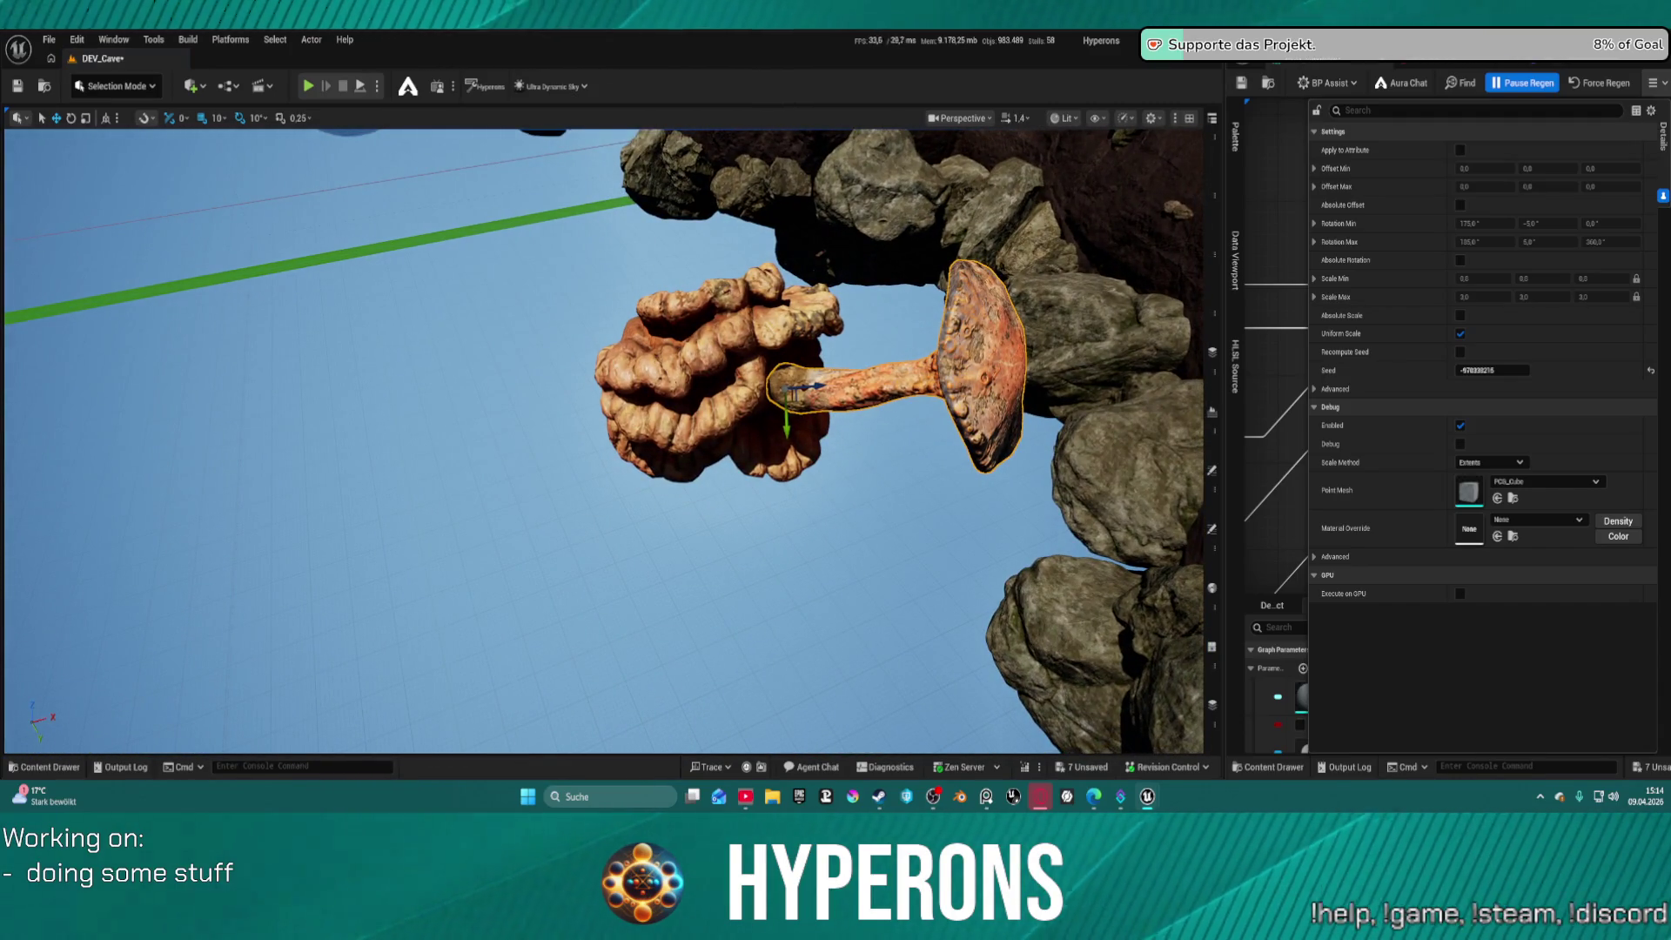
mouse_move(749, 130)
left_mouse_down()
mouse_move(747, 168)
mouse_move(803, 186)
mouse_move(840, 325)
mouse_move(862, 194)
left_mouse_up()
scroll(861, 194, "down", 5)
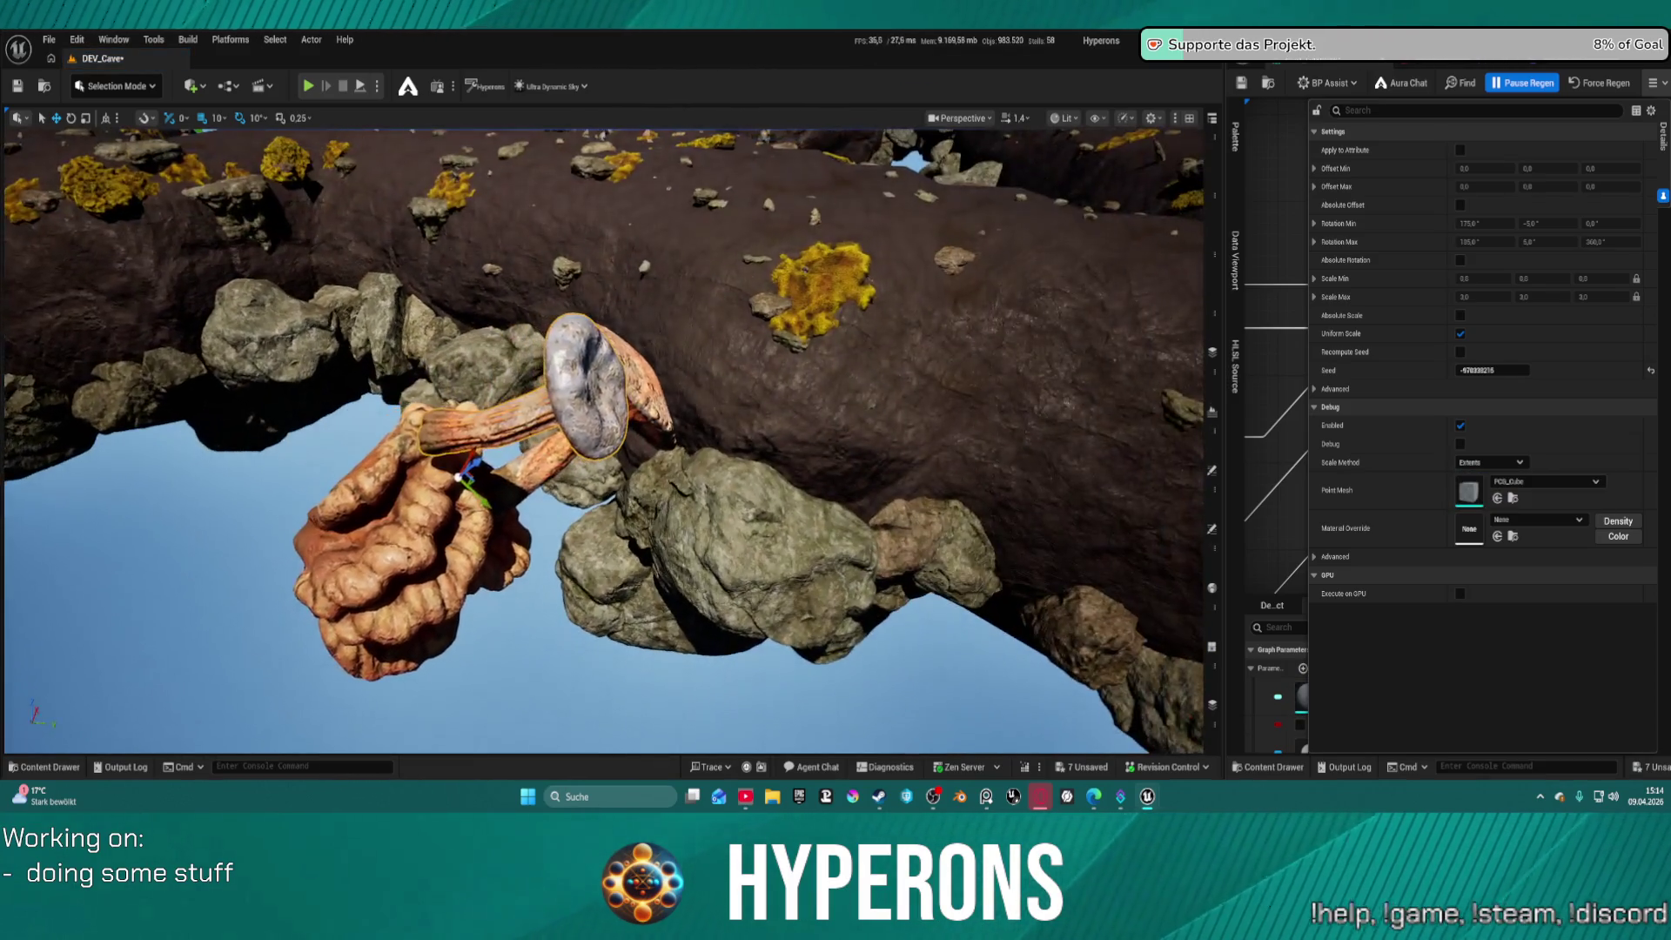
left_click_drag(981, 126, 981, 126)
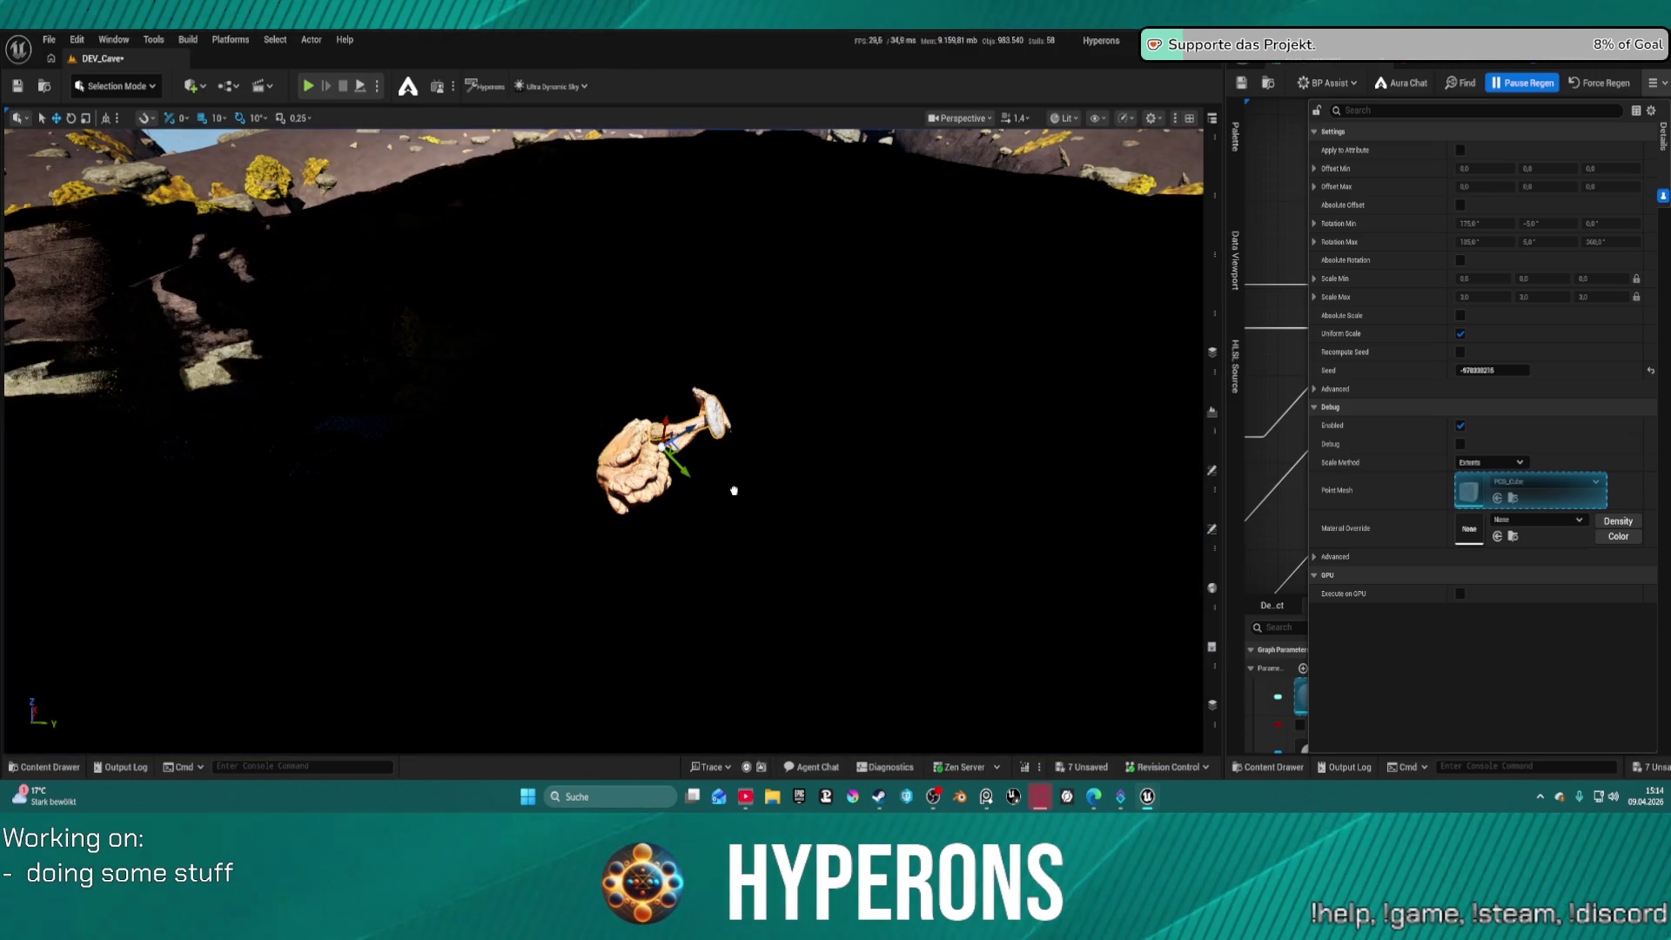
scroll(733, 490, "down", 10)
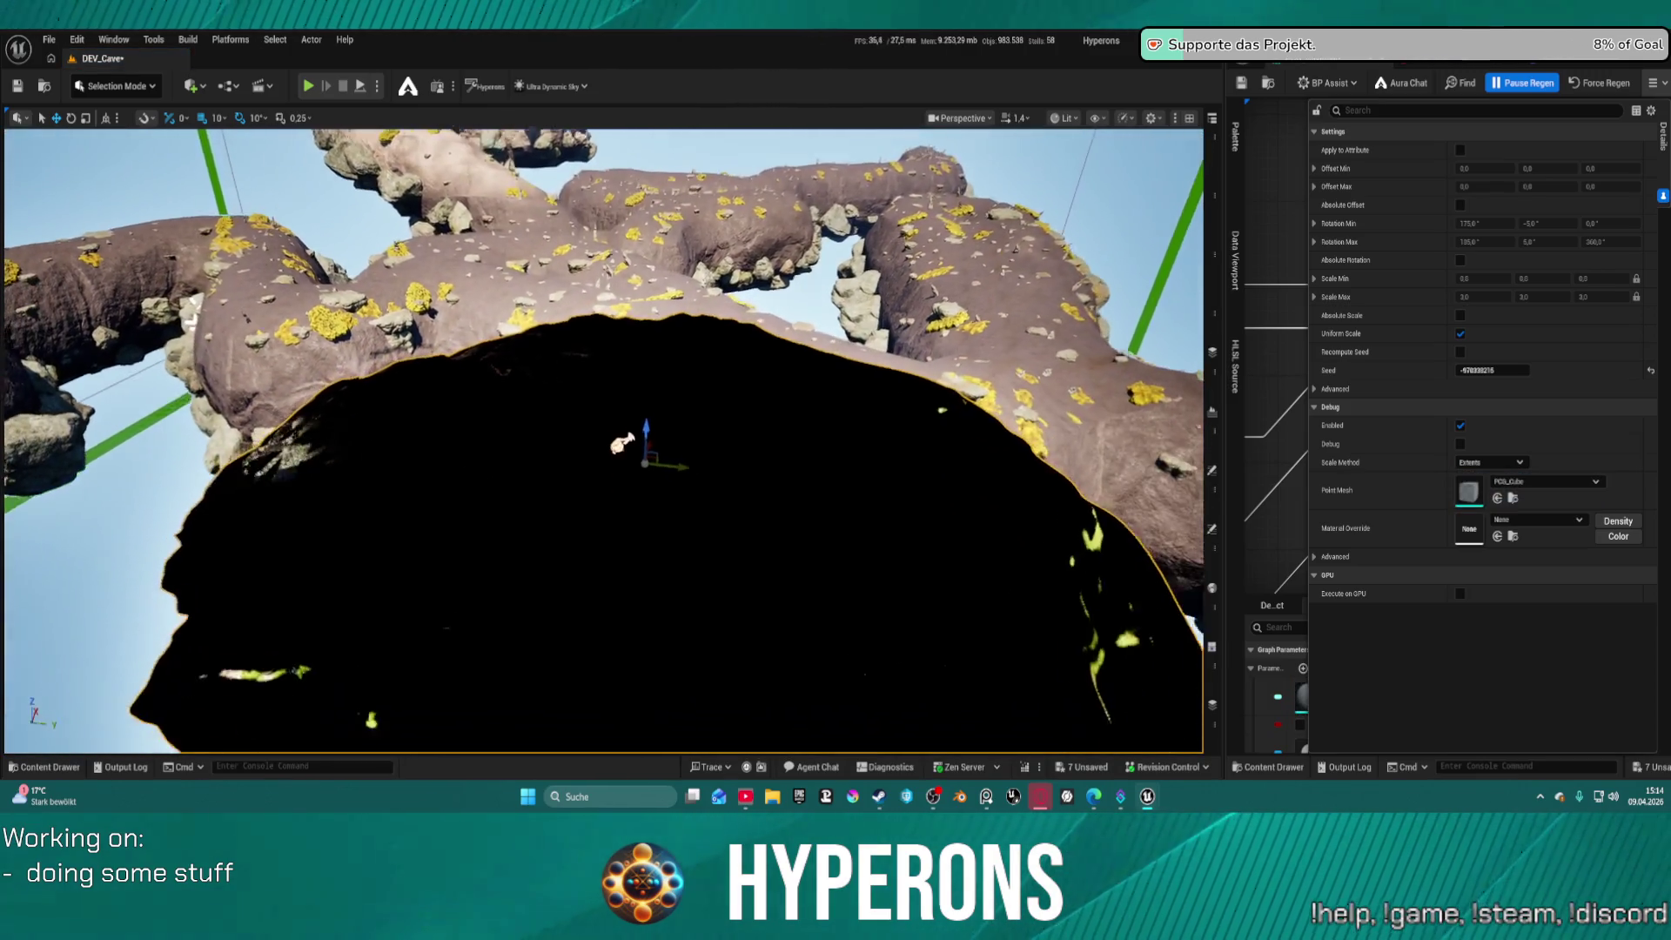
scroll(734, 490, "down", 5)
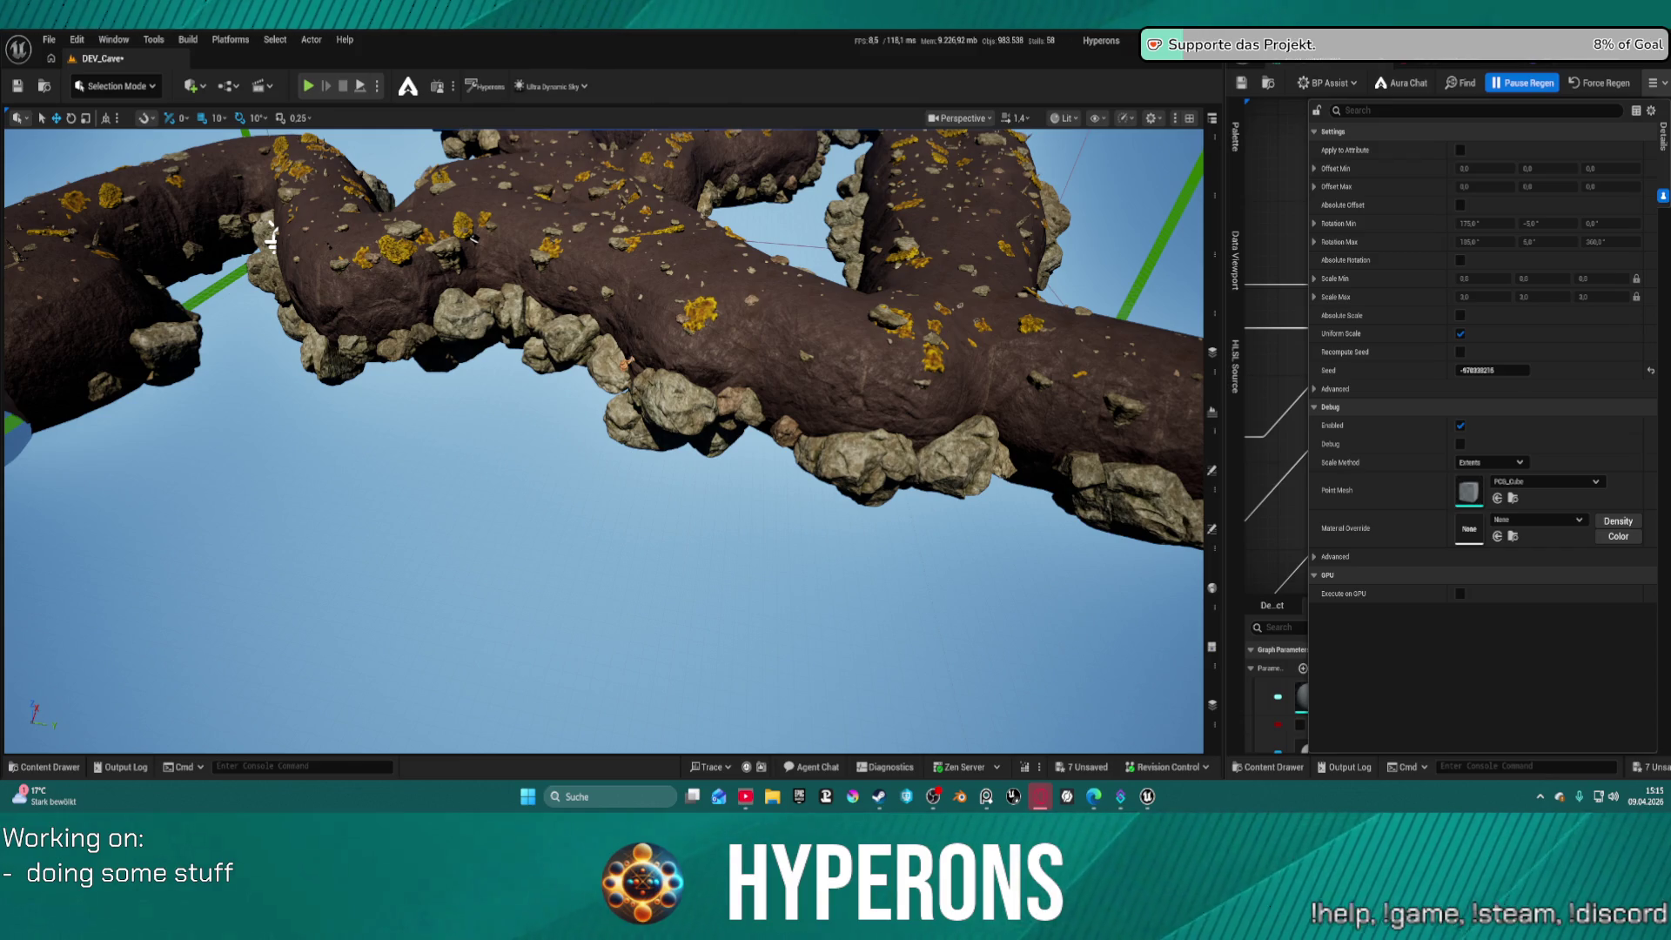
Switch to the browser showing Fab's limited-time free assets
key("alt+Tab")
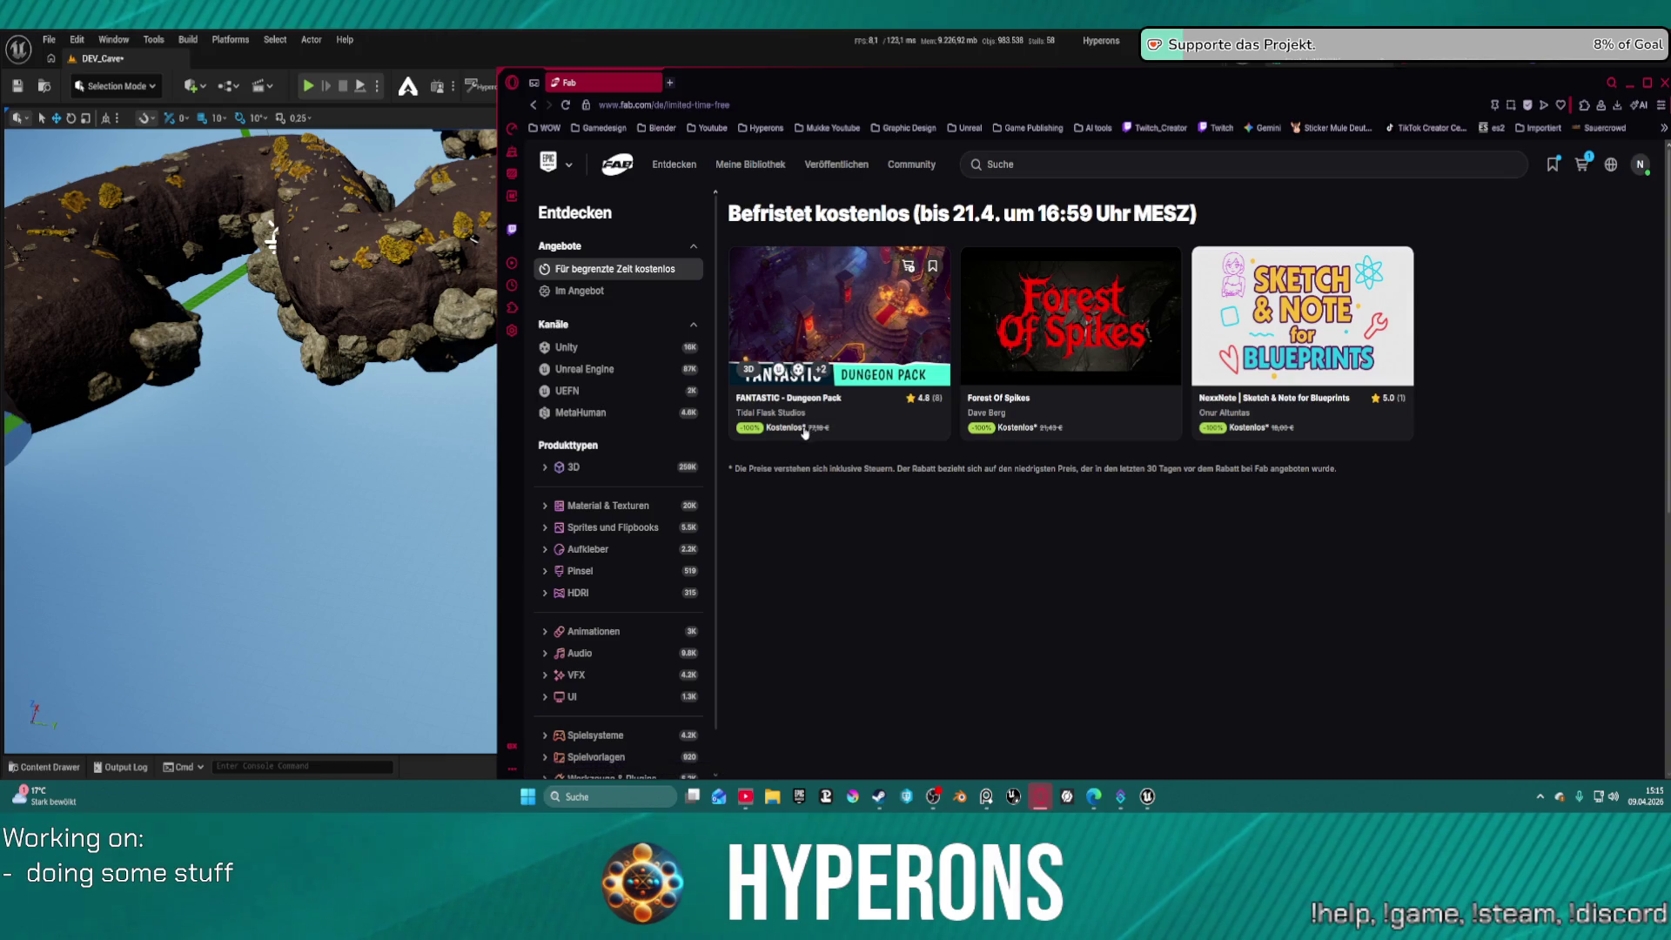
Open FANTASTIC - Dungeon Pack and remove its private-licence copy from the cart
left_click(869, 418)
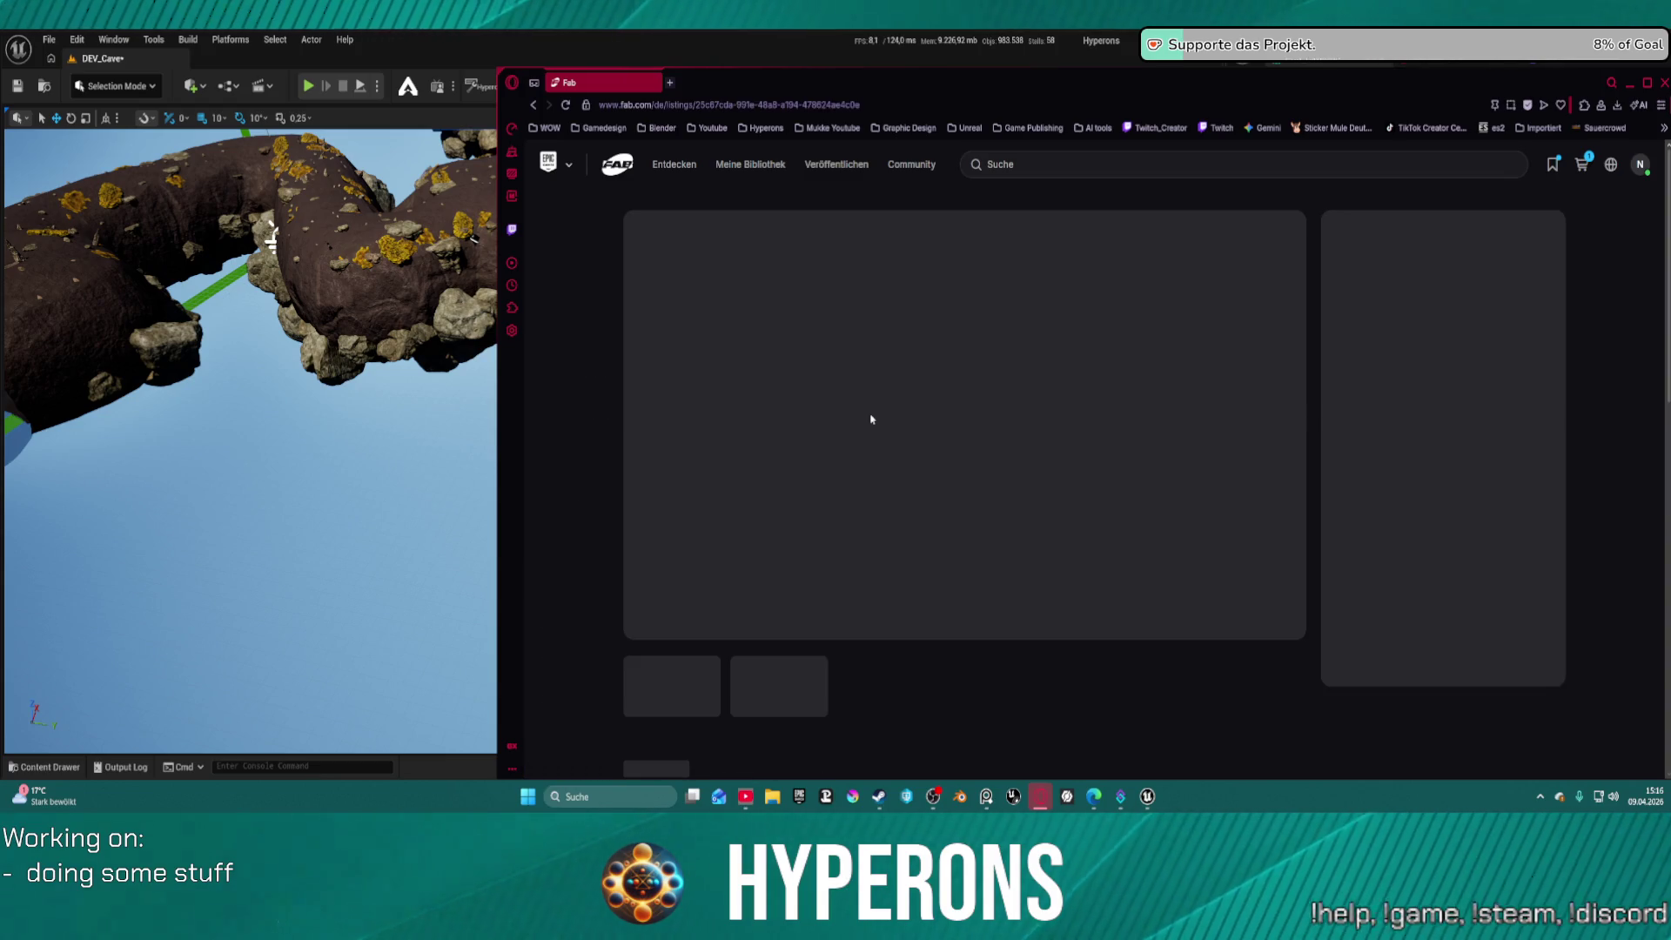
left_click(1427, 597)
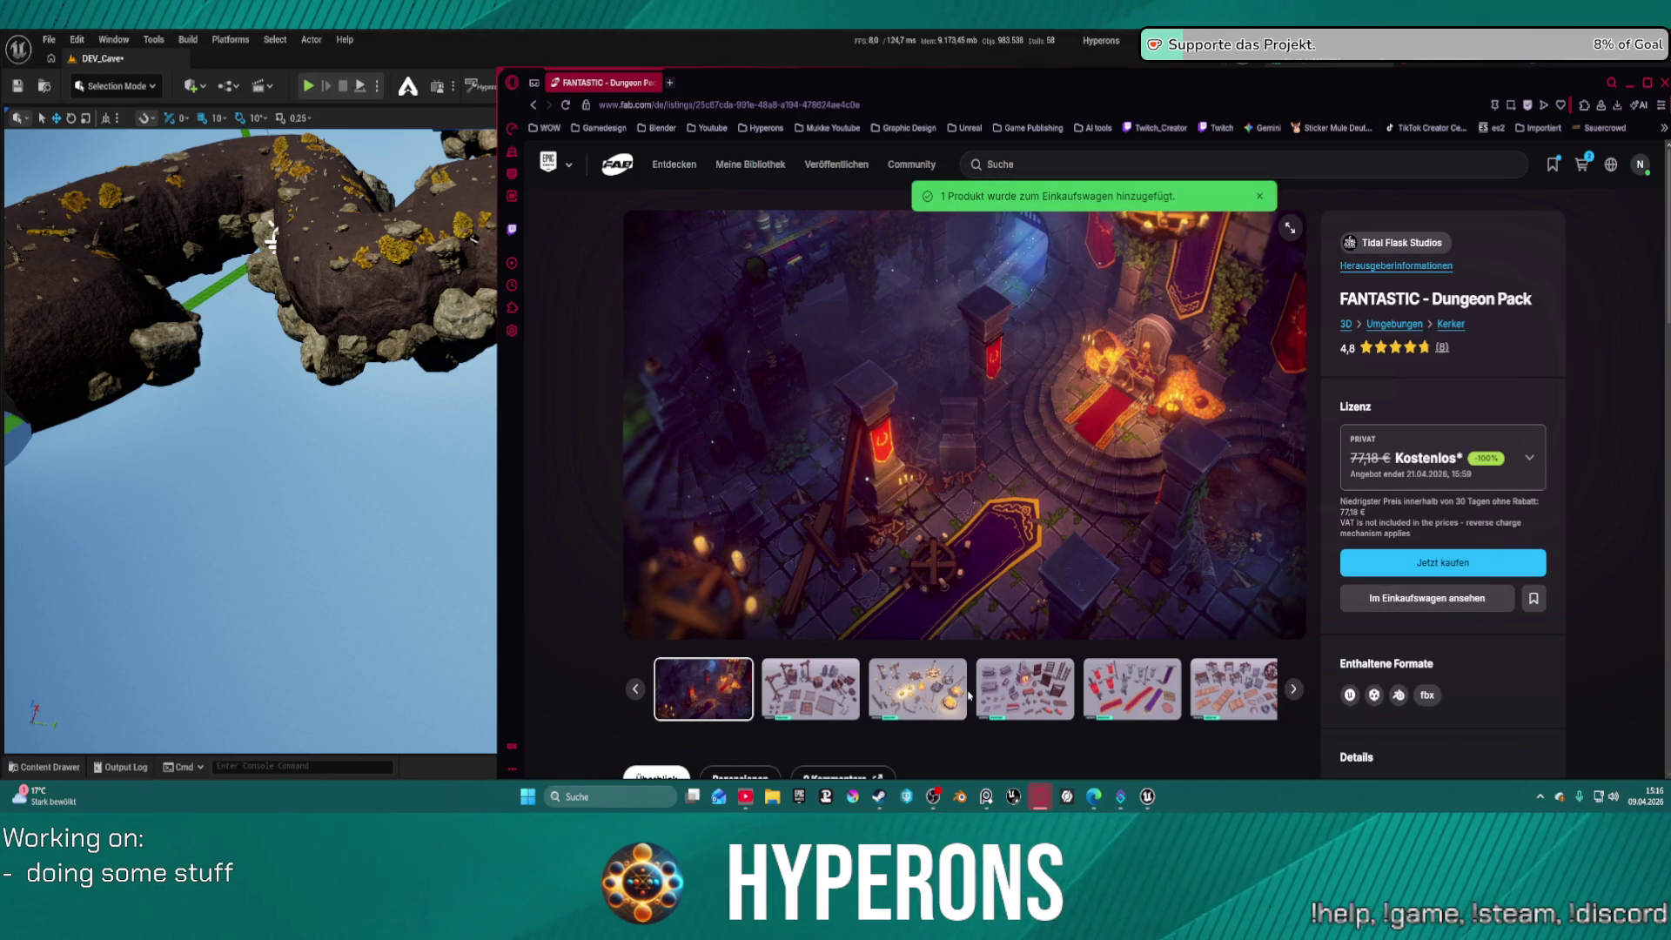
left_click(1452, 453)
left_click(1452, 457)
left_click(1581, 164)
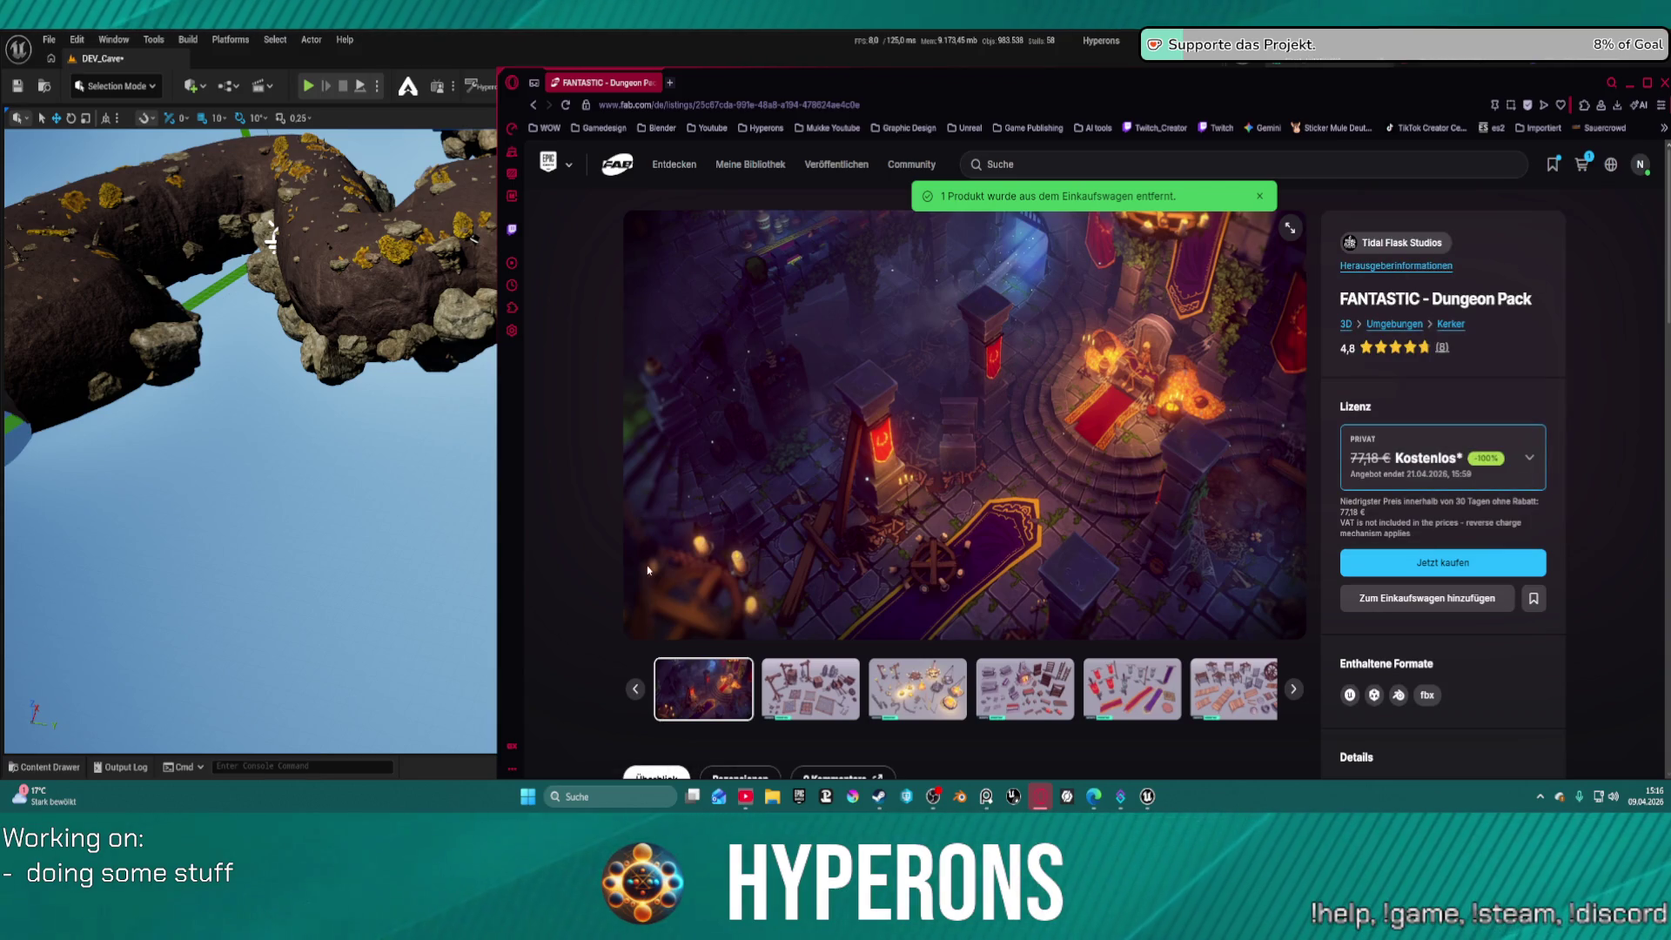
Add the Dungeon Pack with the Professionell licence, then open the Forest Of Spikes listing
scroll(1393, 542, "down", 1)
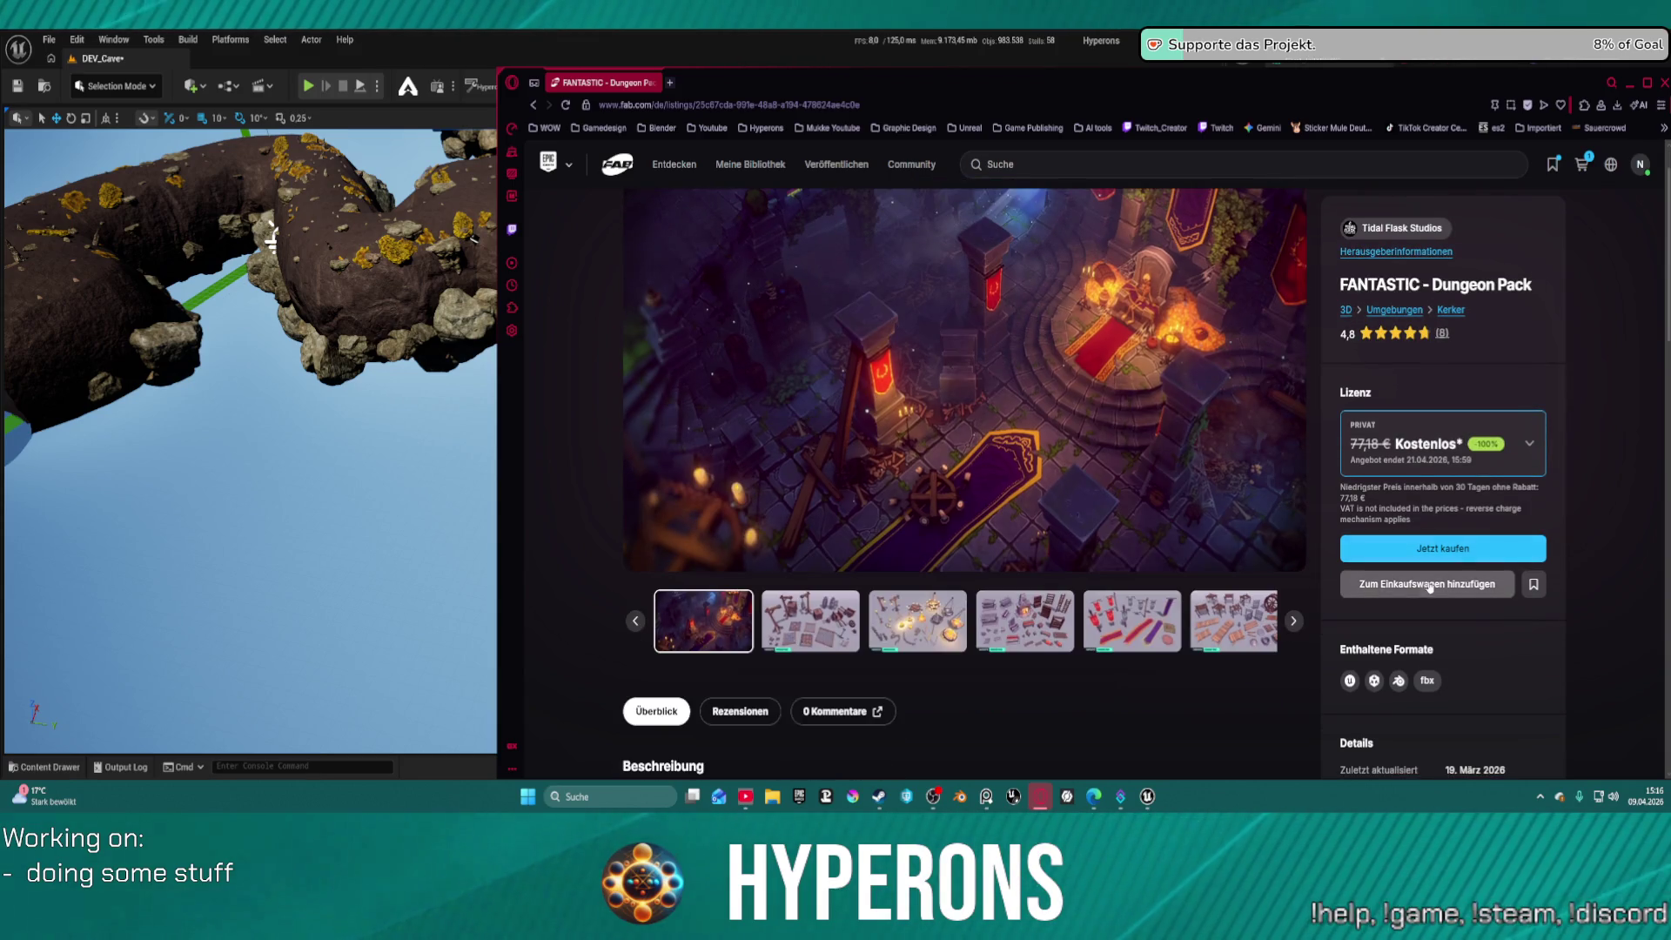
left_click(1423, 455)
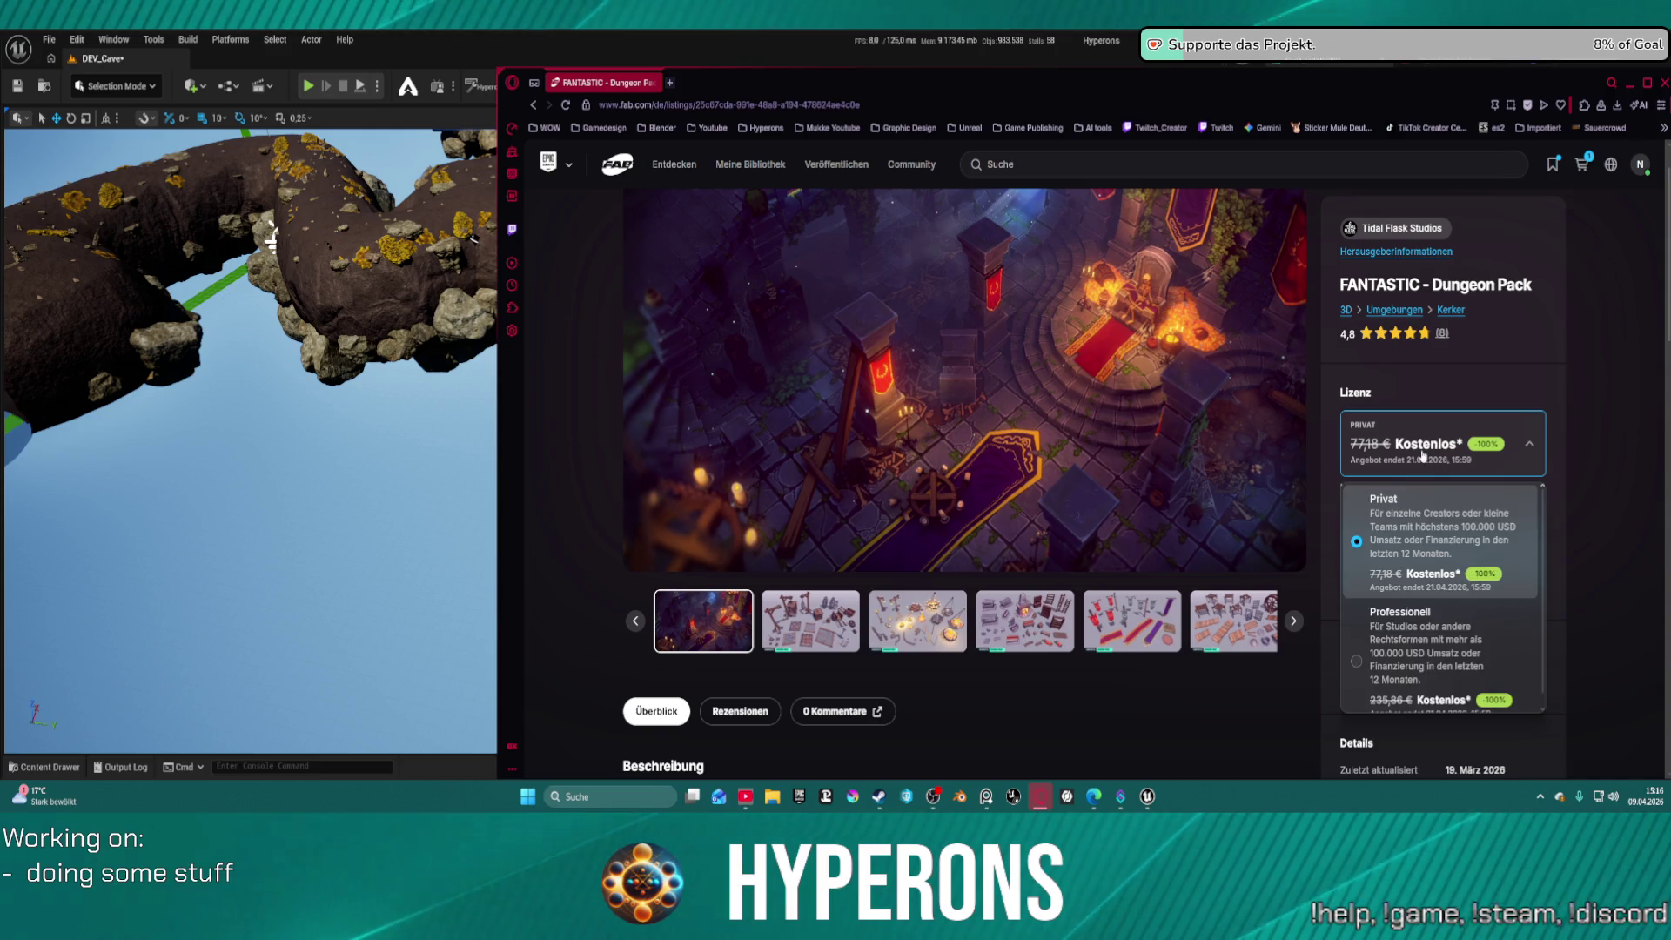
left_click(1427, 627)
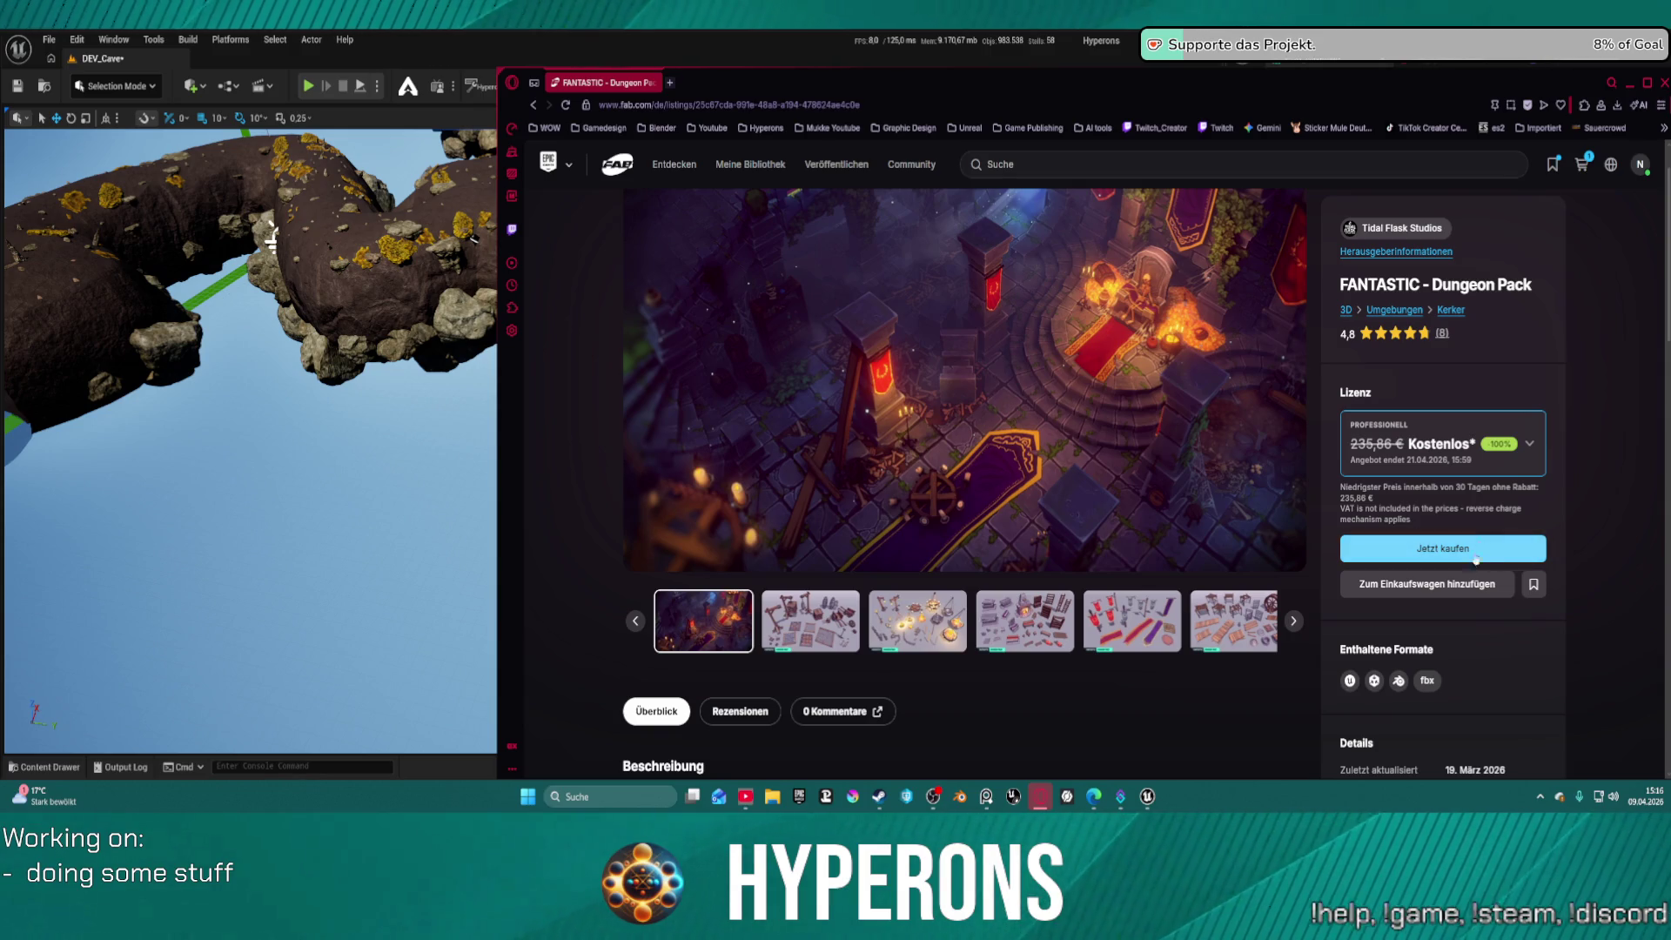
left_click(1446, 589)
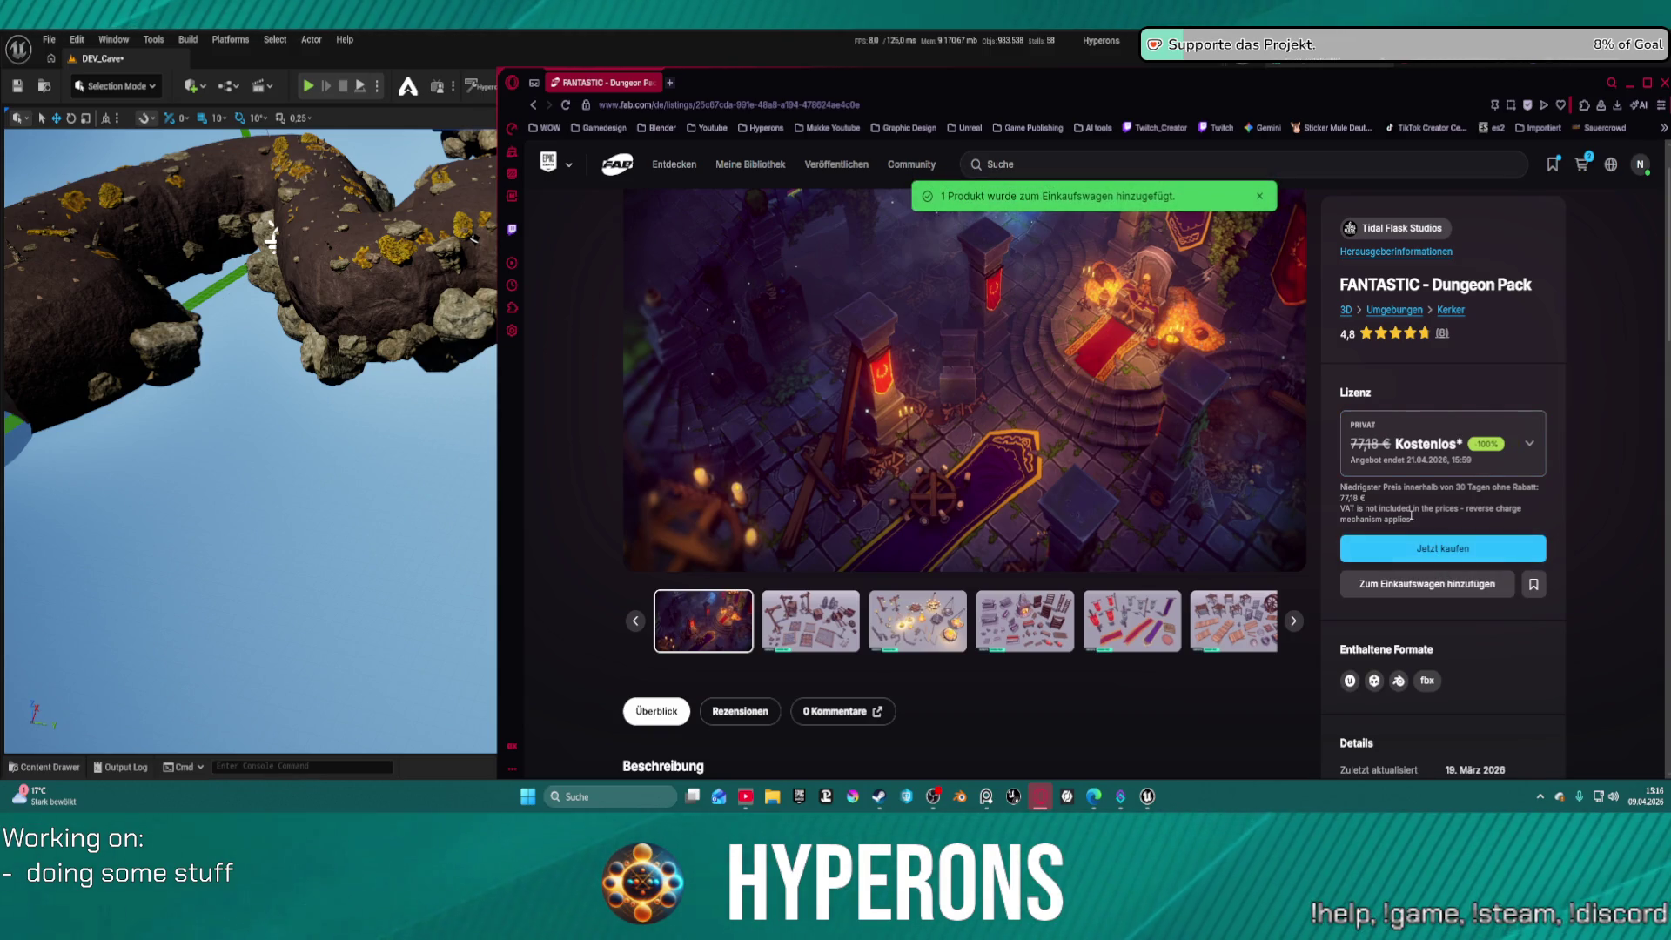
left_click(533, 105)
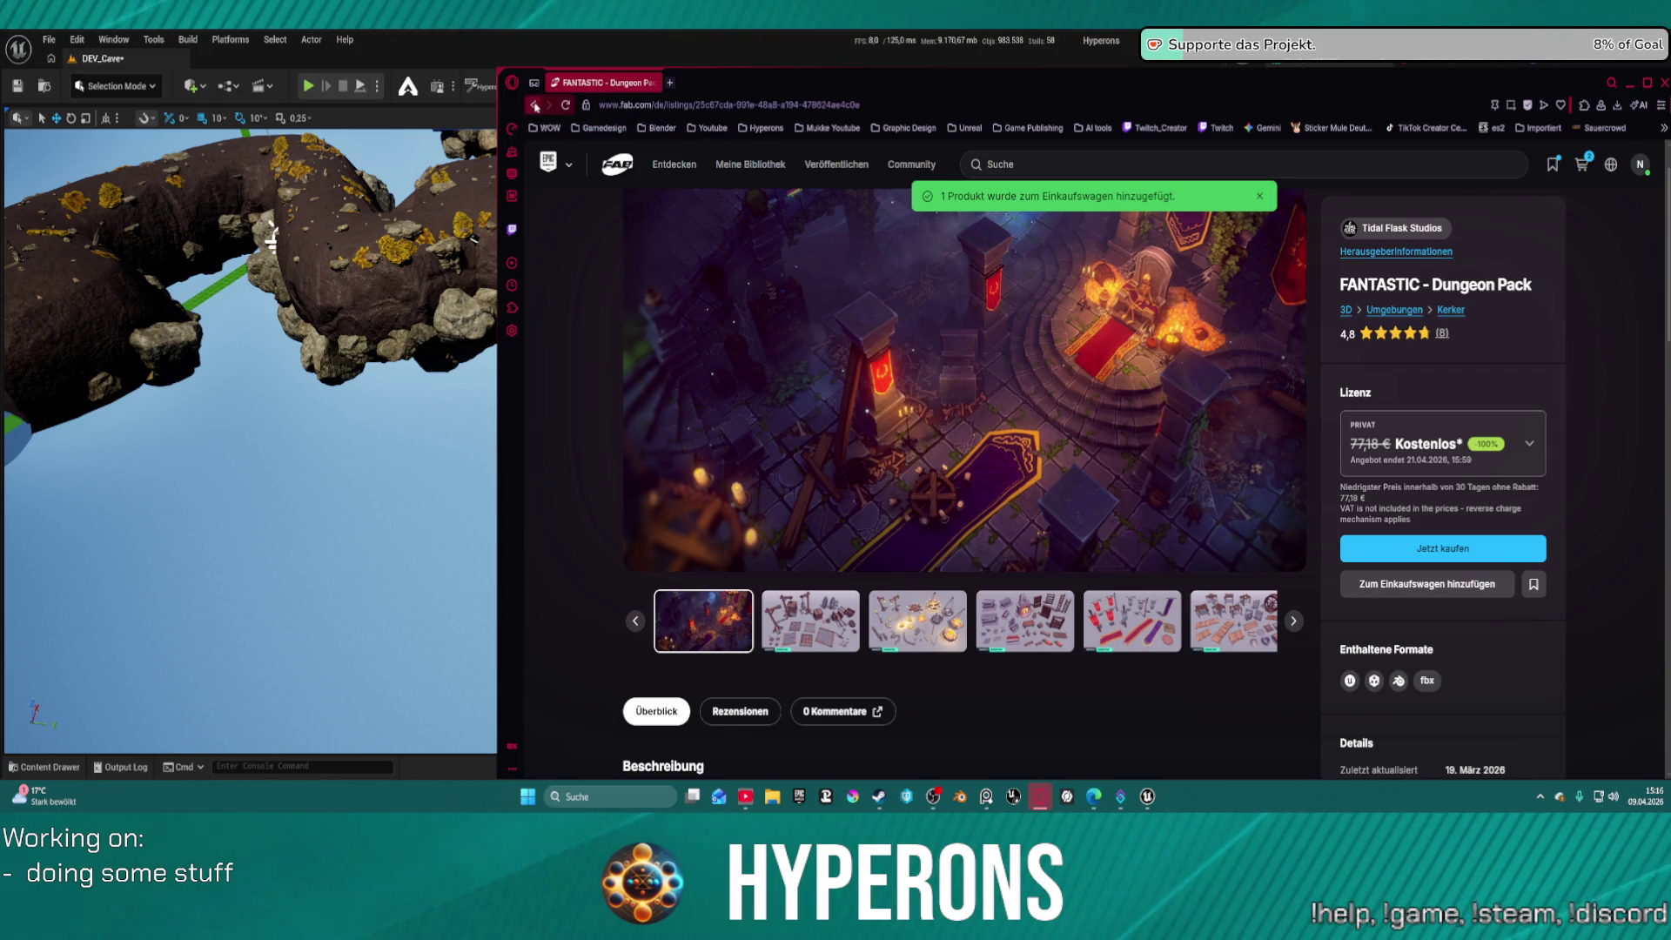
left_click(1093, 325)
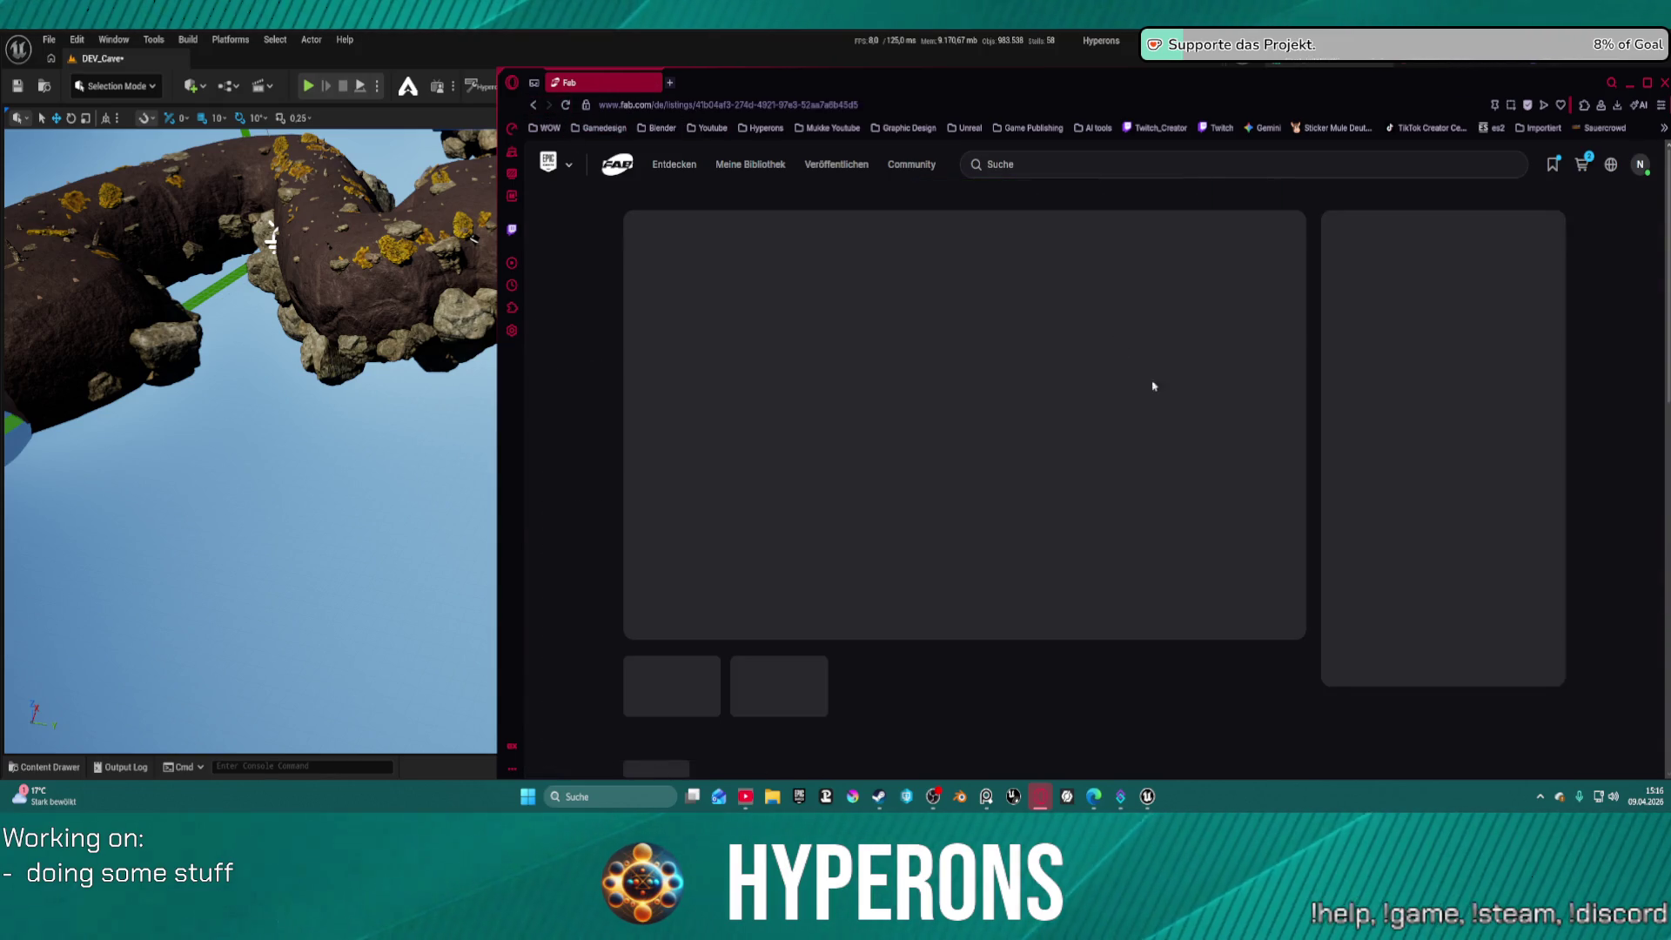
Add Forest Of Spikes to the cart with Professionell licence and view its showcase video
left_click(1397, 463)
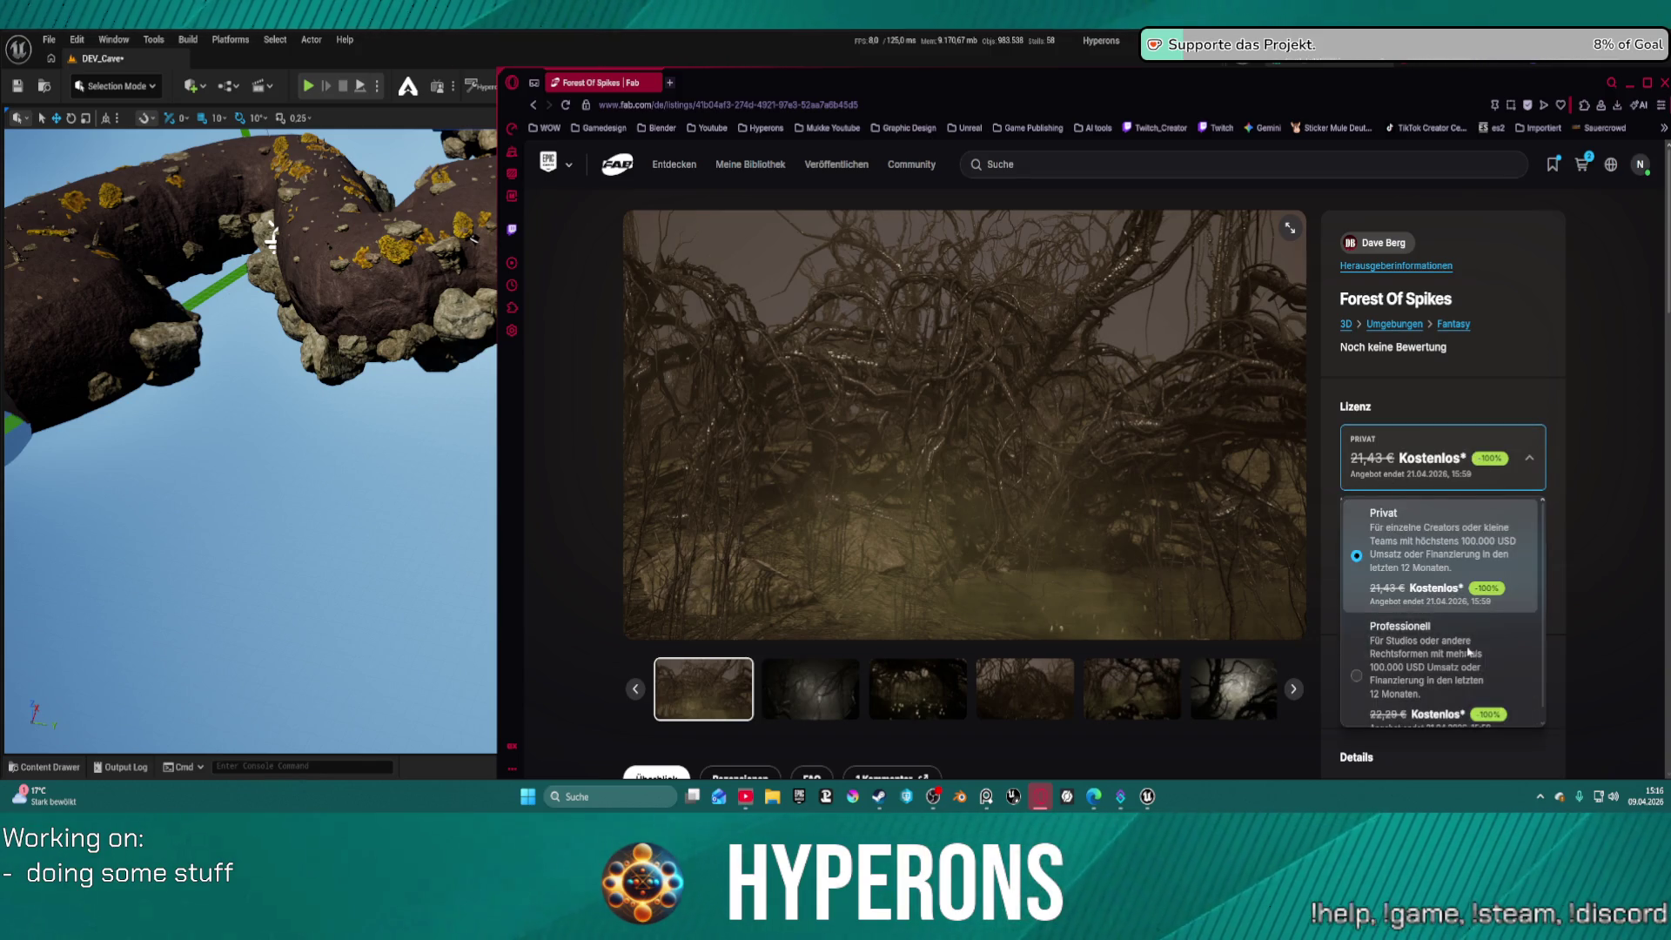
left_click(1397, 661)
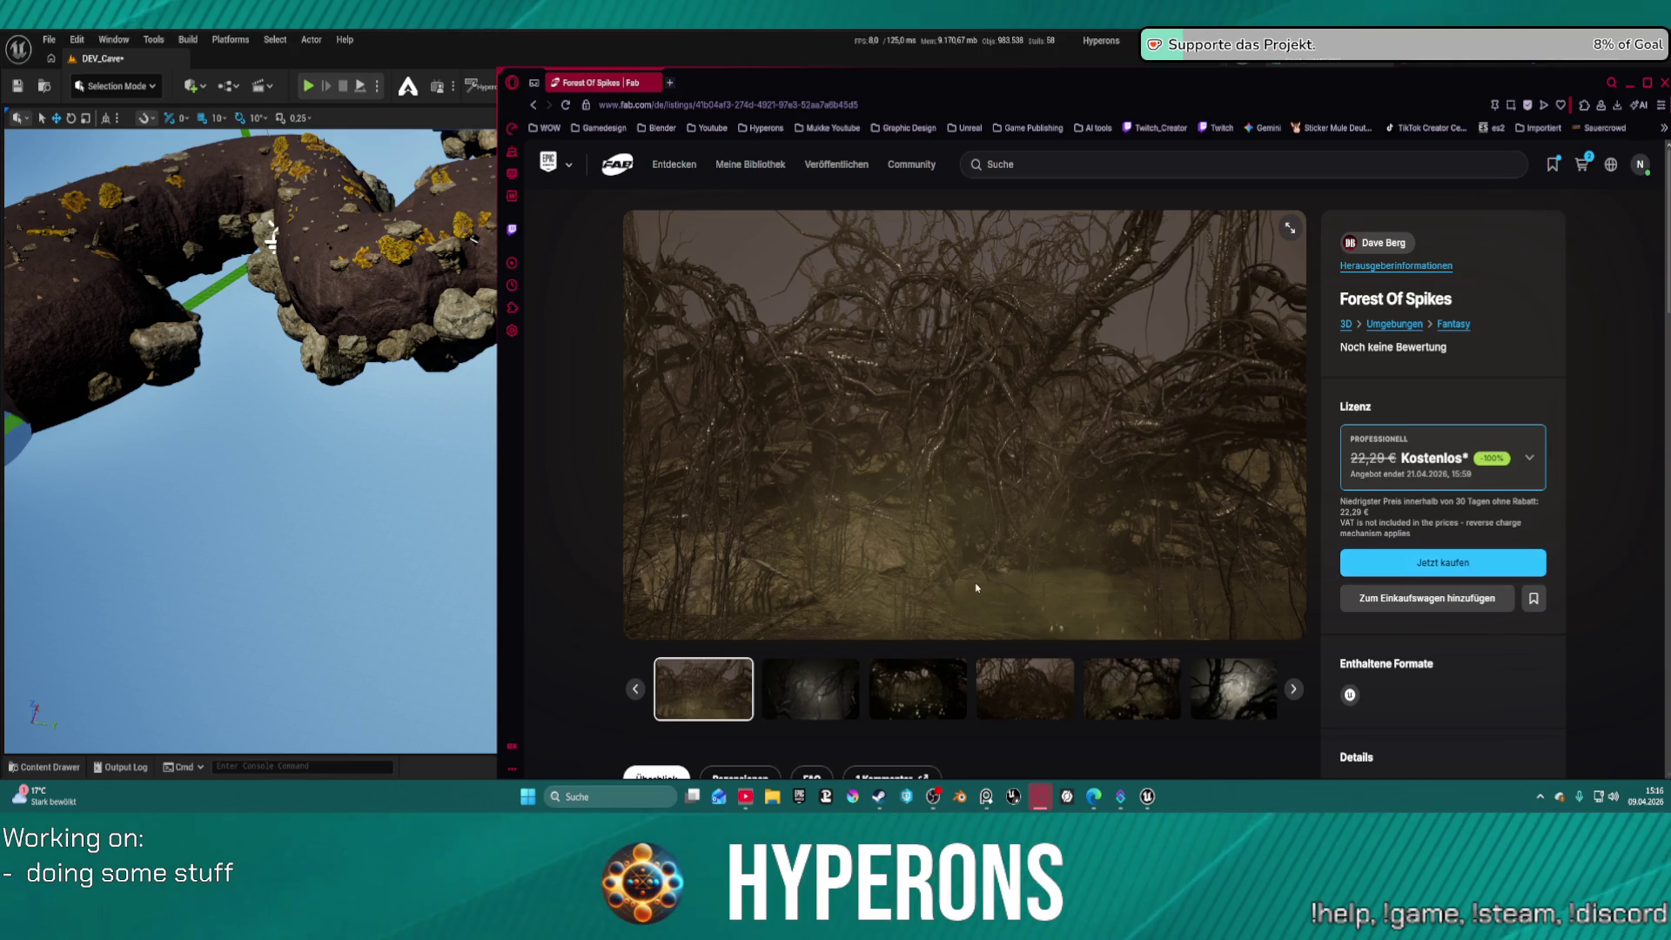
scroll(974, 583, "down", 6)
scroll(697, 365, "up", 1)
middle_click(668, 345)
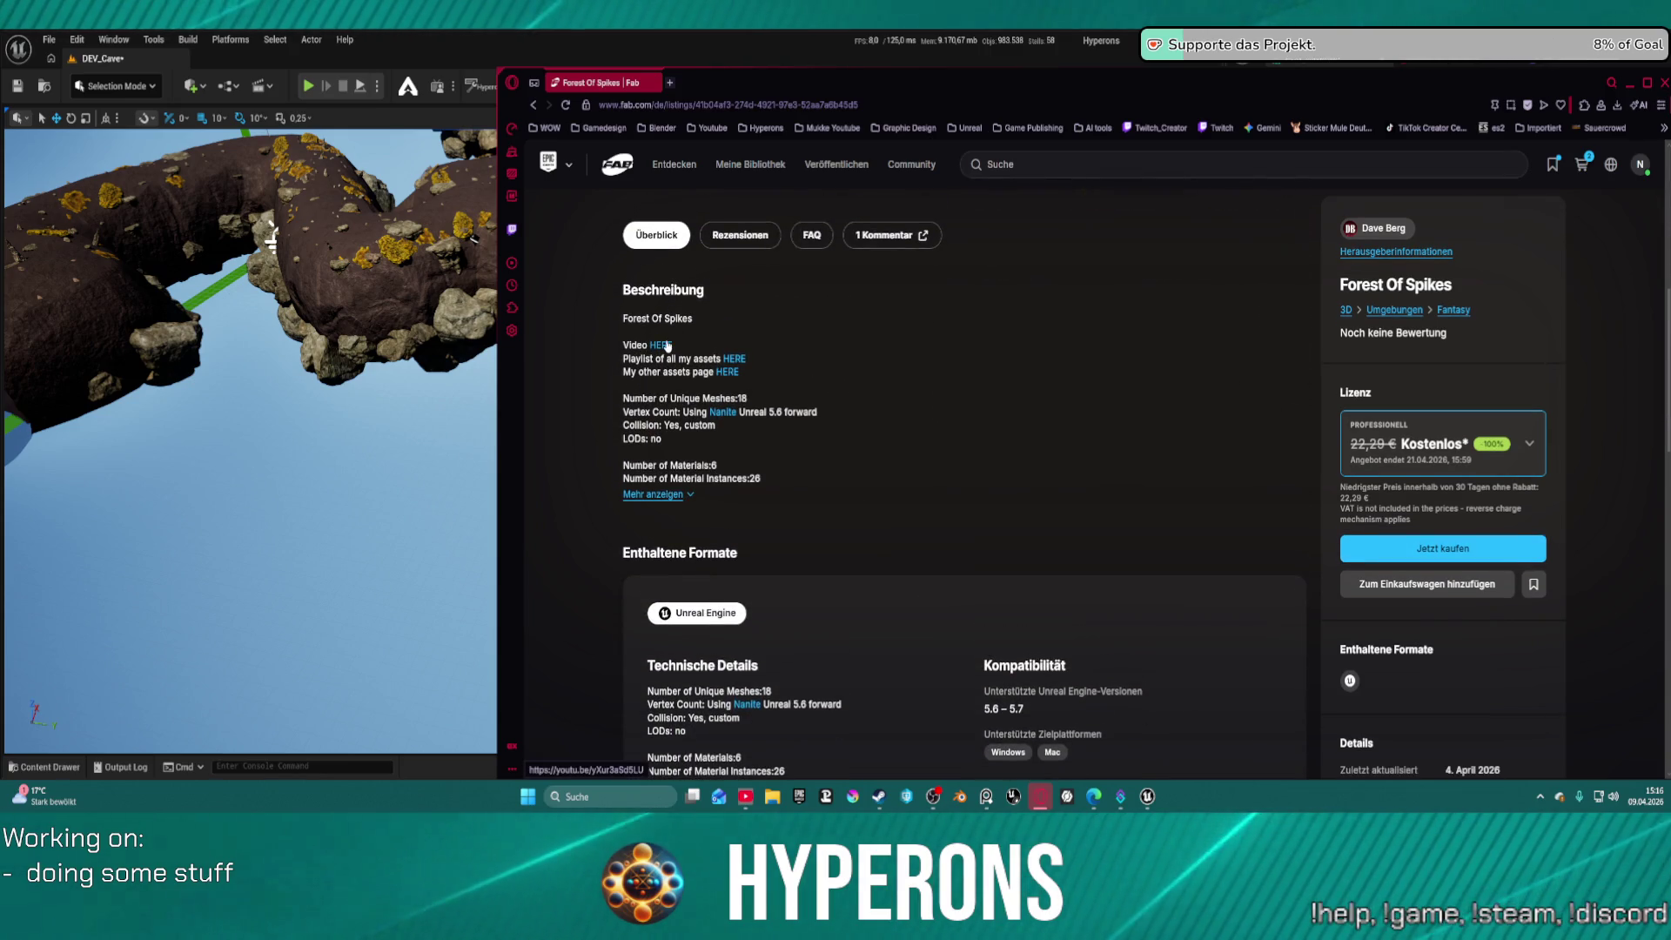
left_click(1459, 585)
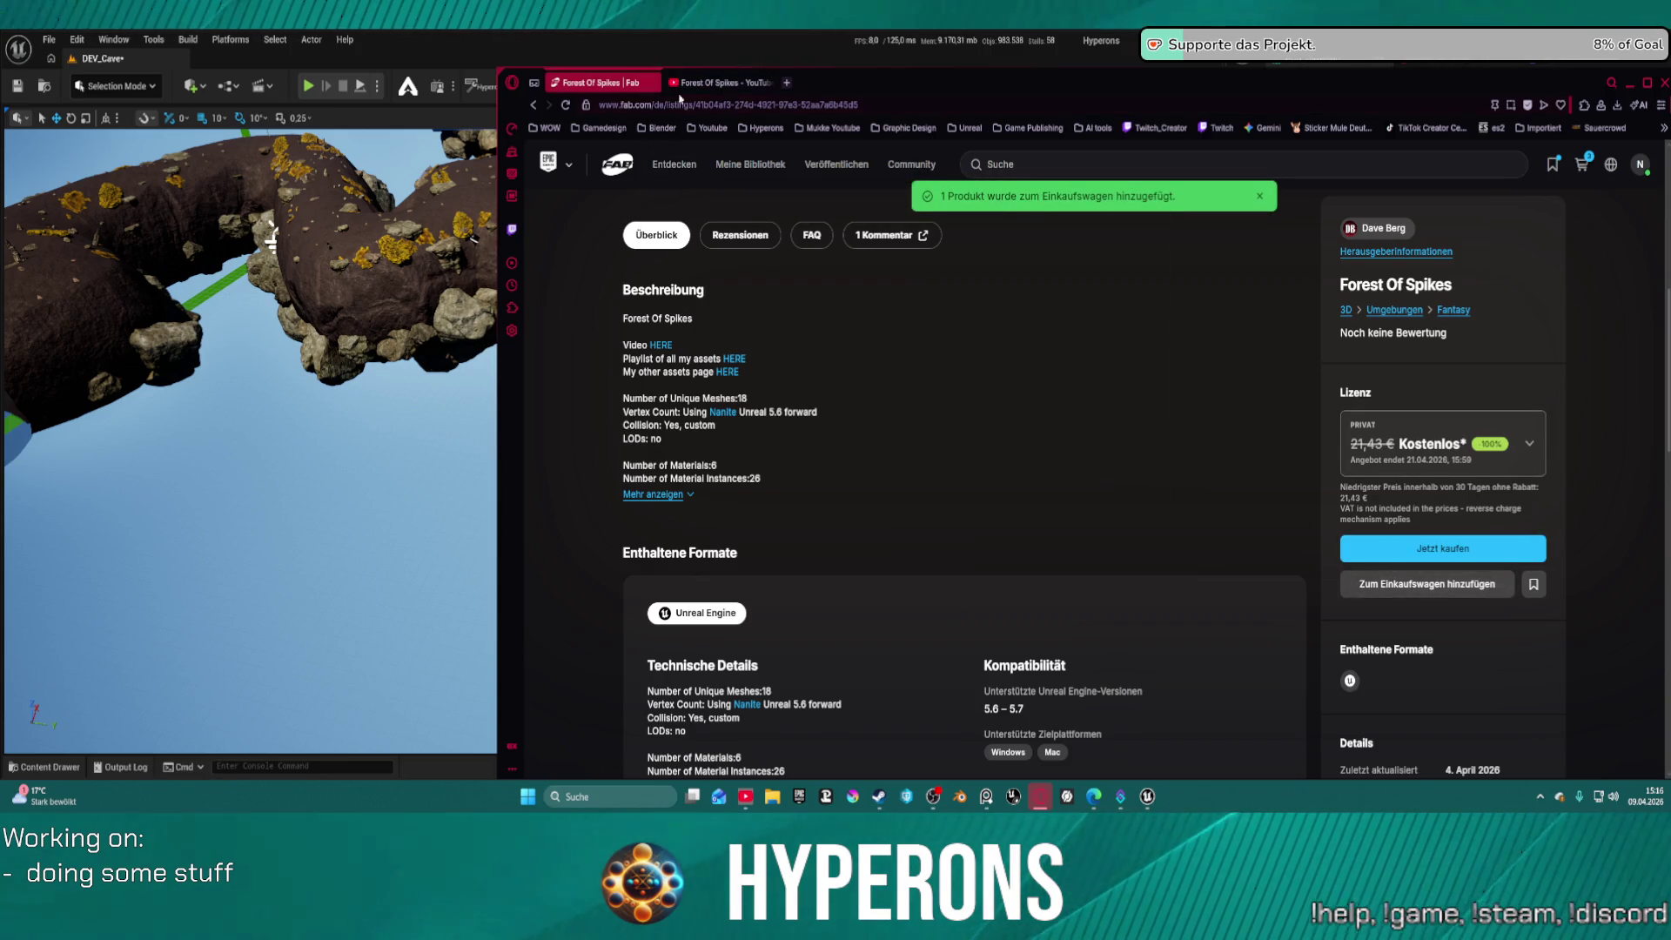
left_click(719, 82)
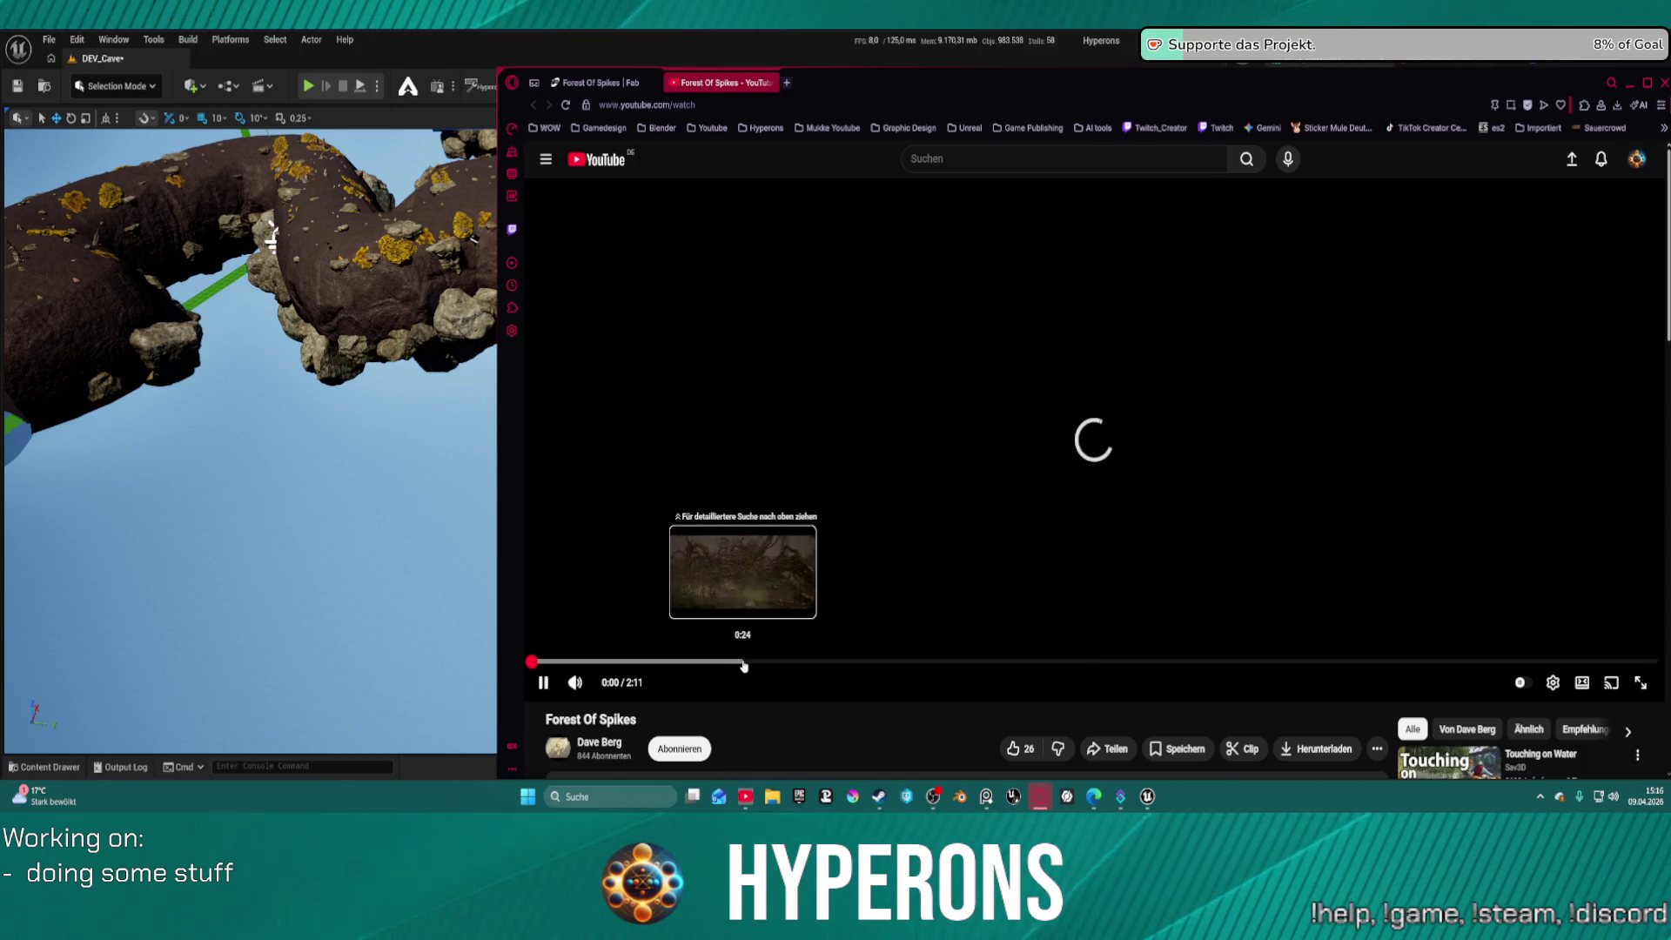
Mute and watch the Forest Of Spikes video, then close the YouTube tab
left_click(575, 683)
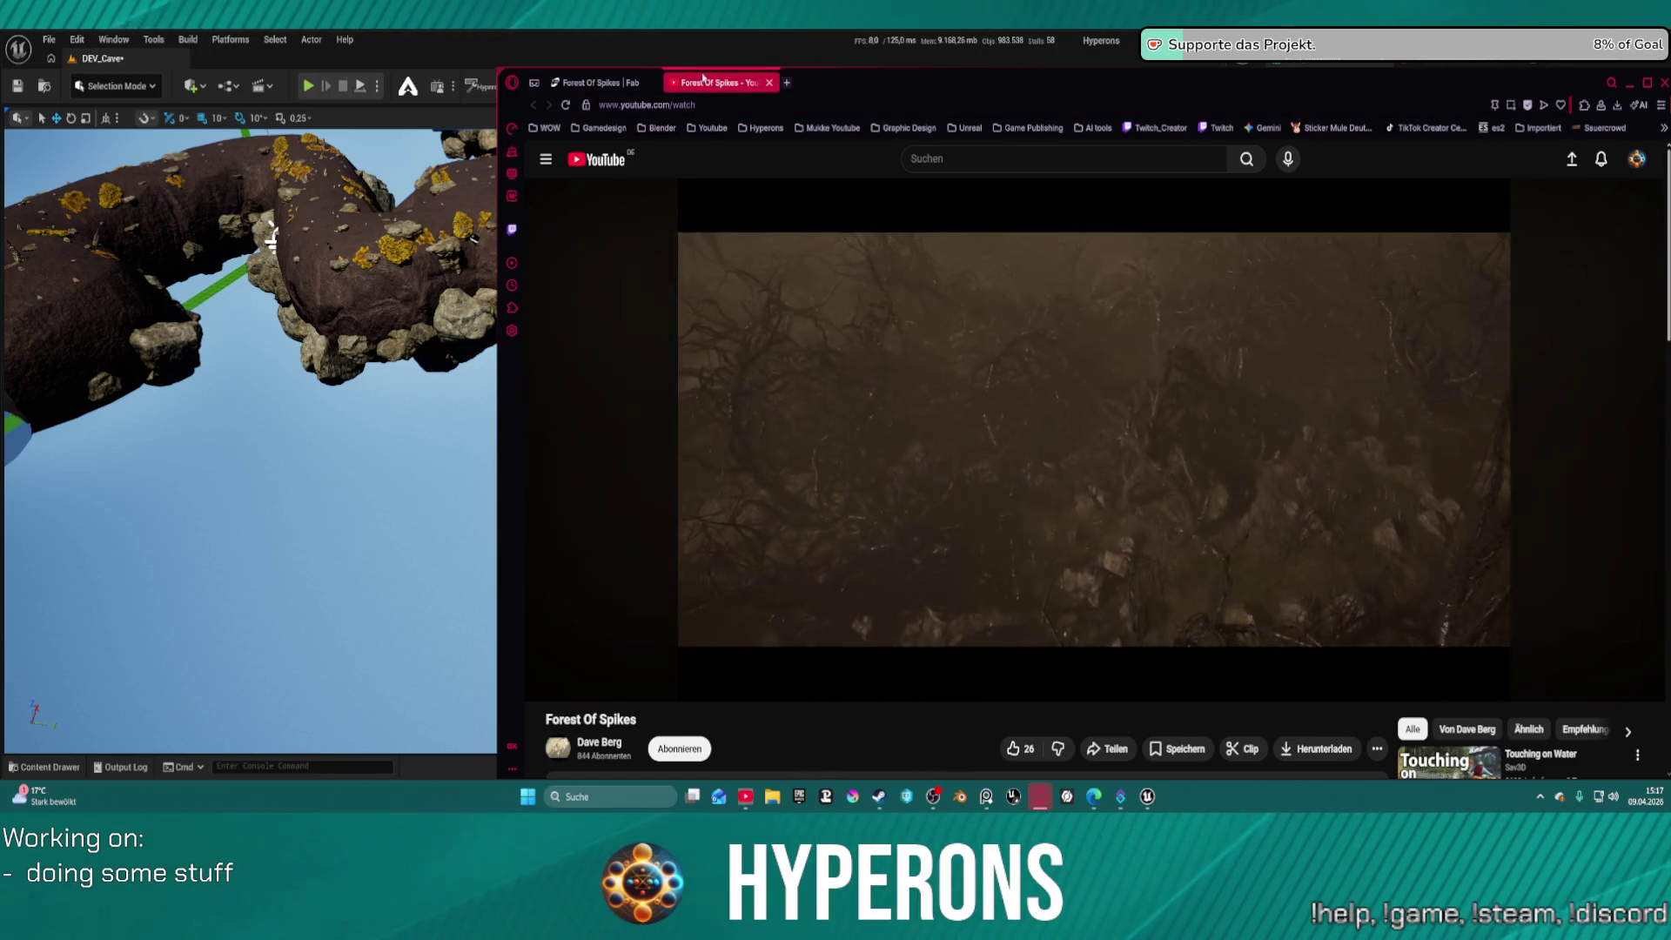
left_click(769, 83)
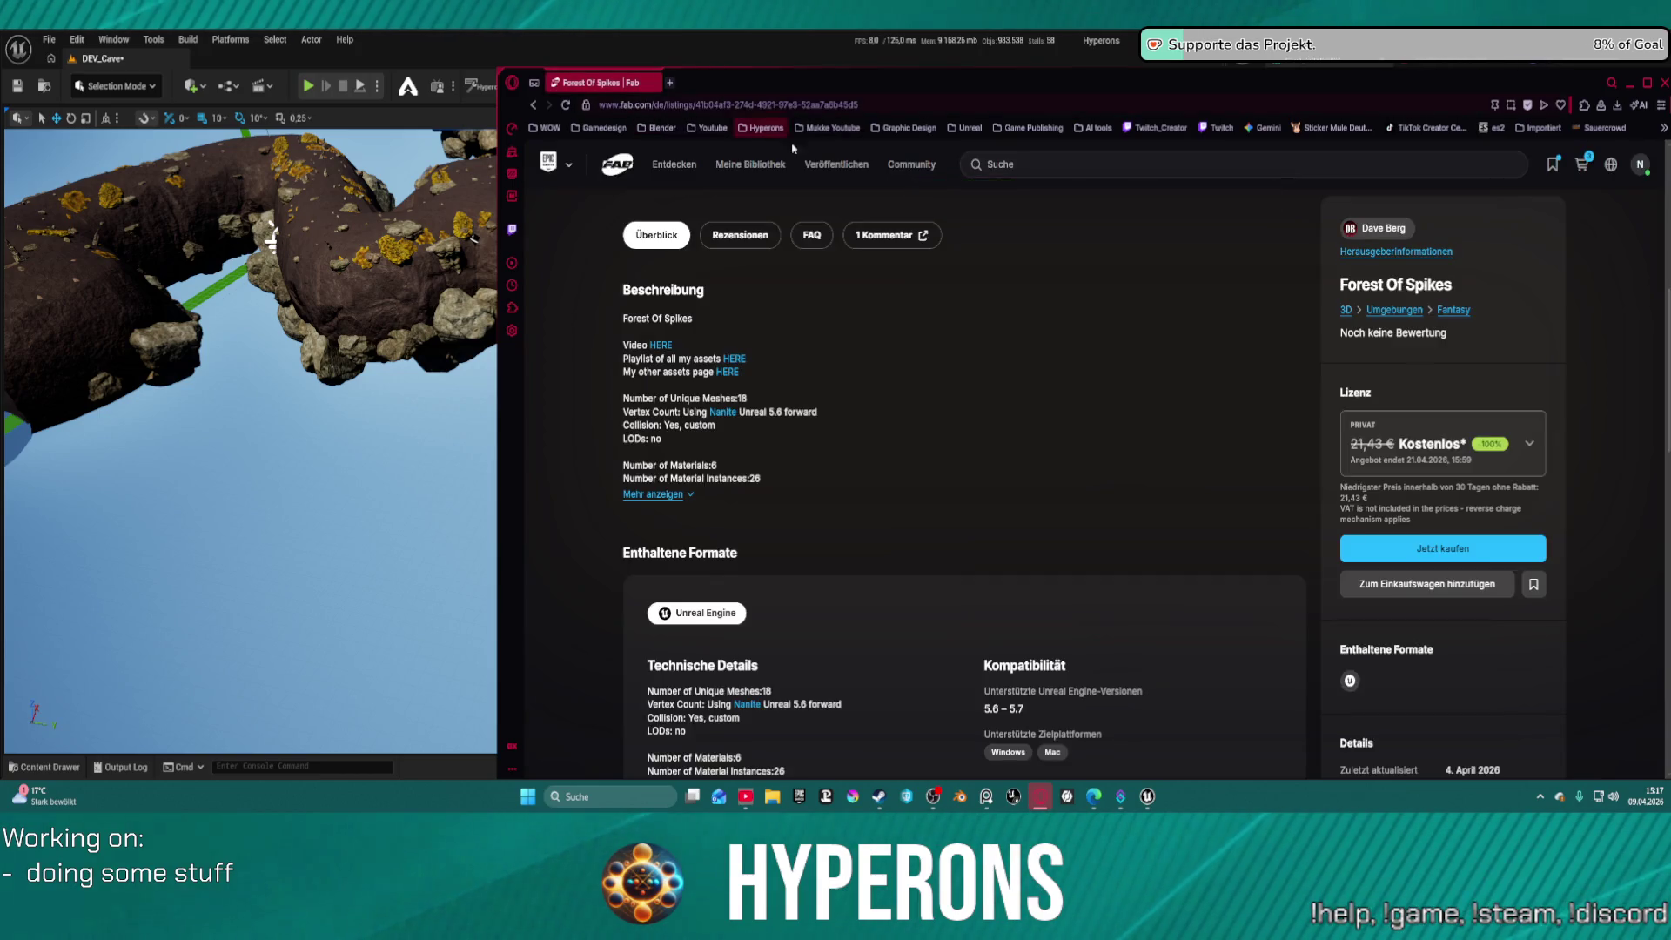
Choose the Professionell licence for Forest Of Spikes and view the shopping cart
left_click(1471, 443)
left_click(1420, 609)
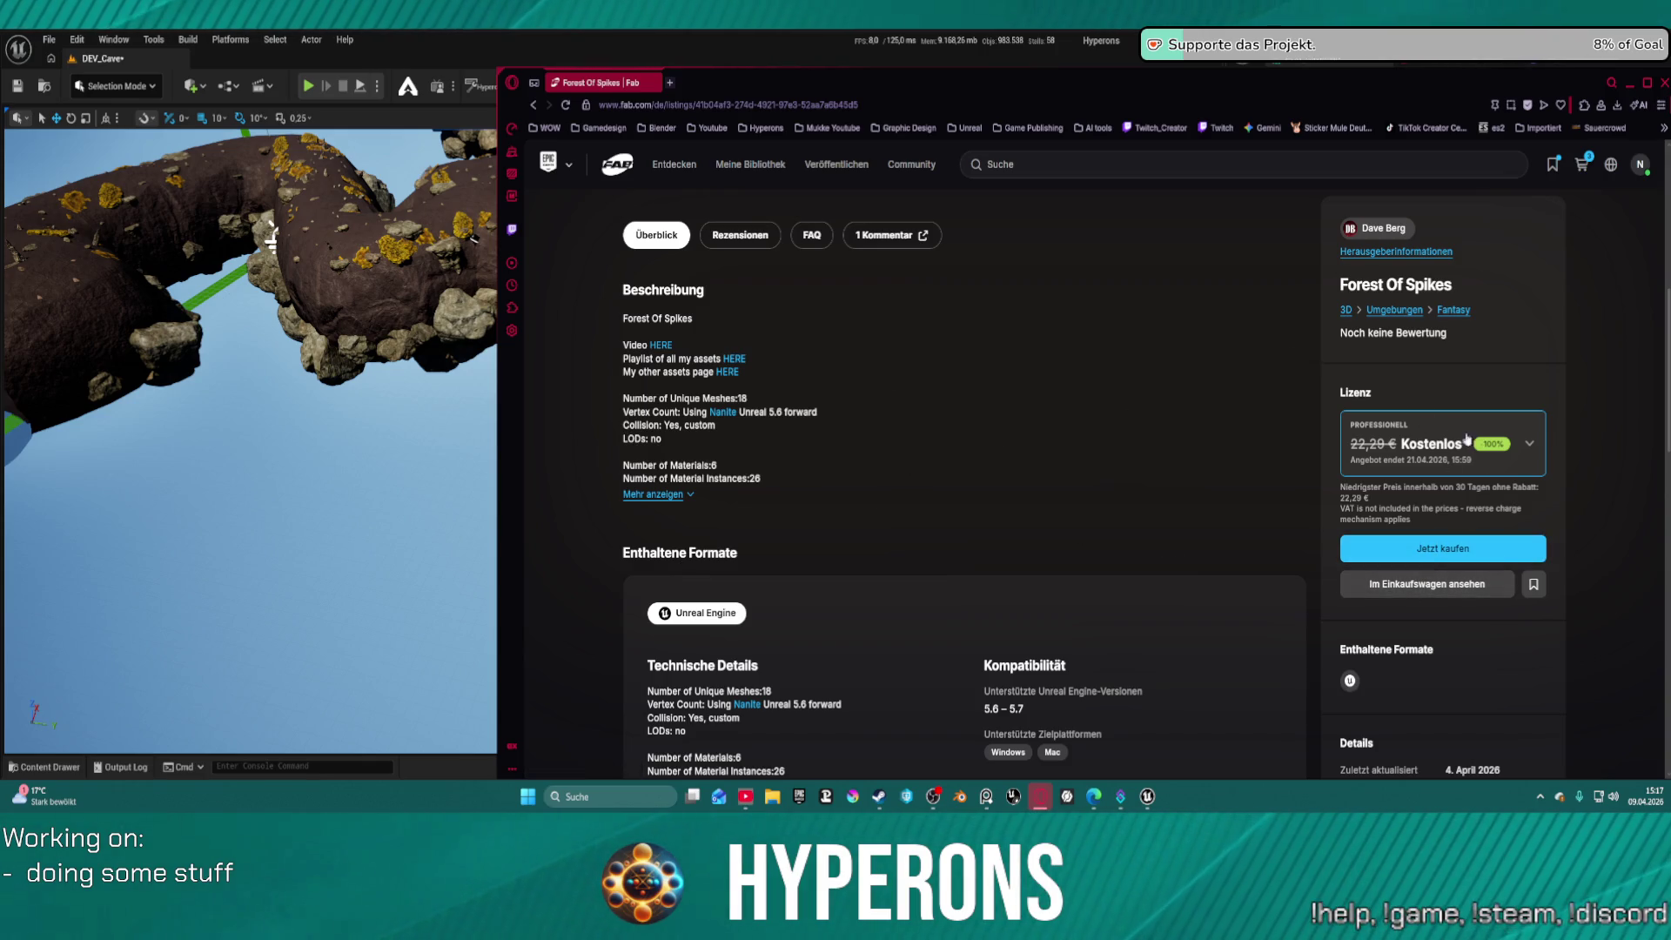
left_click(1440, 595)
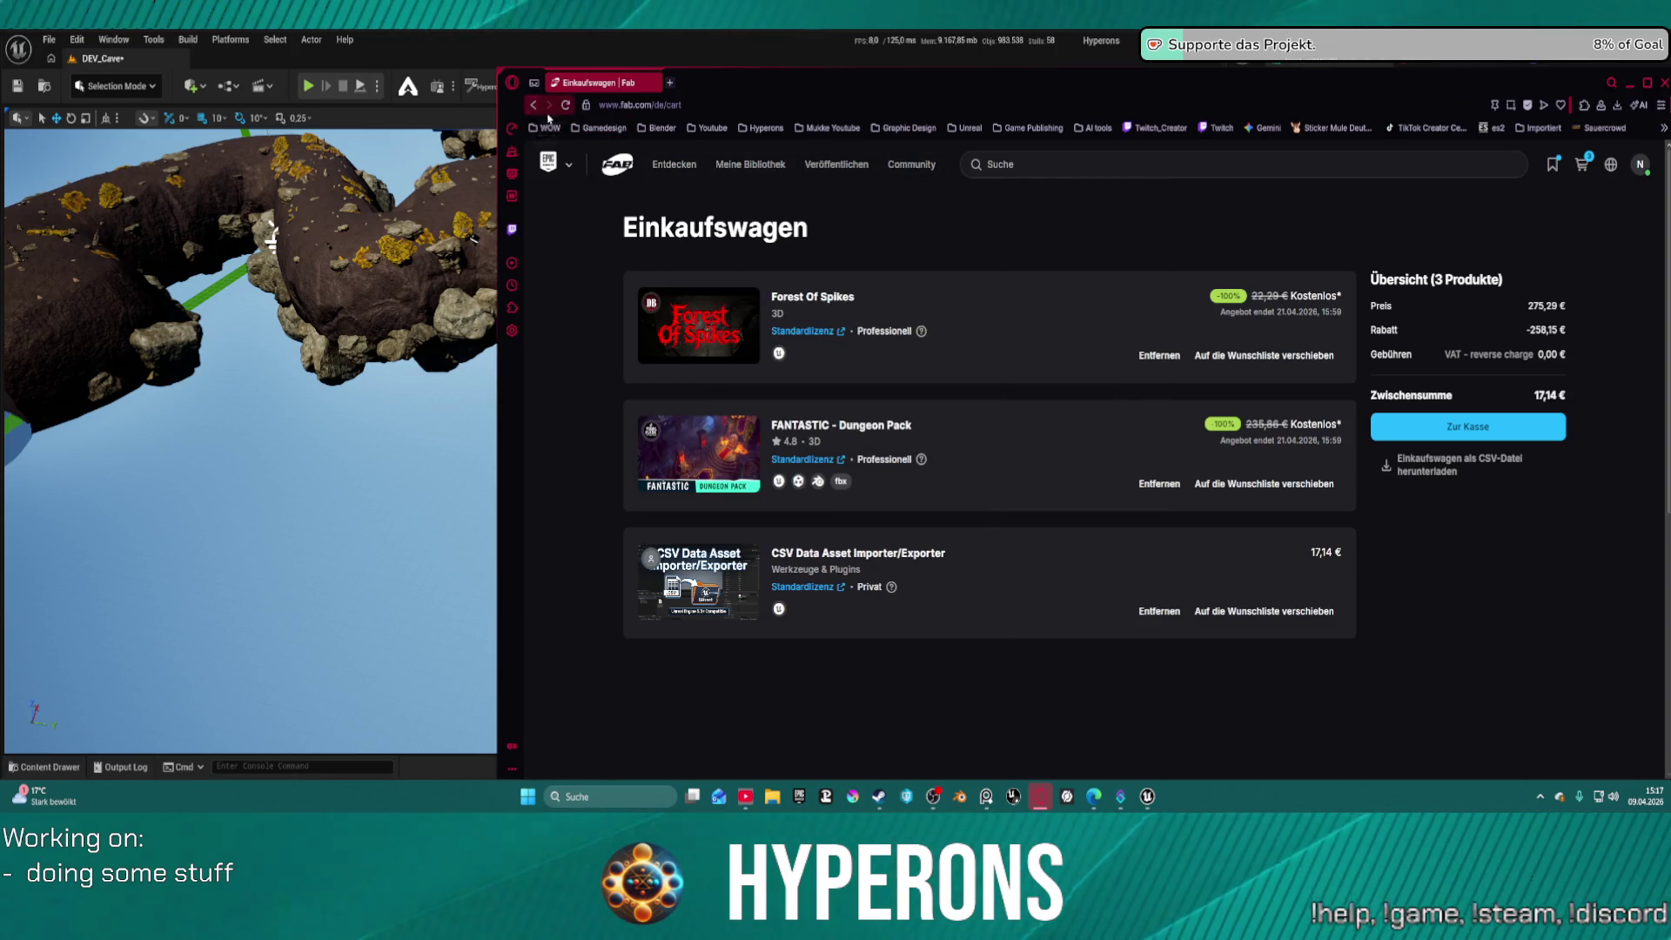
Return via Entdecken to the limited-time free offers and open the NexxNote Sketch & Note listing
mouse_move(704, 183)
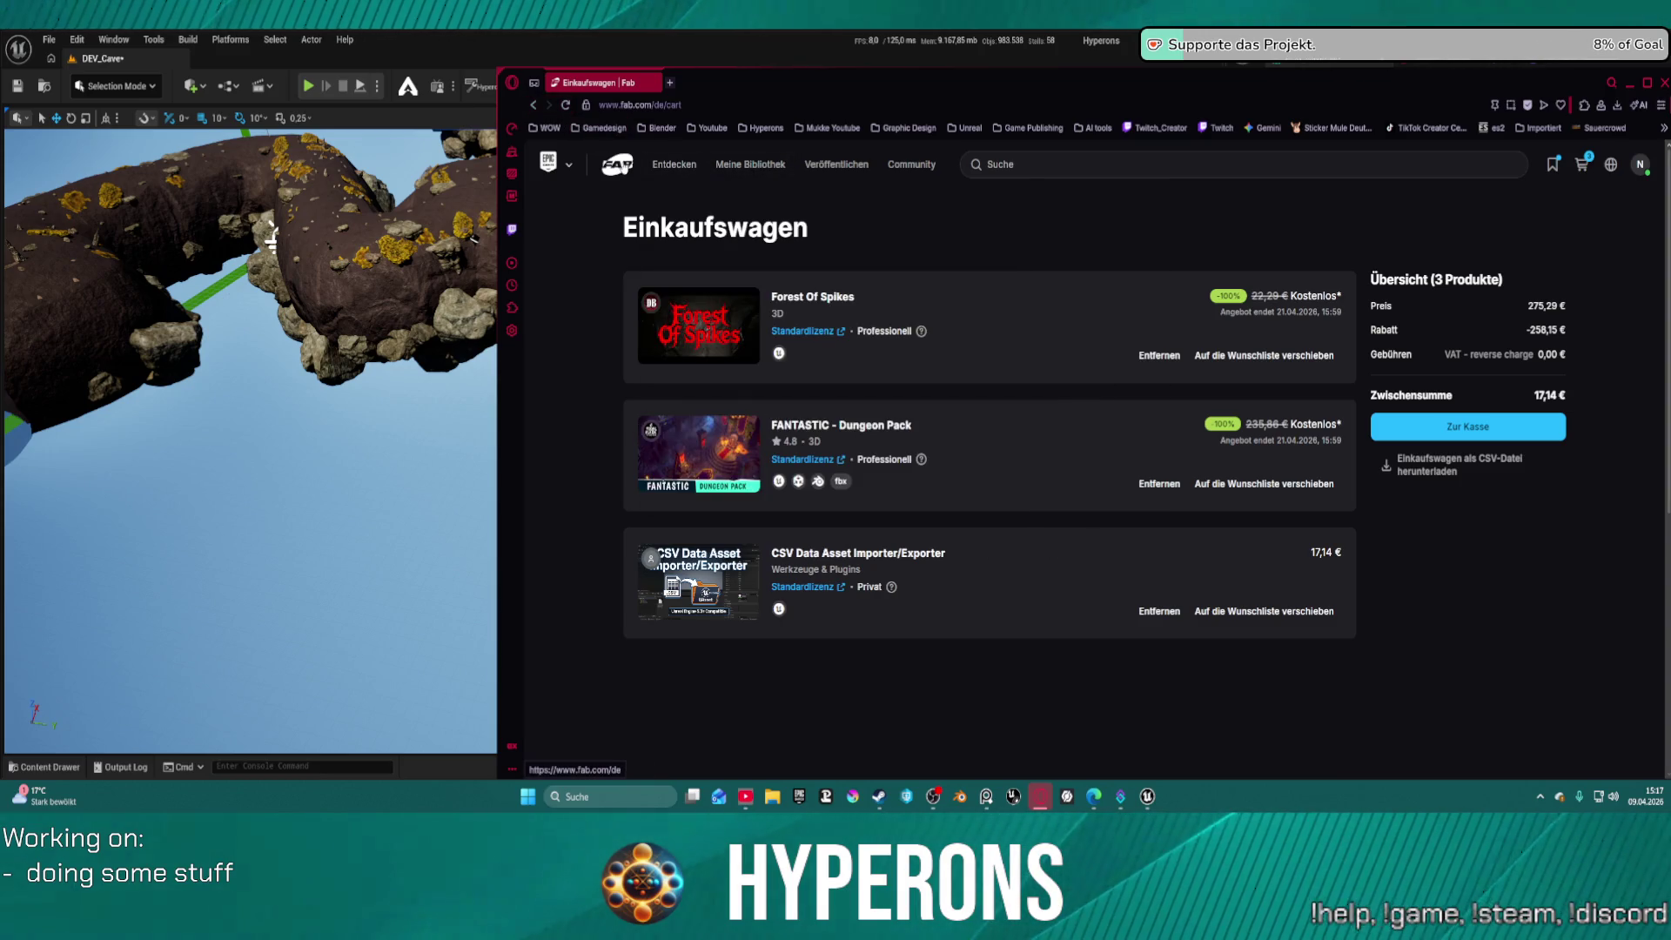
left_click(665, 165)
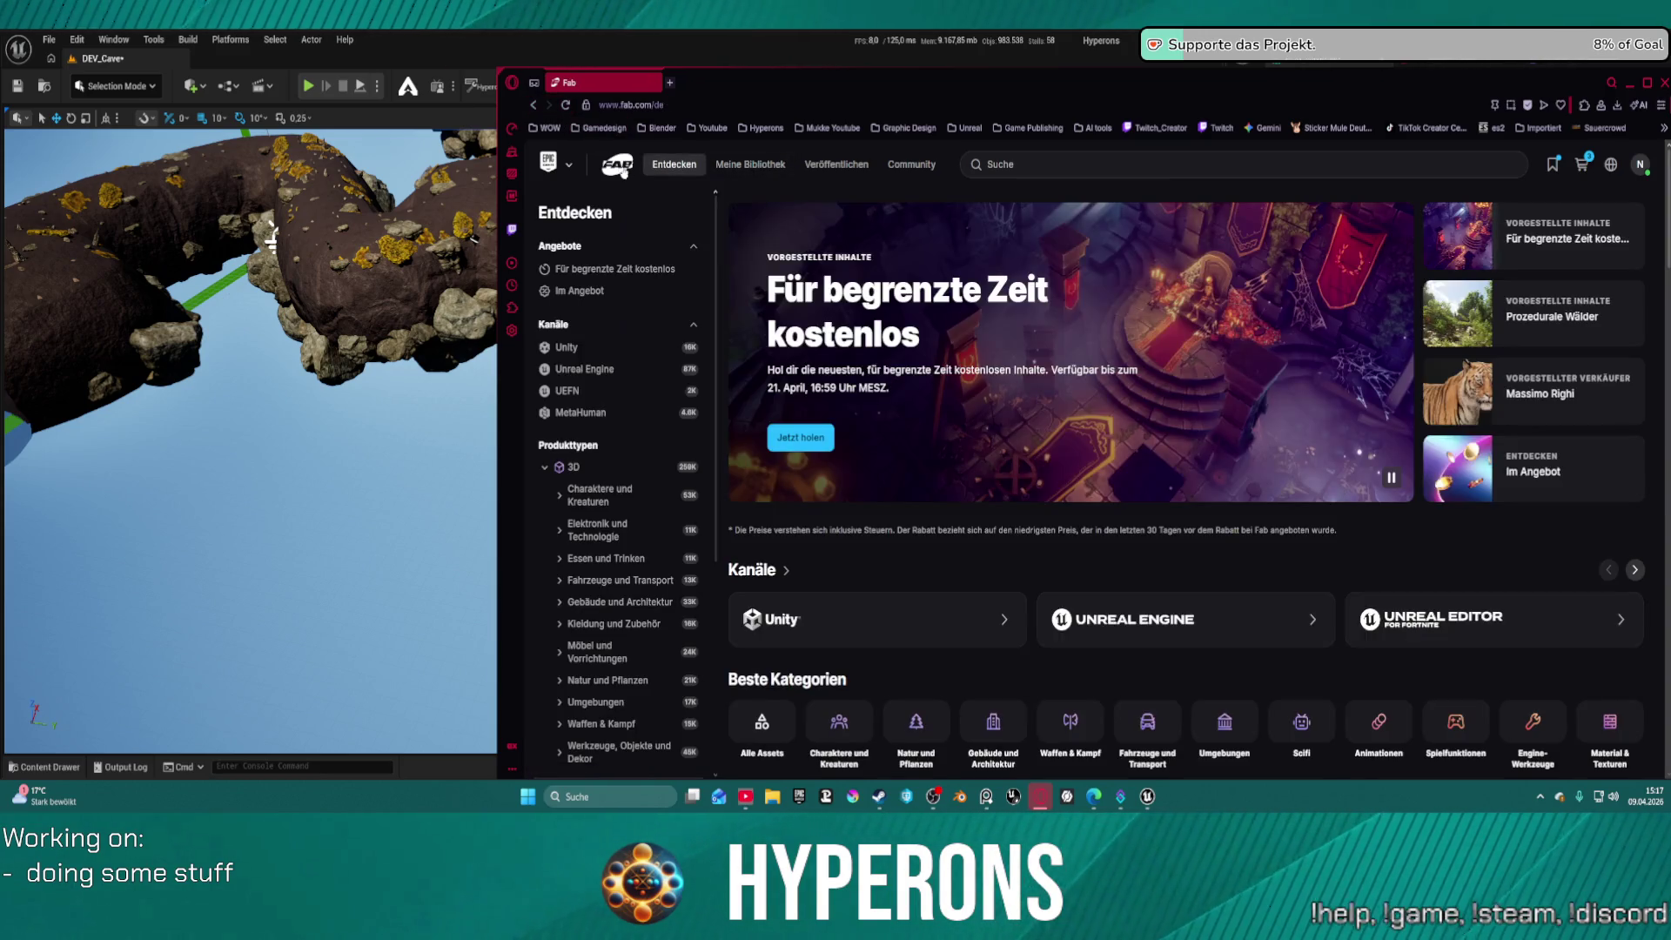
left_click(815, 433)
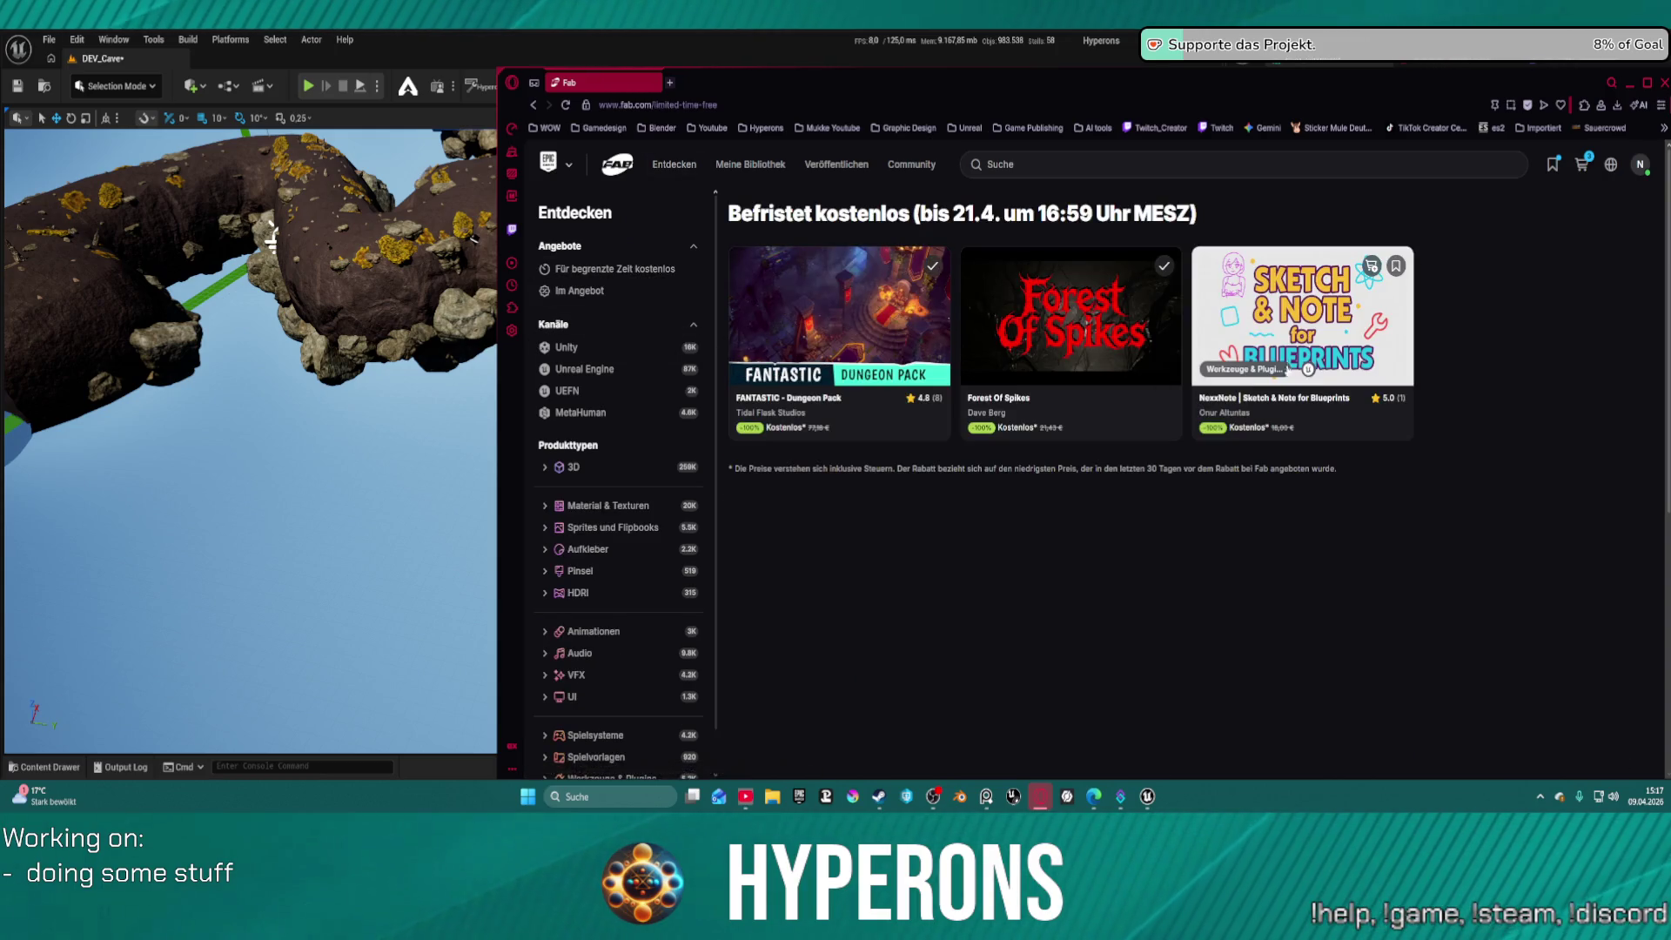
left_click(1281, 350)
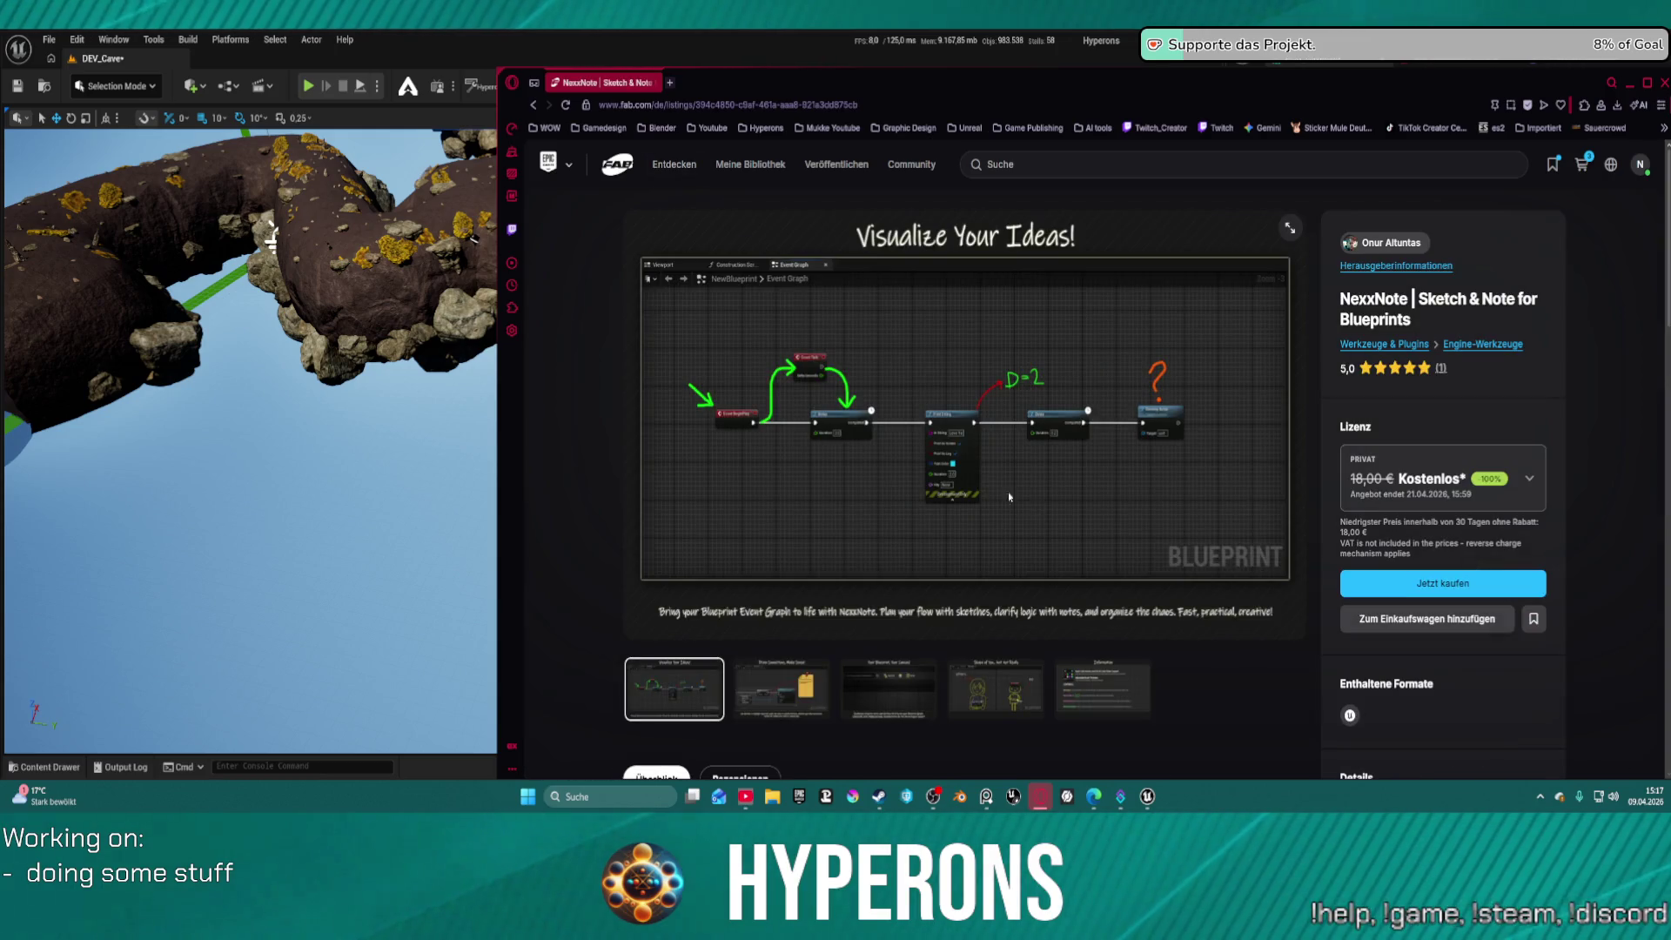
Browse the NexxNote plugin's gallery images, including the controls information image
scroll(957, 487, "down", 3)
left_click(825, 440)
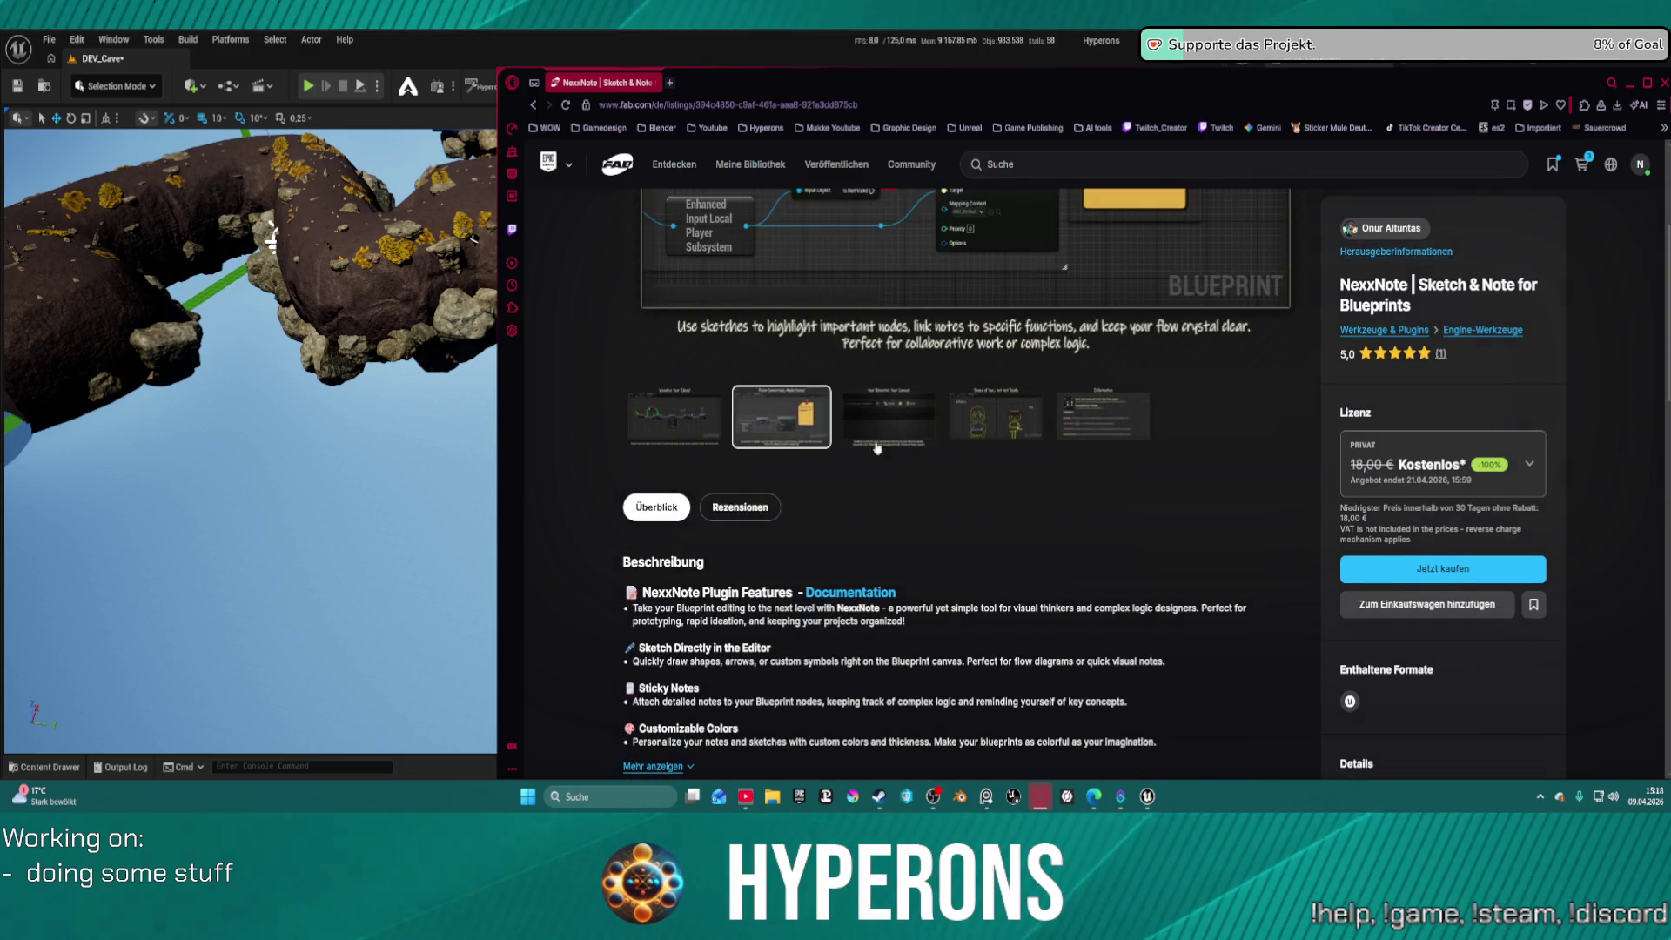
scroll(852, 445, "up", 3)
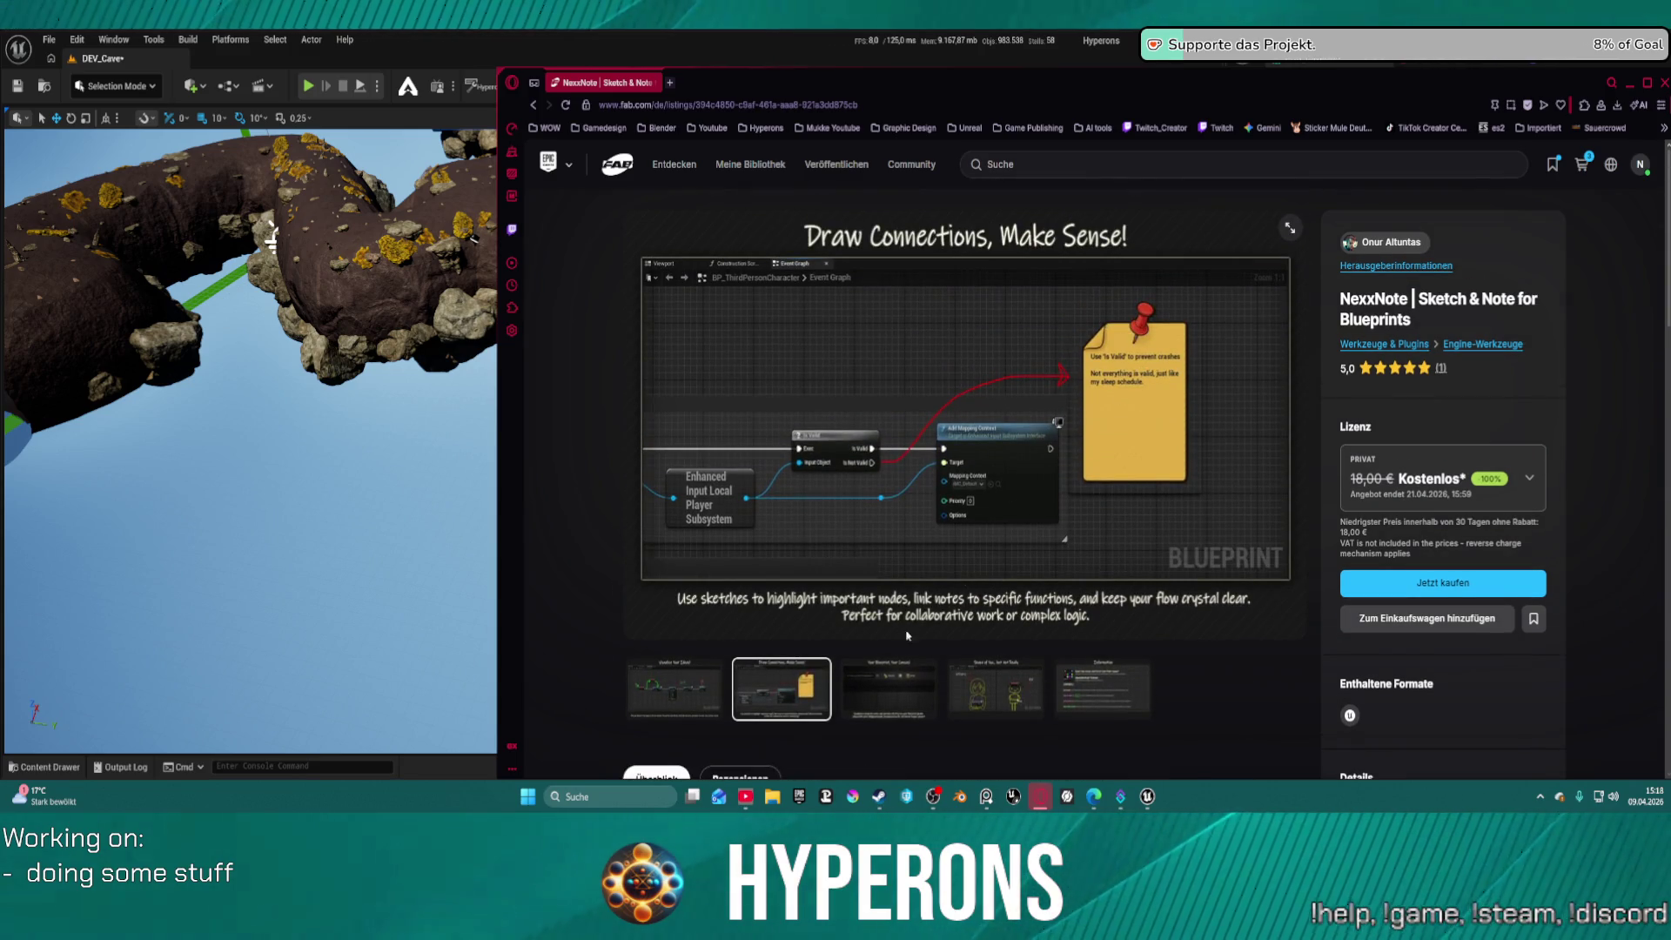
left_click(884, 688)
left_click(985, 688)
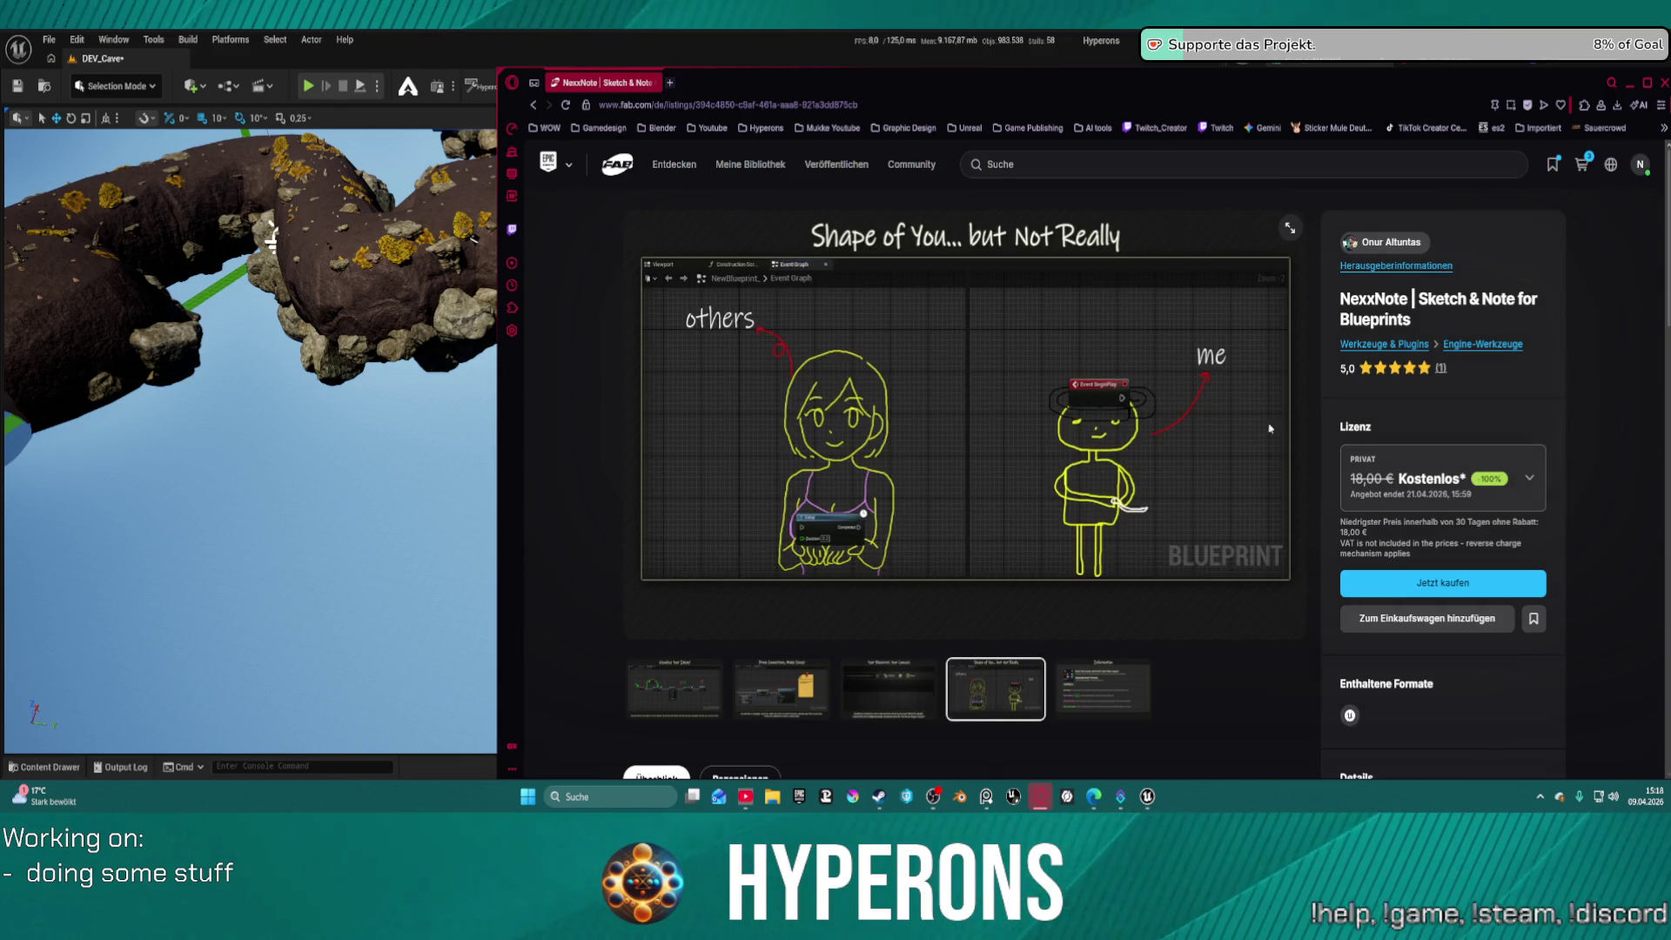
left_click(1110, 712)
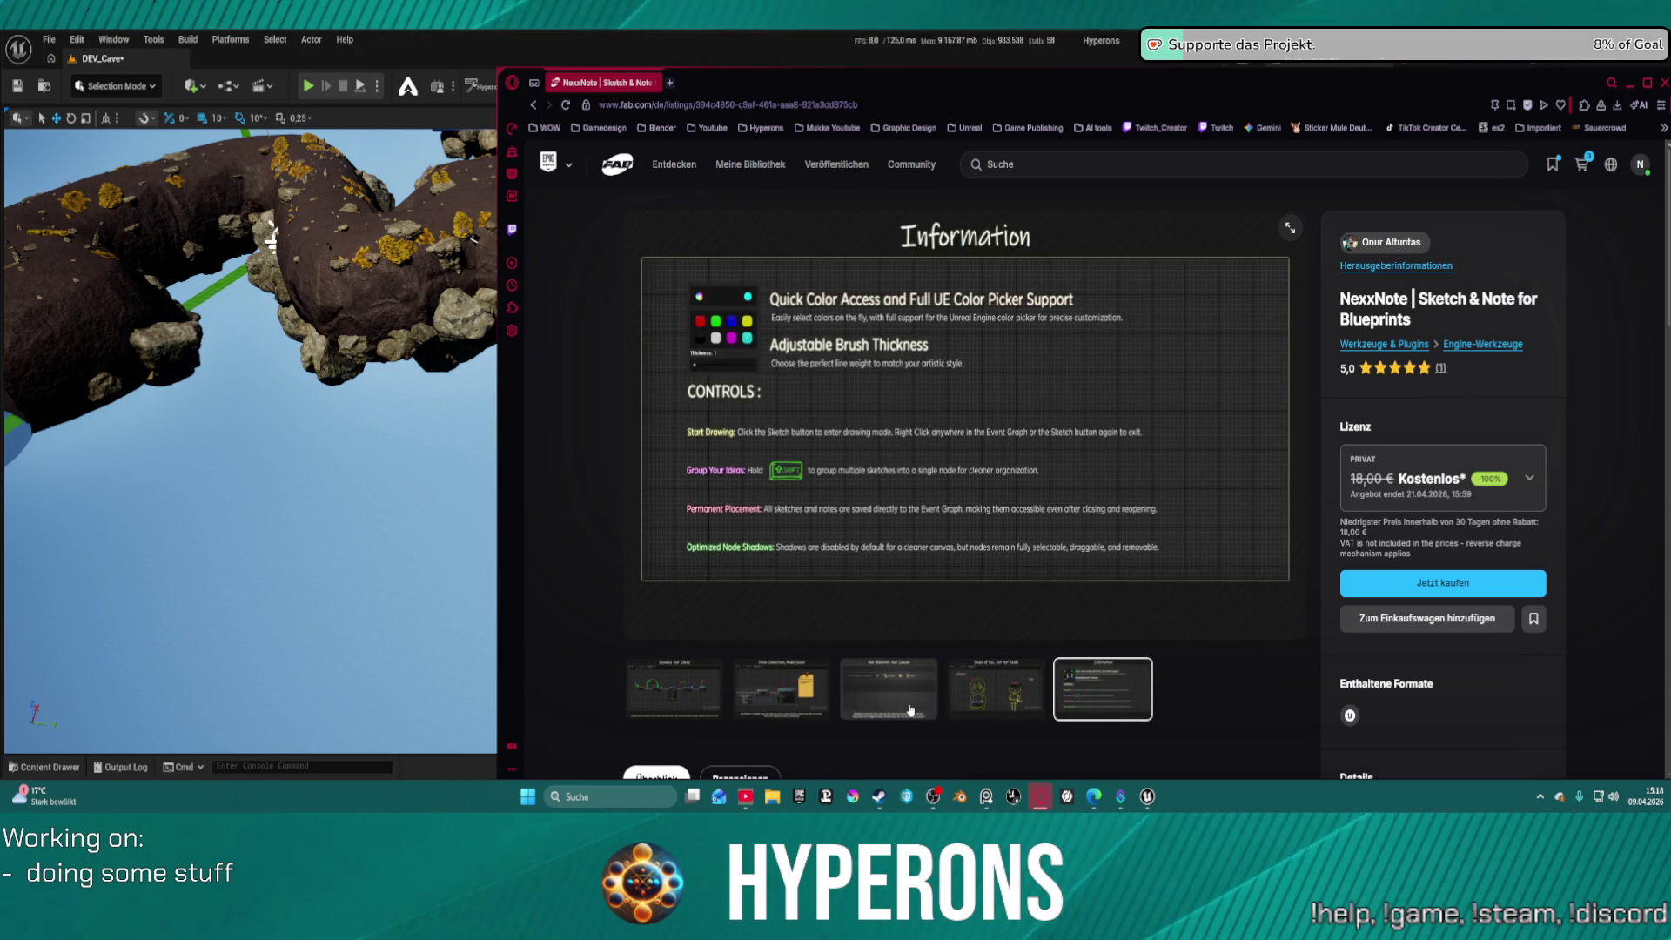
left_click(913, 710)
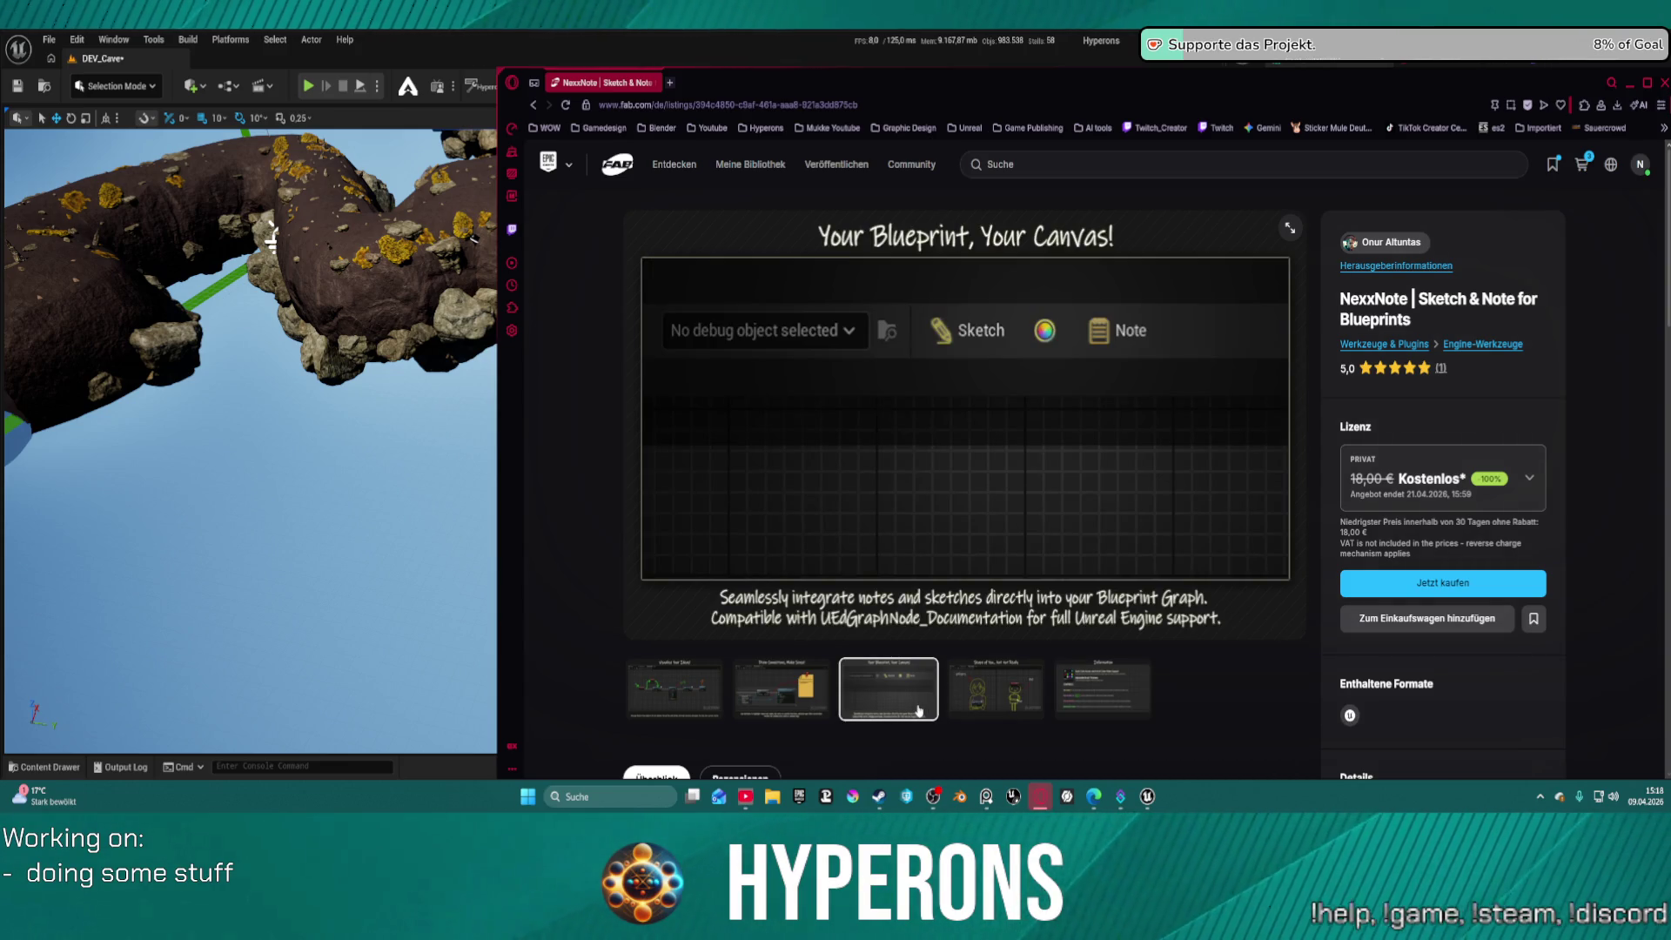
Choose the Privat licence and add NexxNote | Sketch & Note for Blueprints to the cart
left_click(1428, 497)
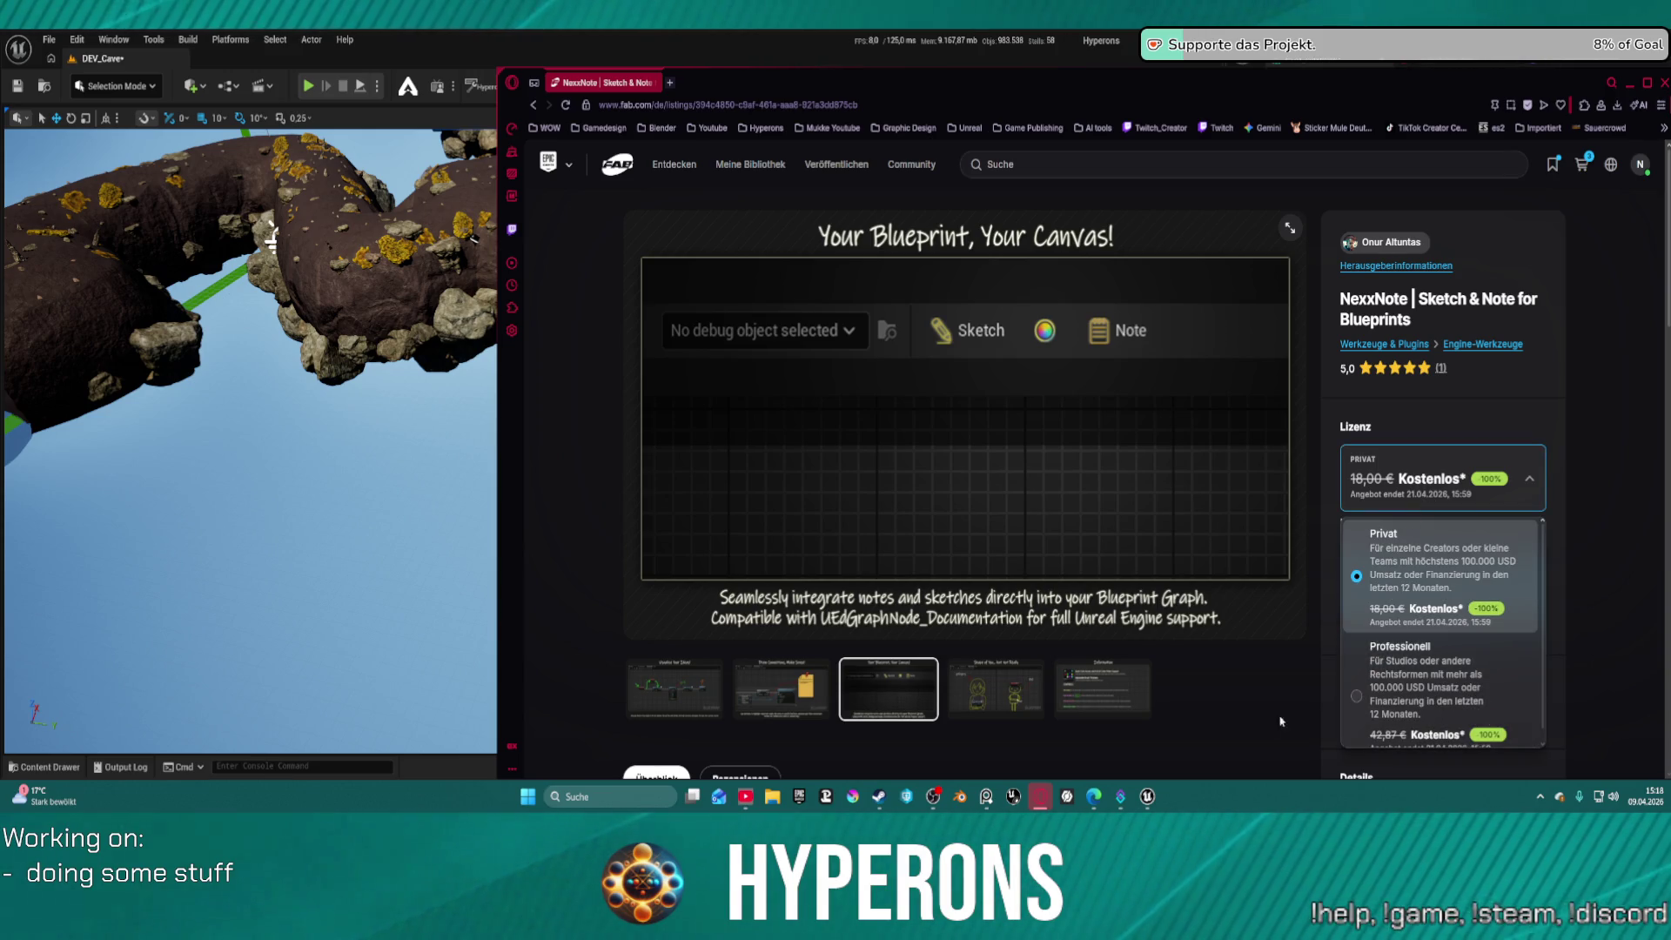
left_click(1375, 679)
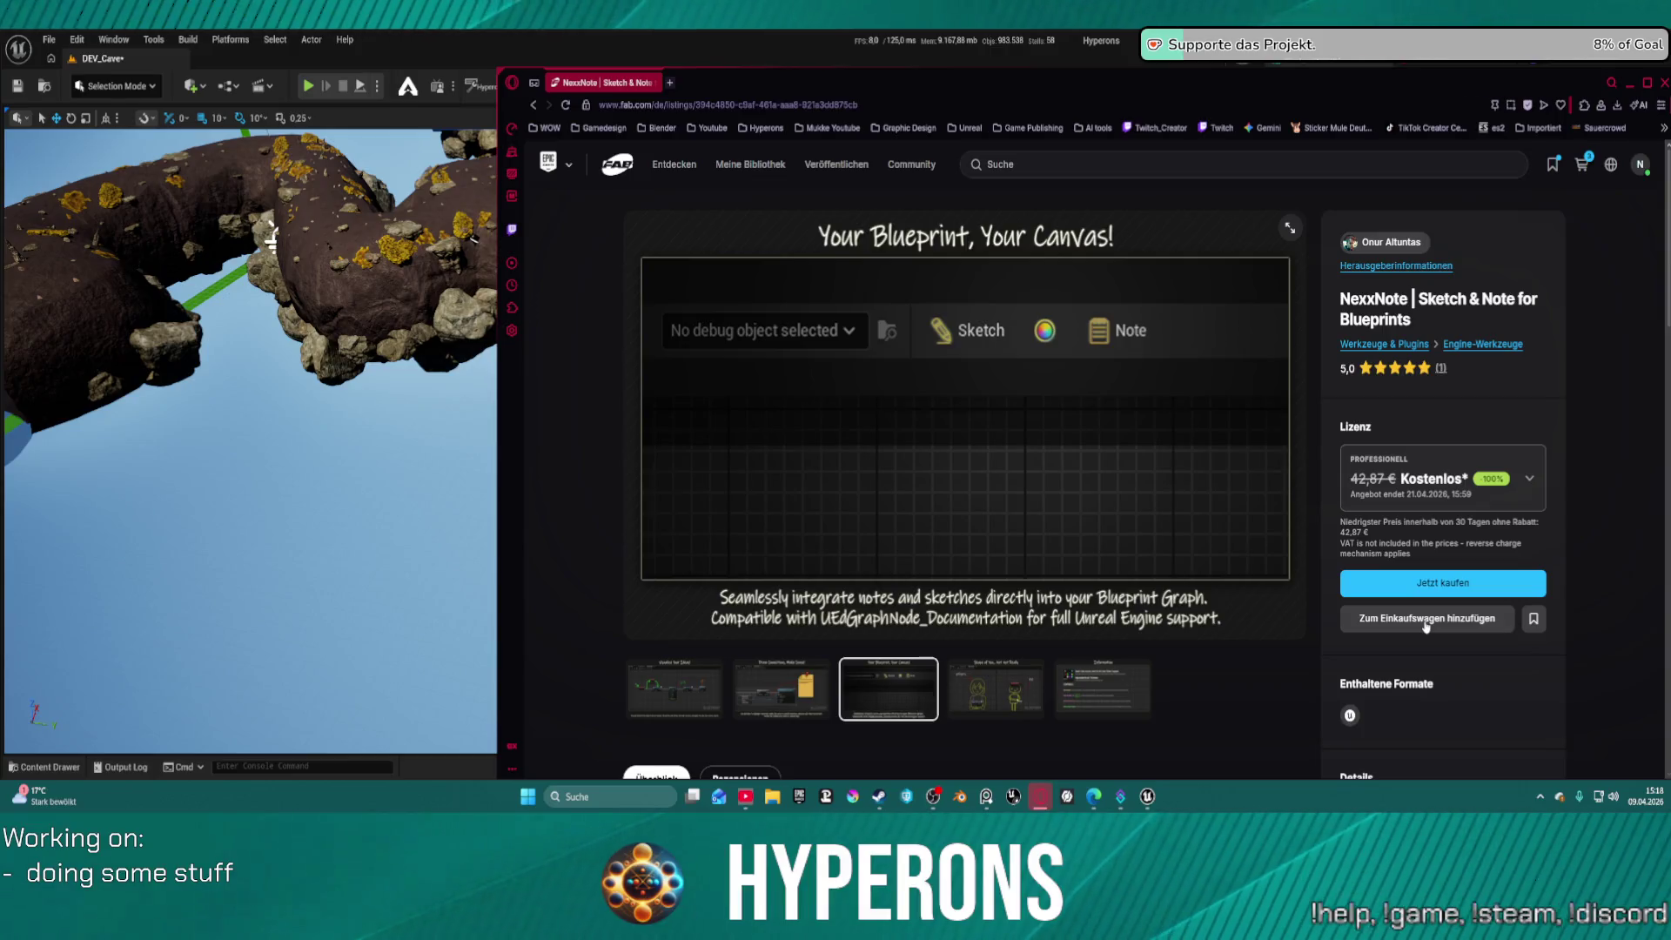
left_click(1444, 478)
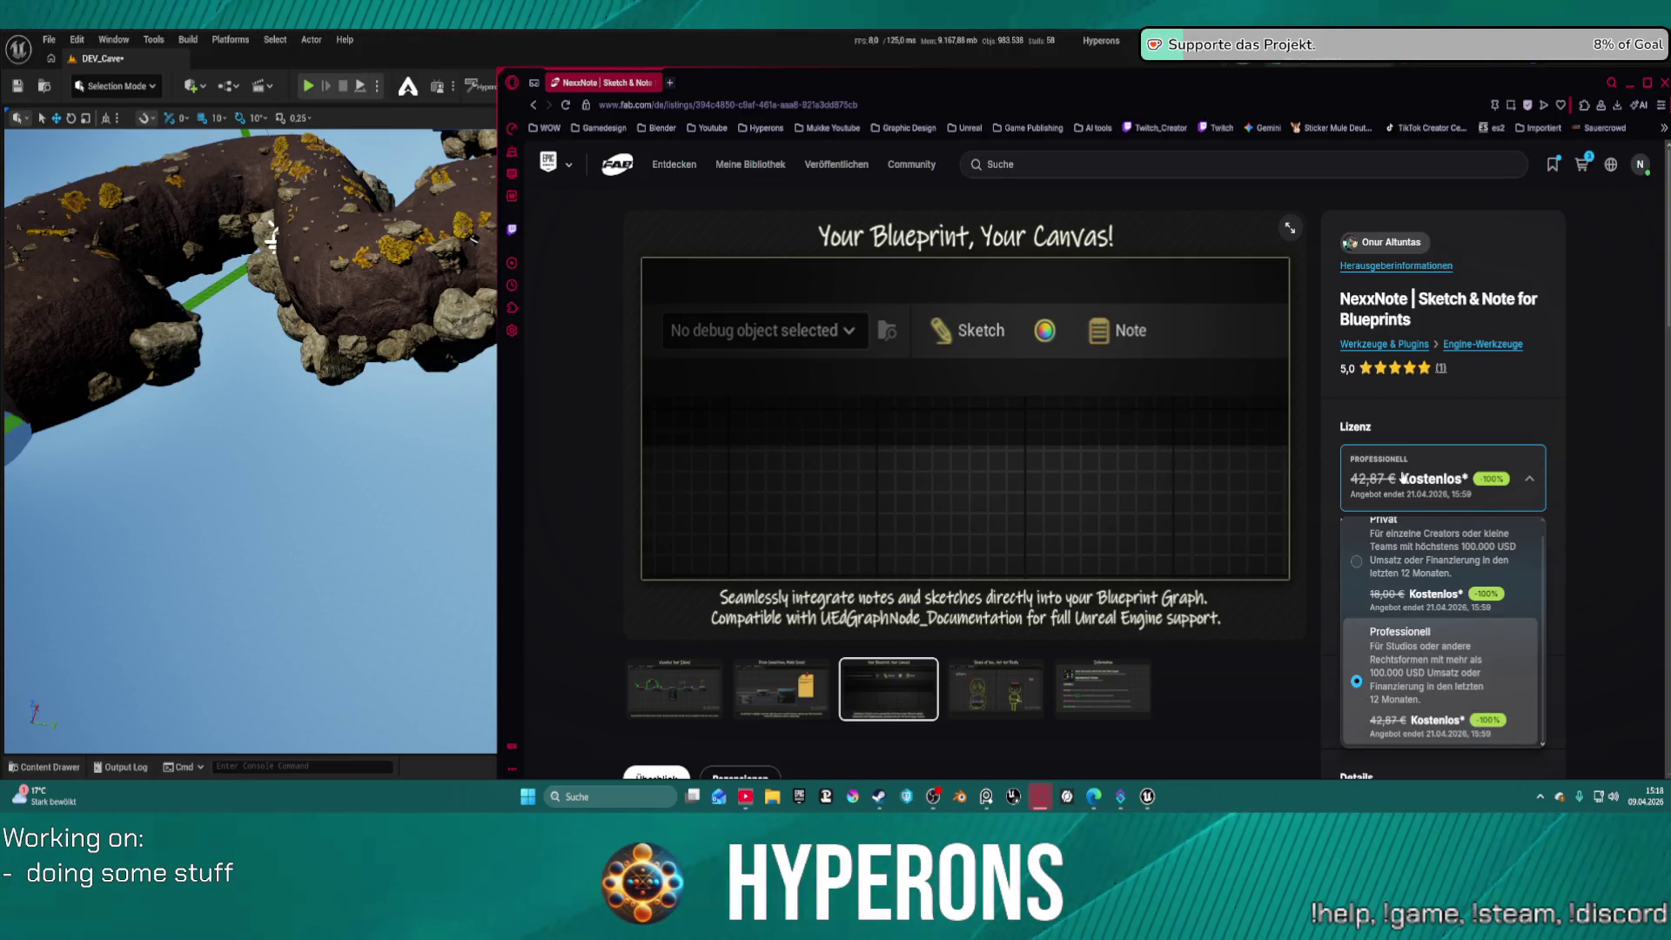
left_click(1236, 654)
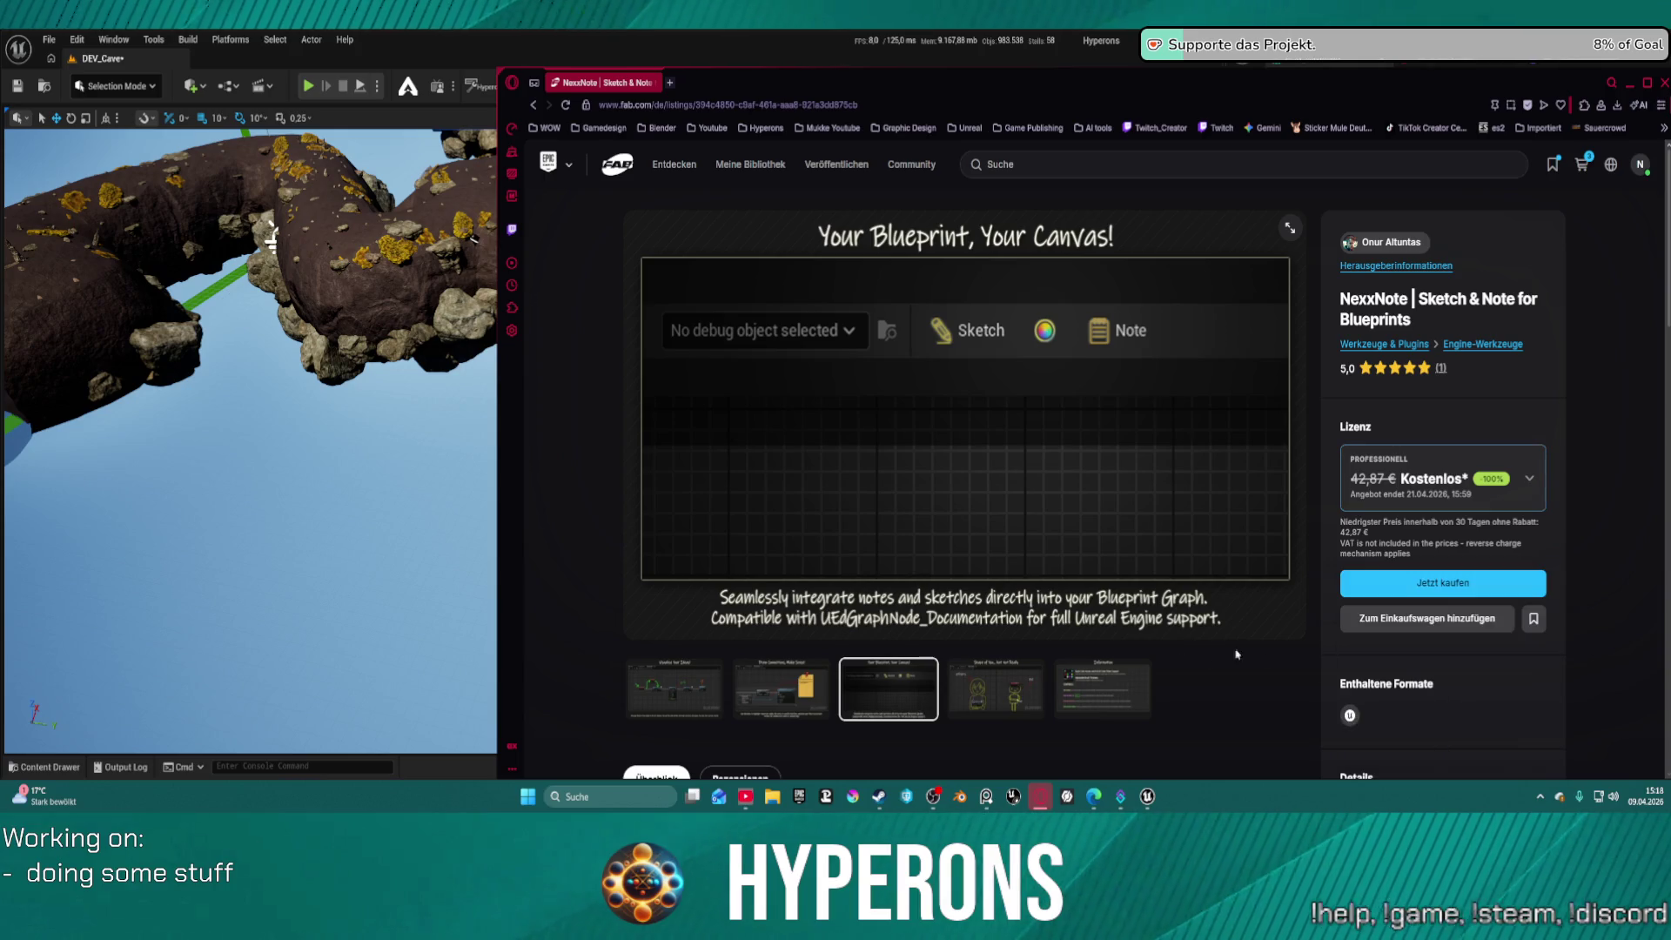
left_click(1434, 618)
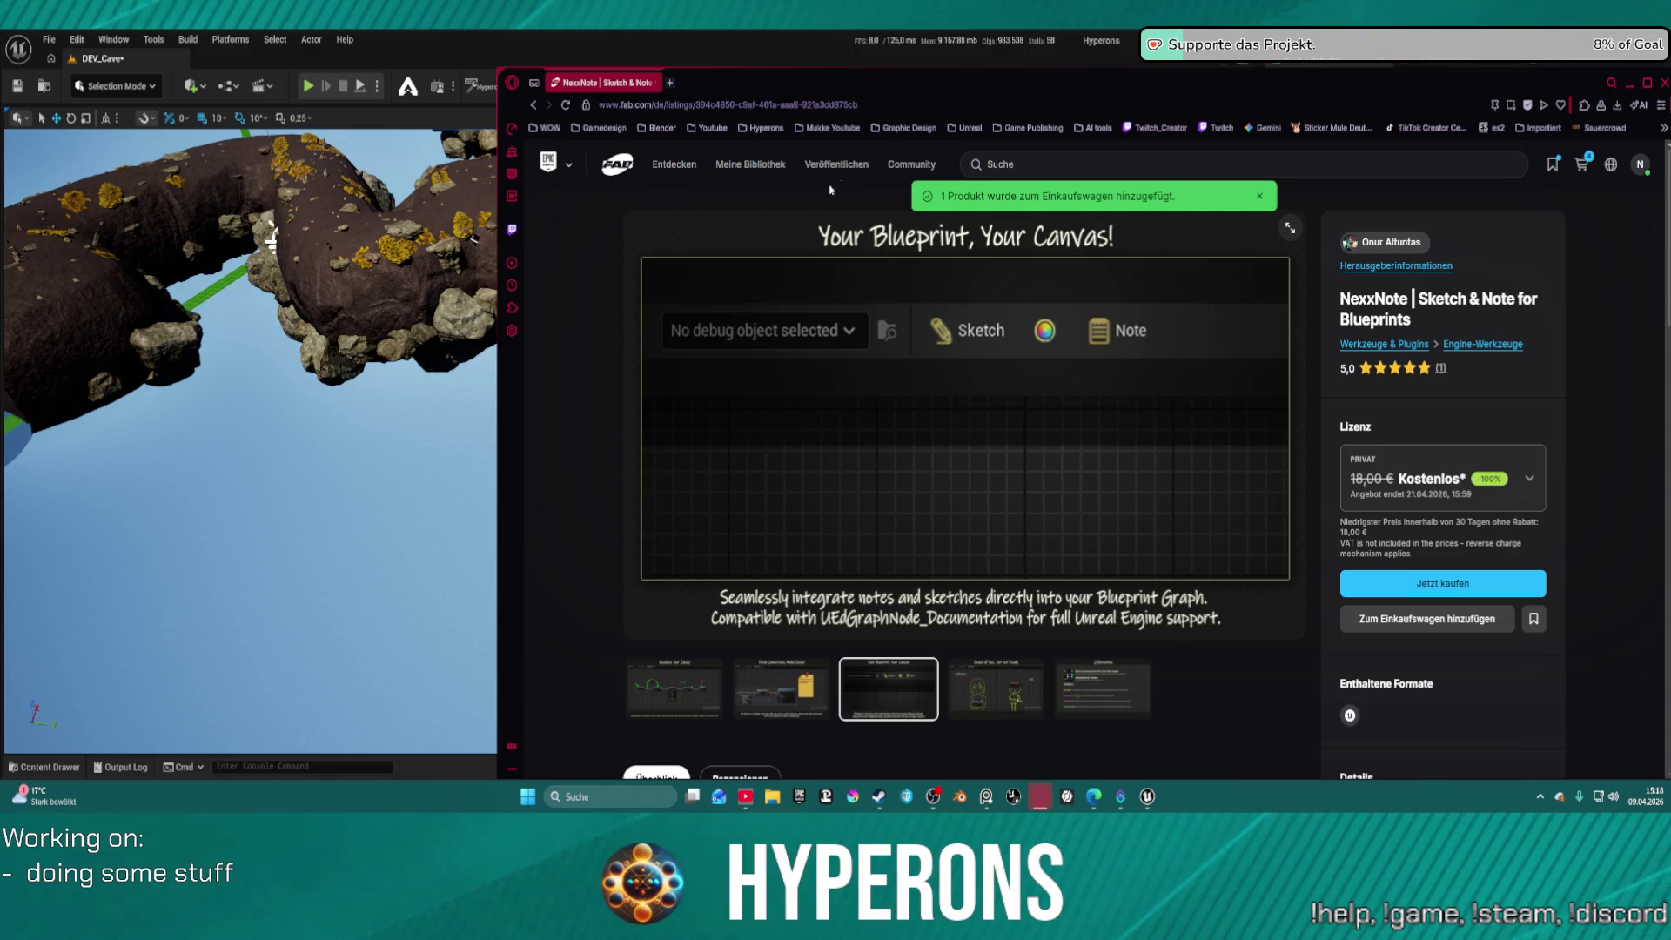
left_click(1035, 160)
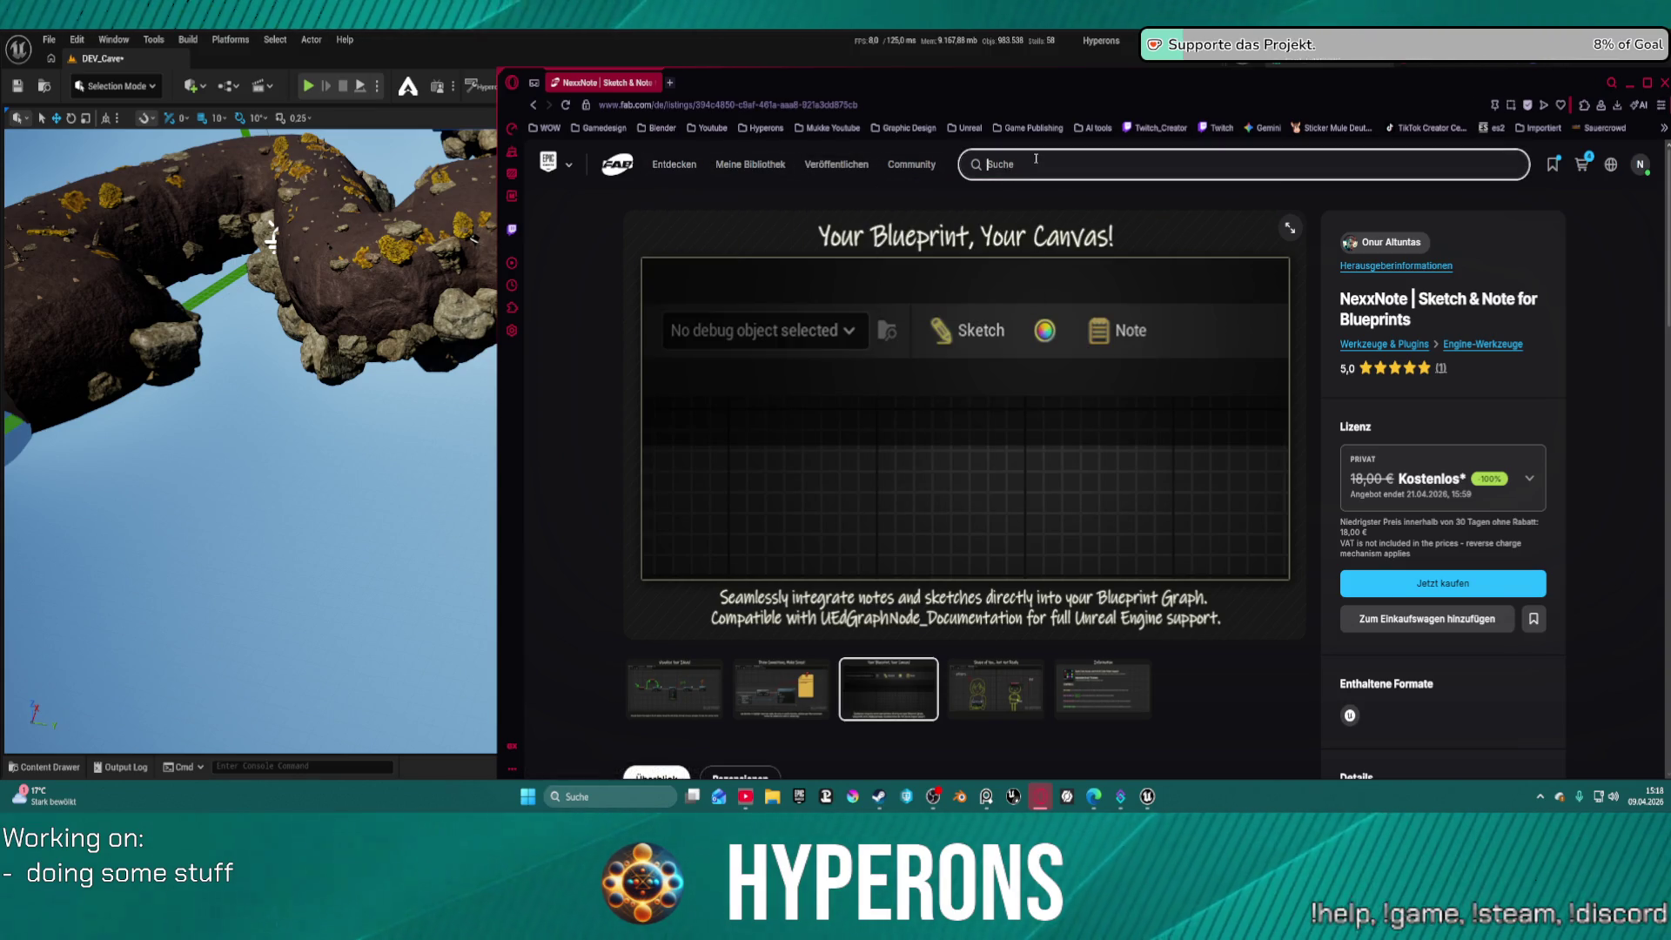
key("alt+Tab")
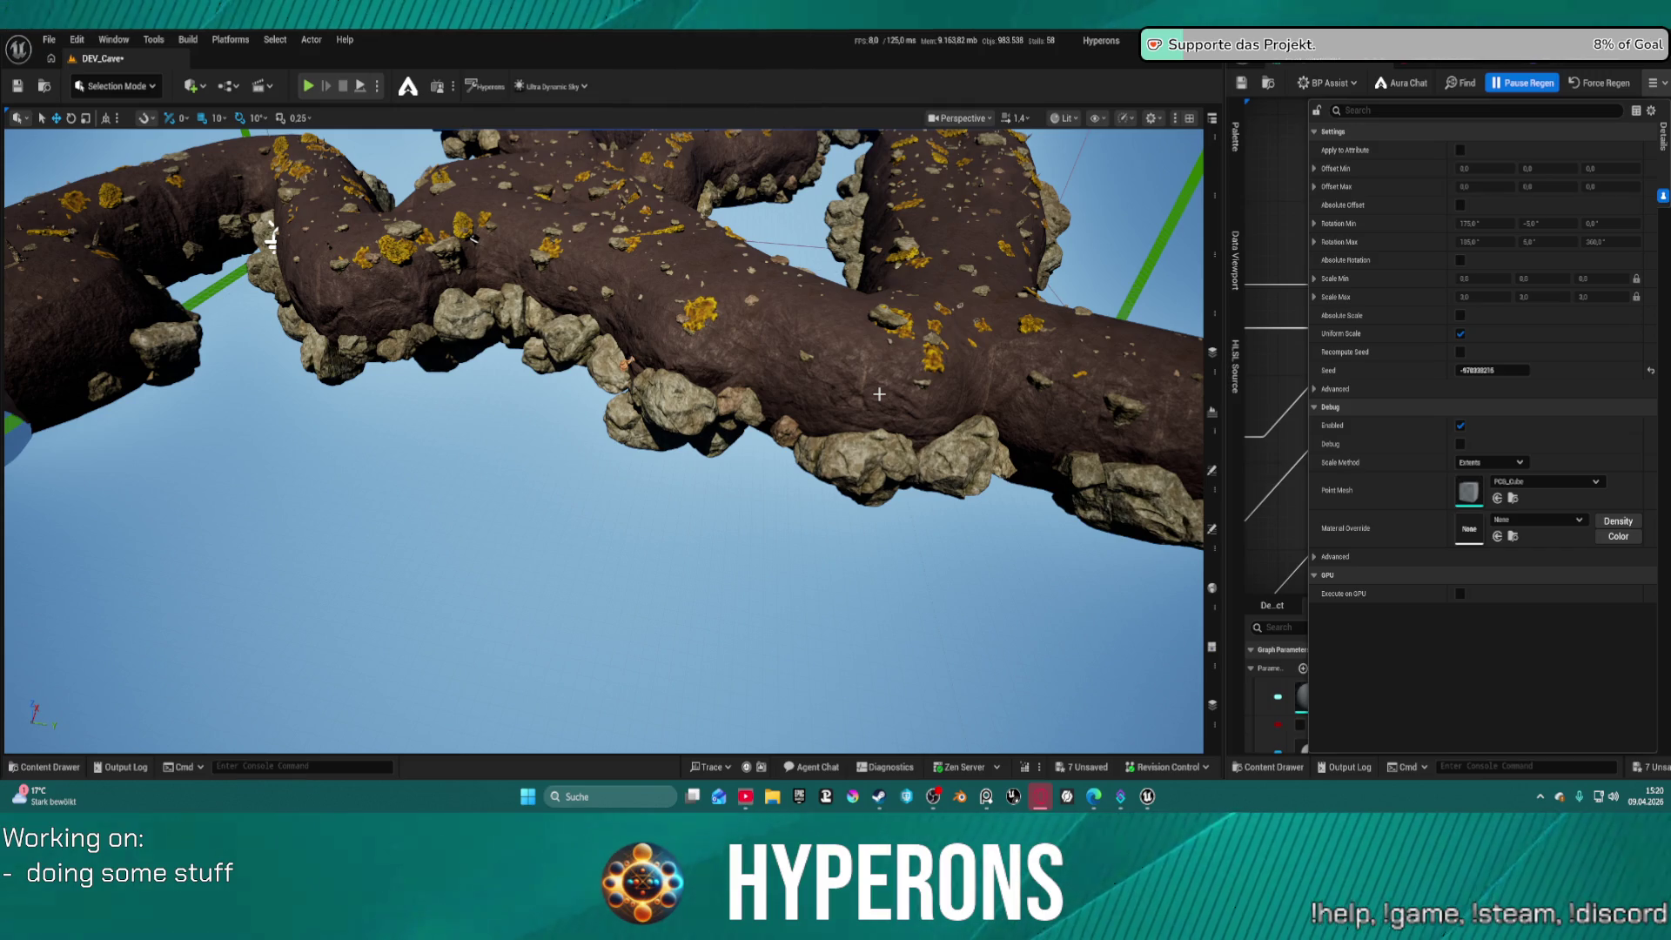
Orbit the DEV_Cave viewport around the PCG stalagmite rock formation
left_click_drag(889, 470, 900, 430)
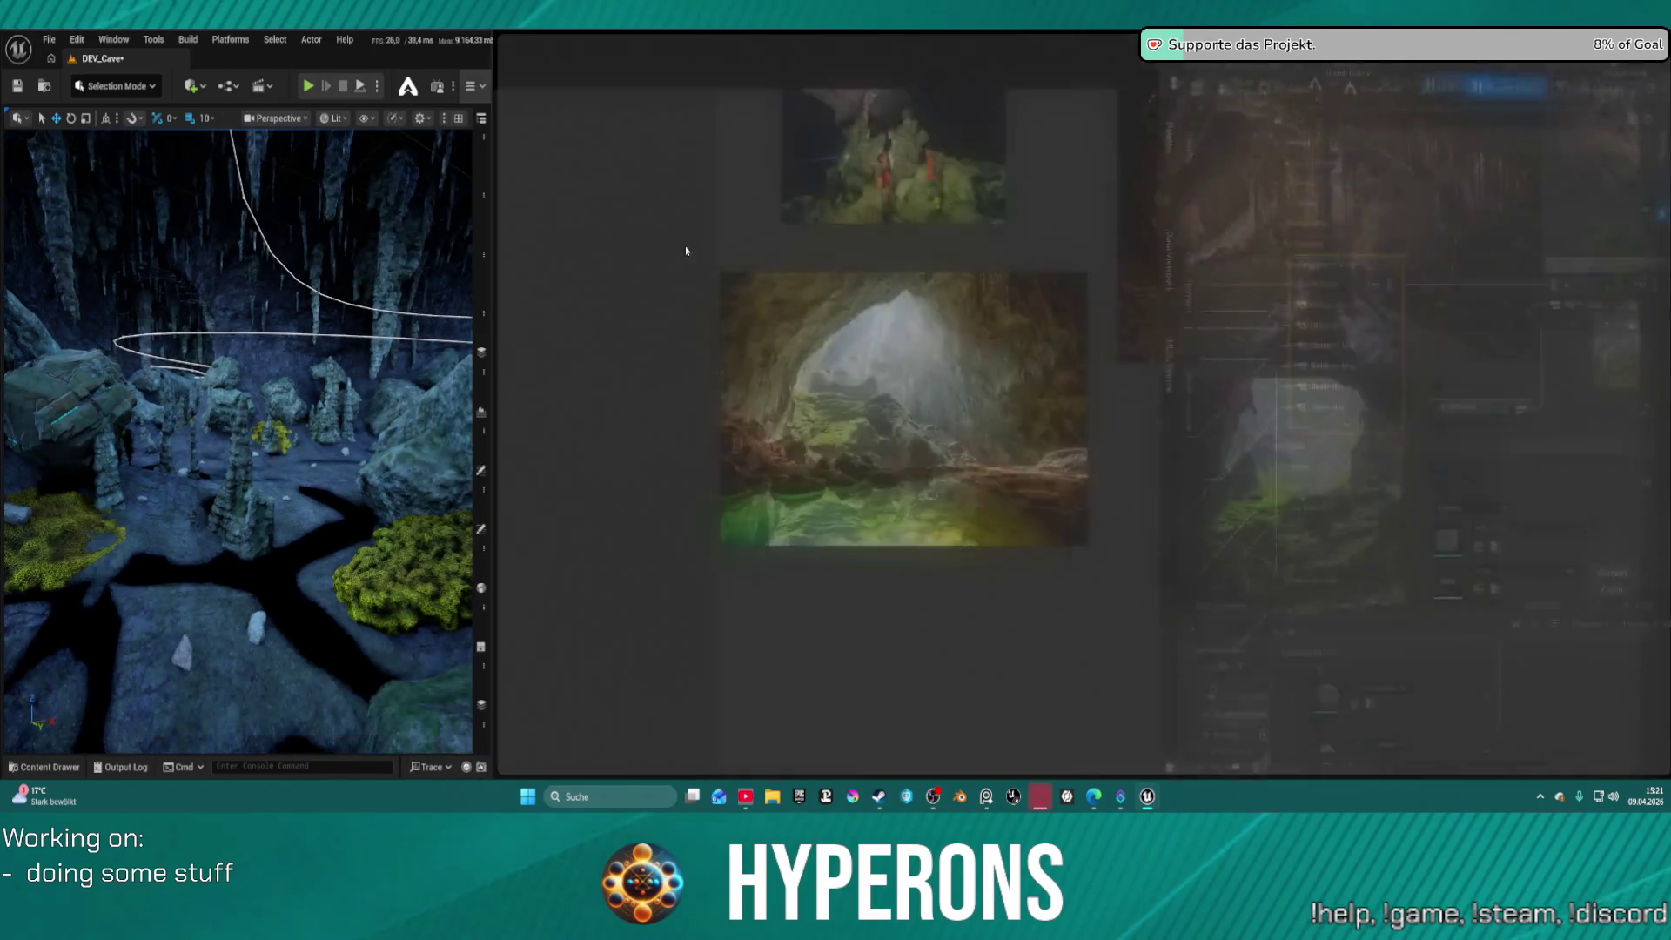
In the DA_RocksCave data asset, lower Vegetation Control MinScale from 1,0 to 0,2
scroll(1147, 264, "down", 6)
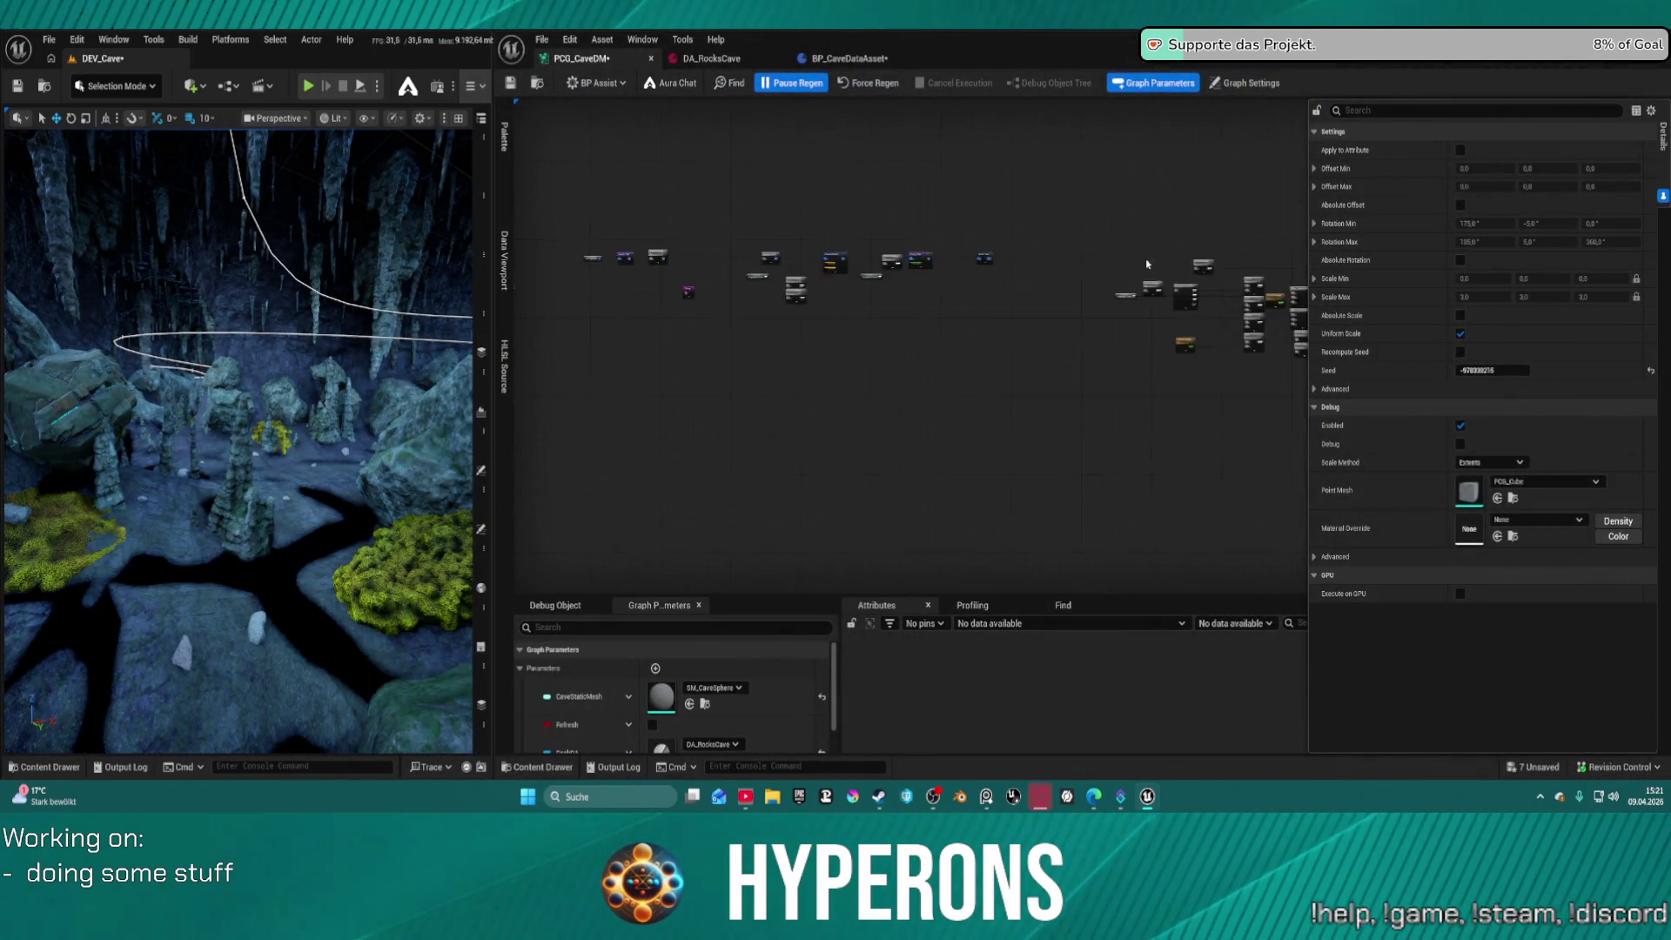
scroll(1147, 264, "up", 6)
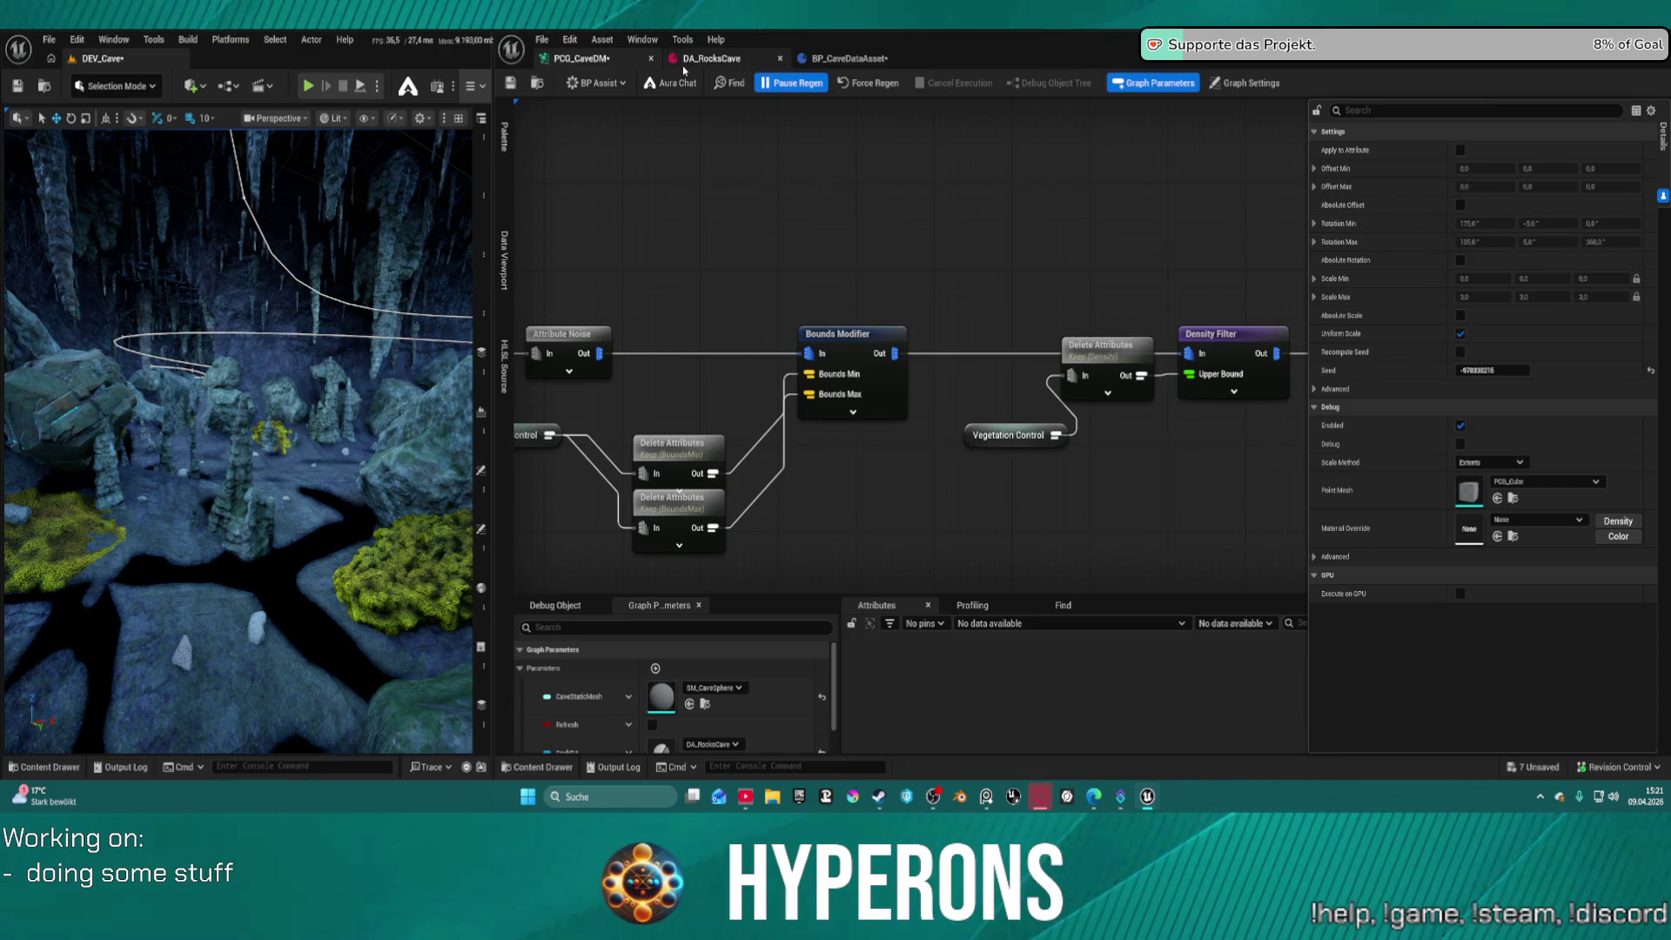
left_click(682, 62)
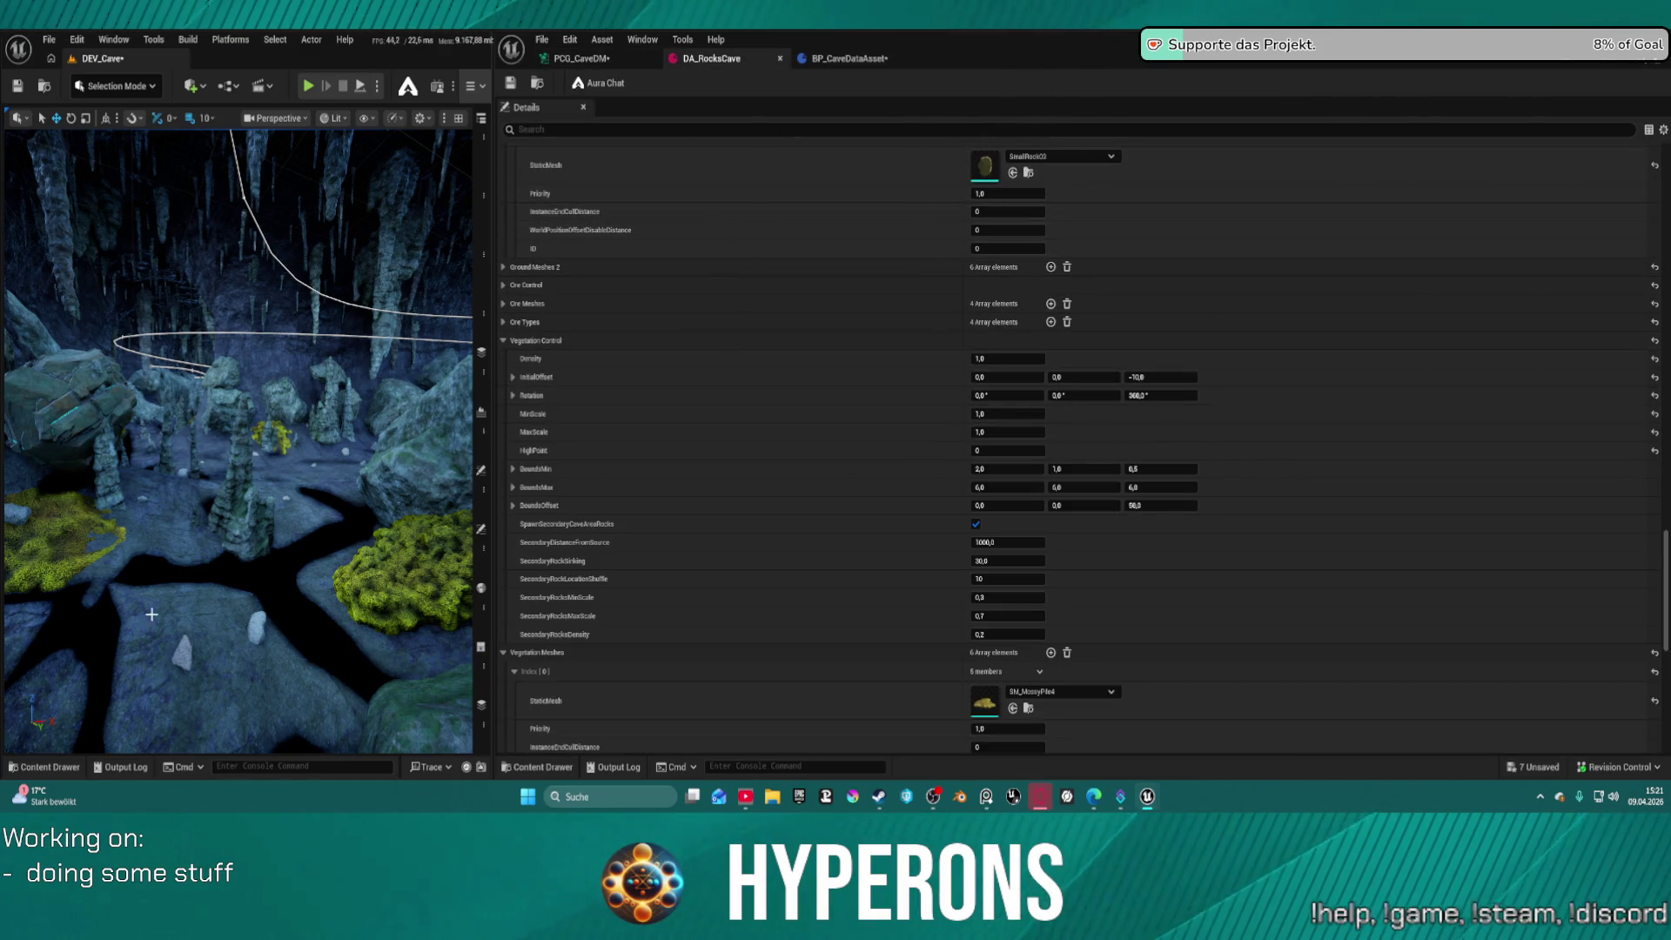
scroll(1079, 435, "down", 5)
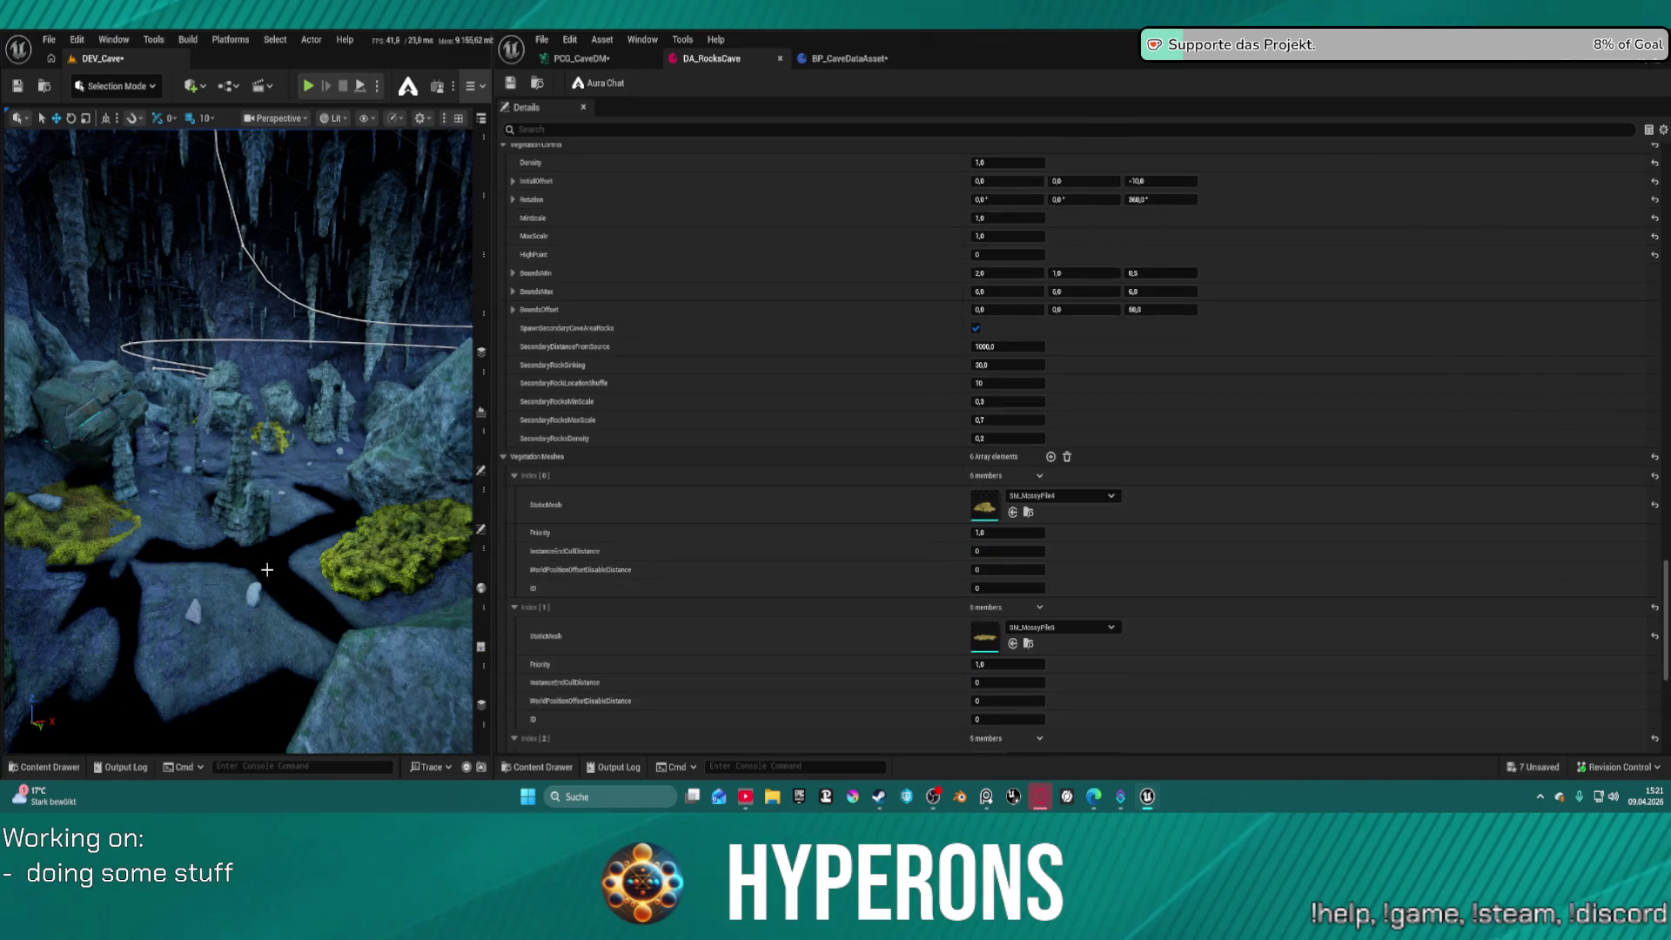
scroll(1023, 323, "up", 3)
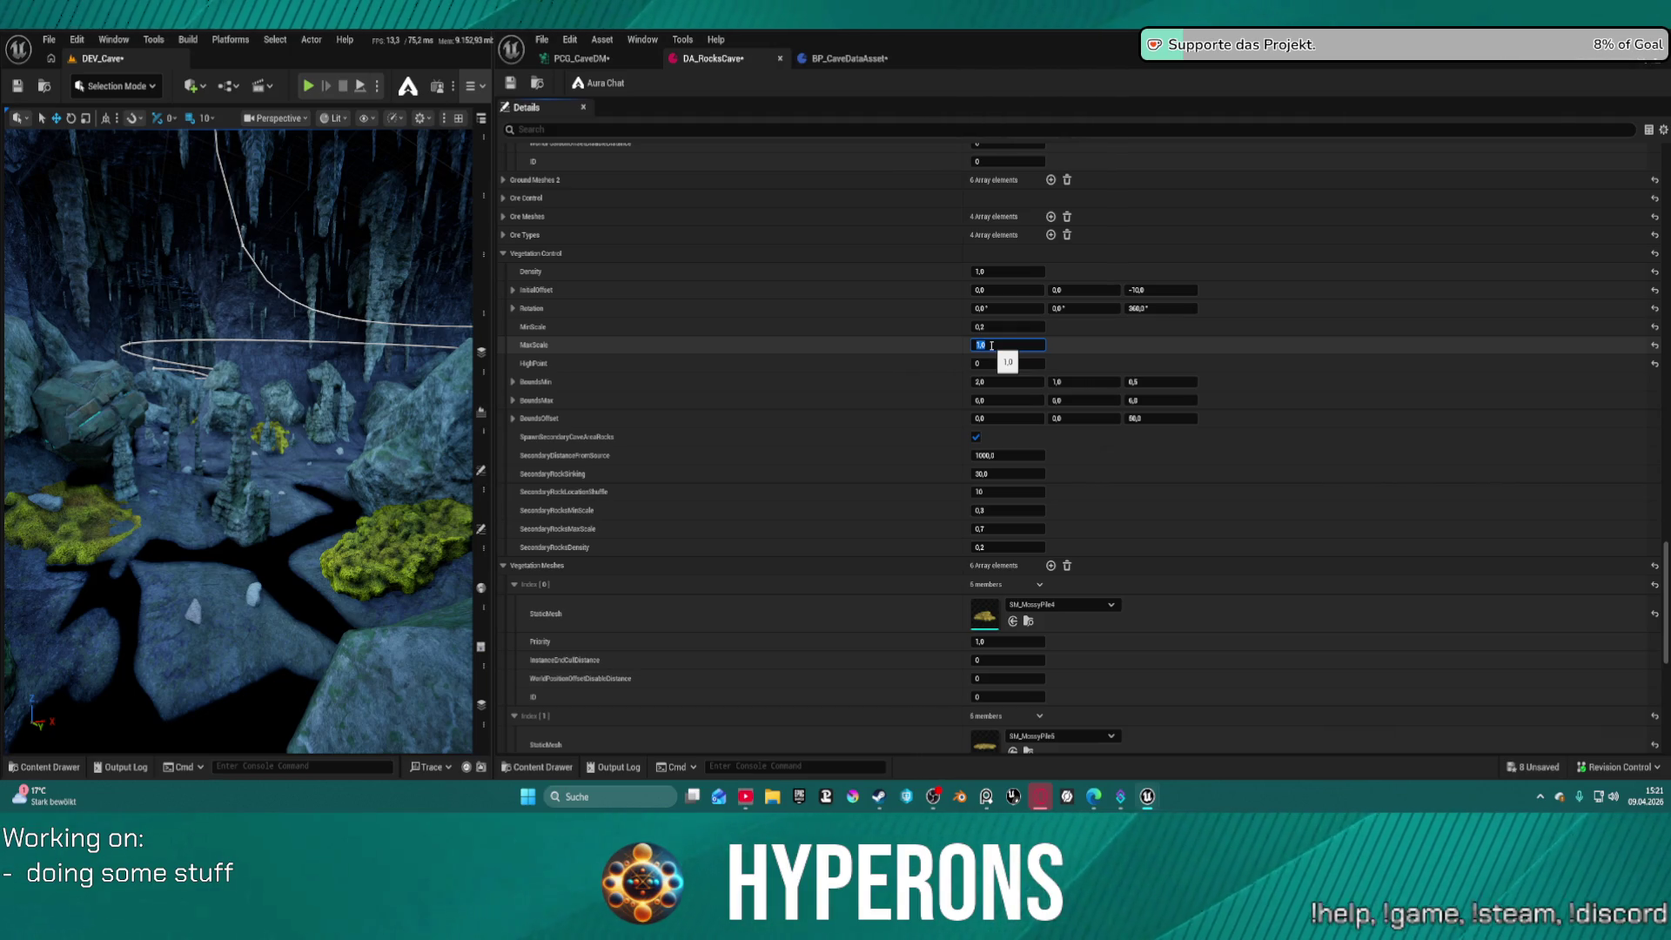
Set vegetation MaxScale to 0,5 in DA_RocksCave and save so the cave regenerates
key("ctrl+s")
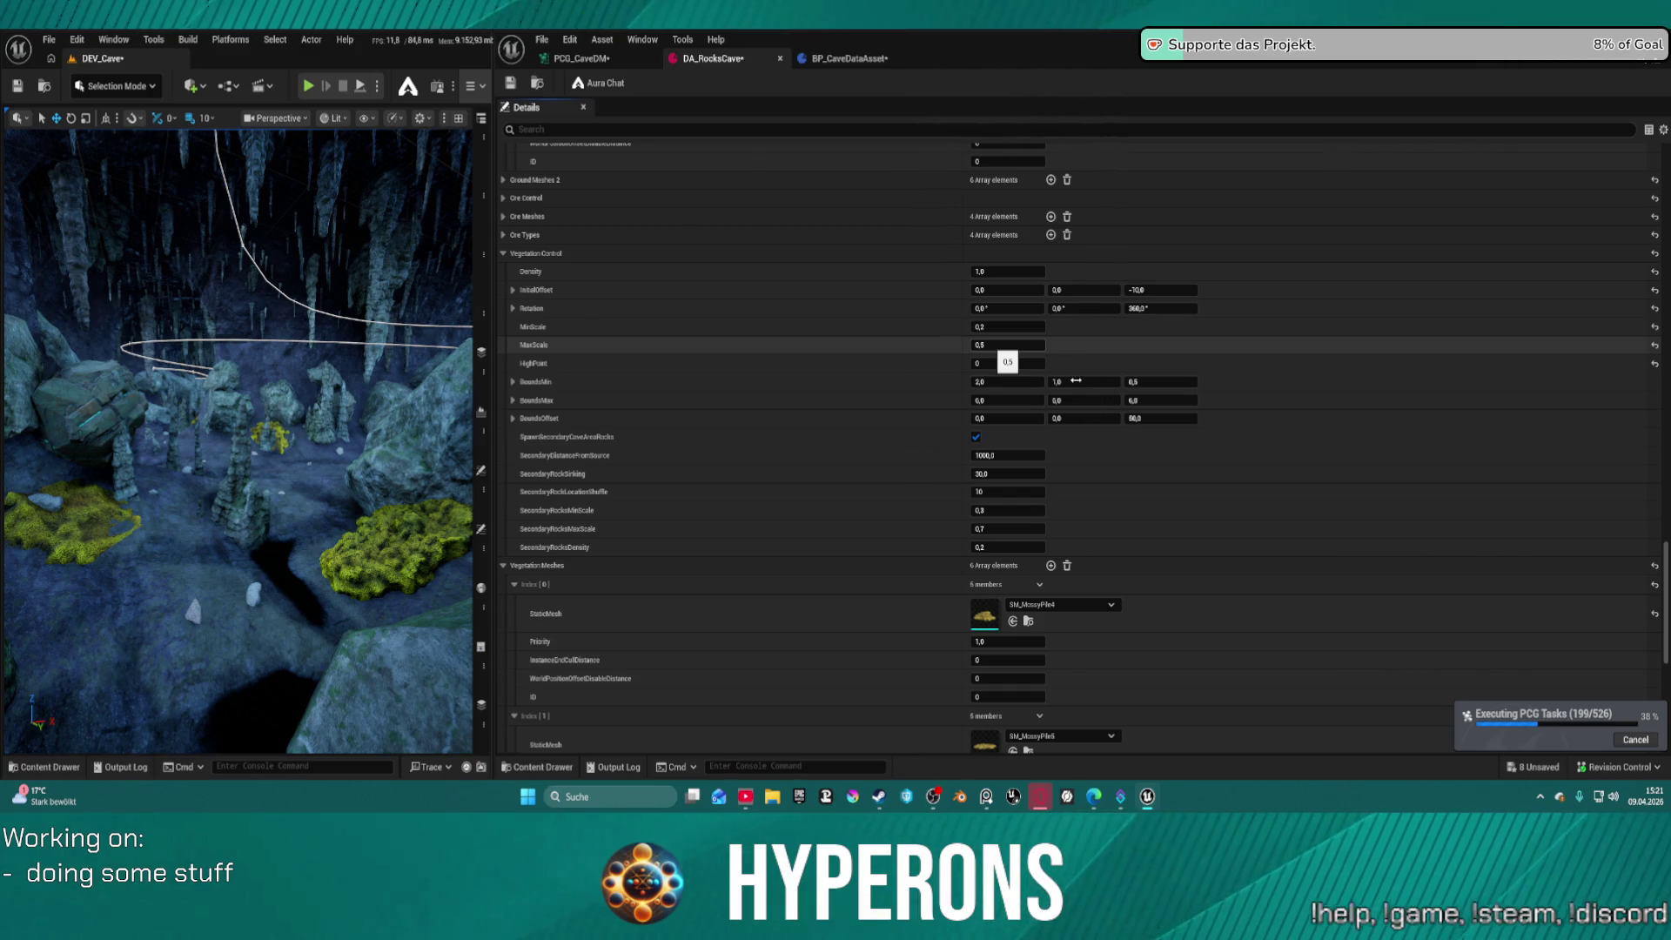
key("ctrl+s")
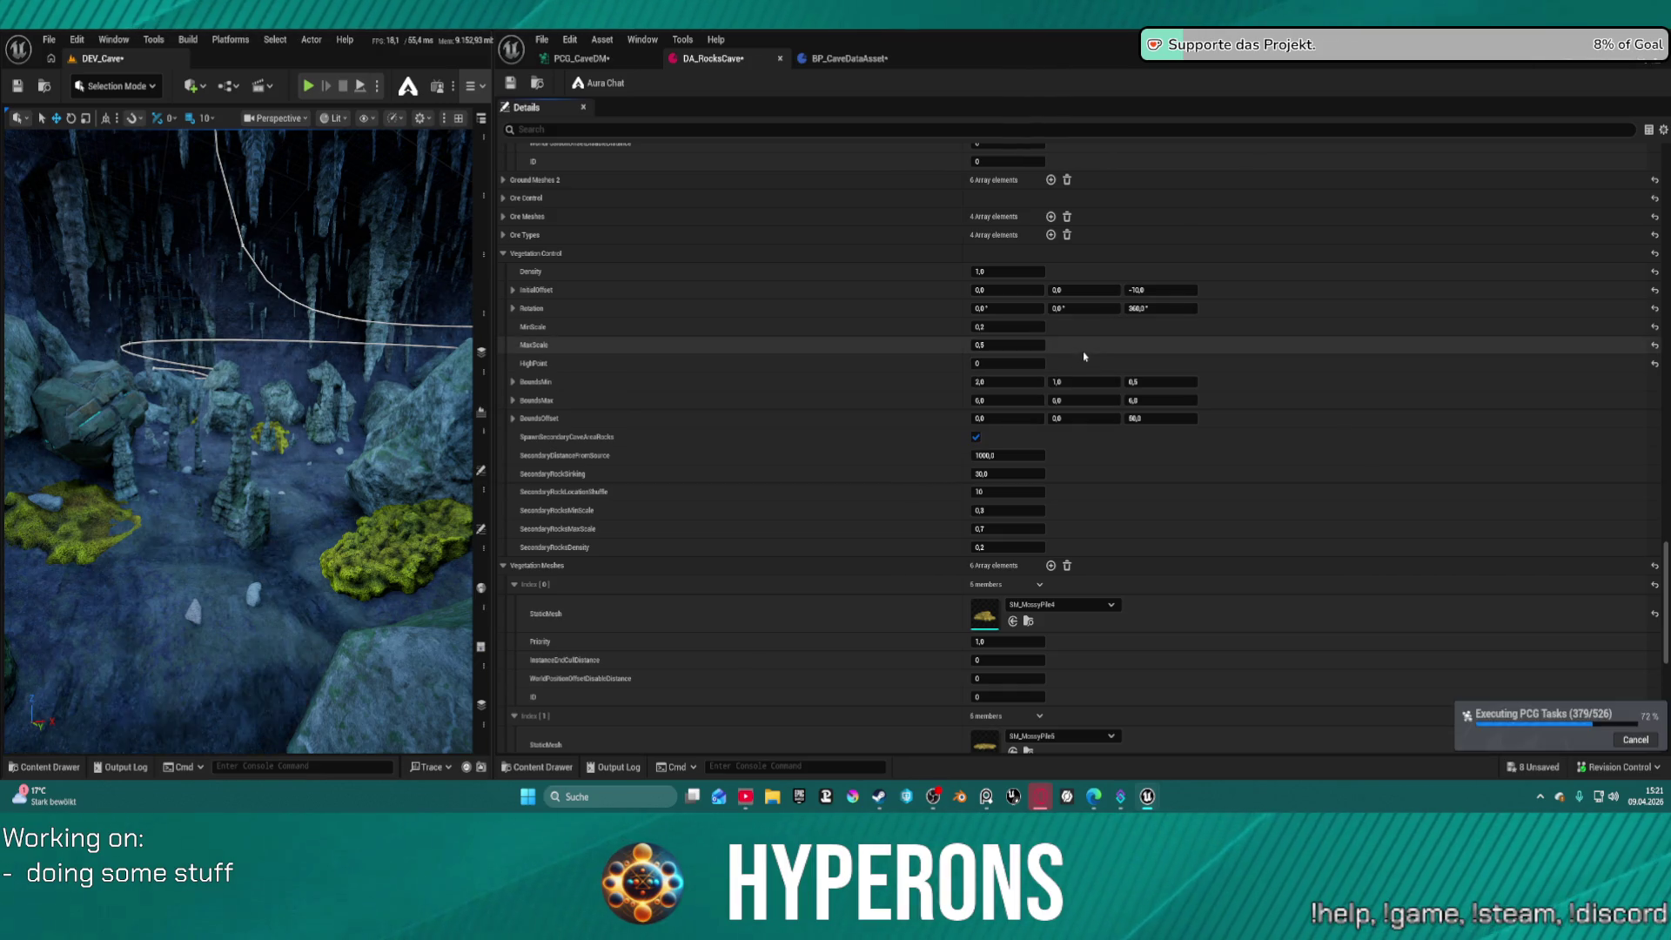
left_click_drag(425, 489, 357, 368)
Change InitialOffset Z to -2,0, save, and view the regenerated cave in a wider viewport
left_click(1165, 291)
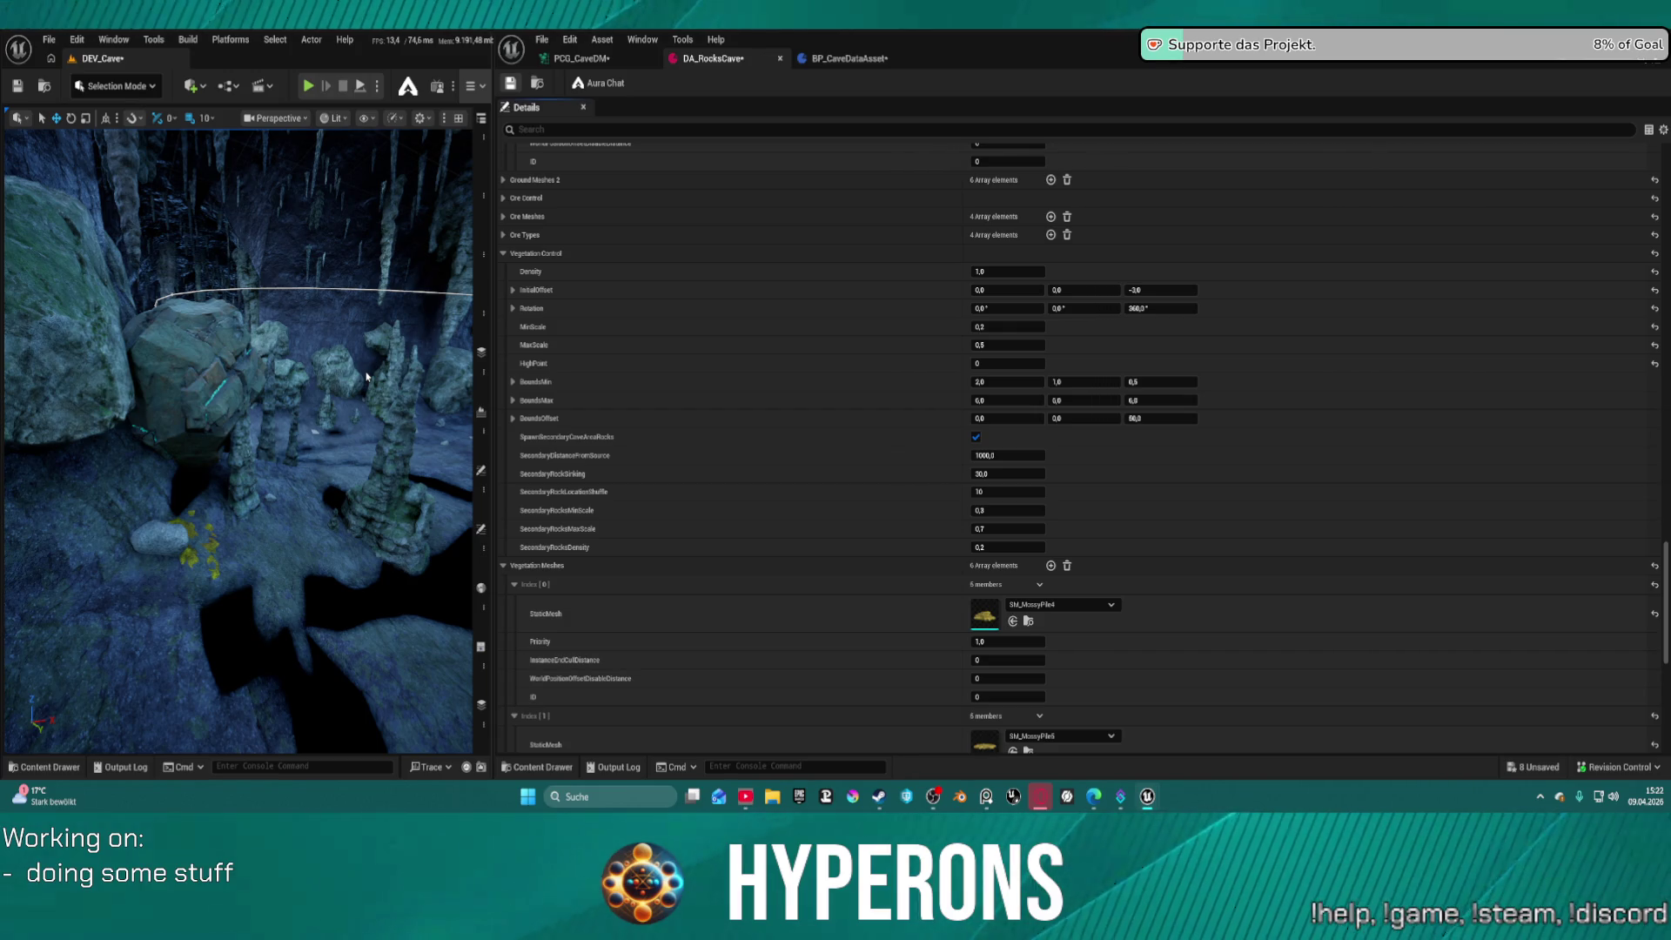
key("ctrl+s")
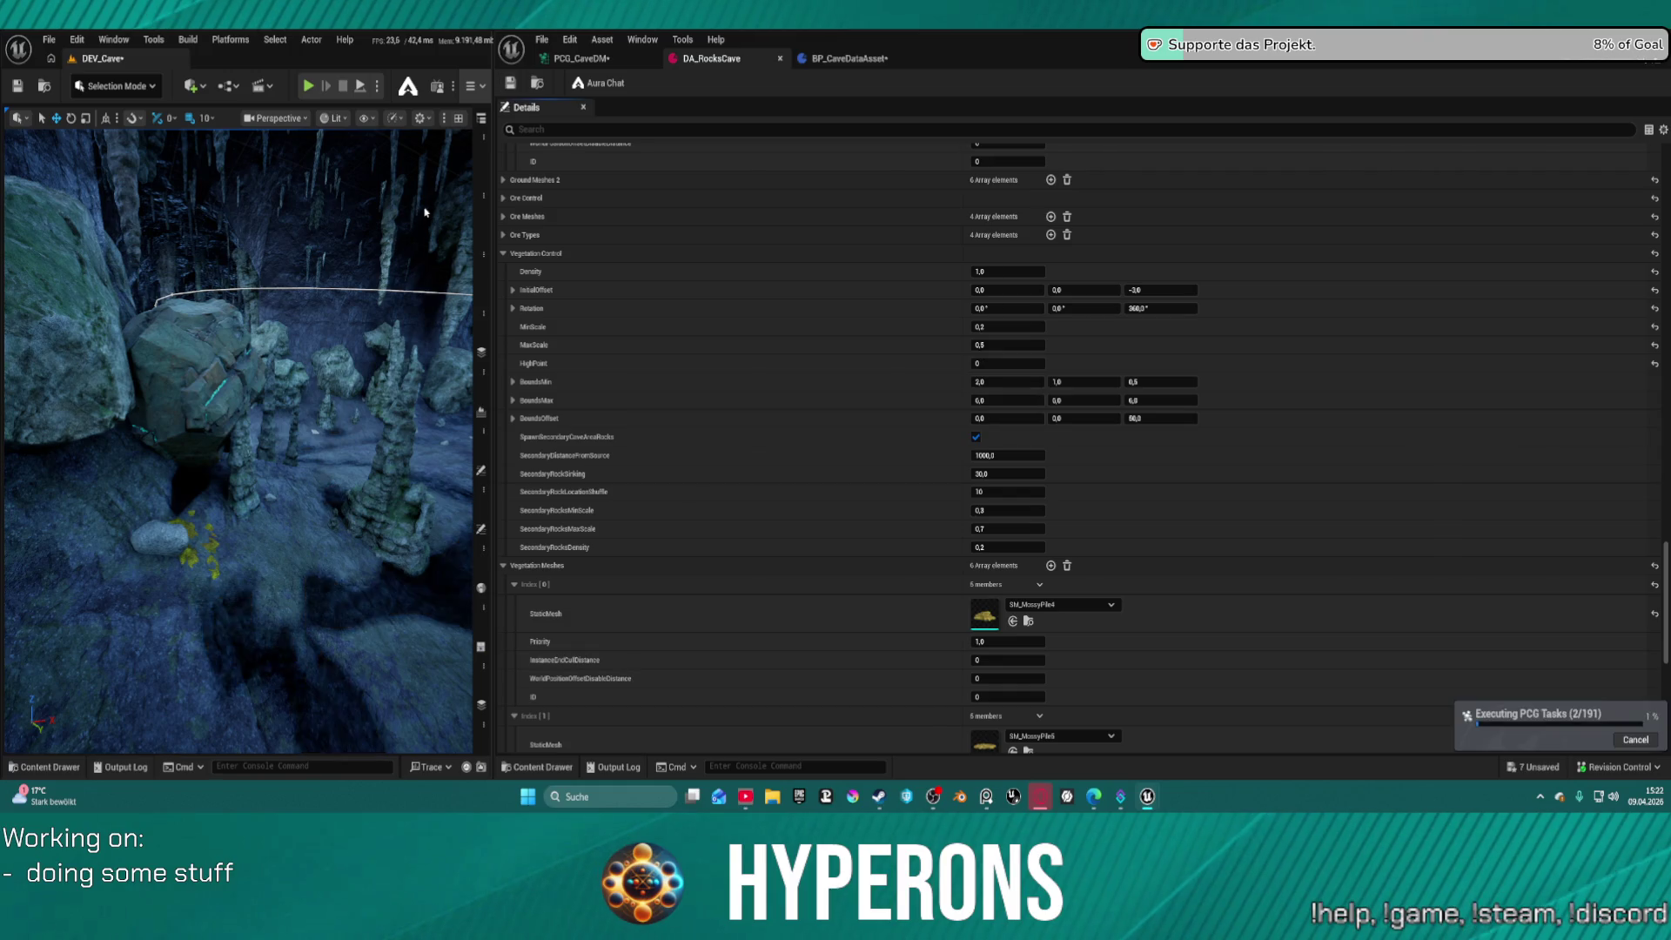
left_click_drag(425, 216, 426, 217)
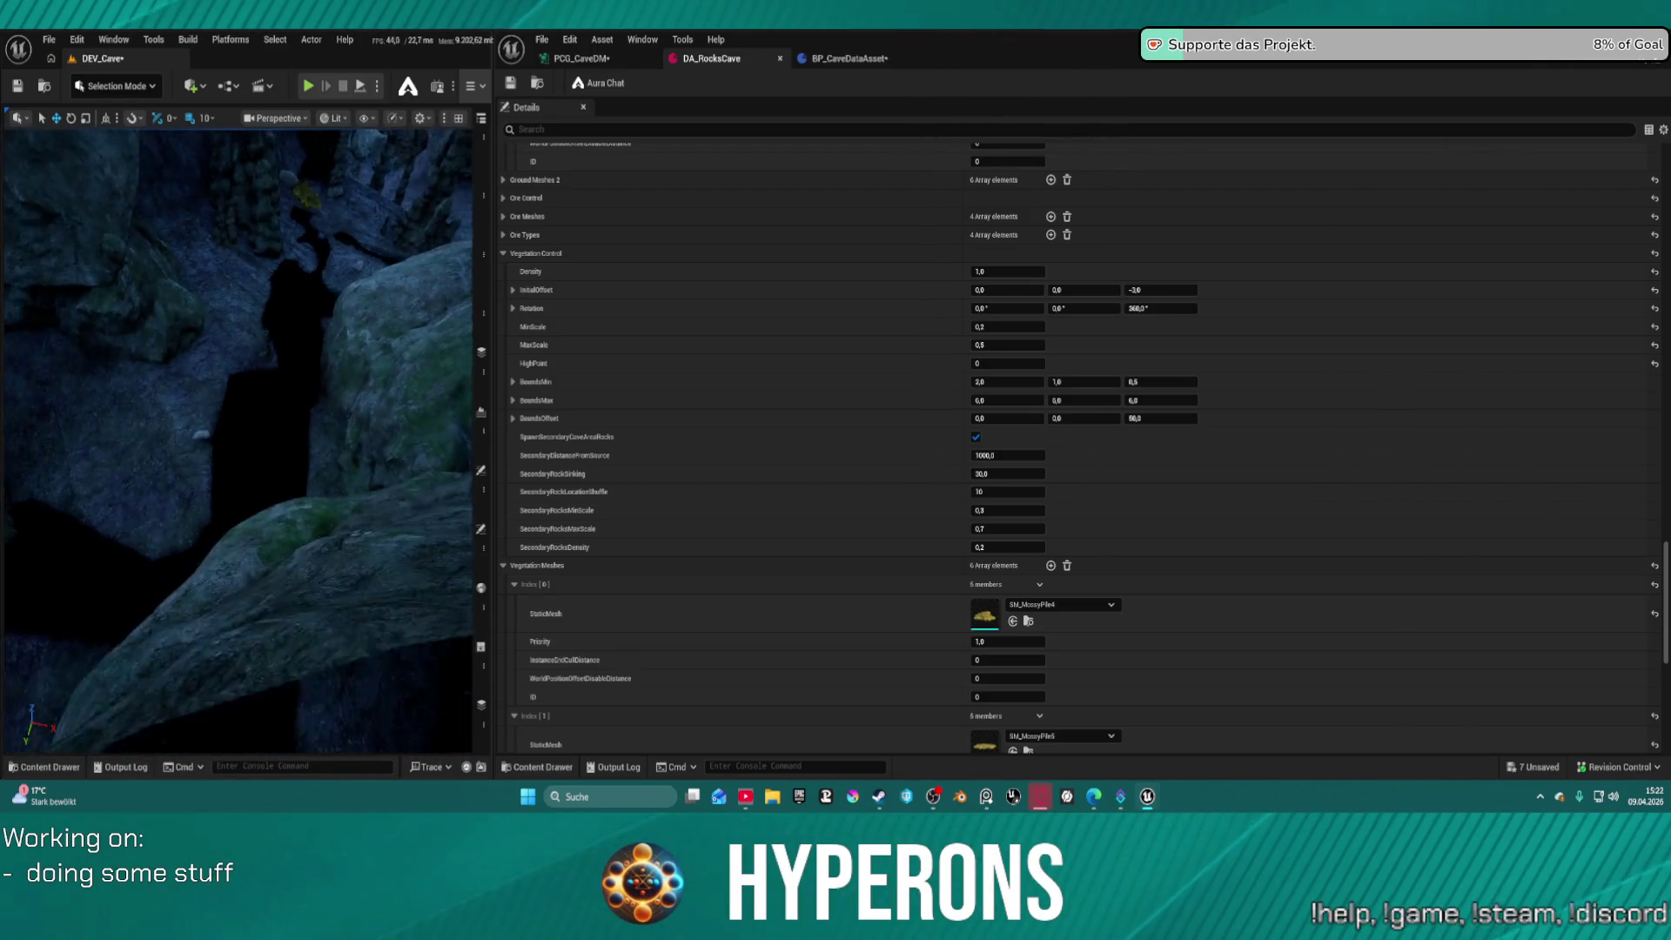
left_click_drag(493, 59, 1136, 59)
key("f")
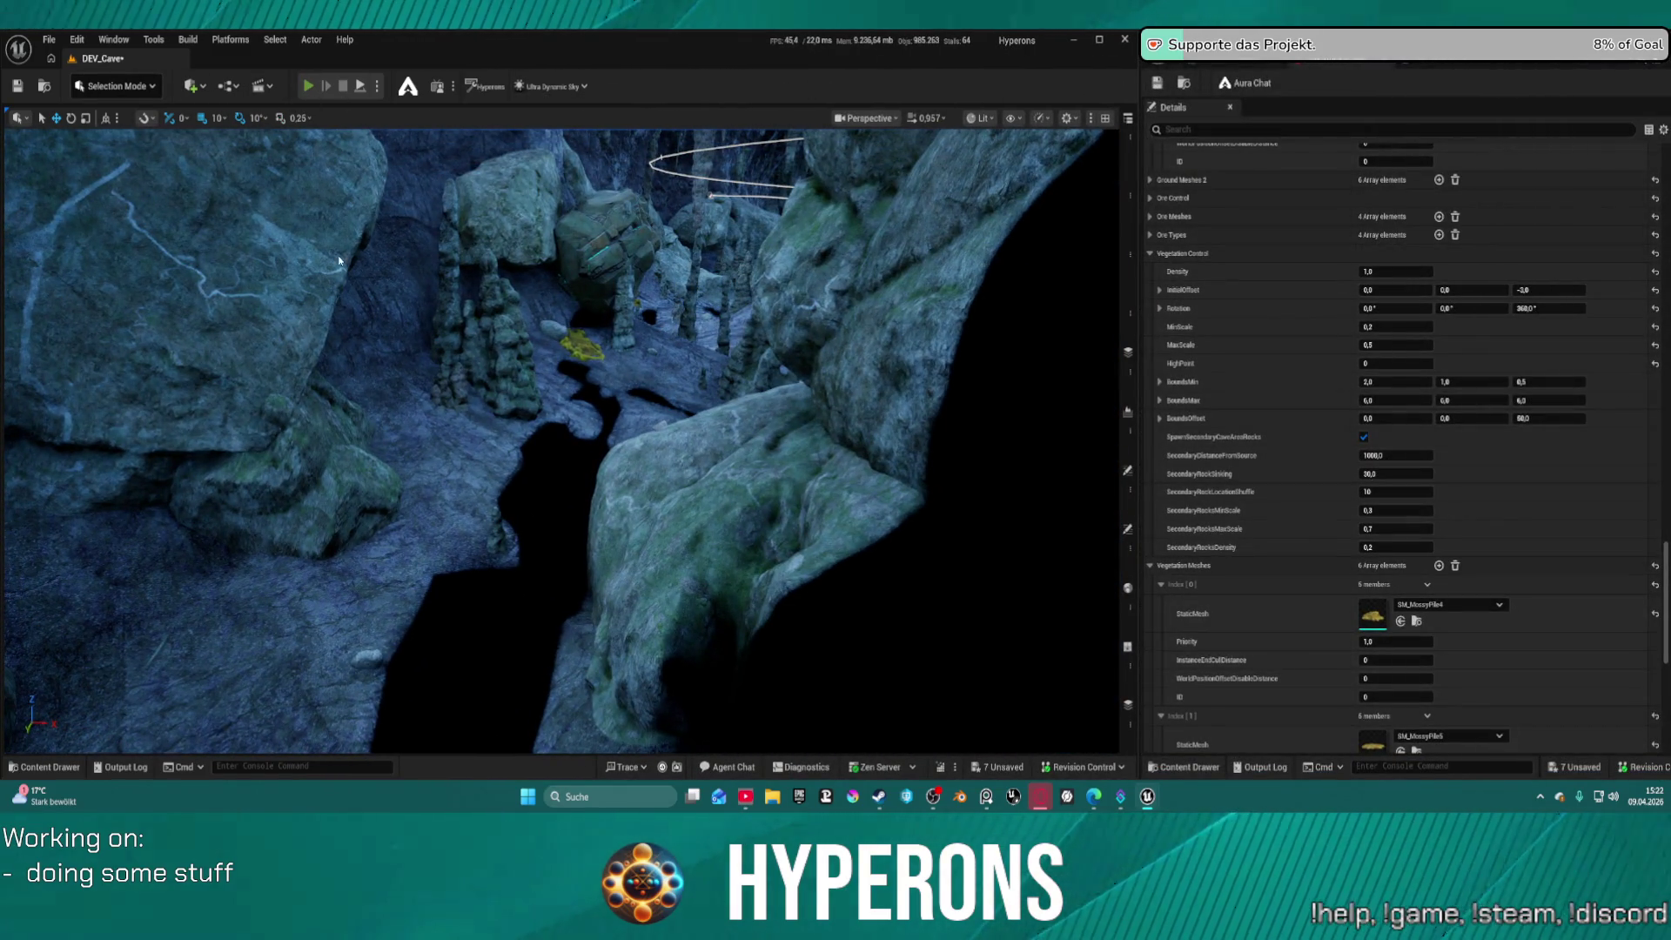
Start Play in Editor with Alt+P and walk the character forward through the cave passages
key("alt+p")
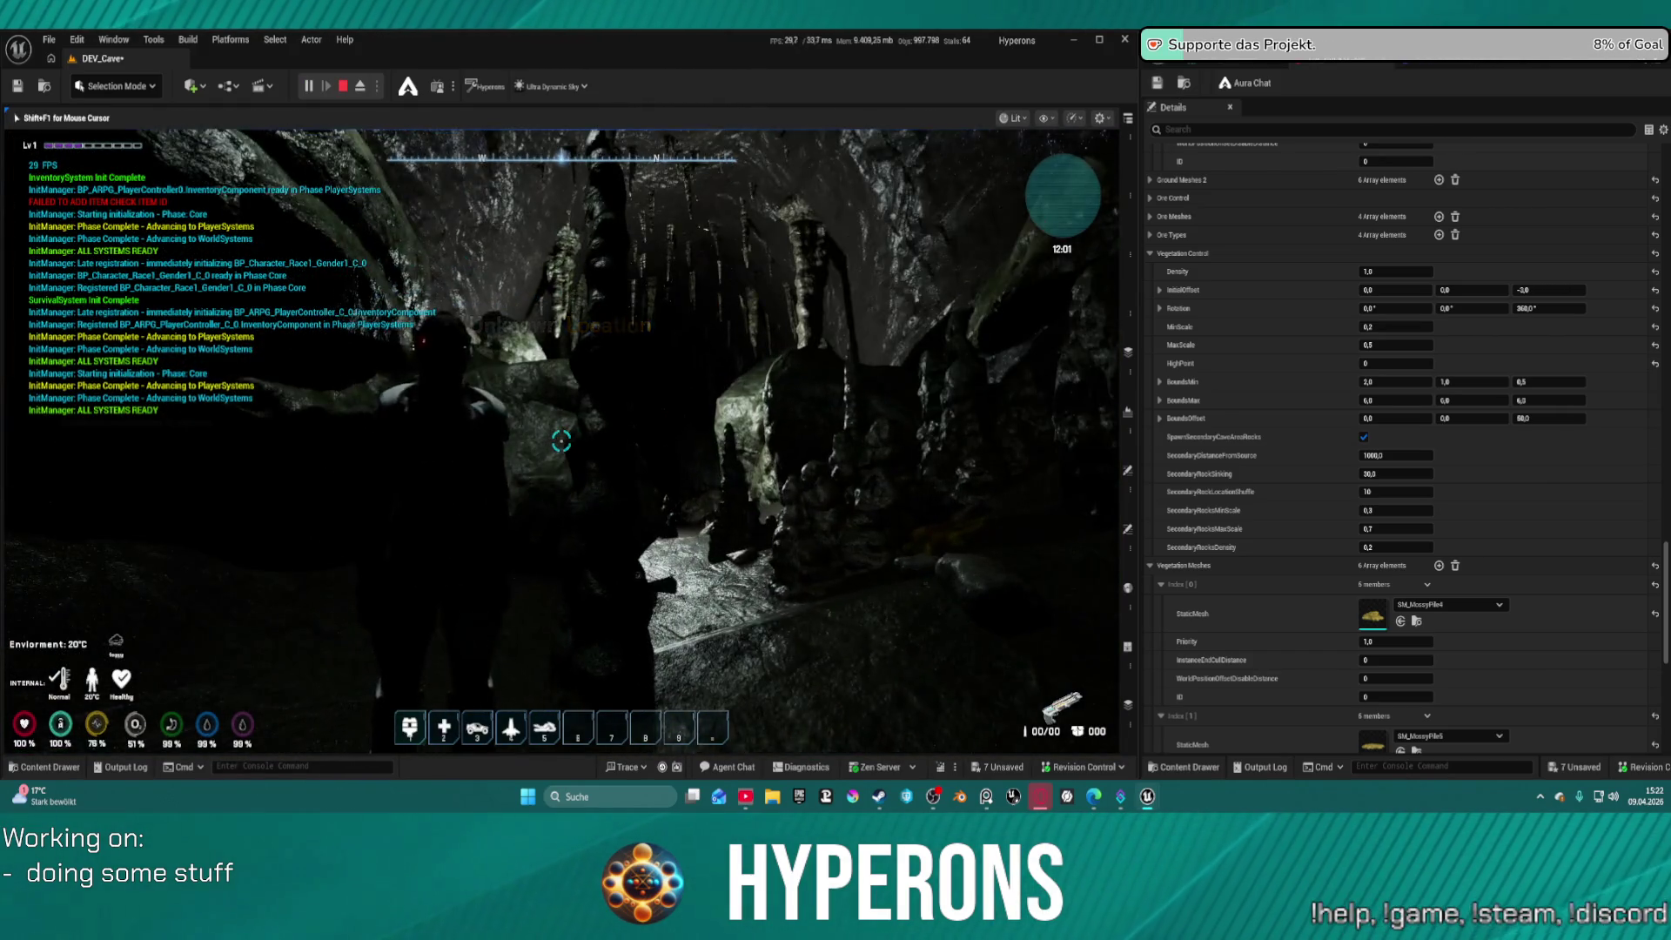
key("g")
key("w")
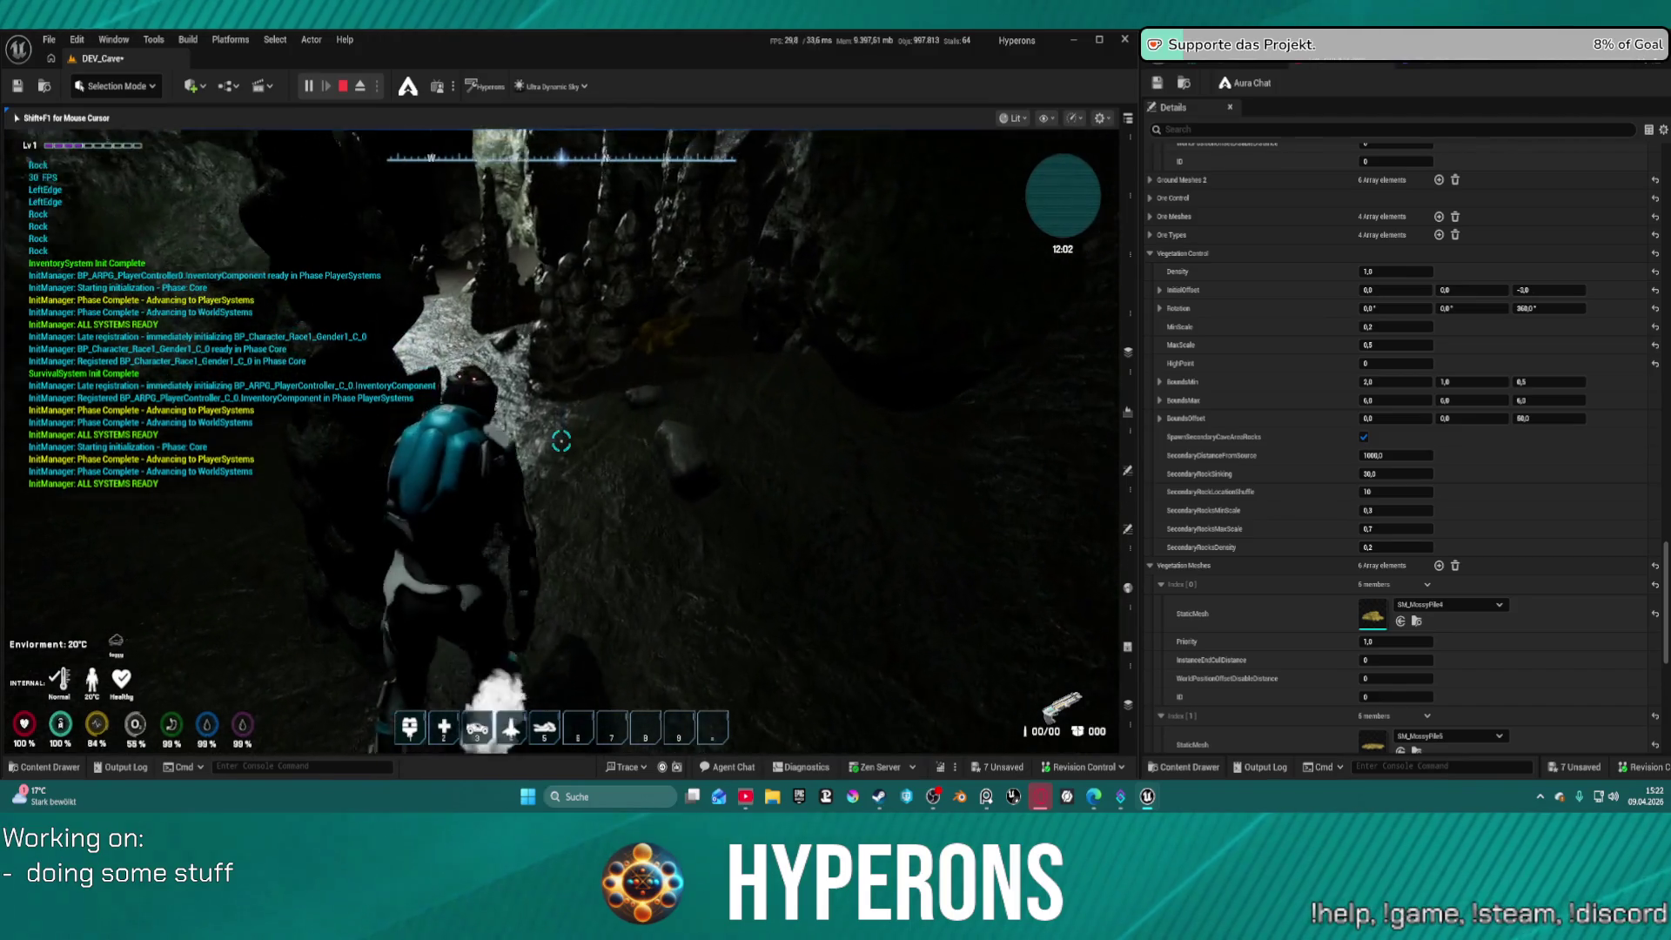
key("w")
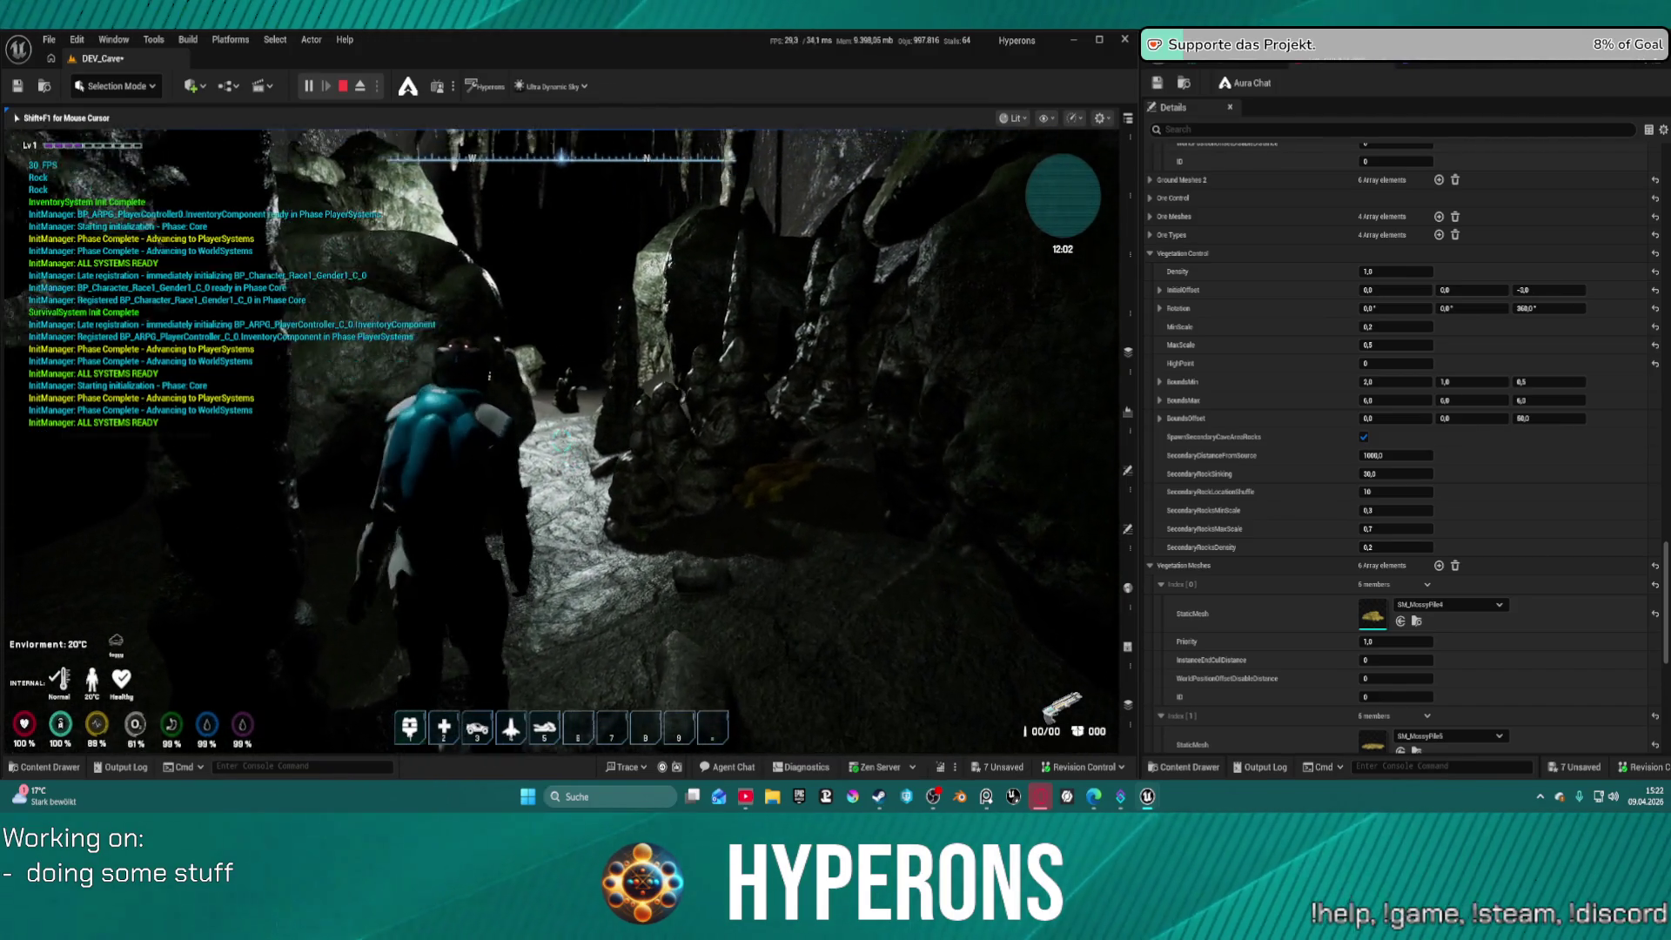
key("w")
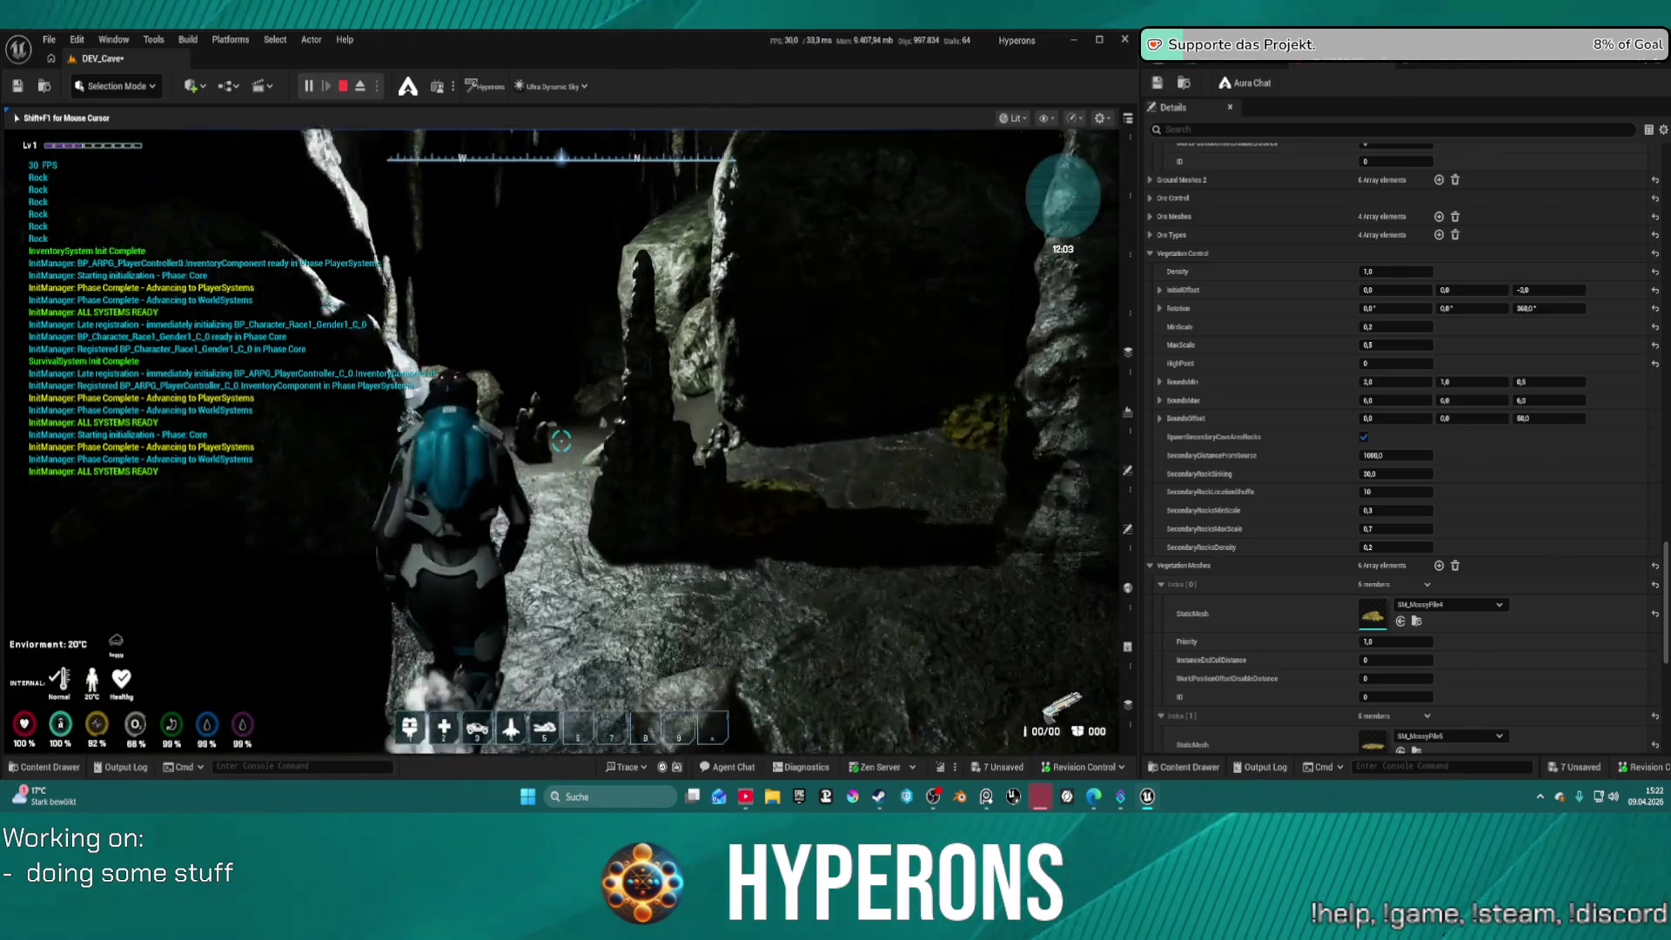
key("w")
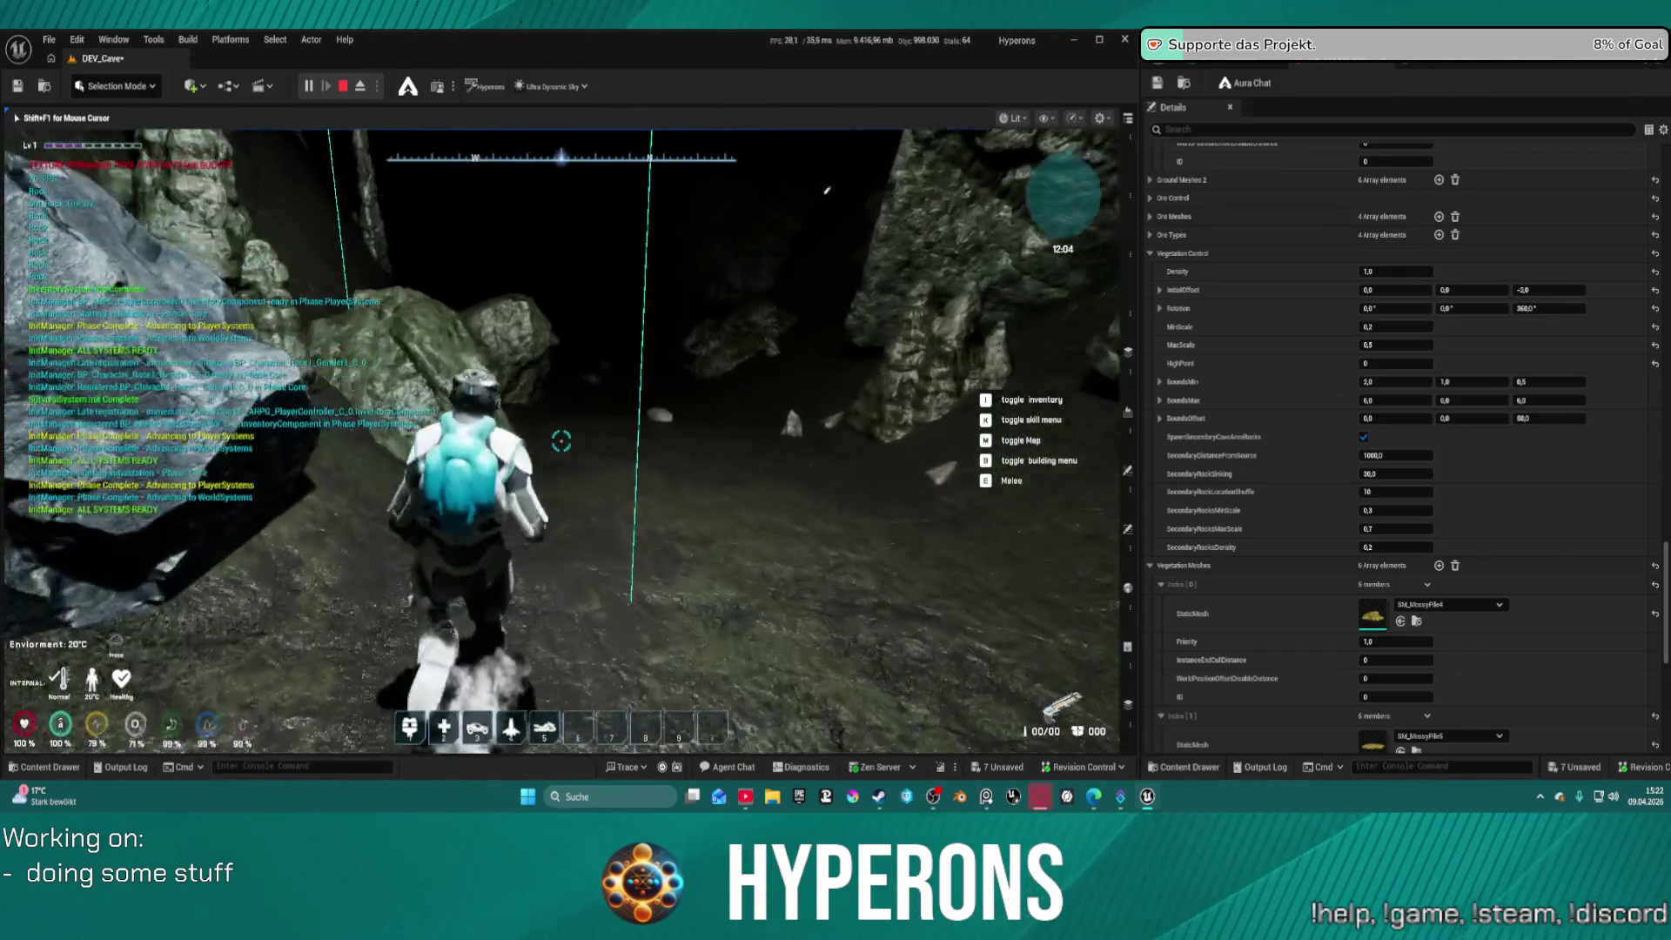
key("w")
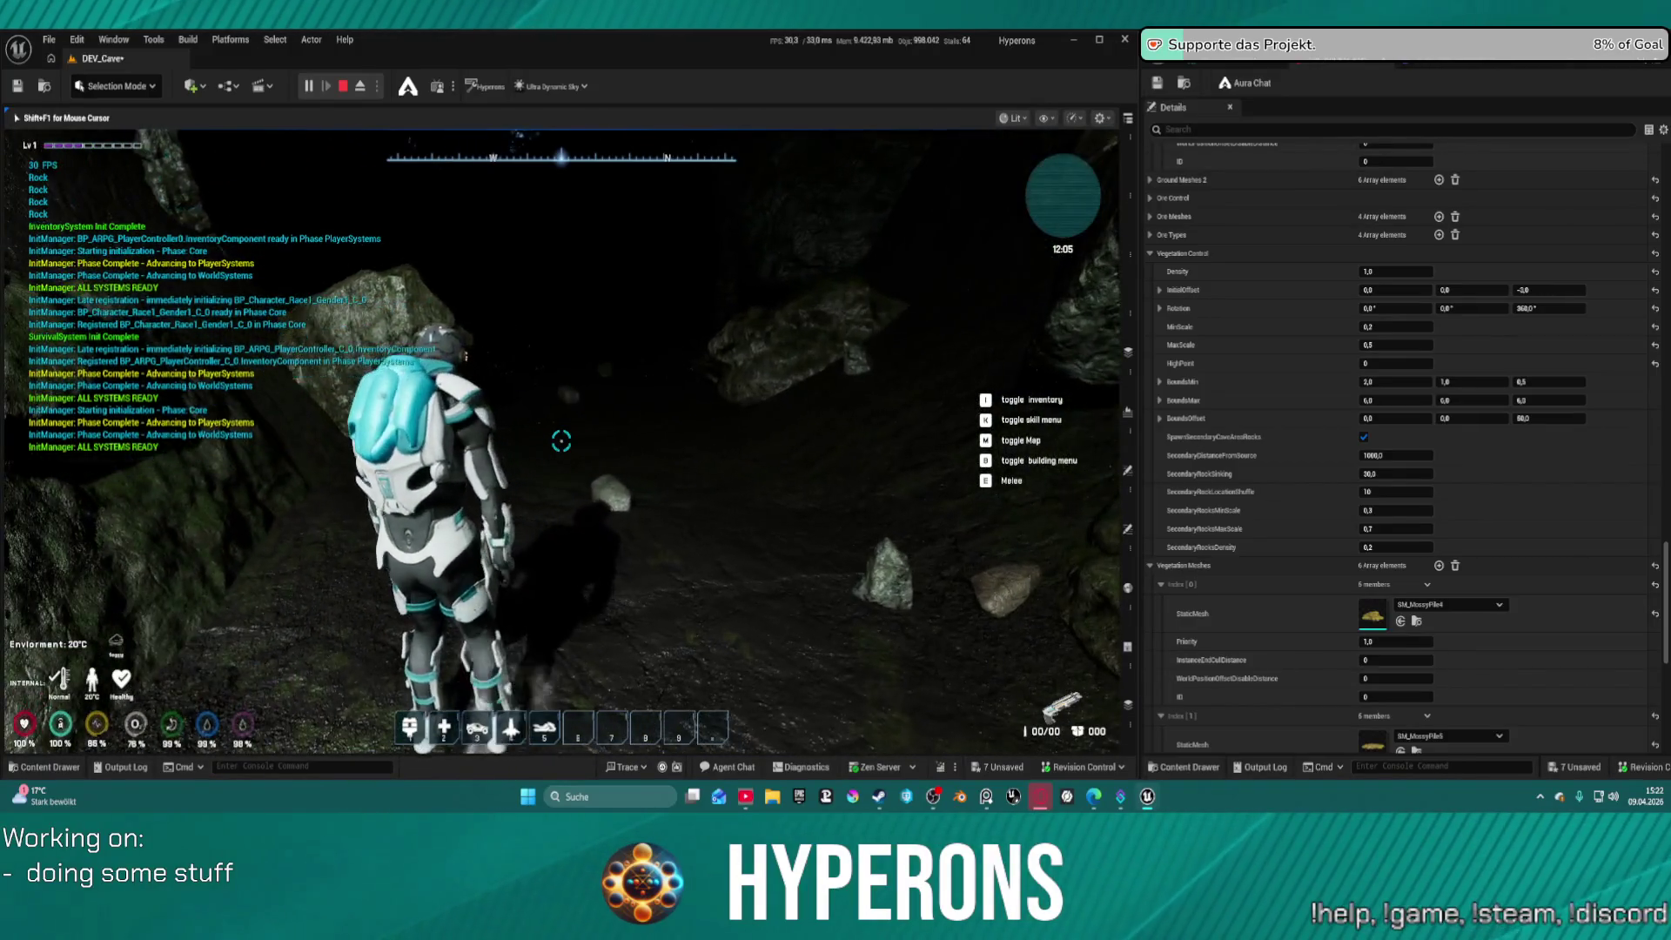
key("w")
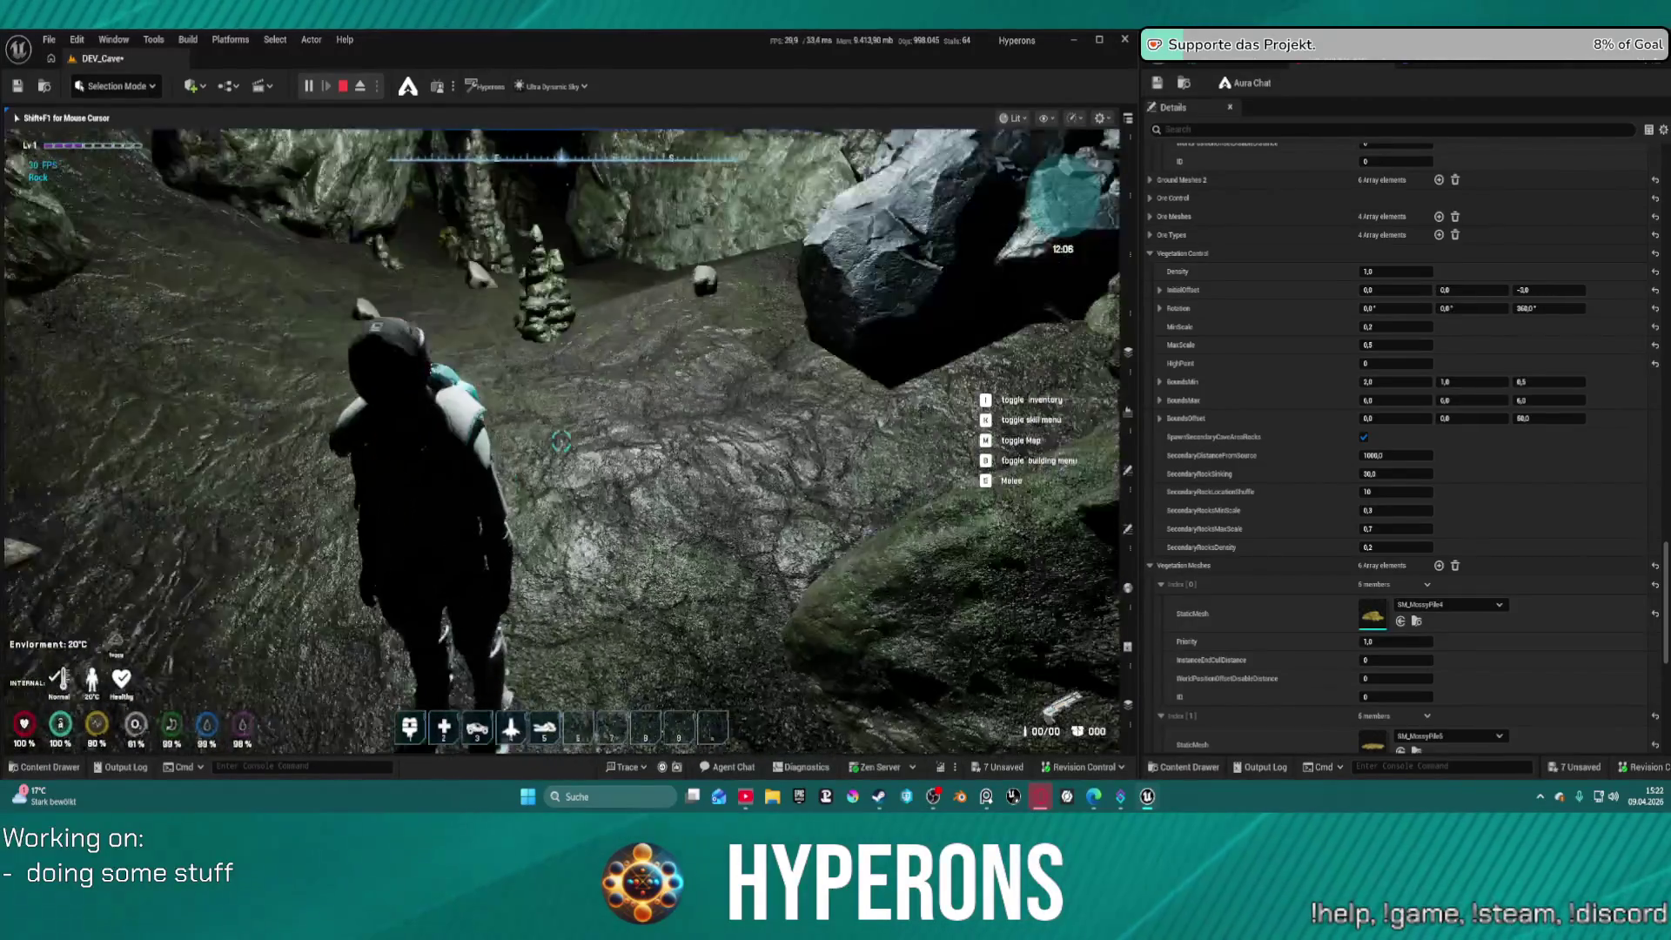
key("w")
key("super")
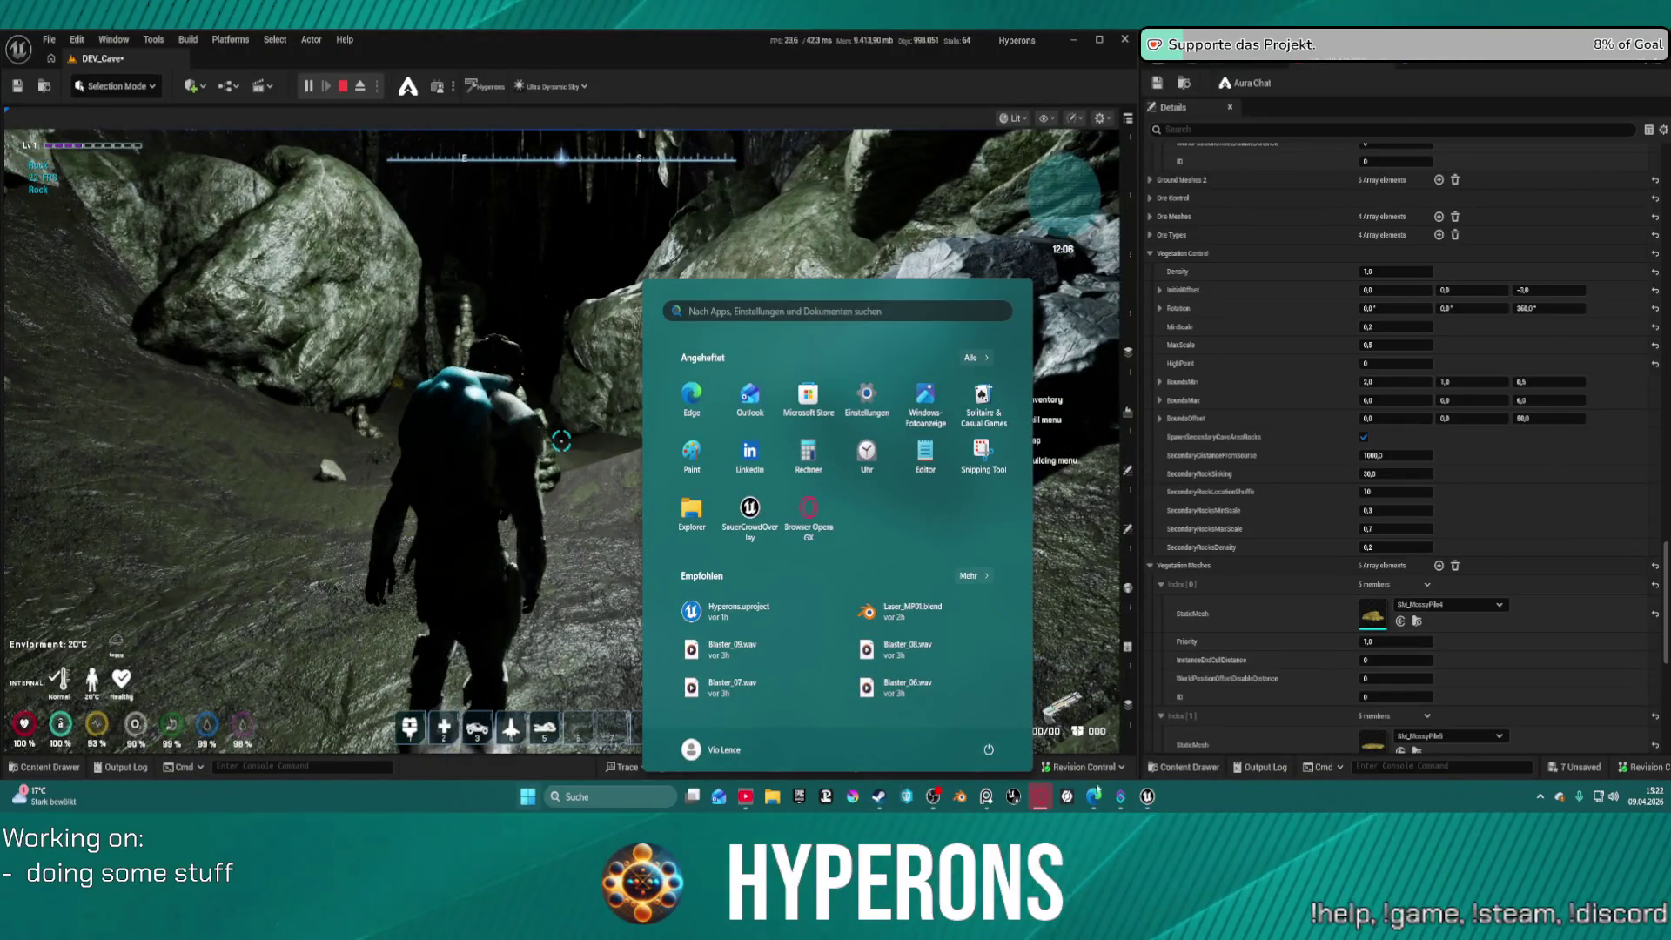
Zoom in and out on the cave reference photos in PureRef, then hide the board
left_click(989, 798)
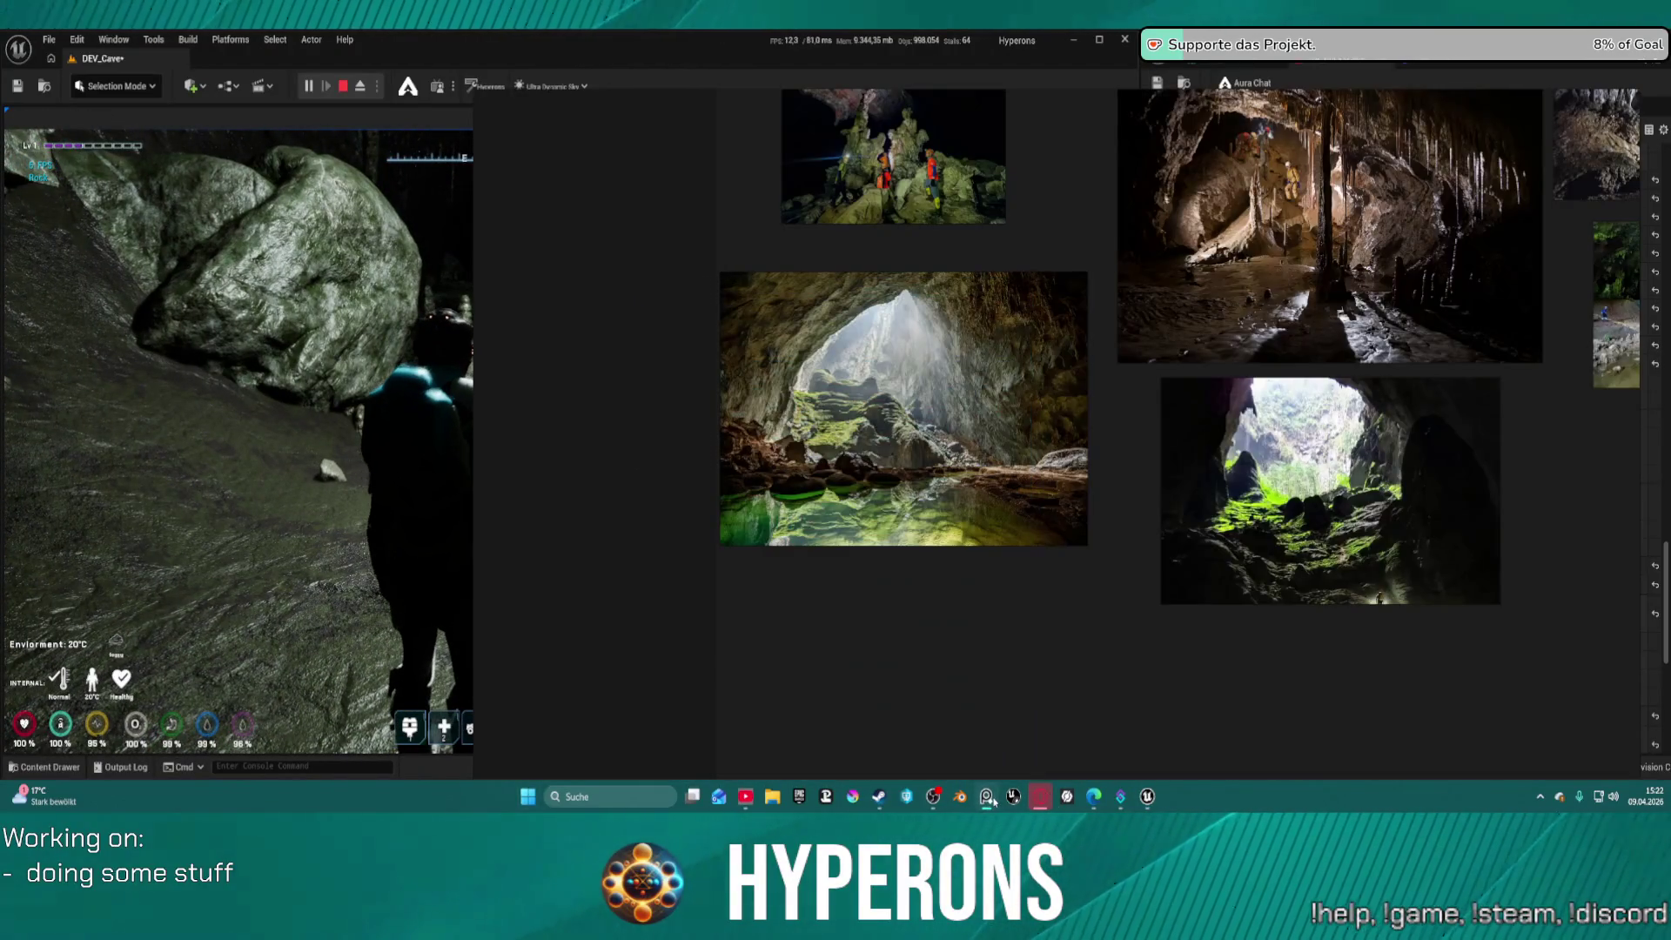
scroll(1253, 252, "up", 5)
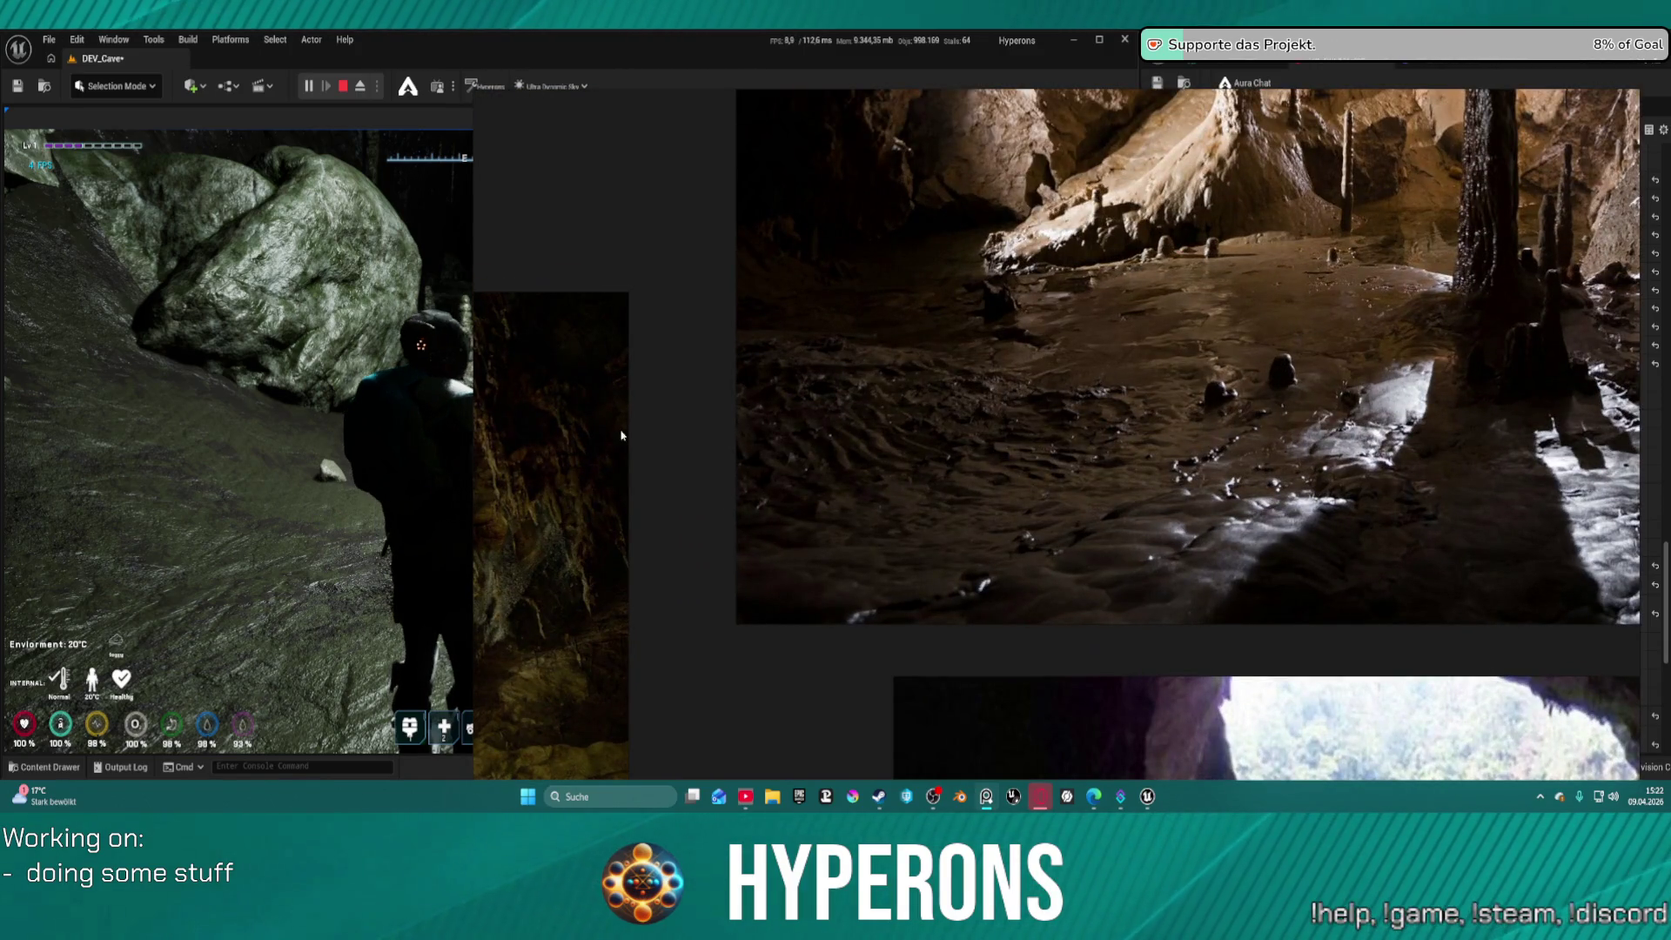
scroll(1253, 201, "down", 6)
scroll(1131, 182, "up", 6)
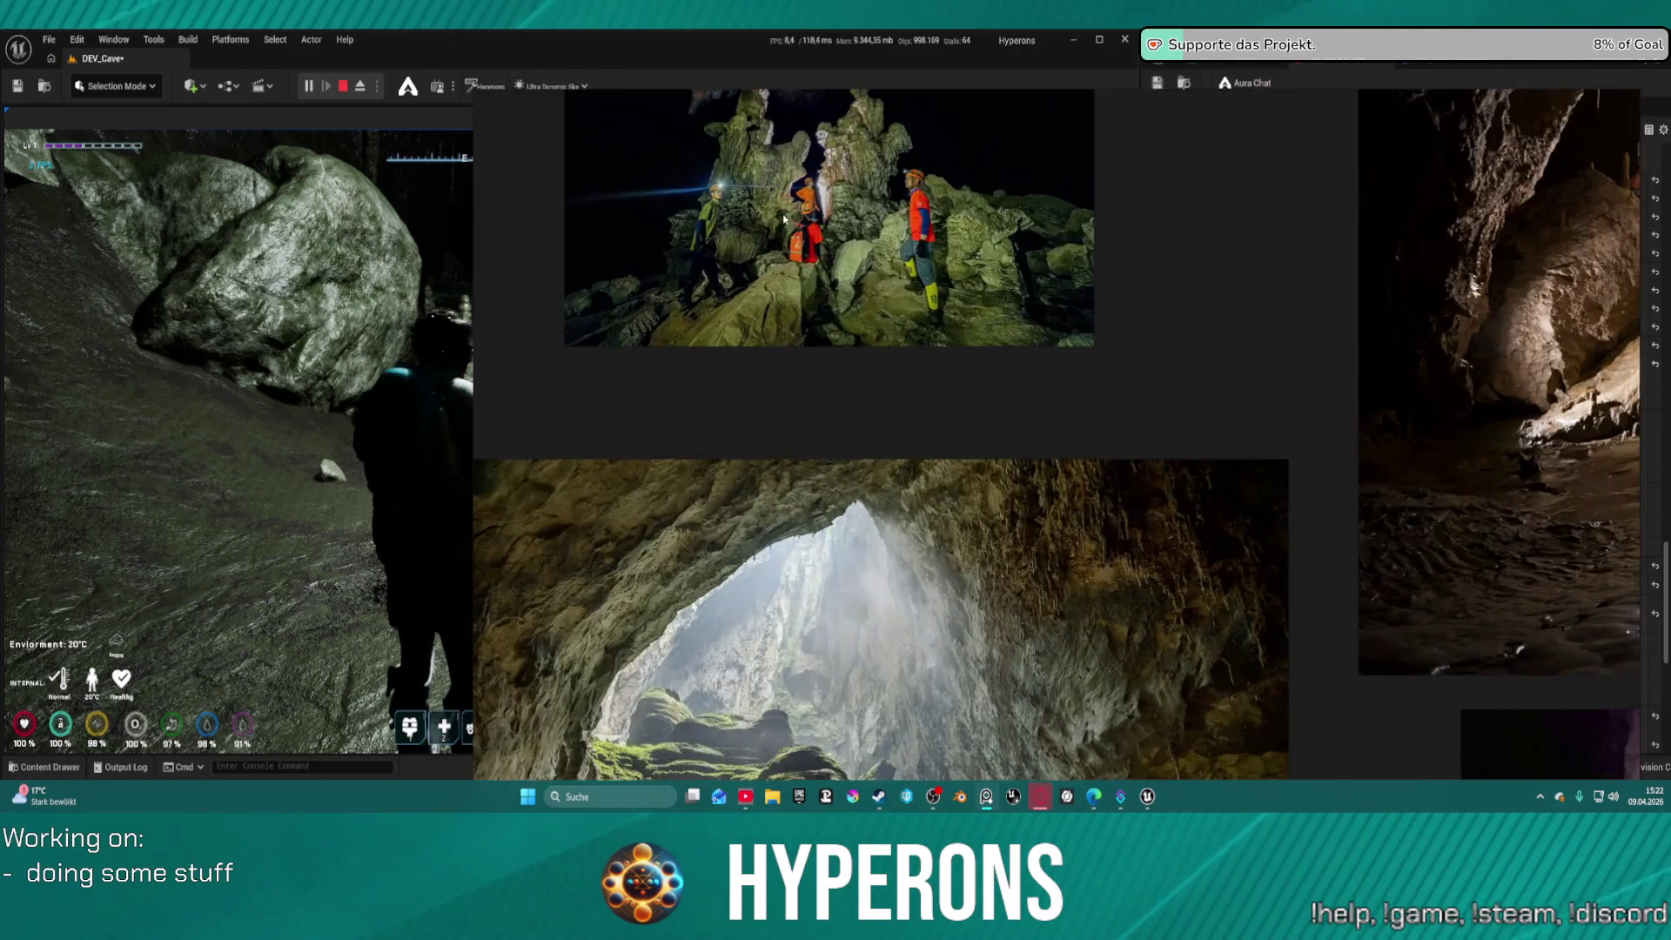
scroll(783, 218, "down", 4)
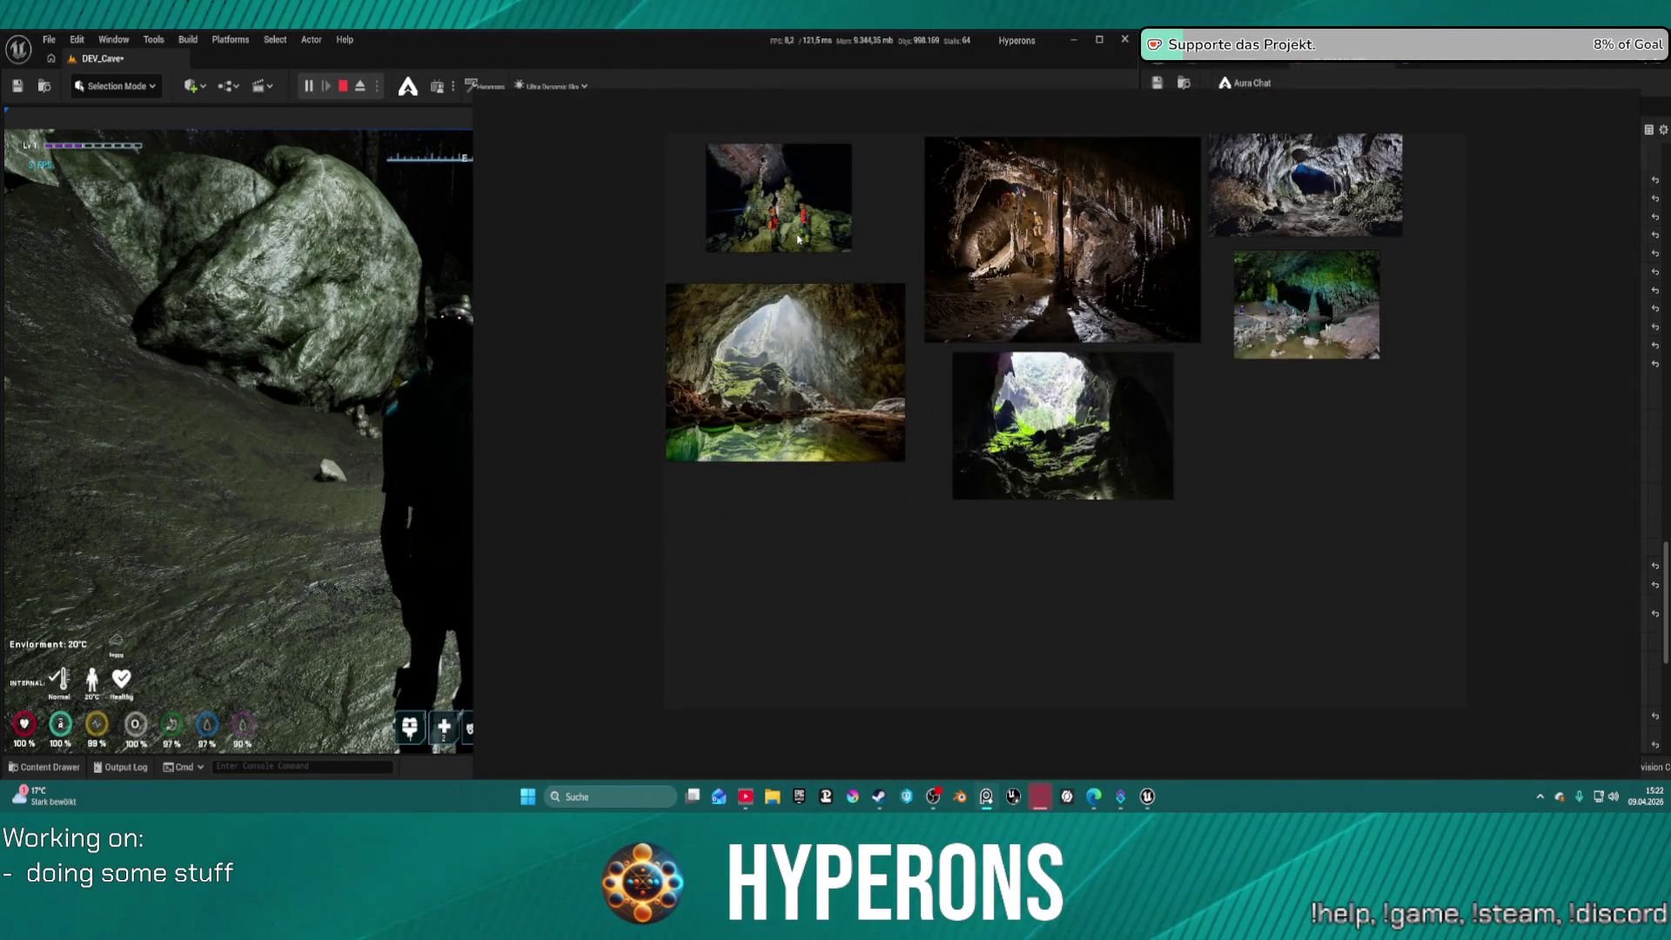
scroll(1245, 211, "up", 4)
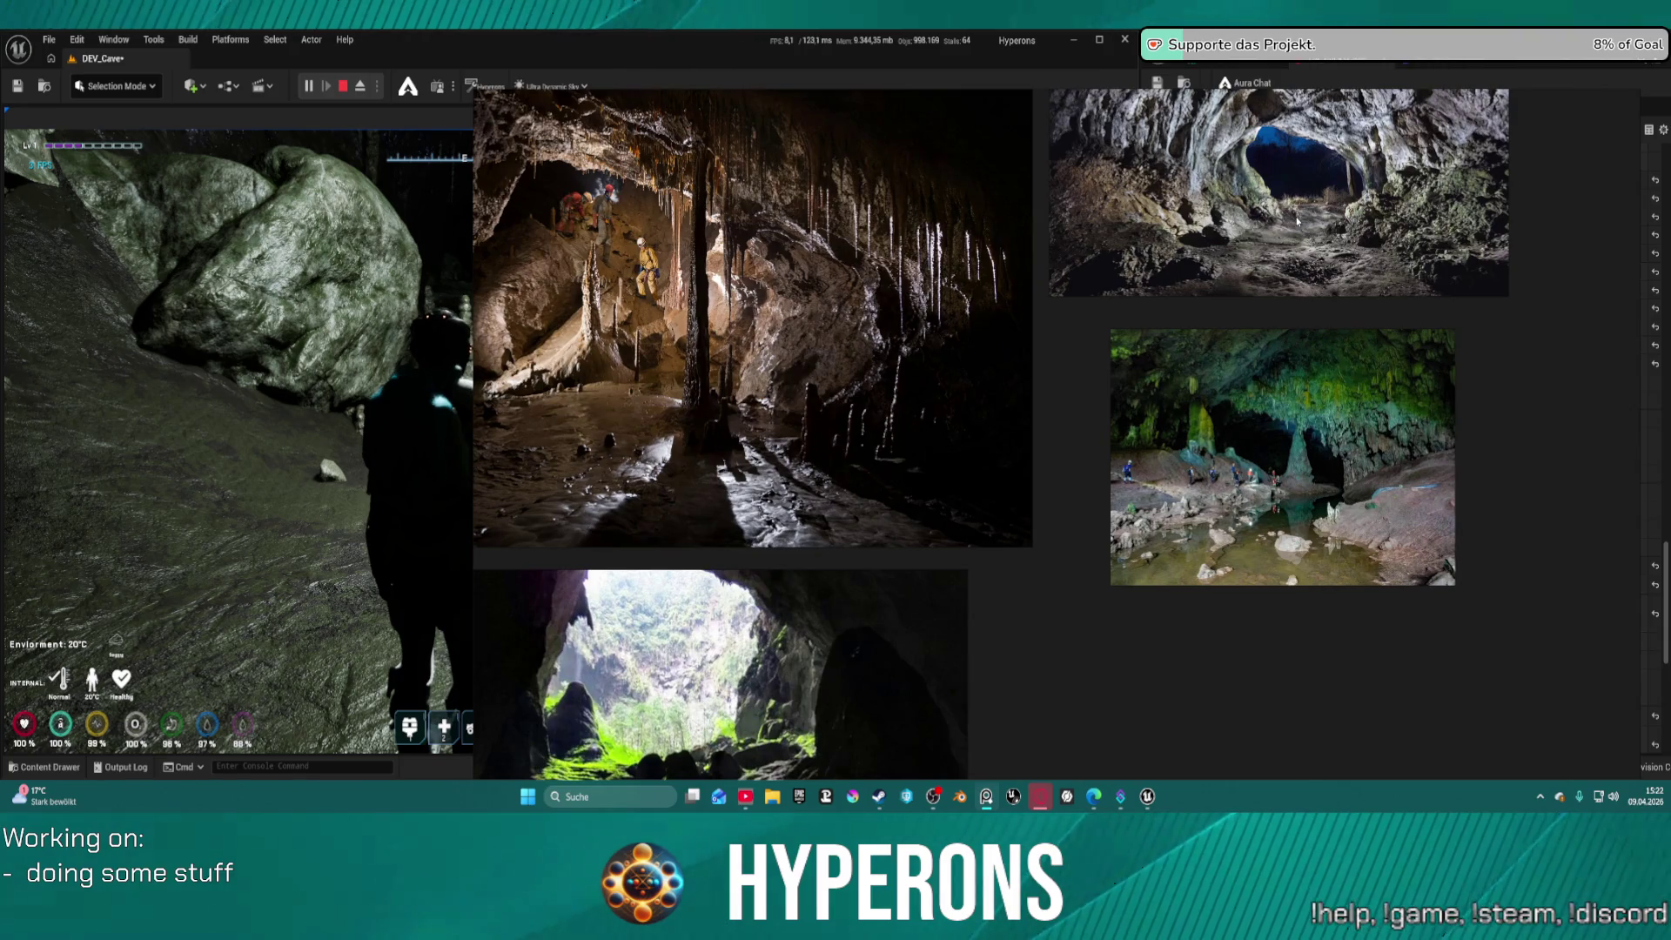
scroll(1286, 225, "up", 3)
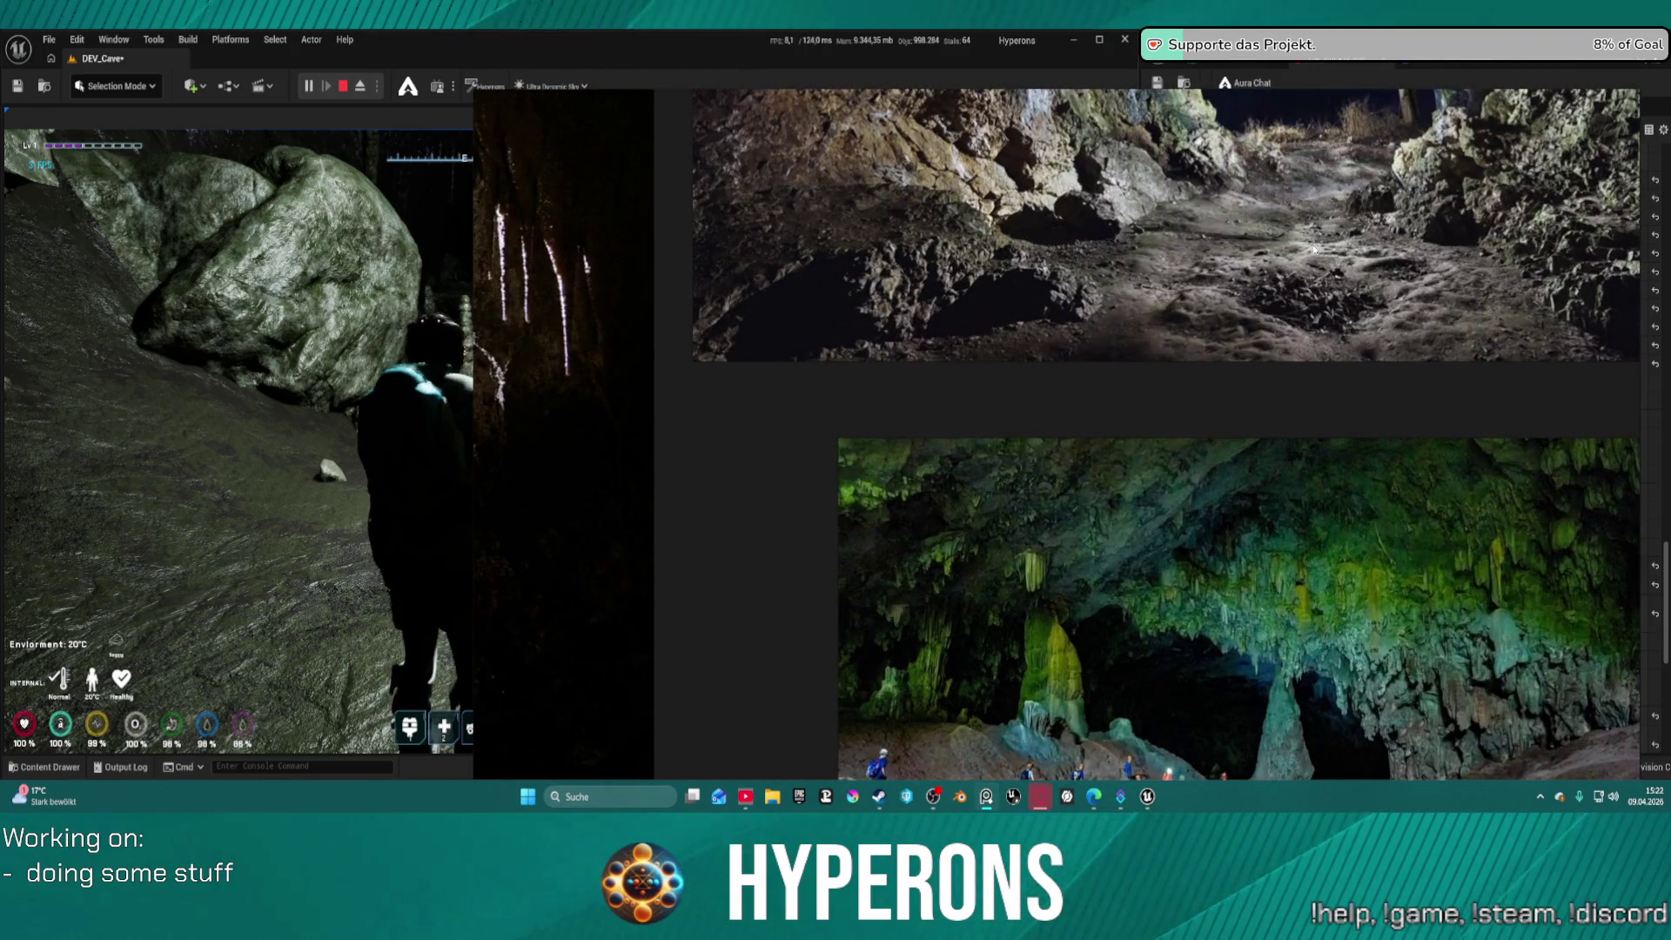
scroll(1314, 251, "down", 3)
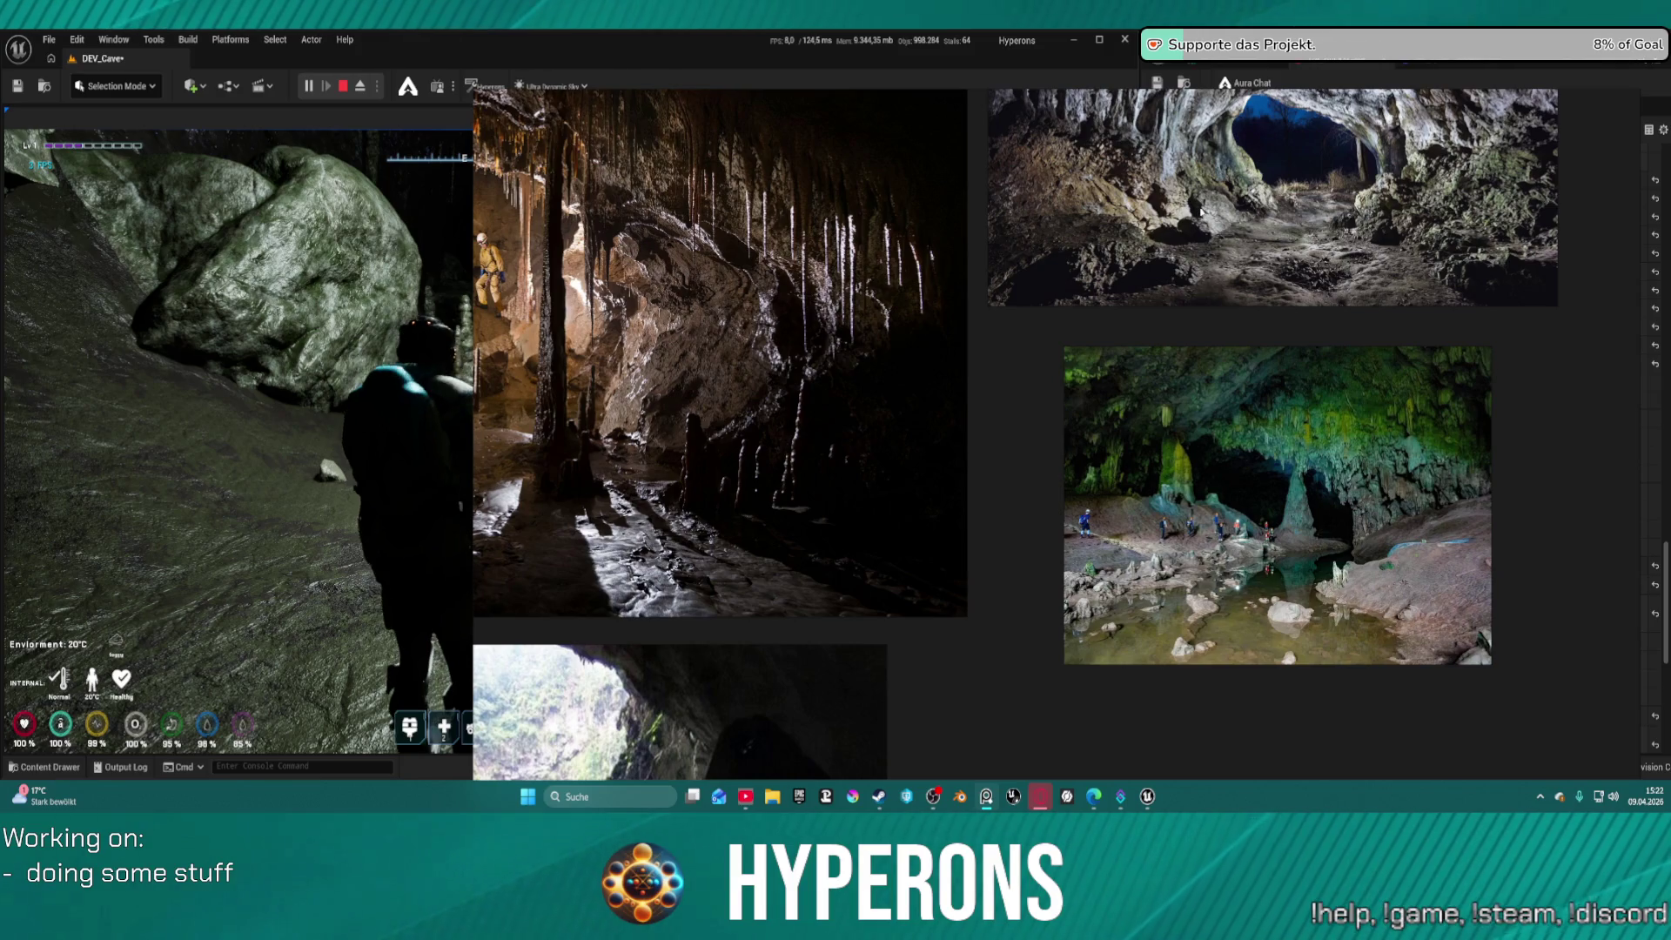
left_click(418, 347)
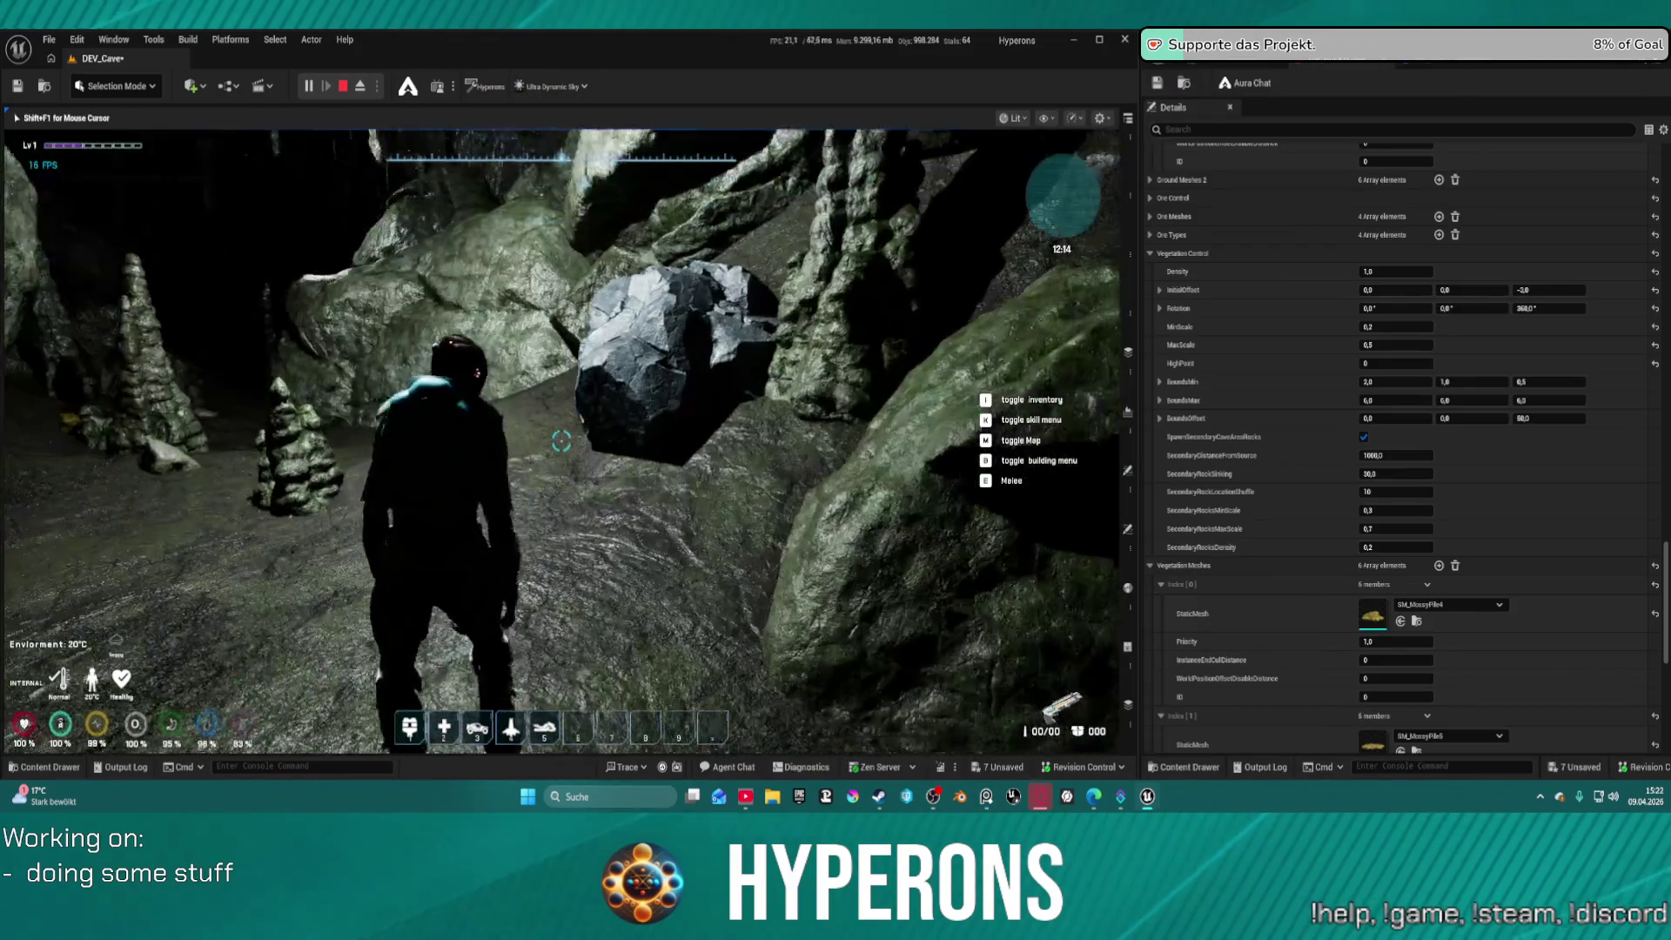
Walk the character deeper into the cave, lighting up the dark area ahead with 5
key("w")
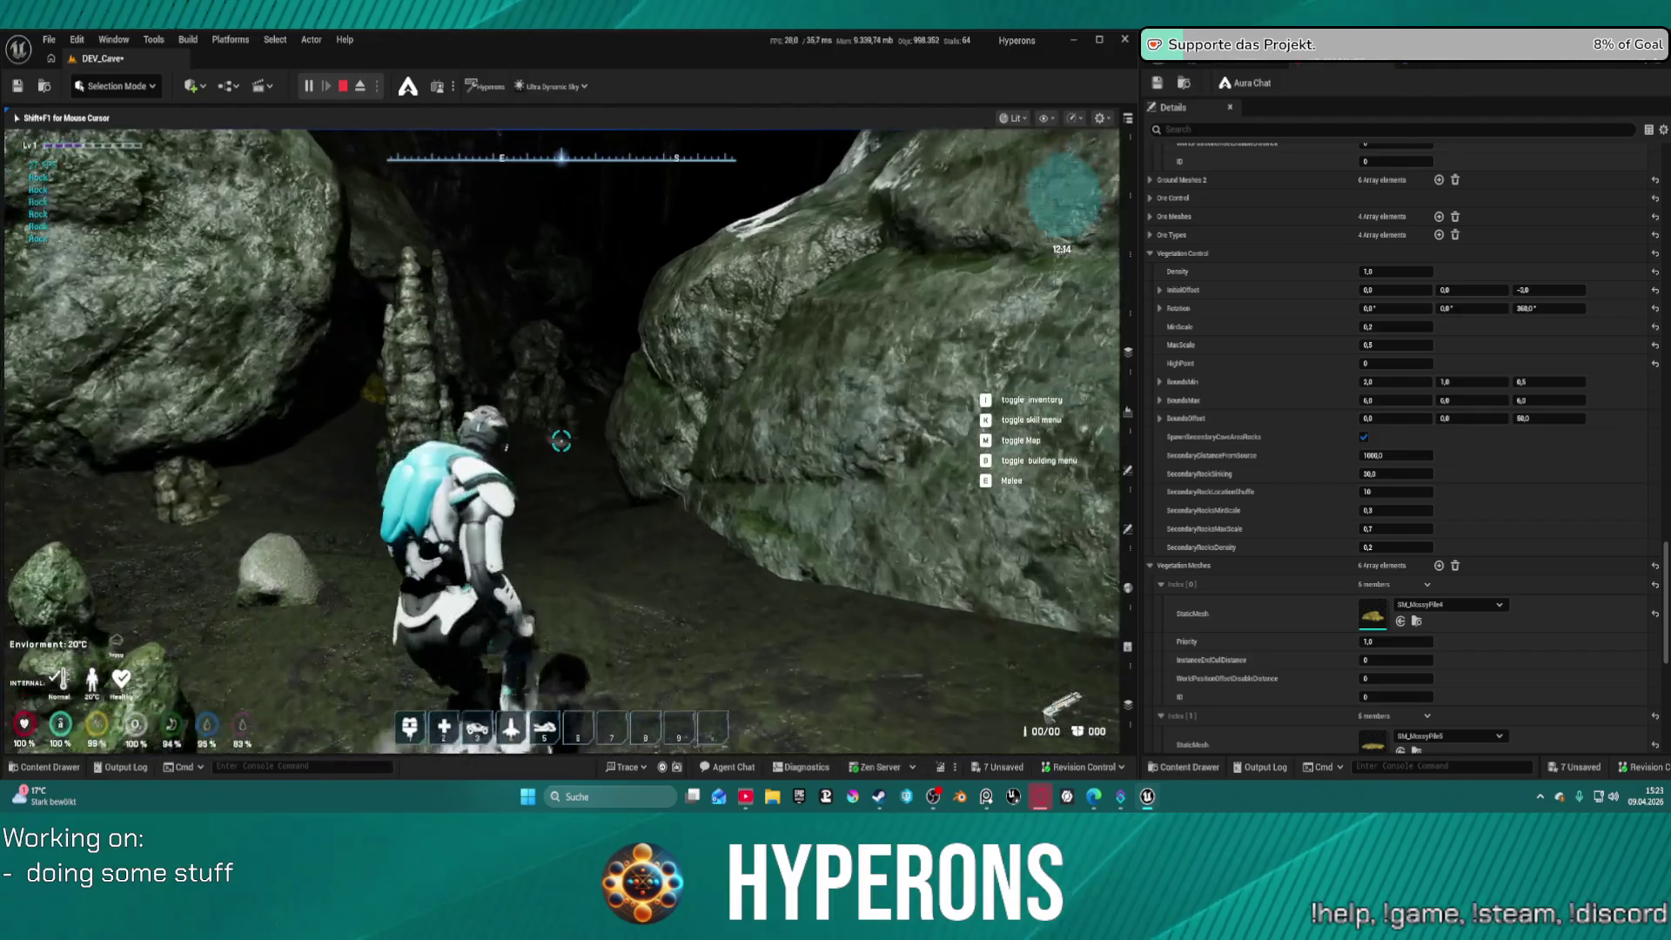
key("w")
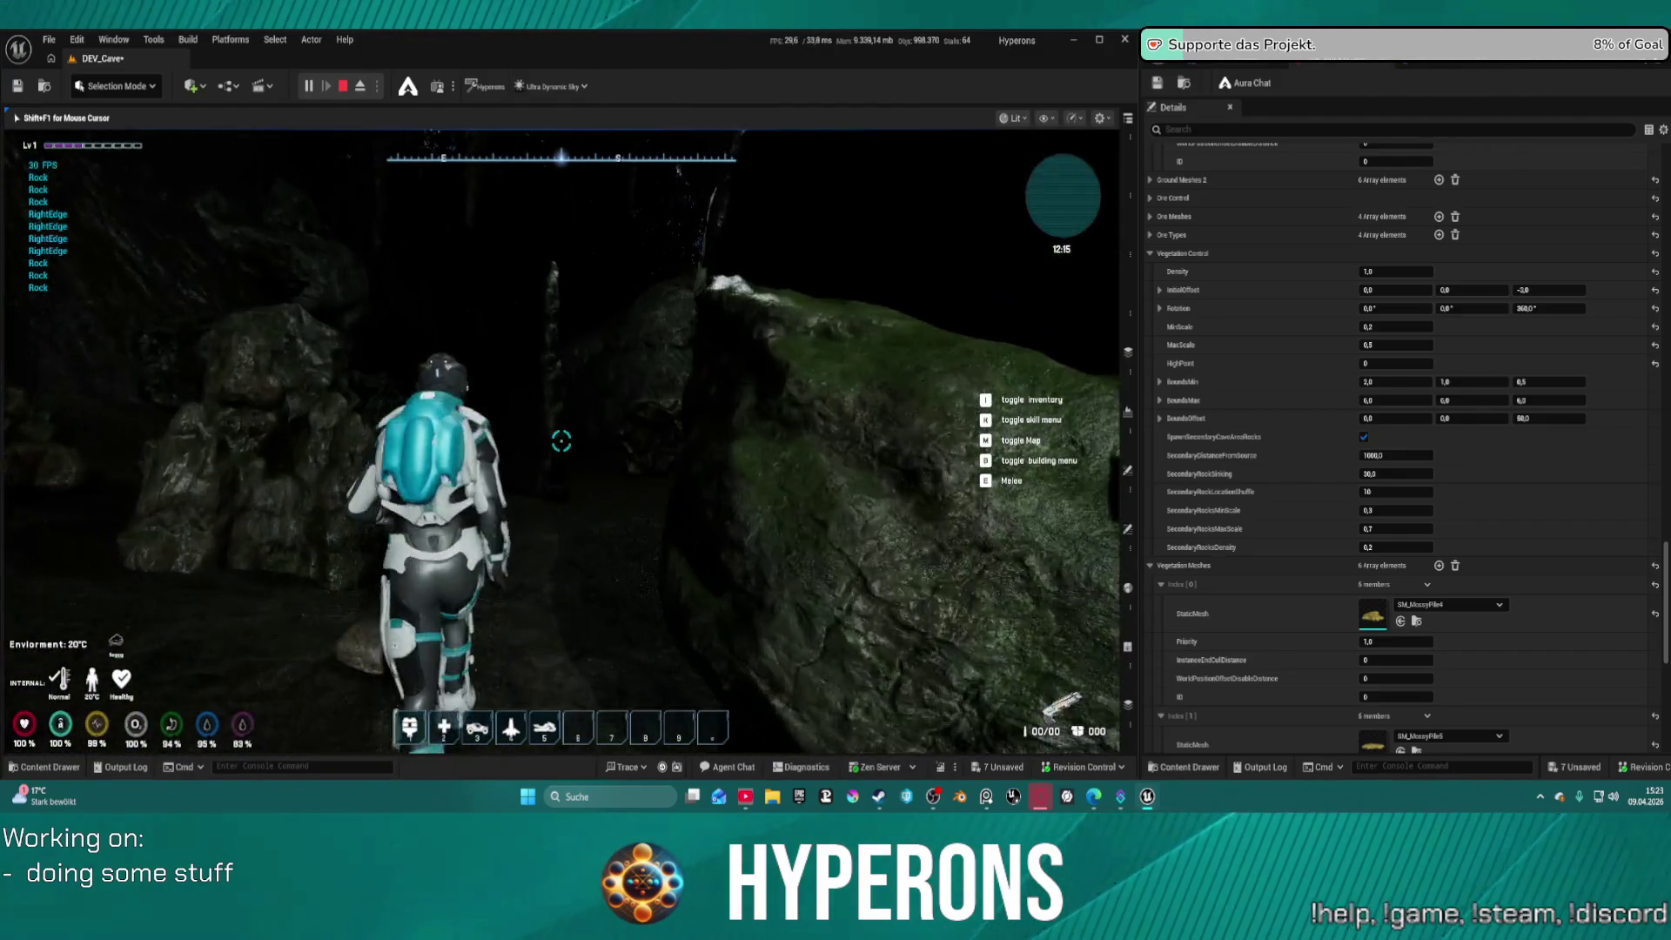
key("w")
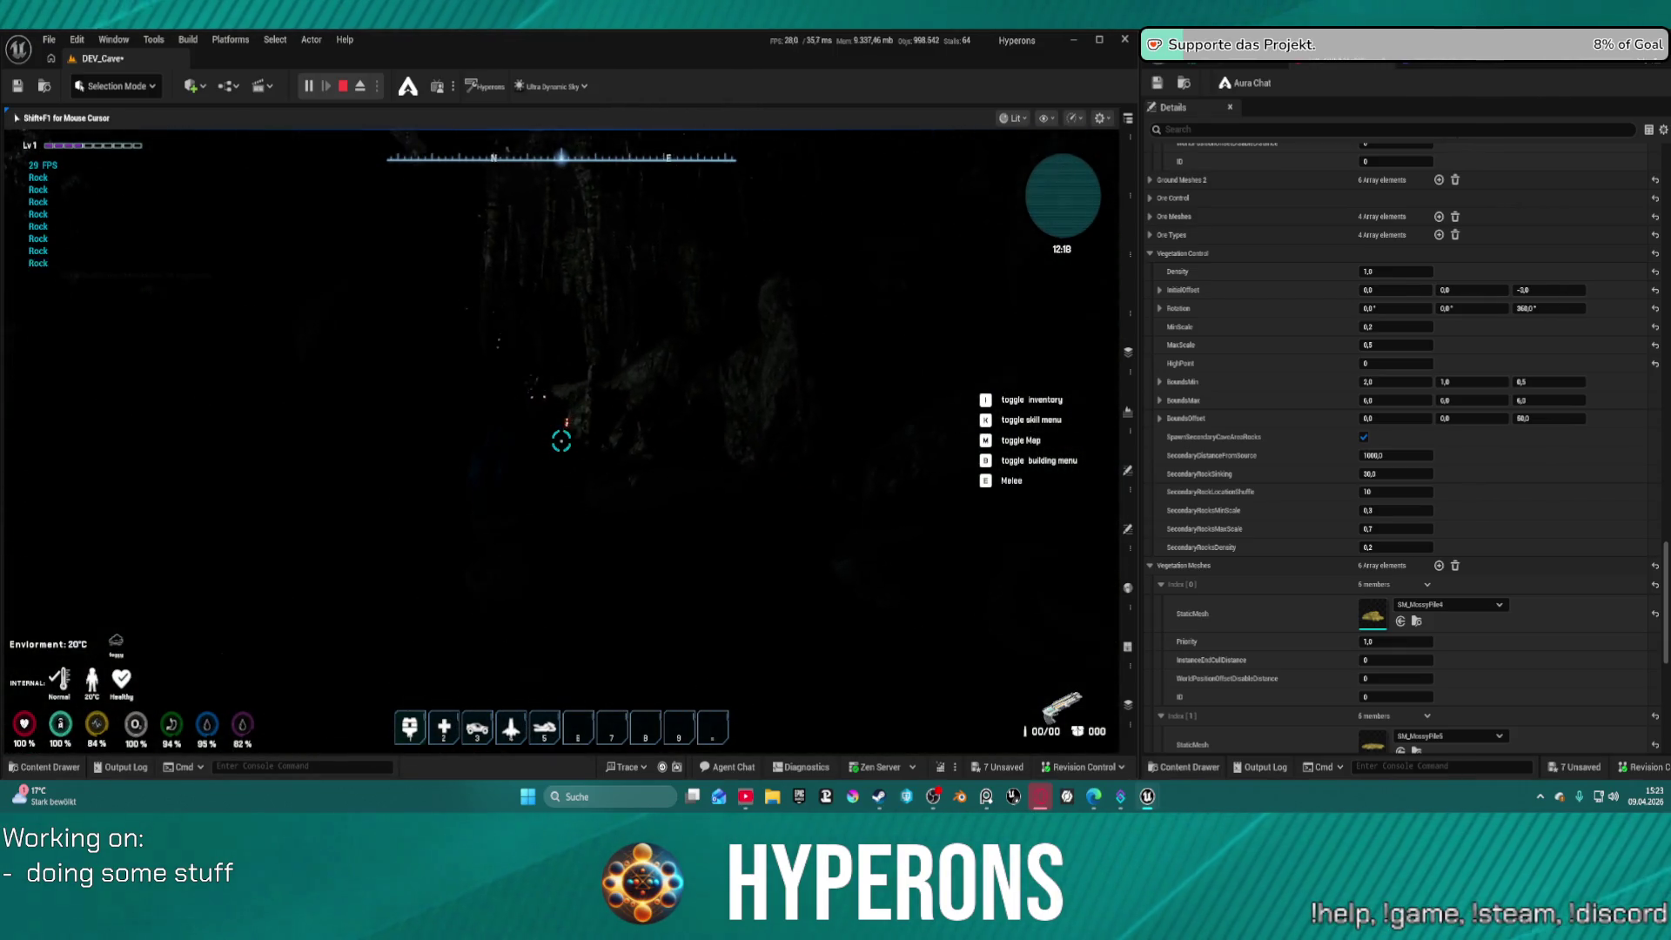
key("5")
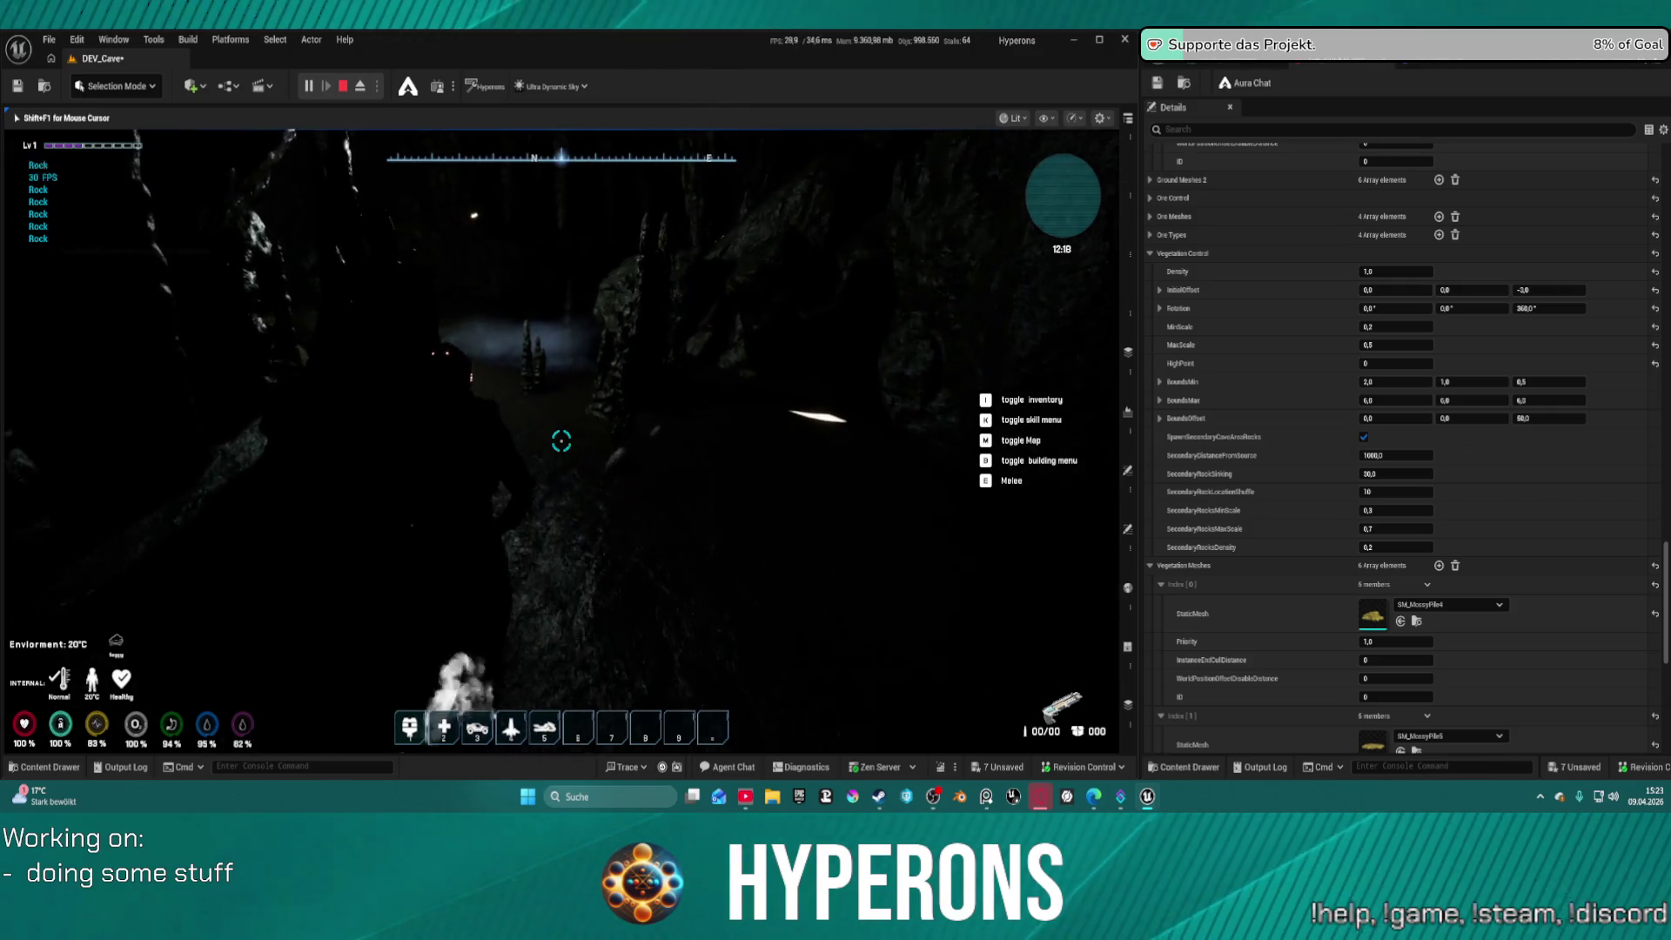
key("w")
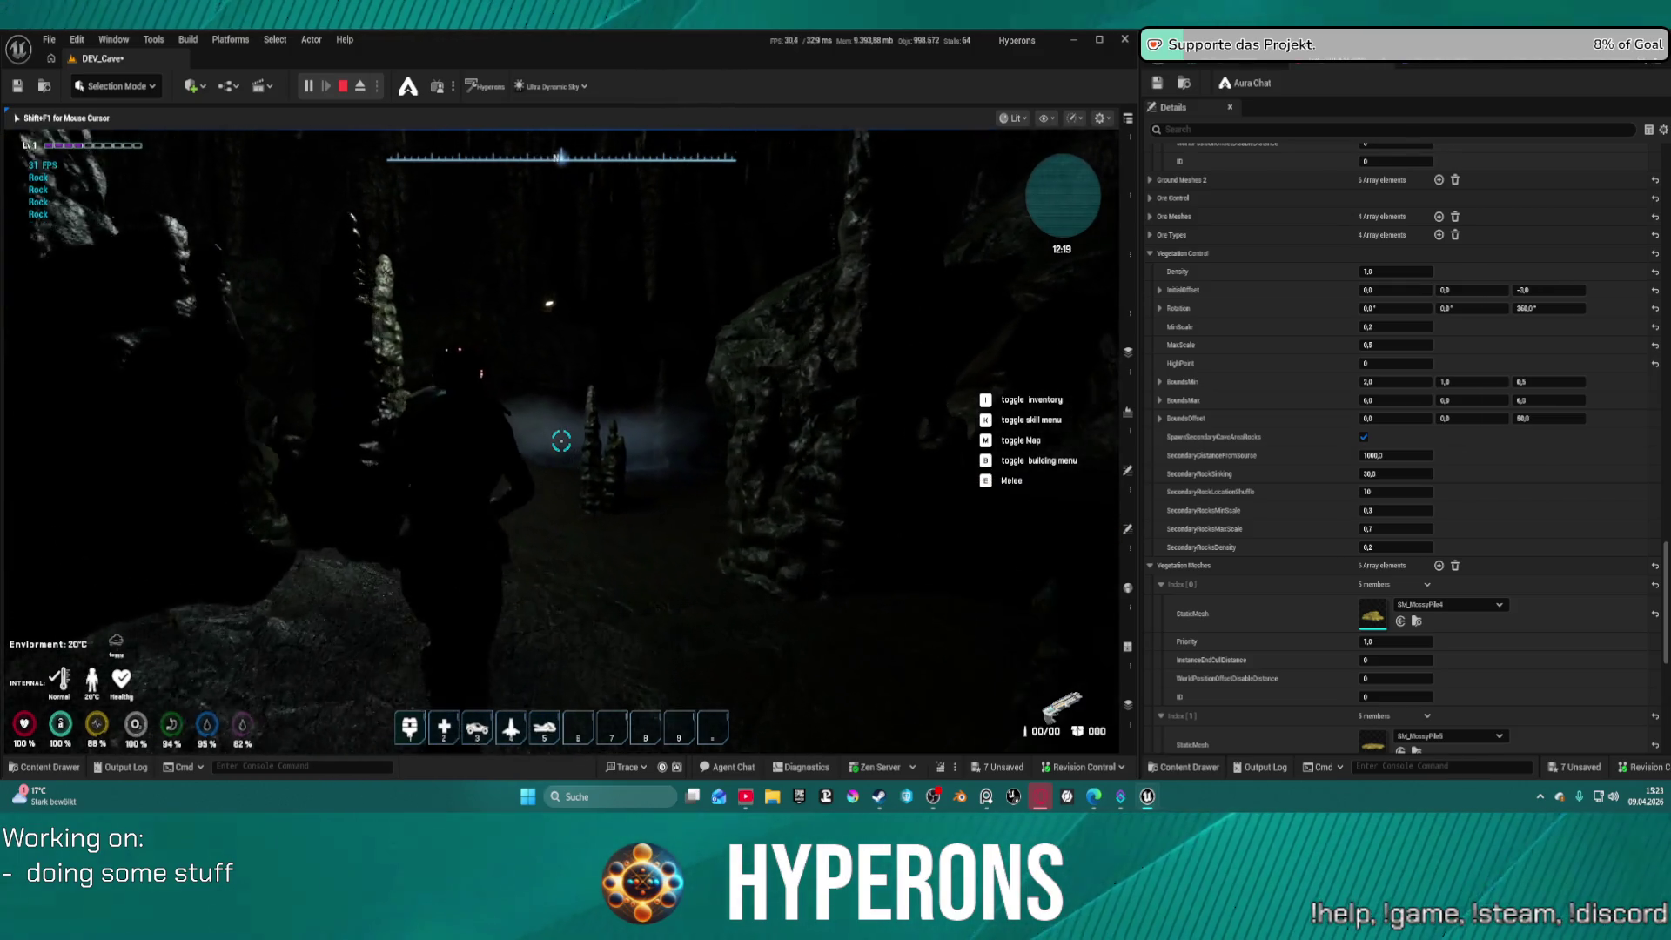
key("w")
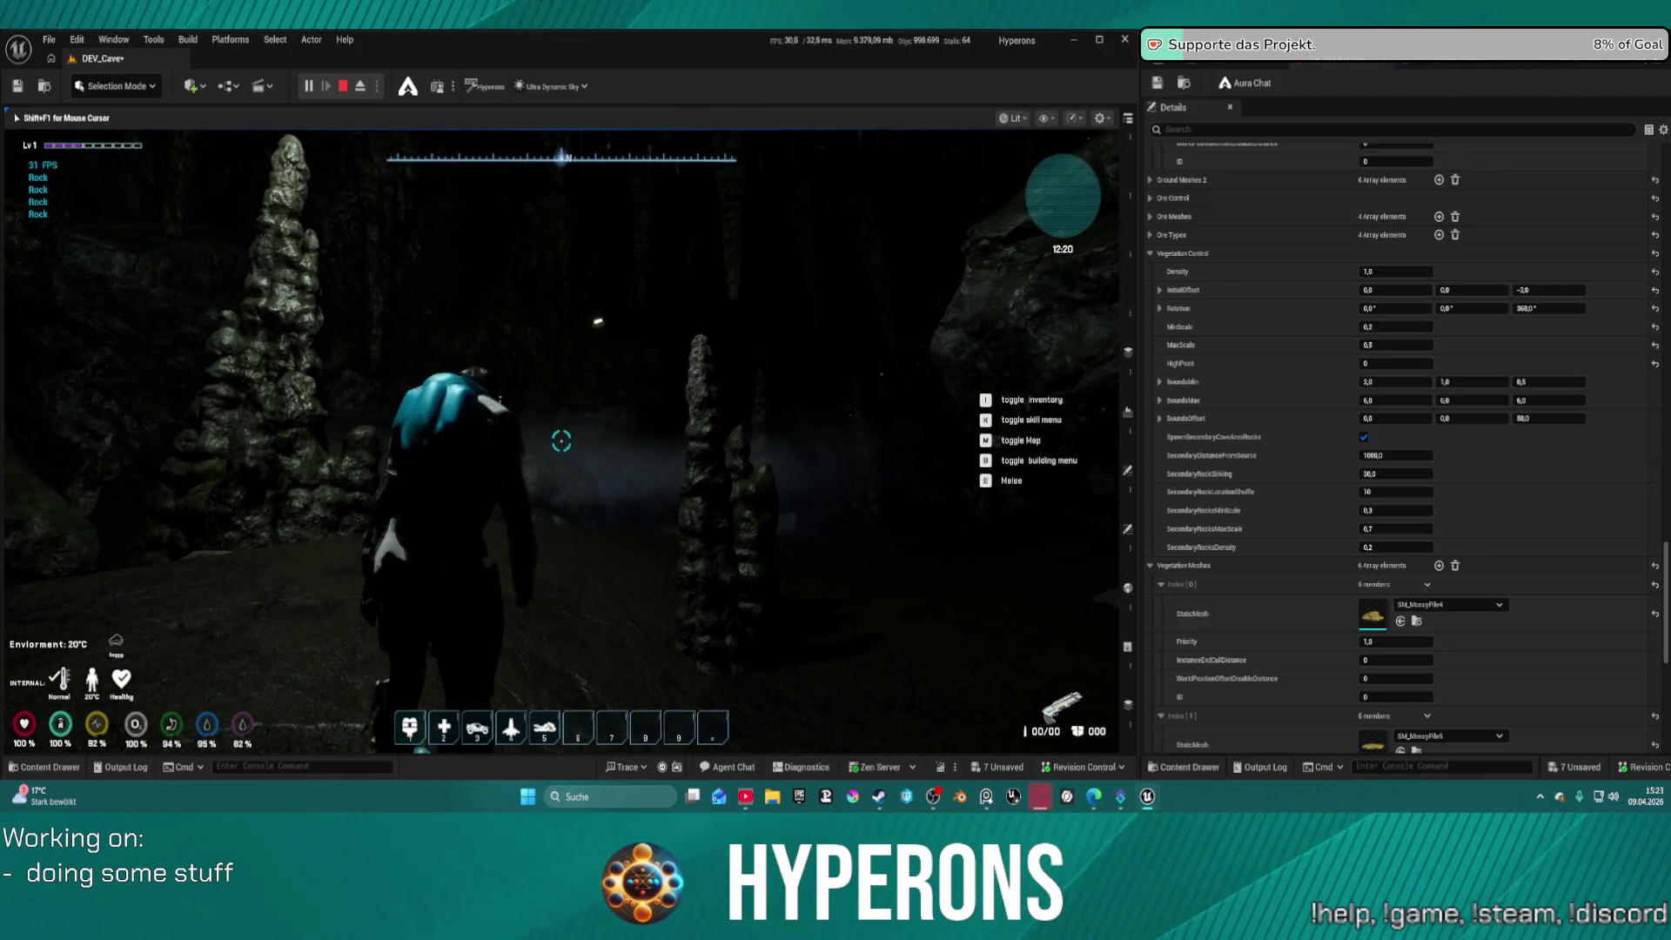
key("w")
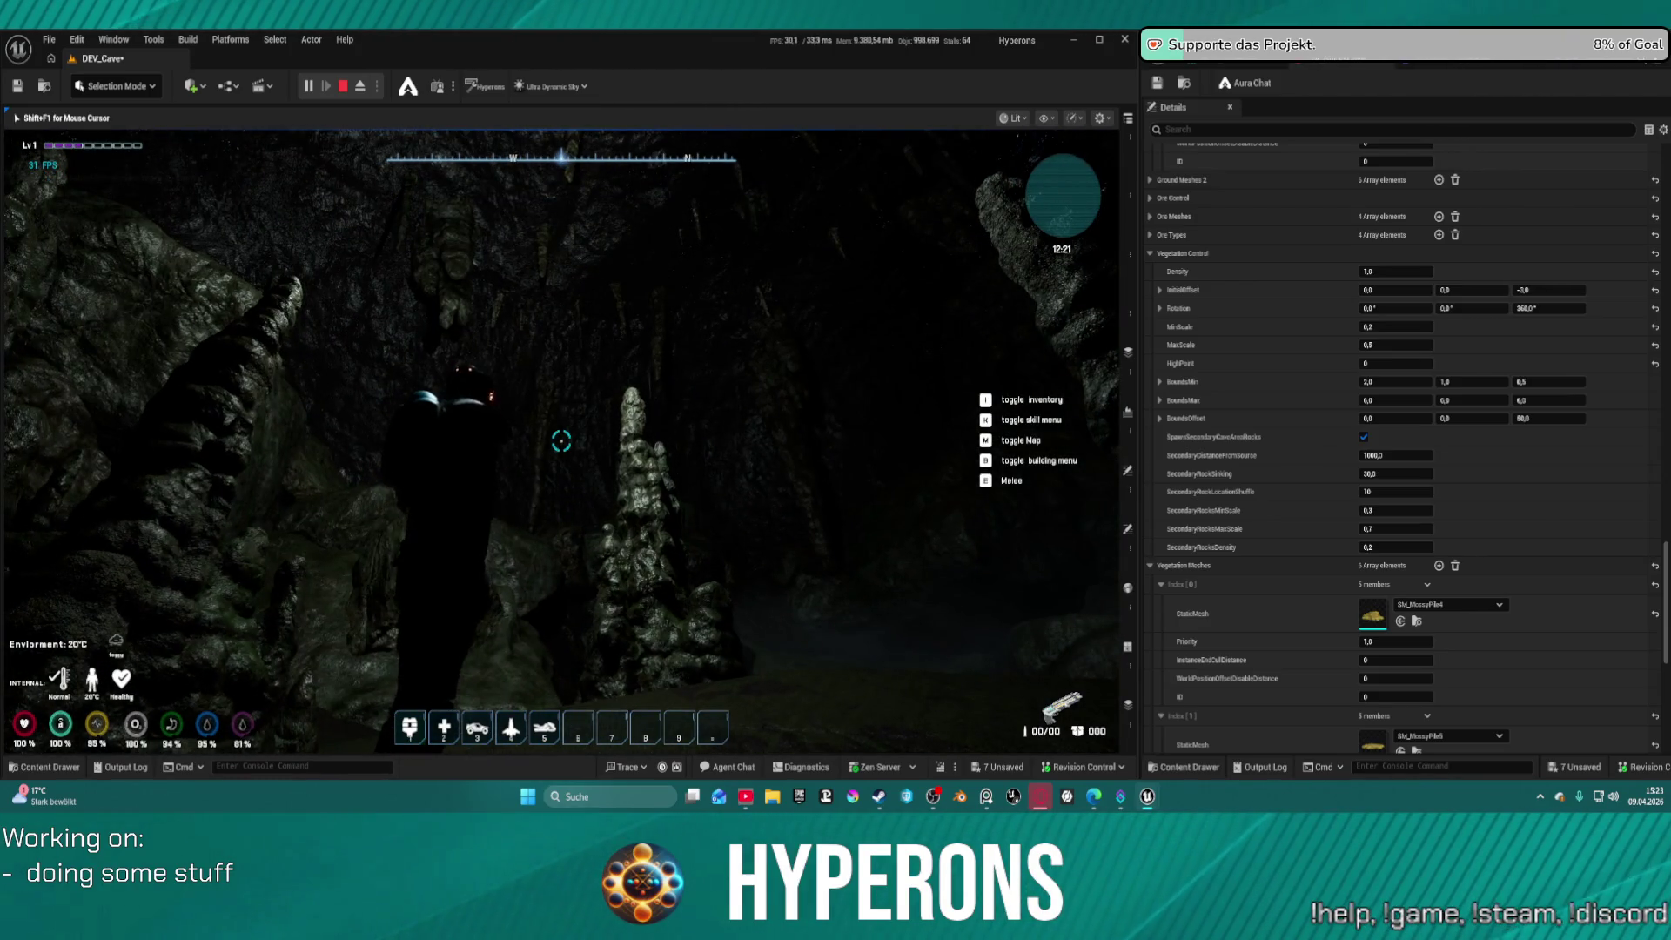
key("w")
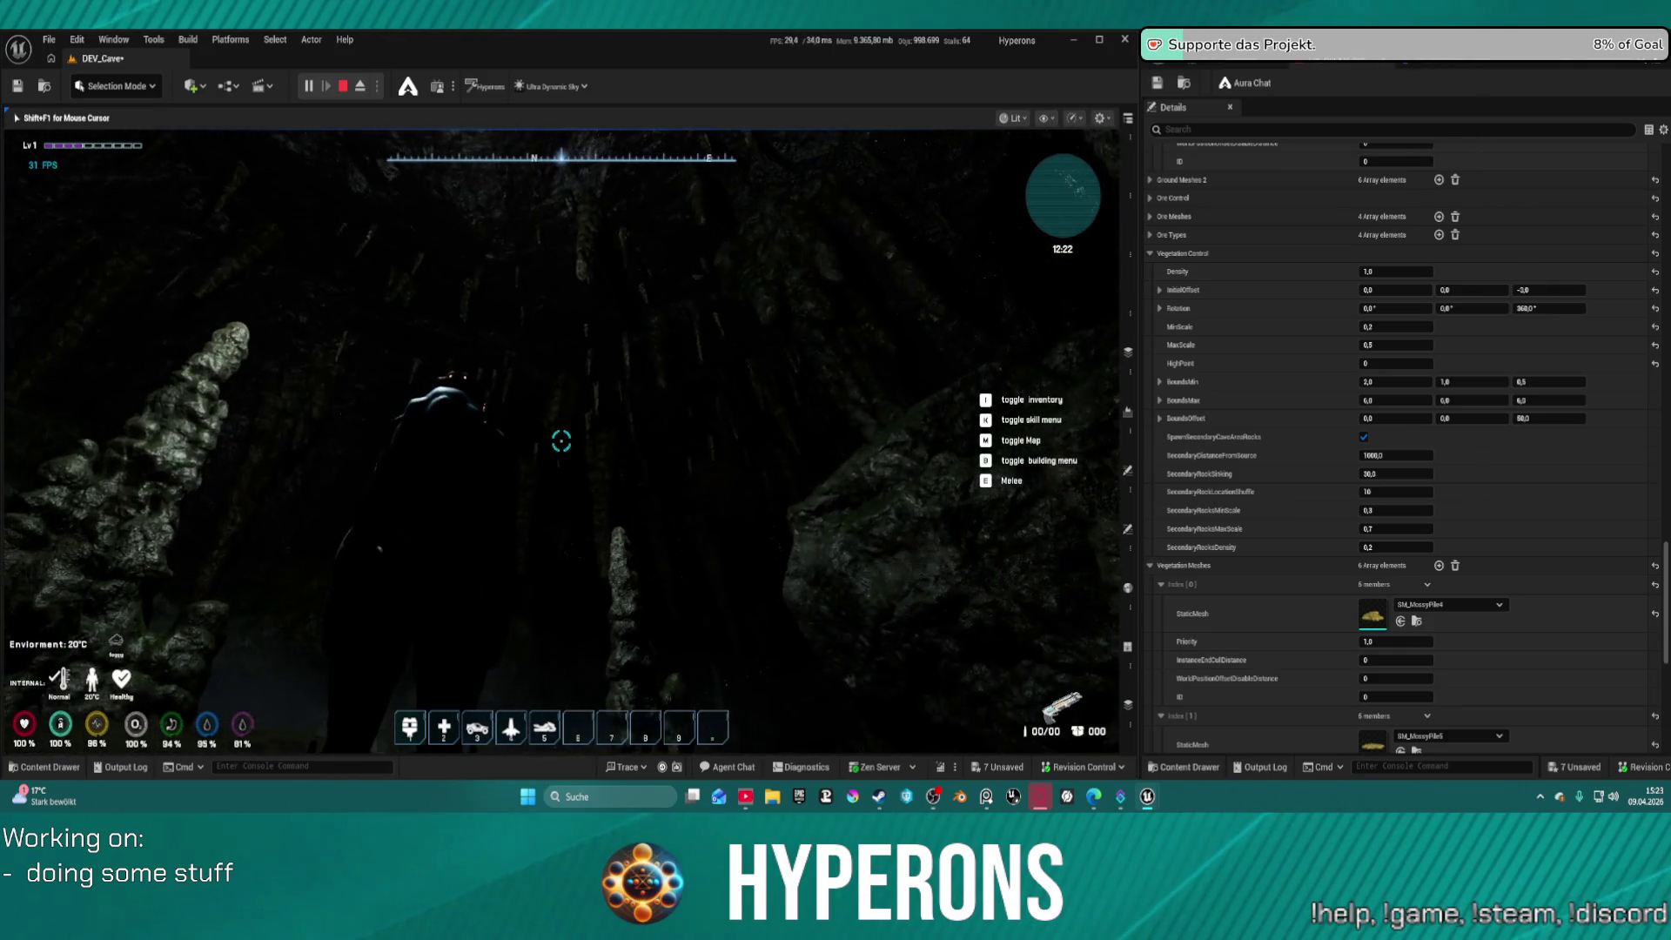
Strike cave rocks to collect Rock, keep exploring, then stop the play session with Esc
key("e")
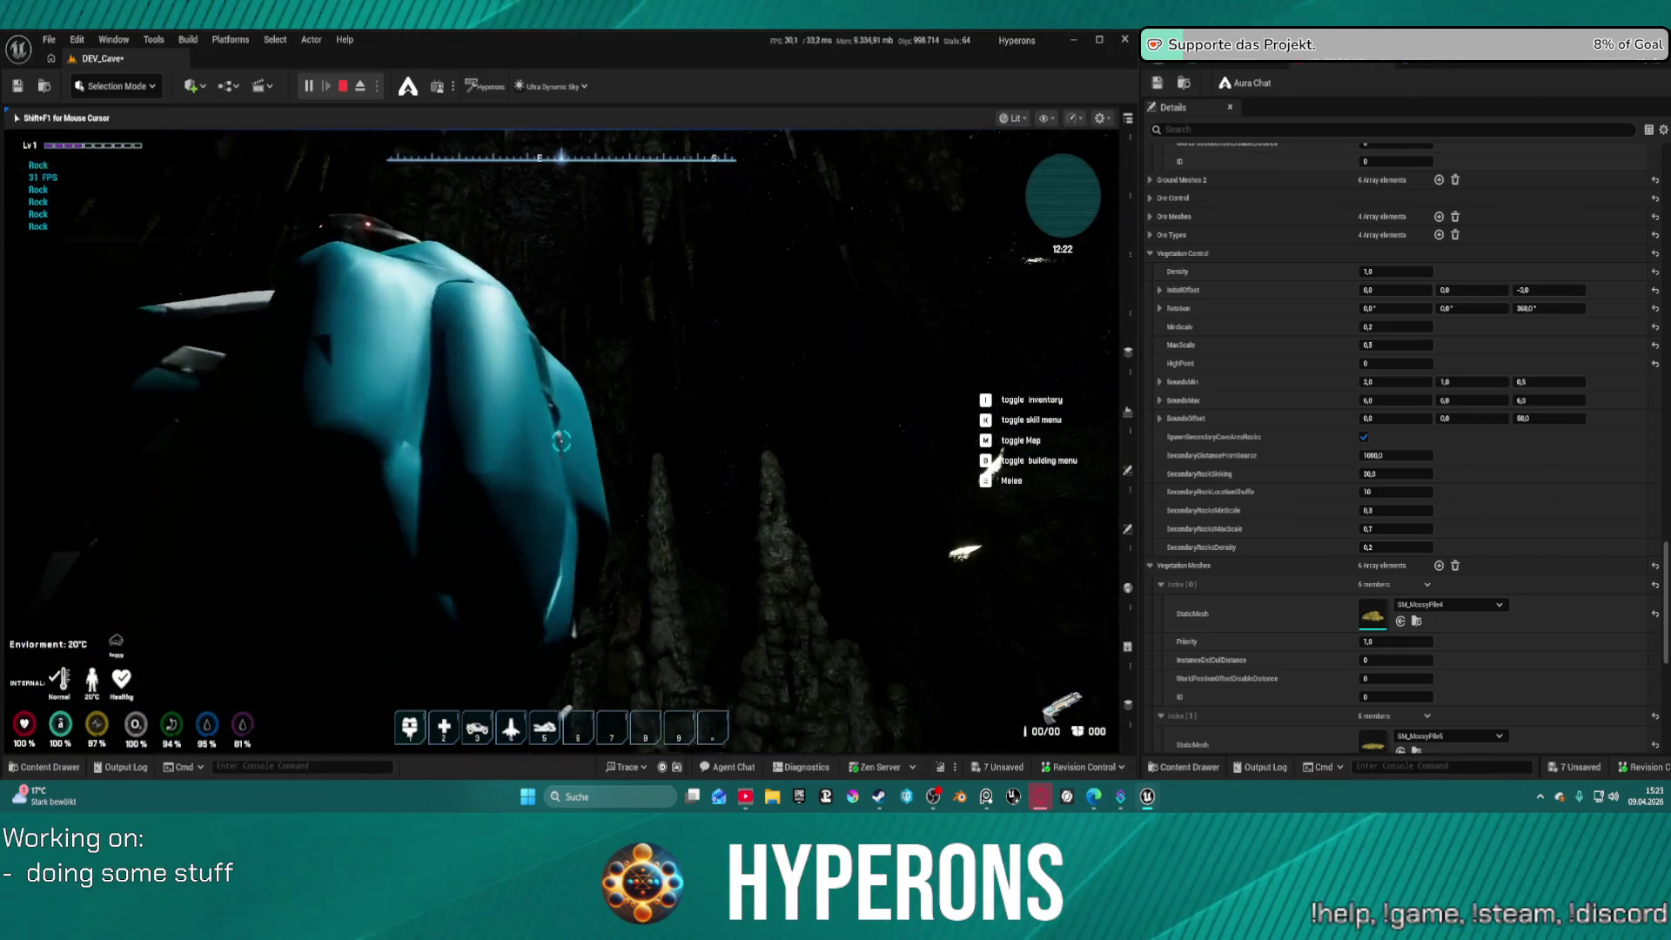
key("w")
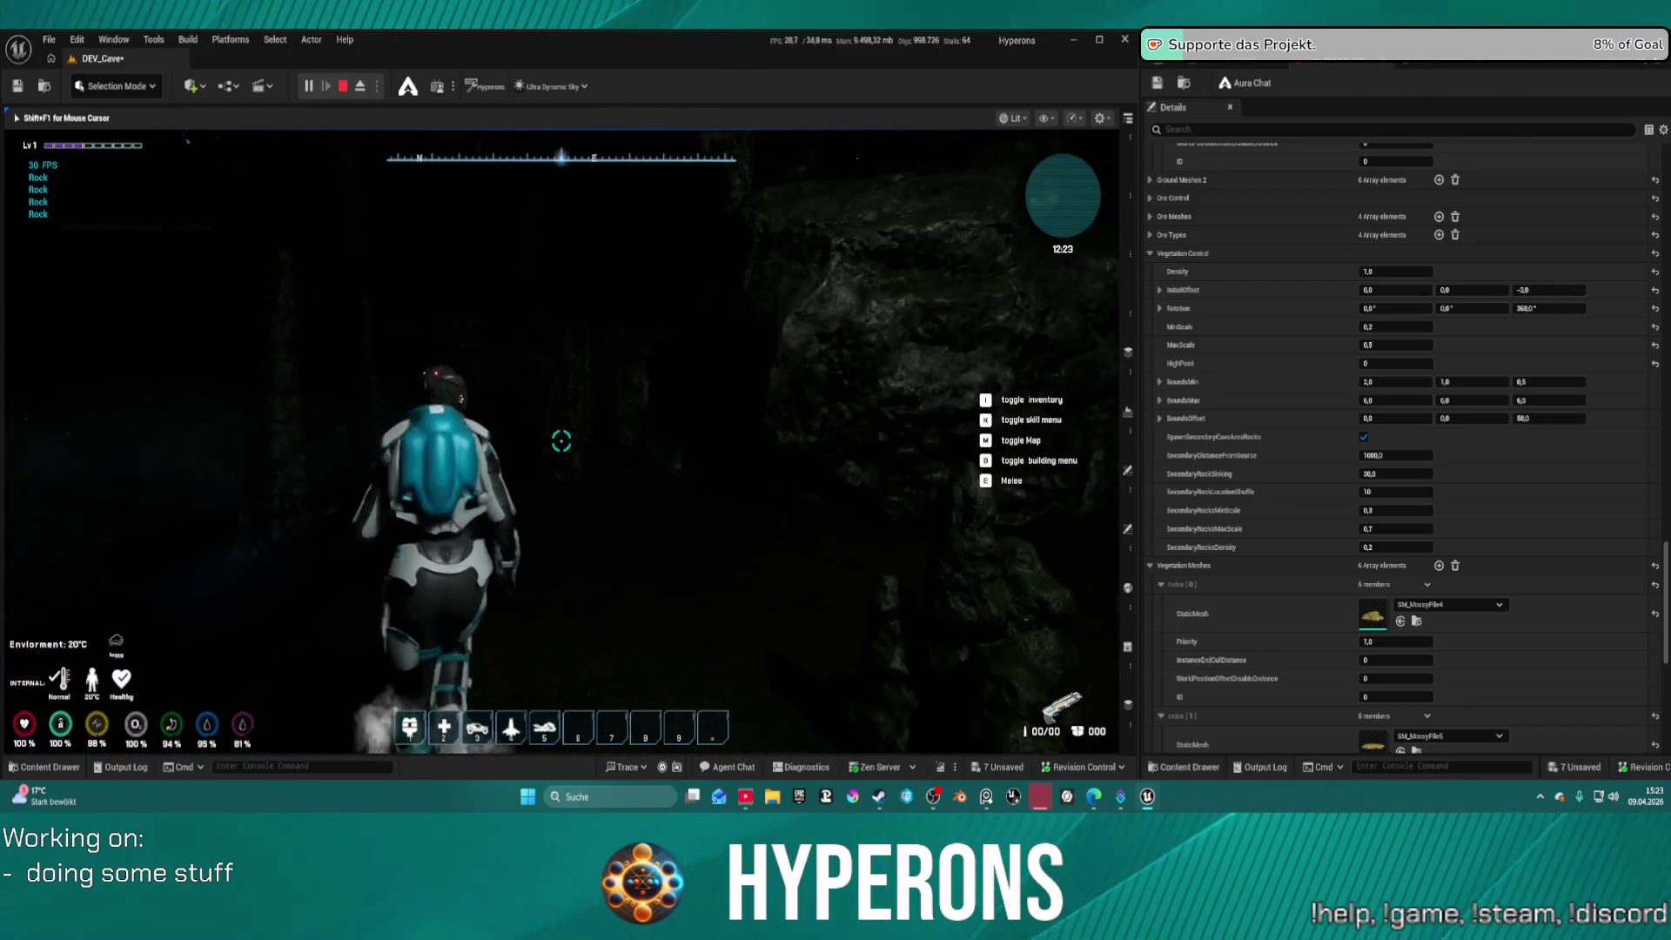
key("w")
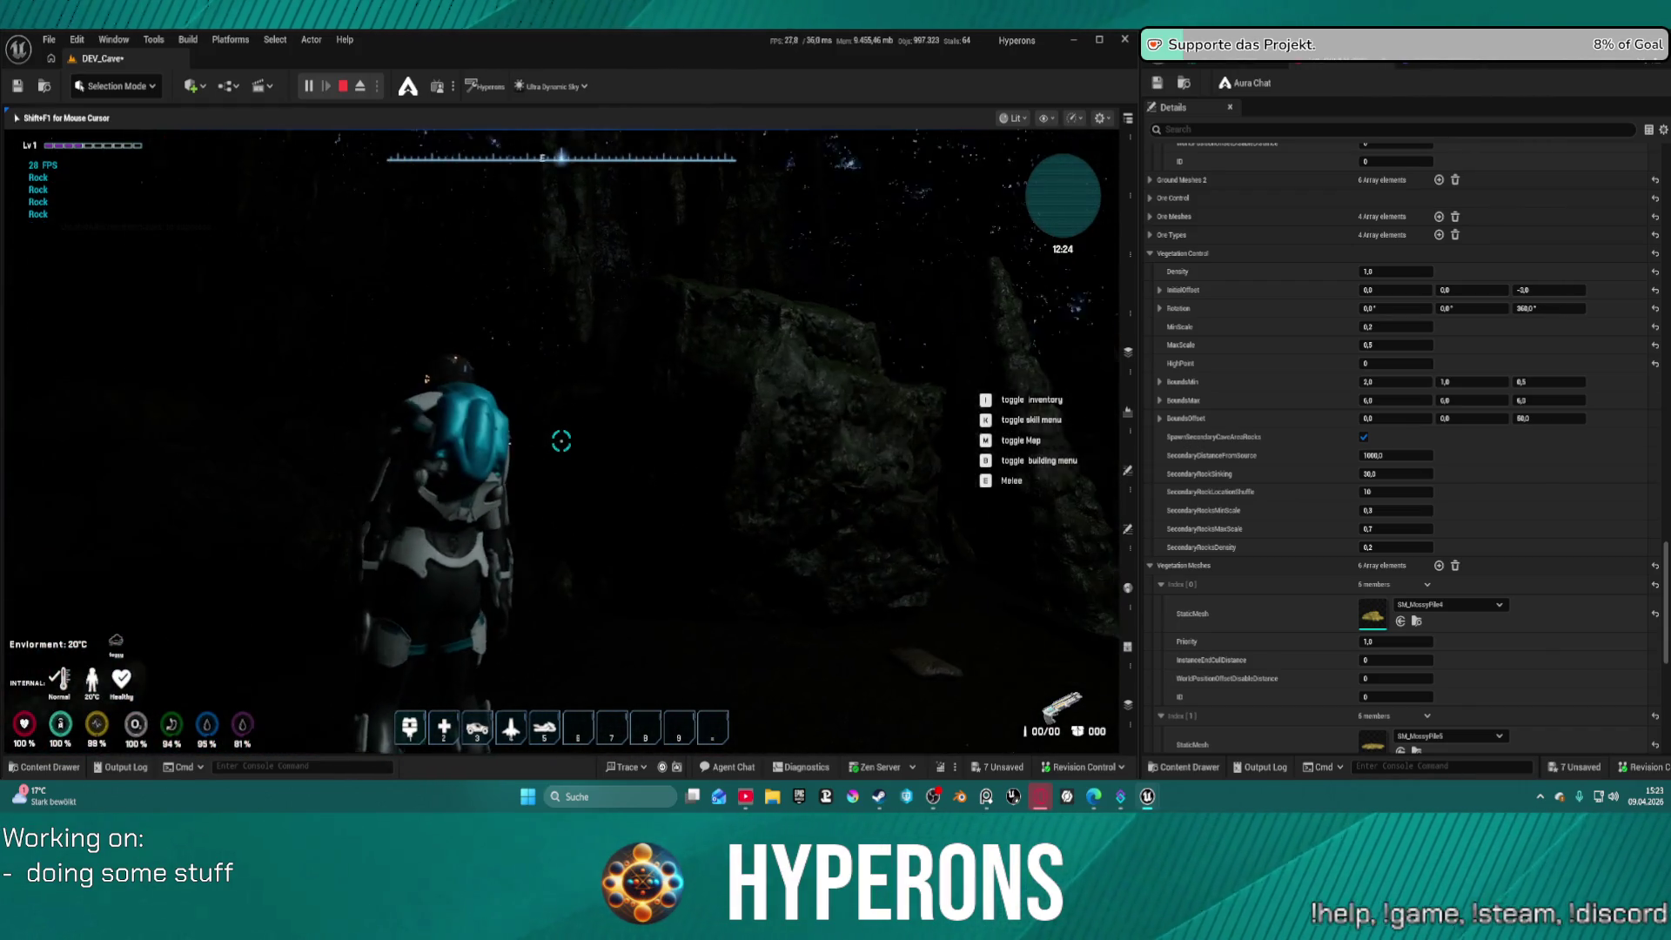
key("w")
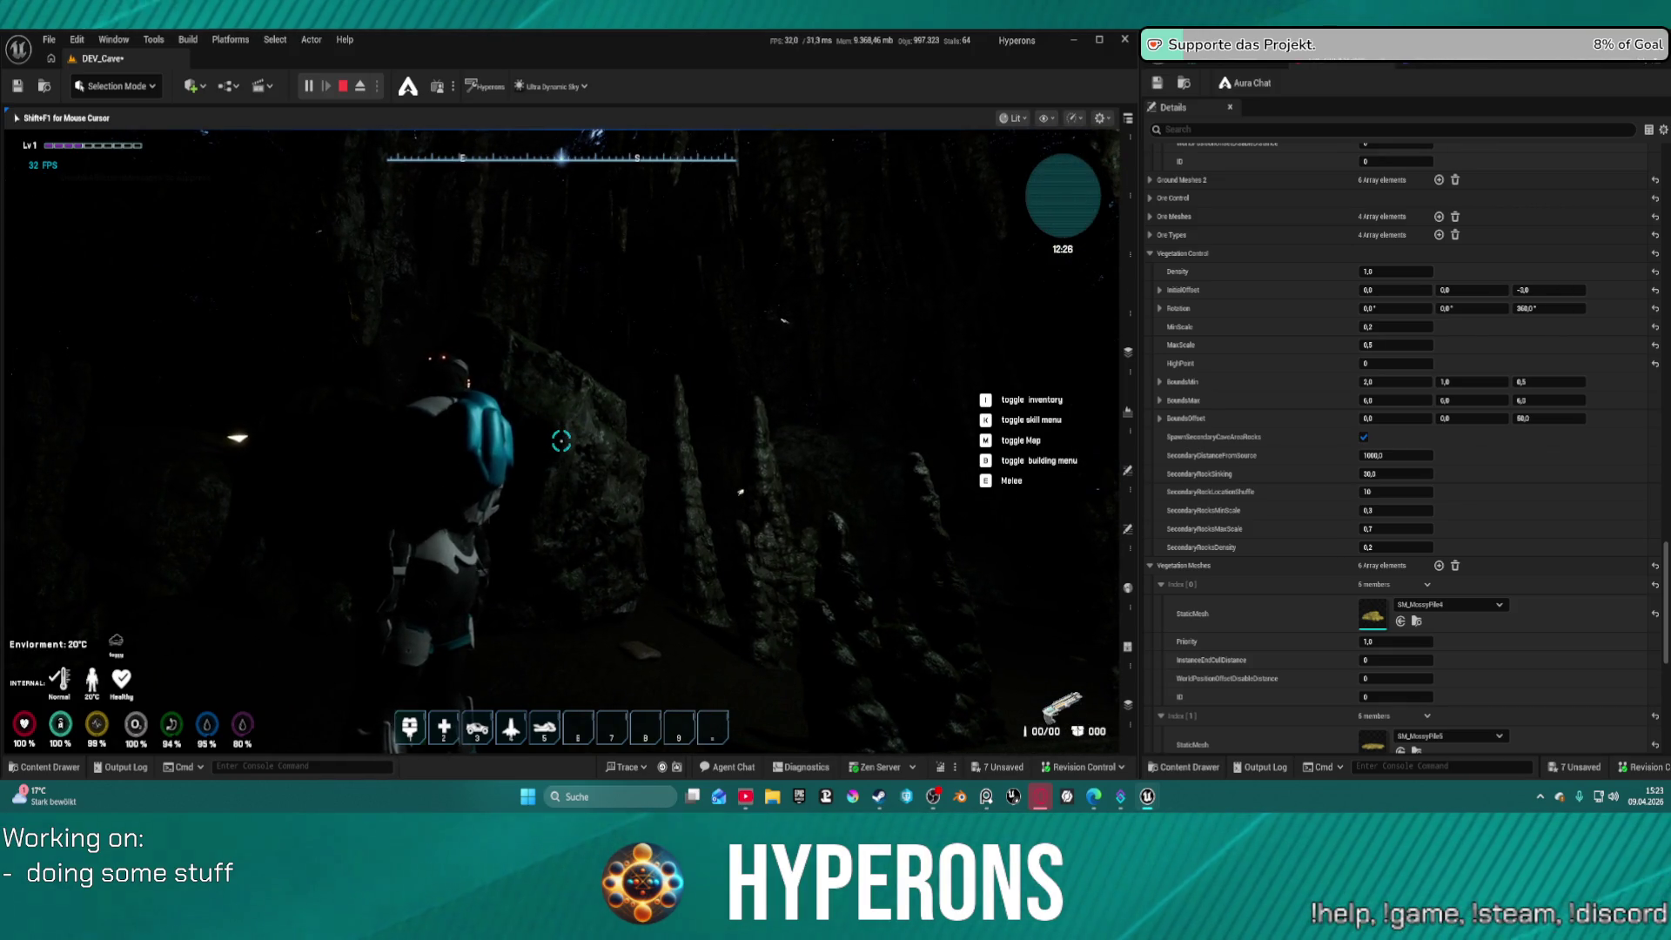
key("Escape")
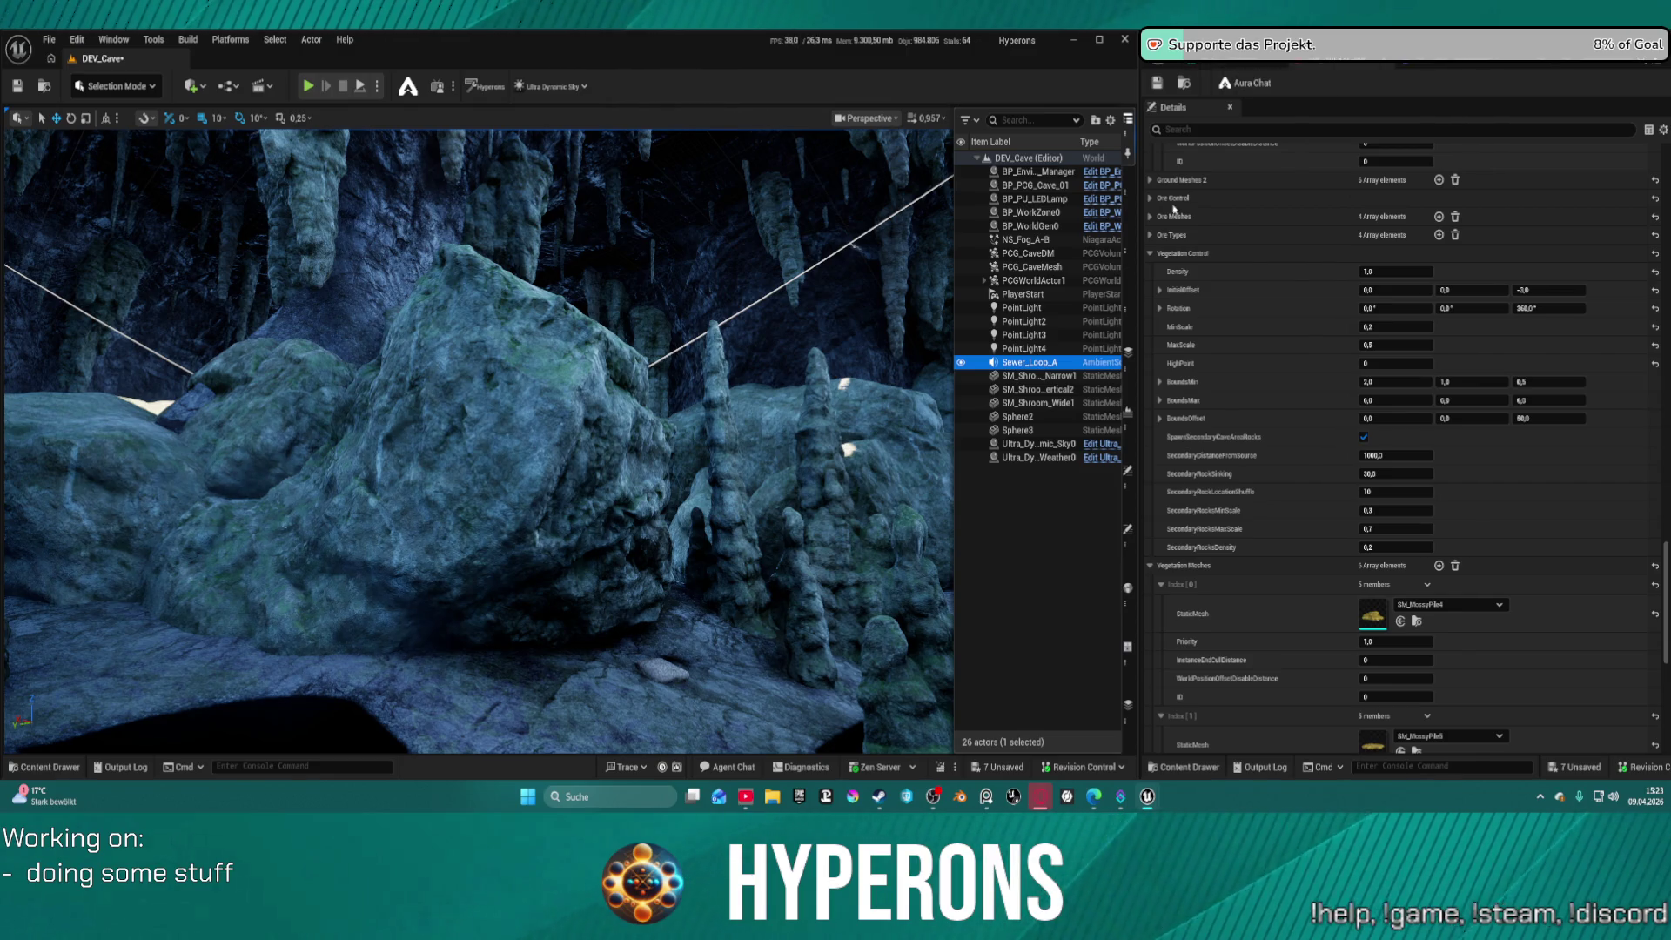
Widen the Sewer_Loop_A Details panel, review its Sound, Attenuation and Activation settings, then open its sound asset
left_click(1127, 530)
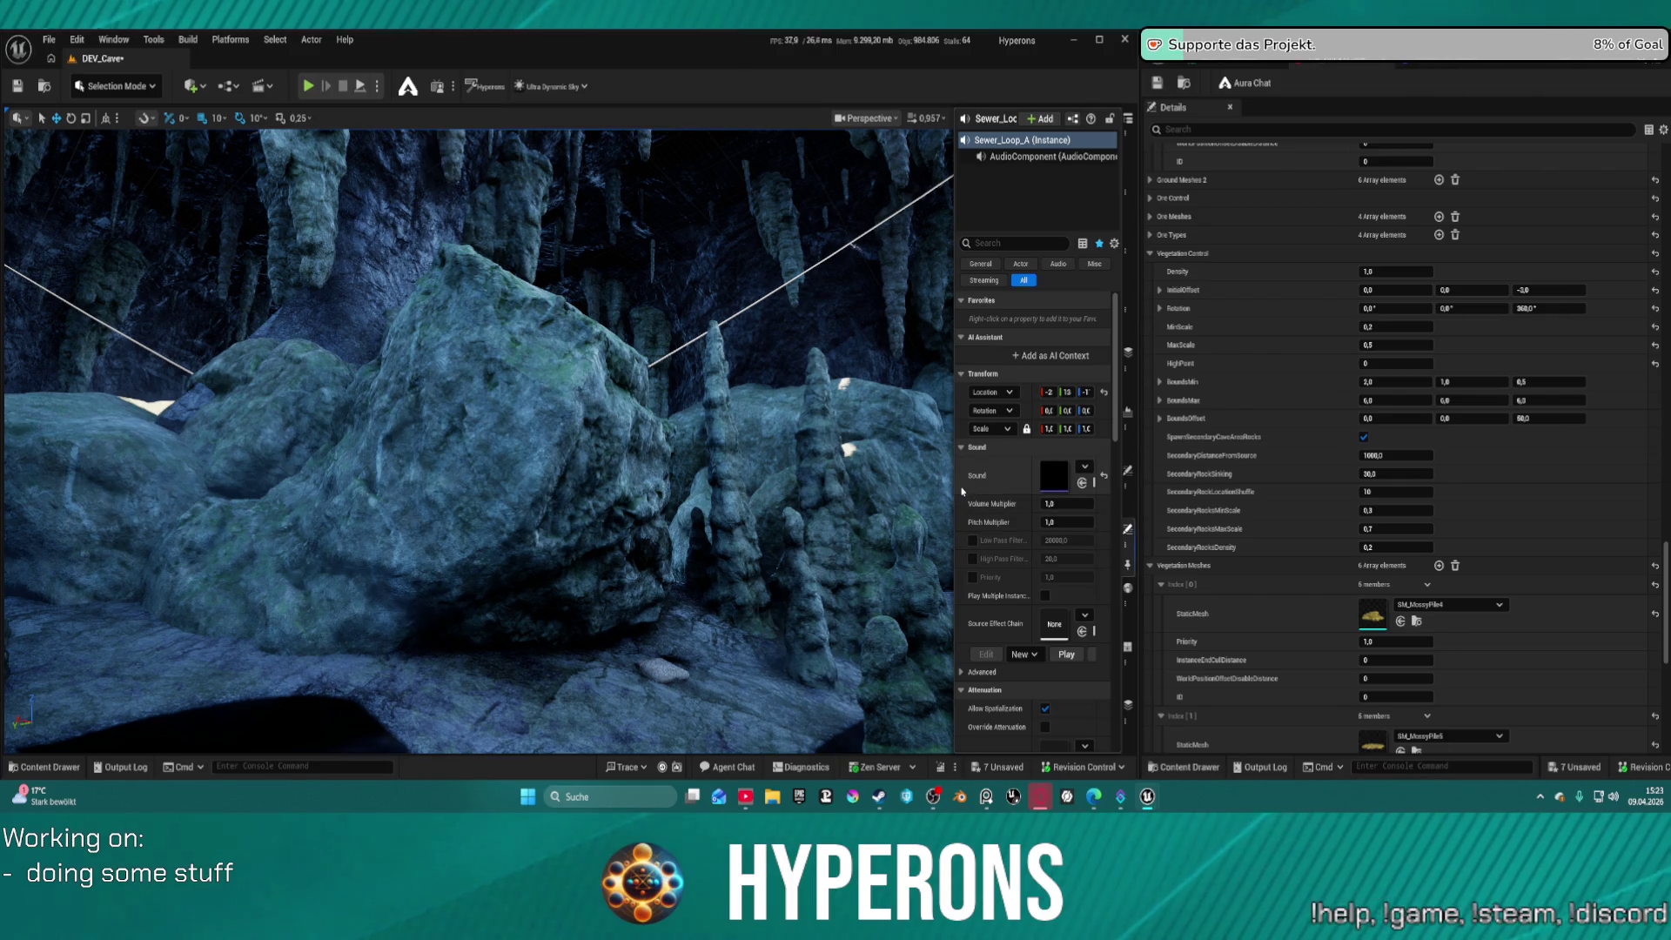
scroll(963, 539, "down", 1)
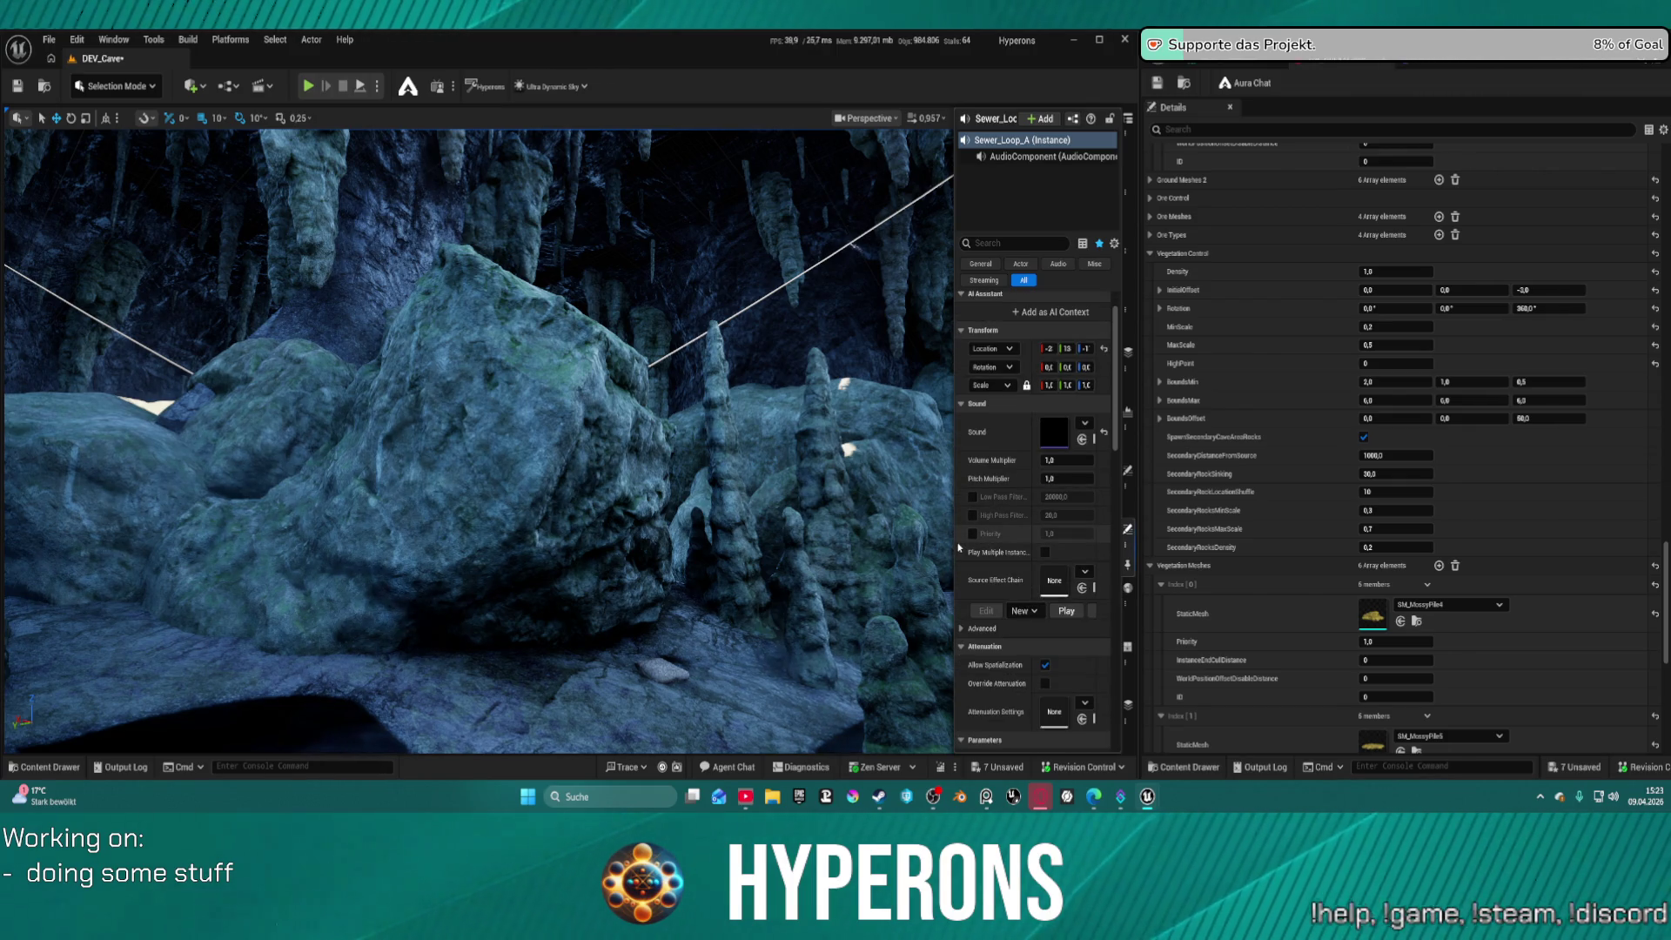
mouse_move(953, 517)
left_mouse_down()
mouse_move(684, 521)
mouse_move(857, 541)
mouse_move(802, 548)
left_mouse_up()
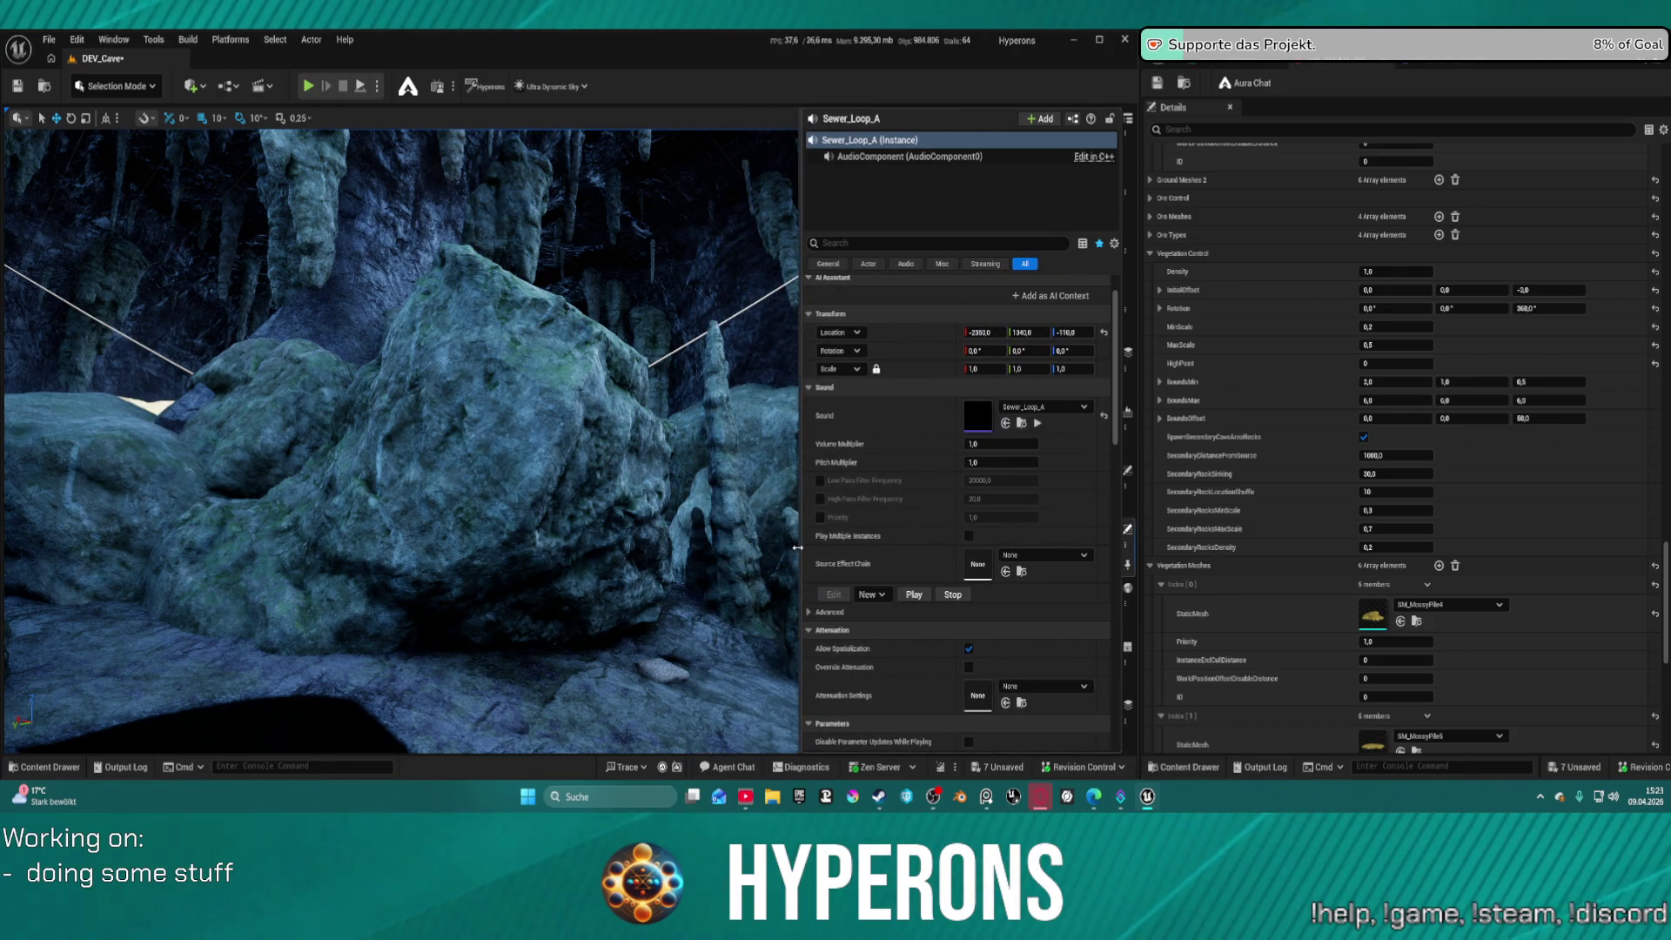
scroll(840, 601, "down", 2)
scroll(840, 600, "down", 5)
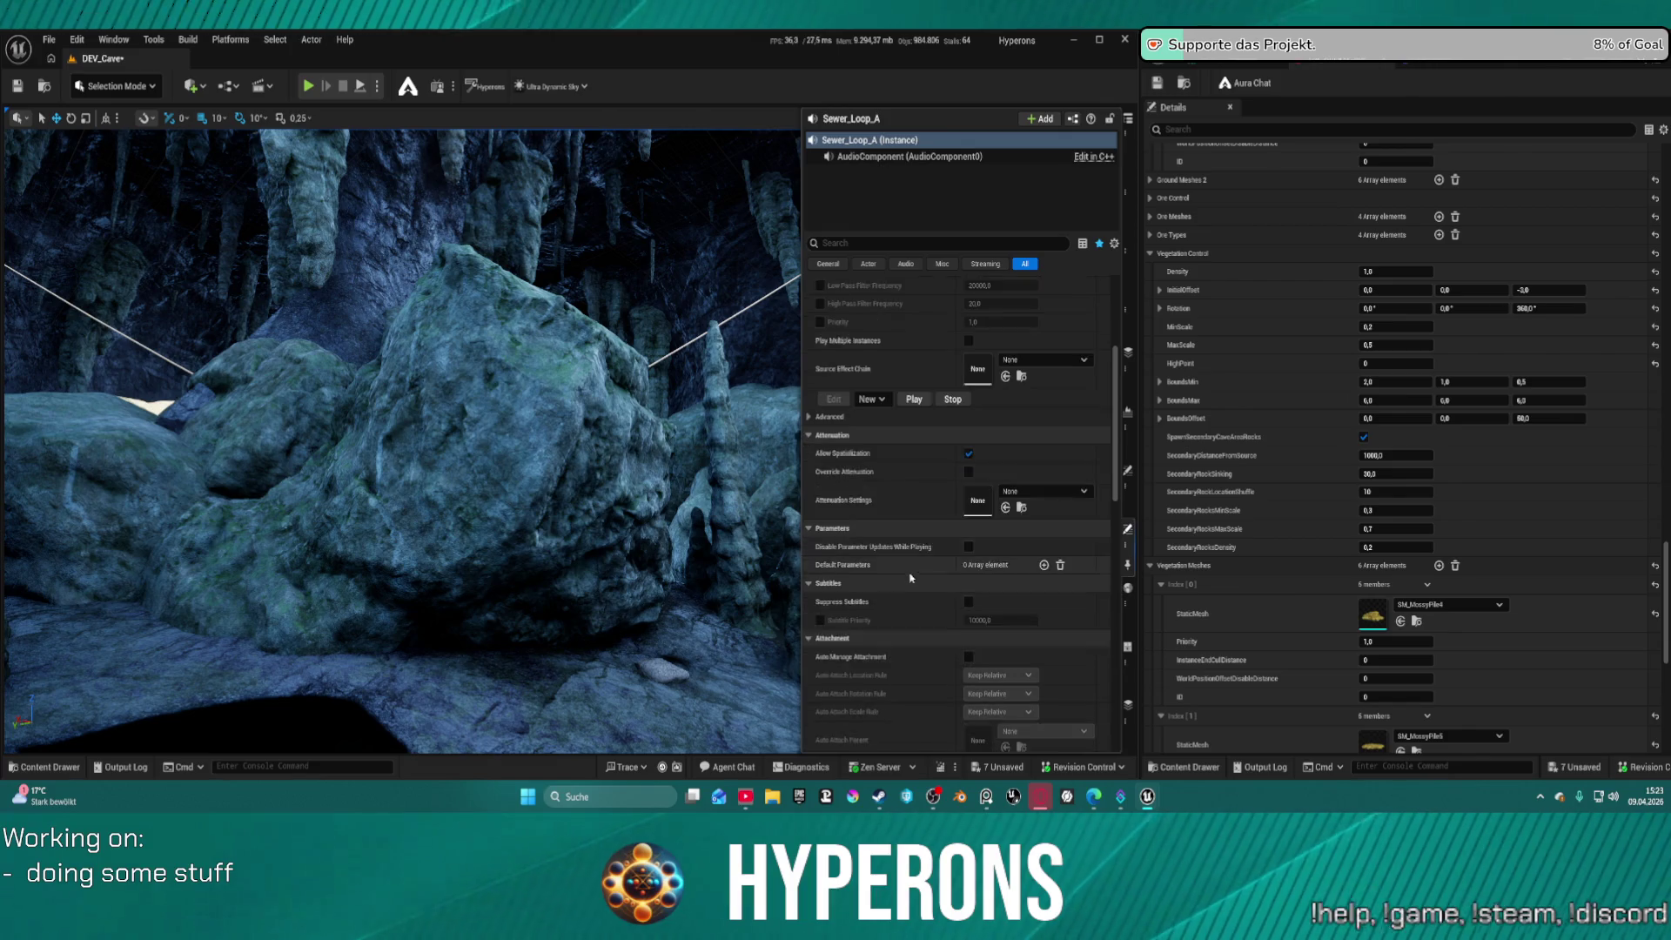
scroll(928, 574, "down", 4)
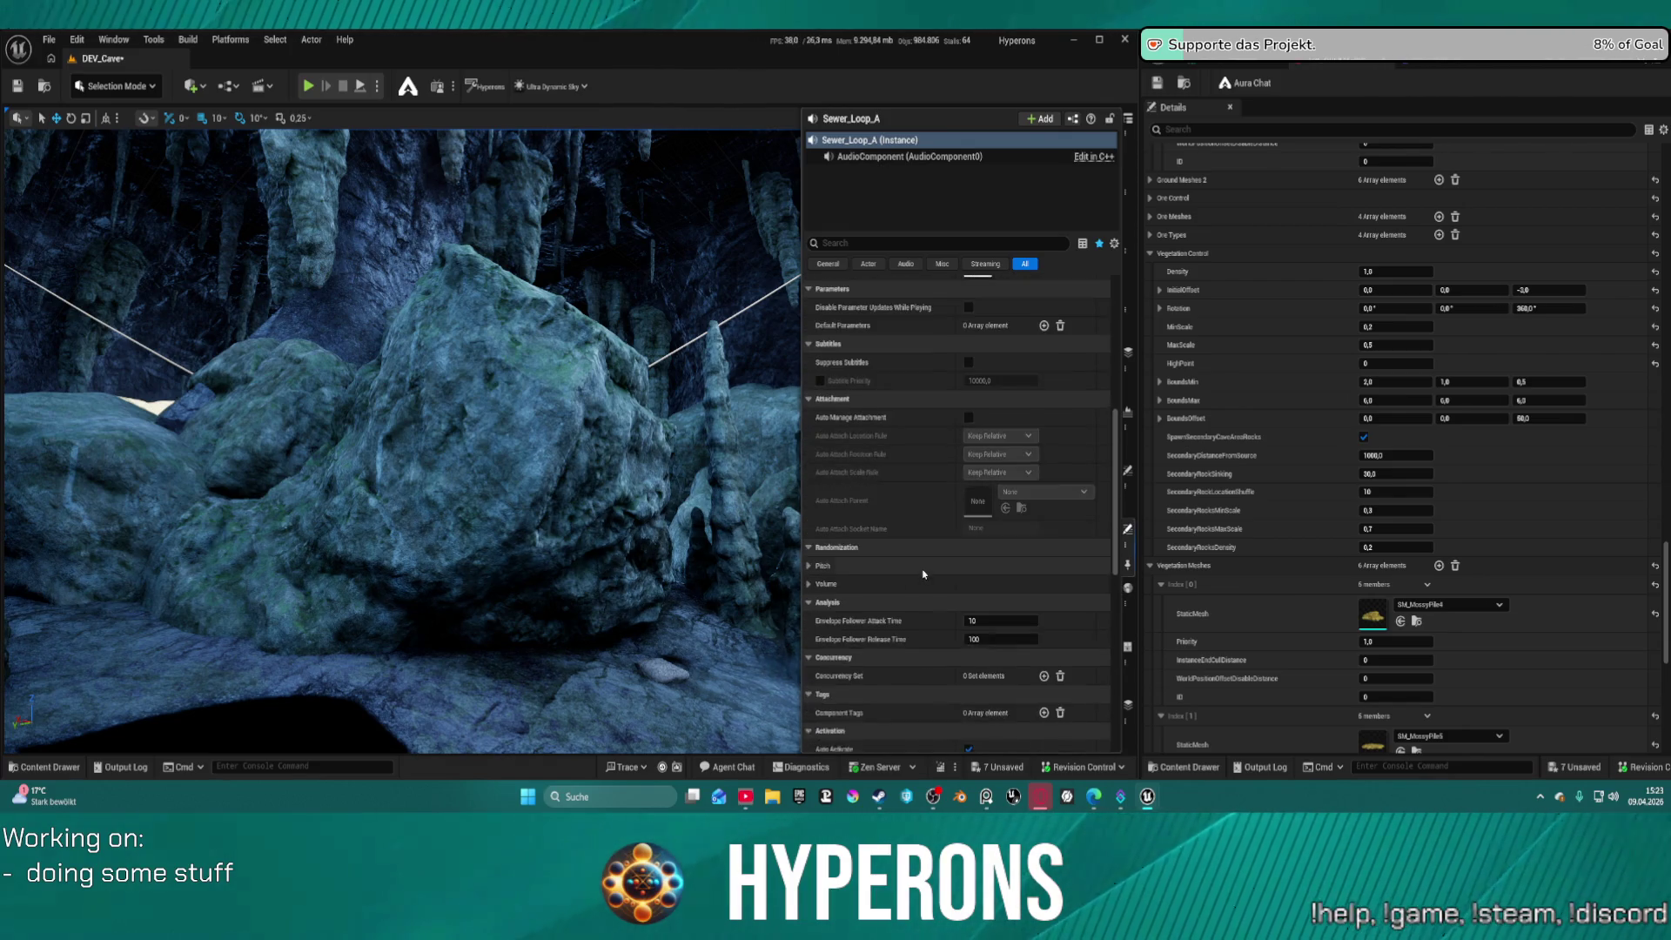
scroll(924, 572, "down", 2)
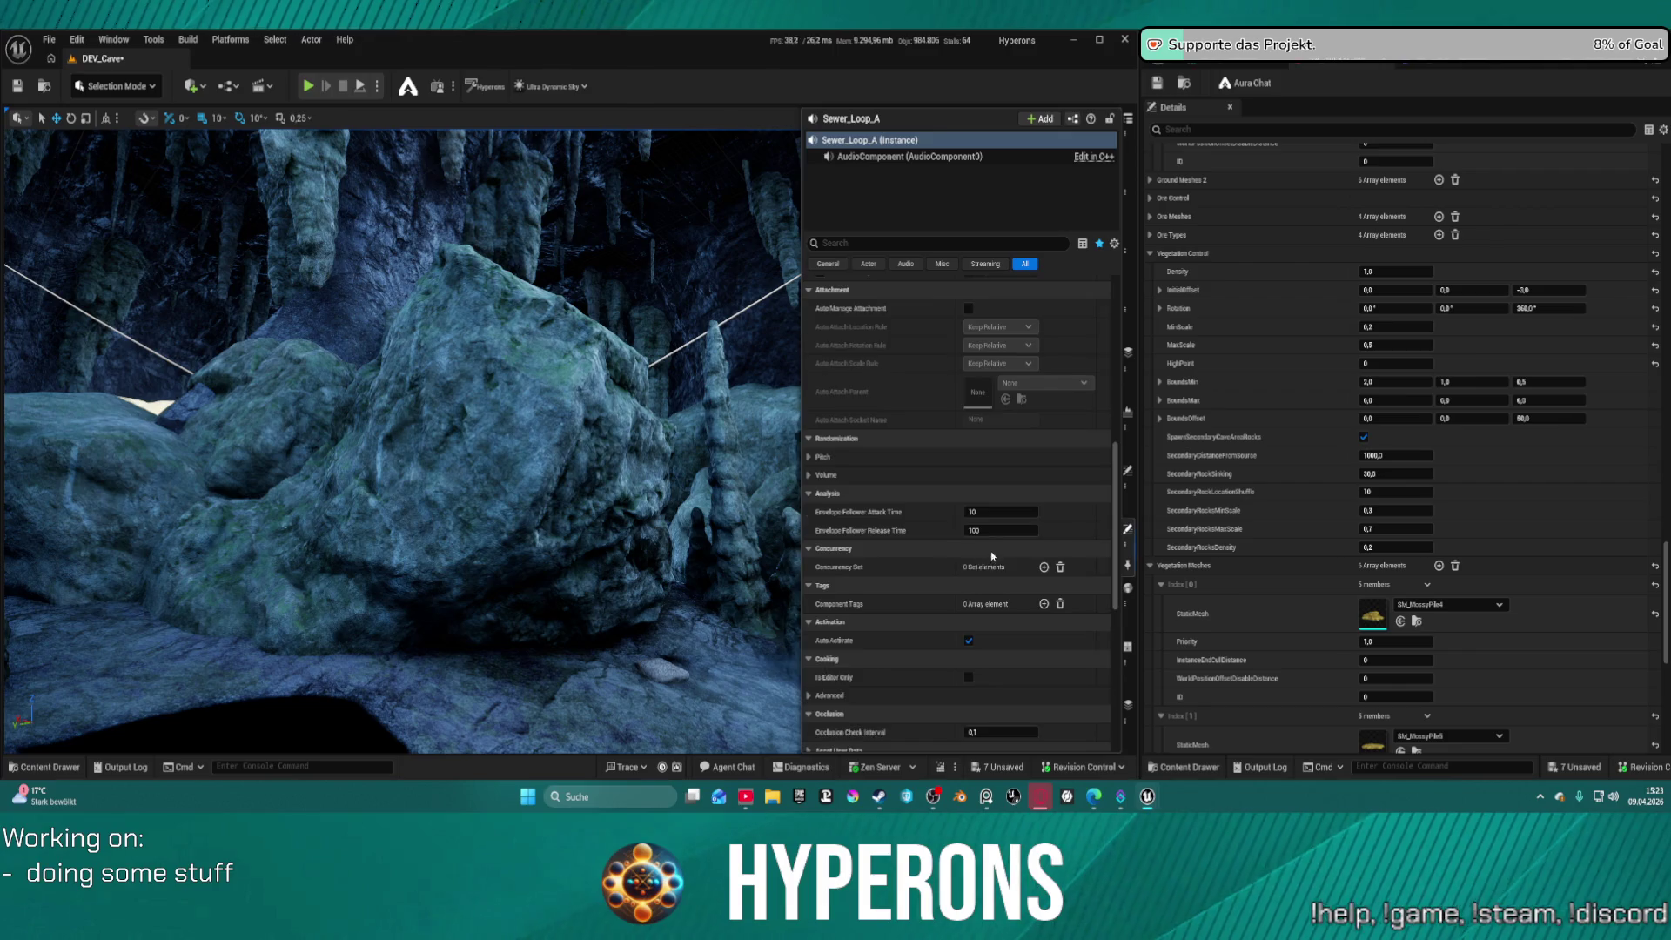
scroll(991, 555, "up", 4)
scroll(1027, 596, "up", 10)
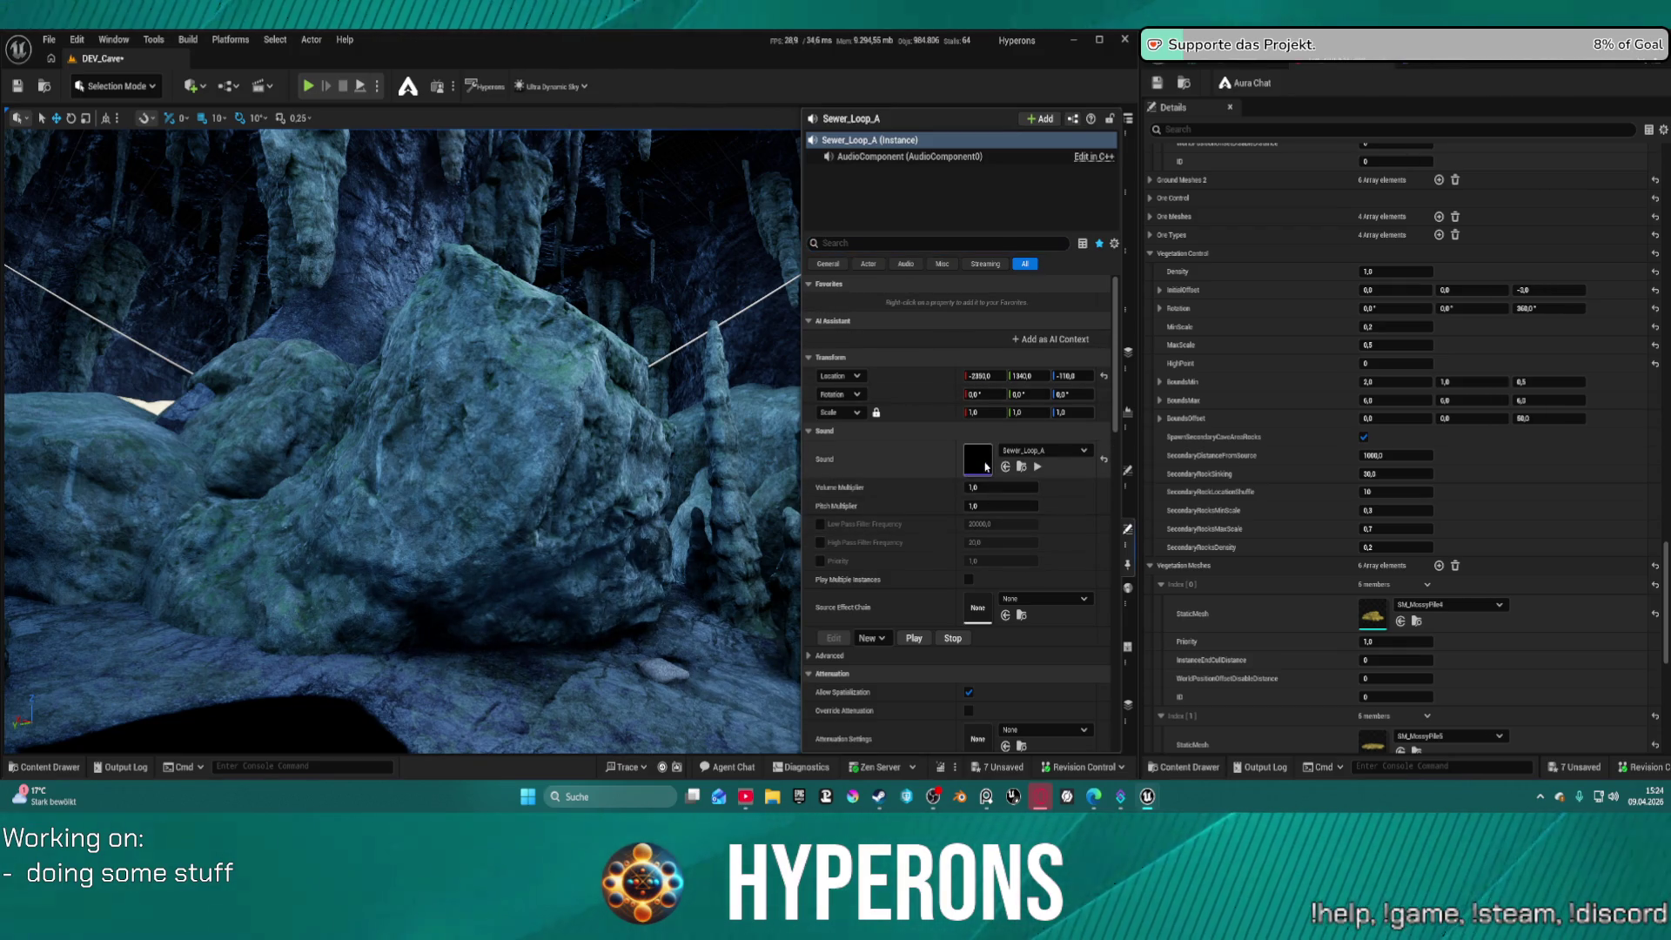
double_click(978, 460)
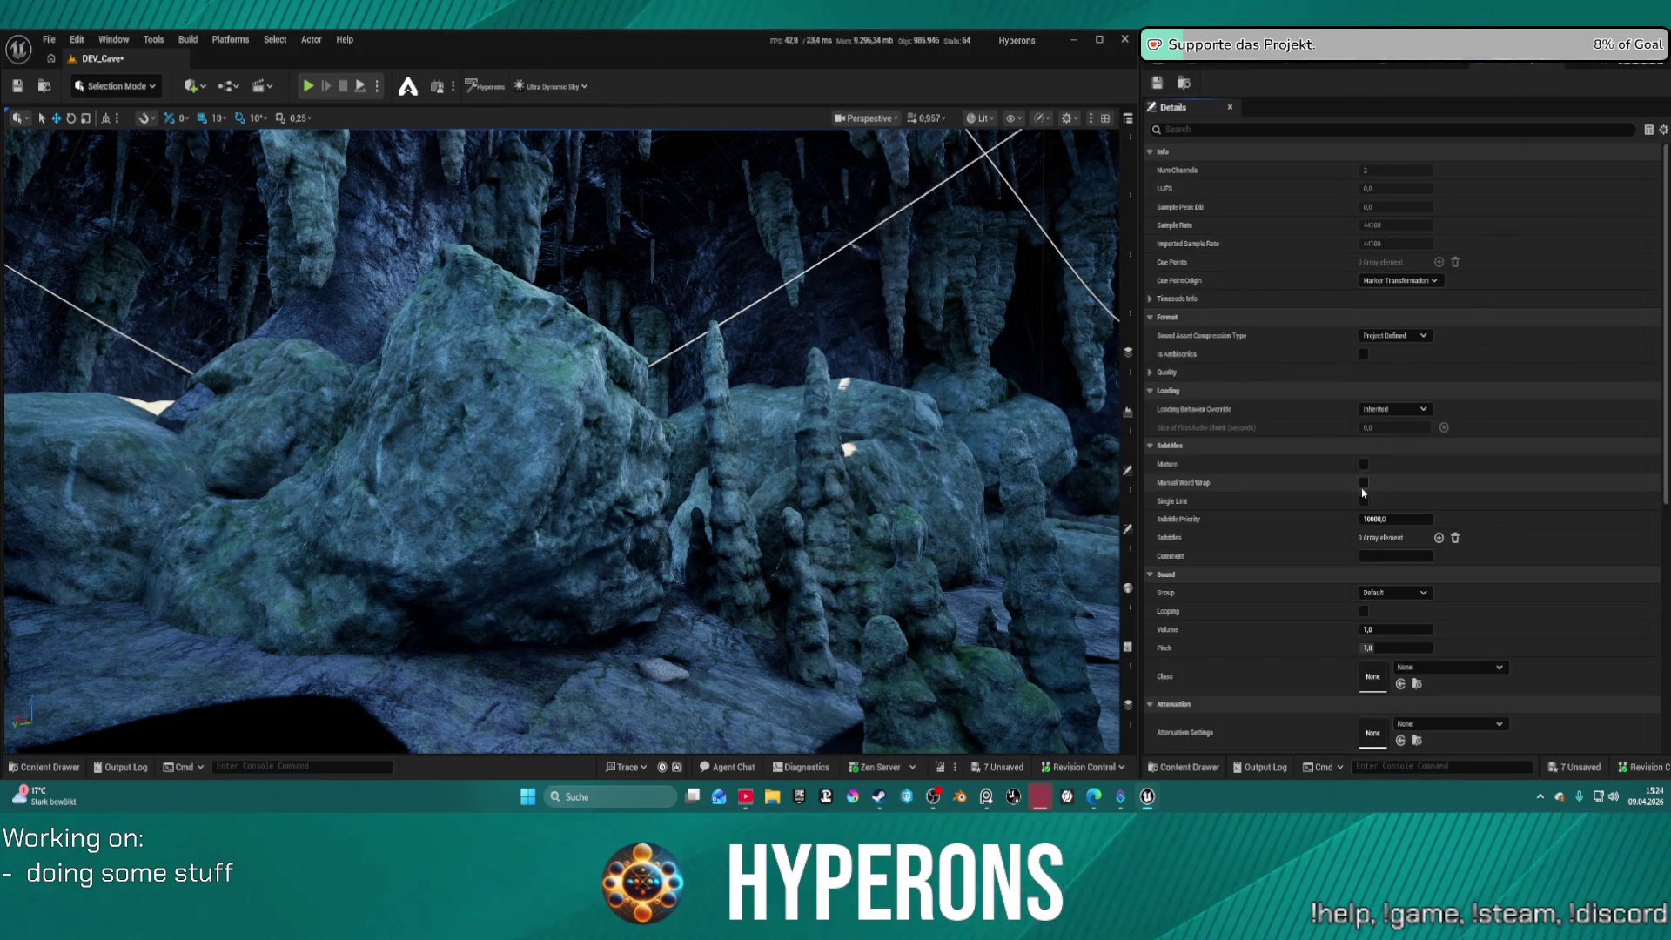
Enable Looping on Sewer_Loop_A, then return to BP_CaveDataAsset and play the cave level again
scroll(1310, 445, "down", 3)
scroll(1305, 445, "up", 2)
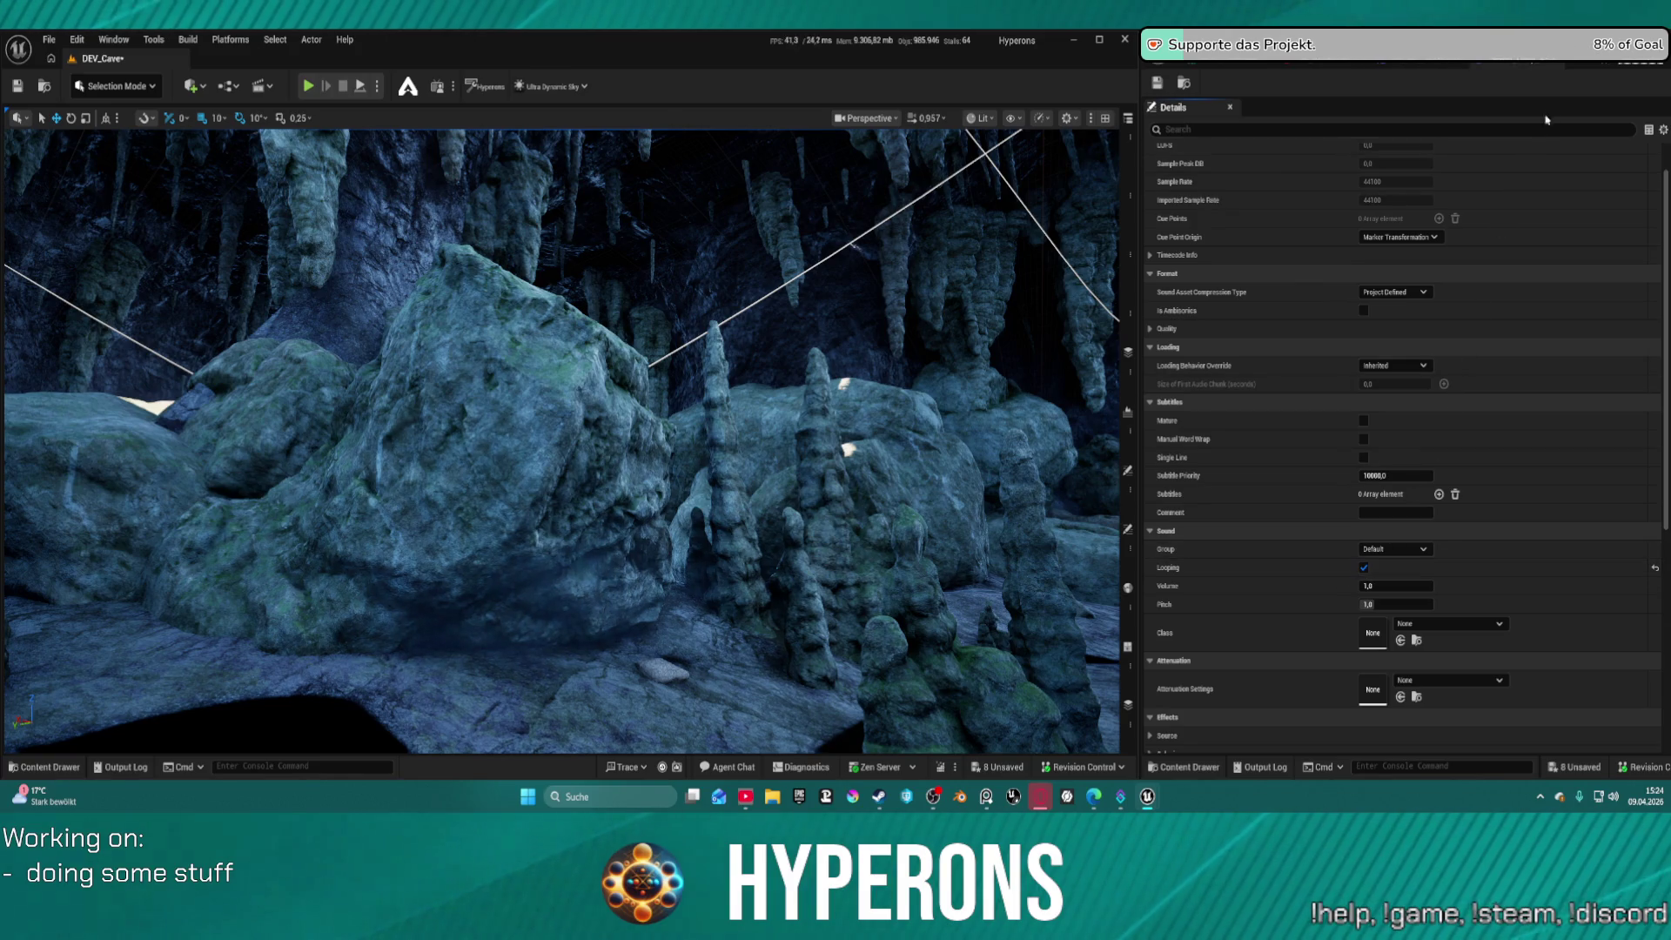
left_click(1235, 56)
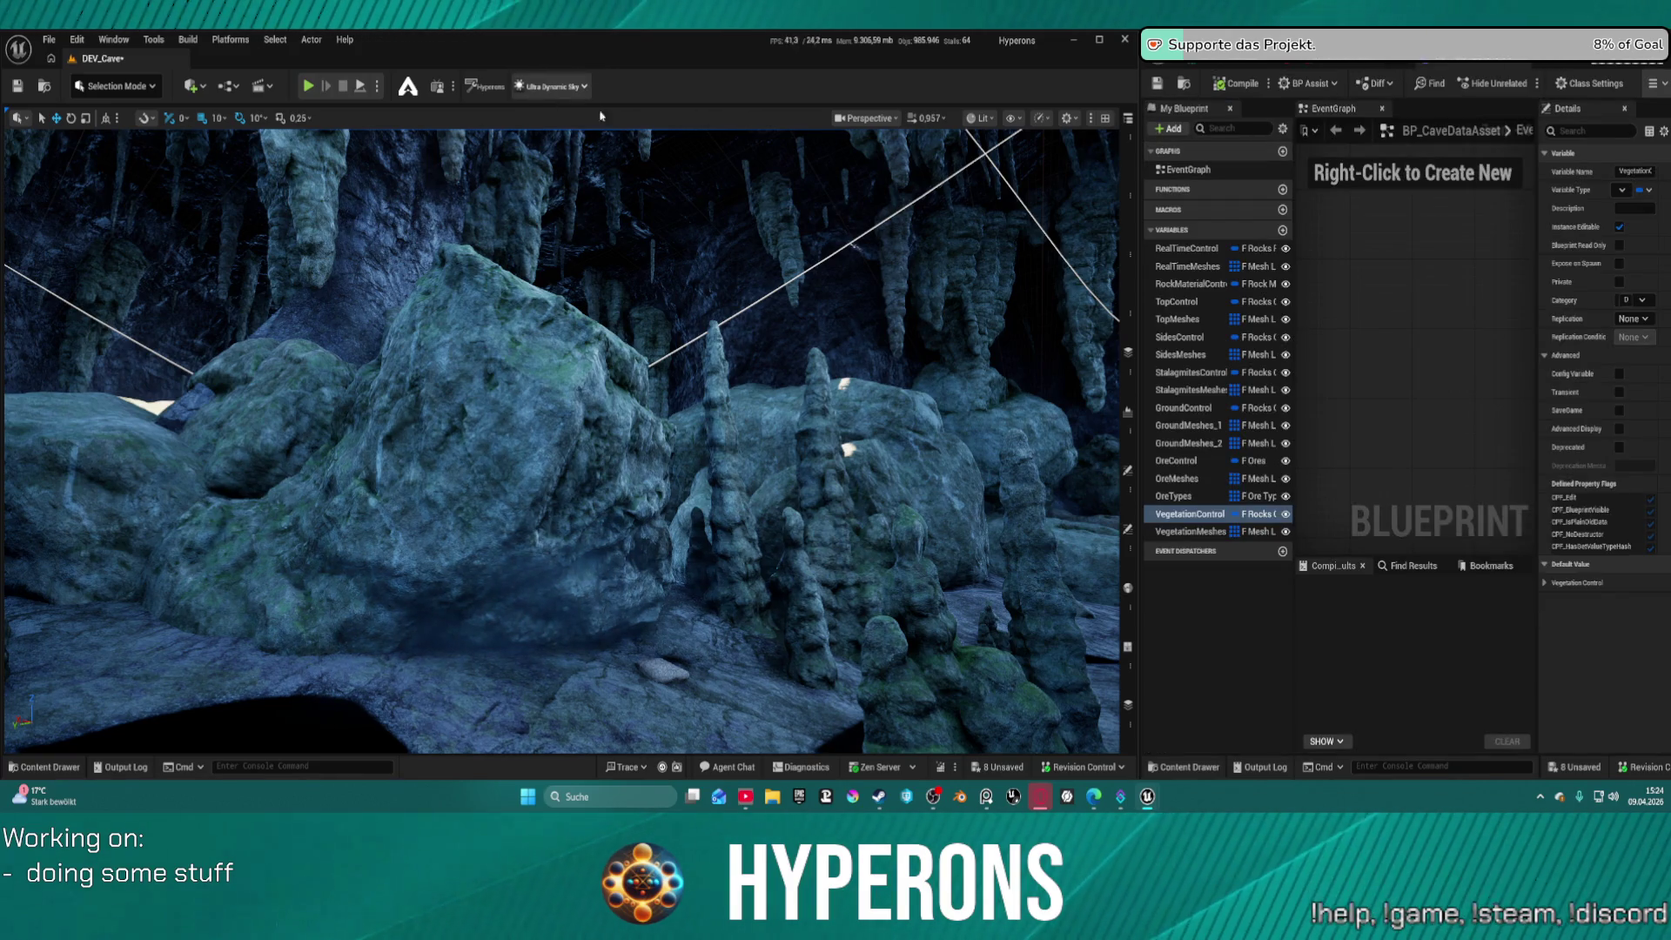
left_click(306, 87)
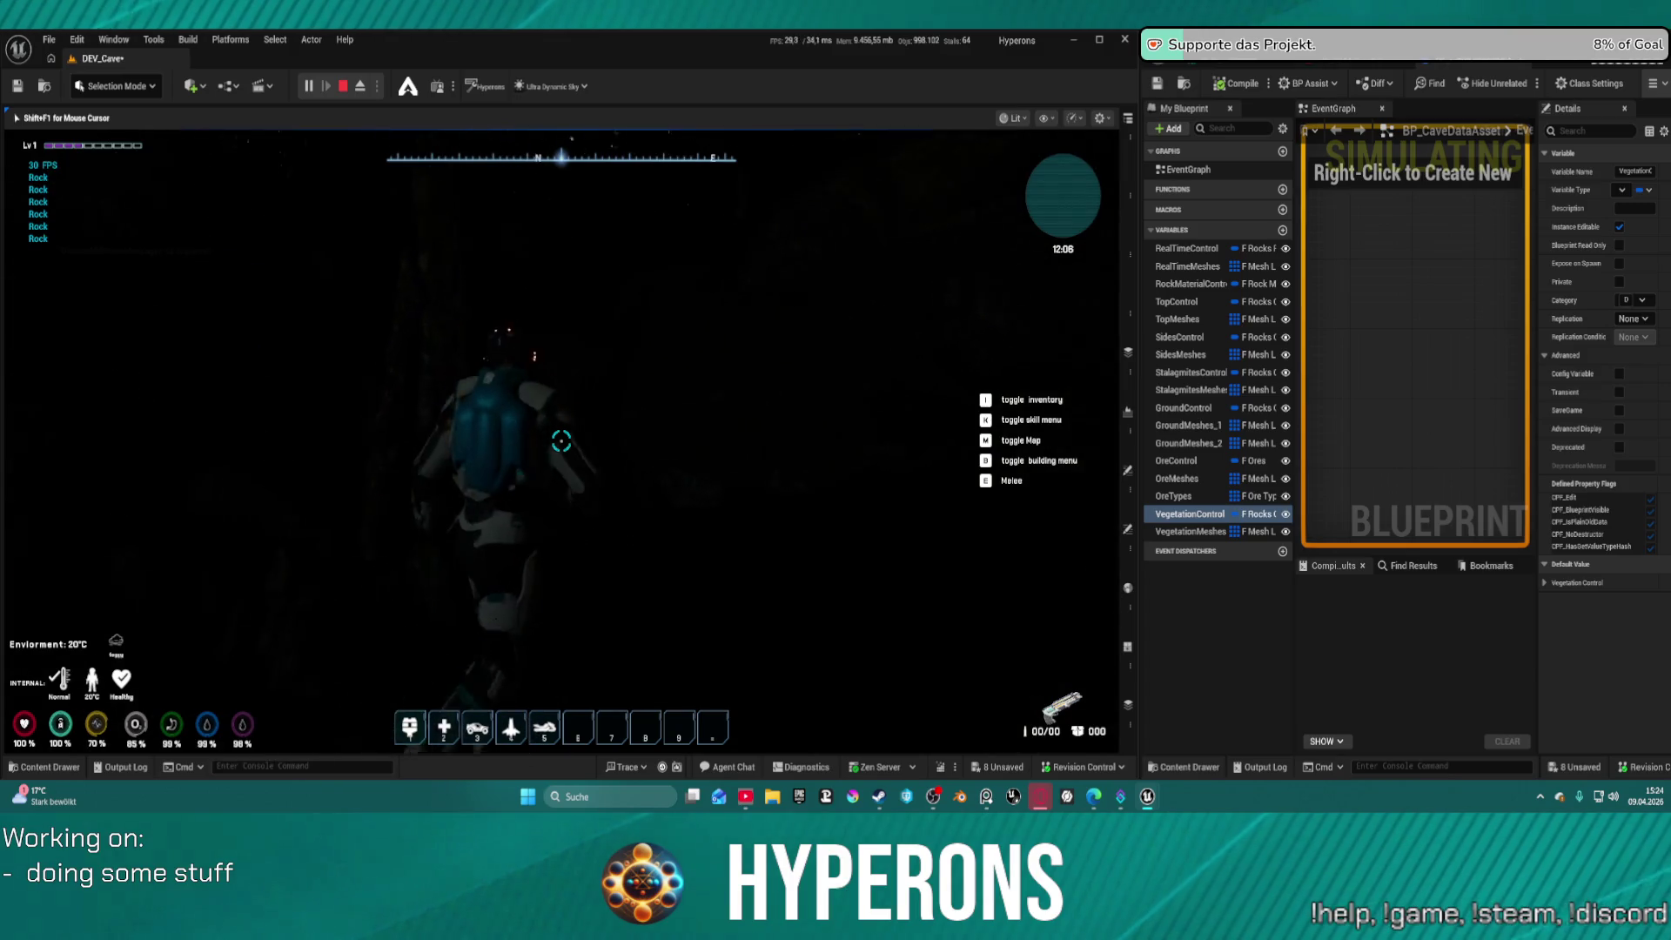
Open and close the in-game inventory with I, then continue through the stalagmite cave
key("i")
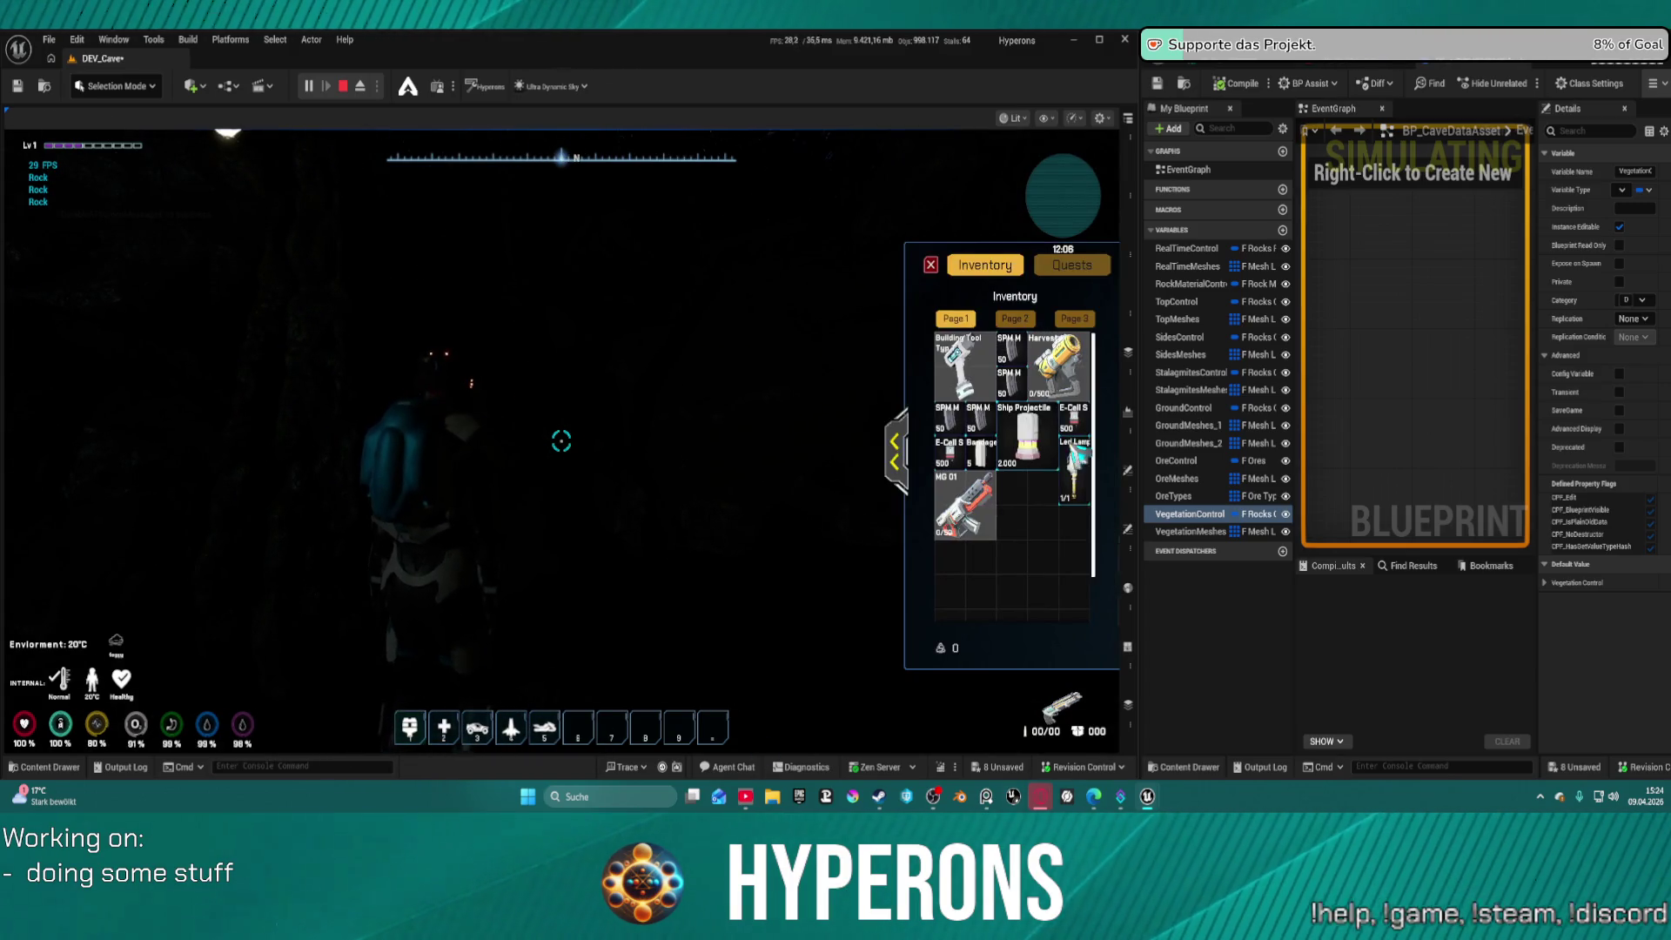
key("i")
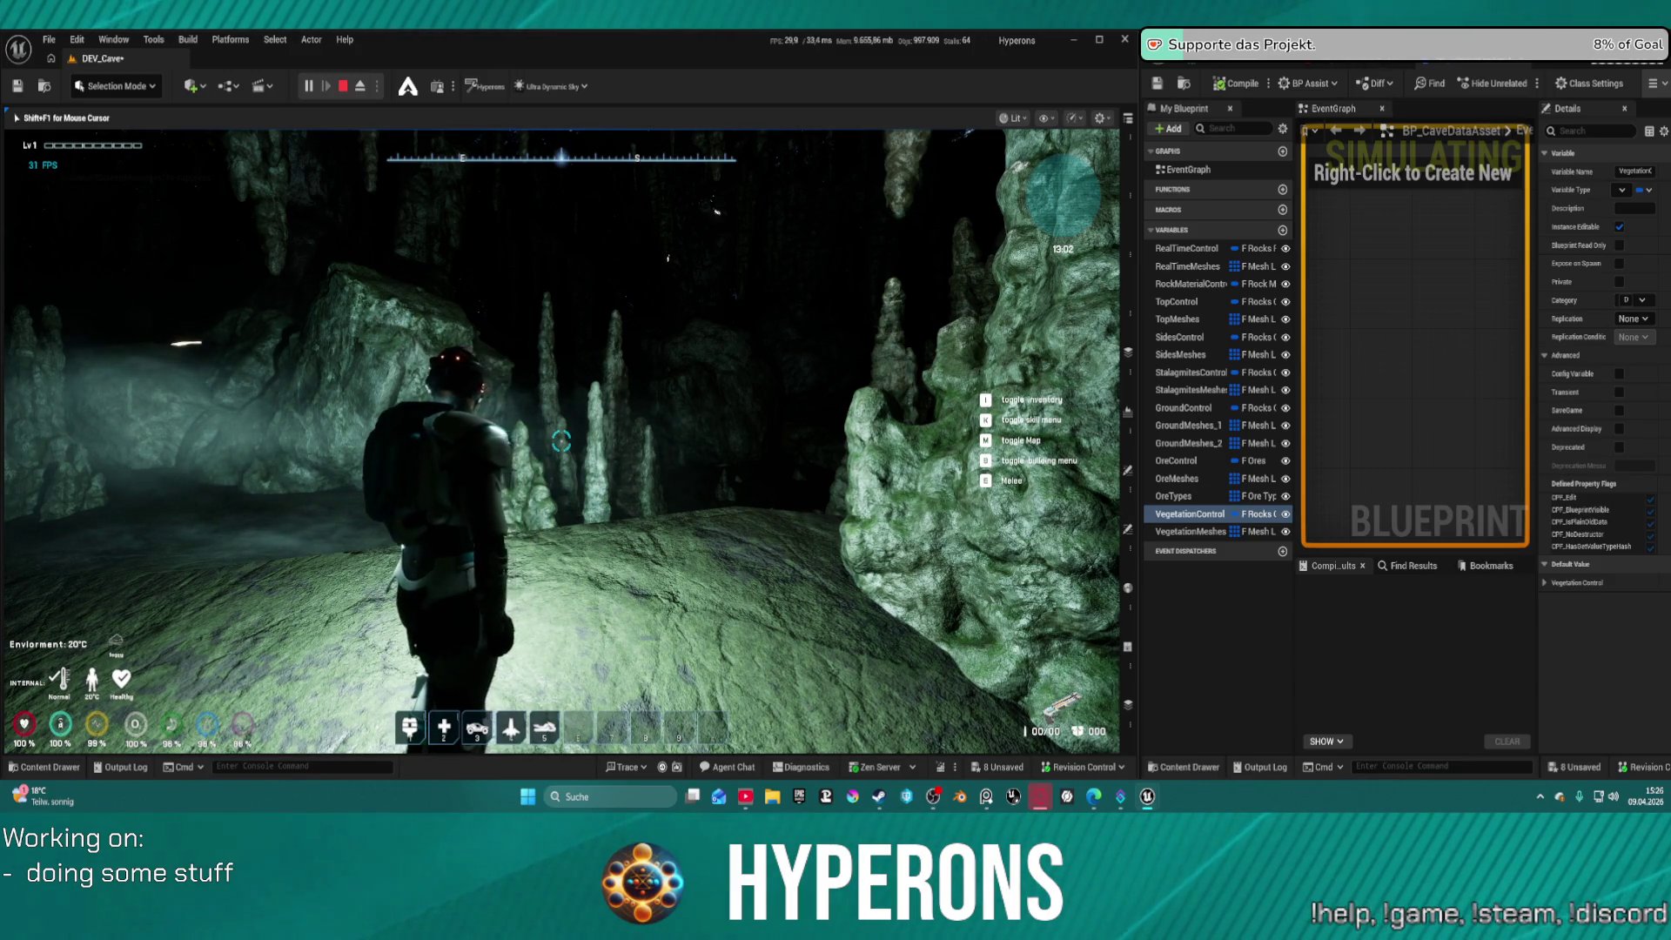
Walk through the cave past the crystal rocks and stalagmite, run back, then open the inventory
mouse_move(562, 441)
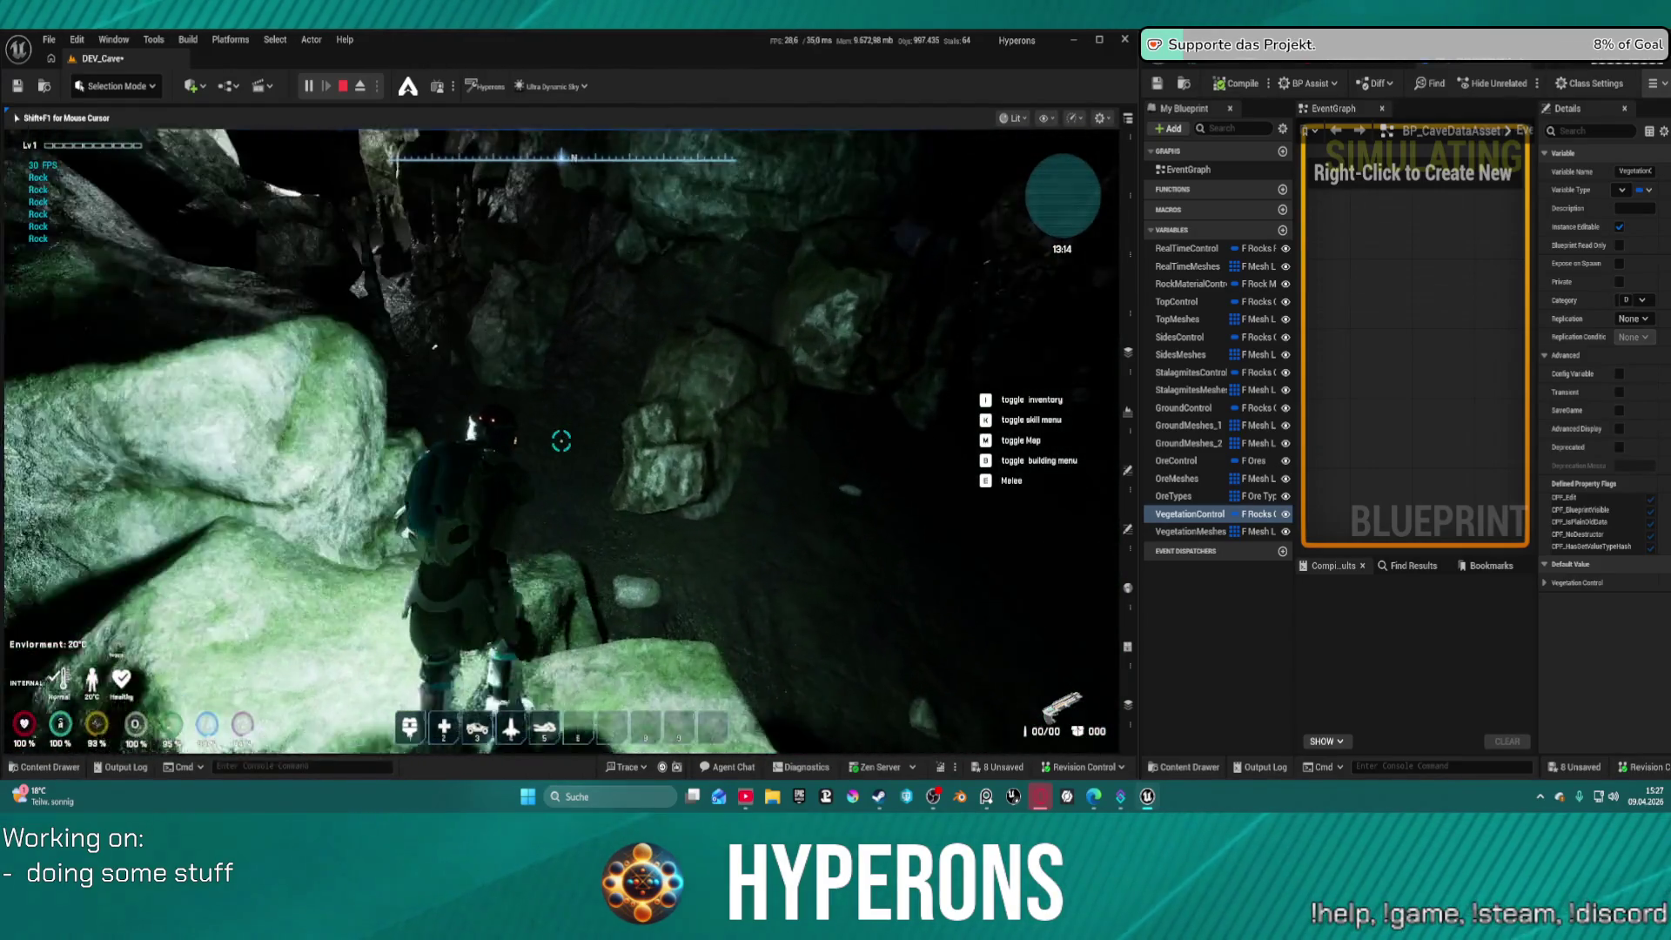
key("w")
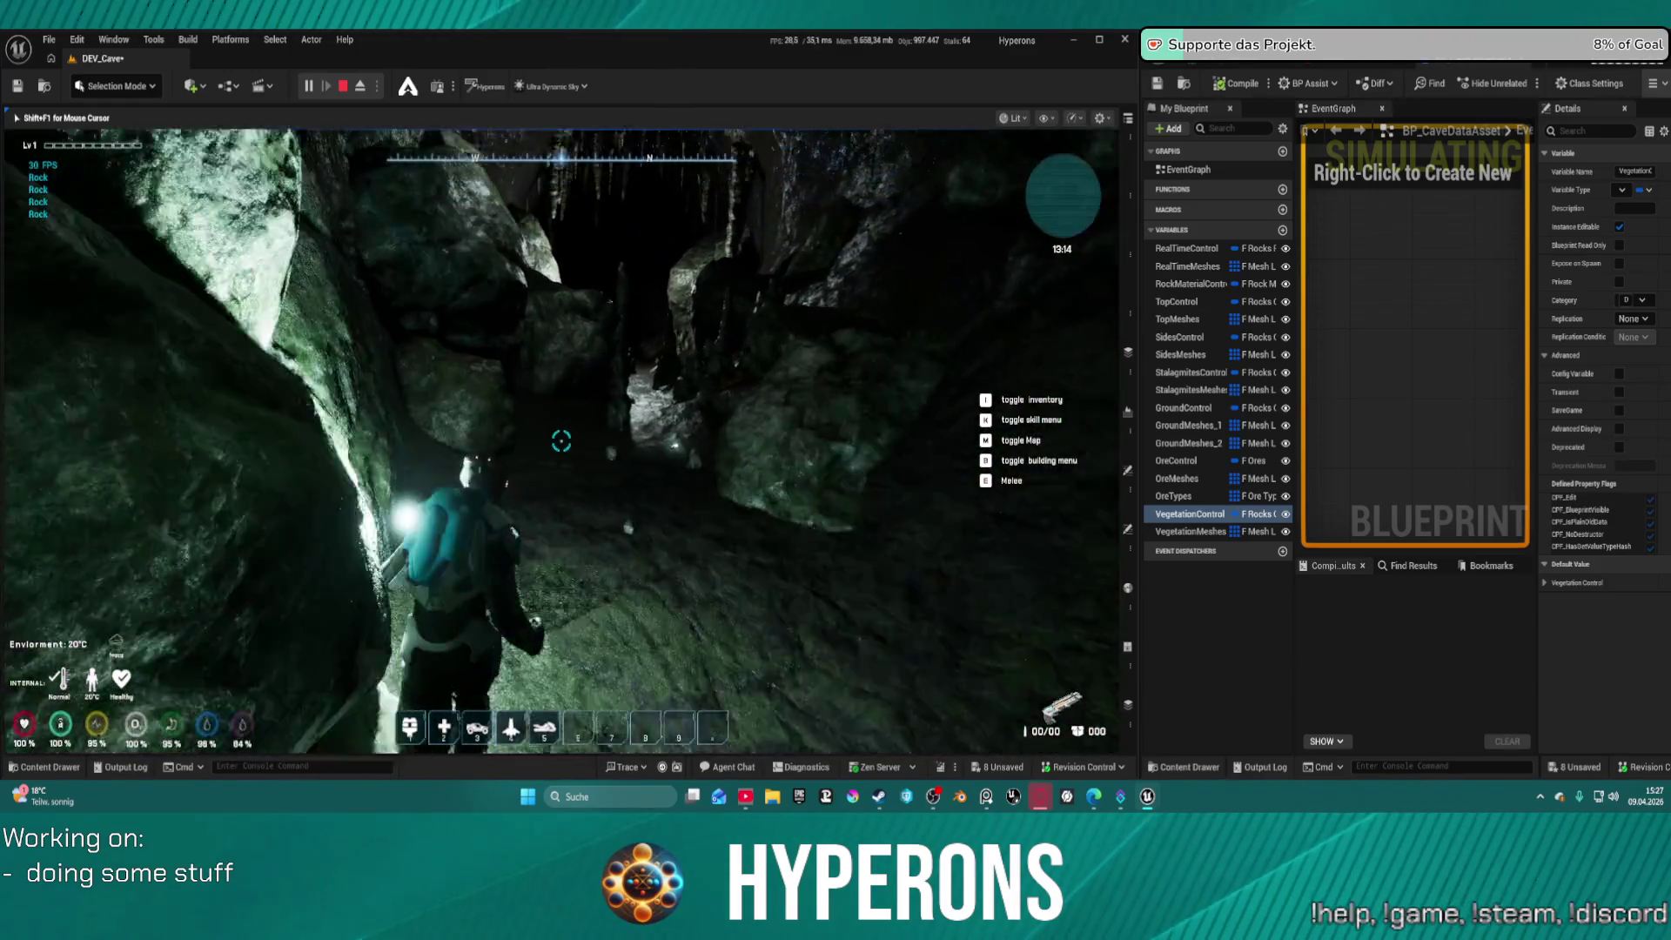
key("w")
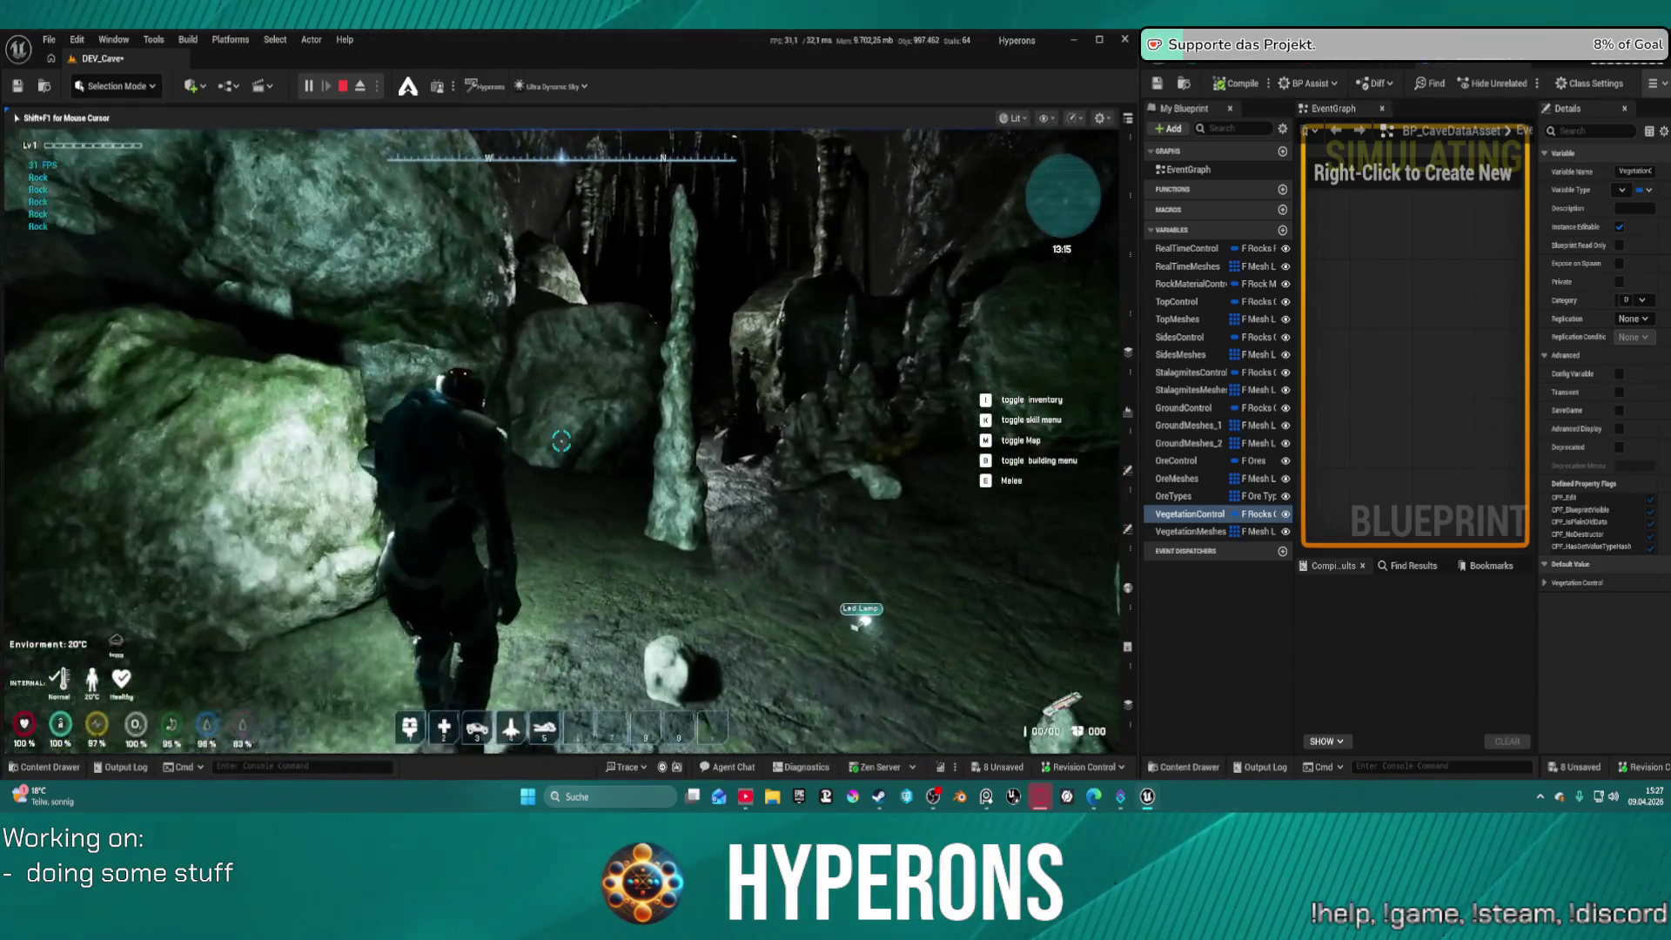
key("w")
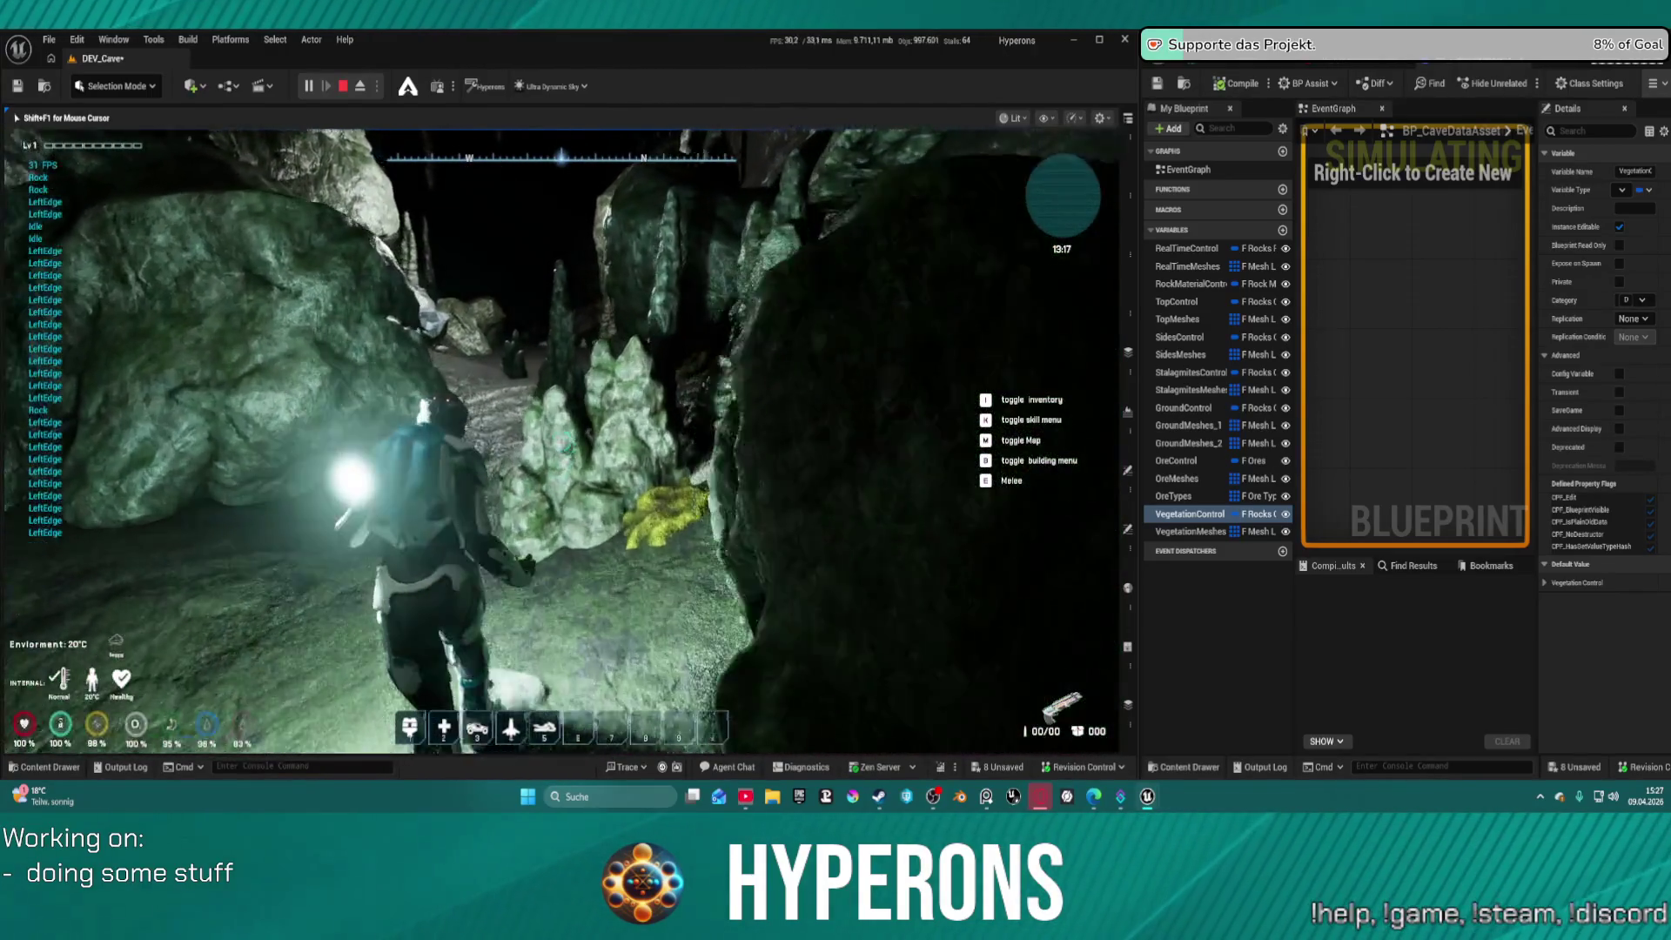
key("w")
key("w")
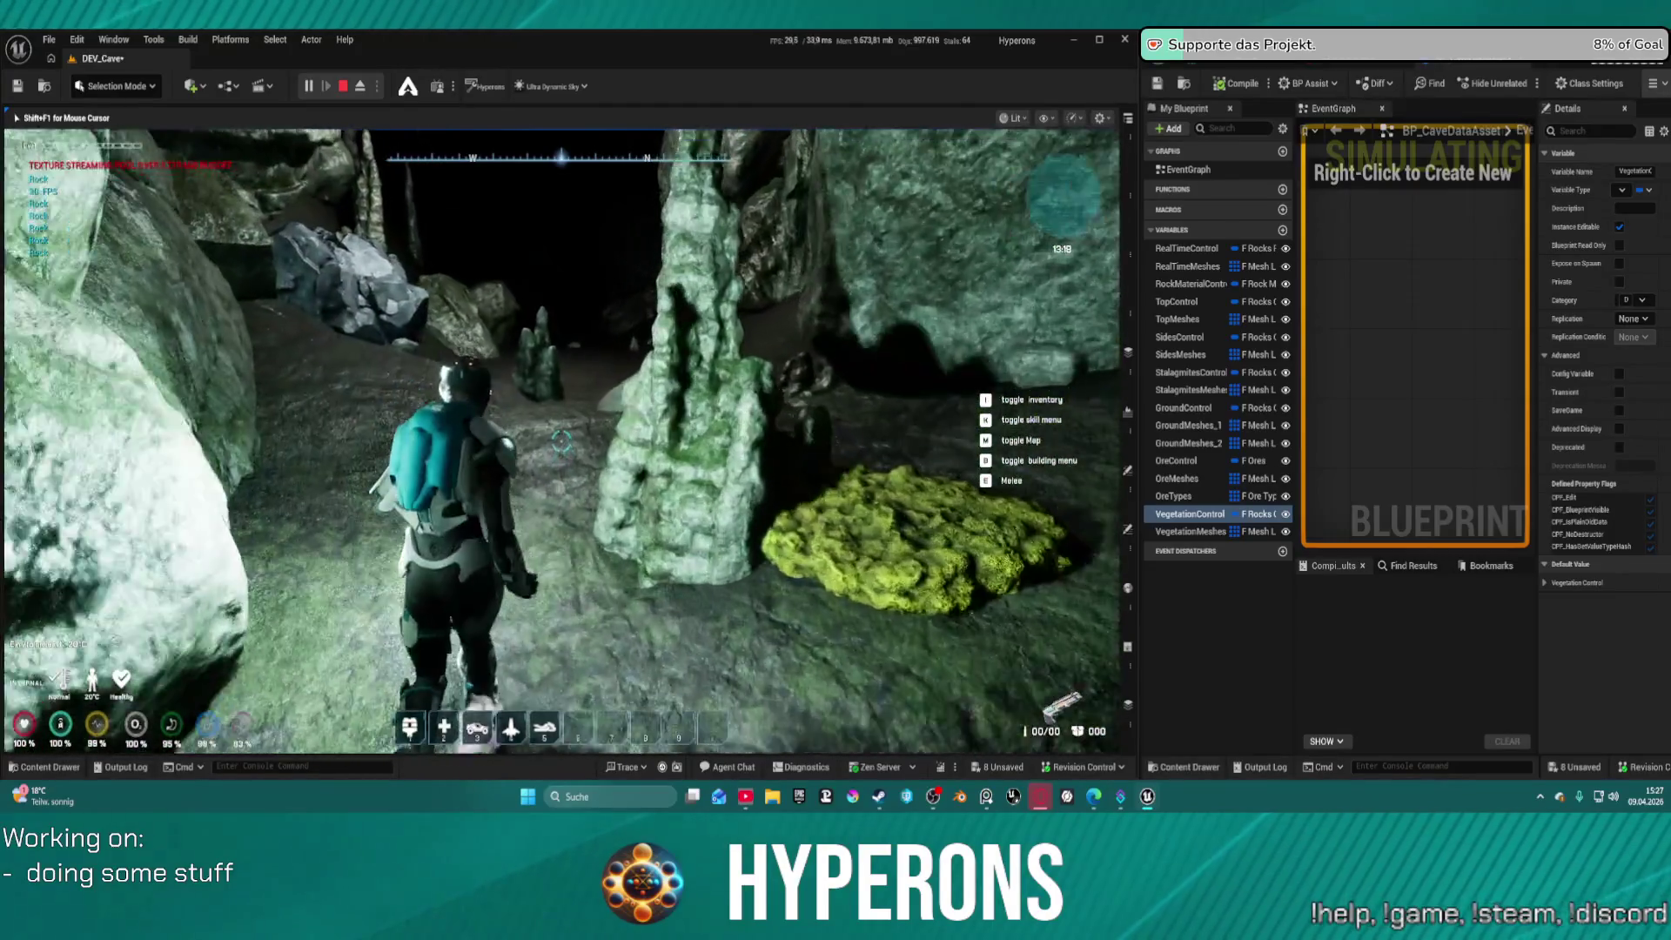
key("w")
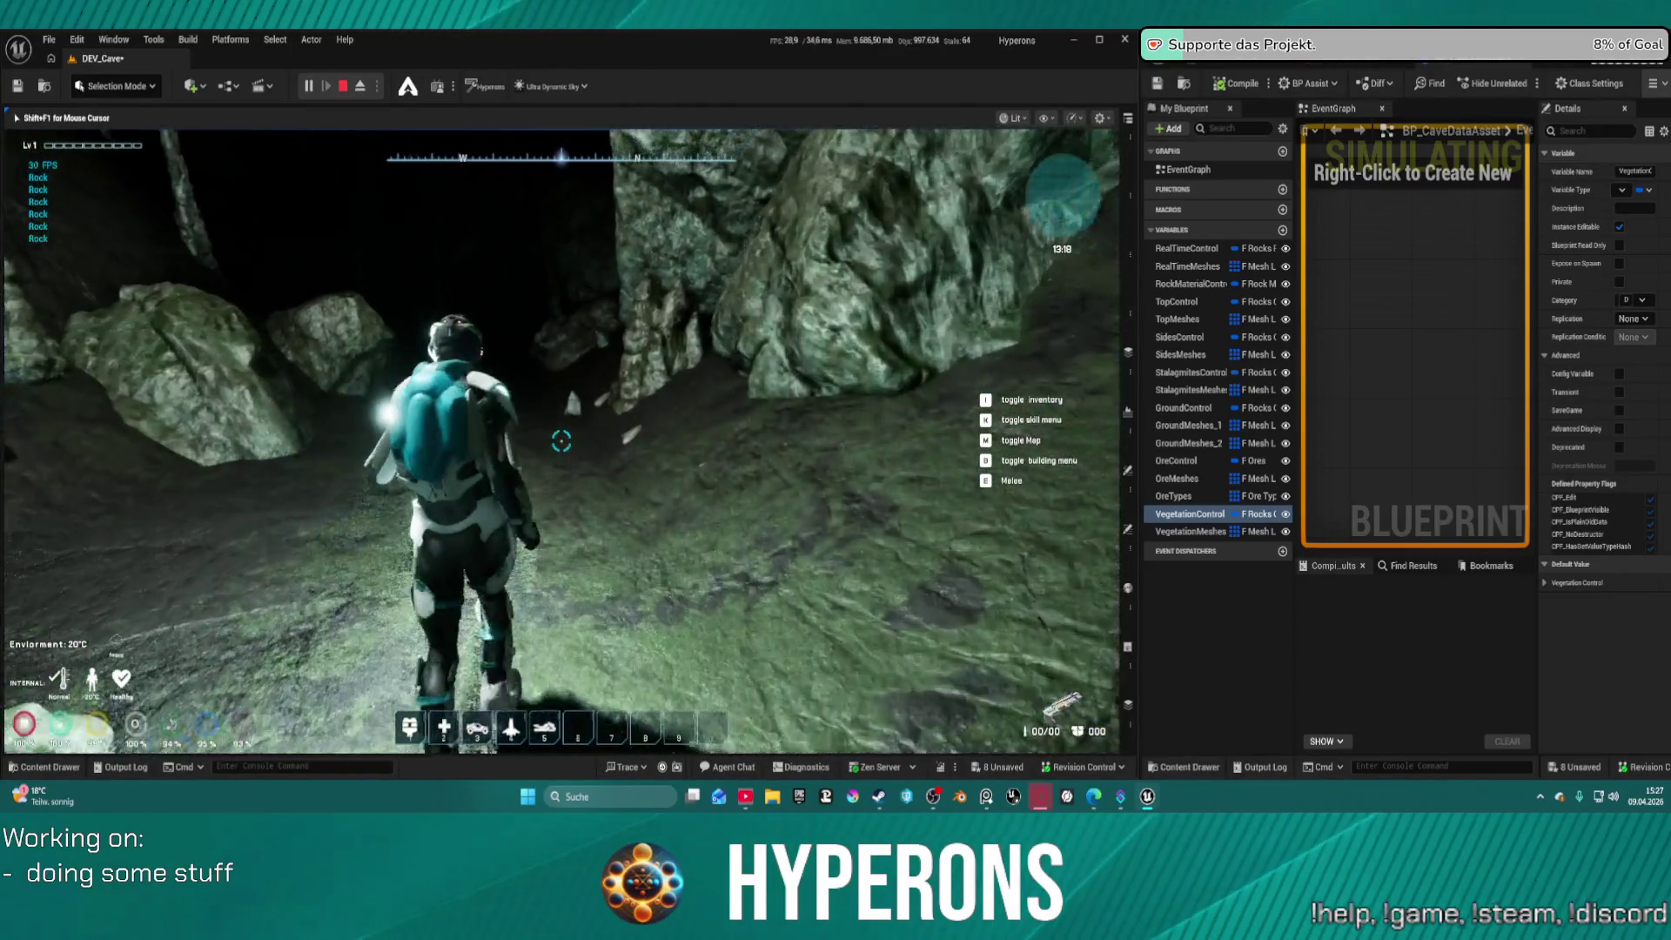
key("w")
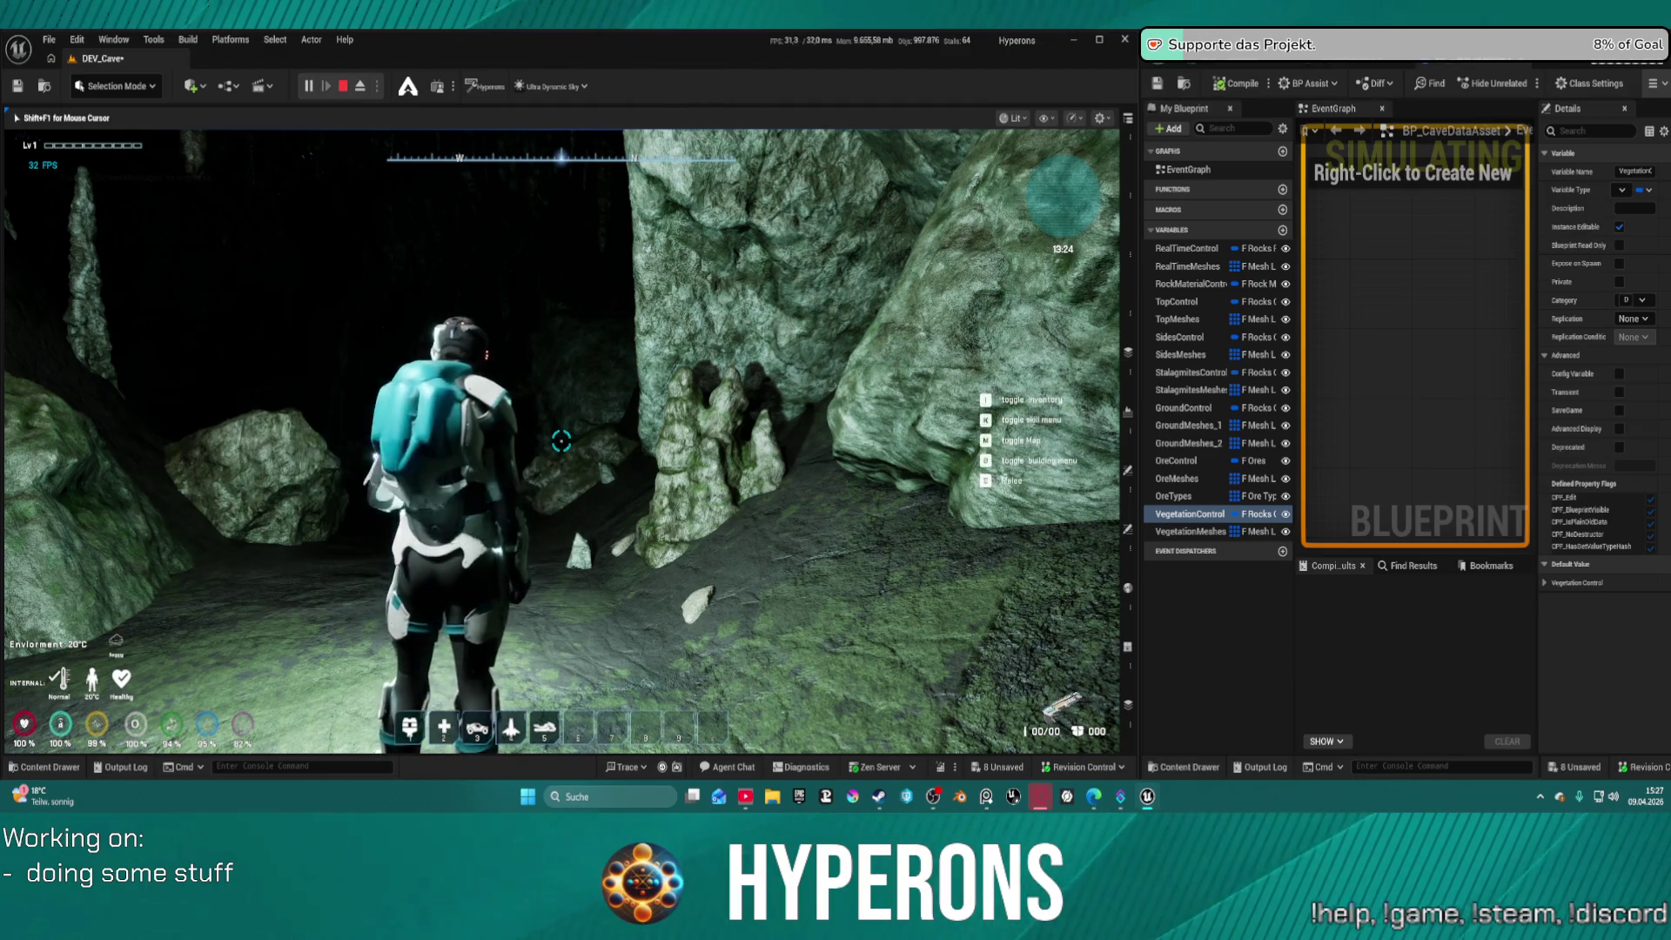
key("w")
key("w")
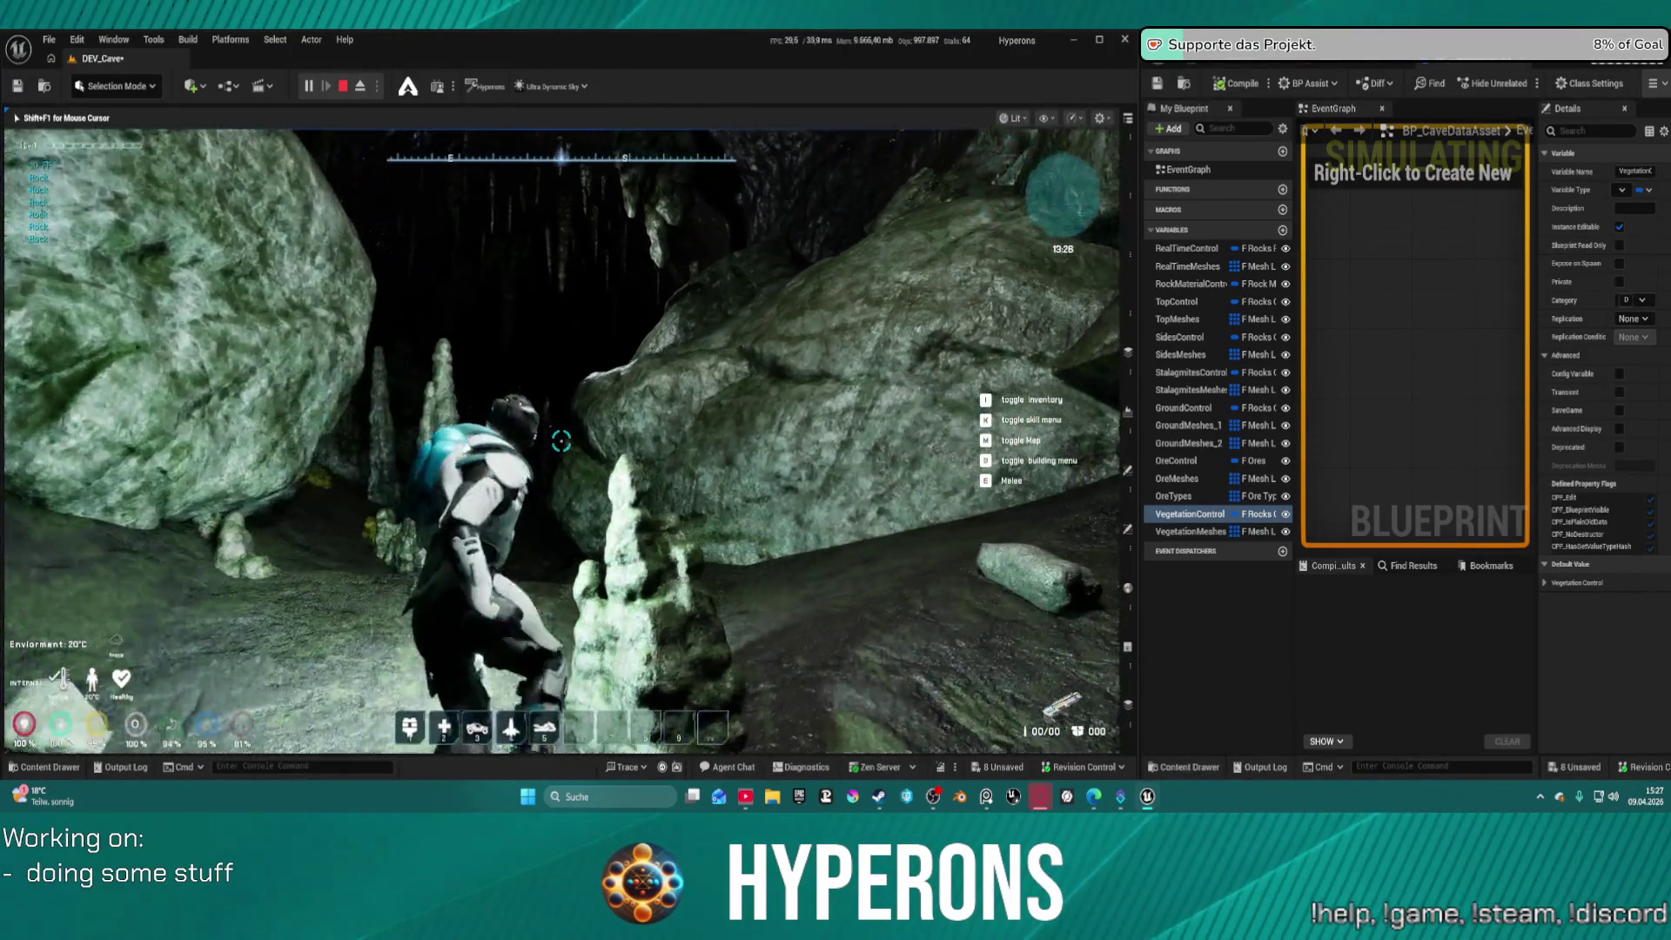
key("w")
key("i")
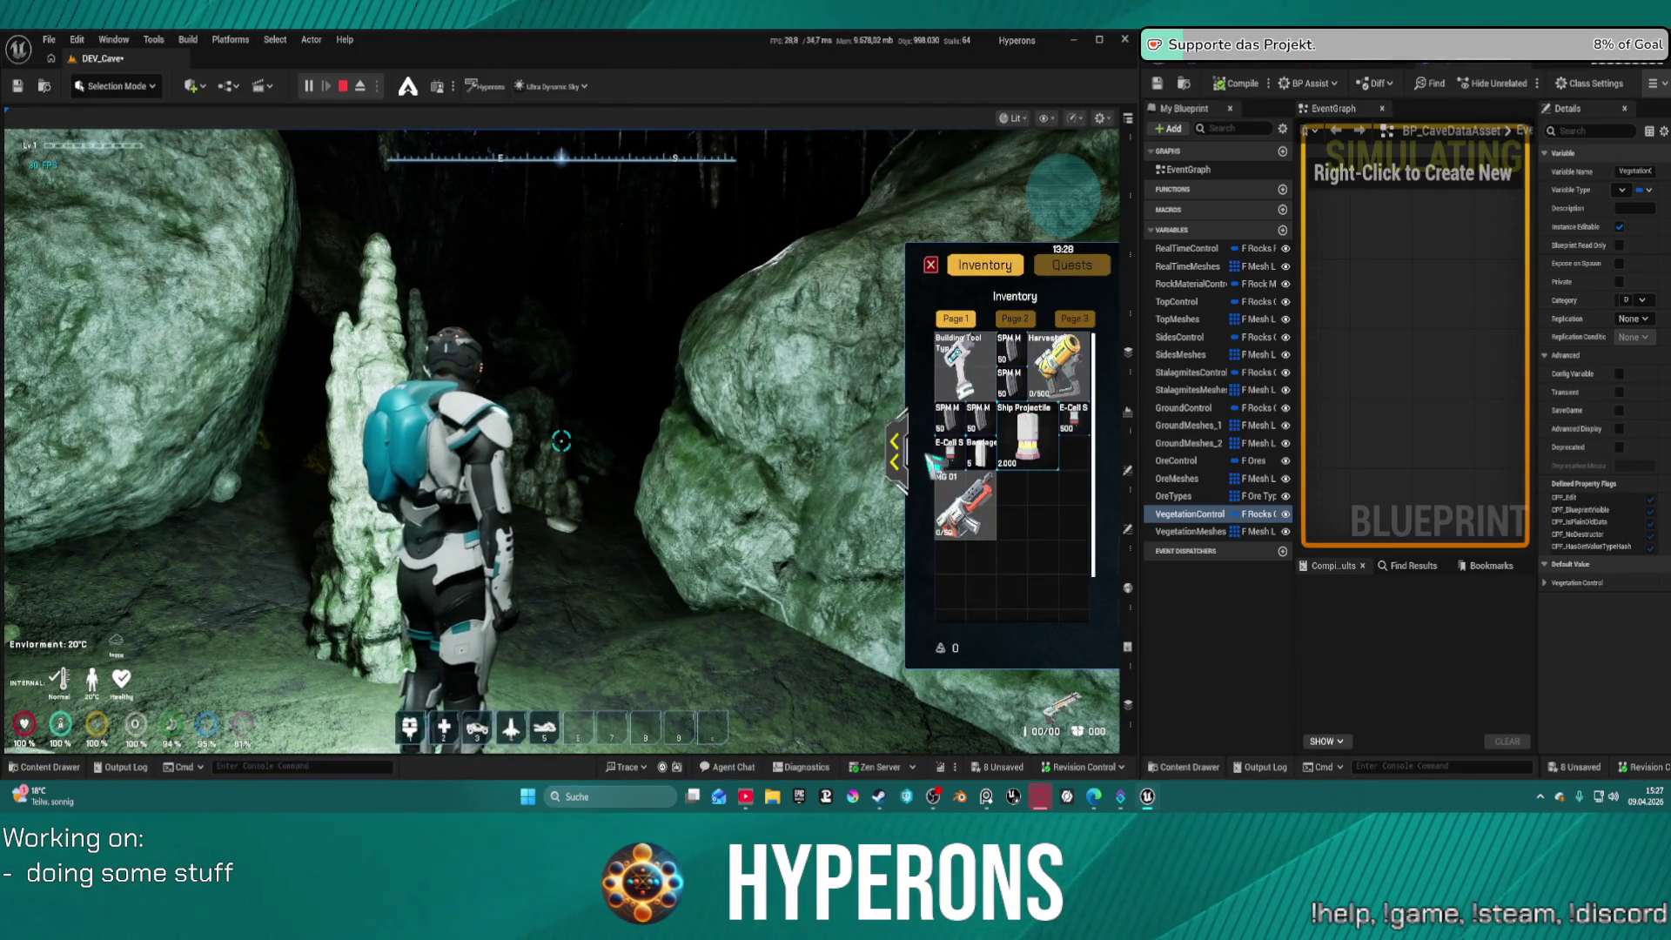
Expand the inventory into the character window, close it, and head into the darker cave
left_click(894, 453)
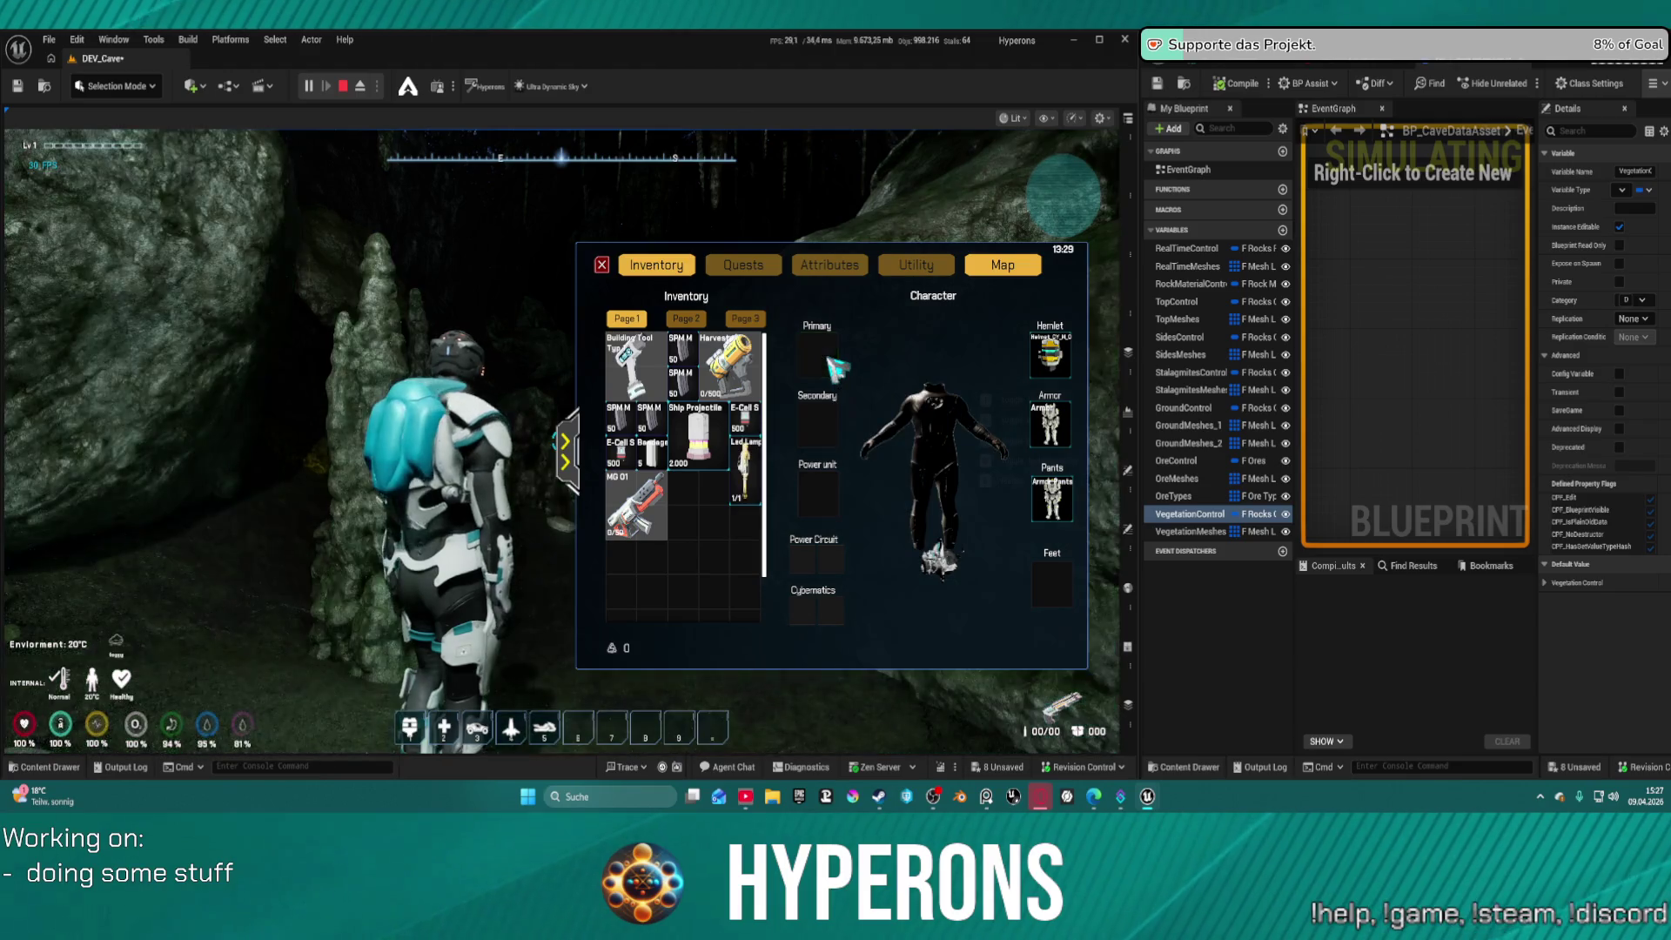
key("i")
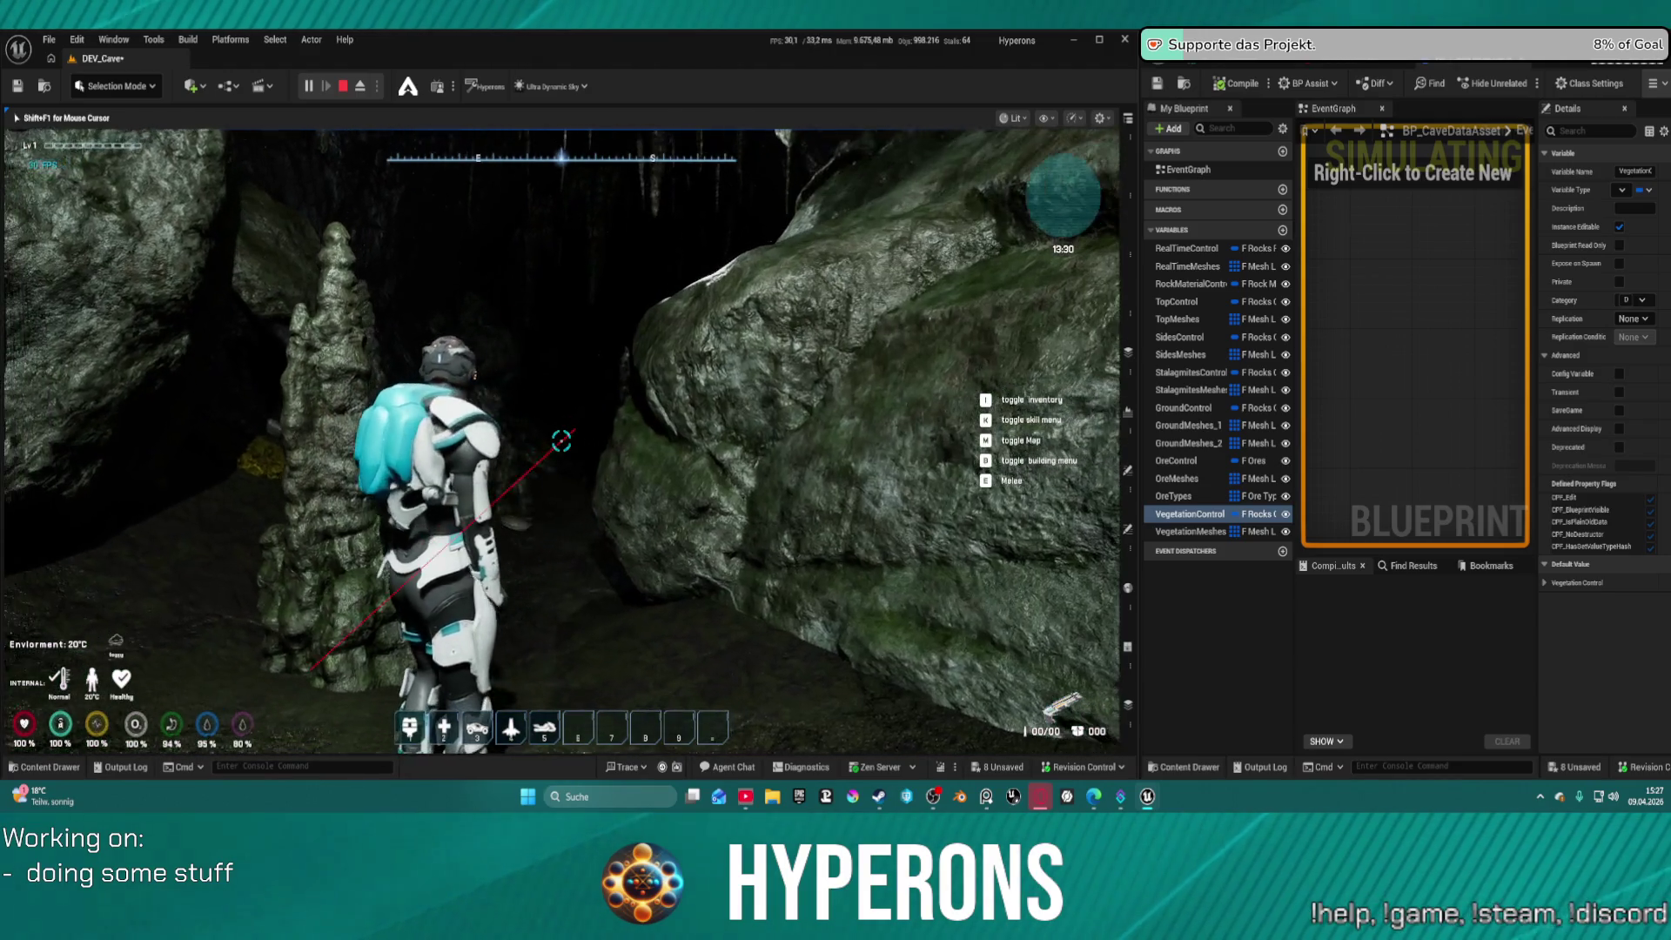
key("w")
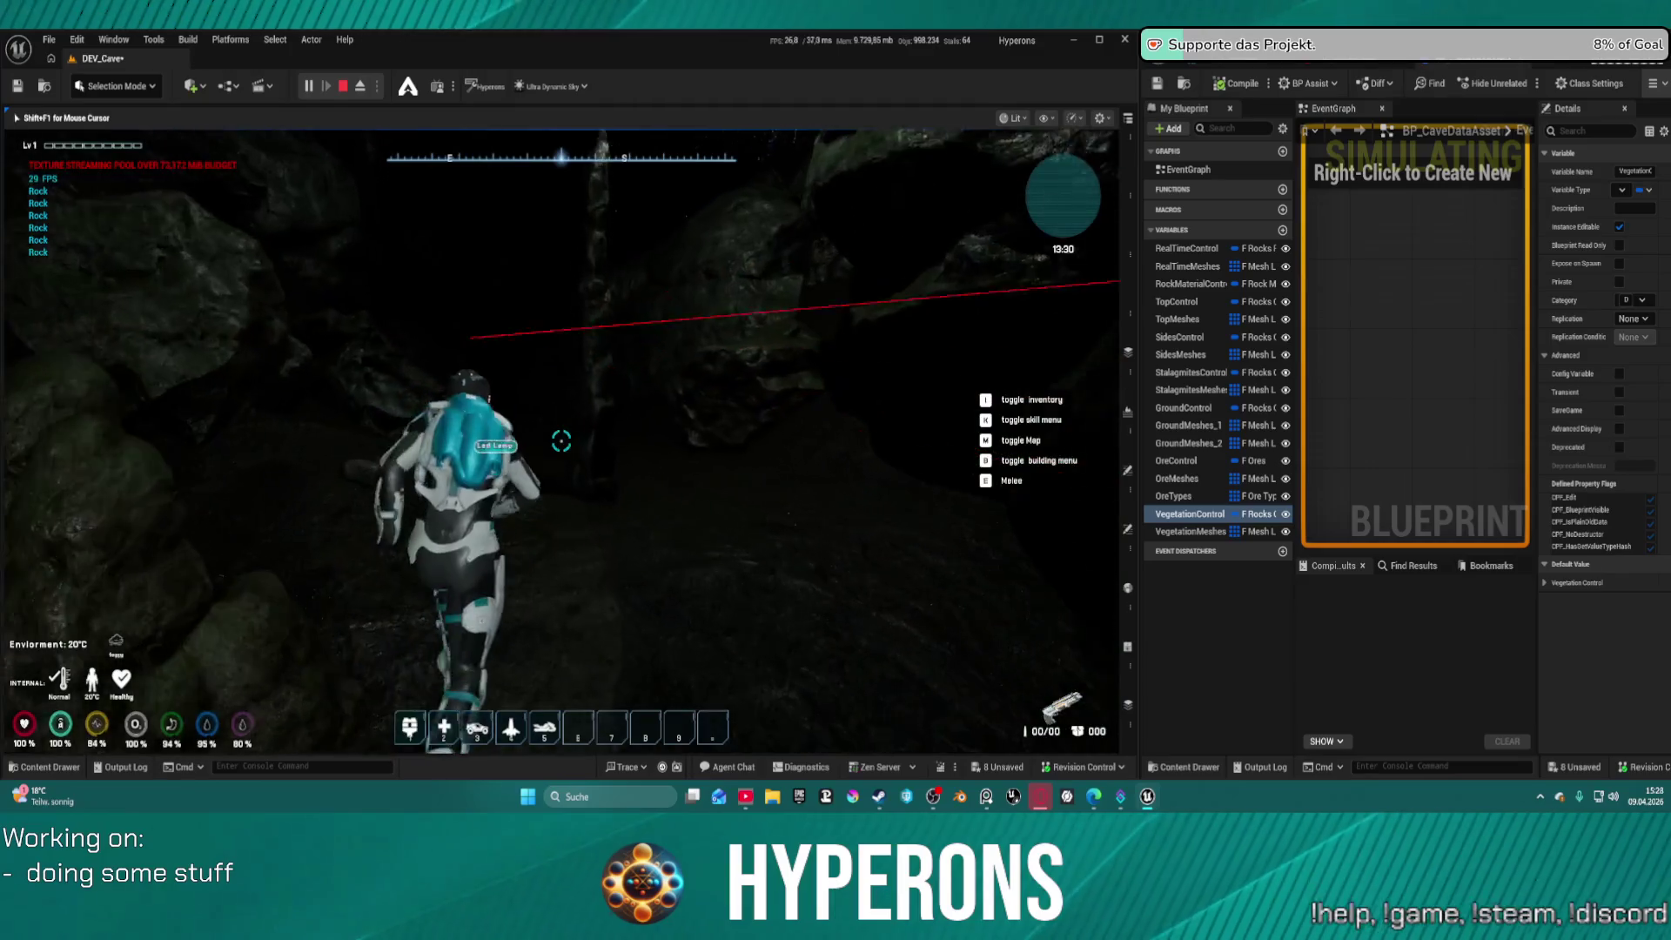
key("w")
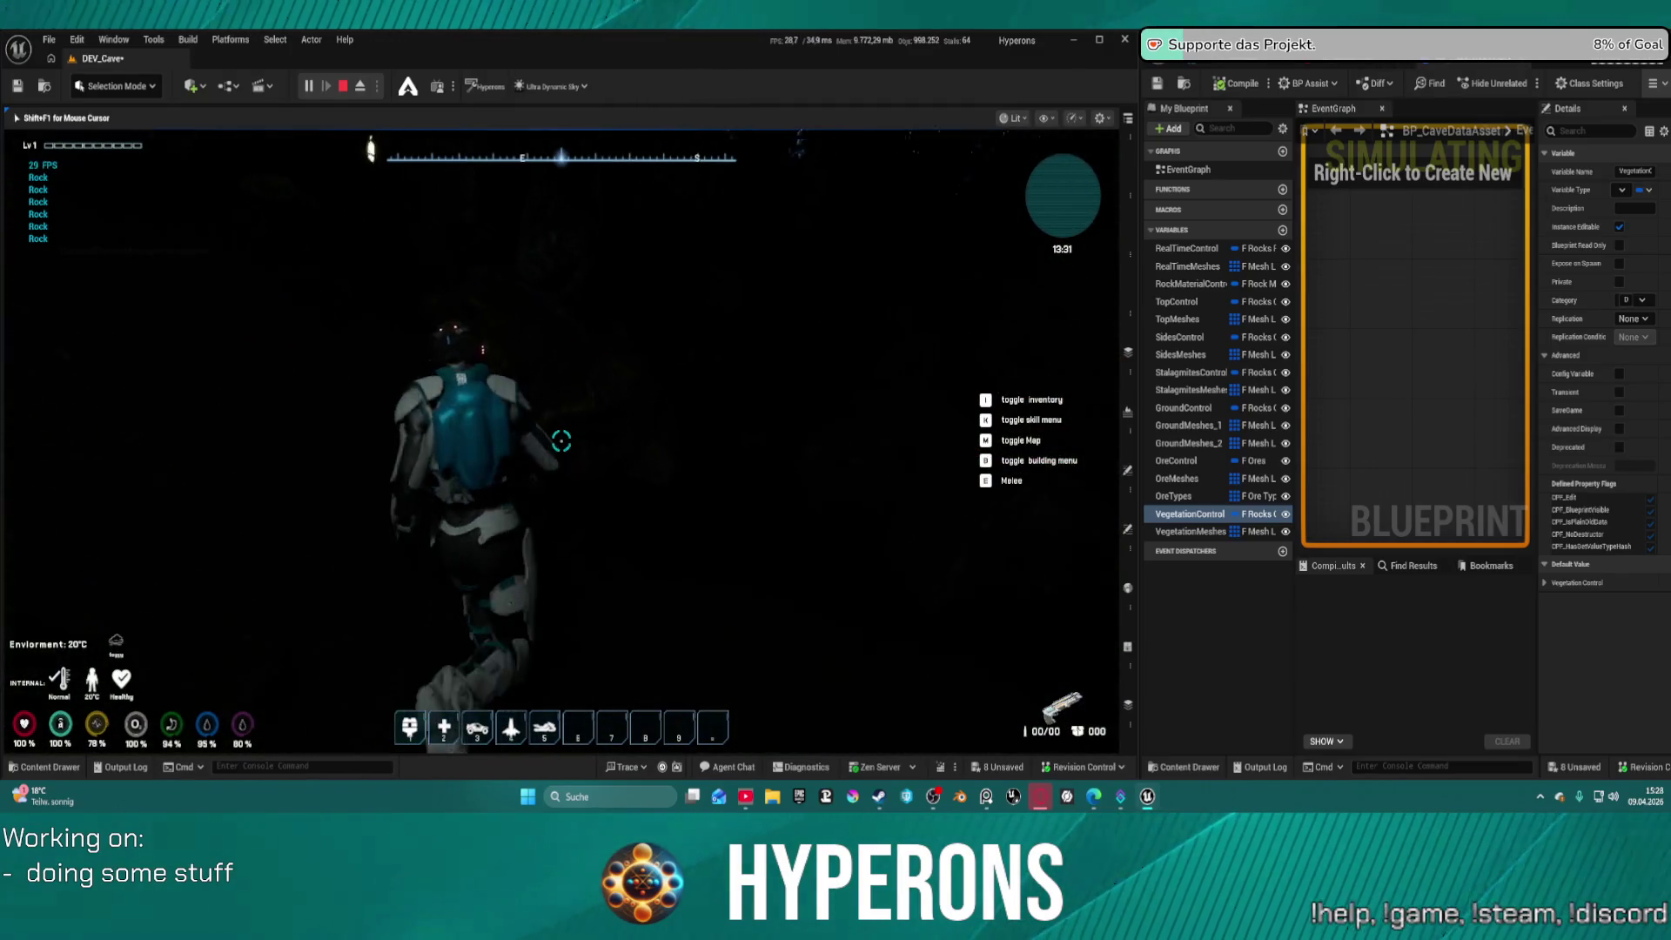
key("w")
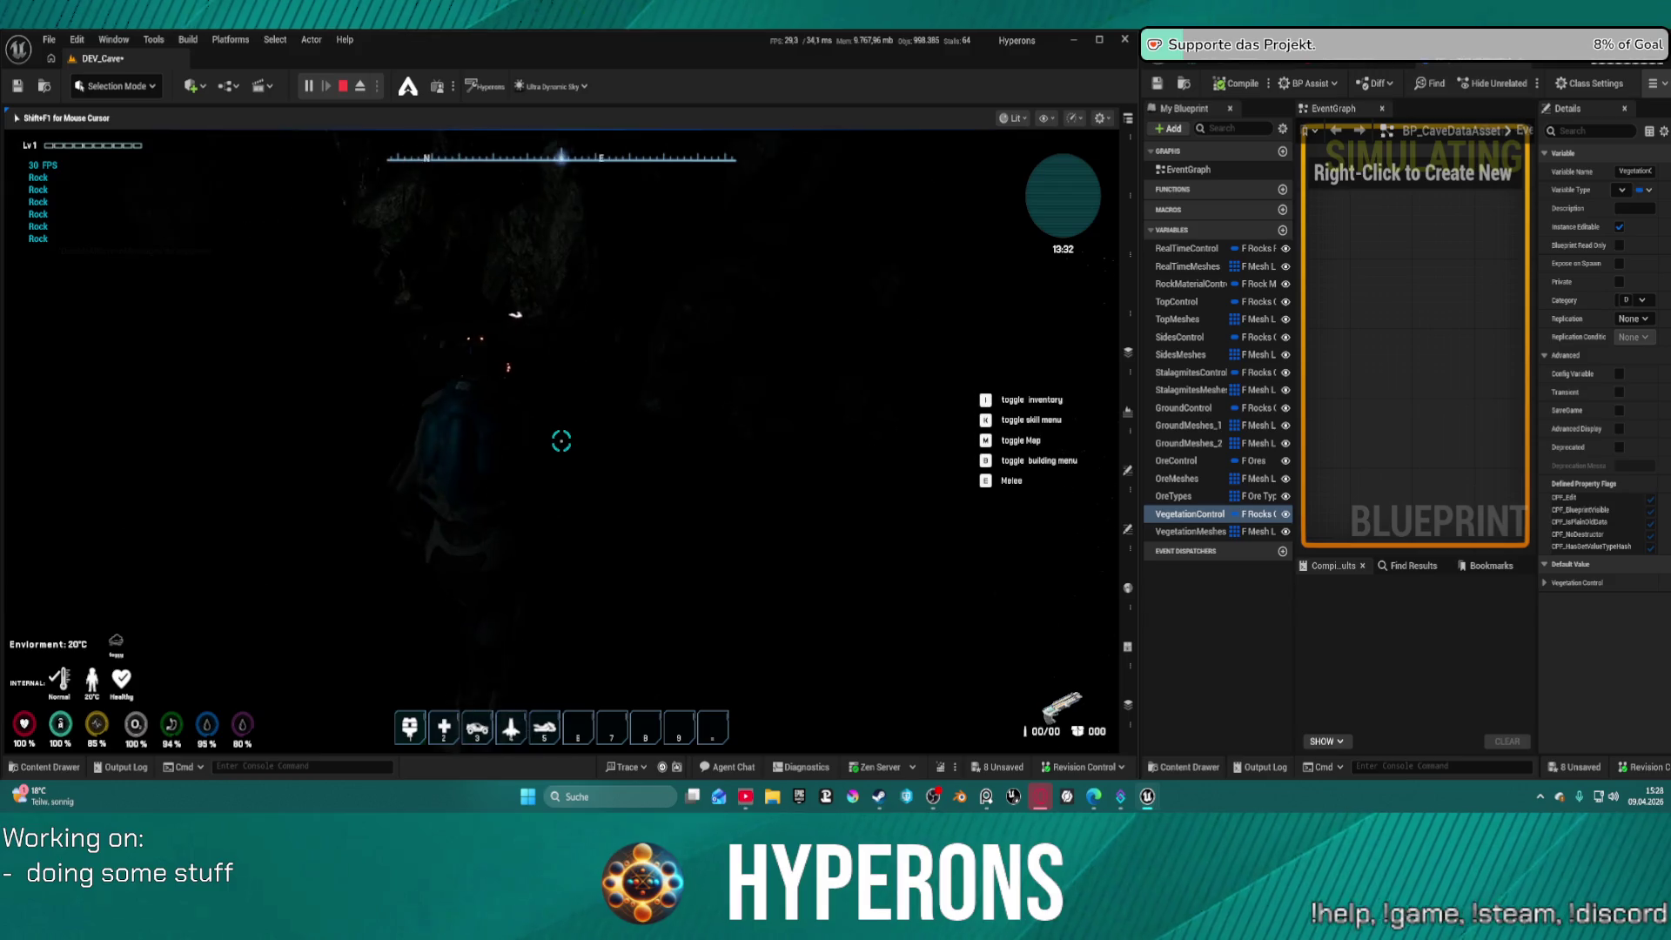
key("w")
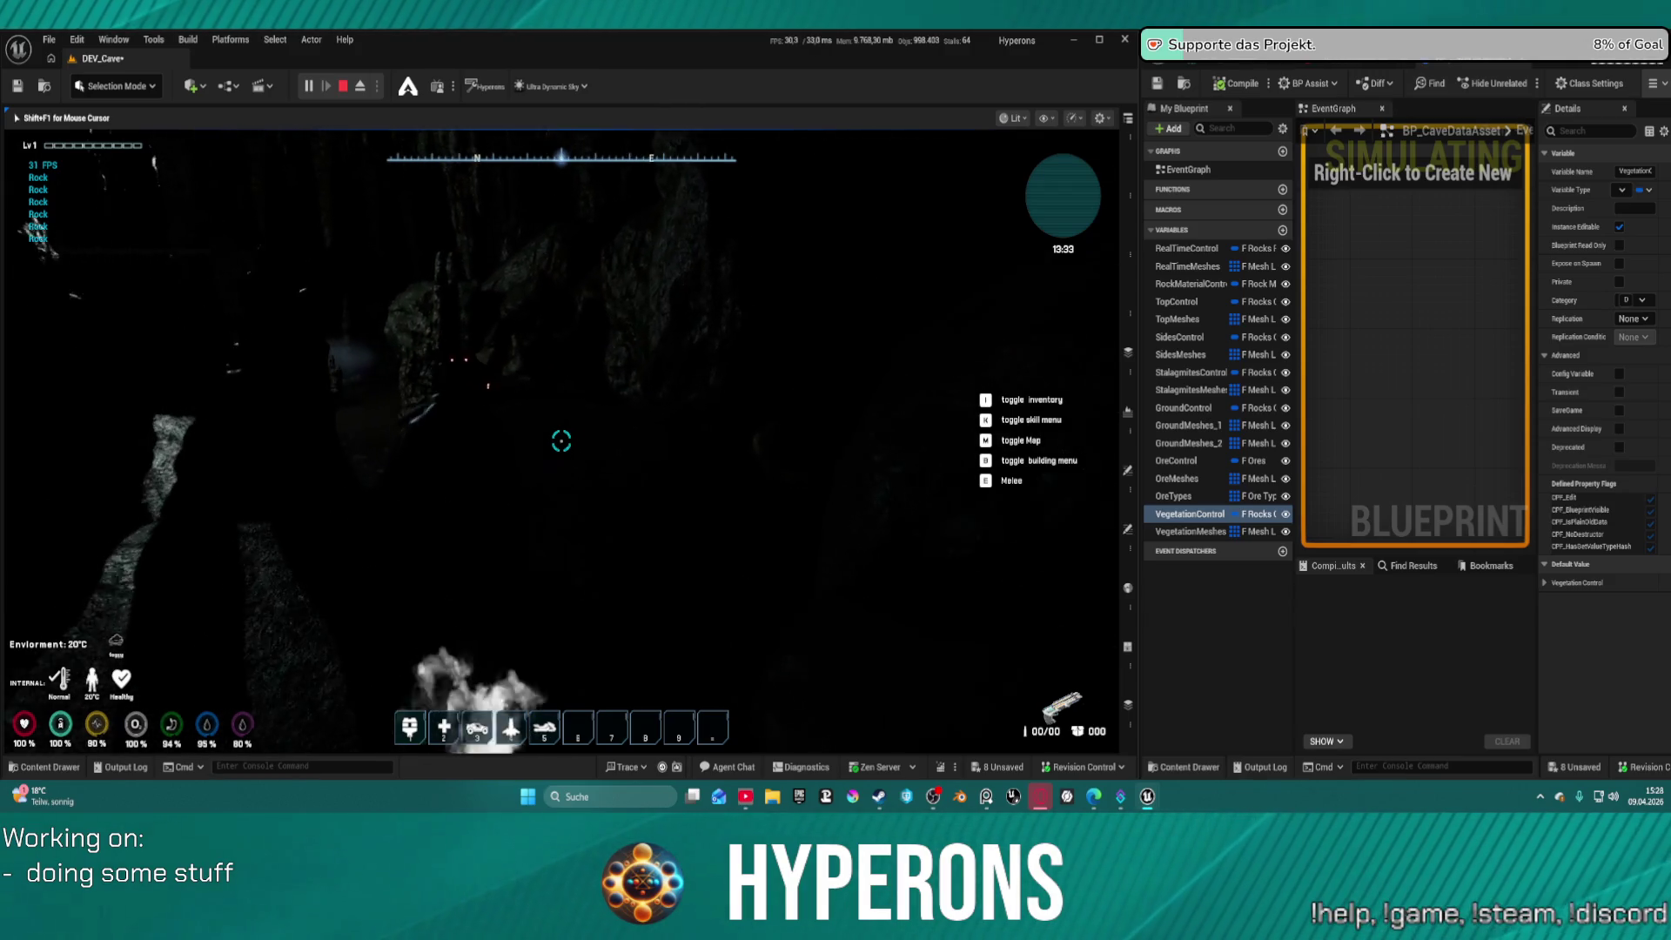
key("w")
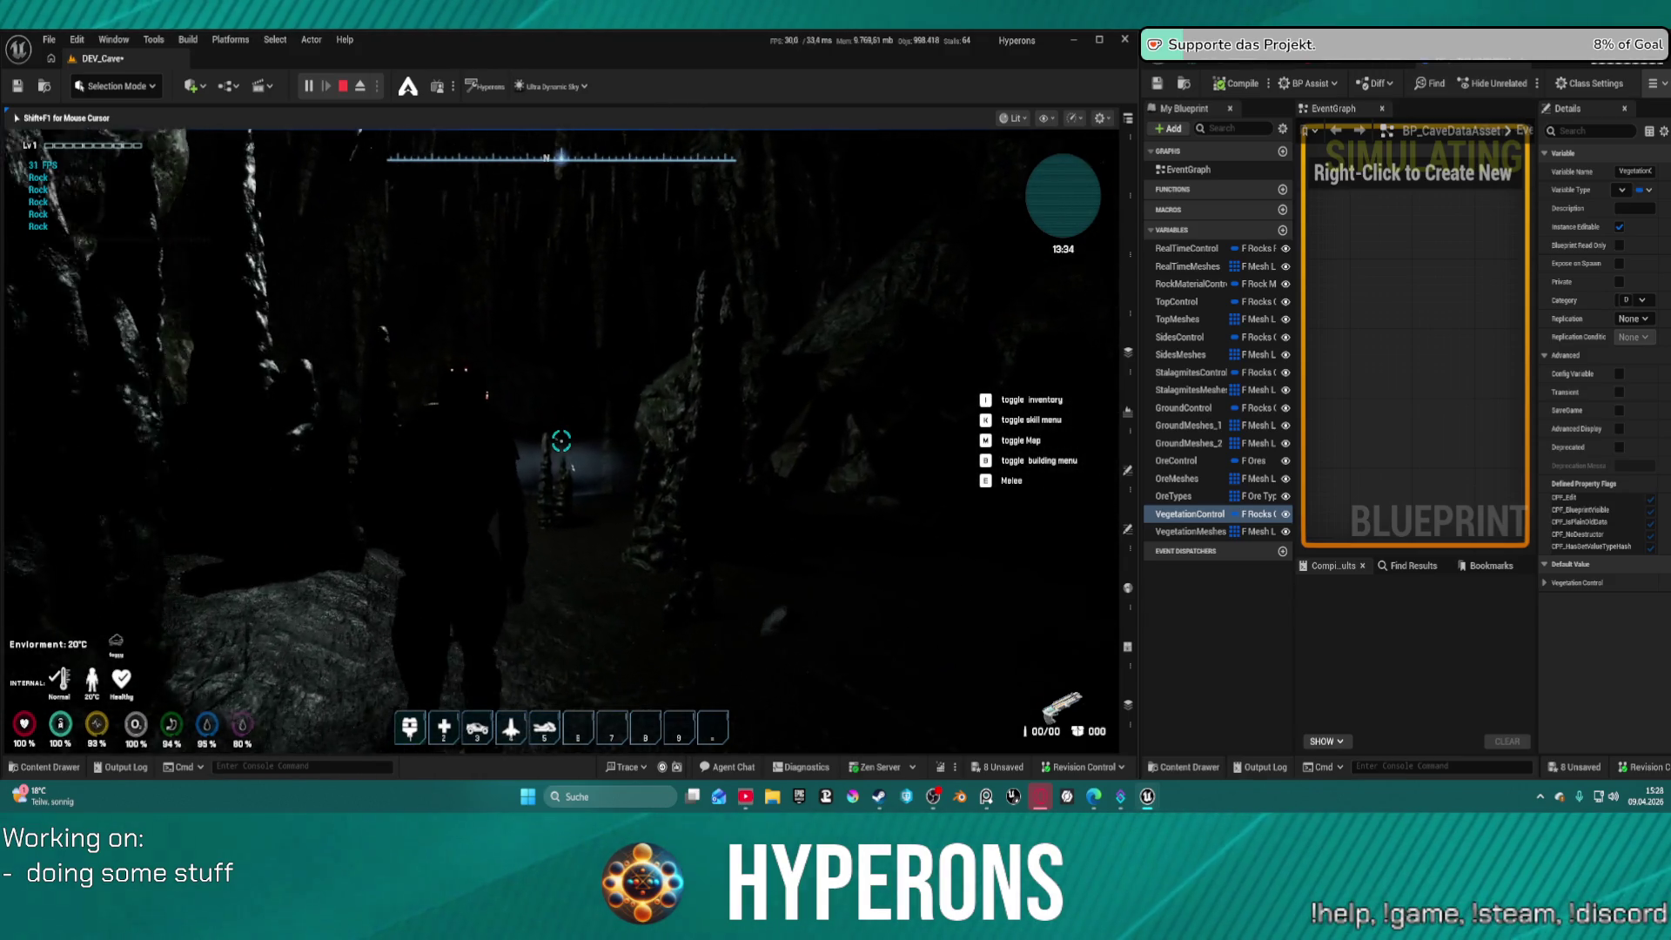
Walk toward the stalagmites with the lamp lit, turn back, stop PIE and save all assets
key("w")
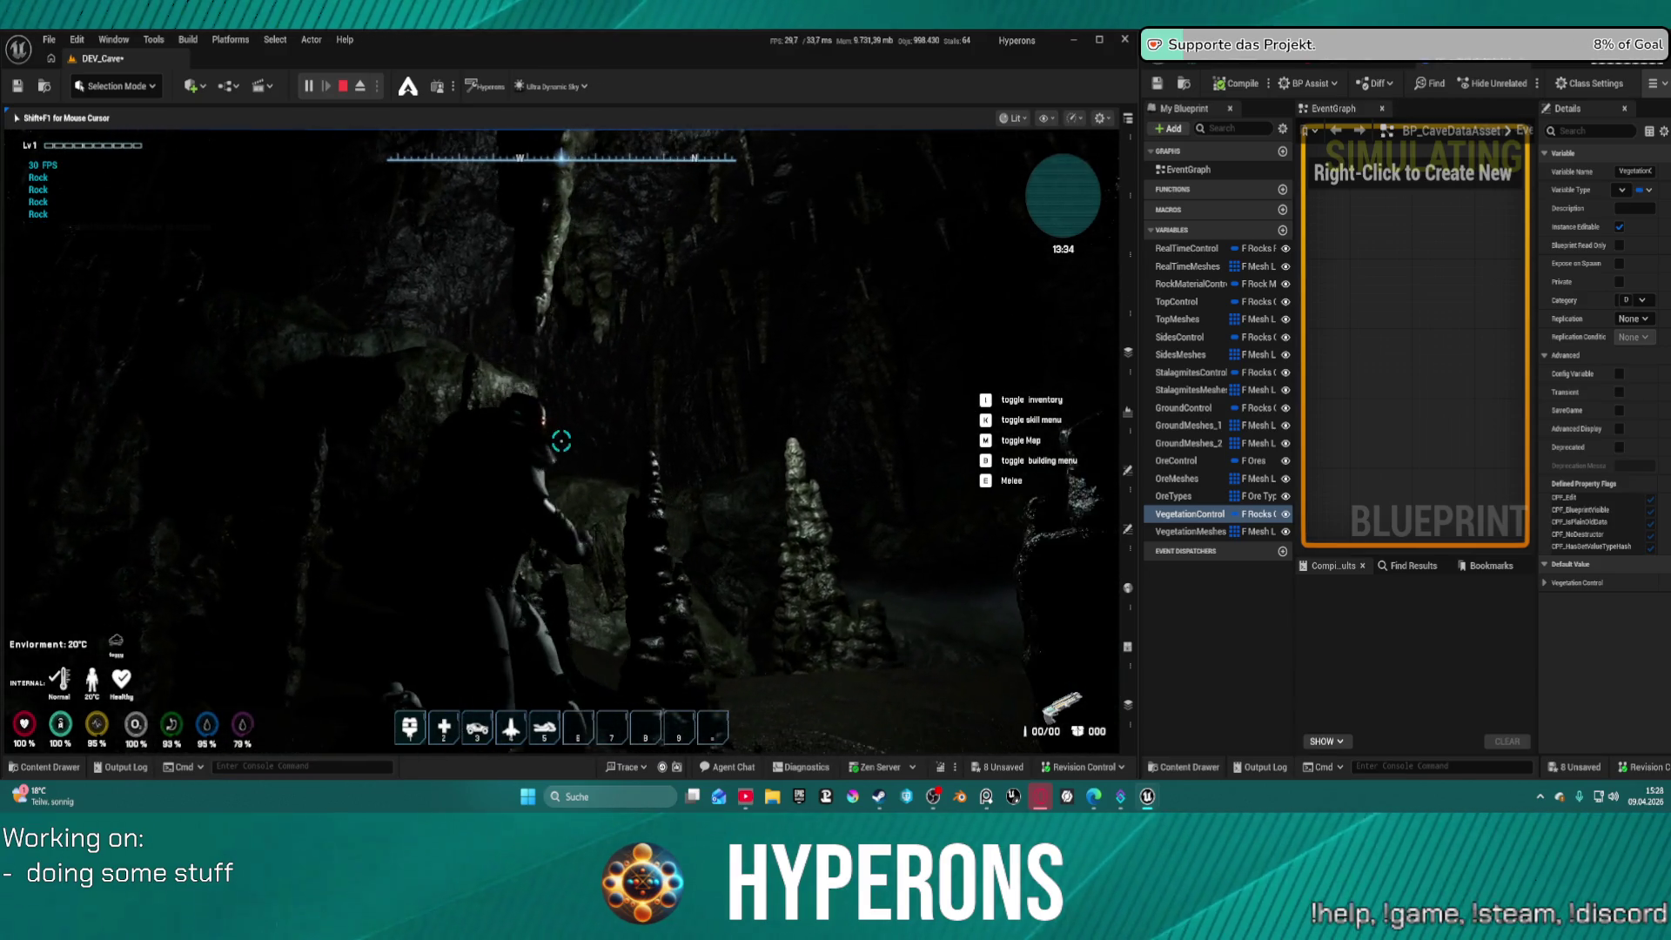
key("w")
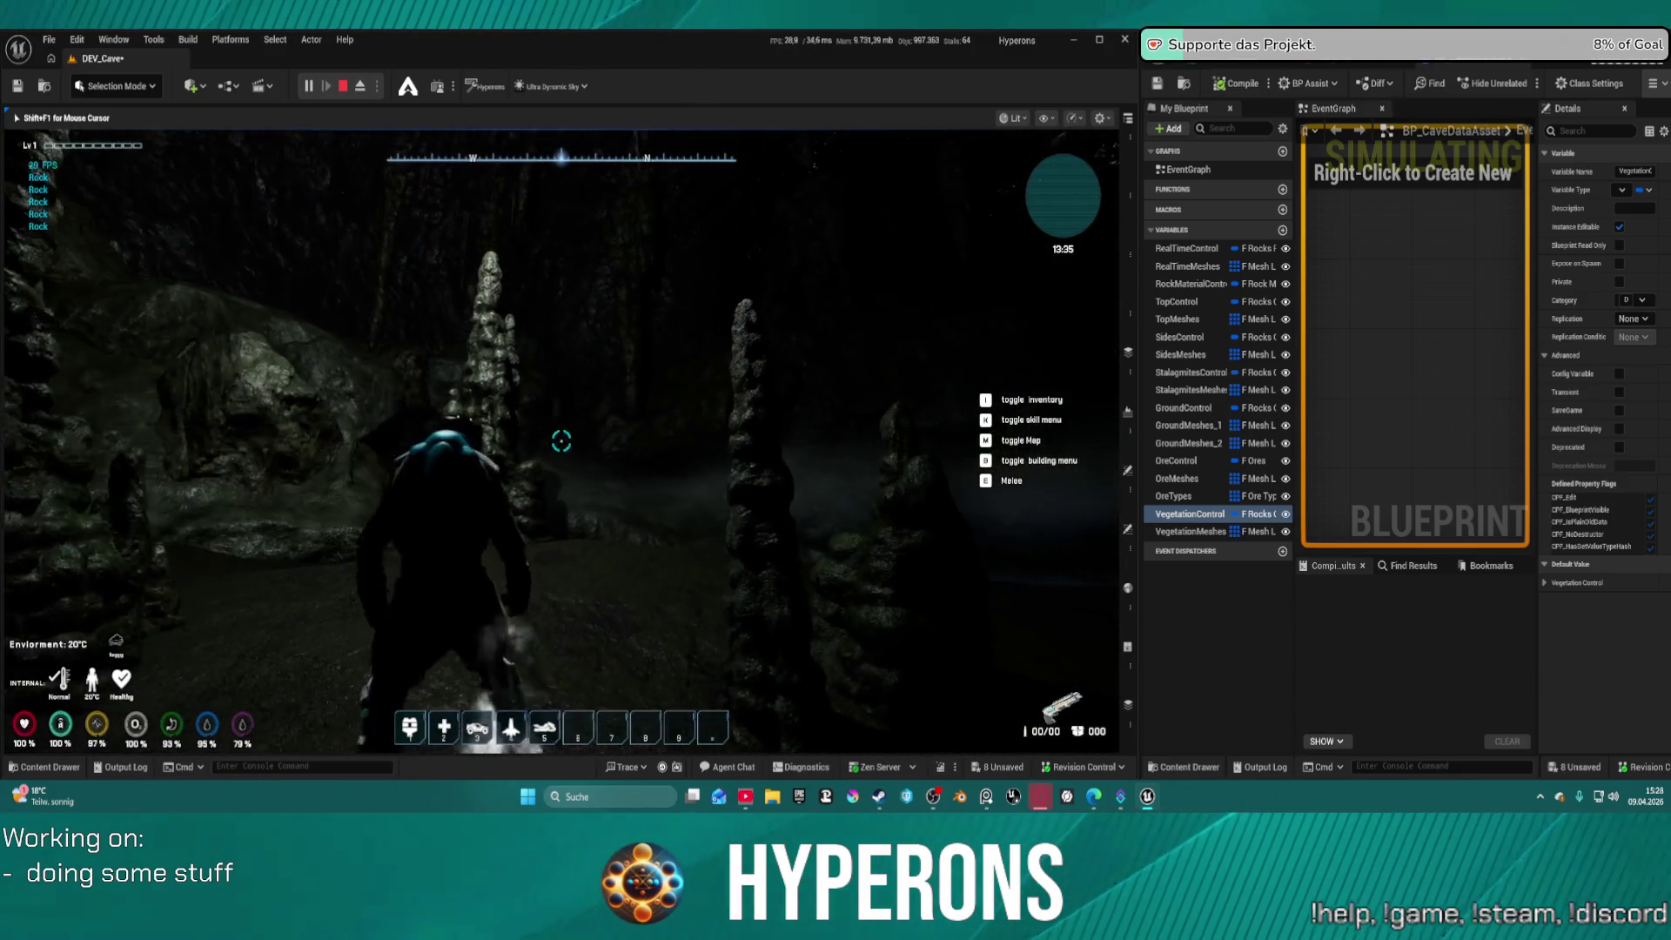
key("w")
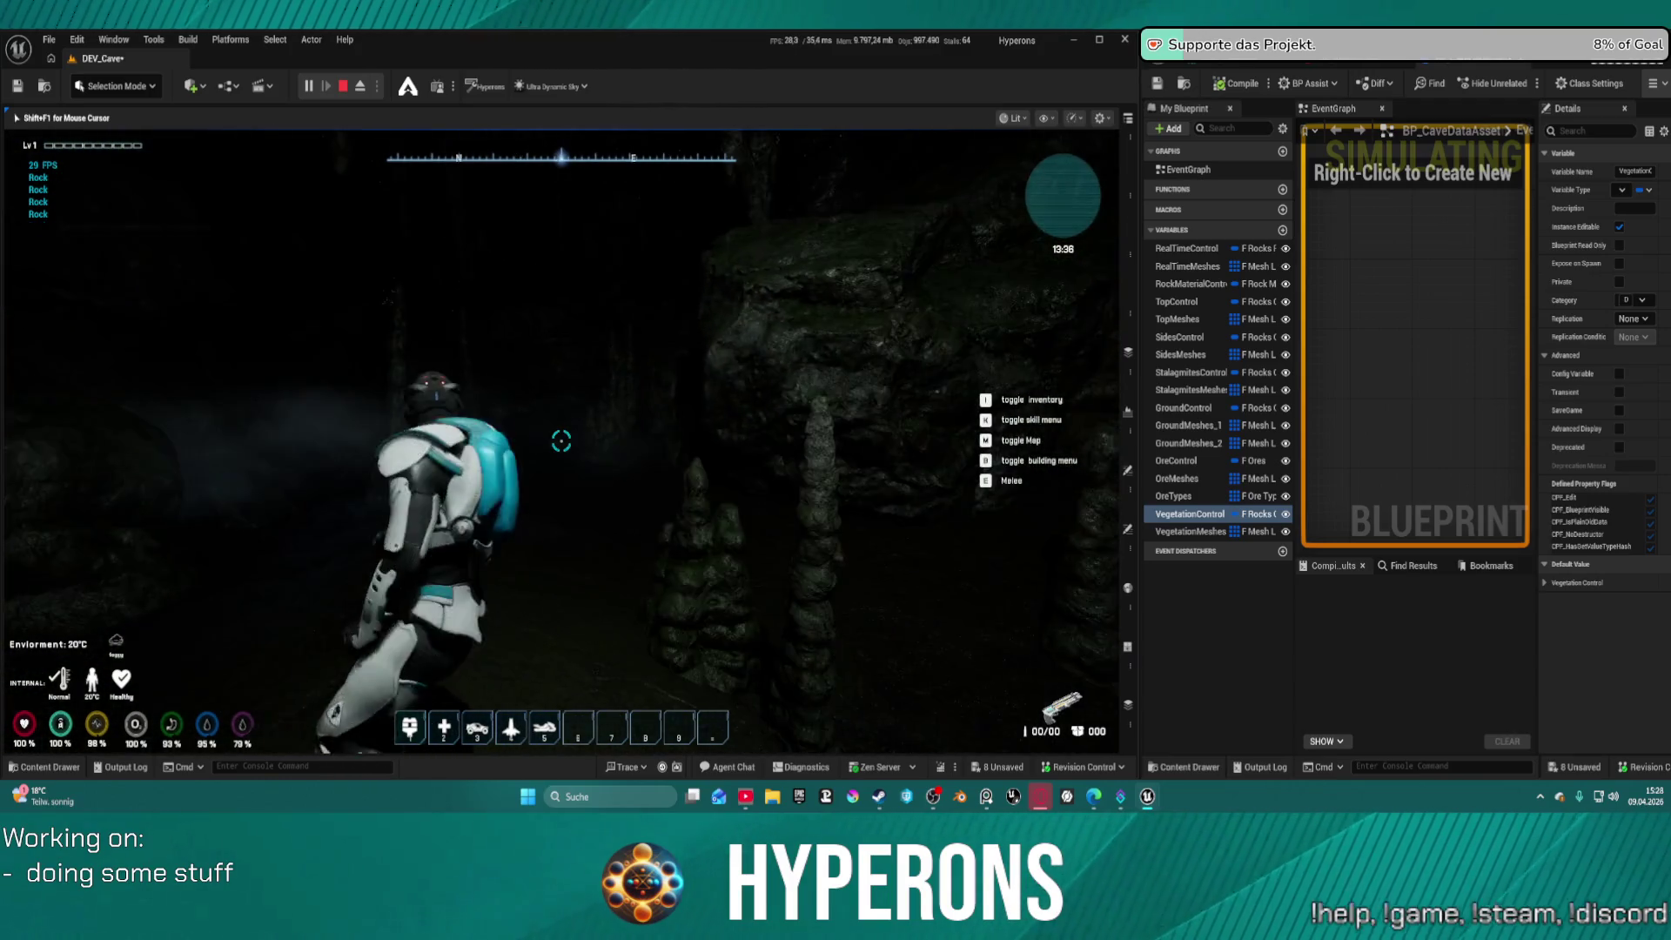
key("w")
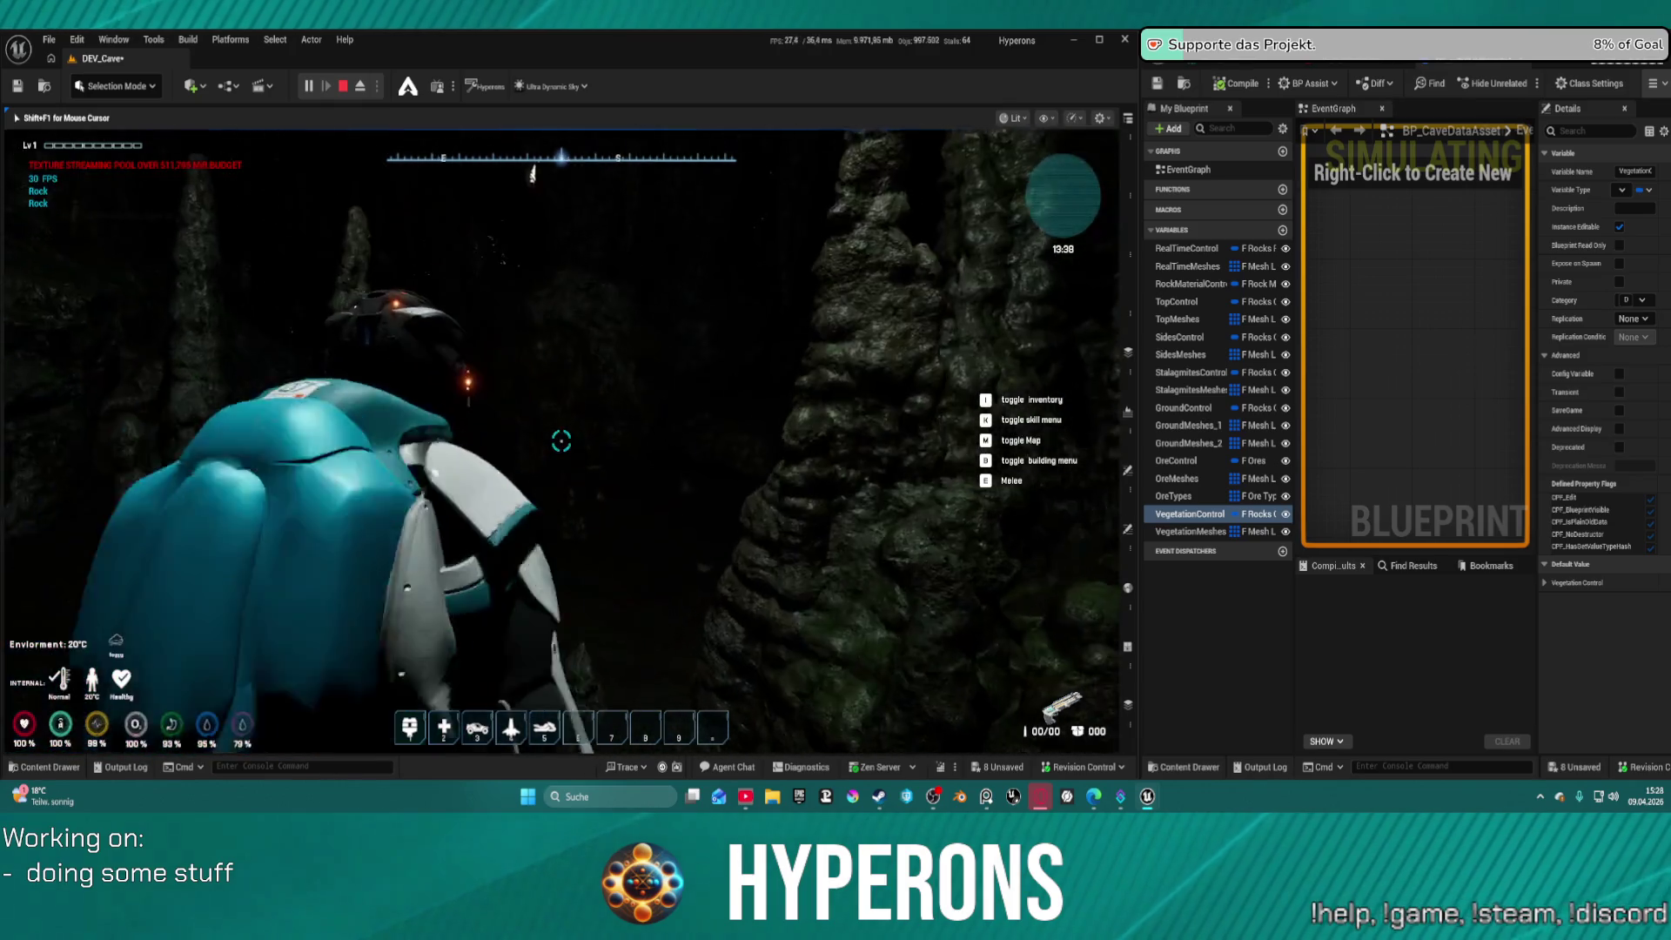
key("w")
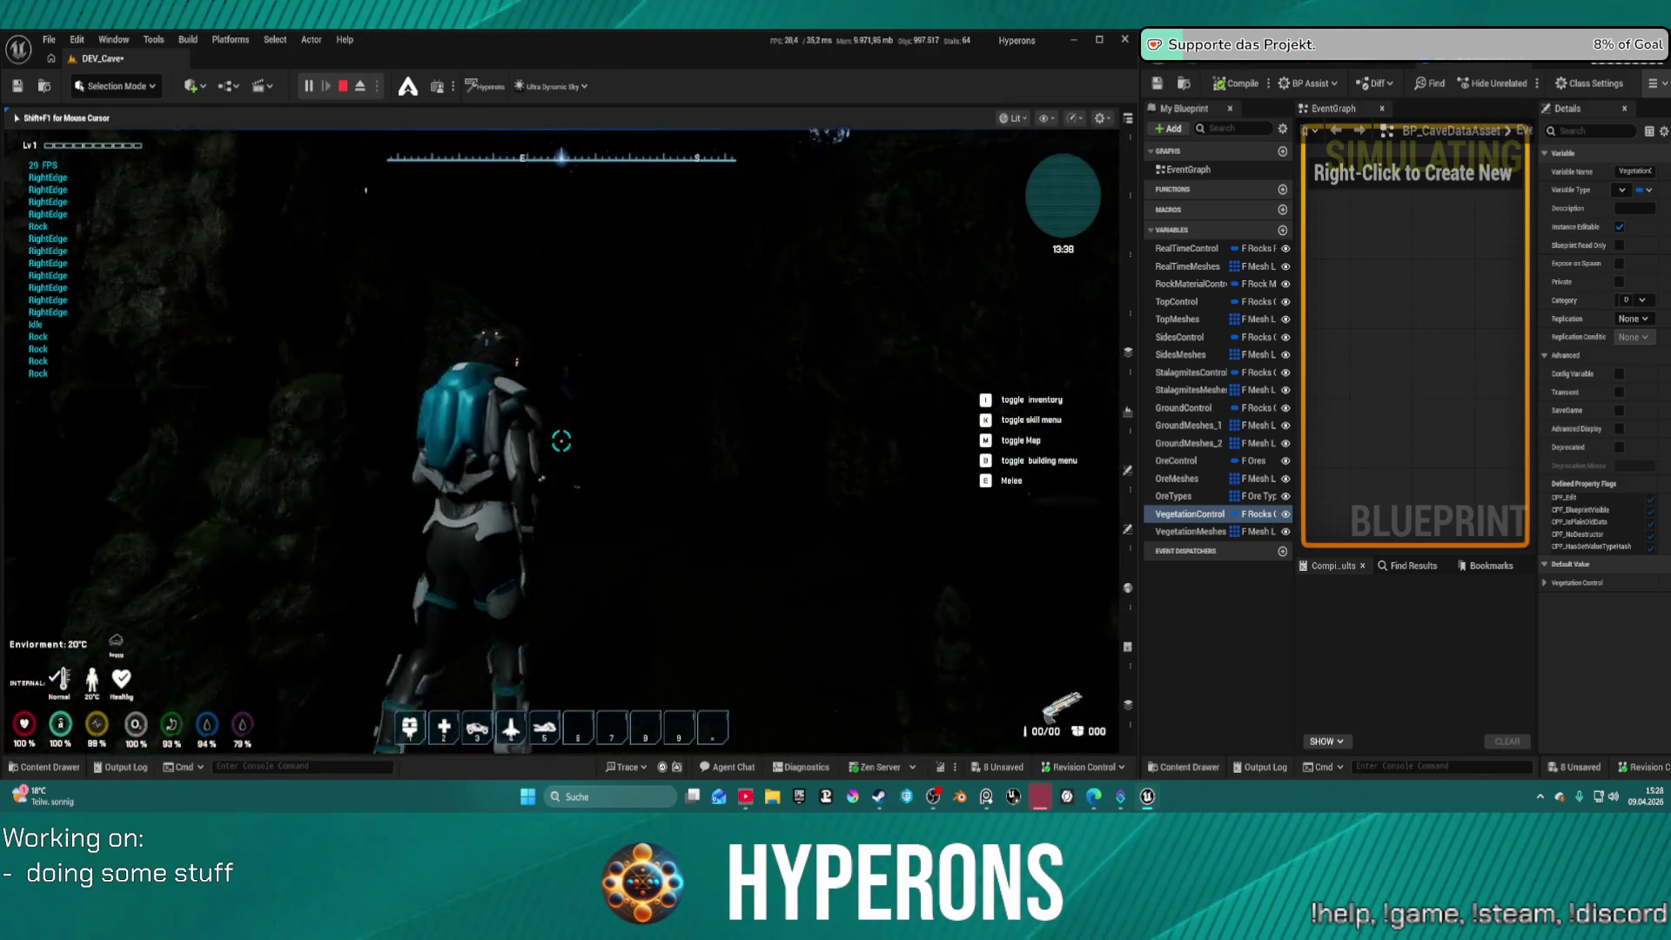
key("w")
key("s")
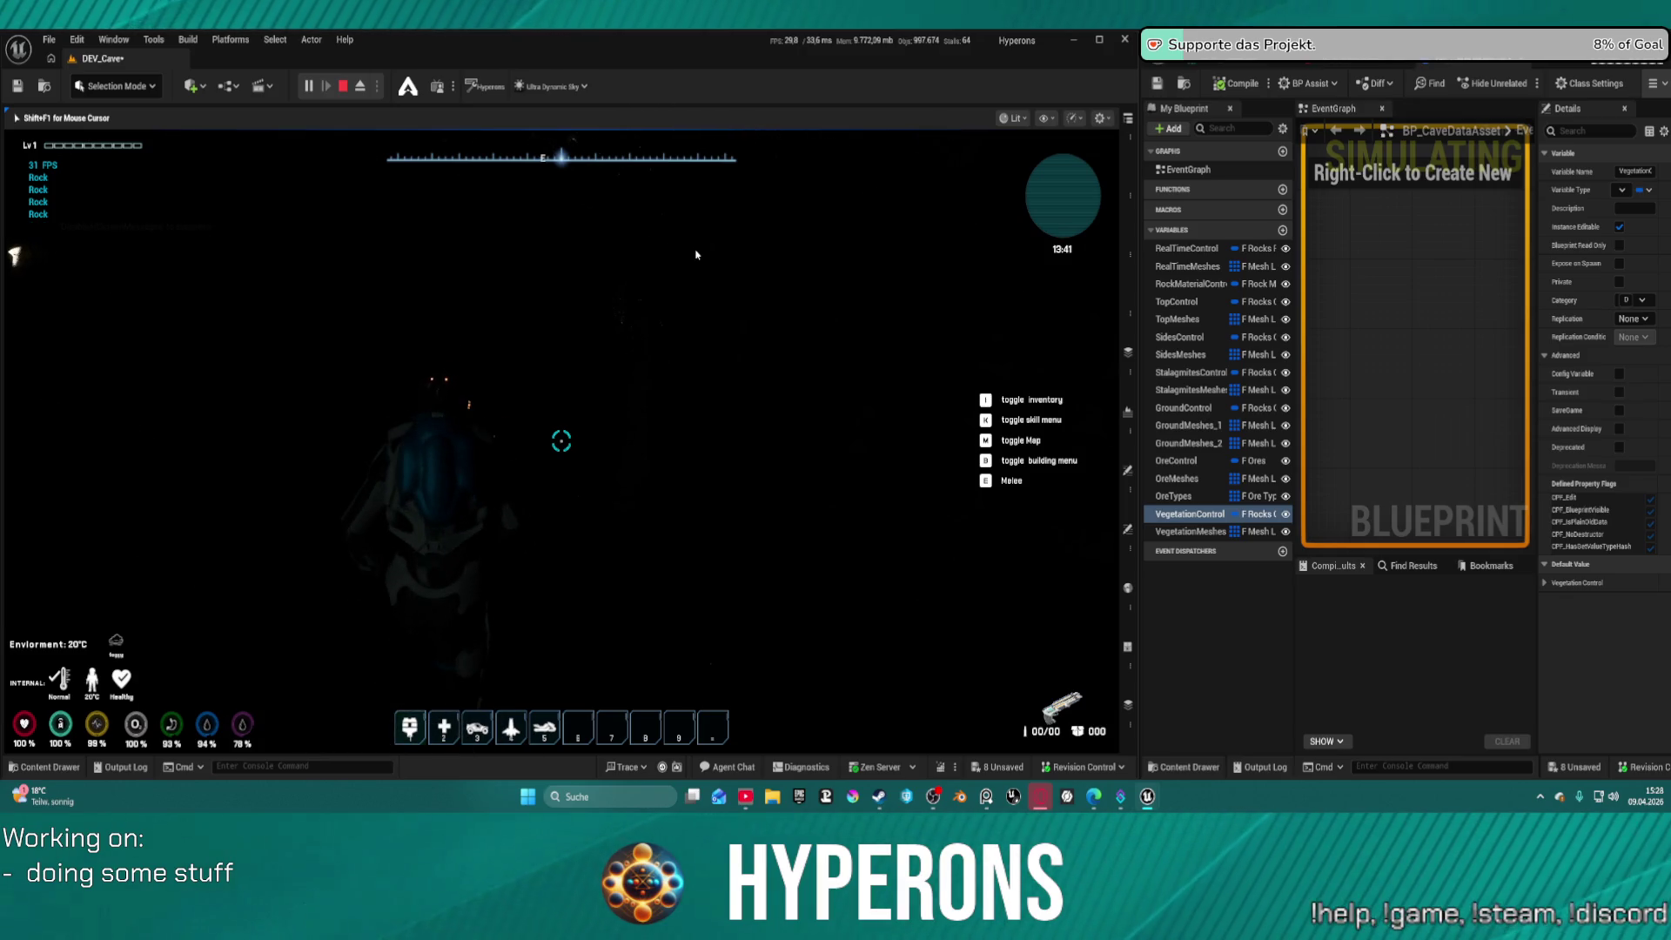
key("Escape")
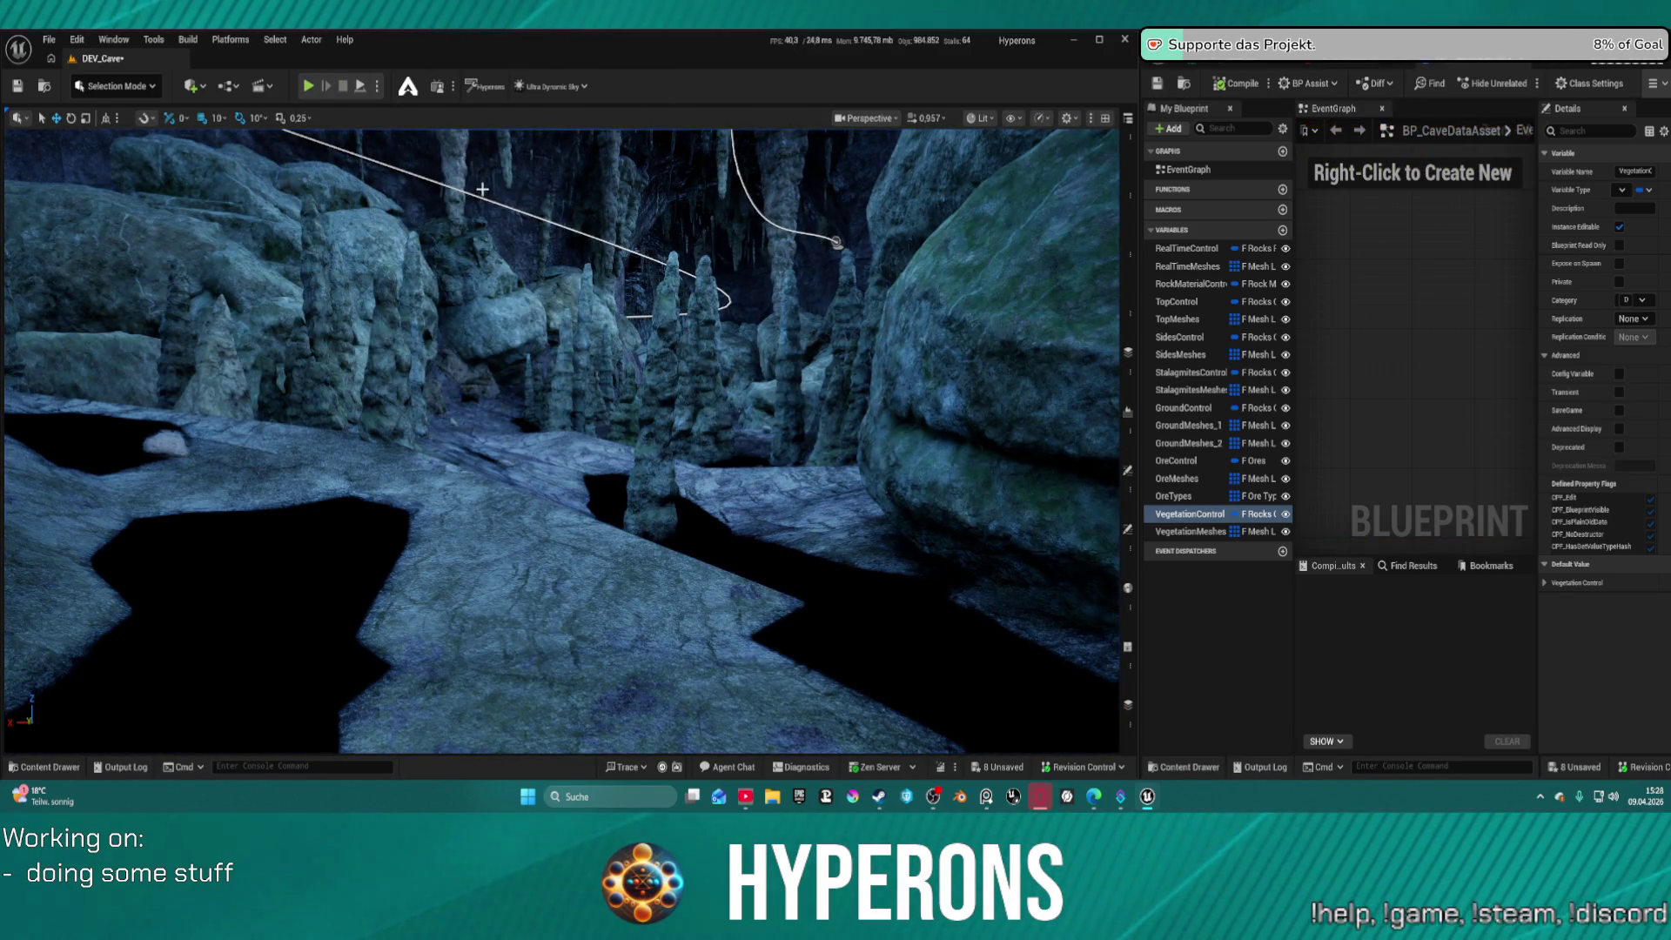
key("ctrl+s")
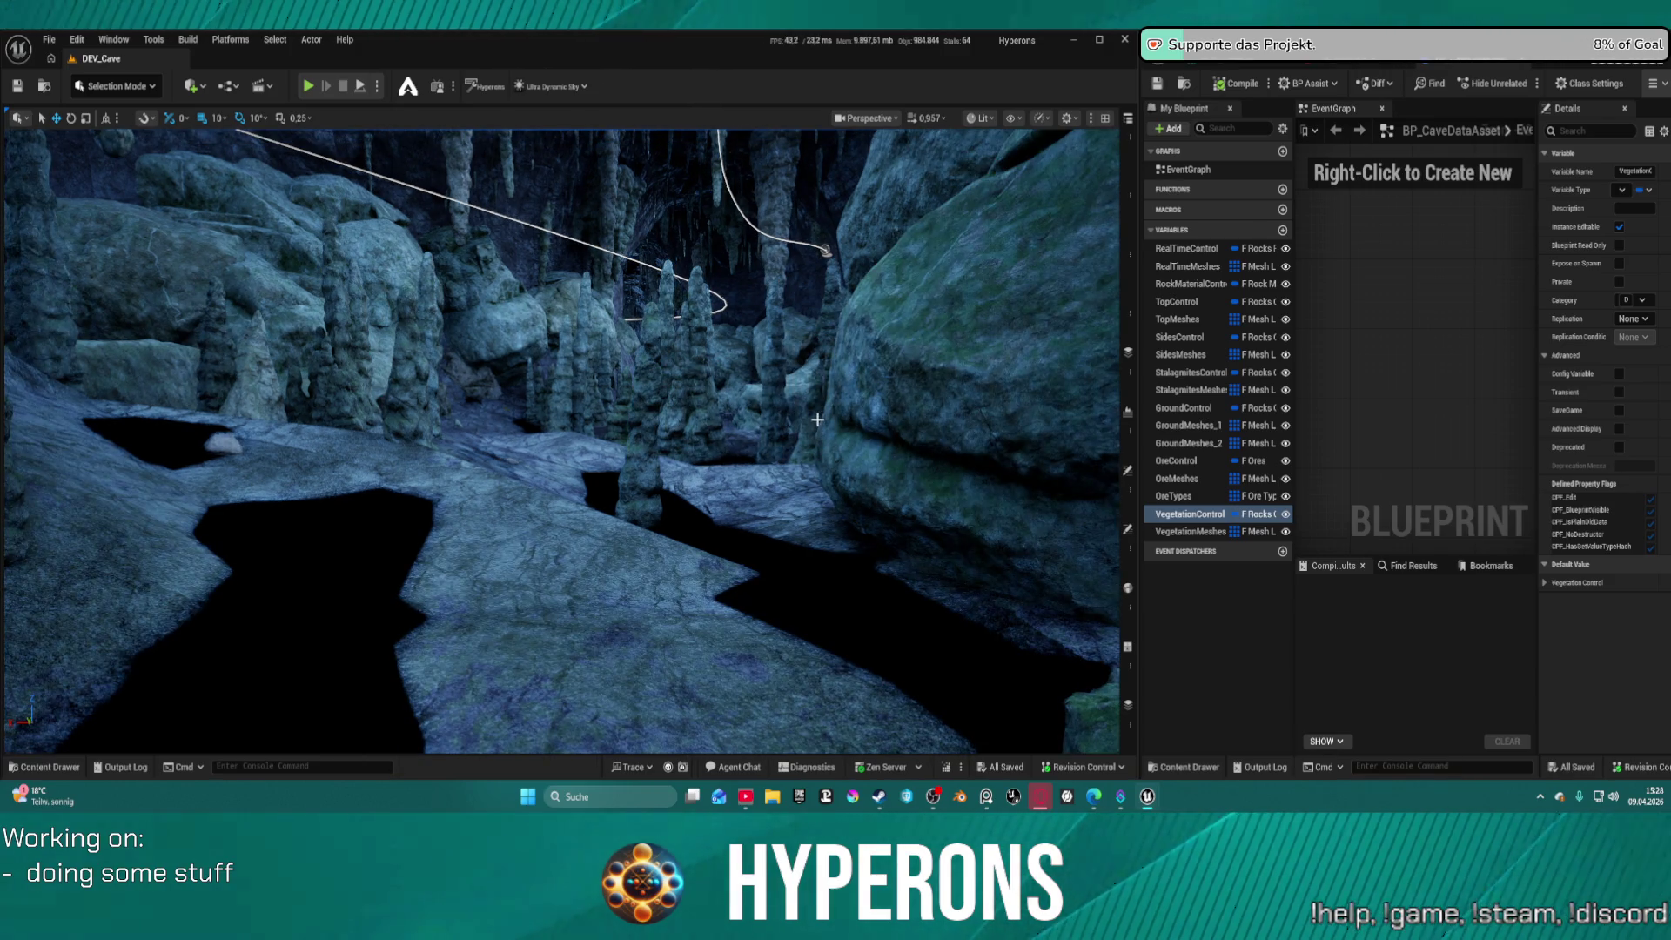
Fly the viewport camera forward into the cave, then open File > Recent Levels
mouse_move(711, 457)
left_mouse_down()
mouse_move(711, 356)
mouse_move(667, 338)
left_mouse_up()
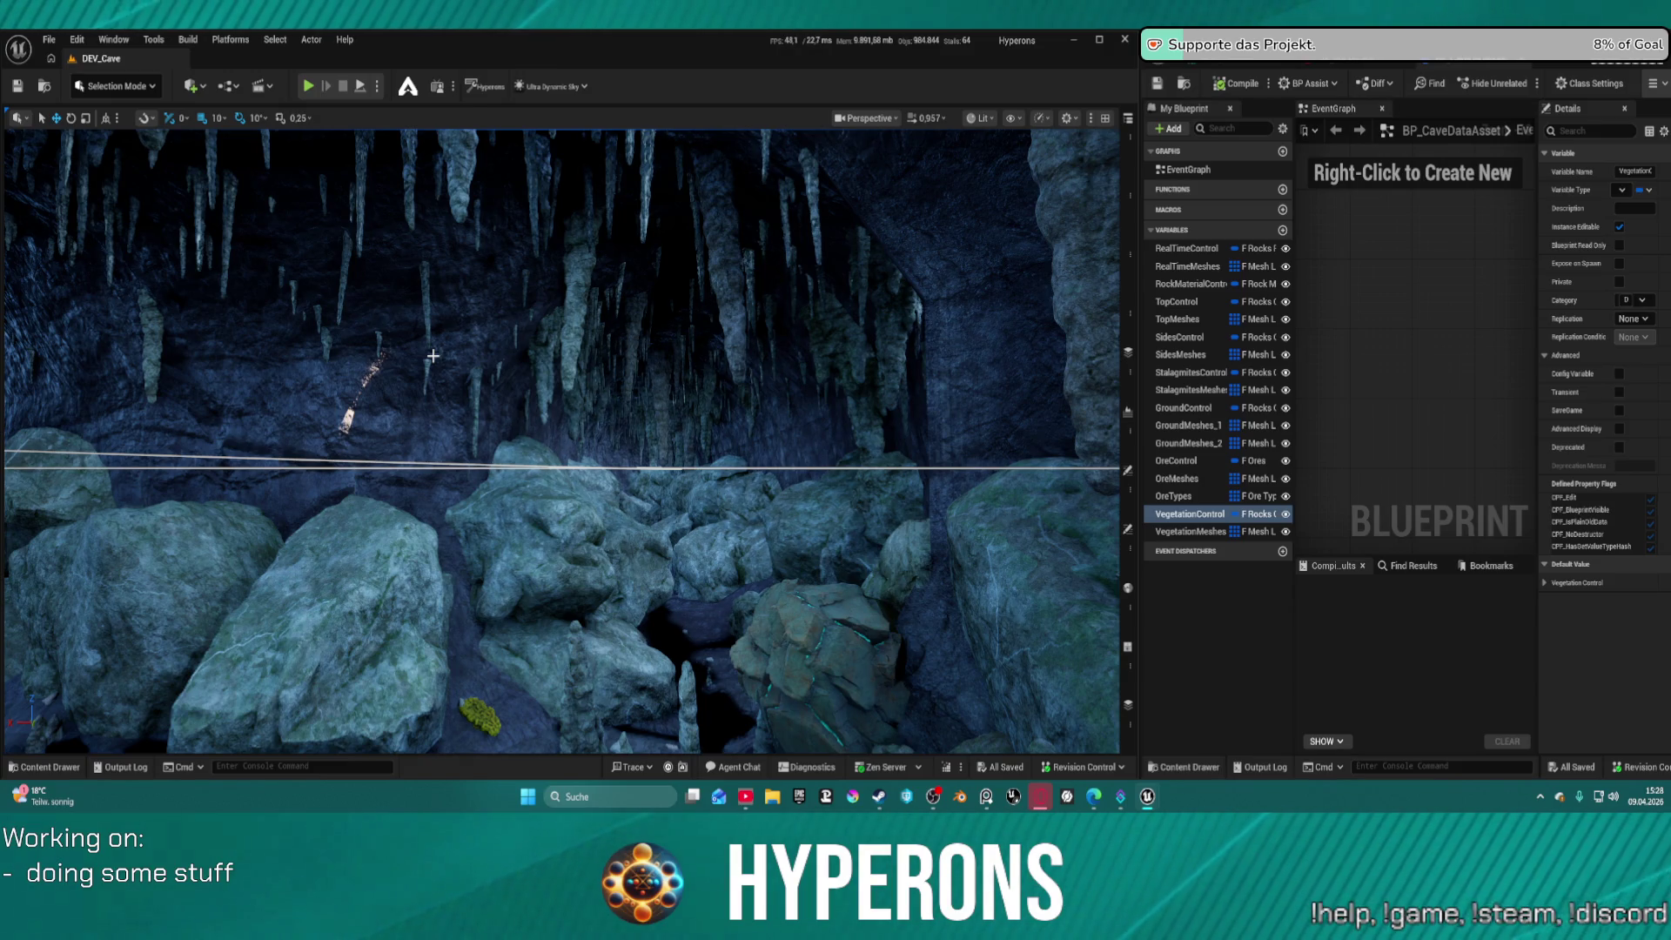
scroll(433, 355, "up", 3)
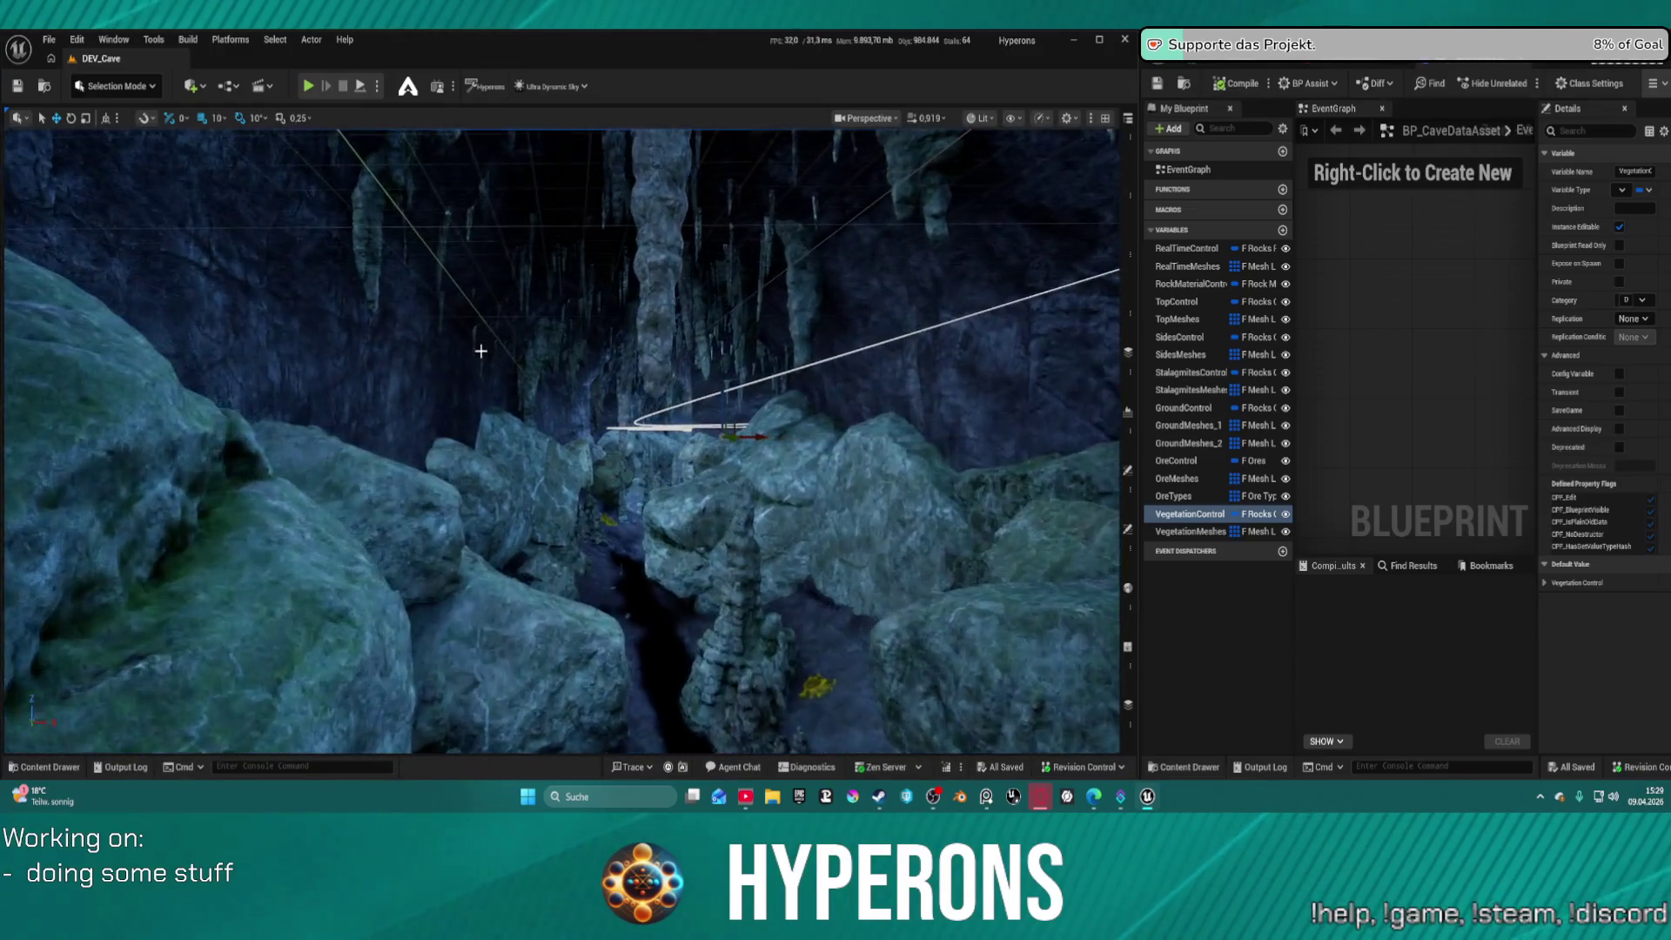
left_click(45, 40)
Dismiss the recent levels list, open the cave PCG graph and run Force Regen
mouse_move(157, 138)
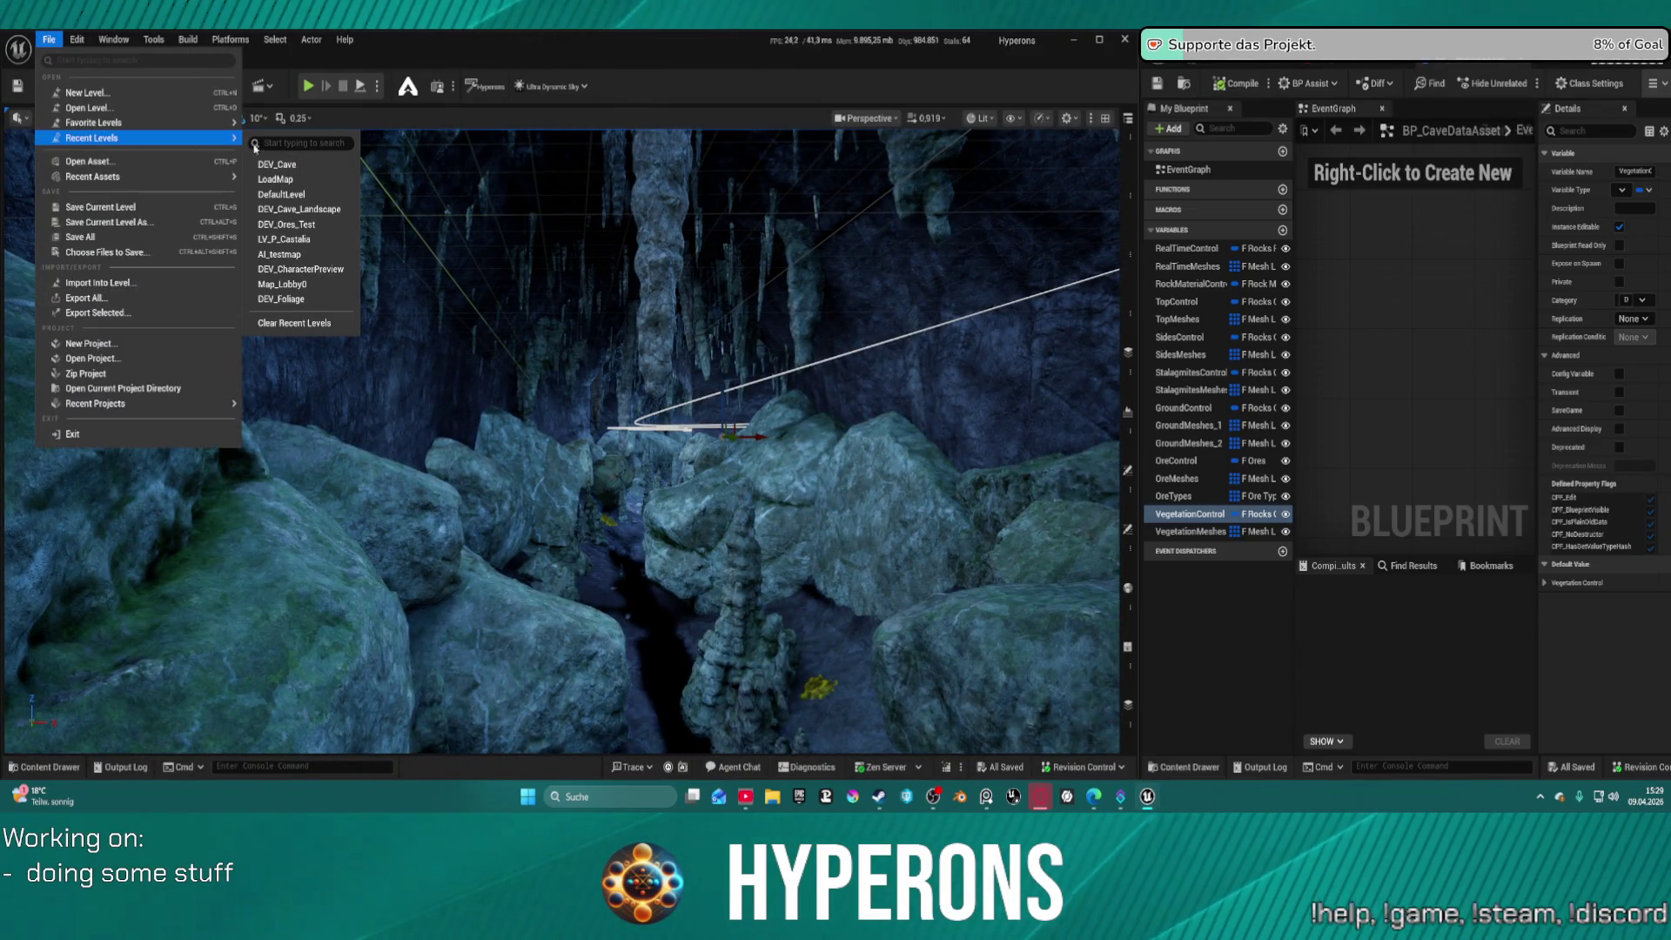
left_click(321, 208)
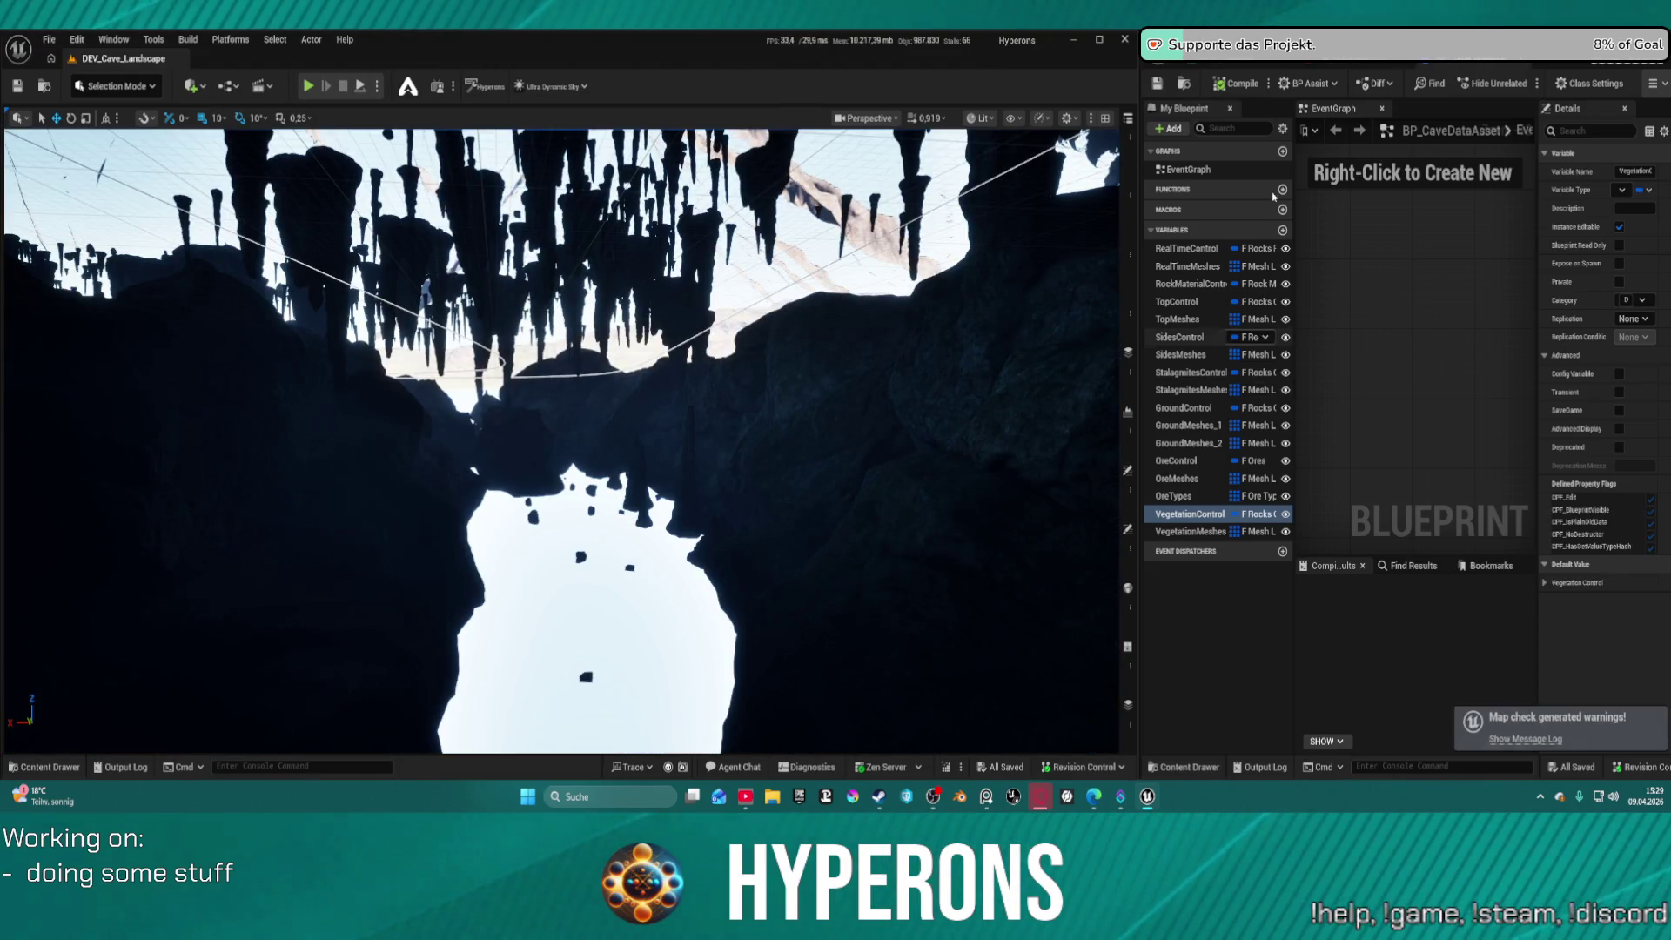
left_click(1510, 61)
left_click(1514, 85)
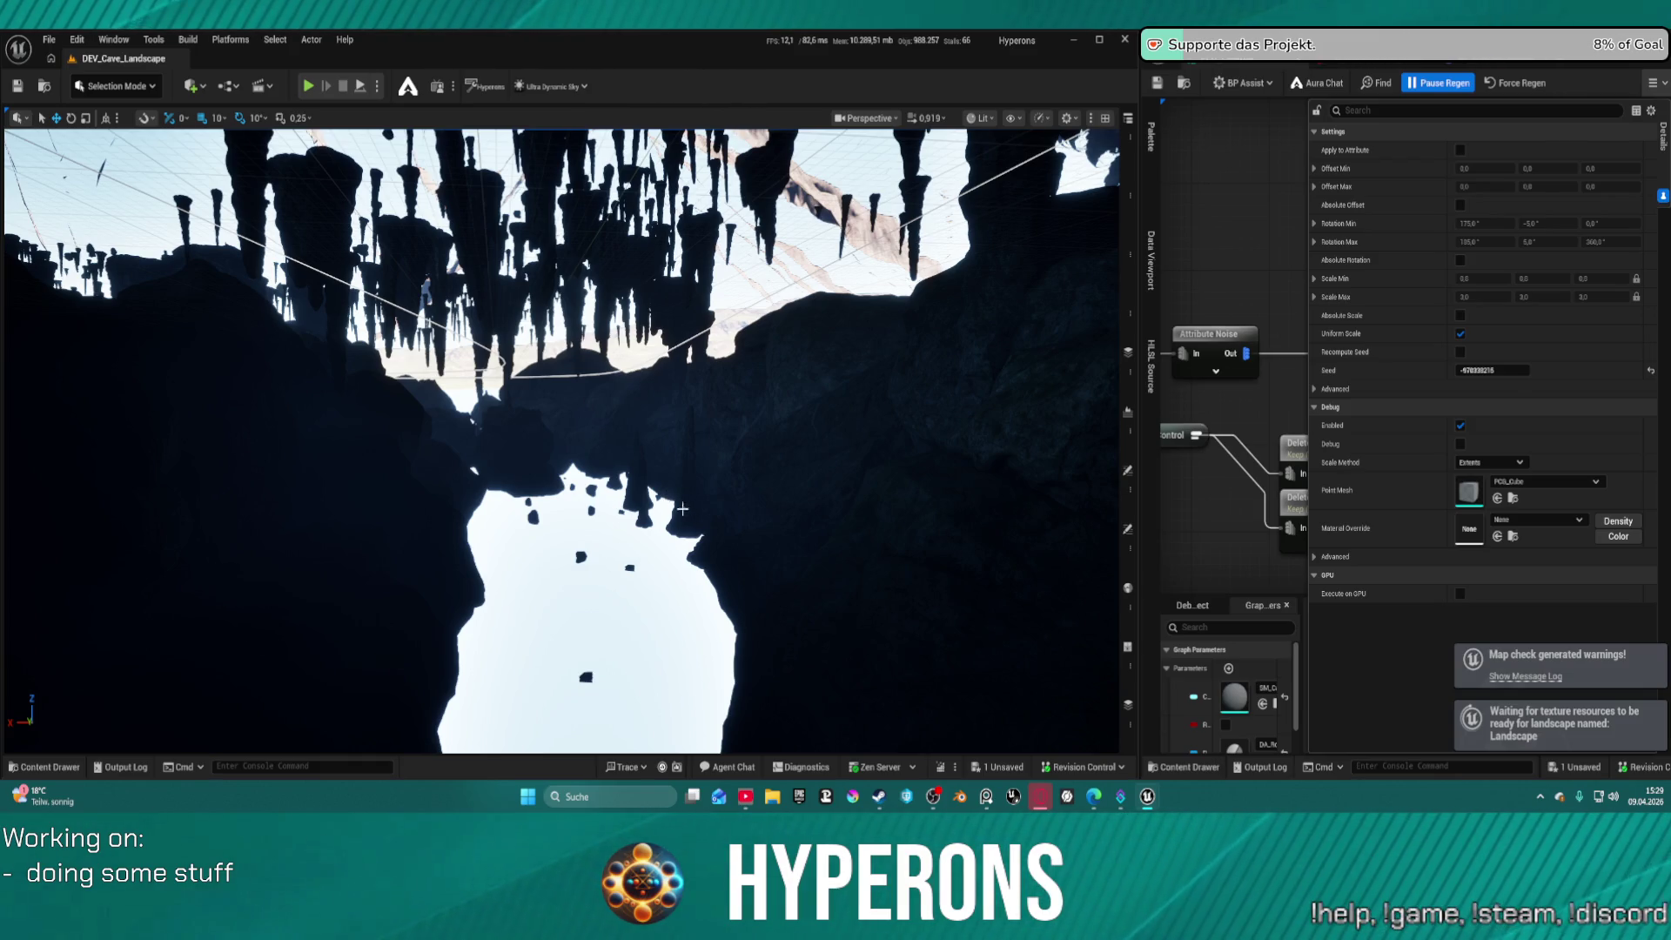
Save the level, fly the camera past the rock tower to the cave opening, and start PIE
key("ctrl+s")
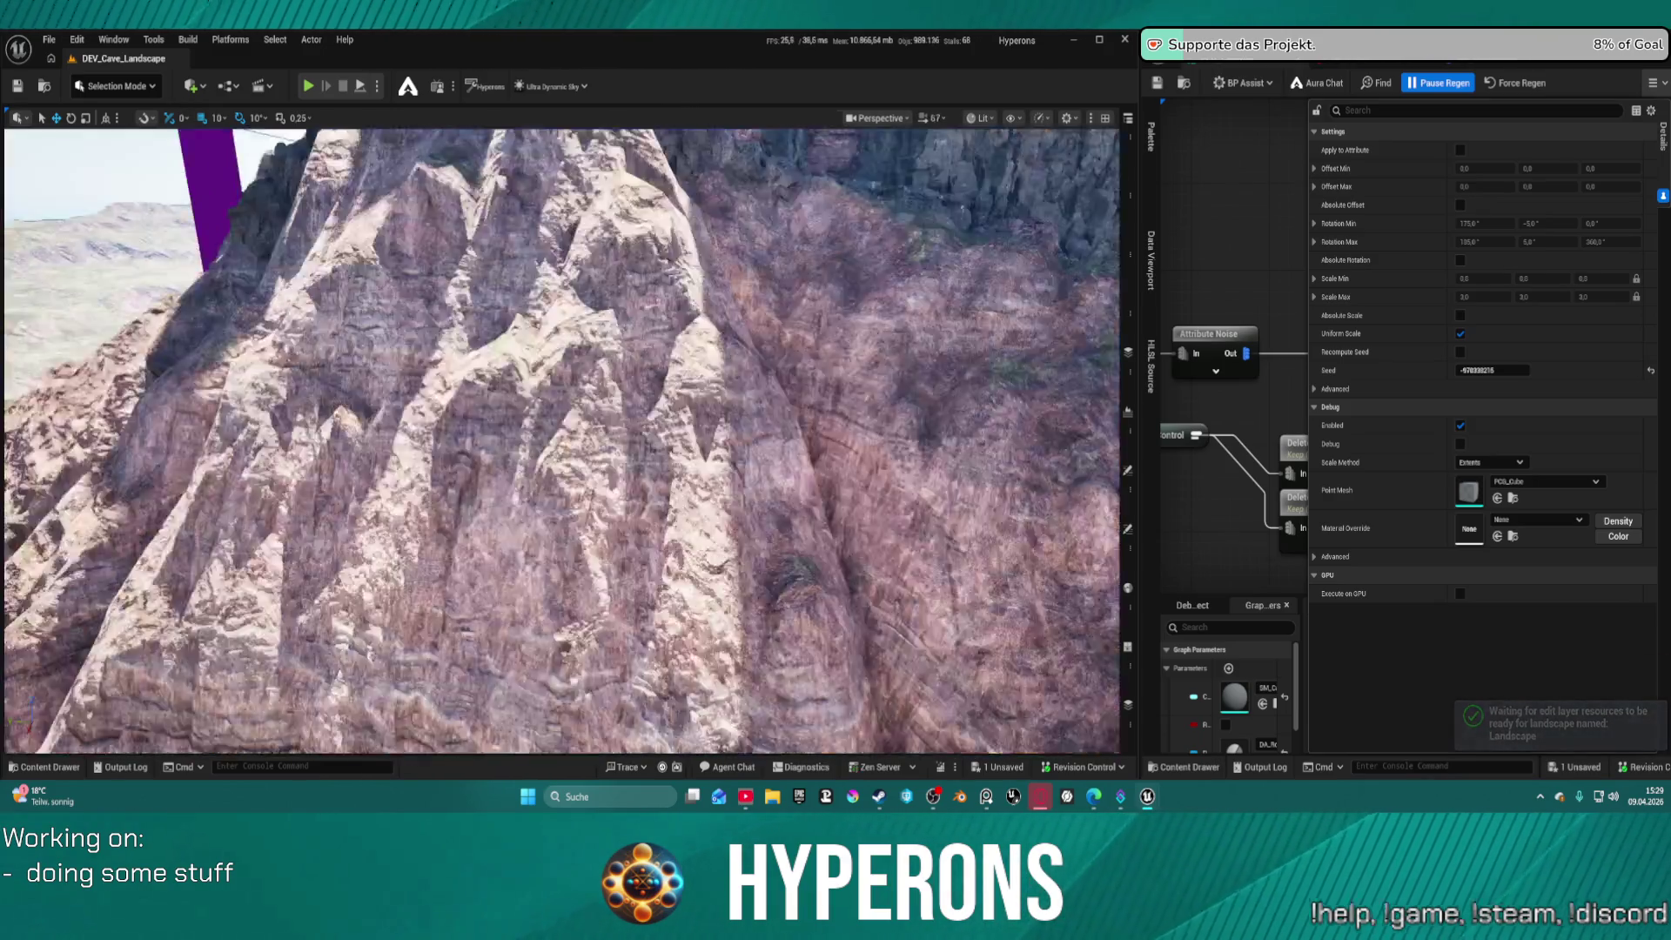
key("w")
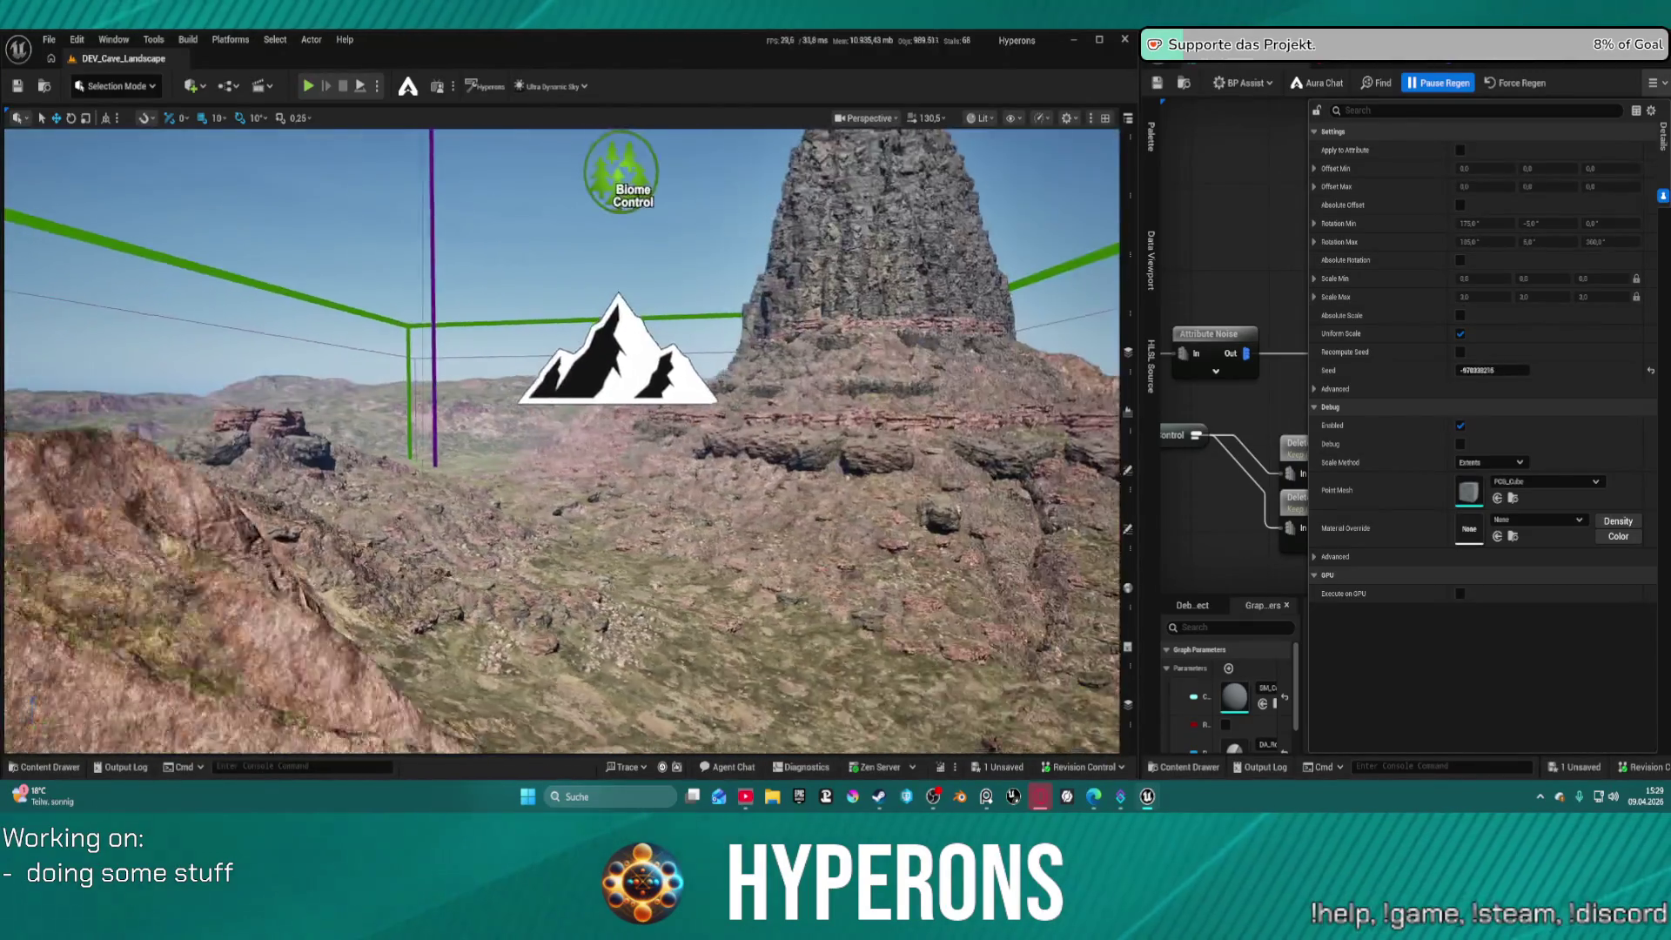
key("w")
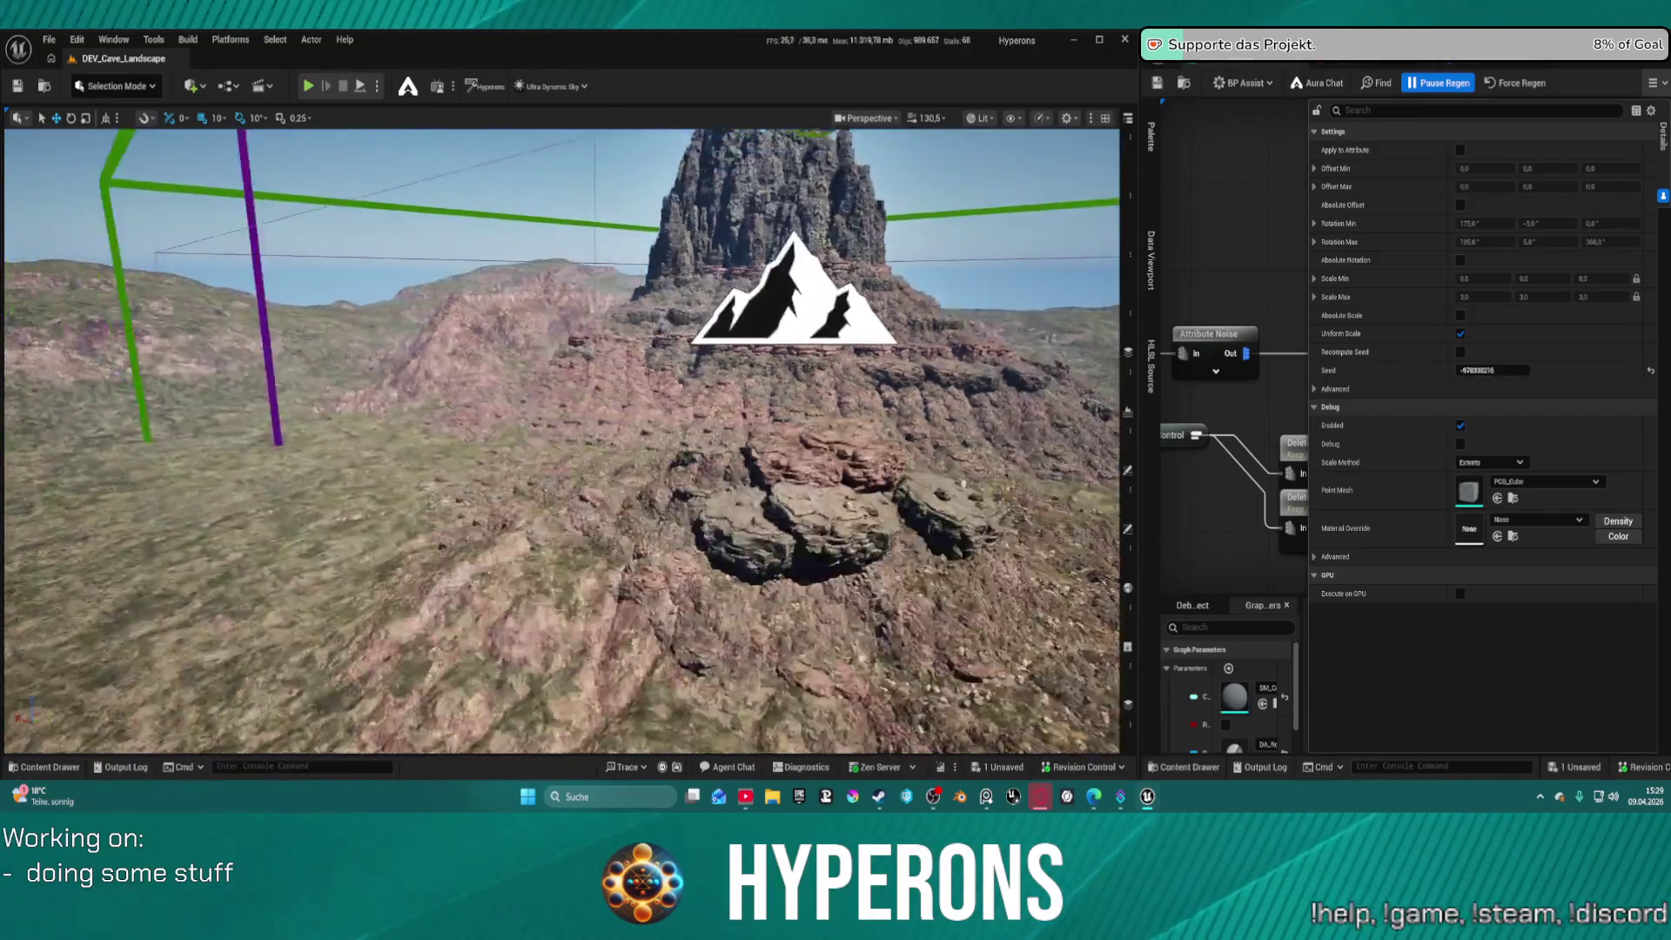
key("w")
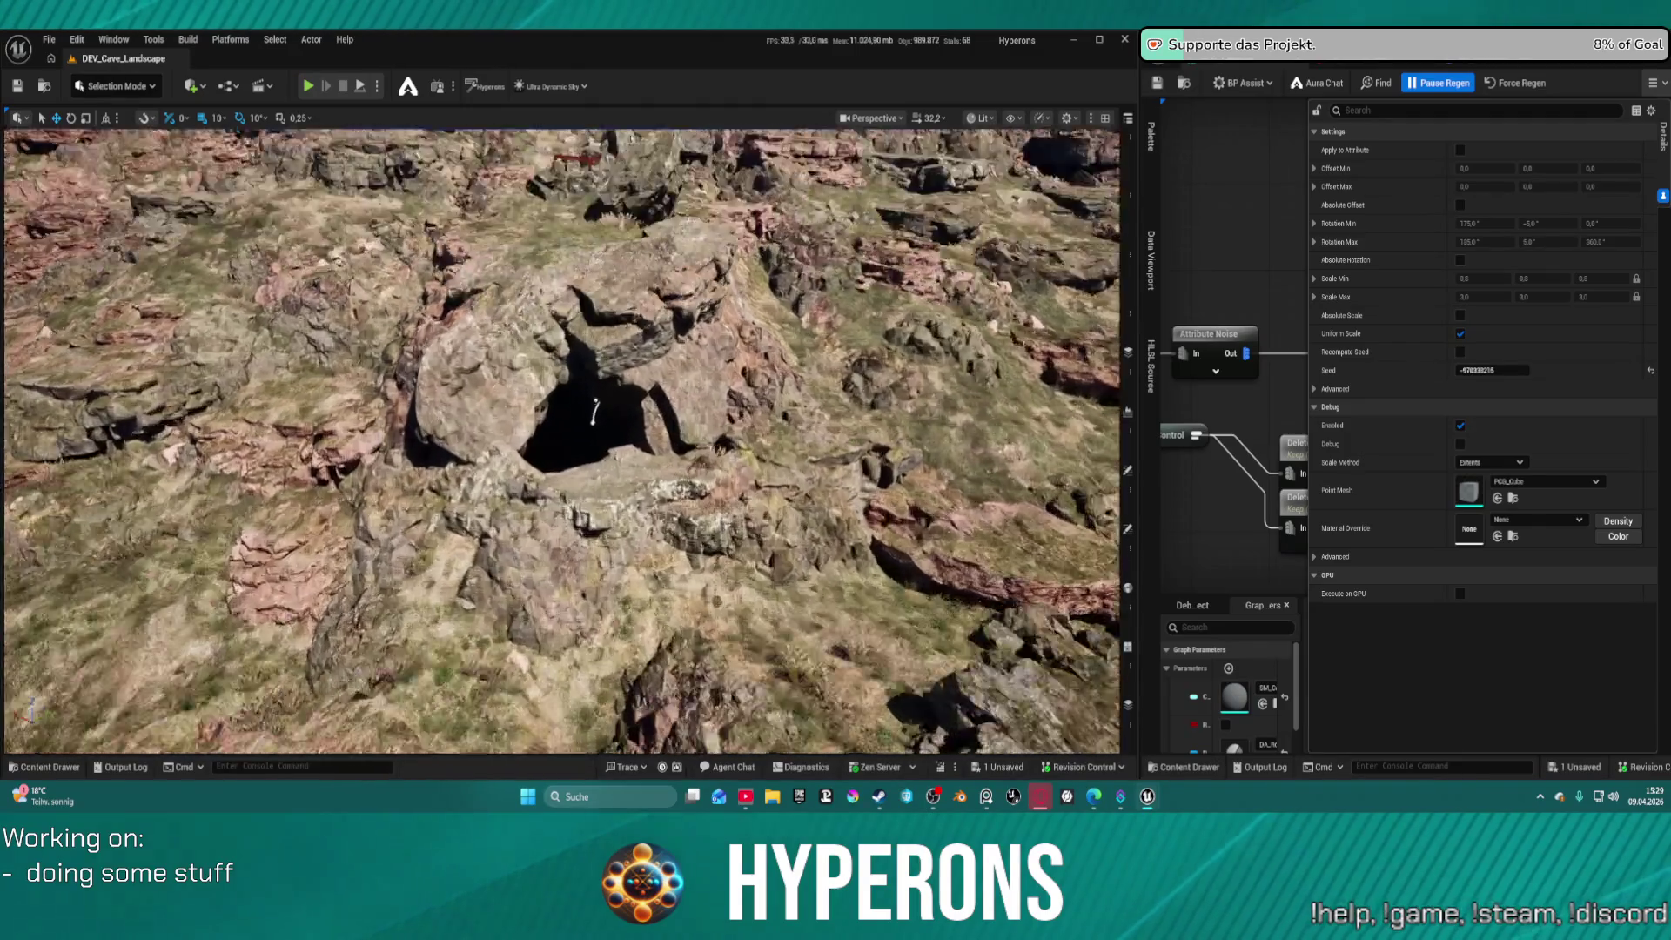
key("s")
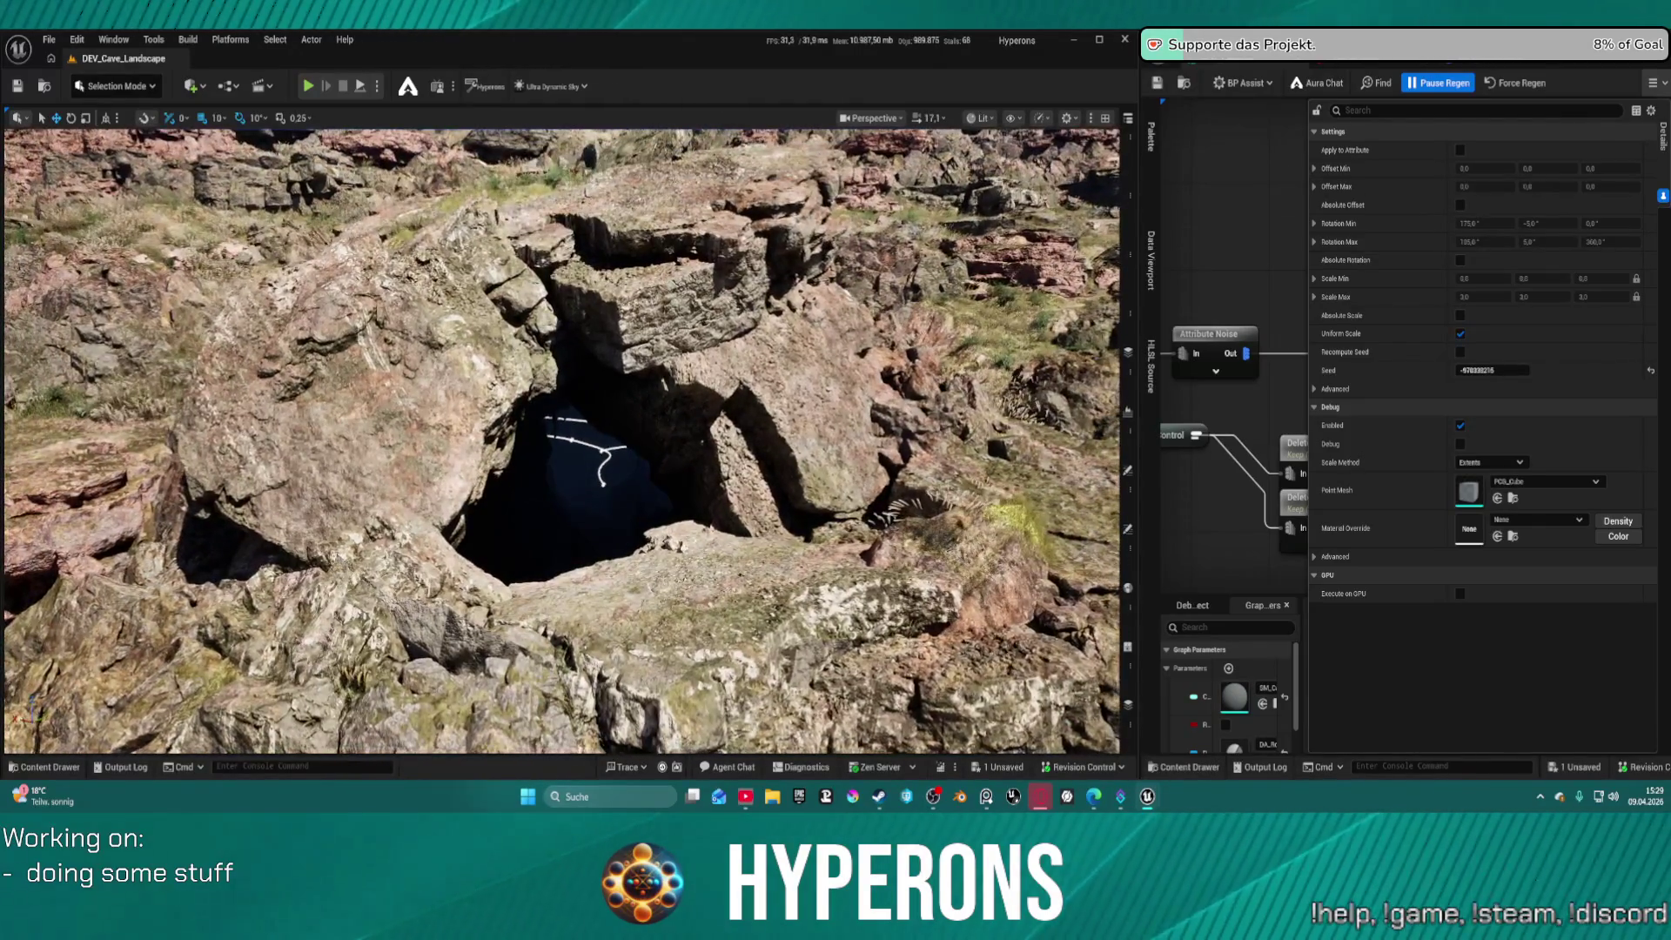
key("s")
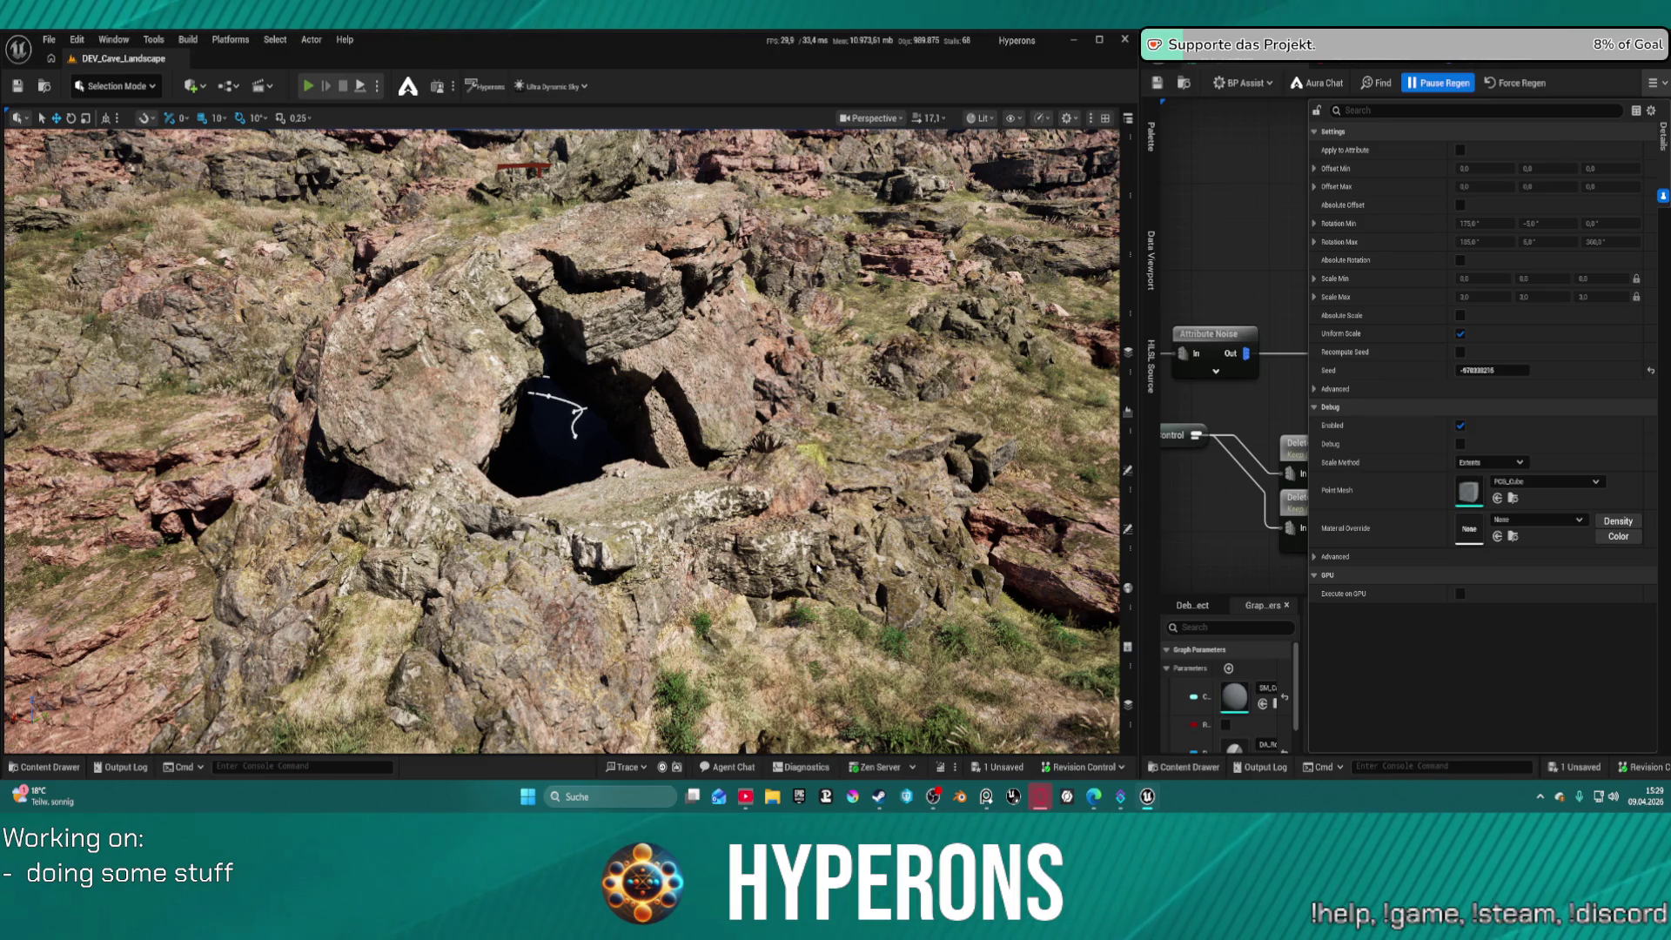
key("alt+p")
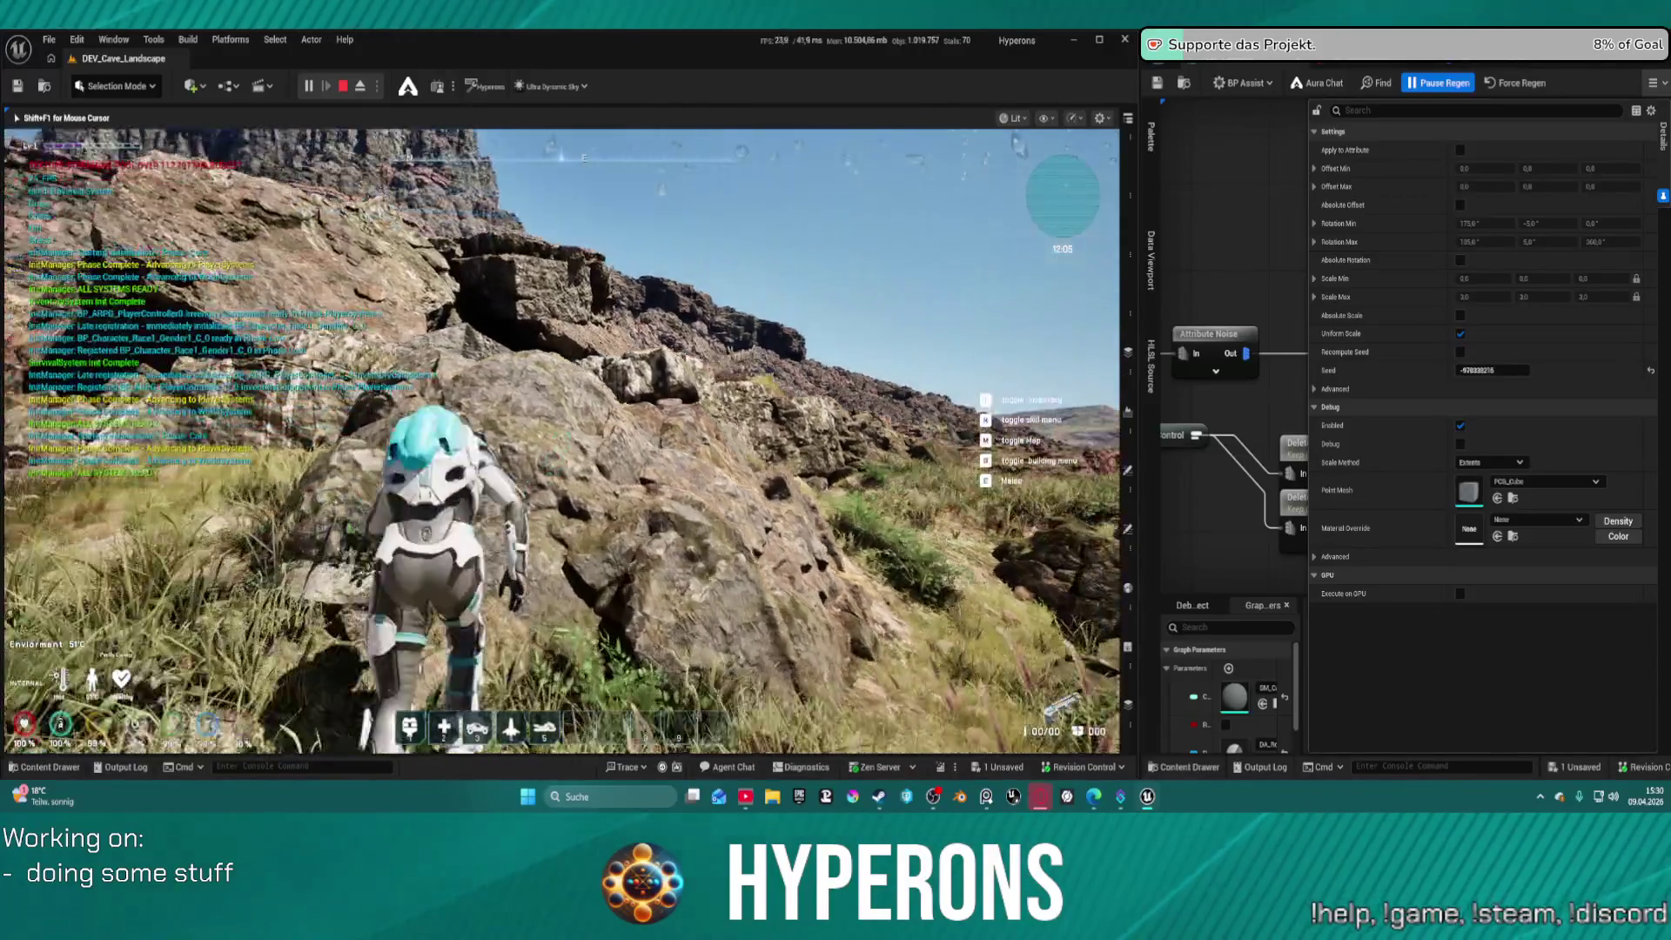
Run the character across the rocky slope toward the cliff, rock wall and mountain valley
key("w")
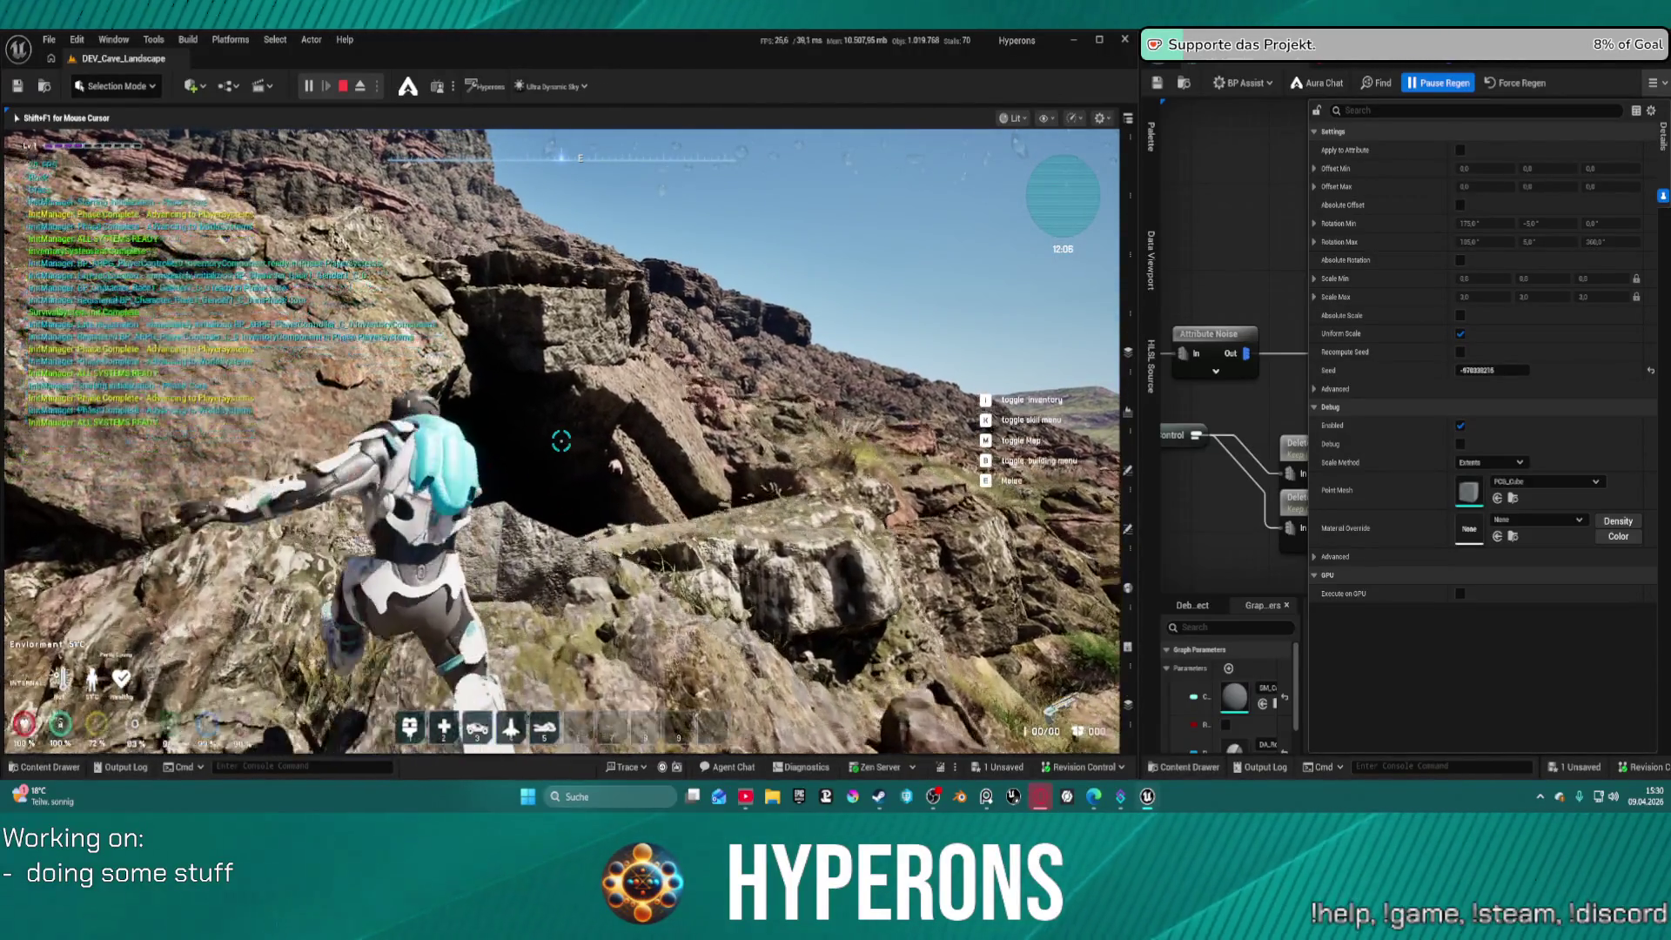
key("w")
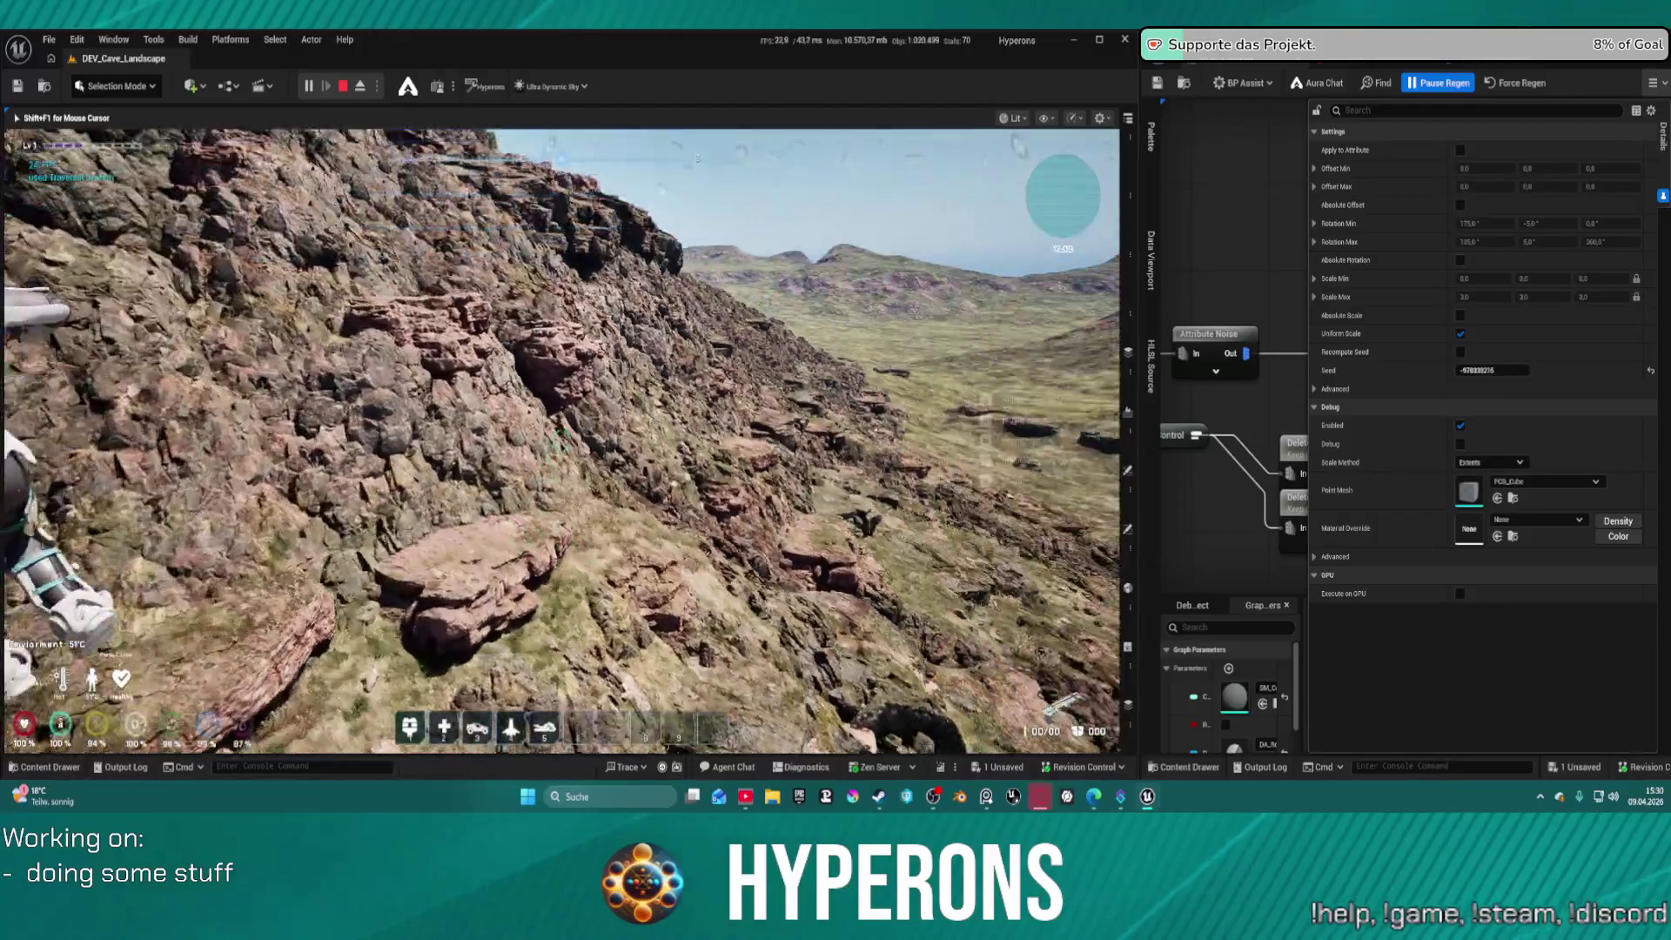
key("w")
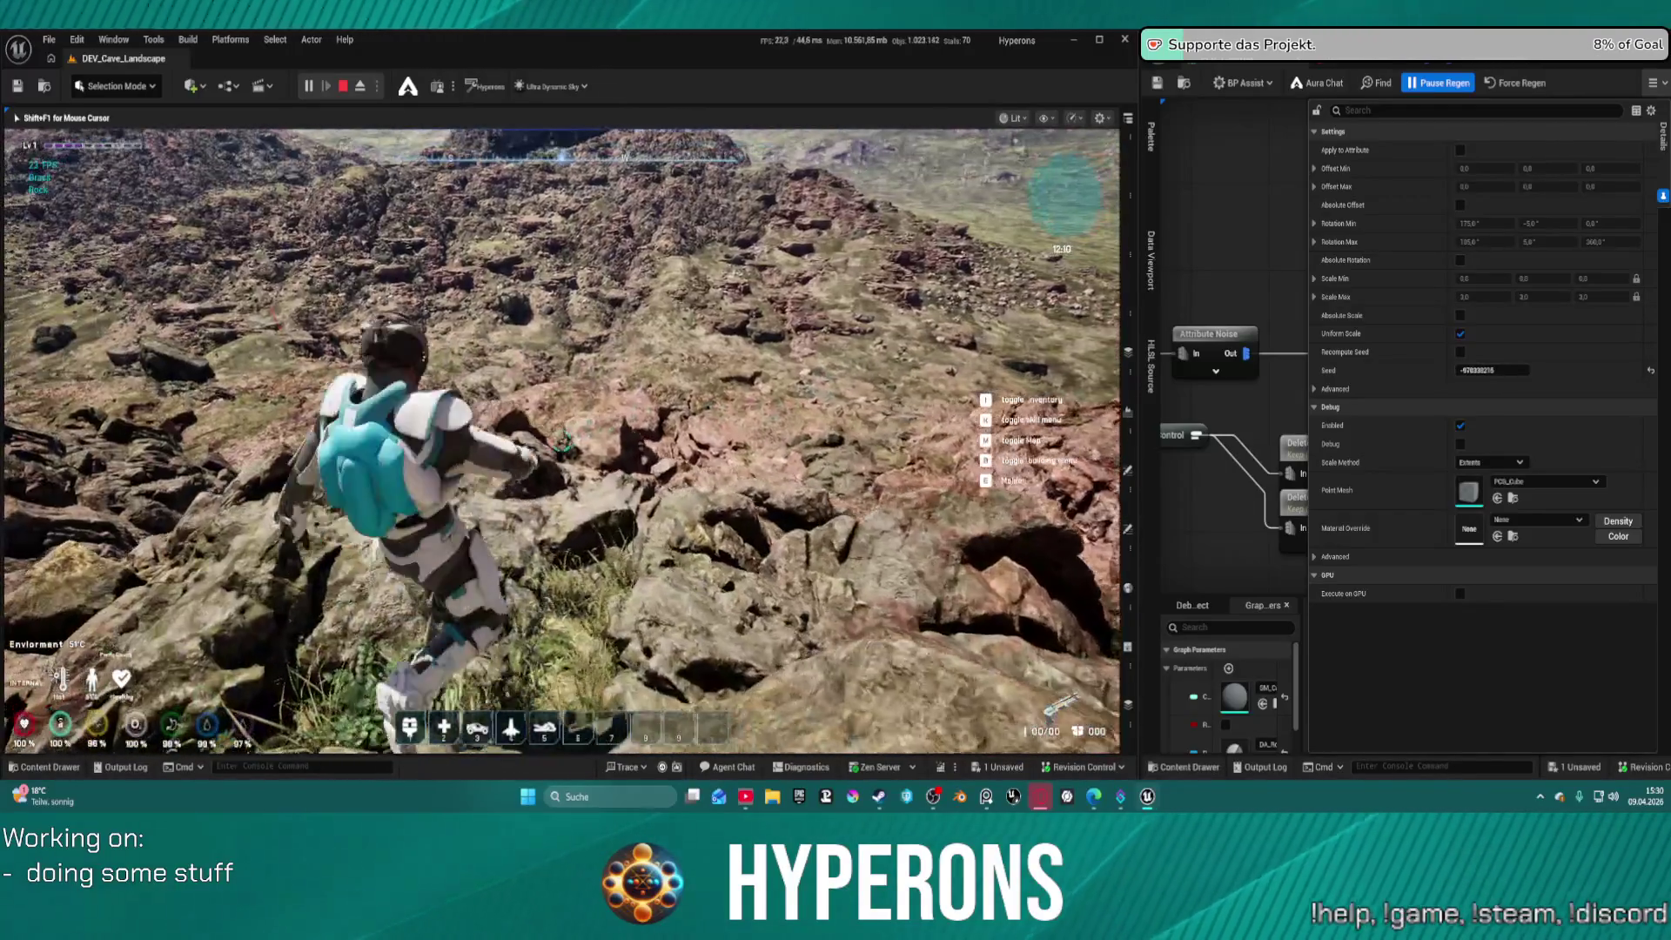
key("w")
key("w")
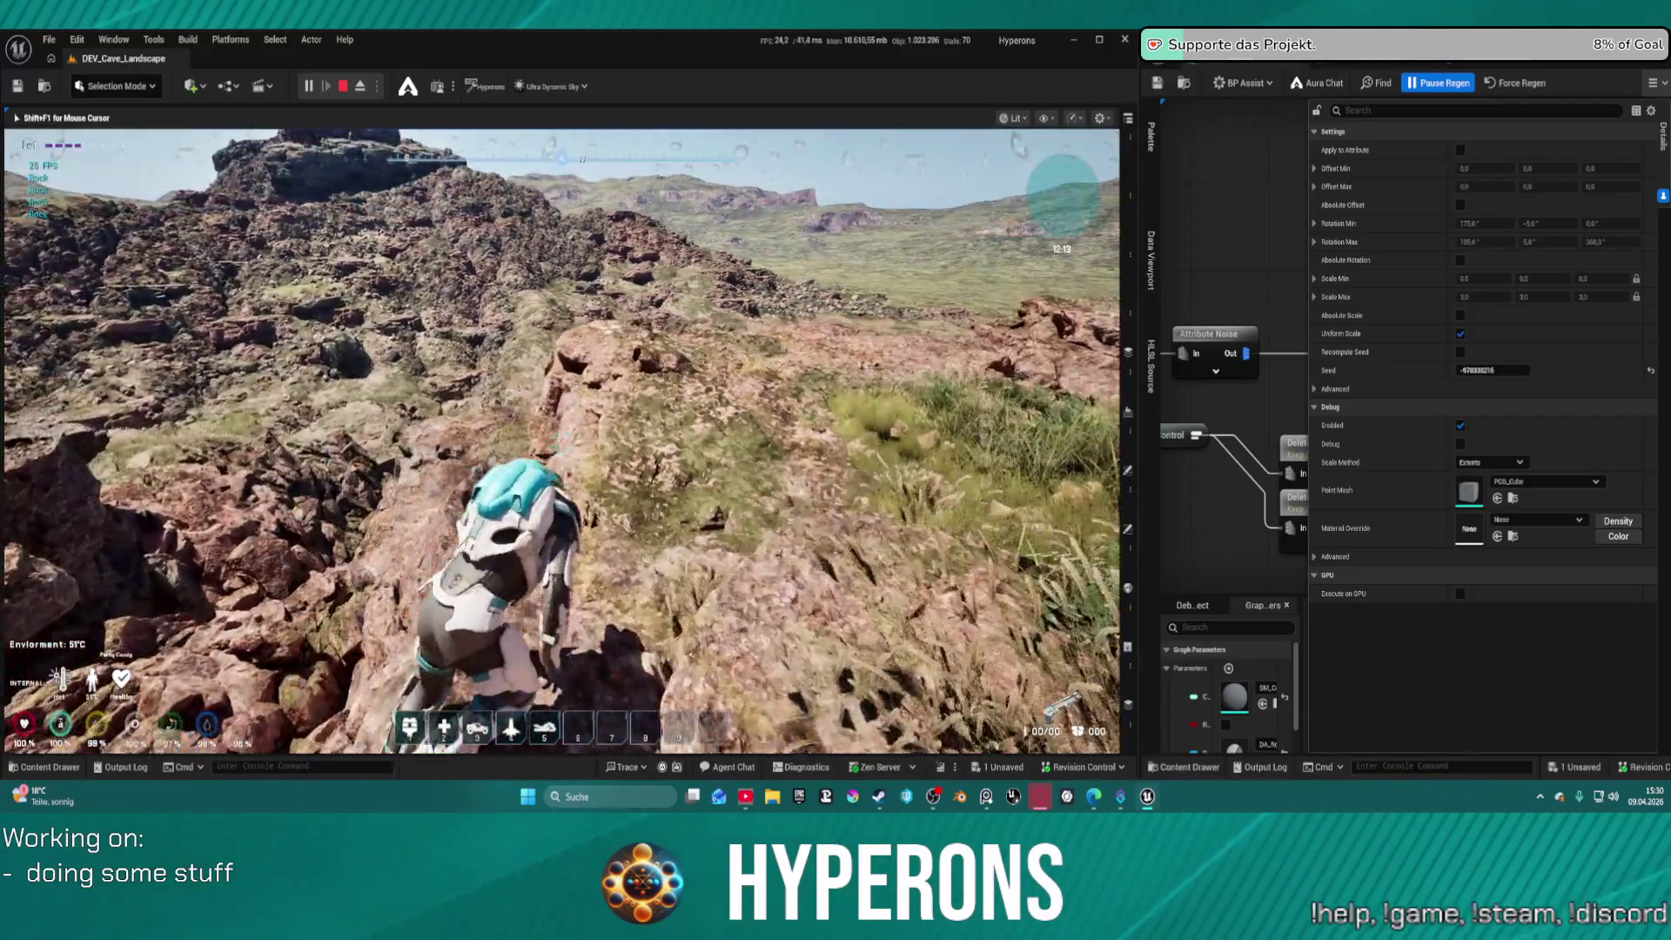
key("w")
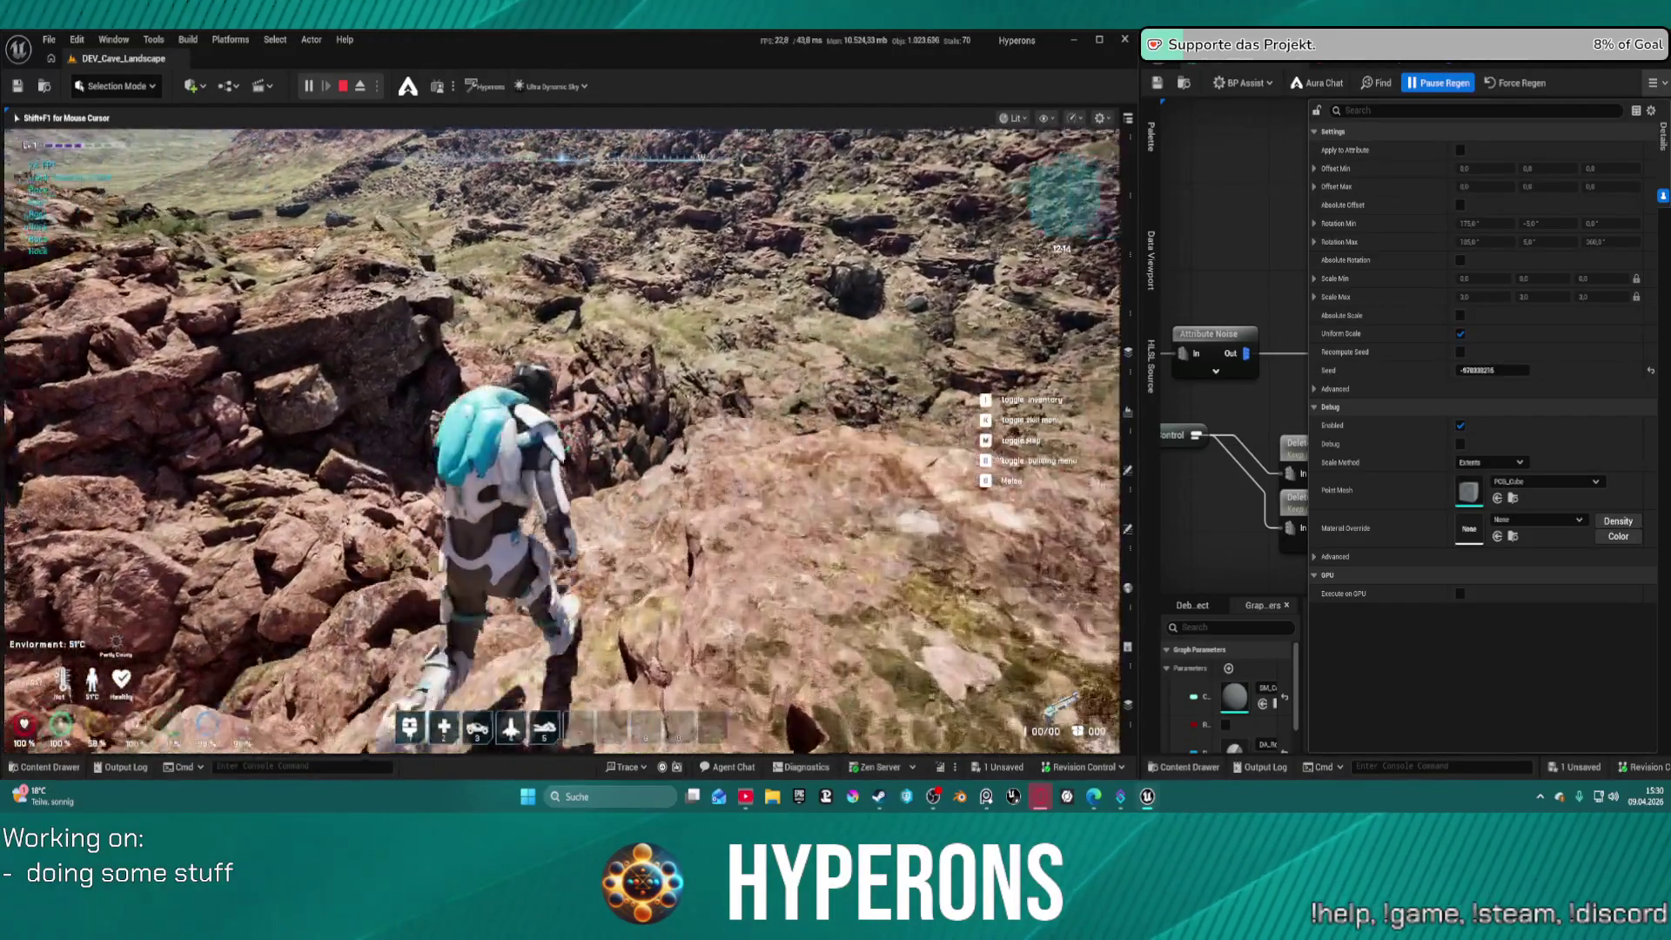
key("w")
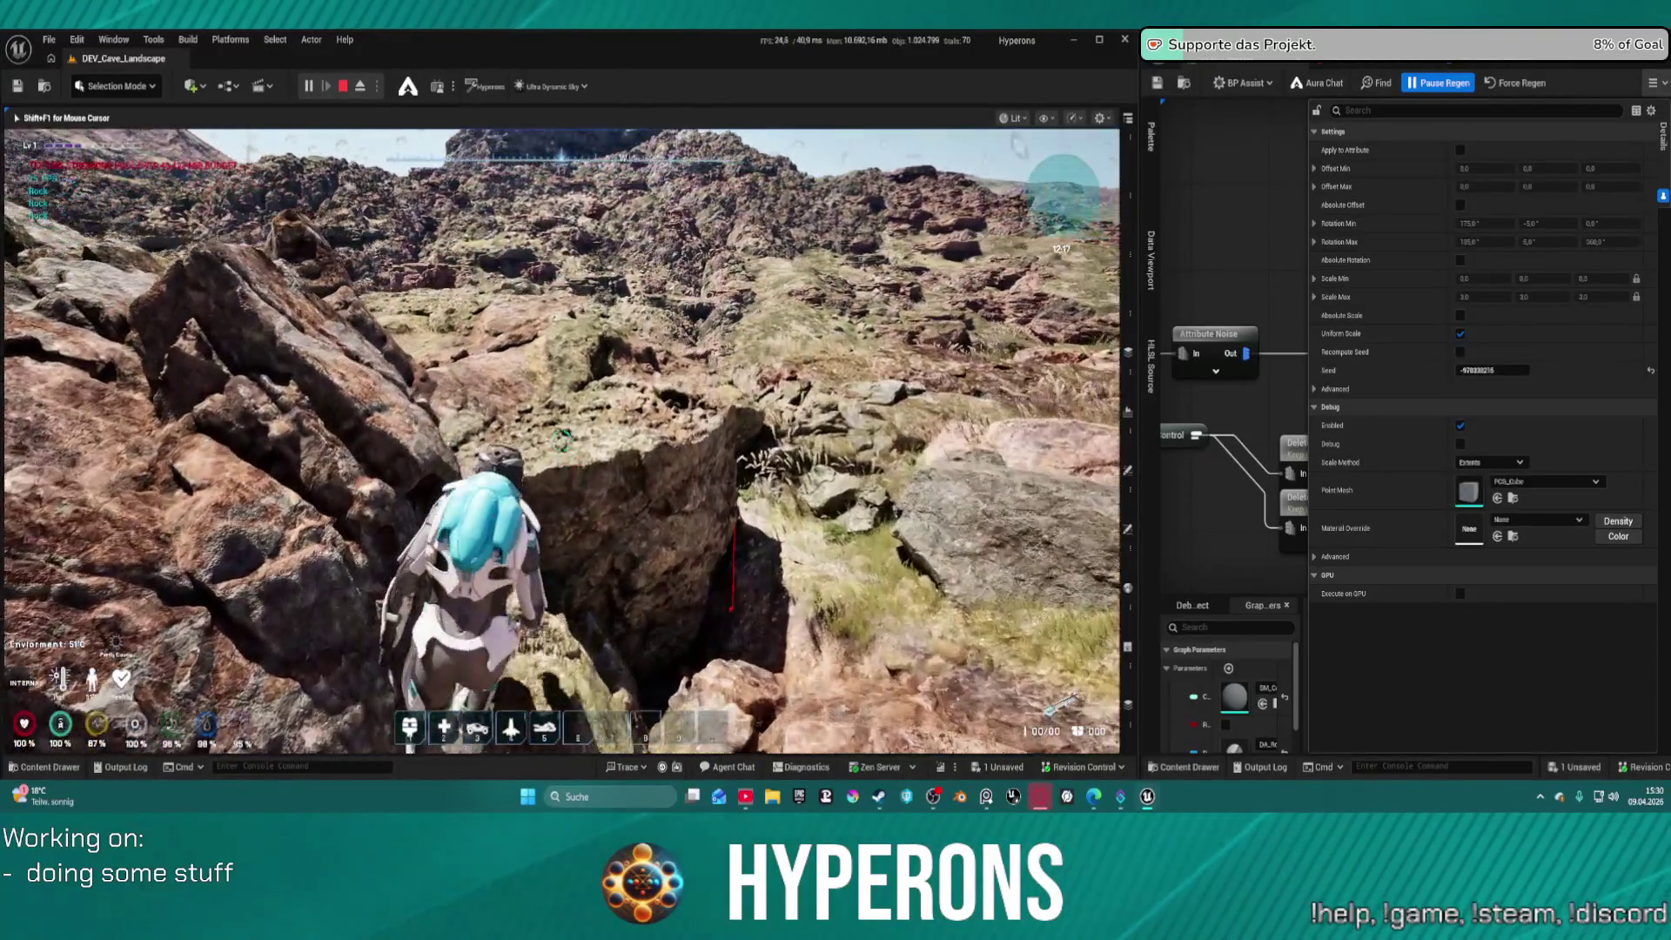
key("w")
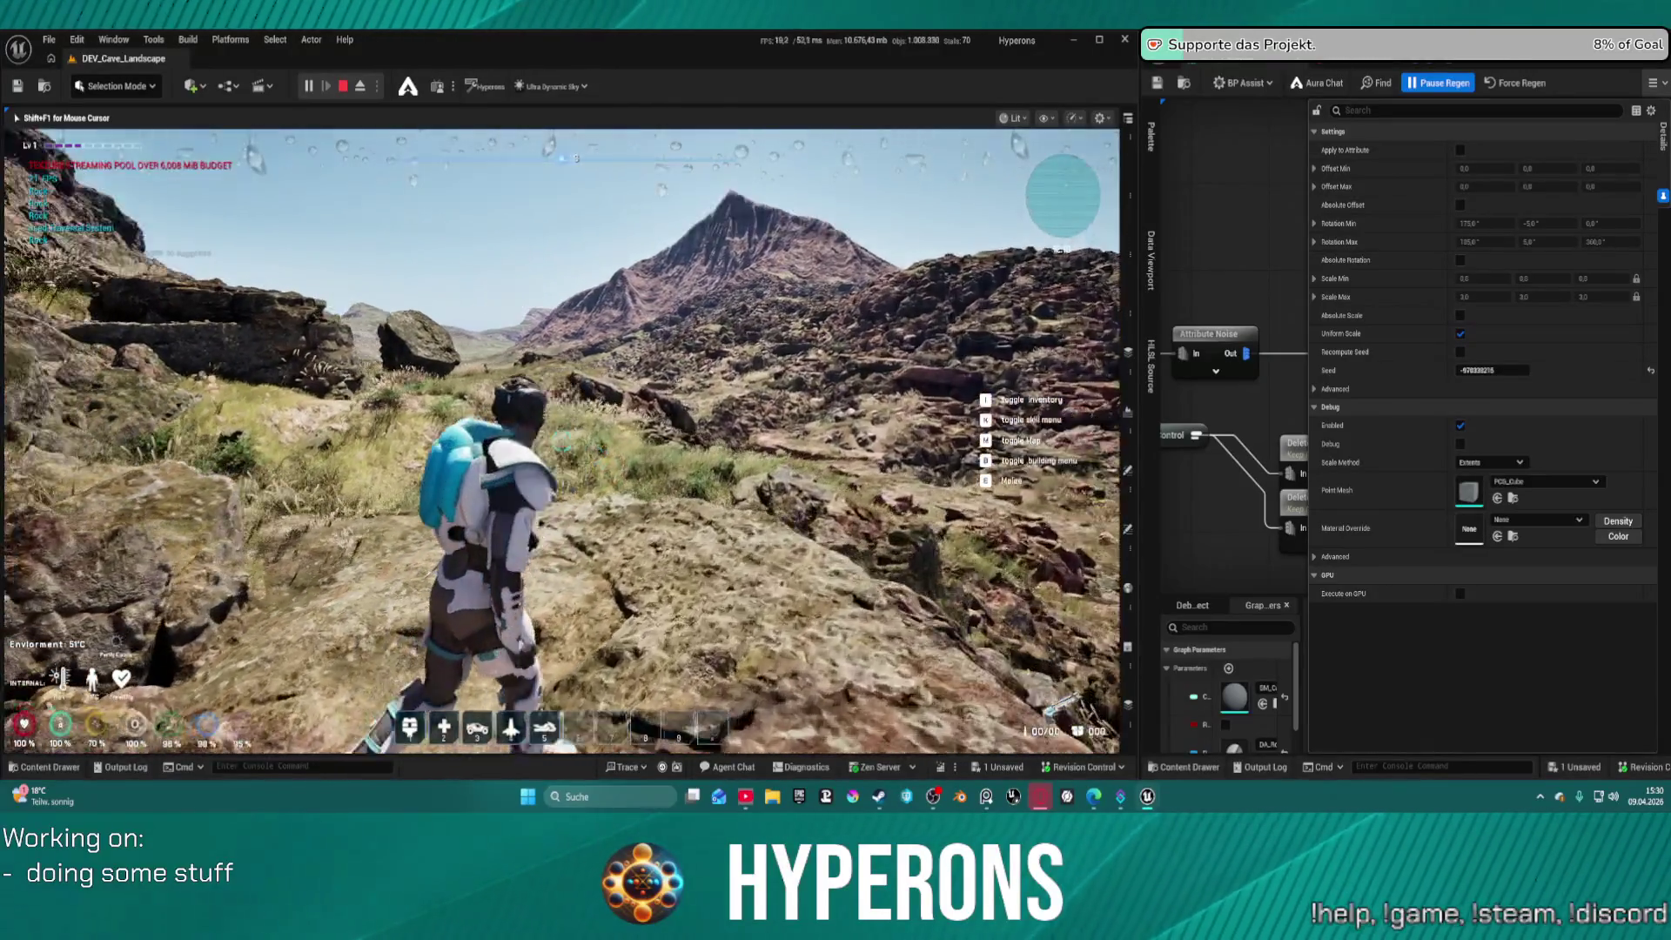
key("w")
key("w")
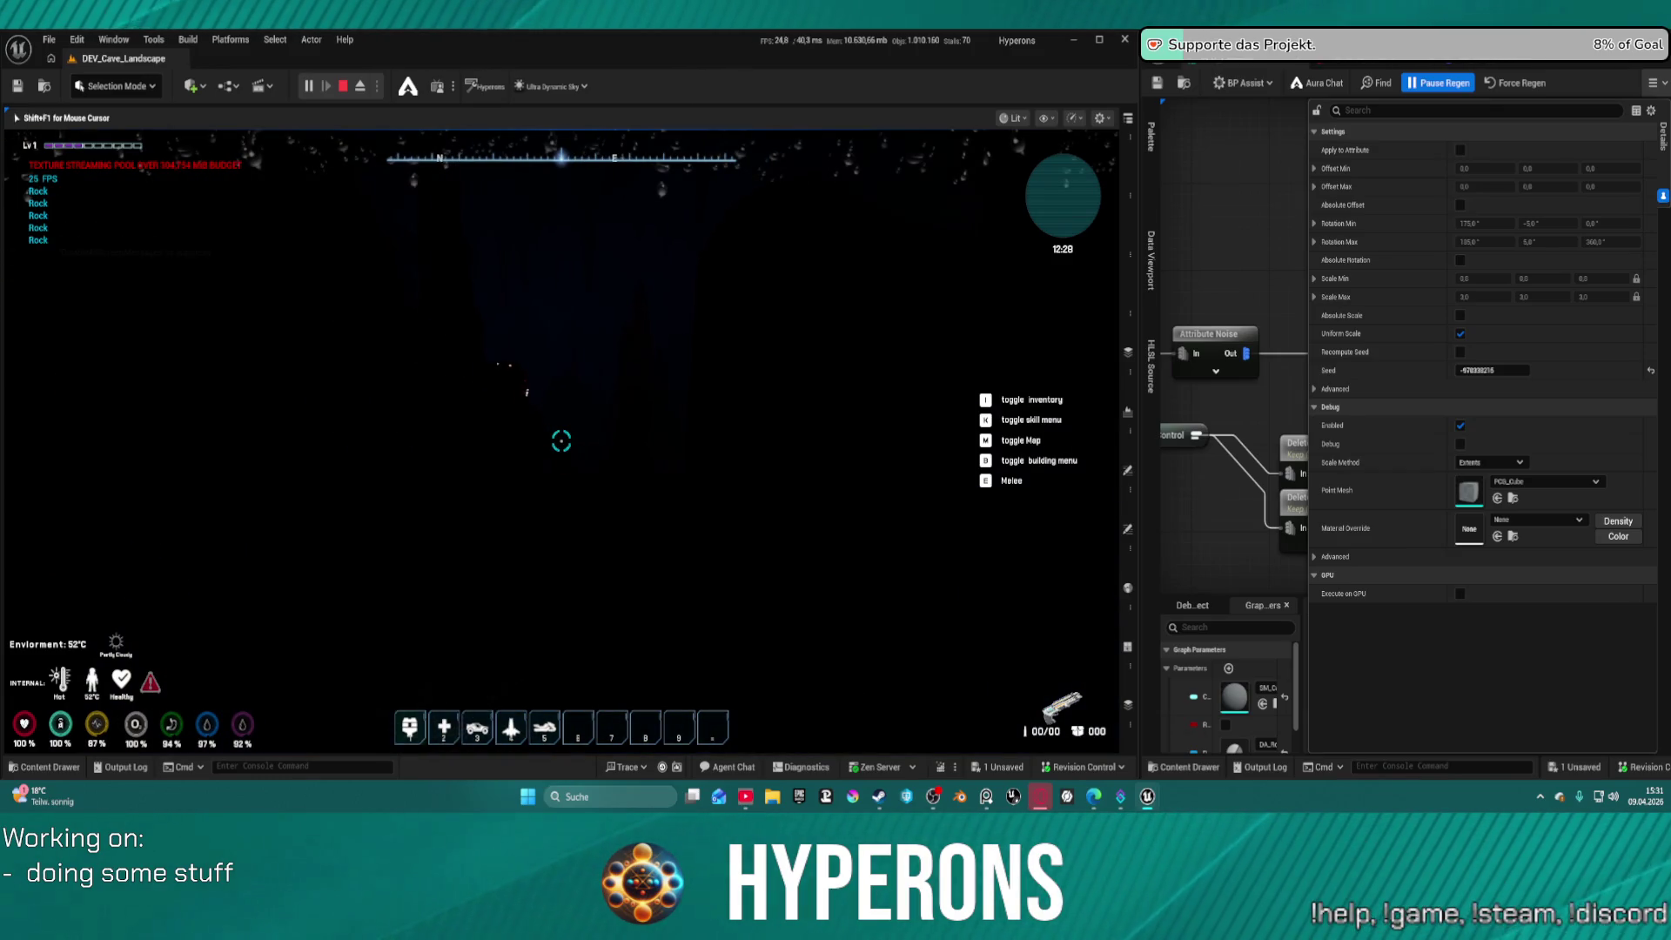
Perform the traversal jump, open and close the inventory, then enter the narrow cave passage
key("space")
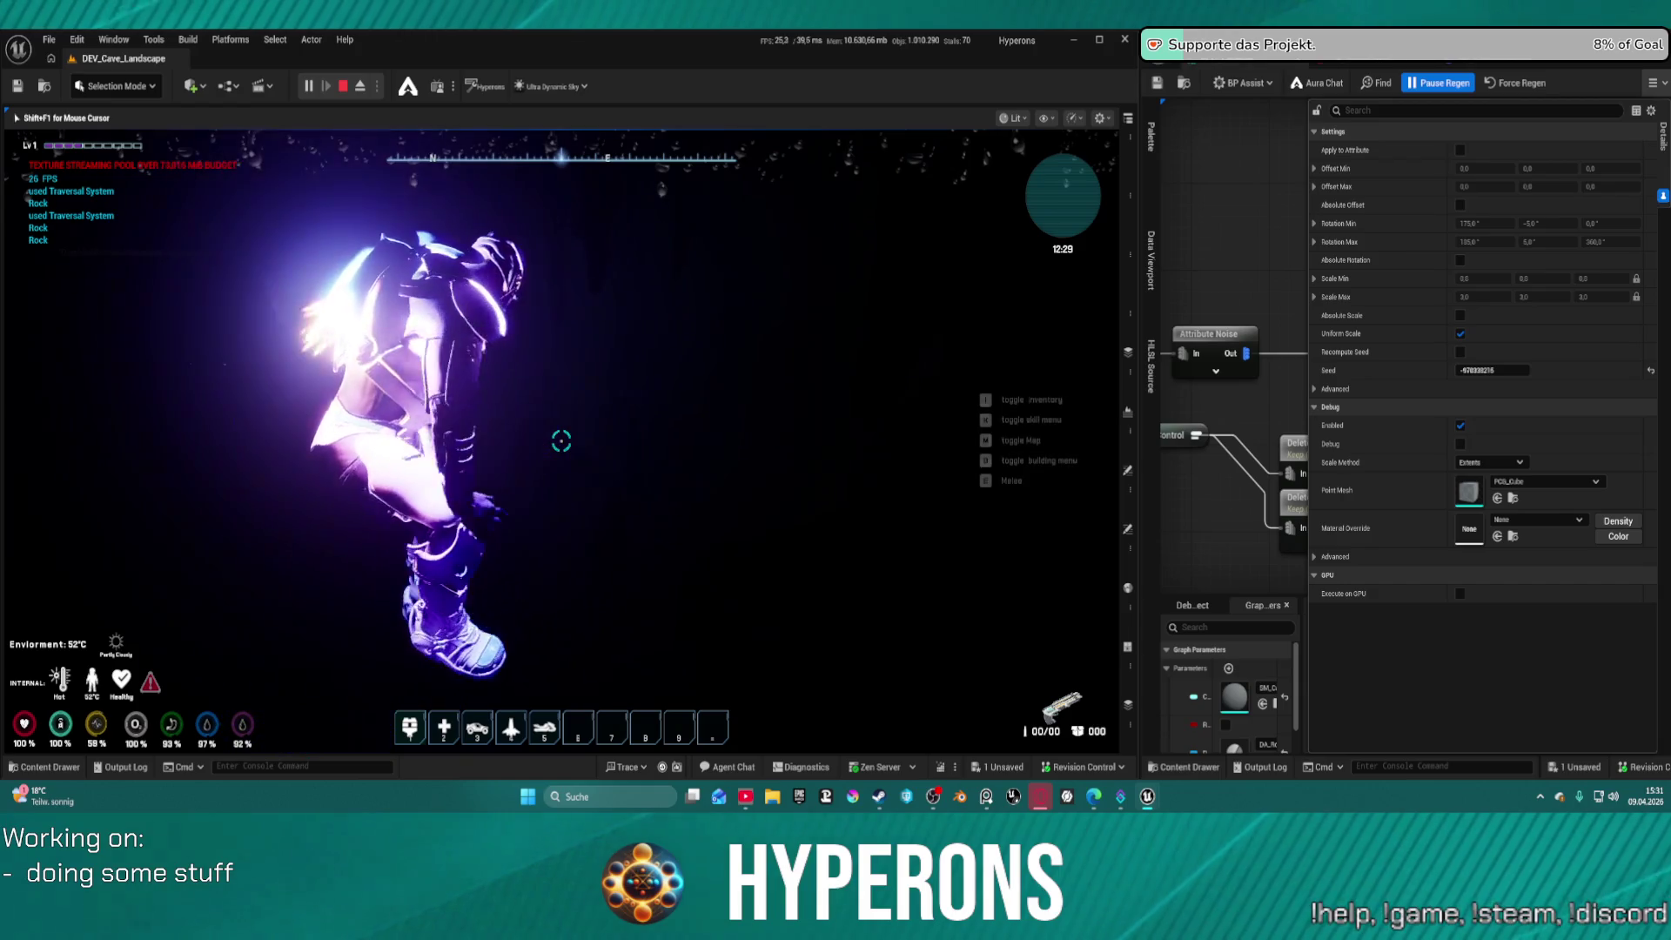
key("i")
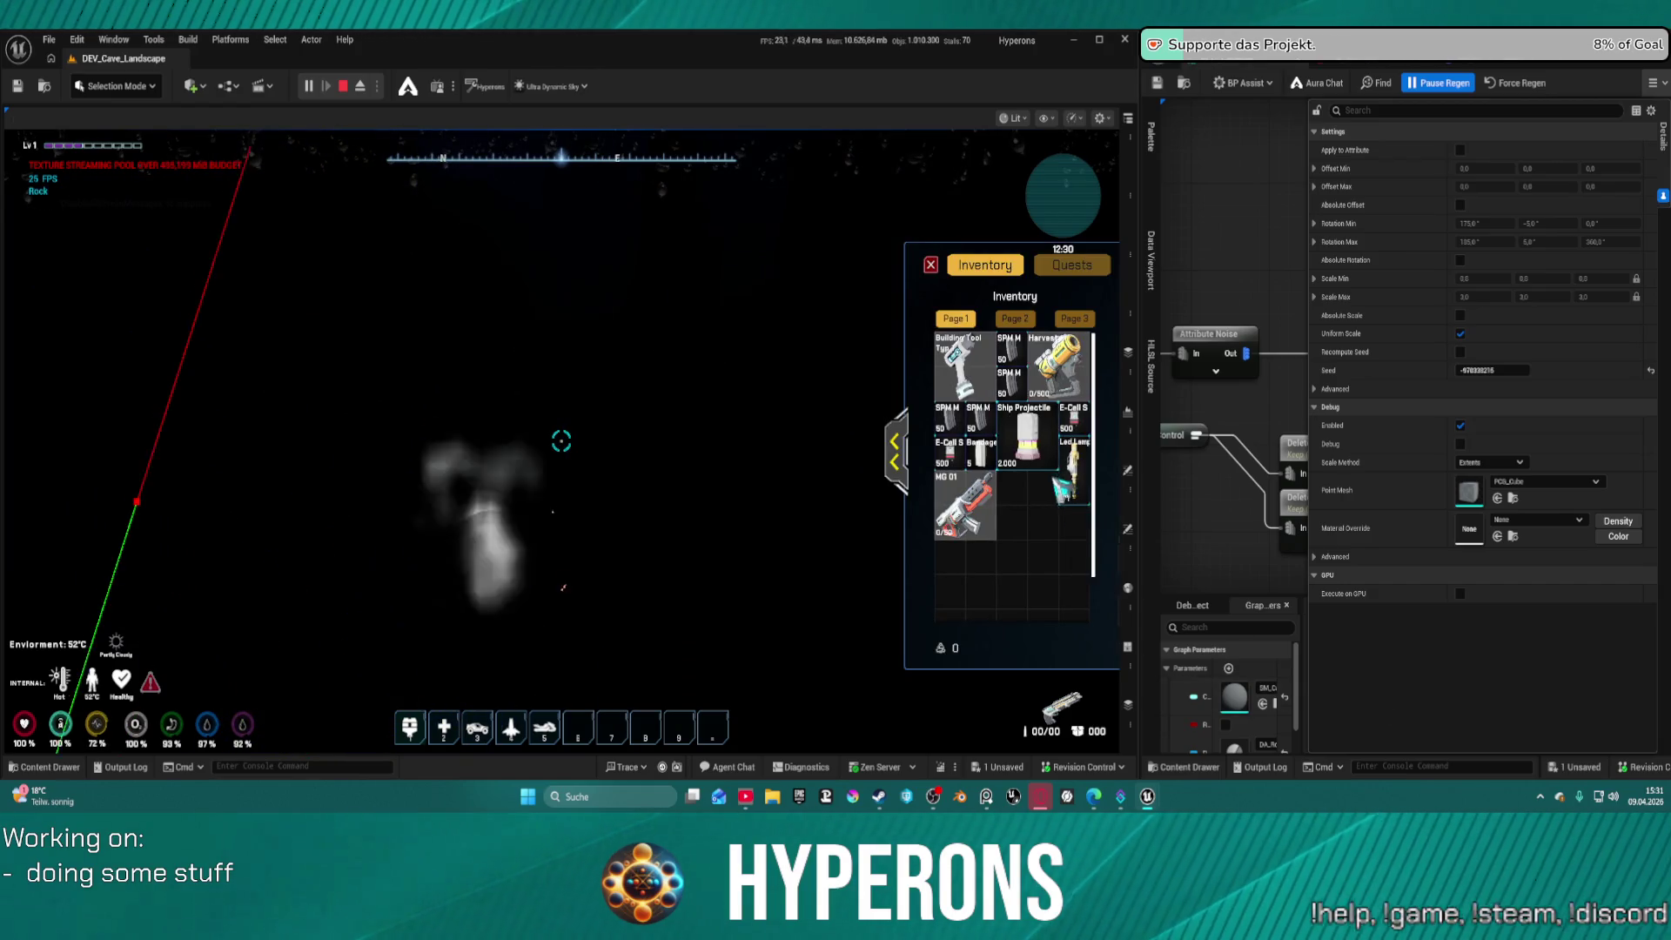
key("i")
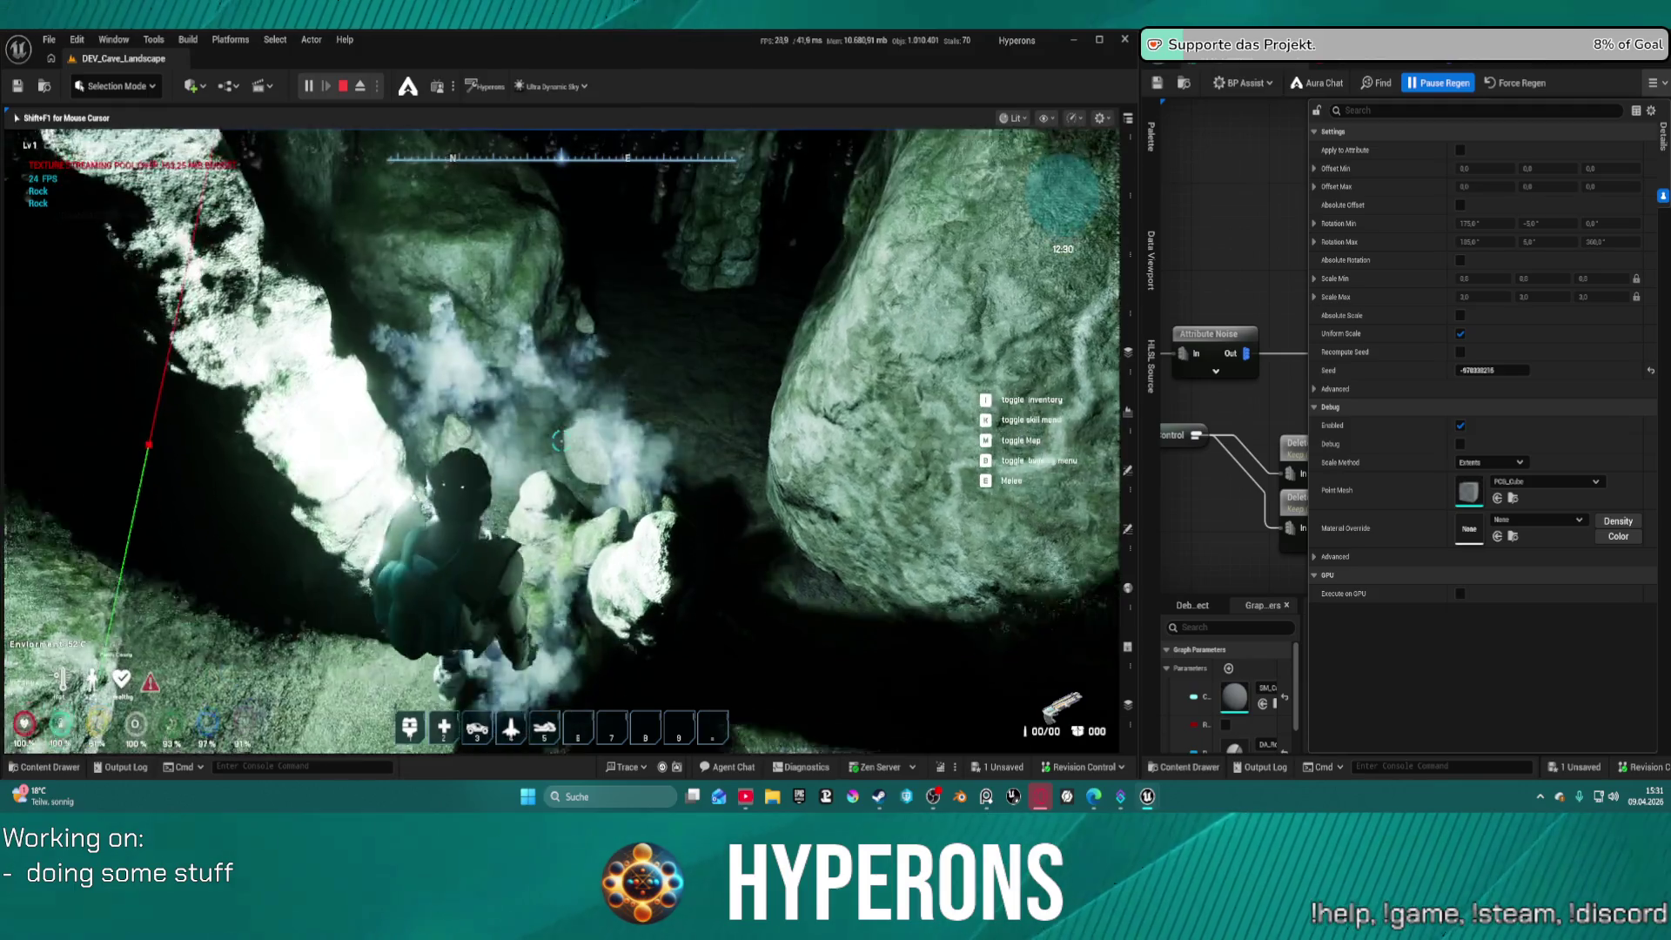
key("w")
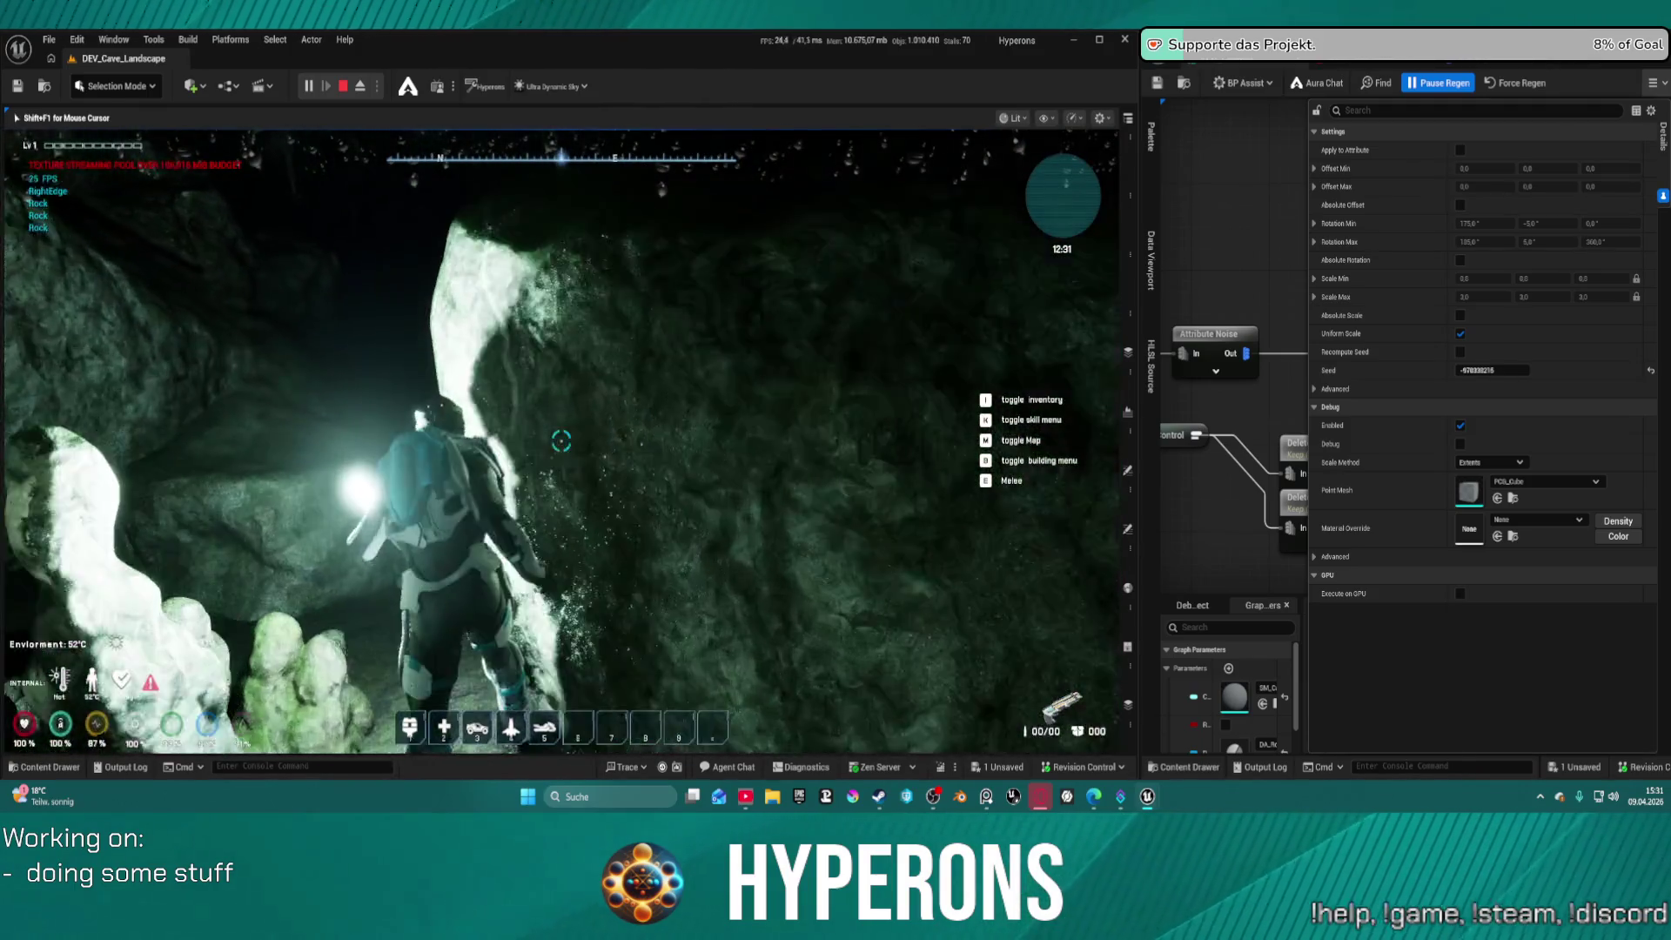
key("w")
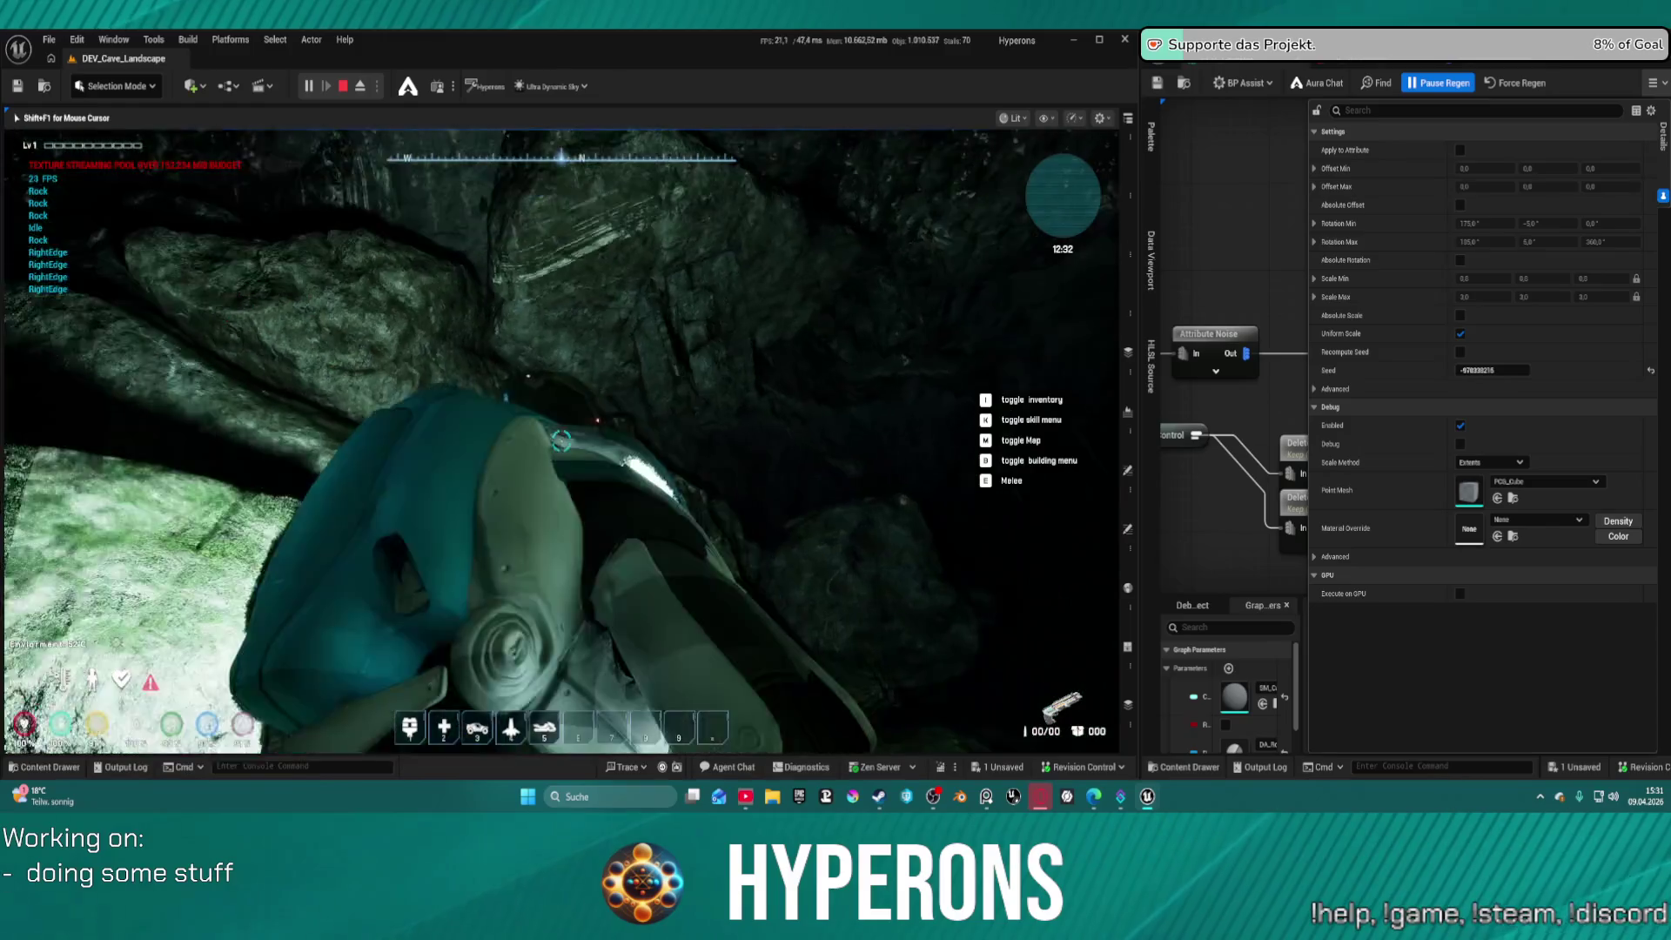
key("w")
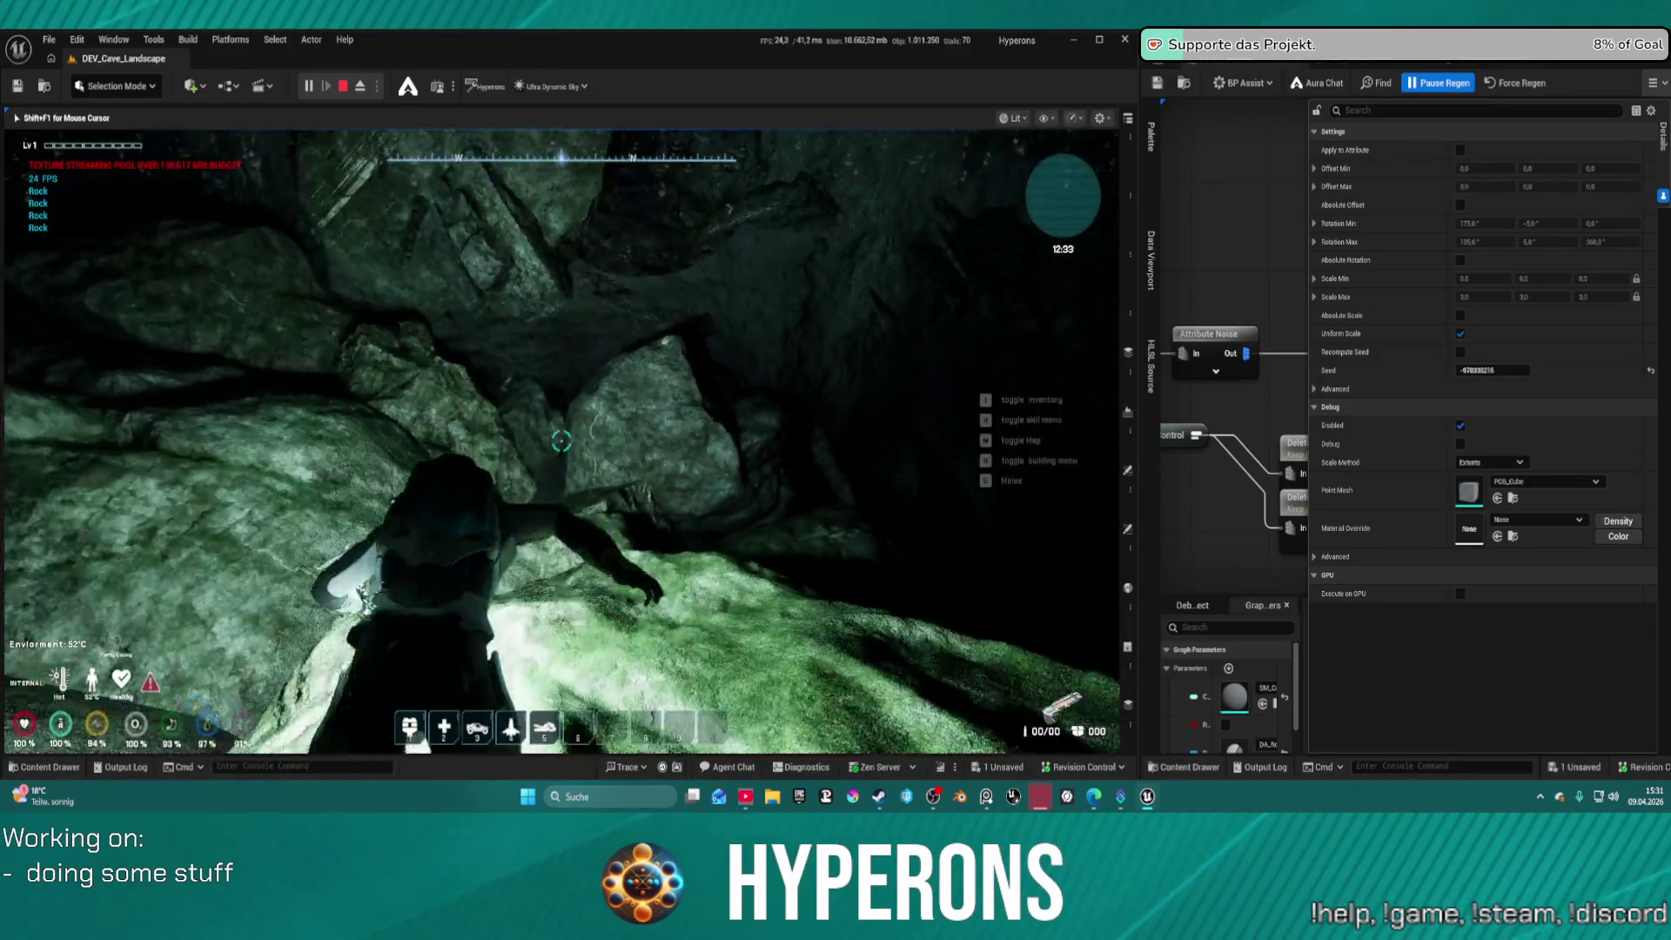
Advance through the cave past the rock spire and yellow moss to the rock pillars
key("w")
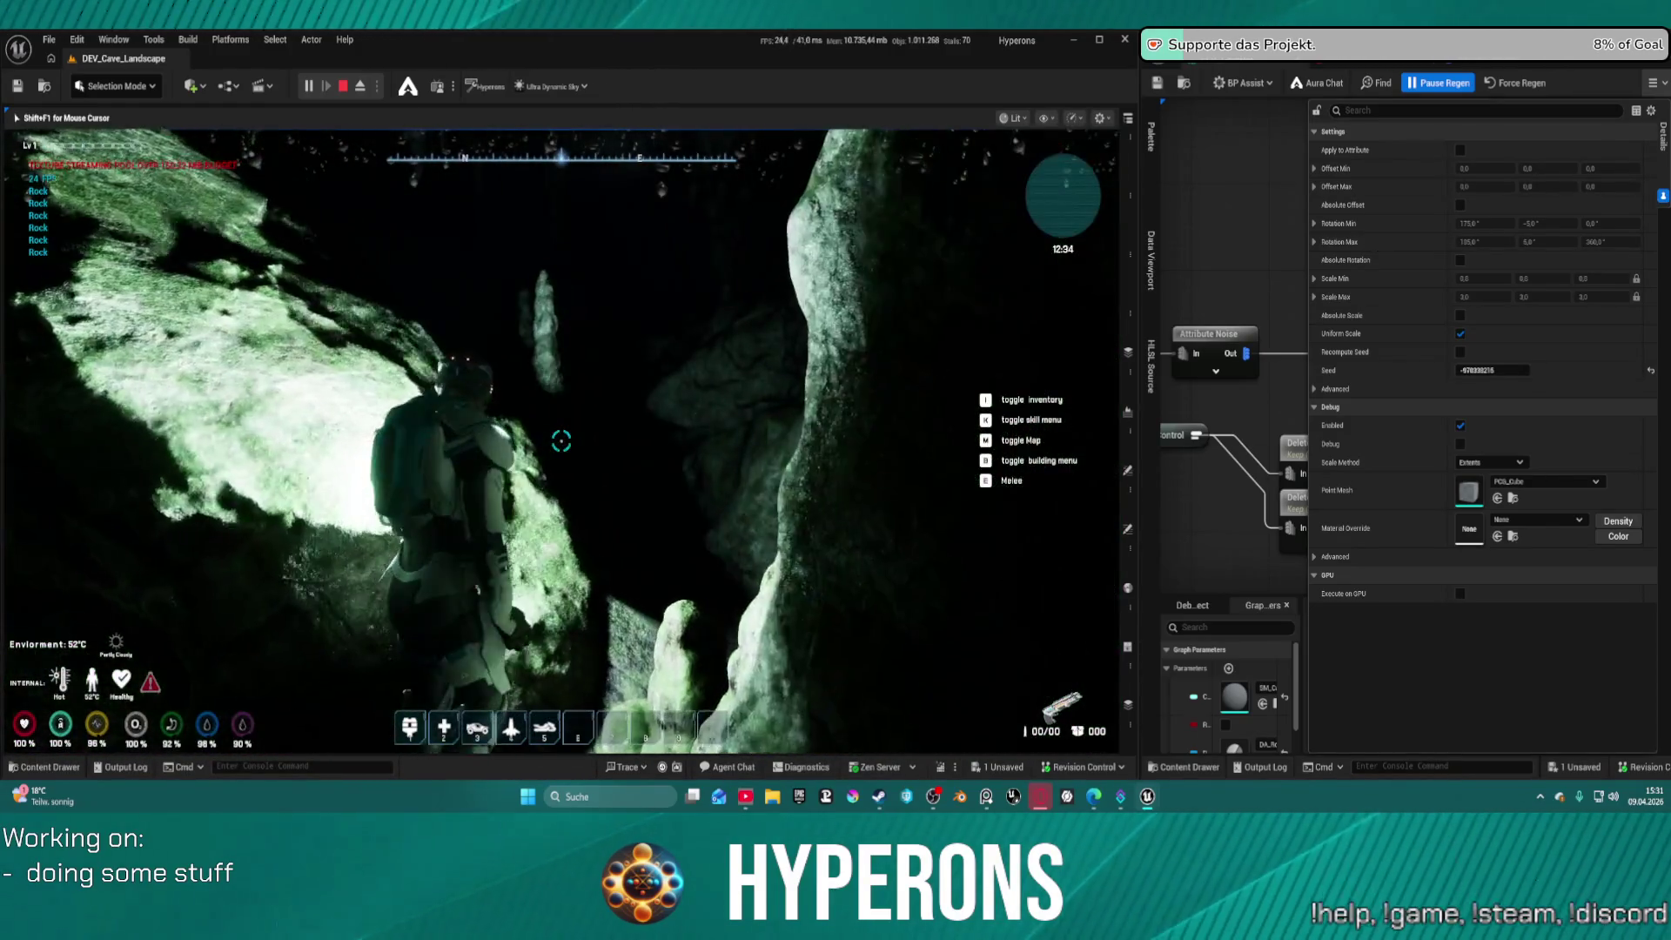
key("w")
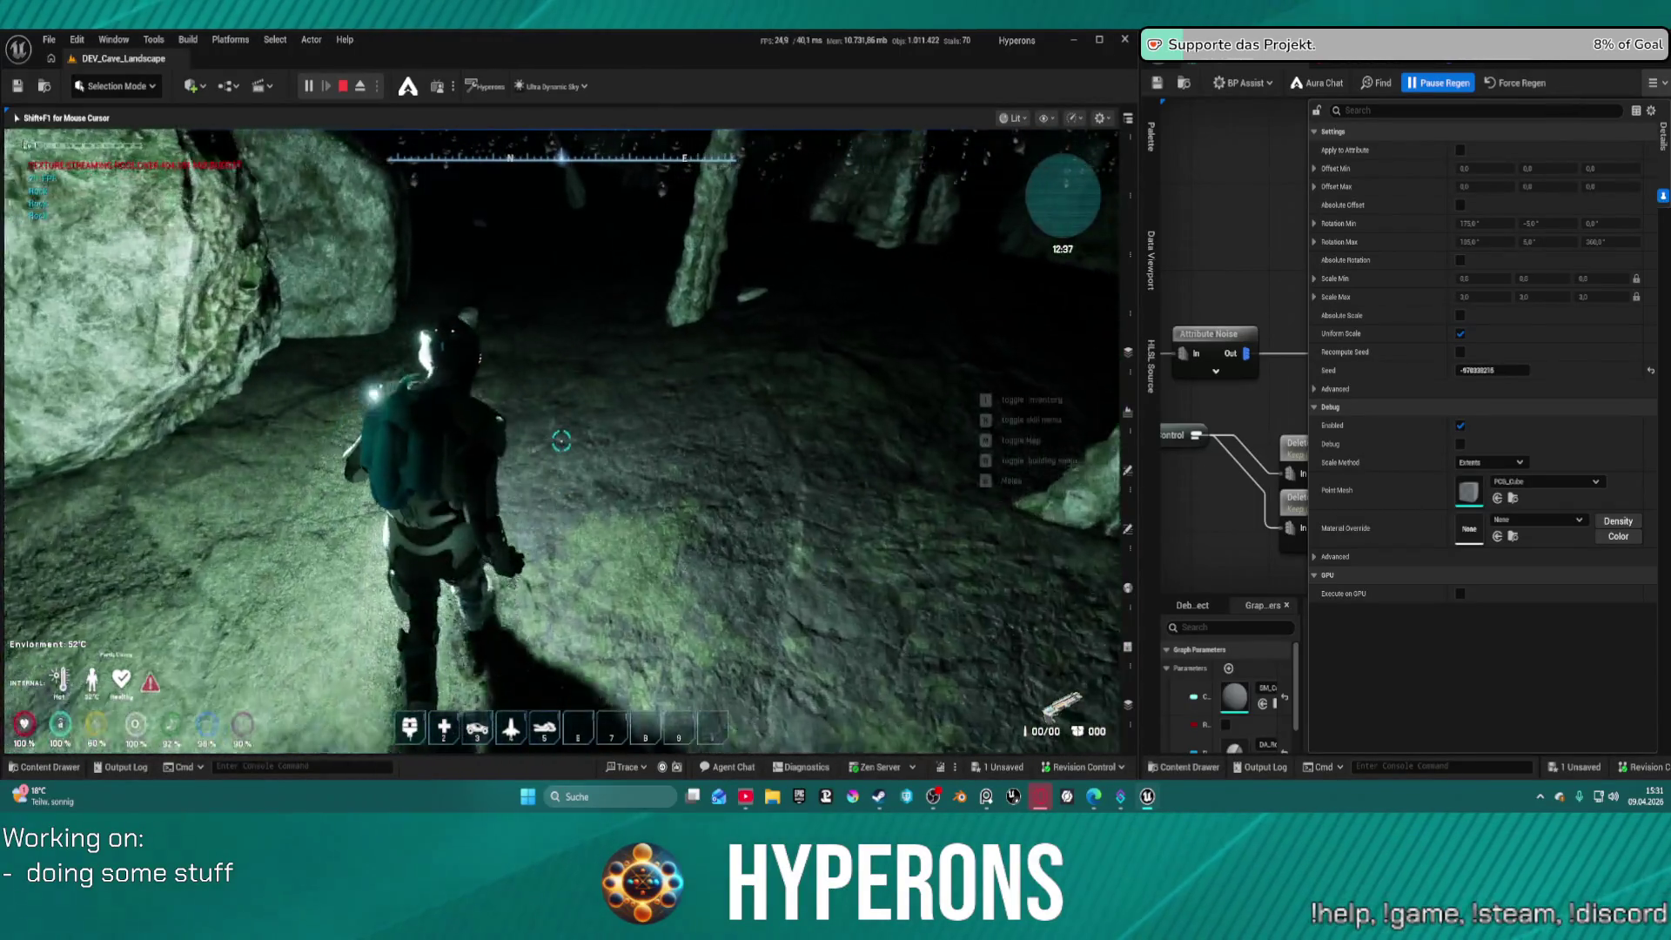
key("w")
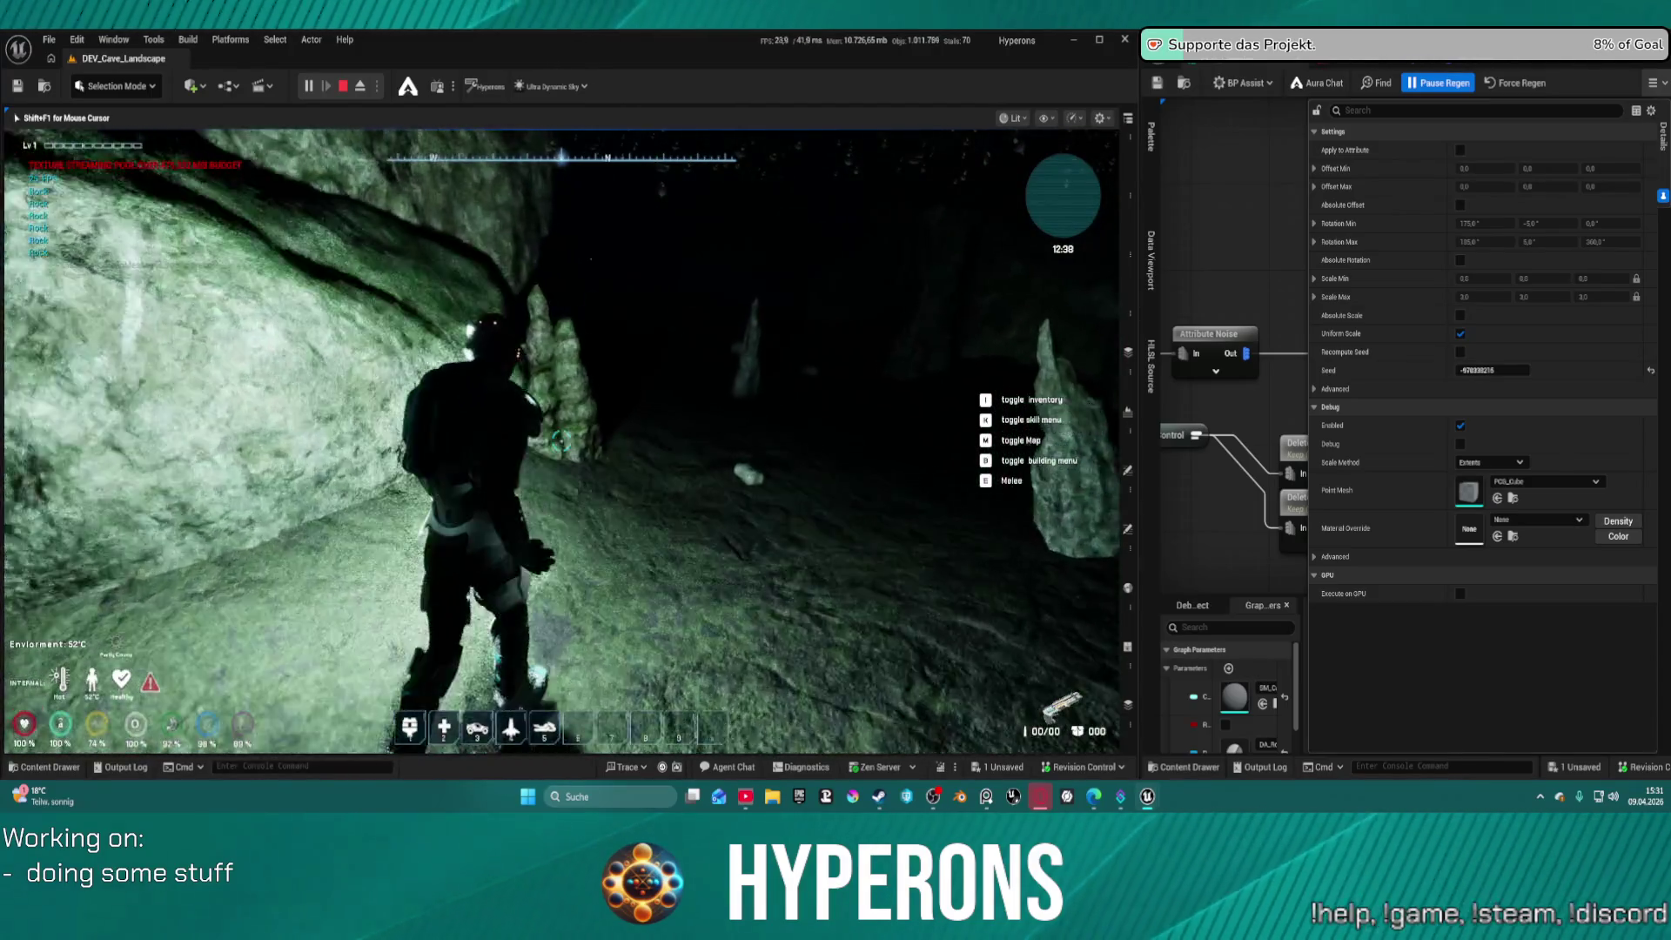
key("w")
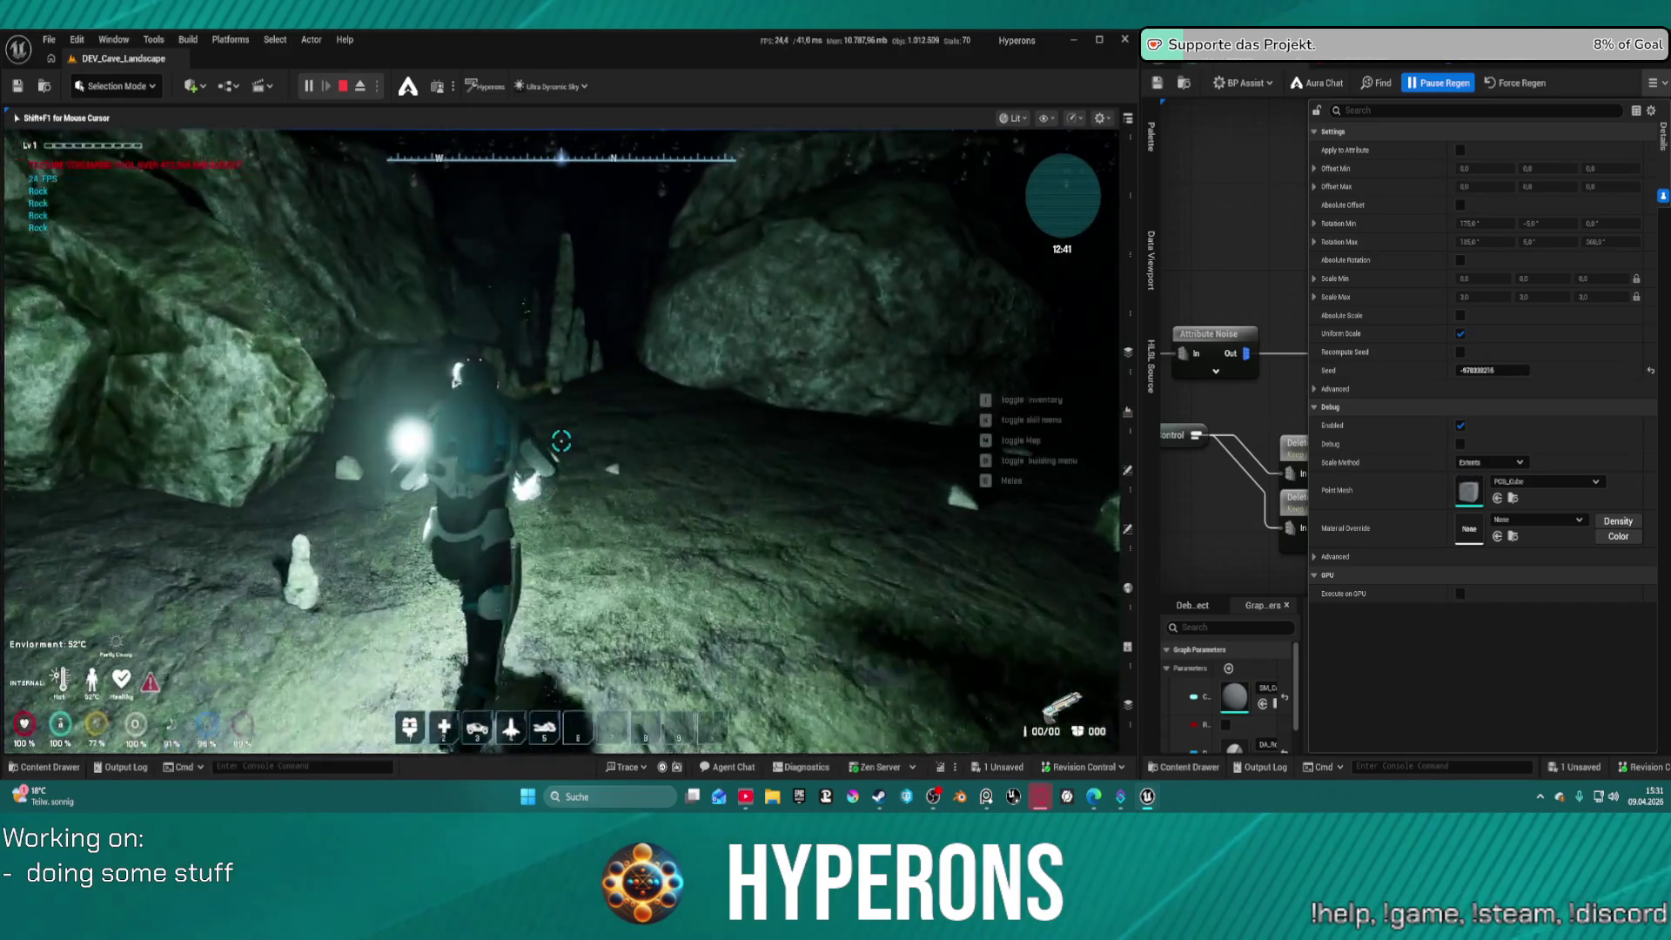
key("w")
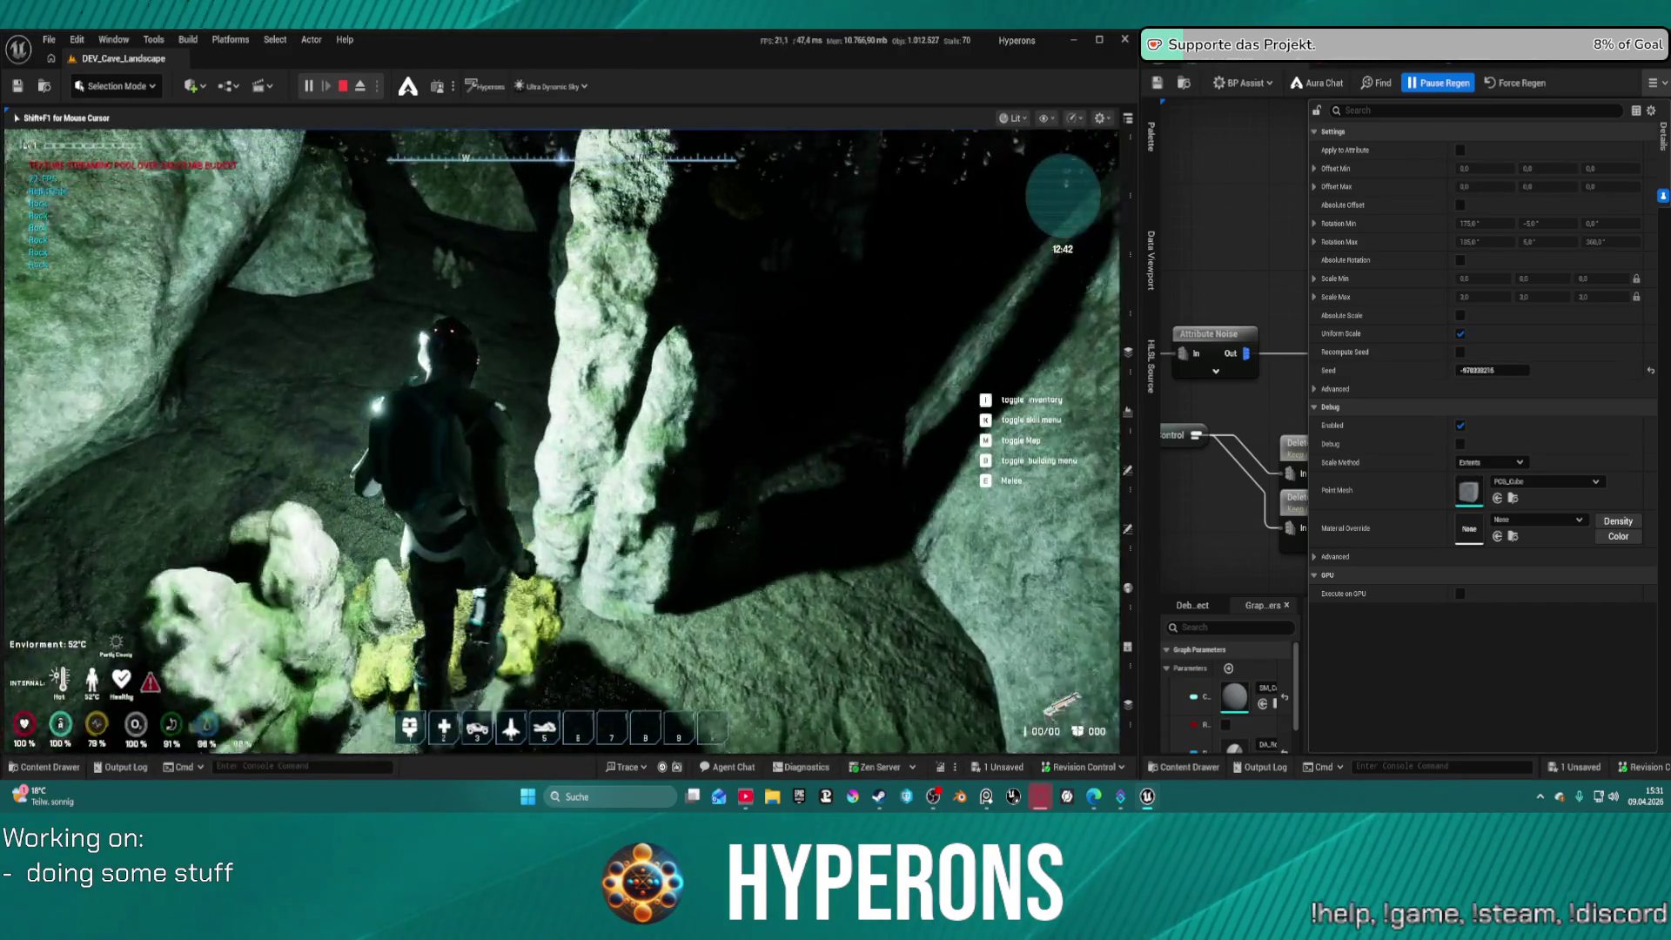
key("w")
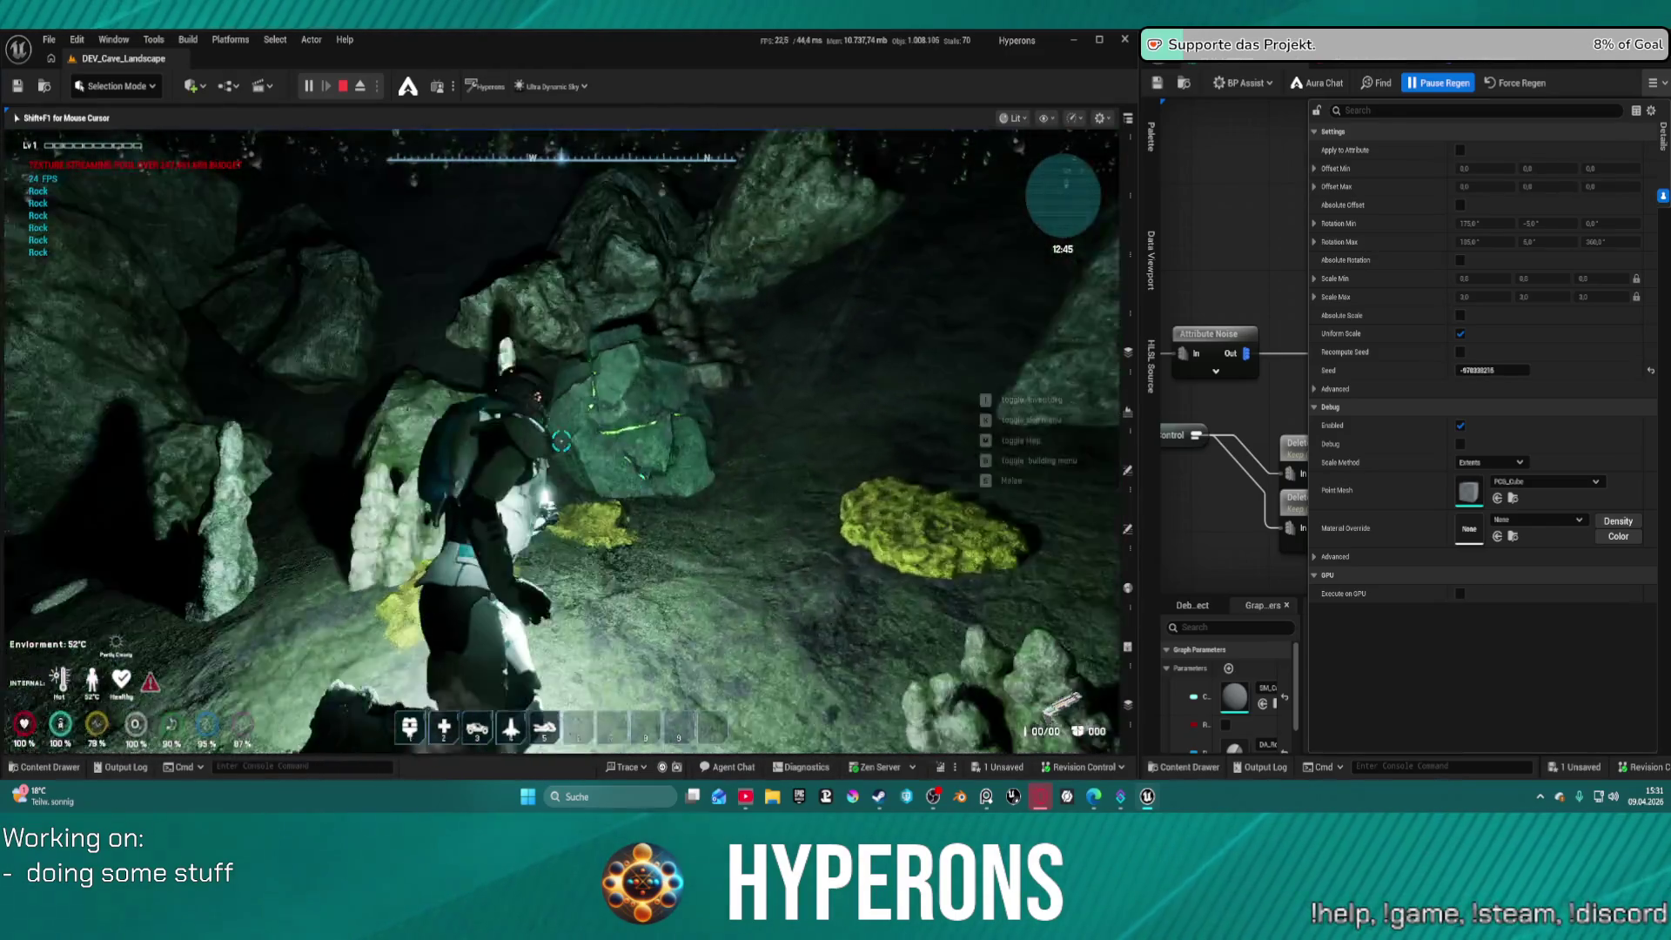
key("w")
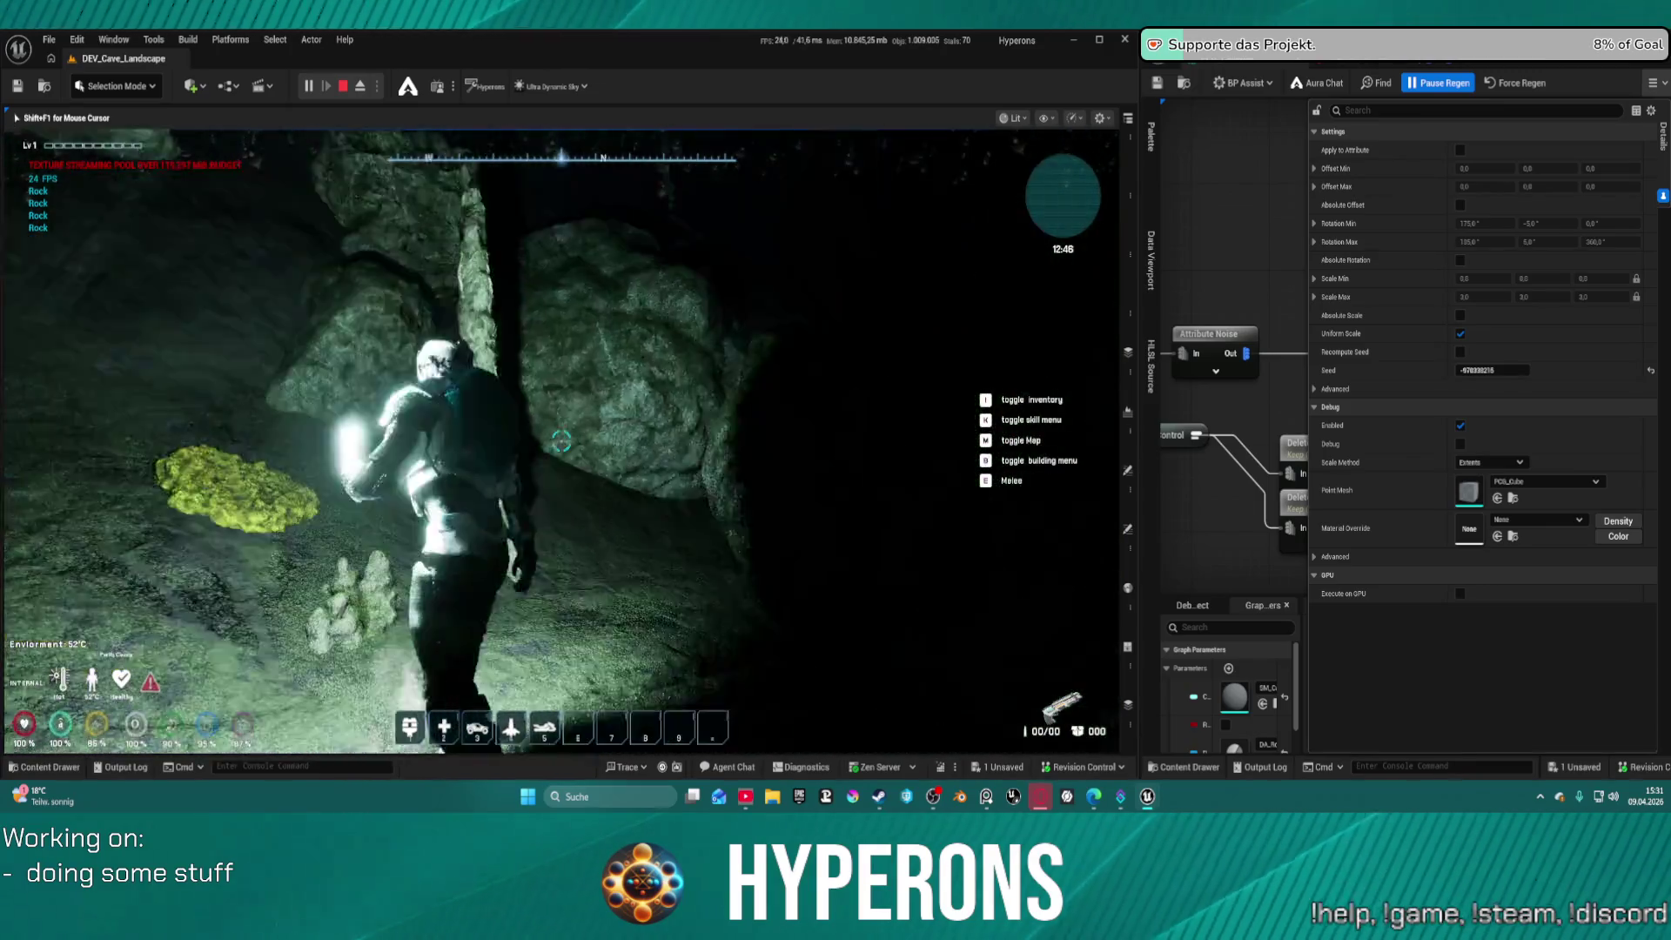
key("w")
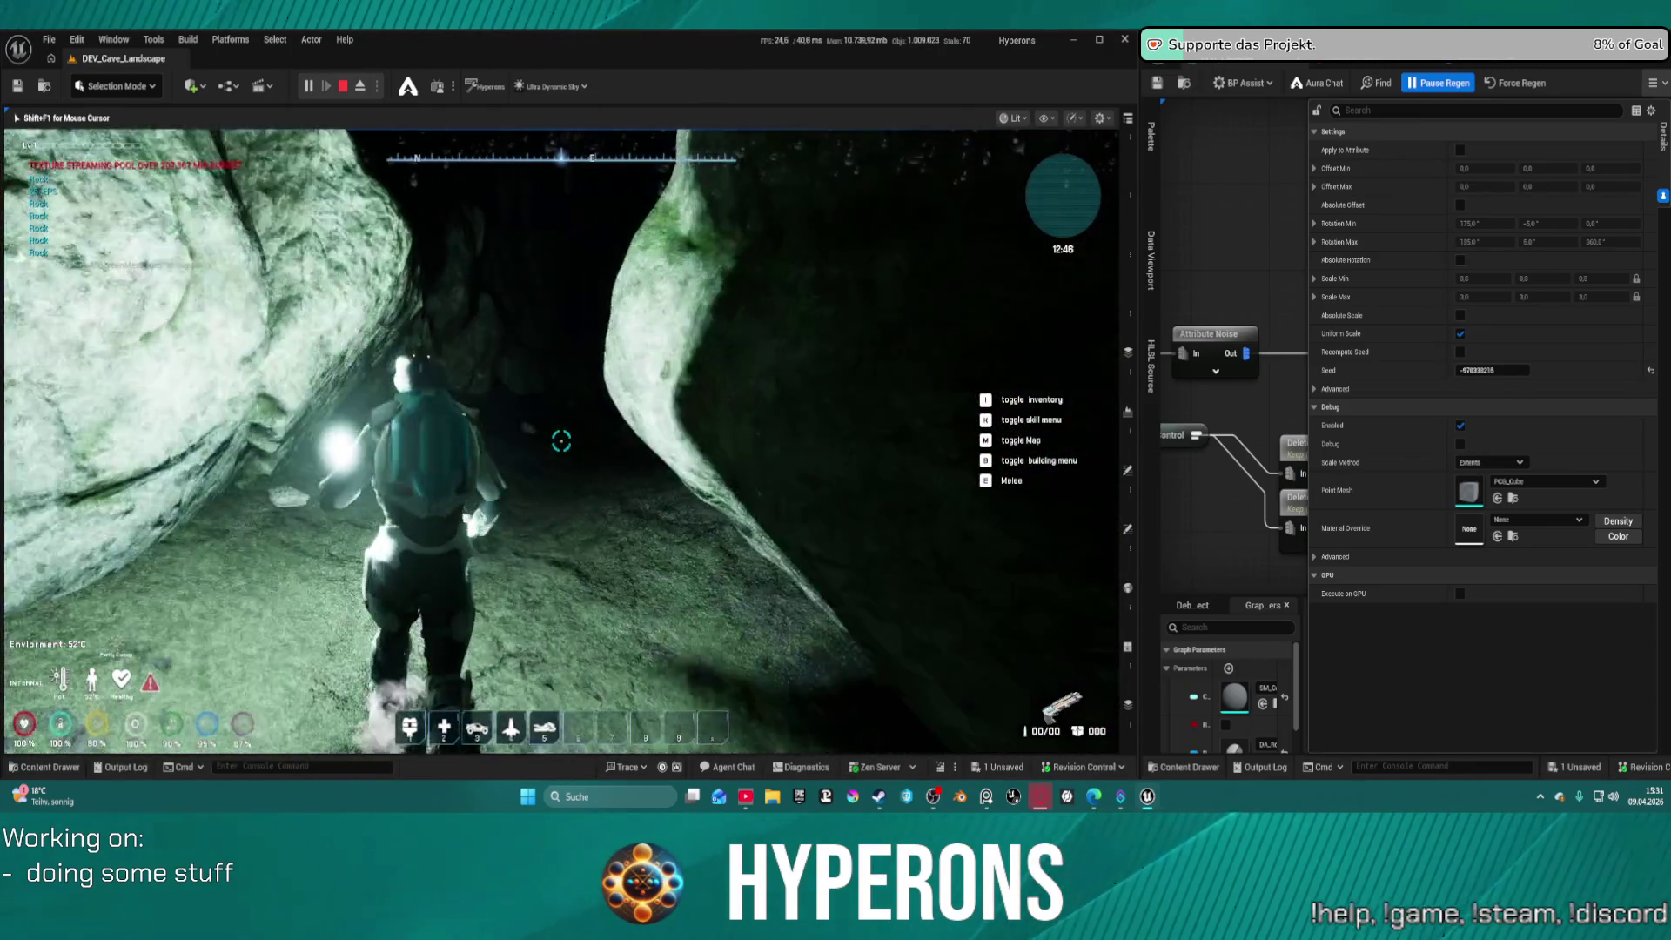
Walk past the stalagmite toward the lit cave floor and up the slope
key("w")
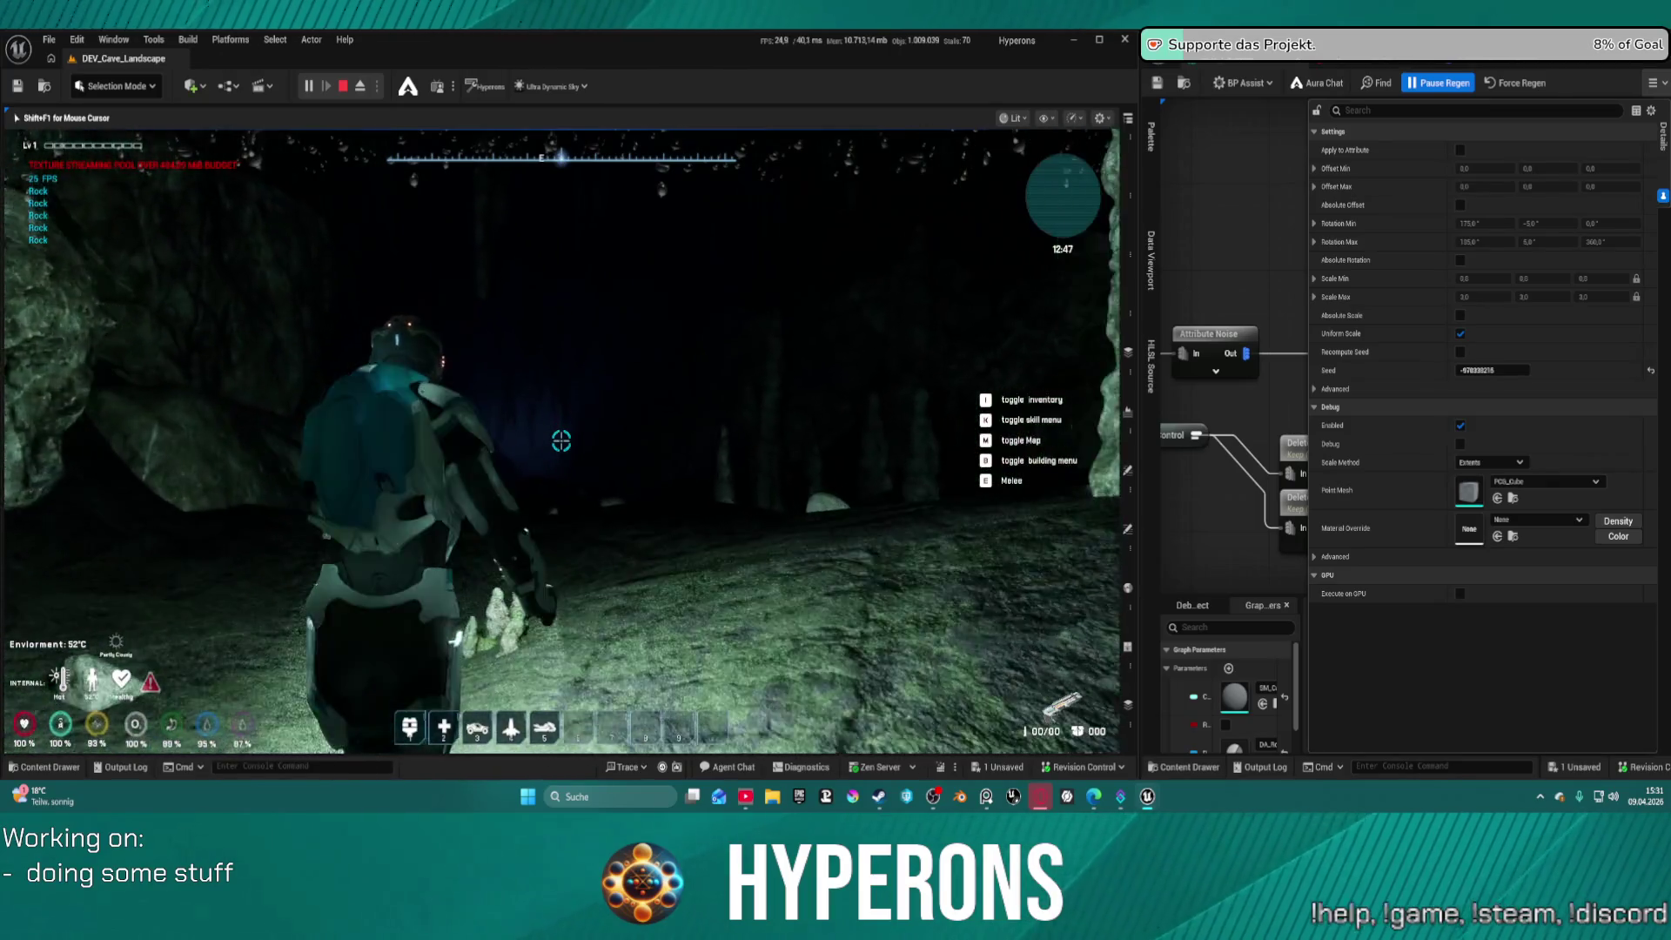
key("w")
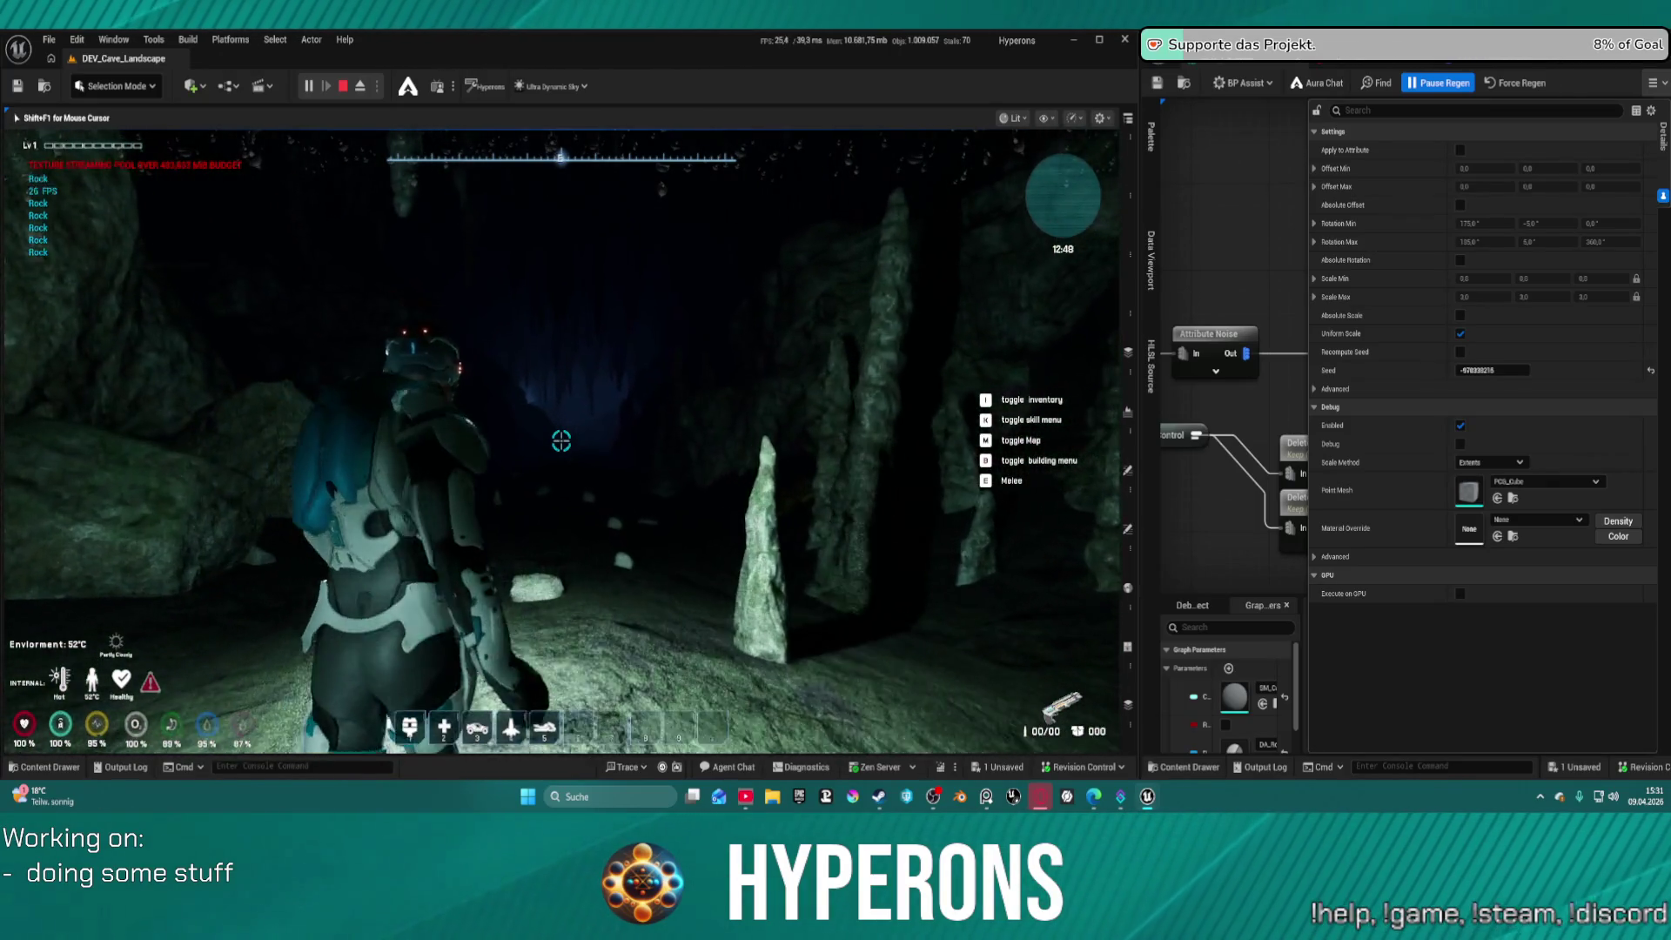
key("w")
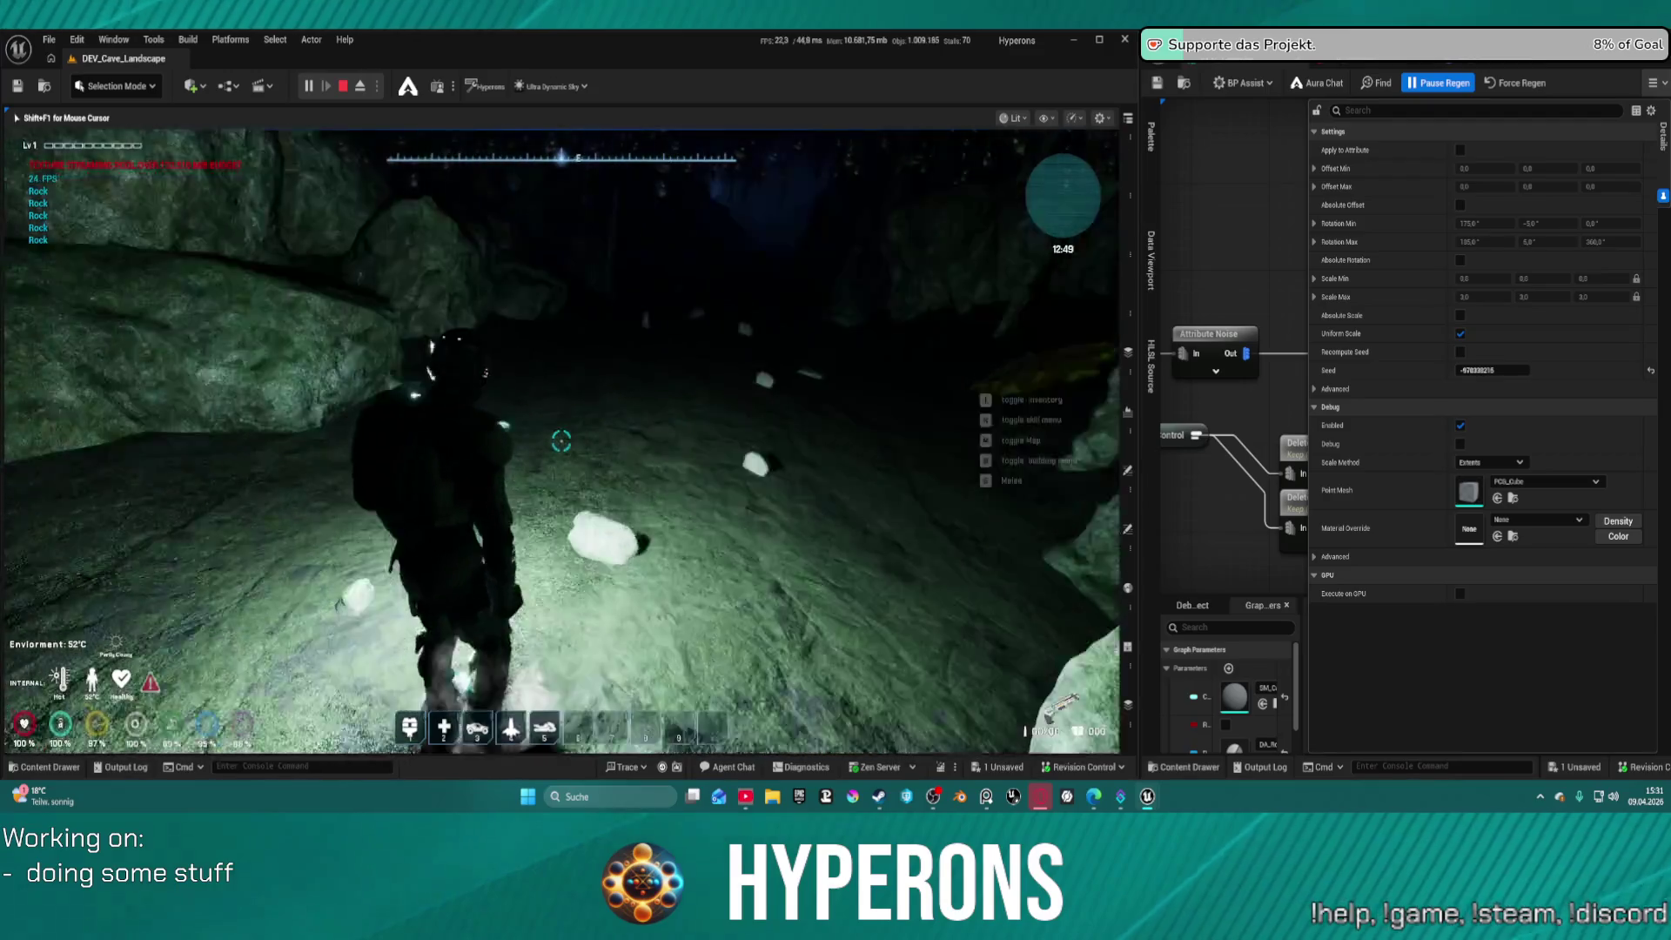
key("a")
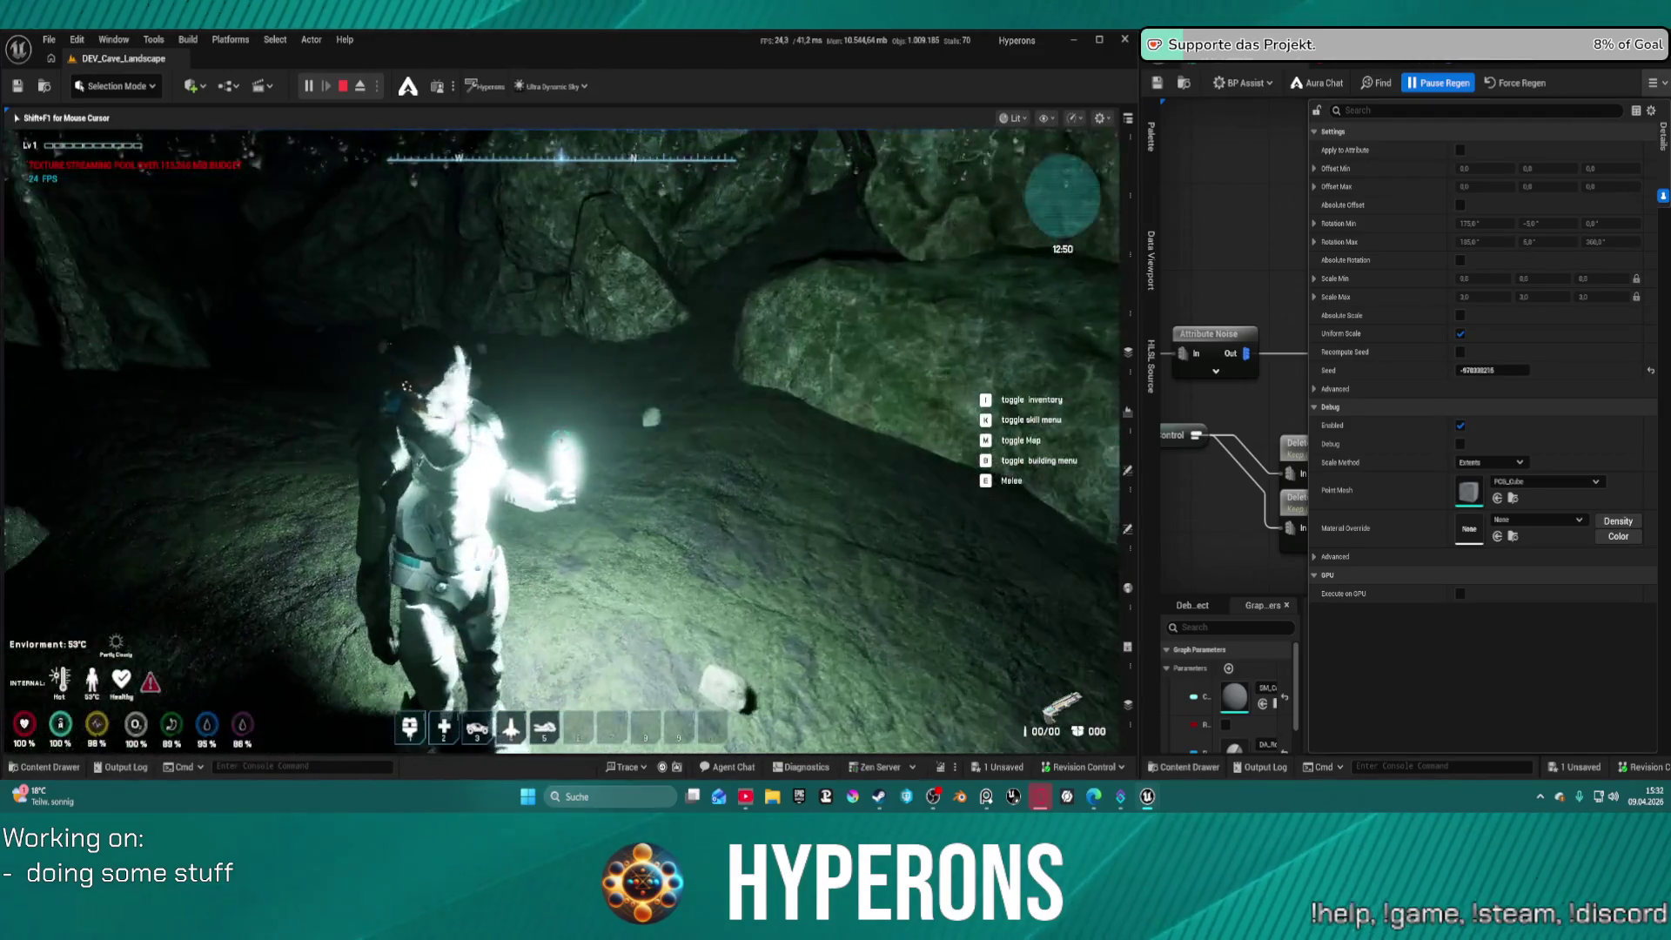
key("w")
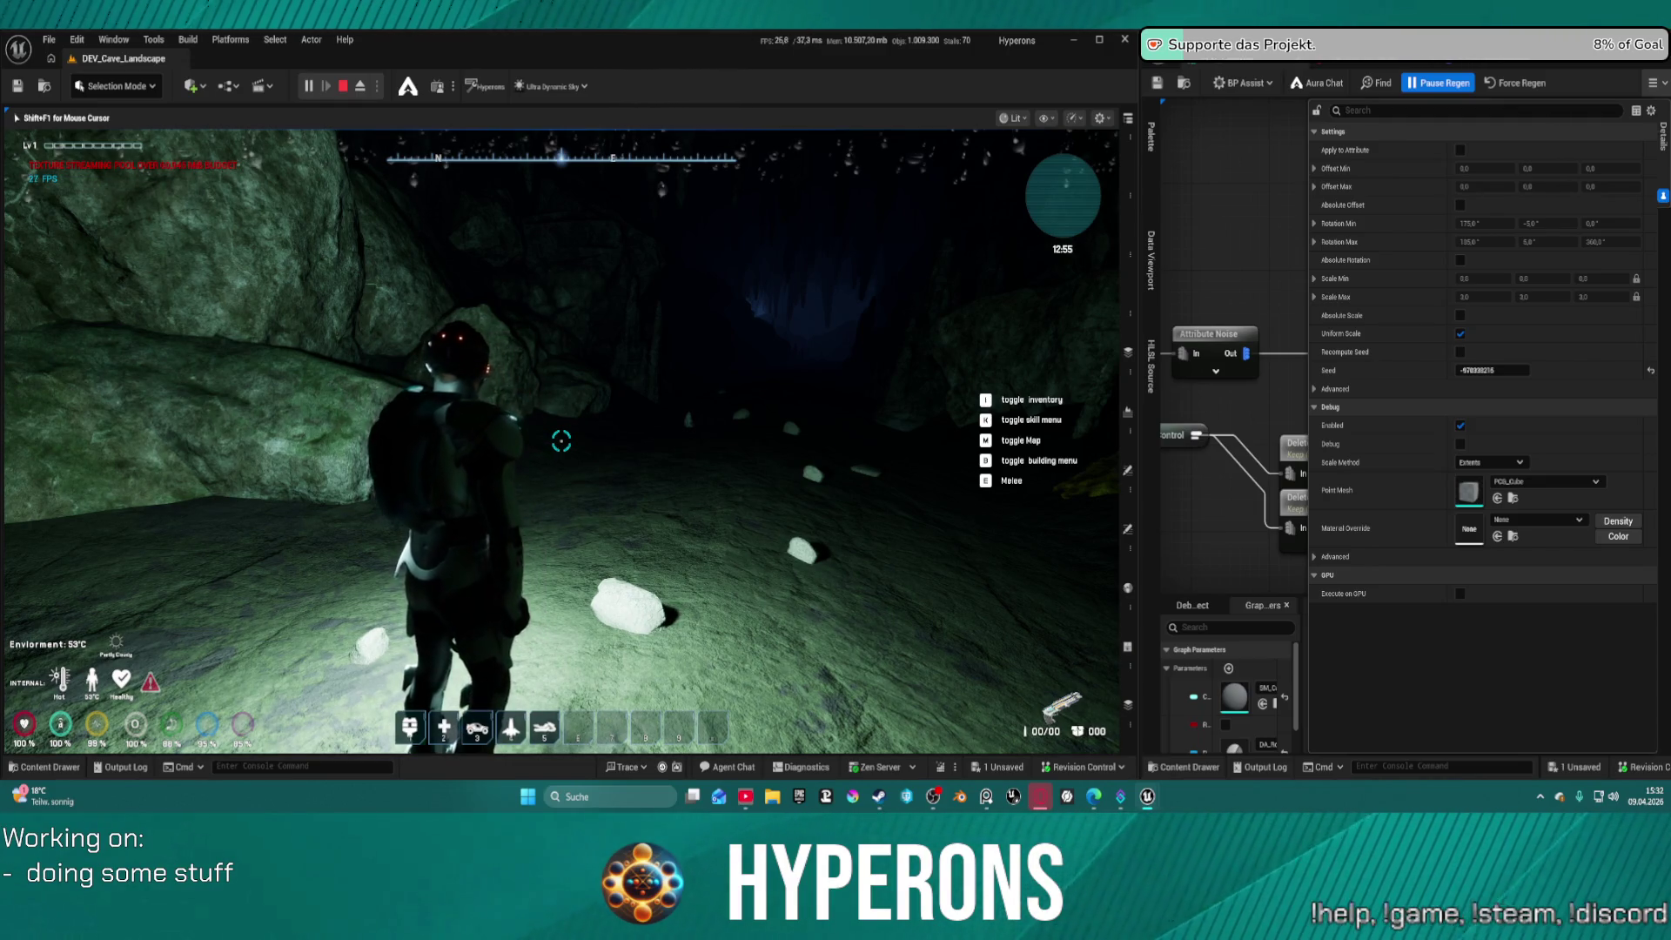
key("w")
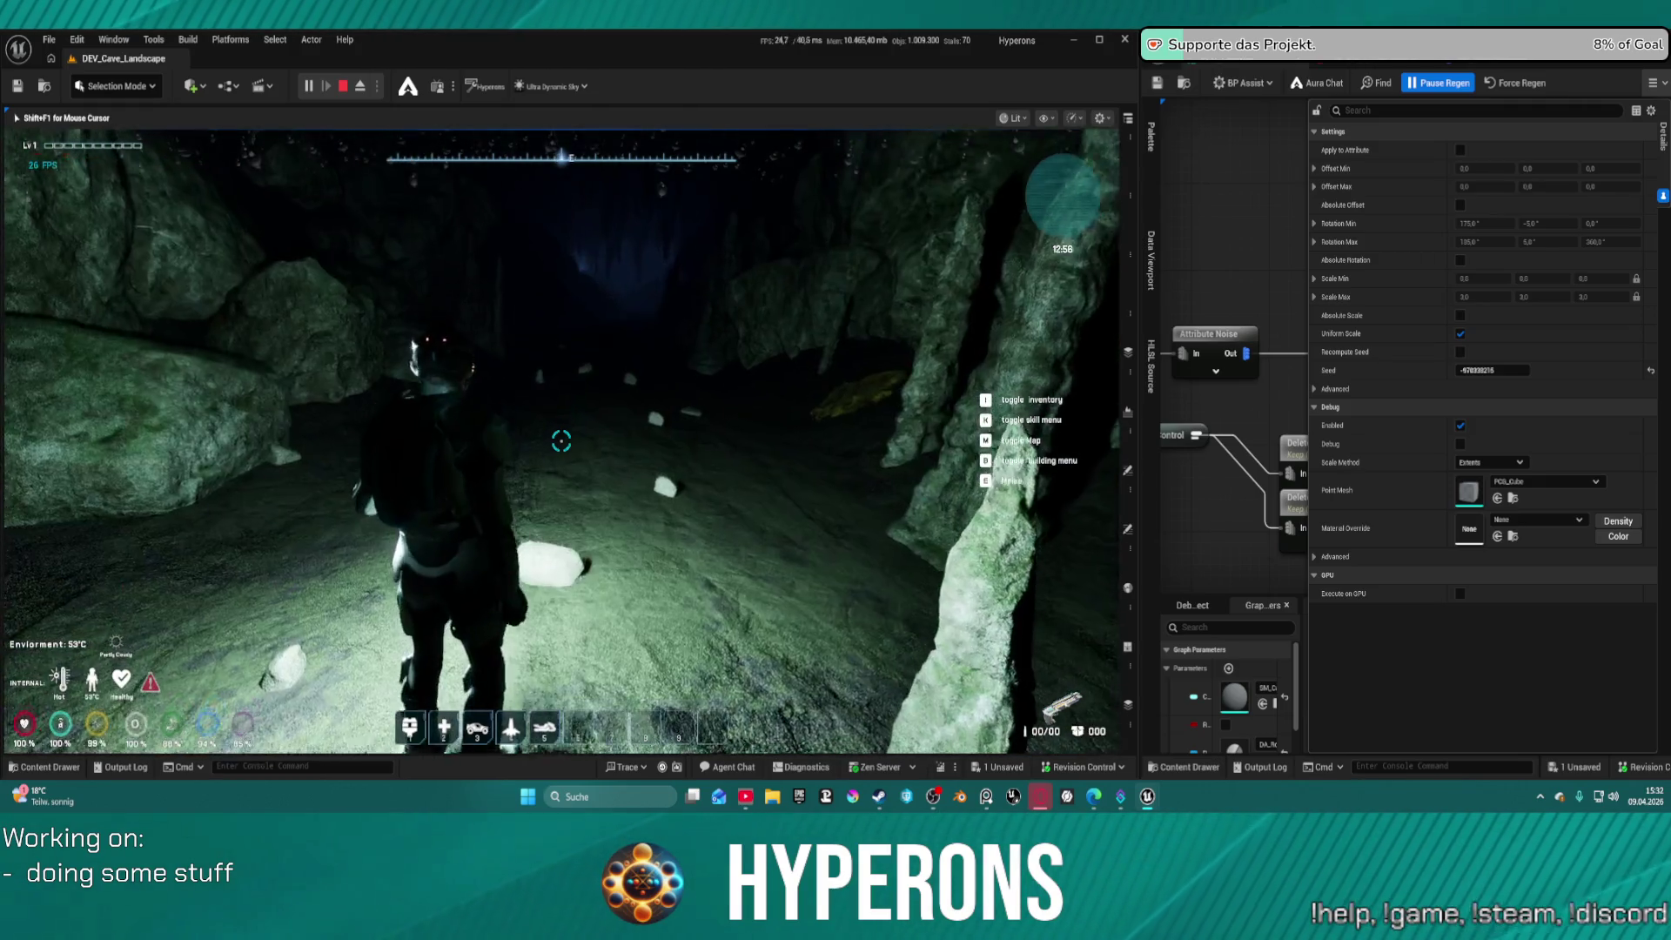
key("w")
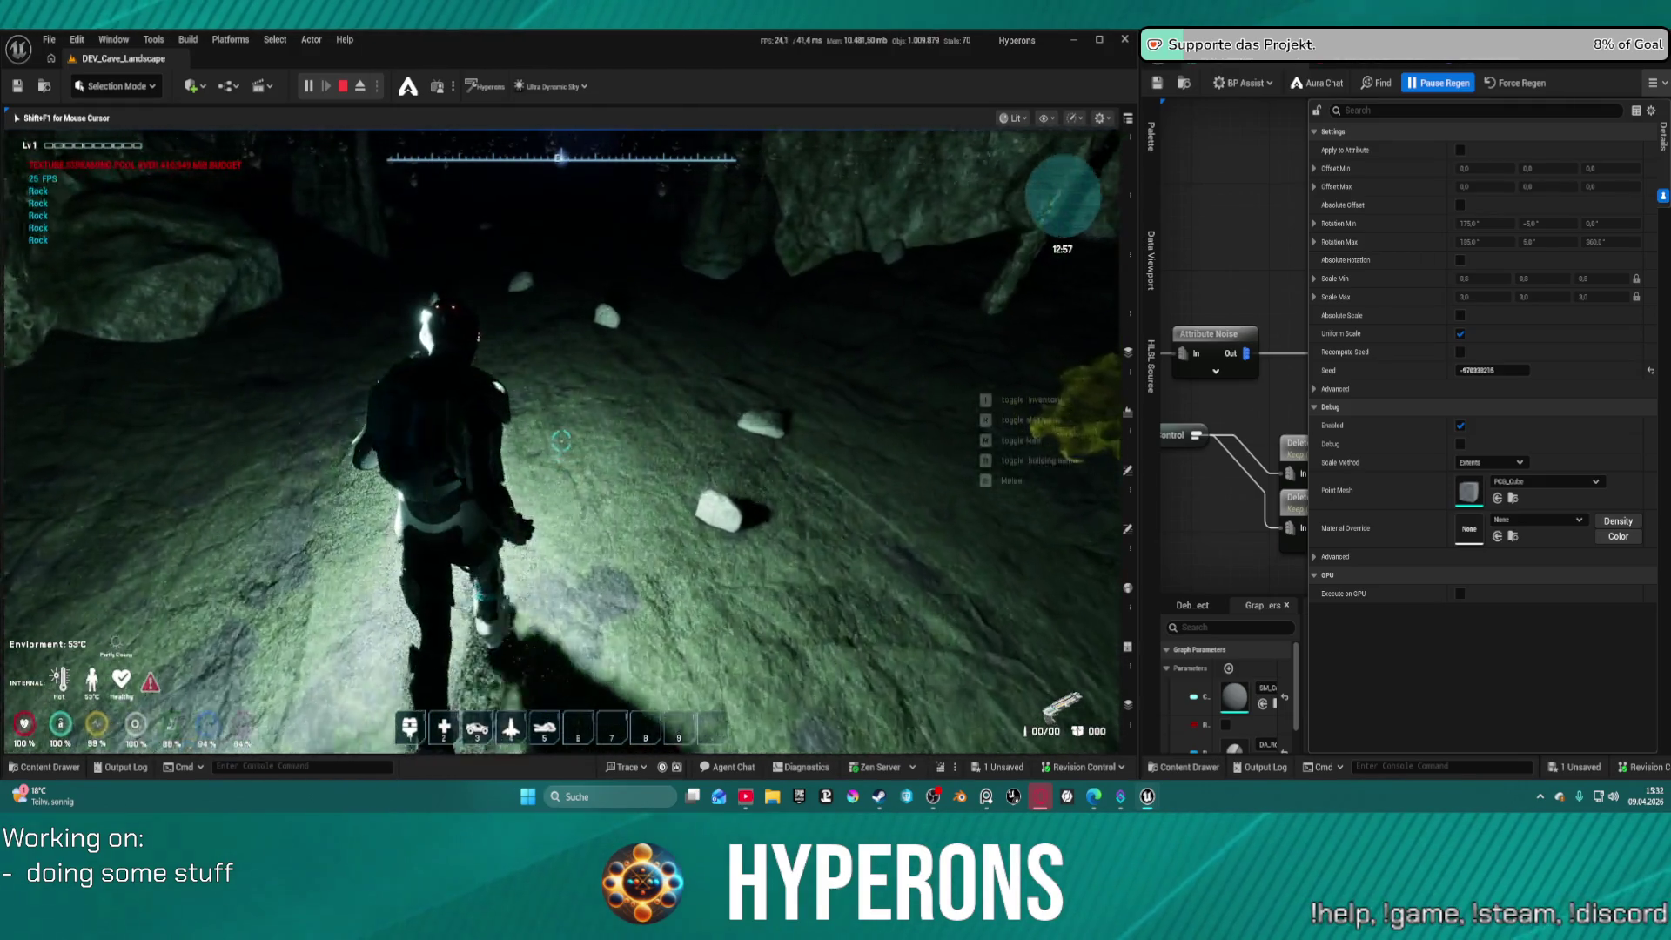
key("w")
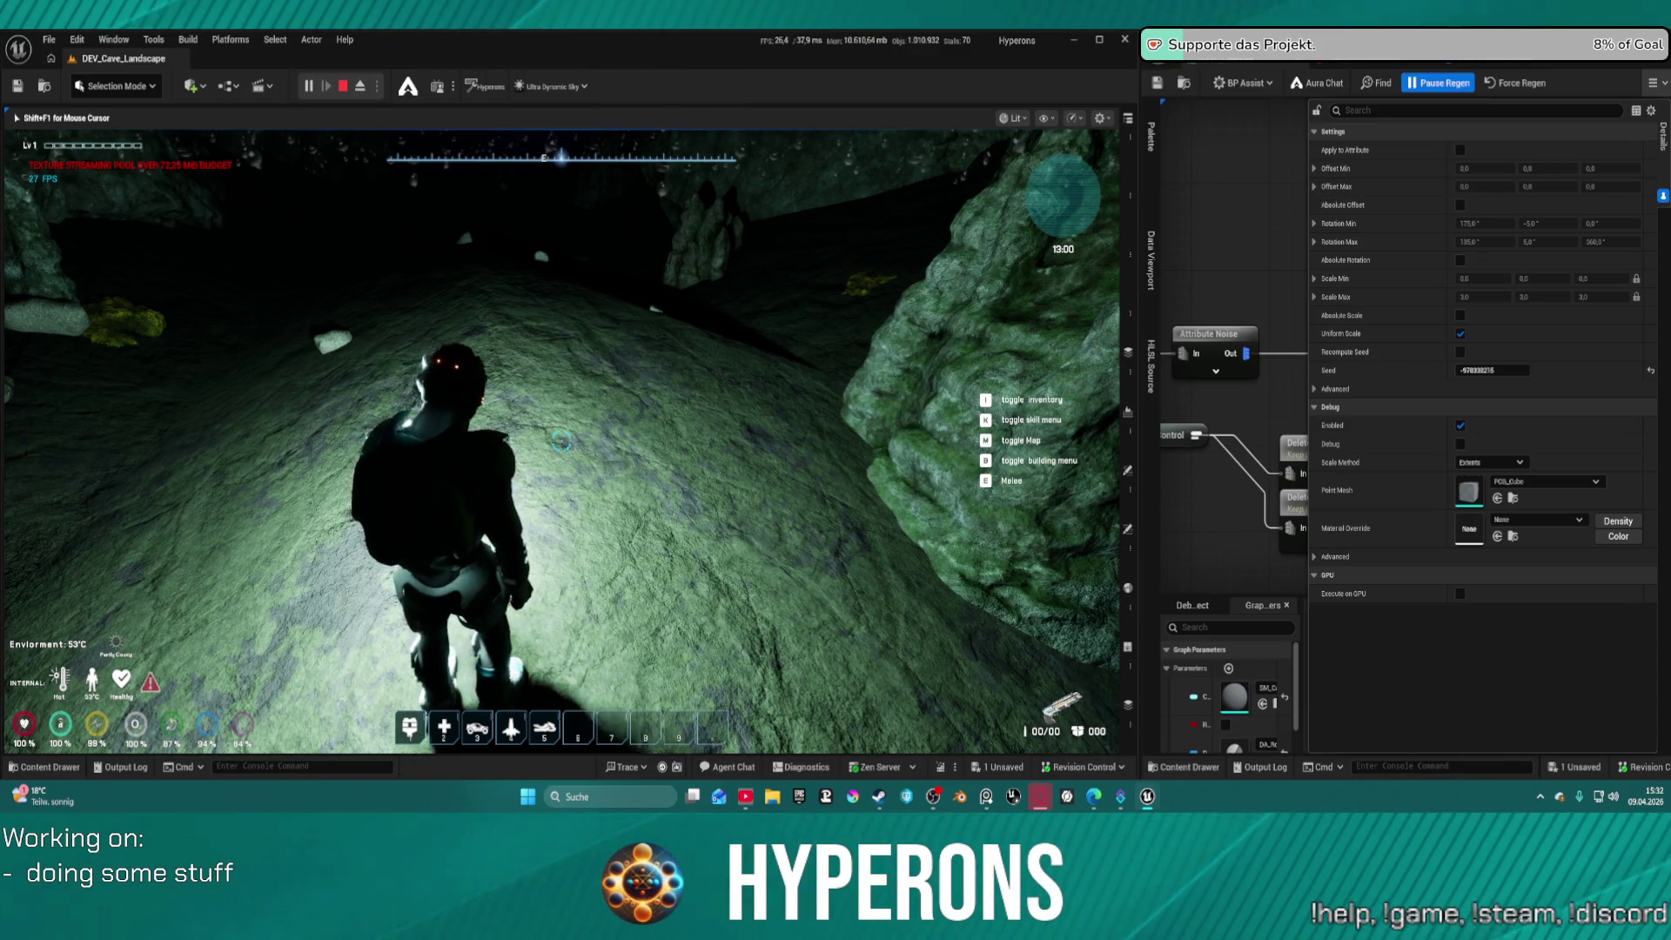
Toggle the flashlight on and off to light the cave floor, heading toward the passage
key("f")
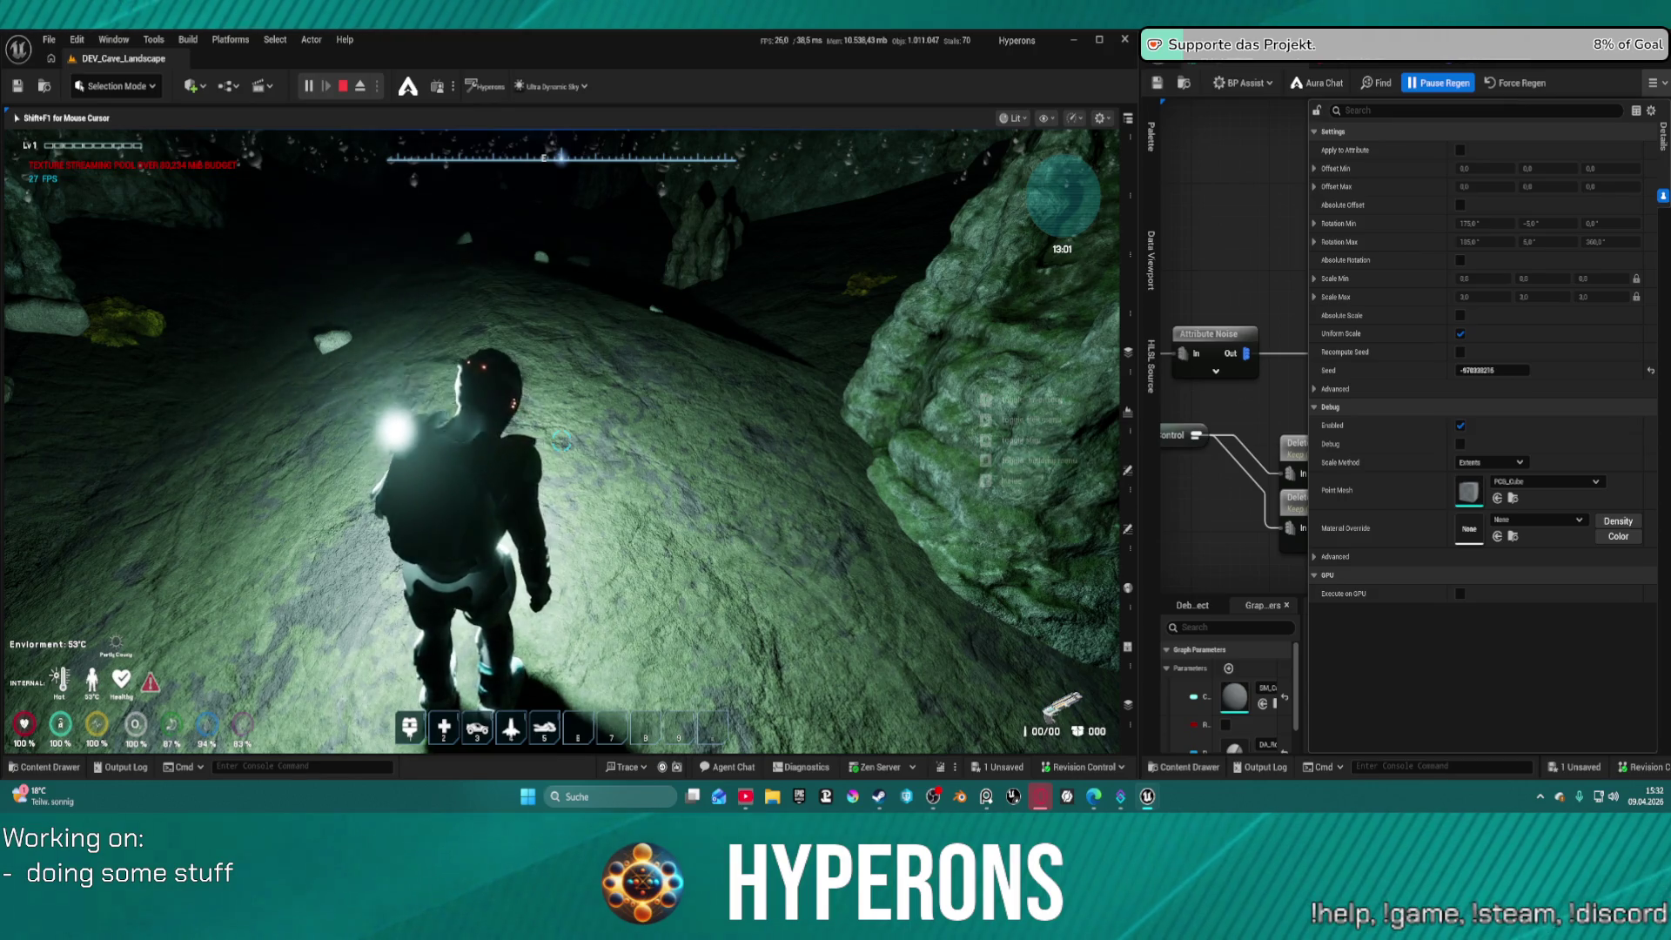
key("f")
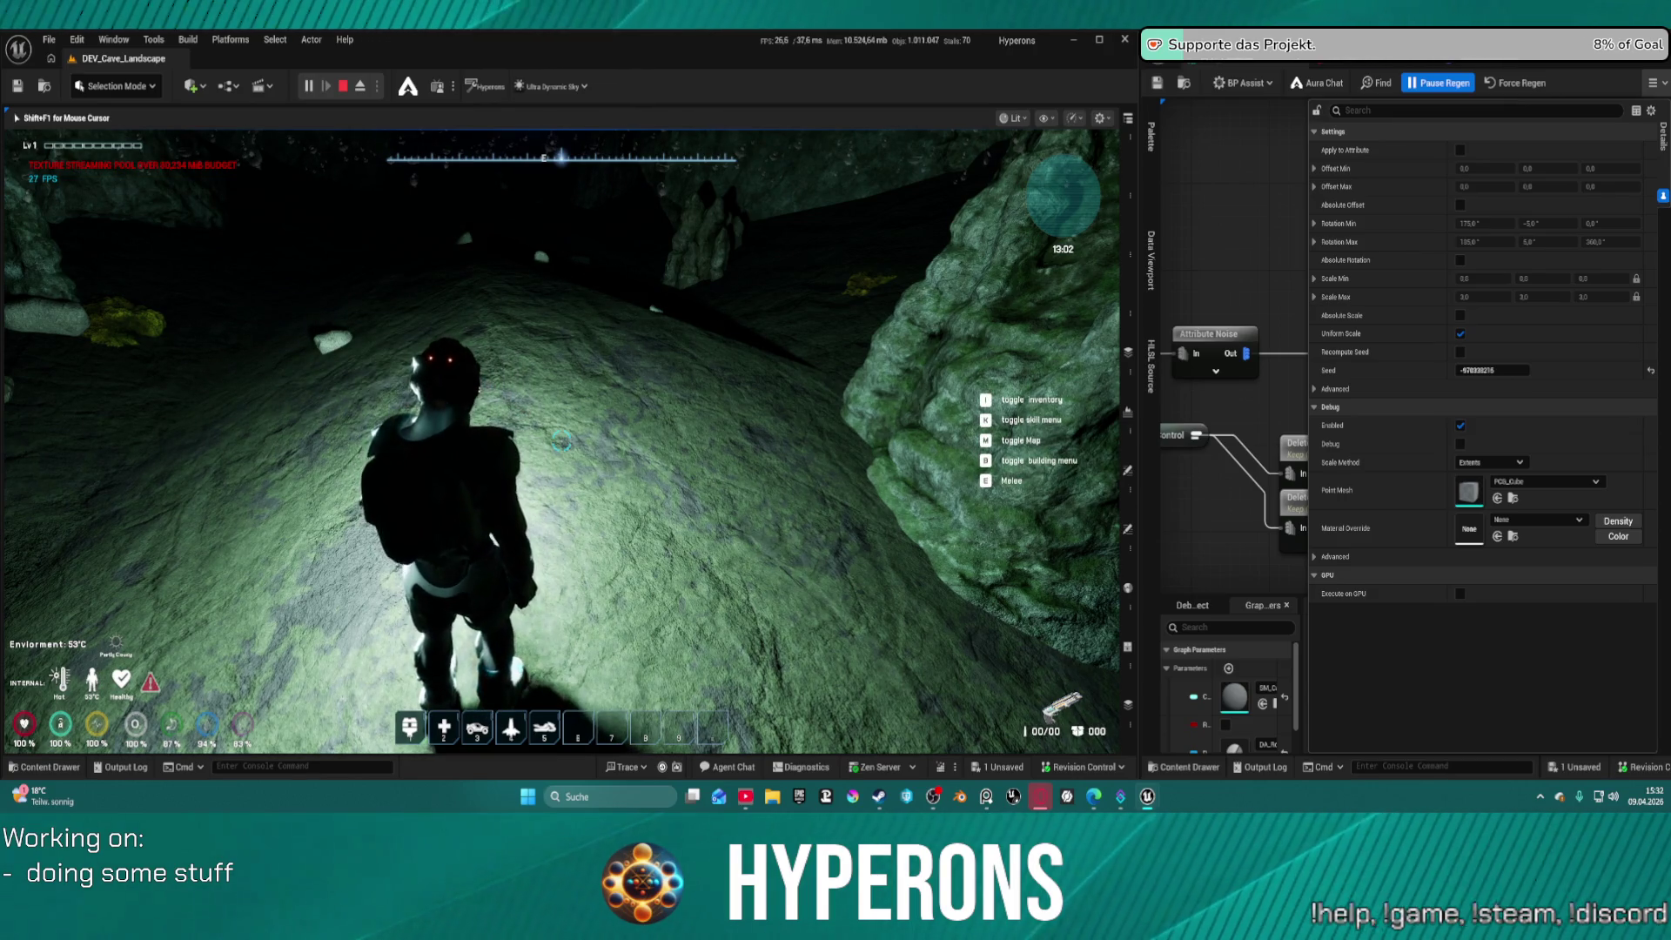
key("f")
key("f")
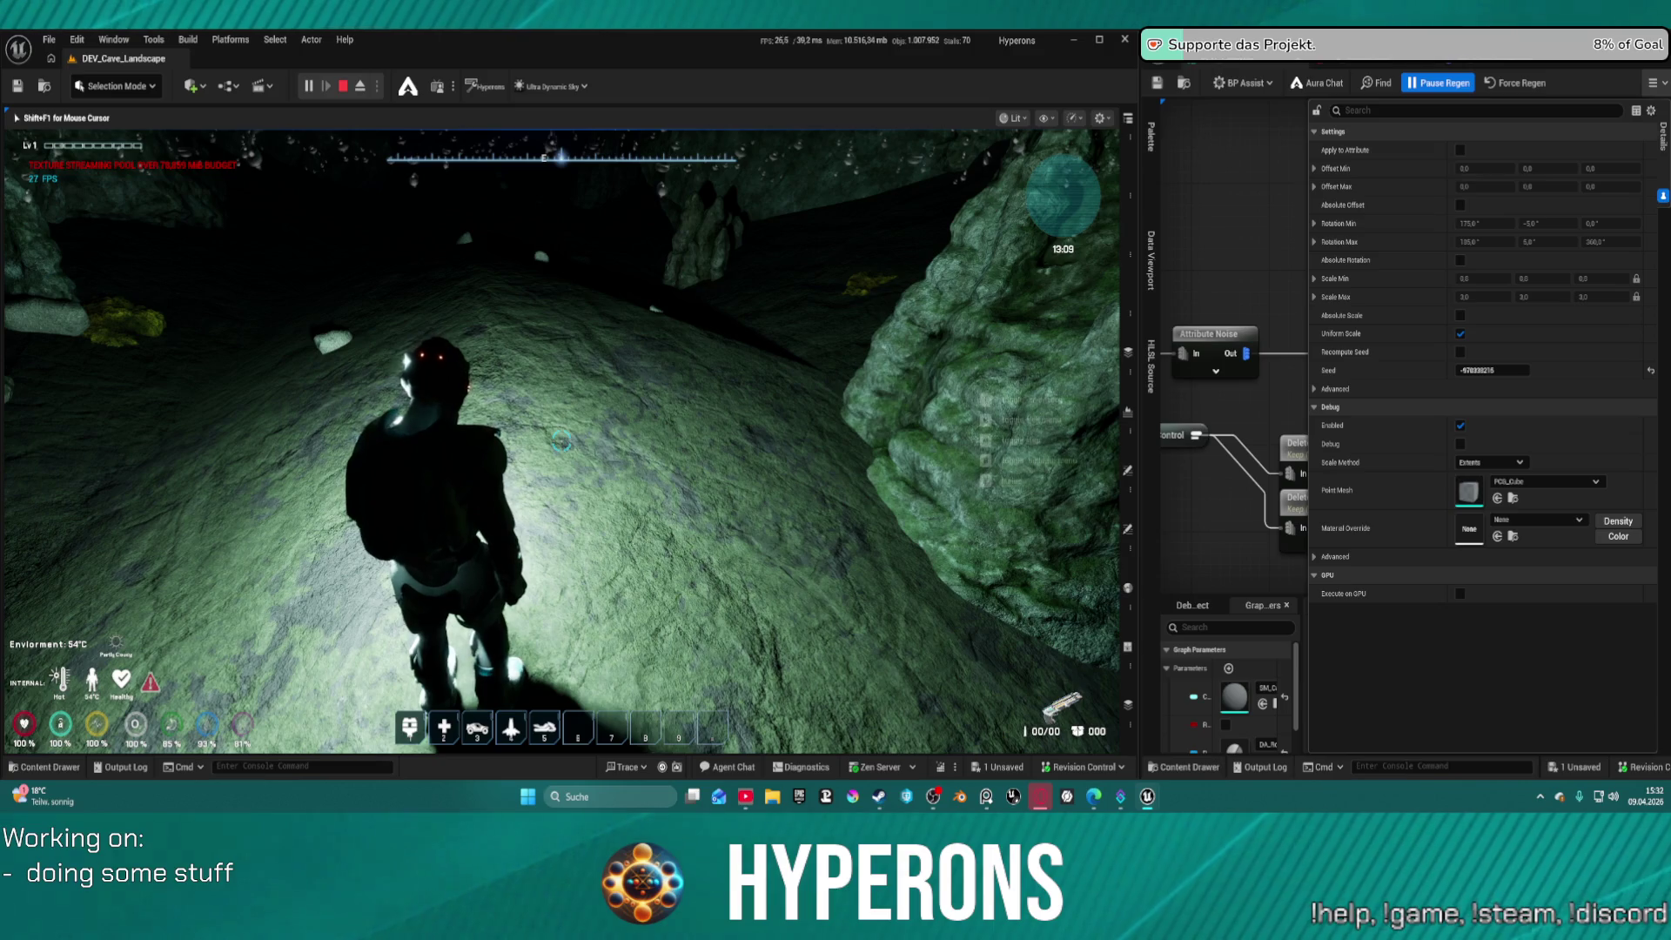
key("w")
key("f")
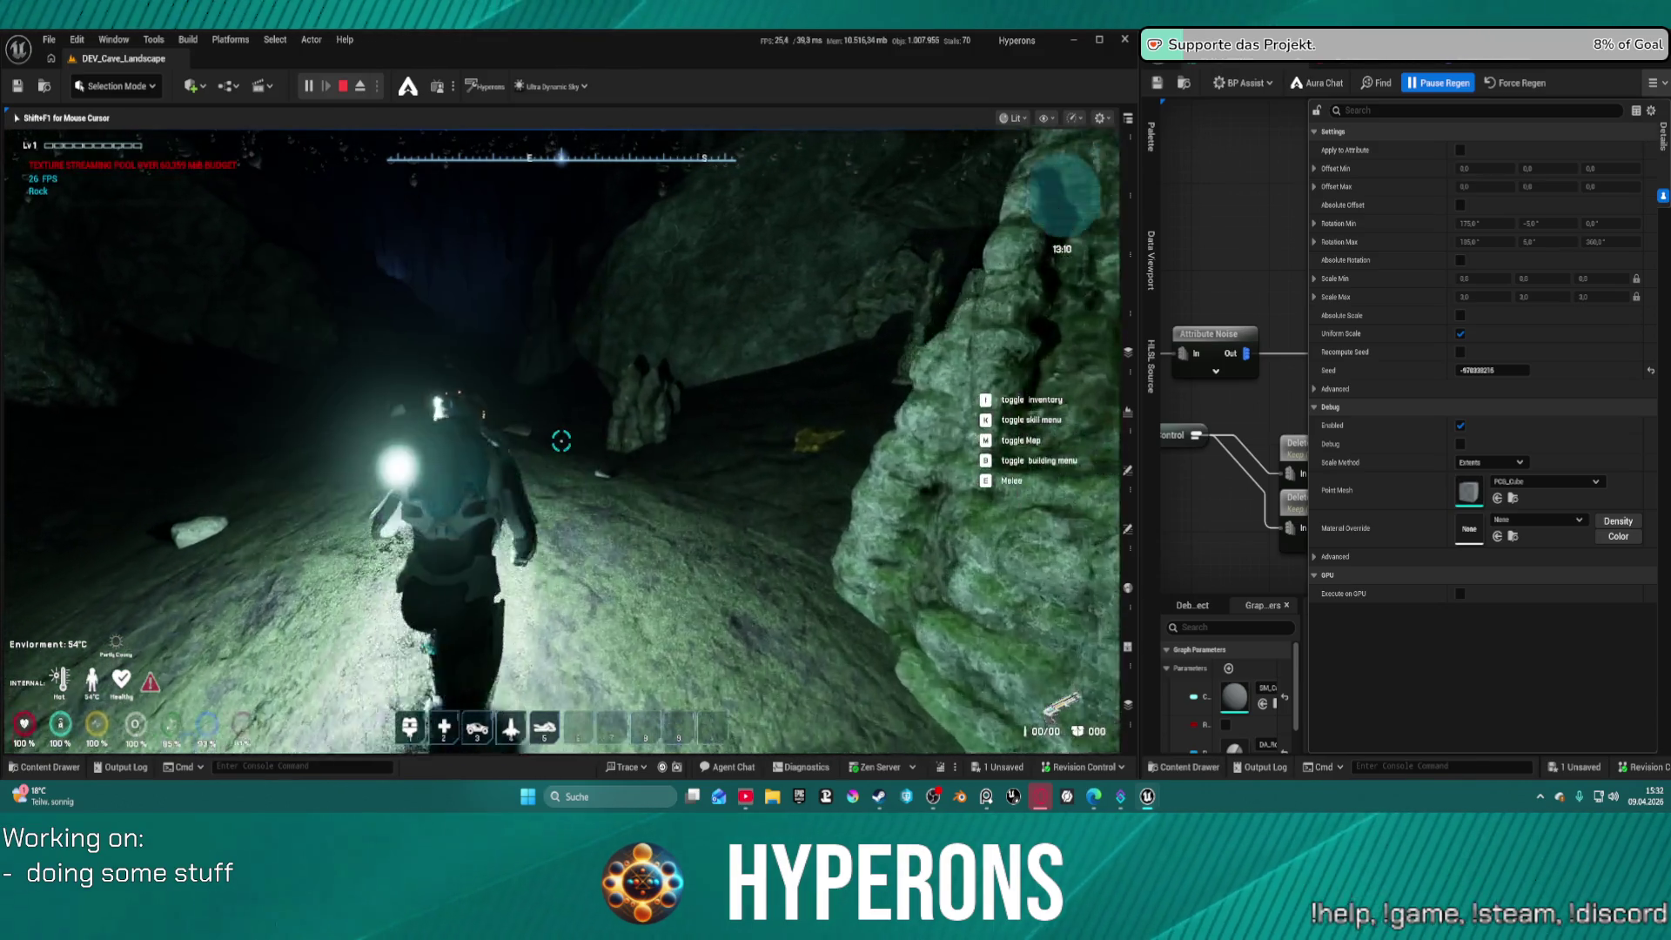
Walk further in, looking up at the cave ceiling before leveling the view
key("w")
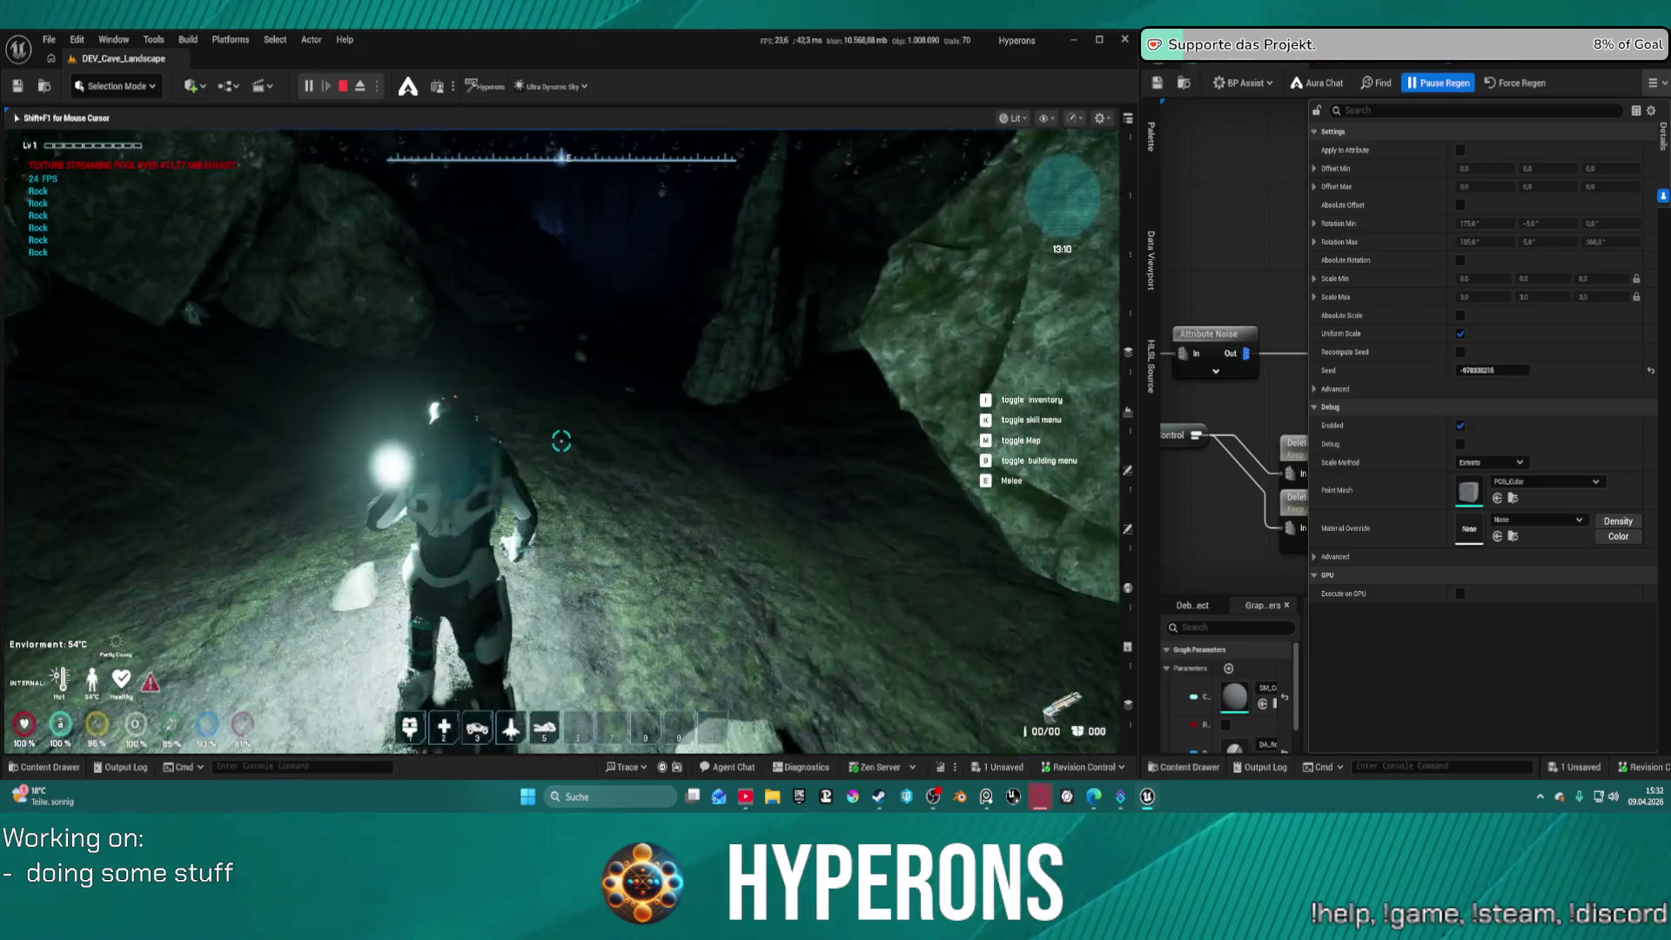
key("w")
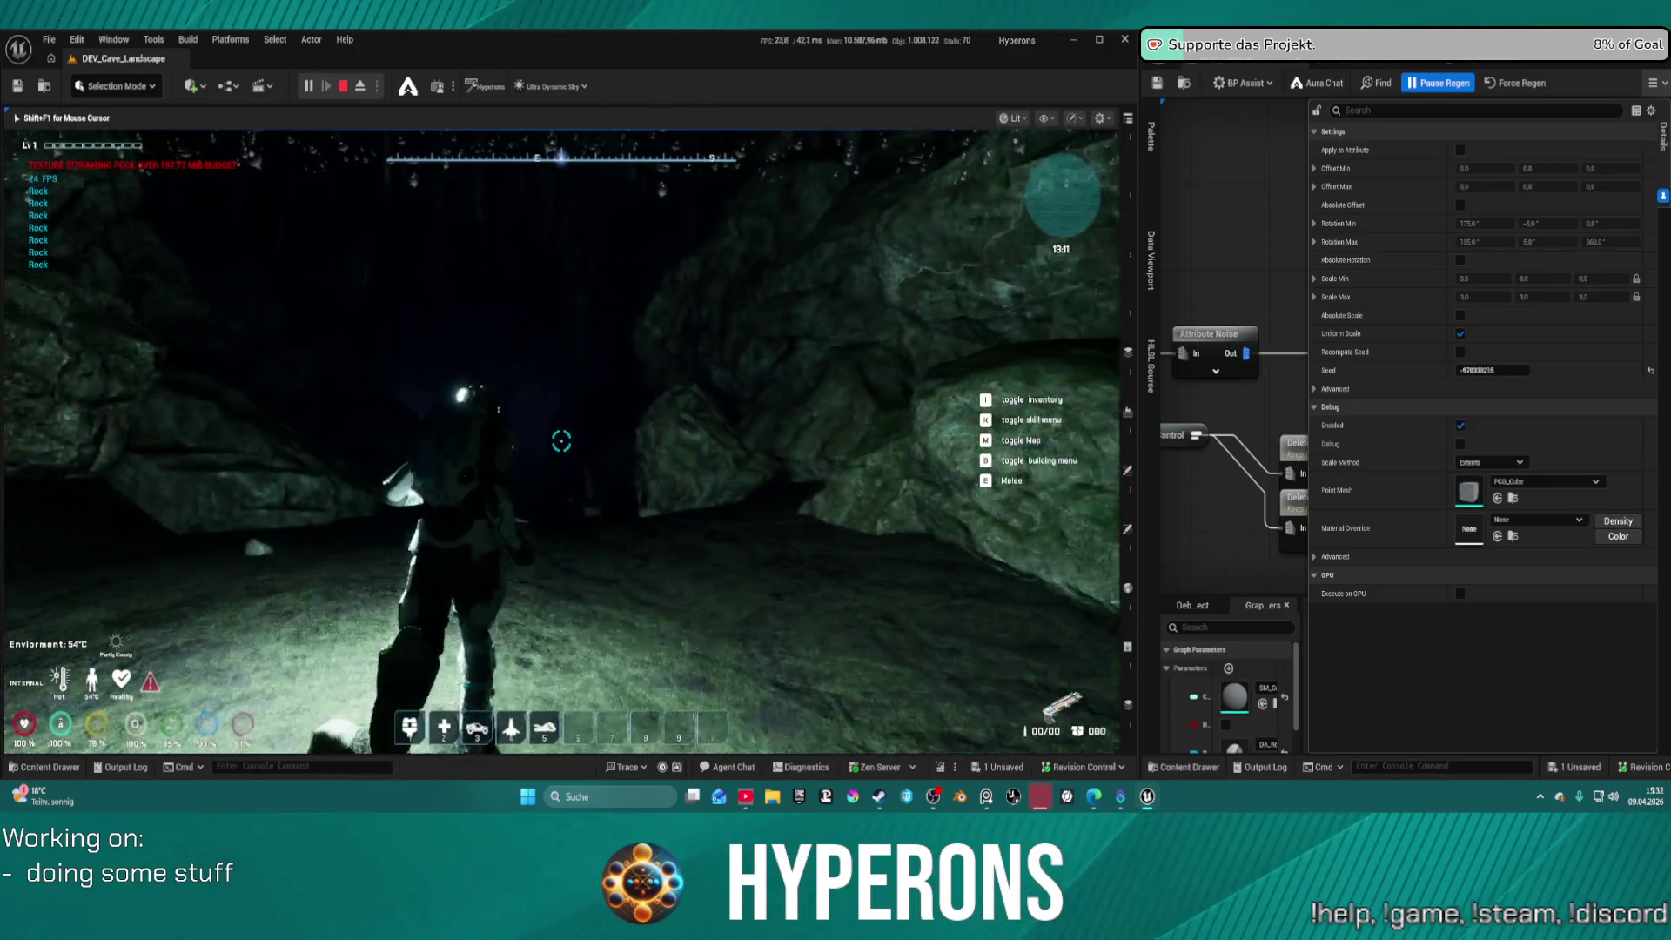
key("w")
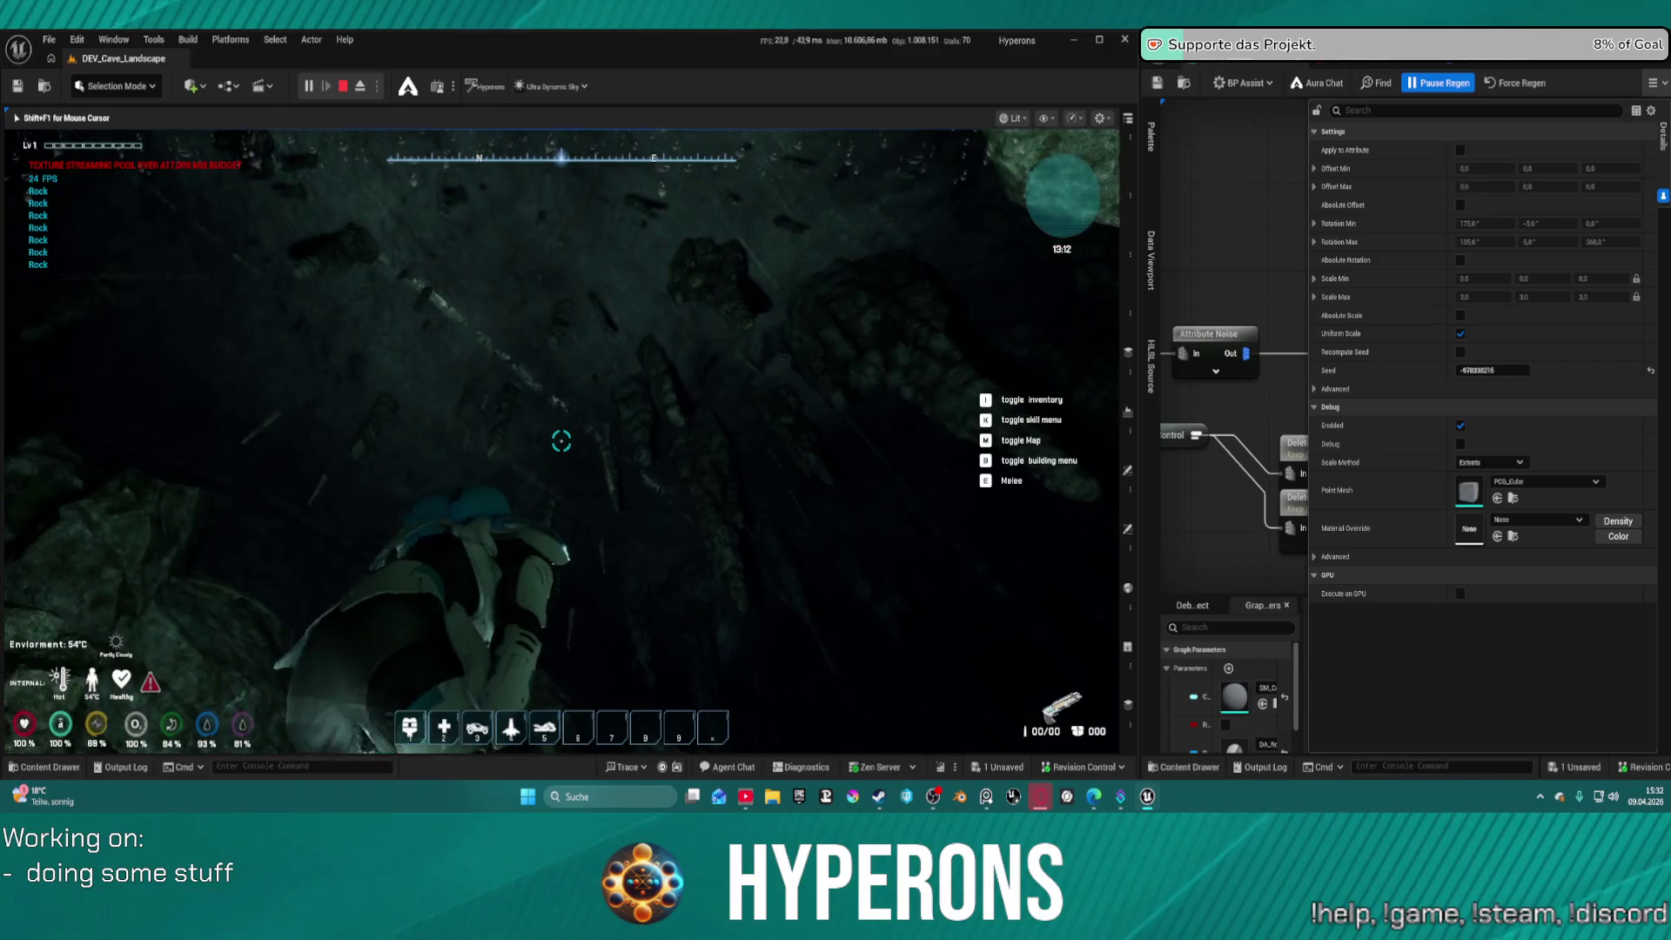
key("w")
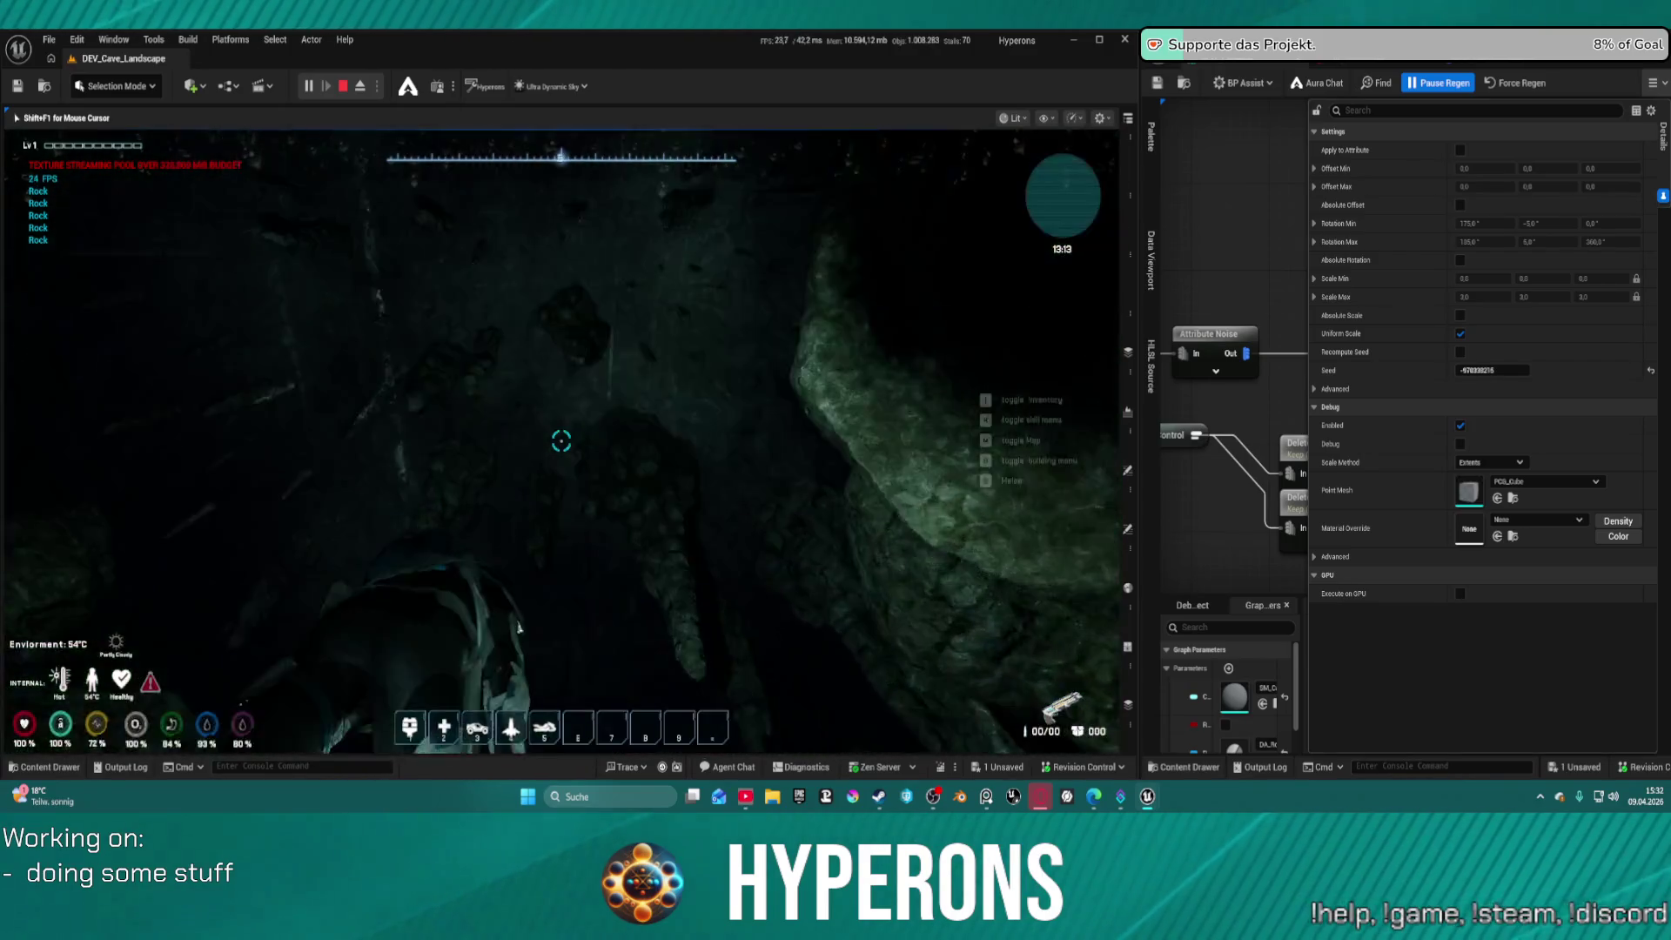
key("w")
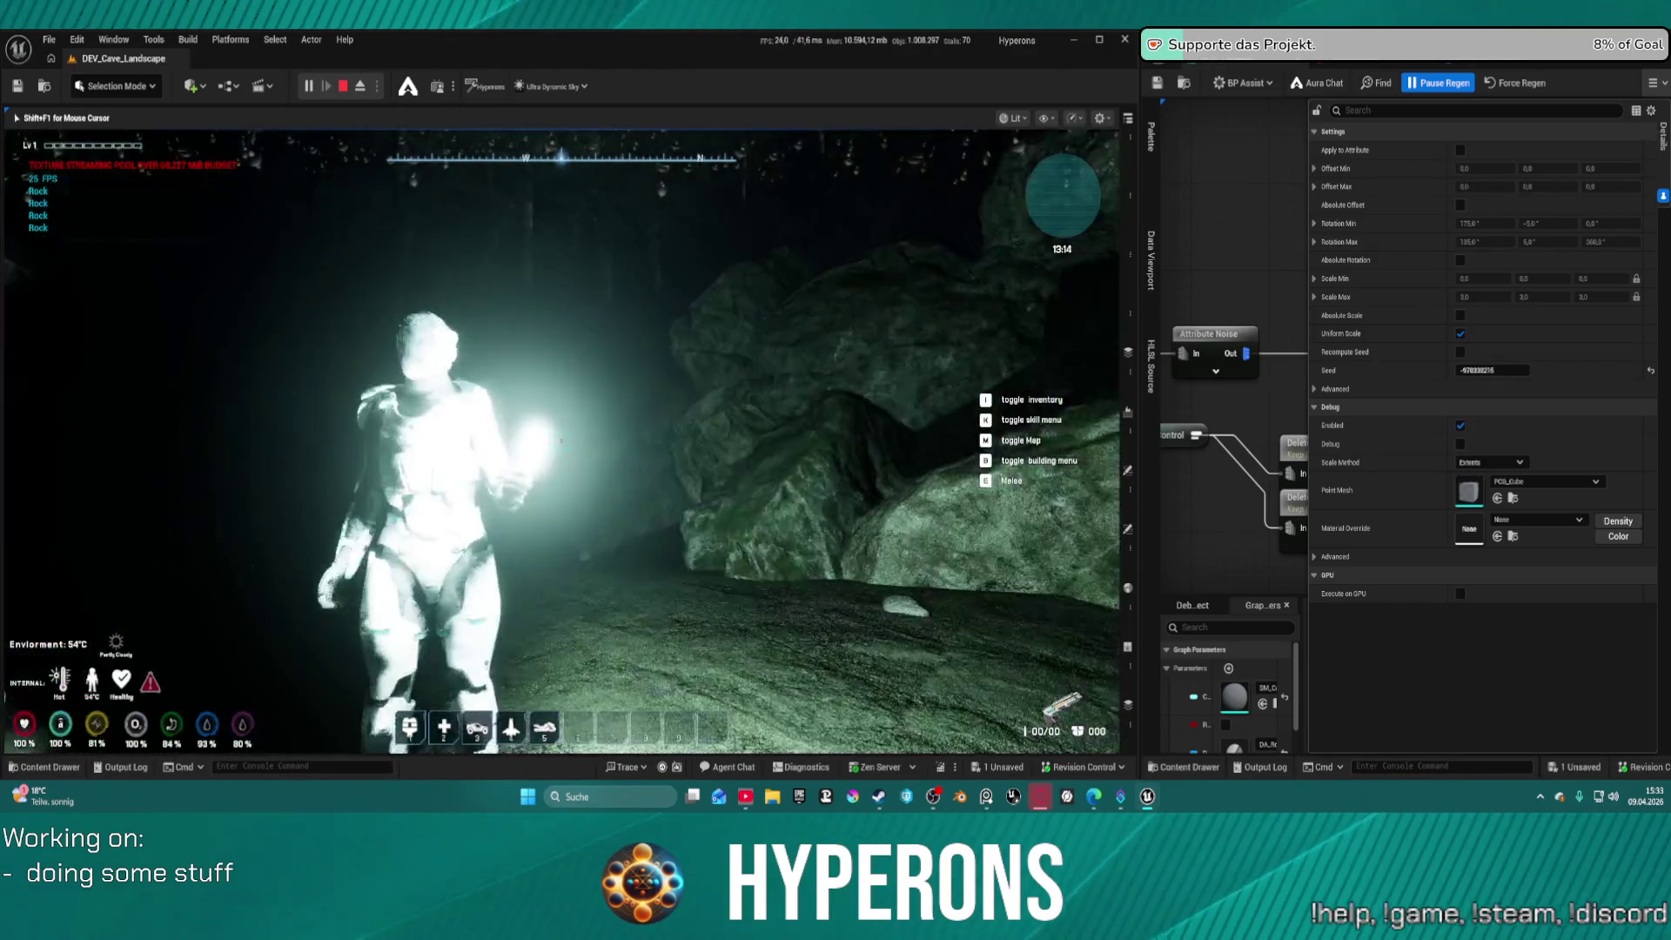
key("w")
key("w")
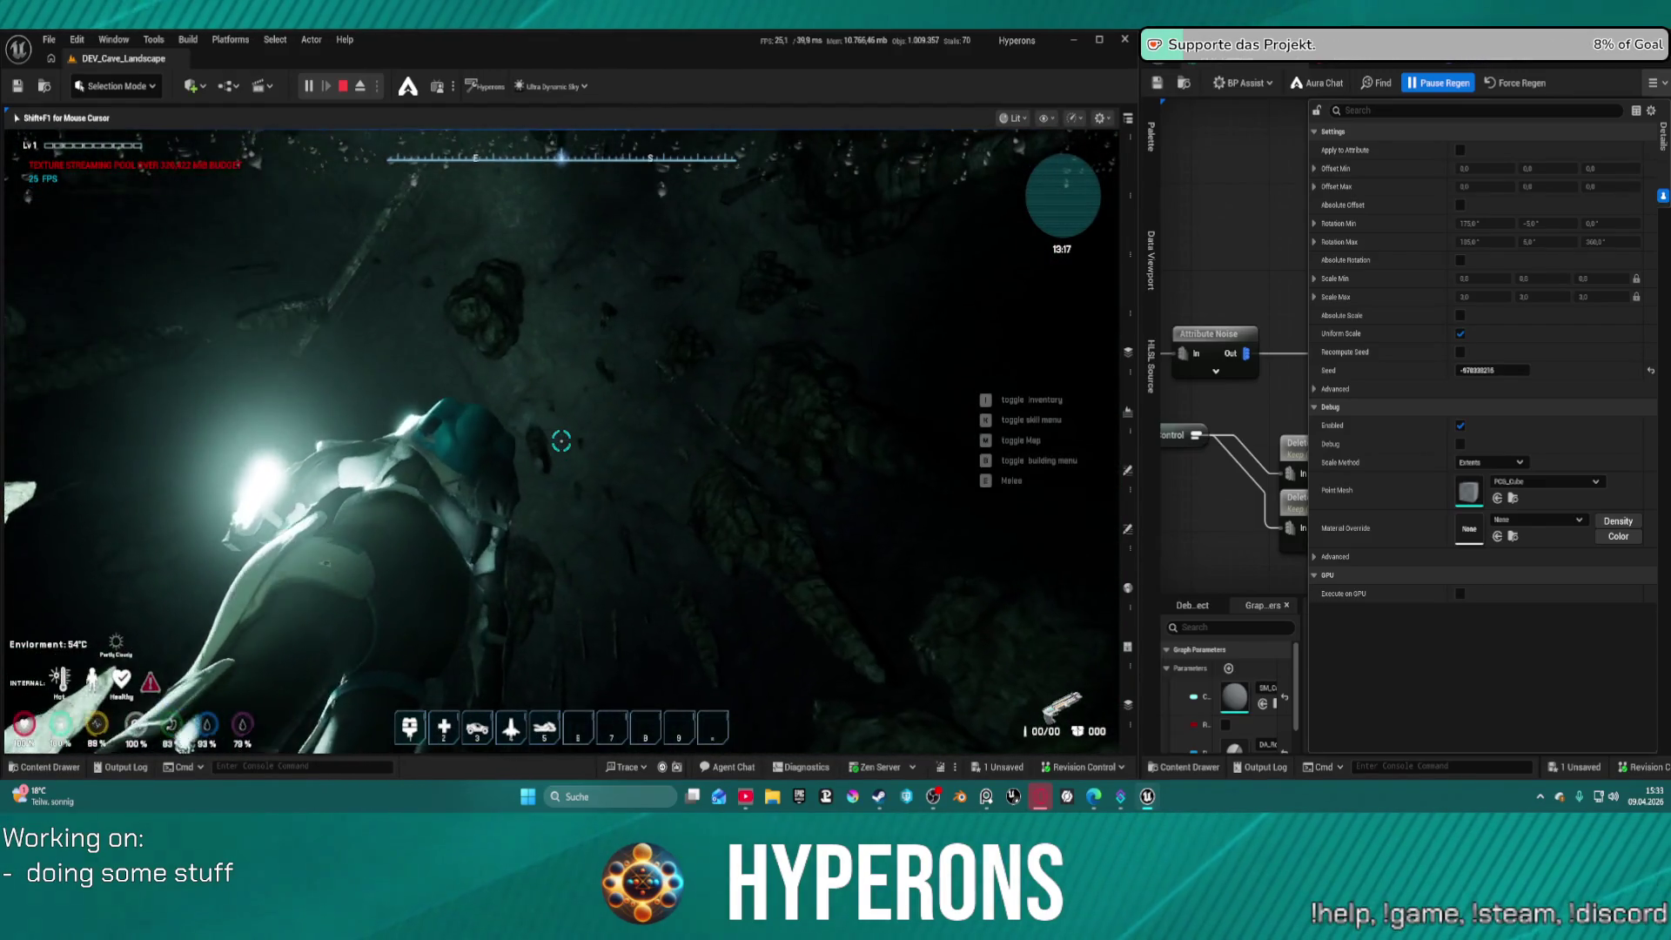
Run past the stalagmite cluster and climb the slope to view the stalagmites and rocks
mouse_move(562, 441)
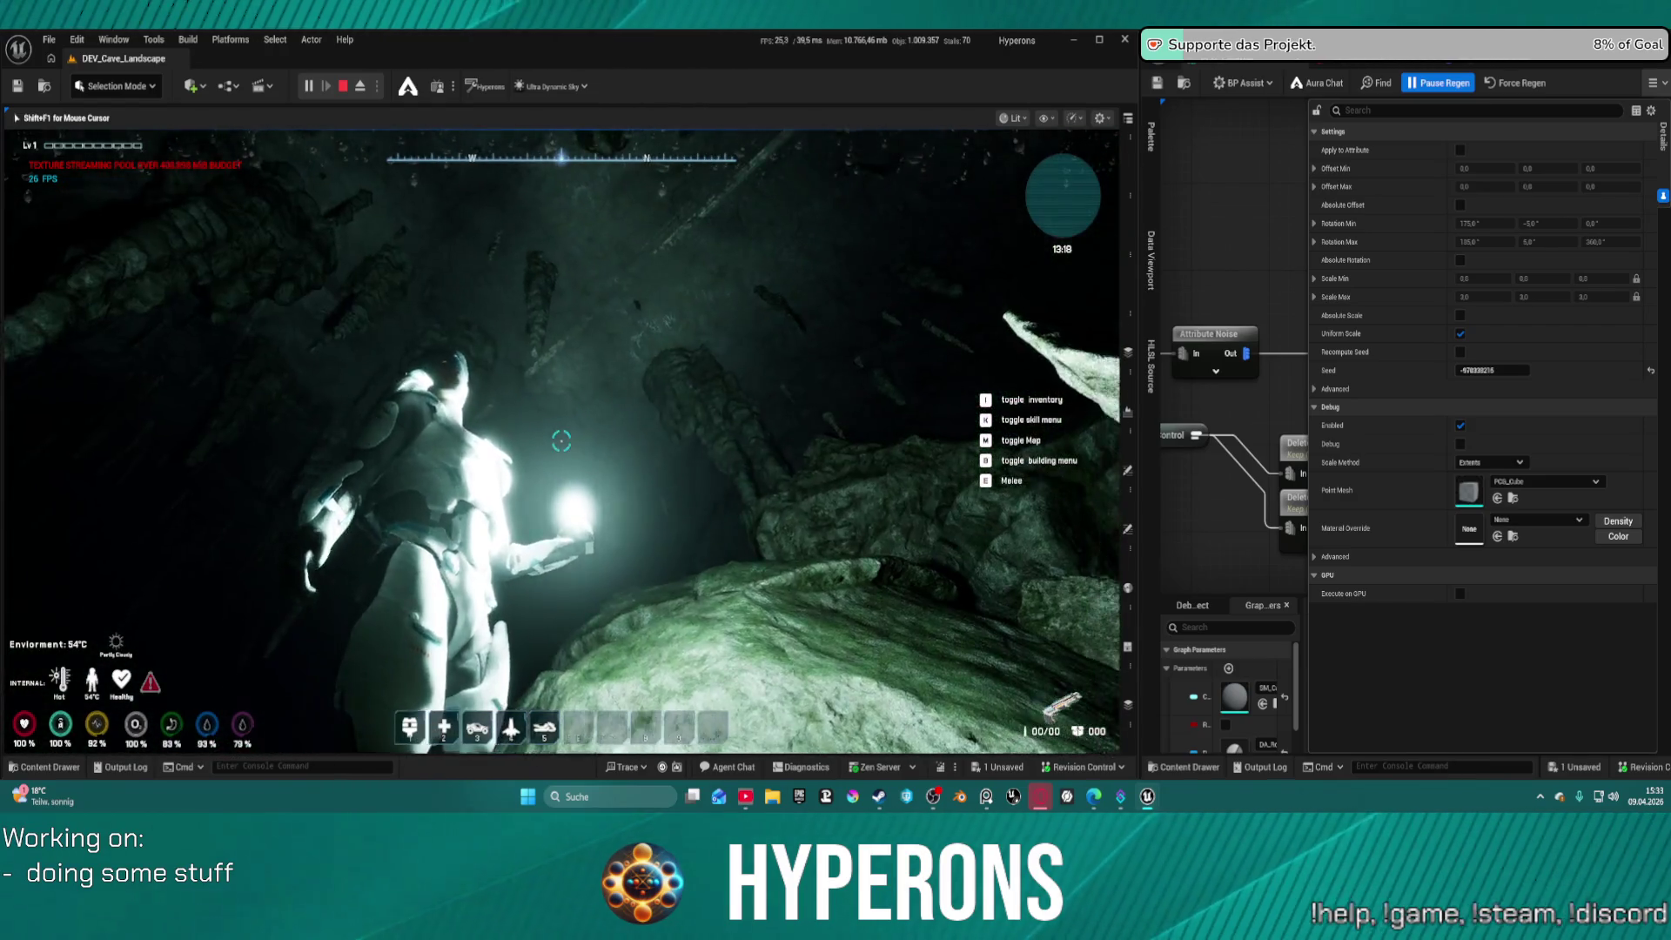
key("w")
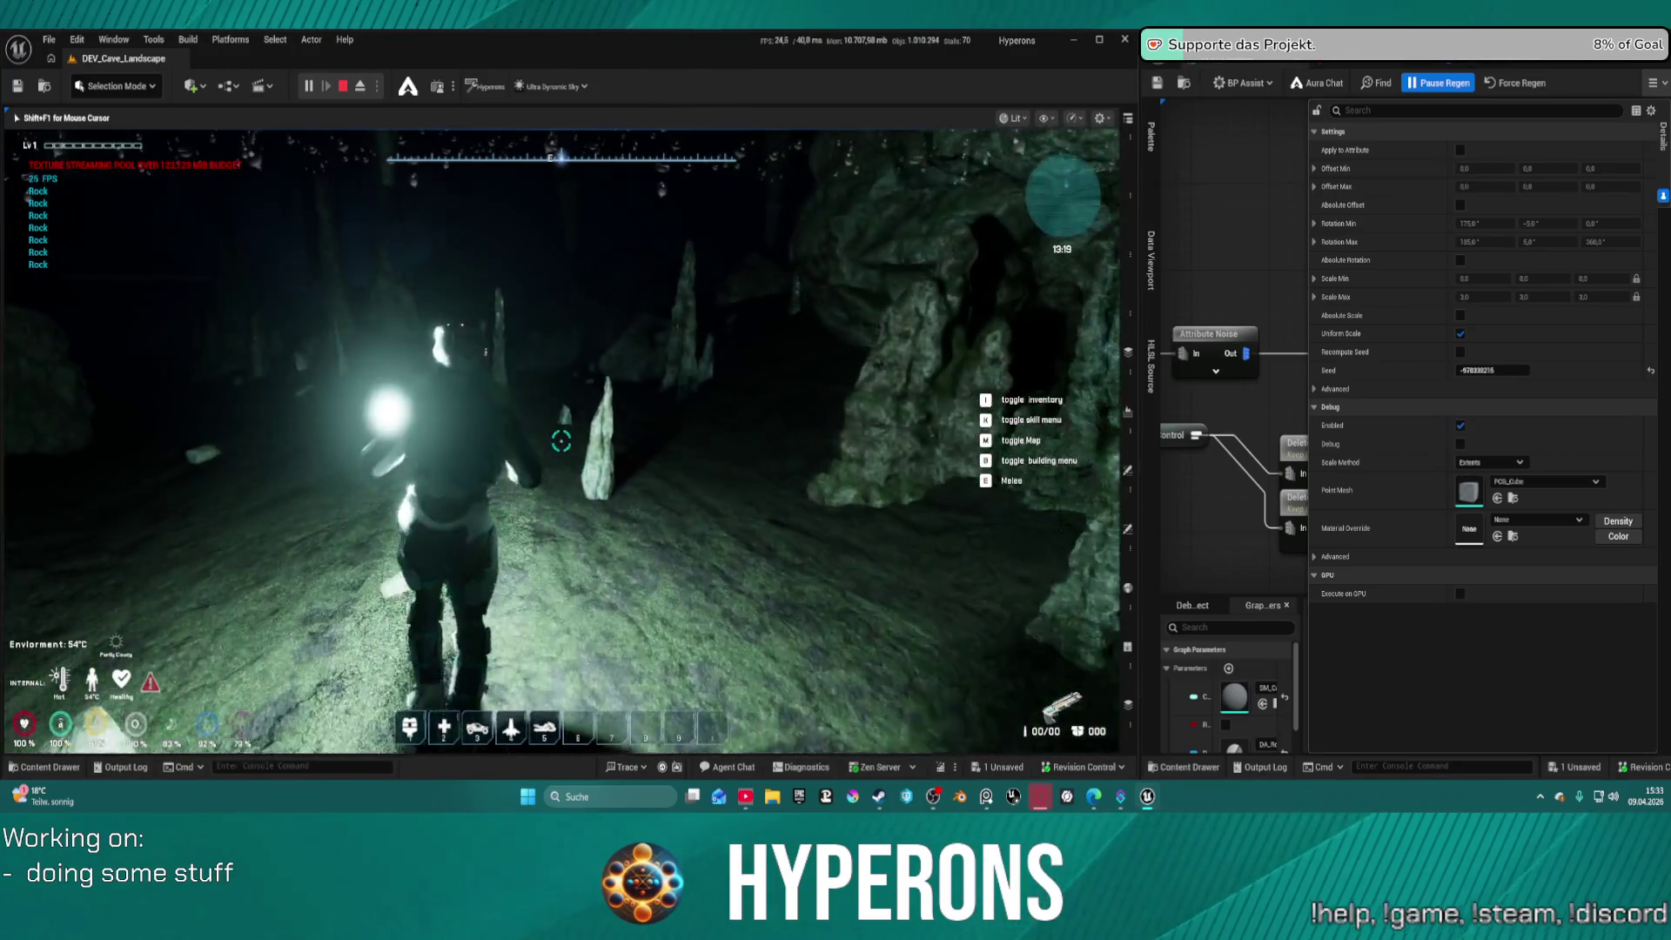
key("w")
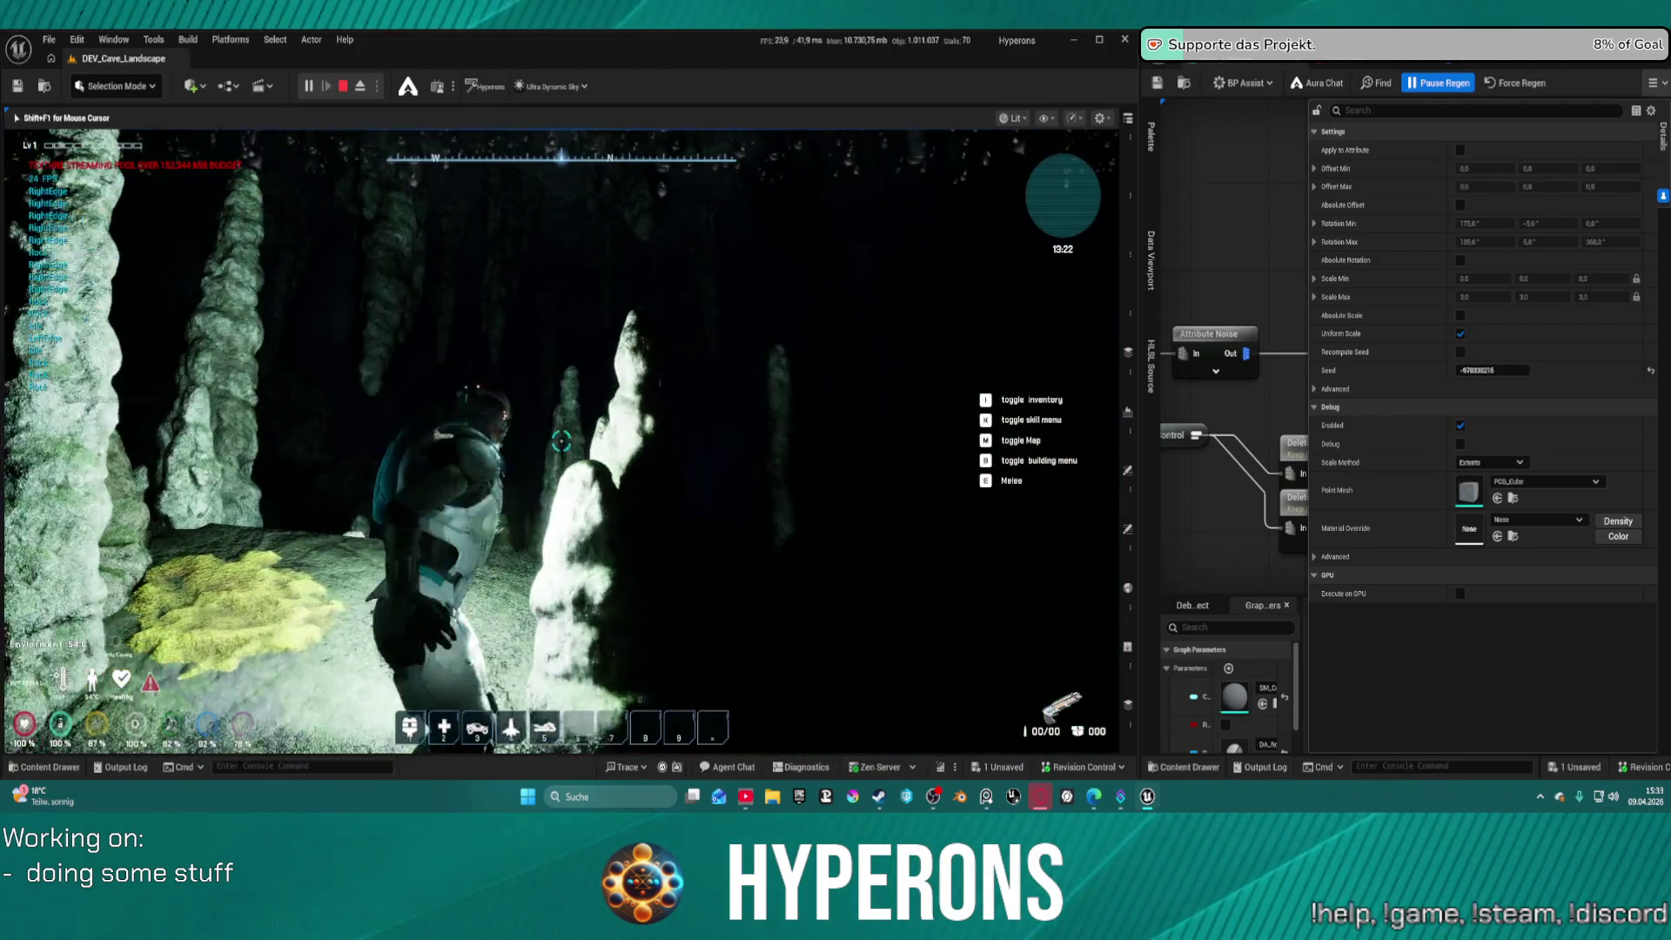
key("w")
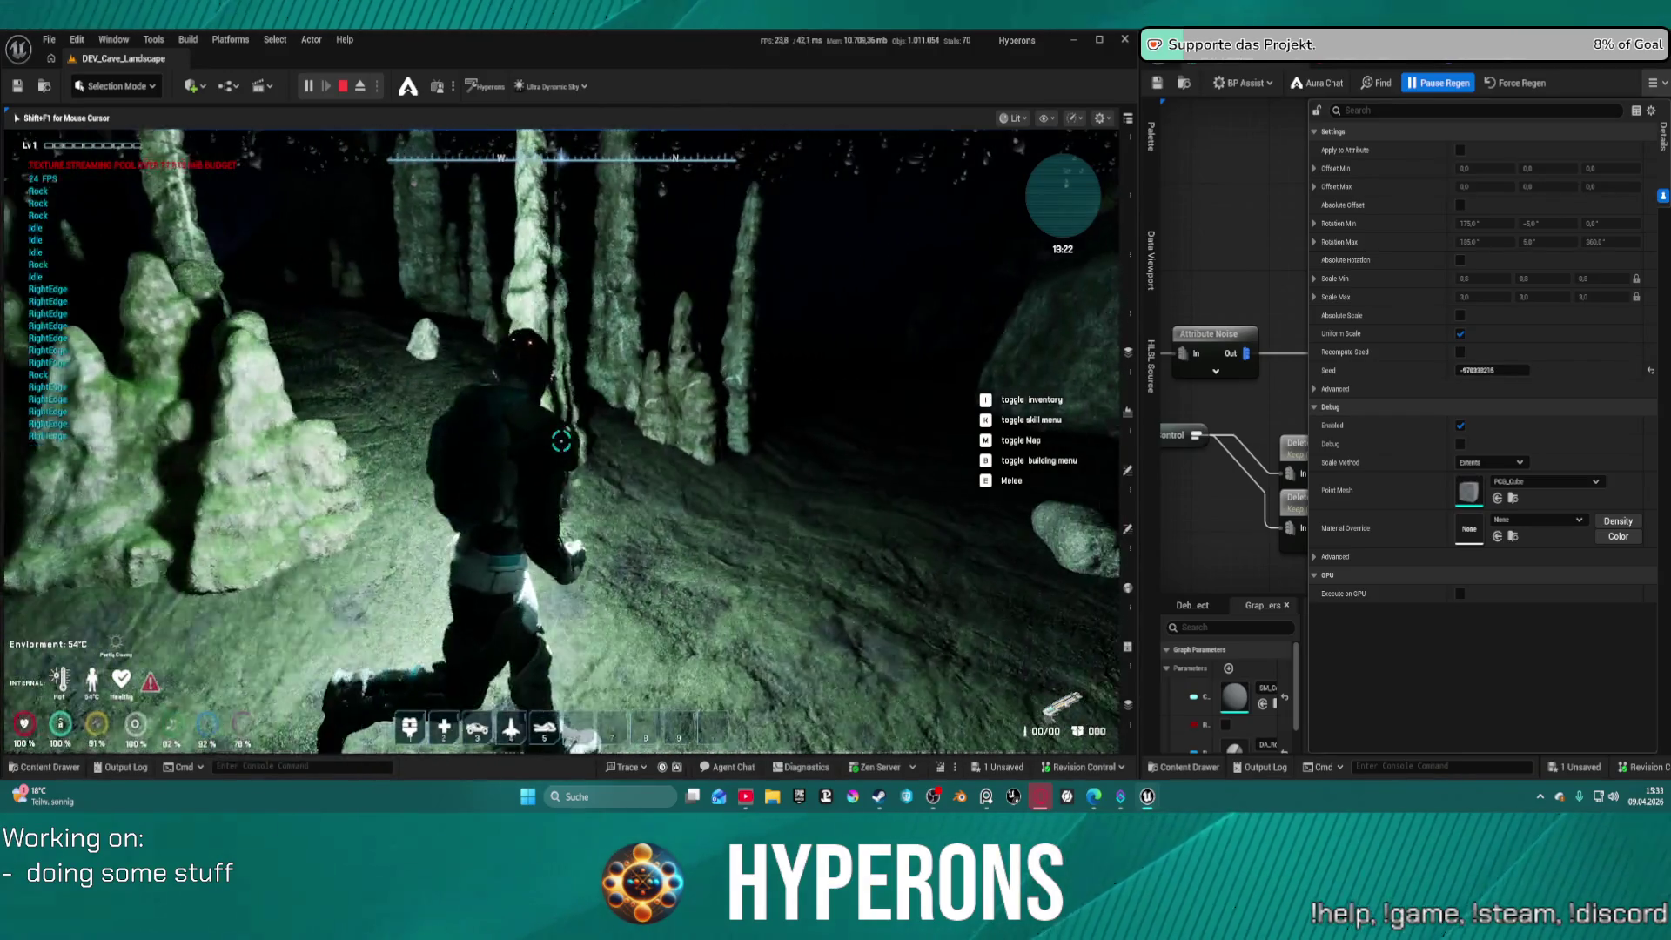
key("w")
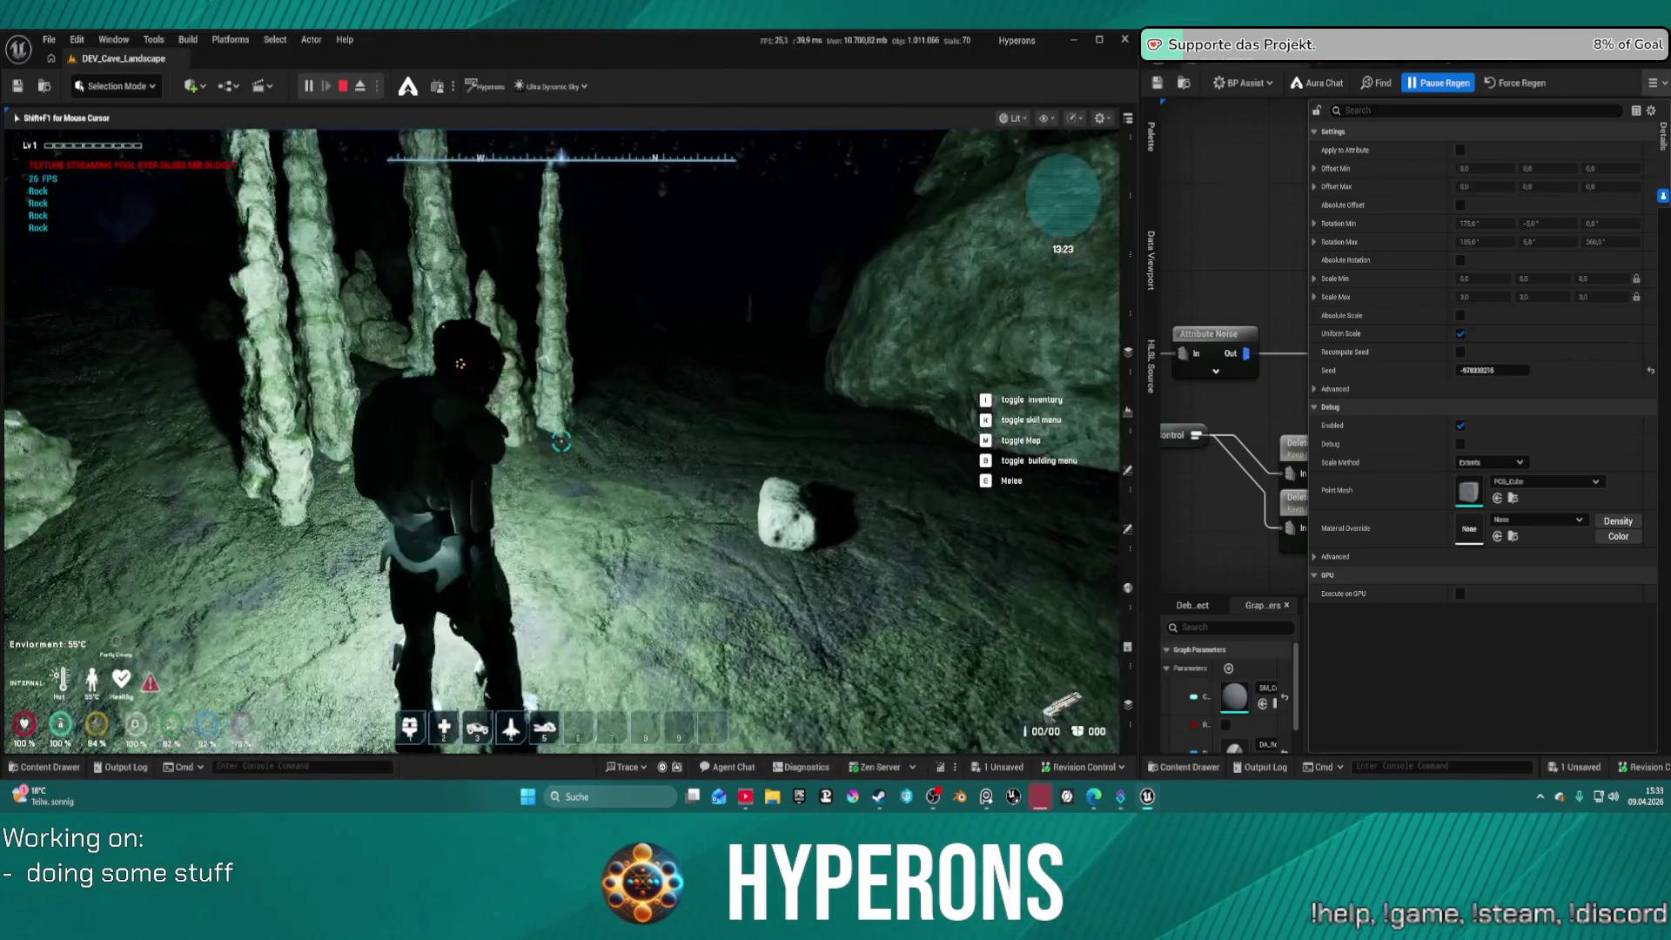
key("w")
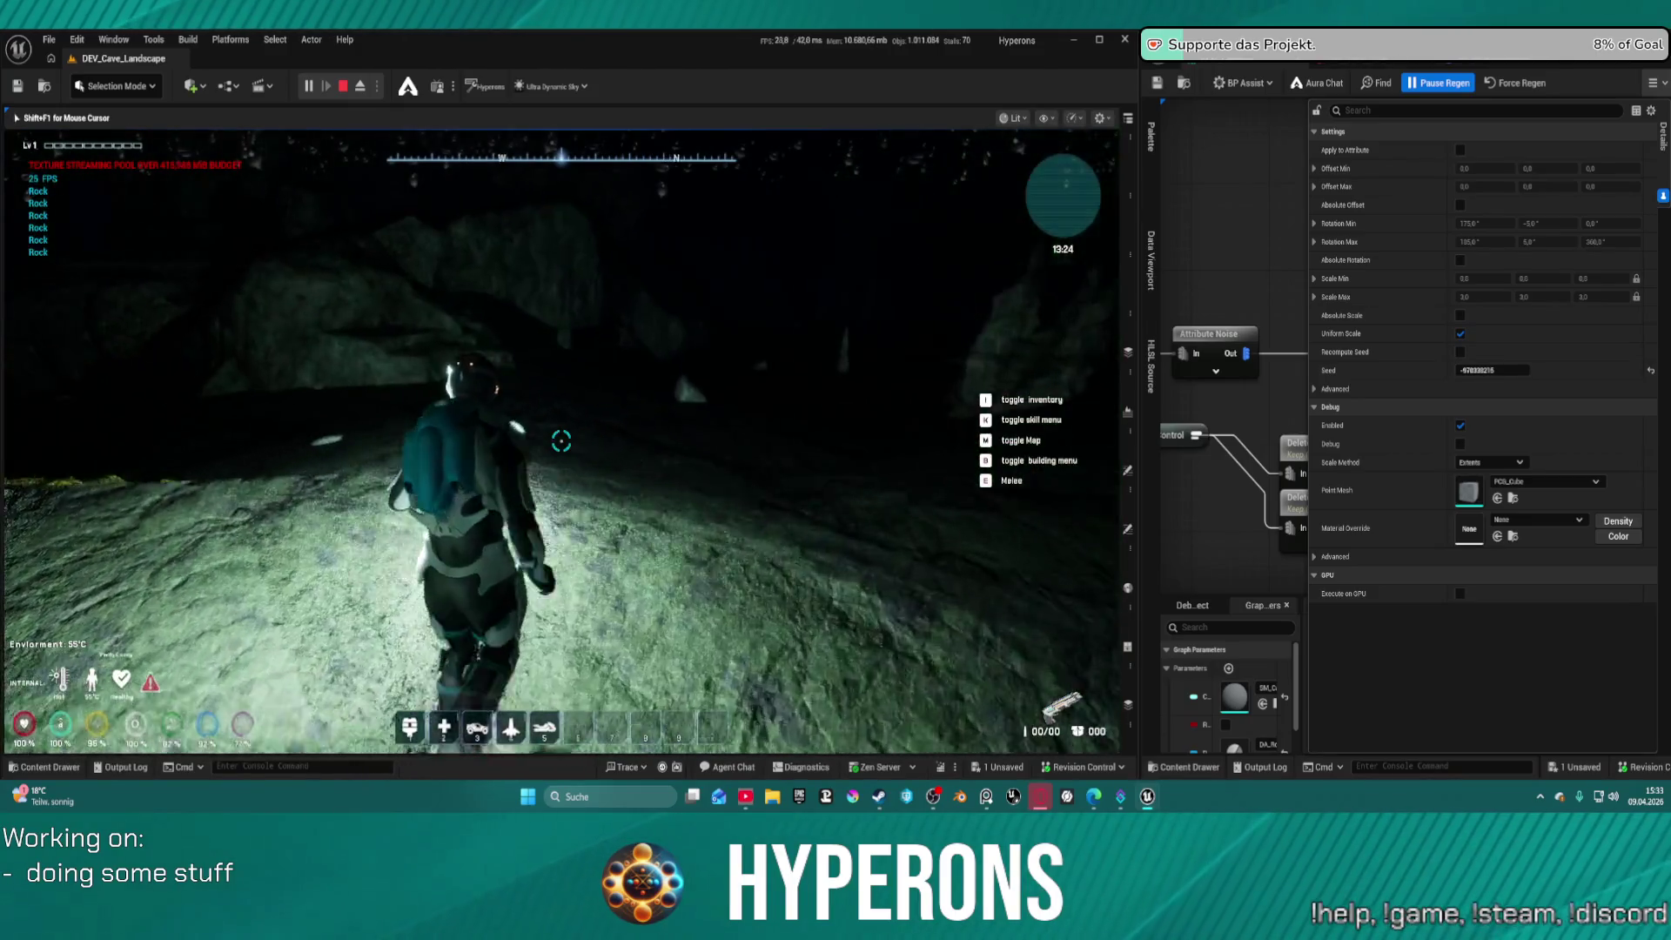
key("w")
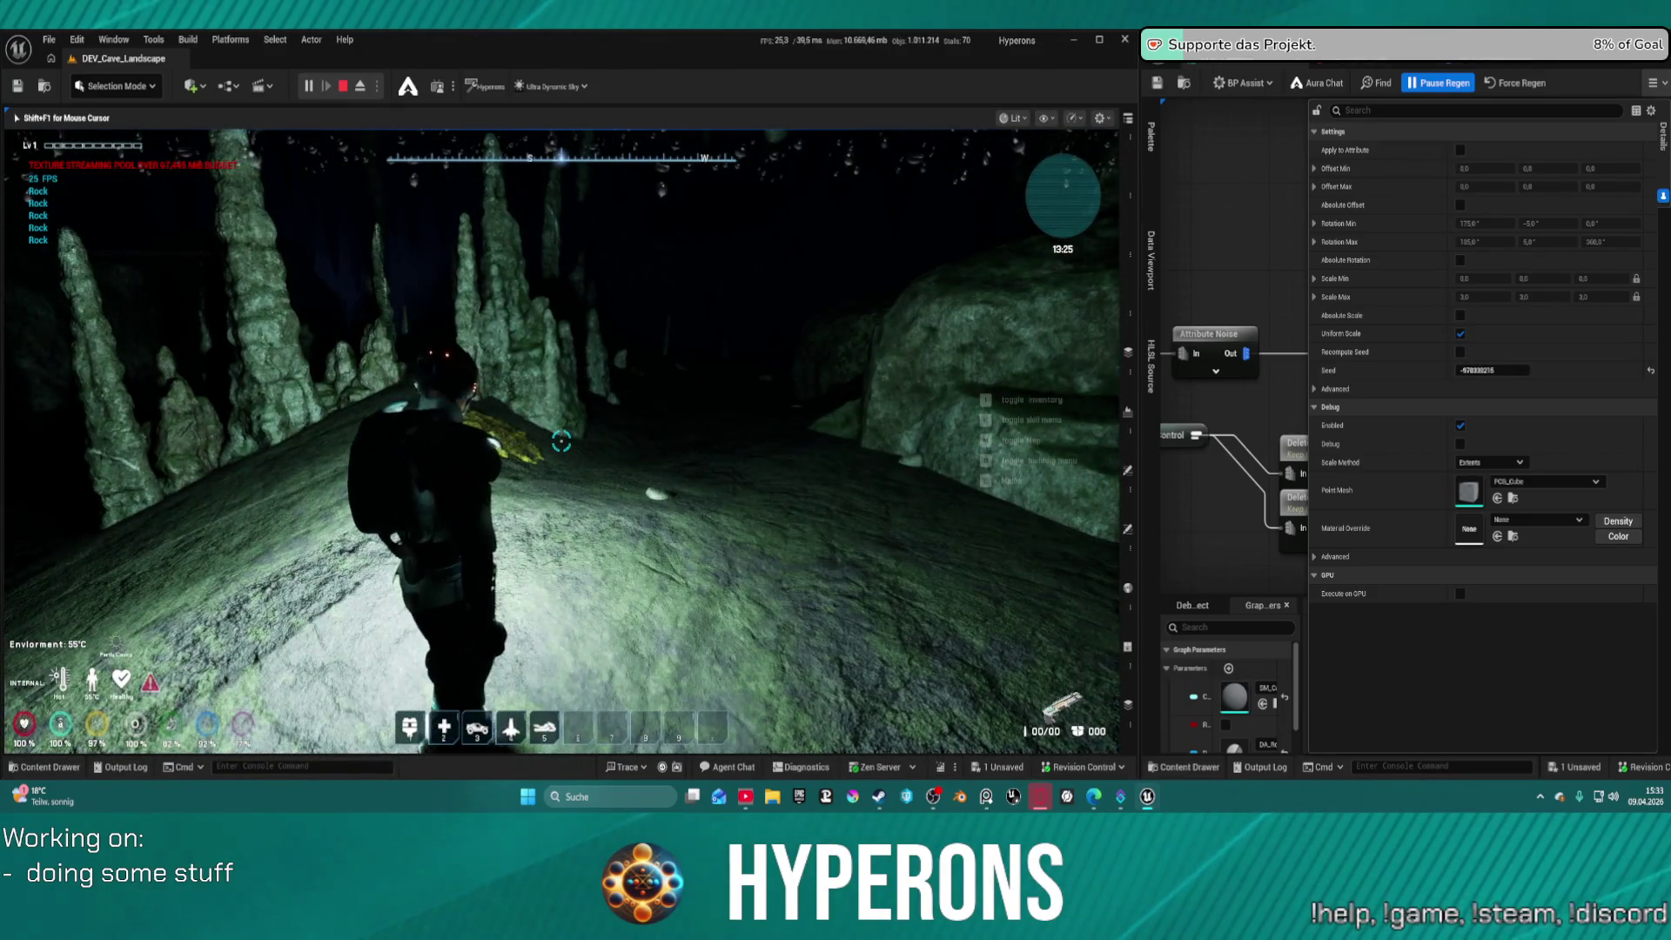
key("w")
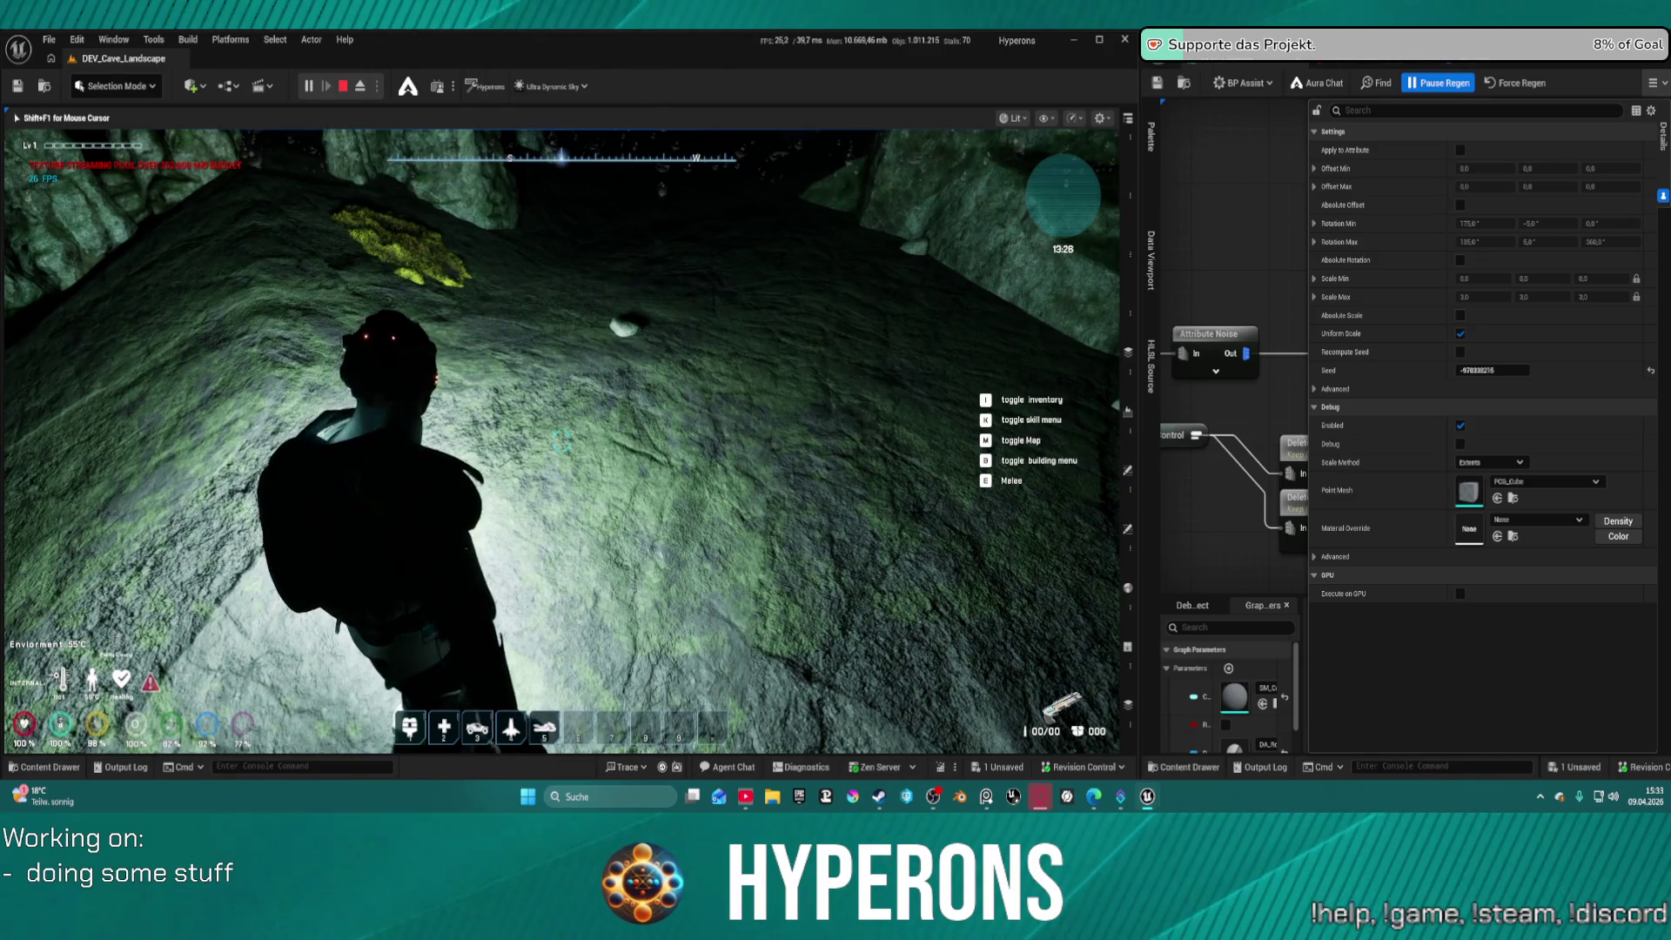
key("w")
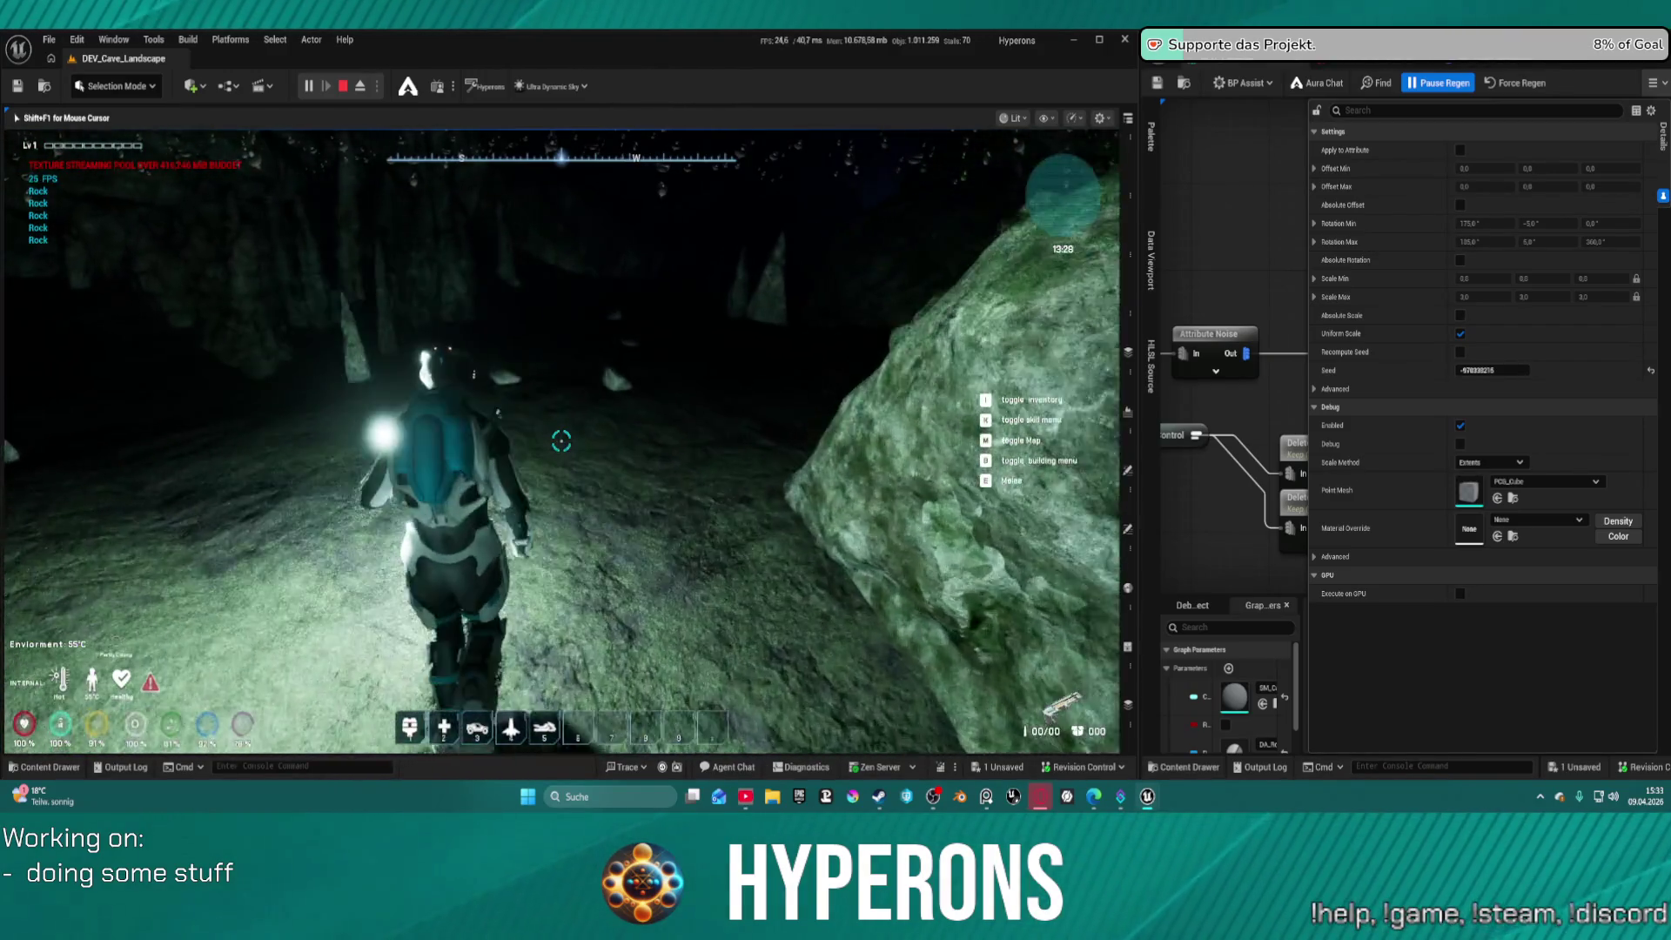
Run the character deeper through the cave, turning toward the cave wall
key("w")
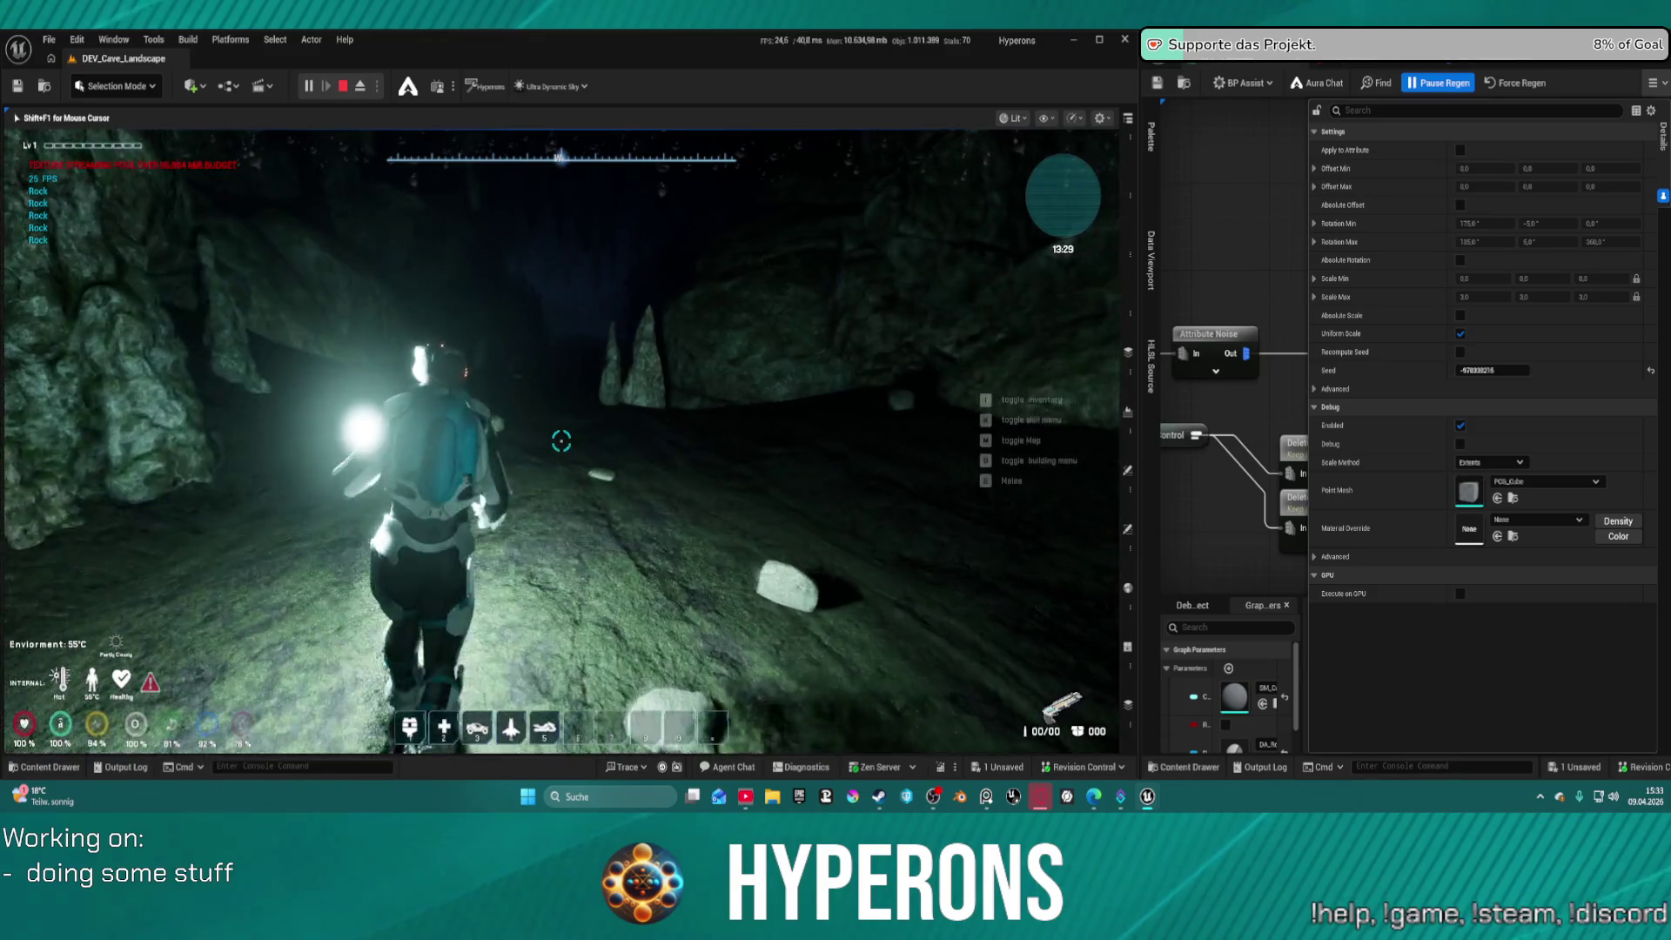
key("w")
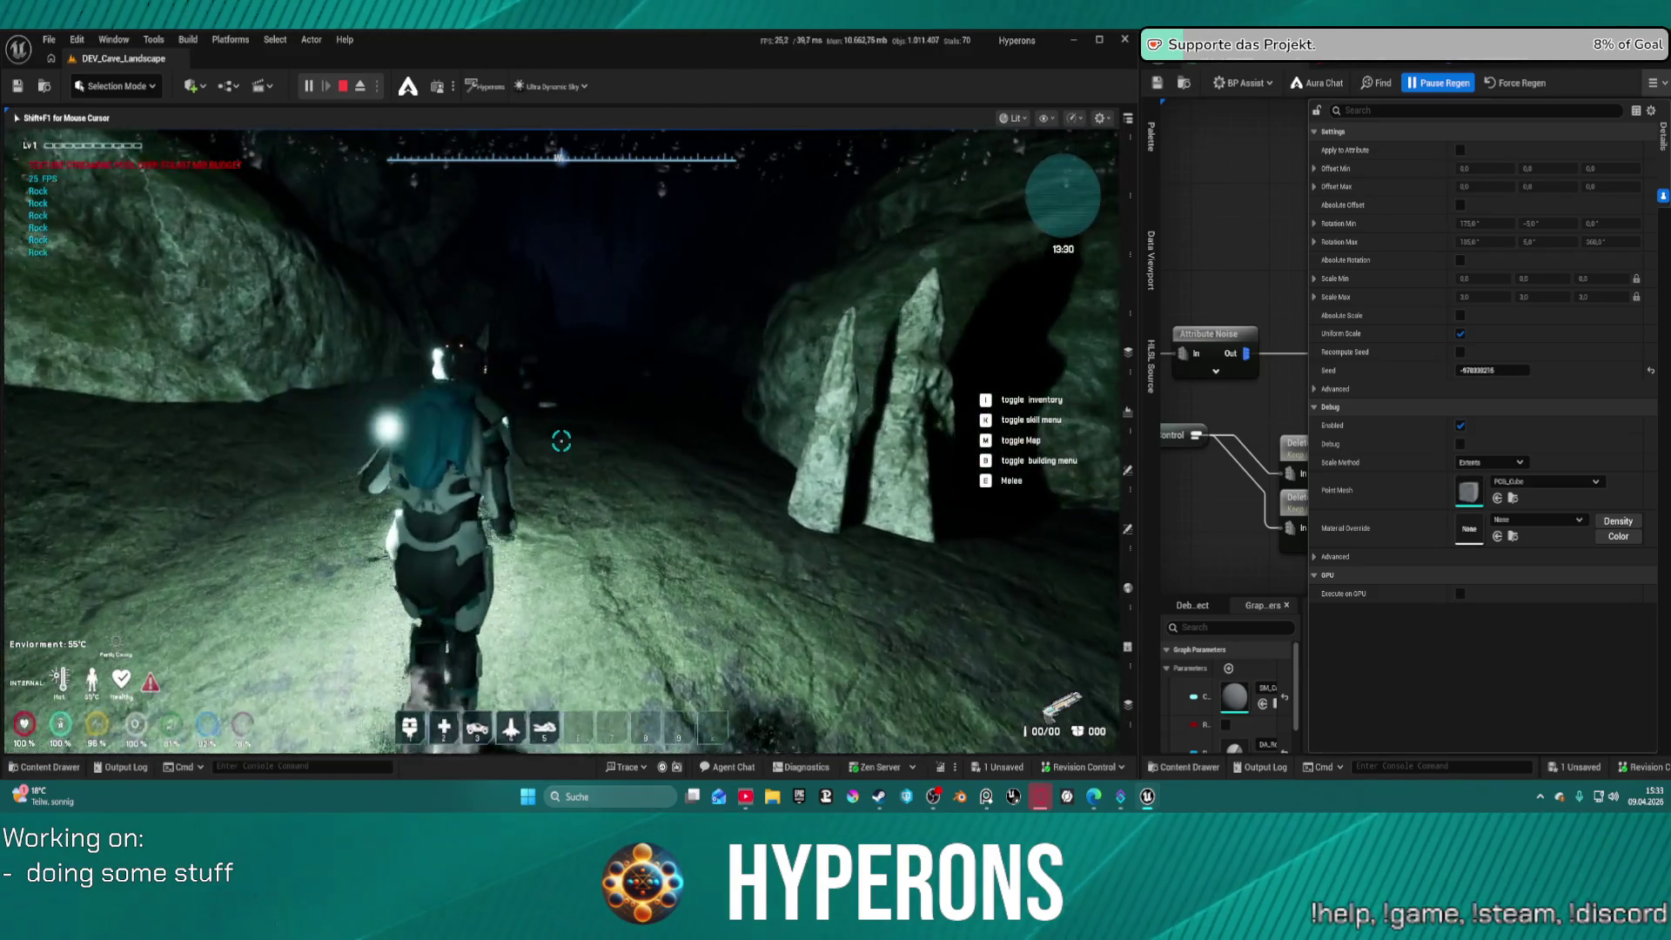
key("w")
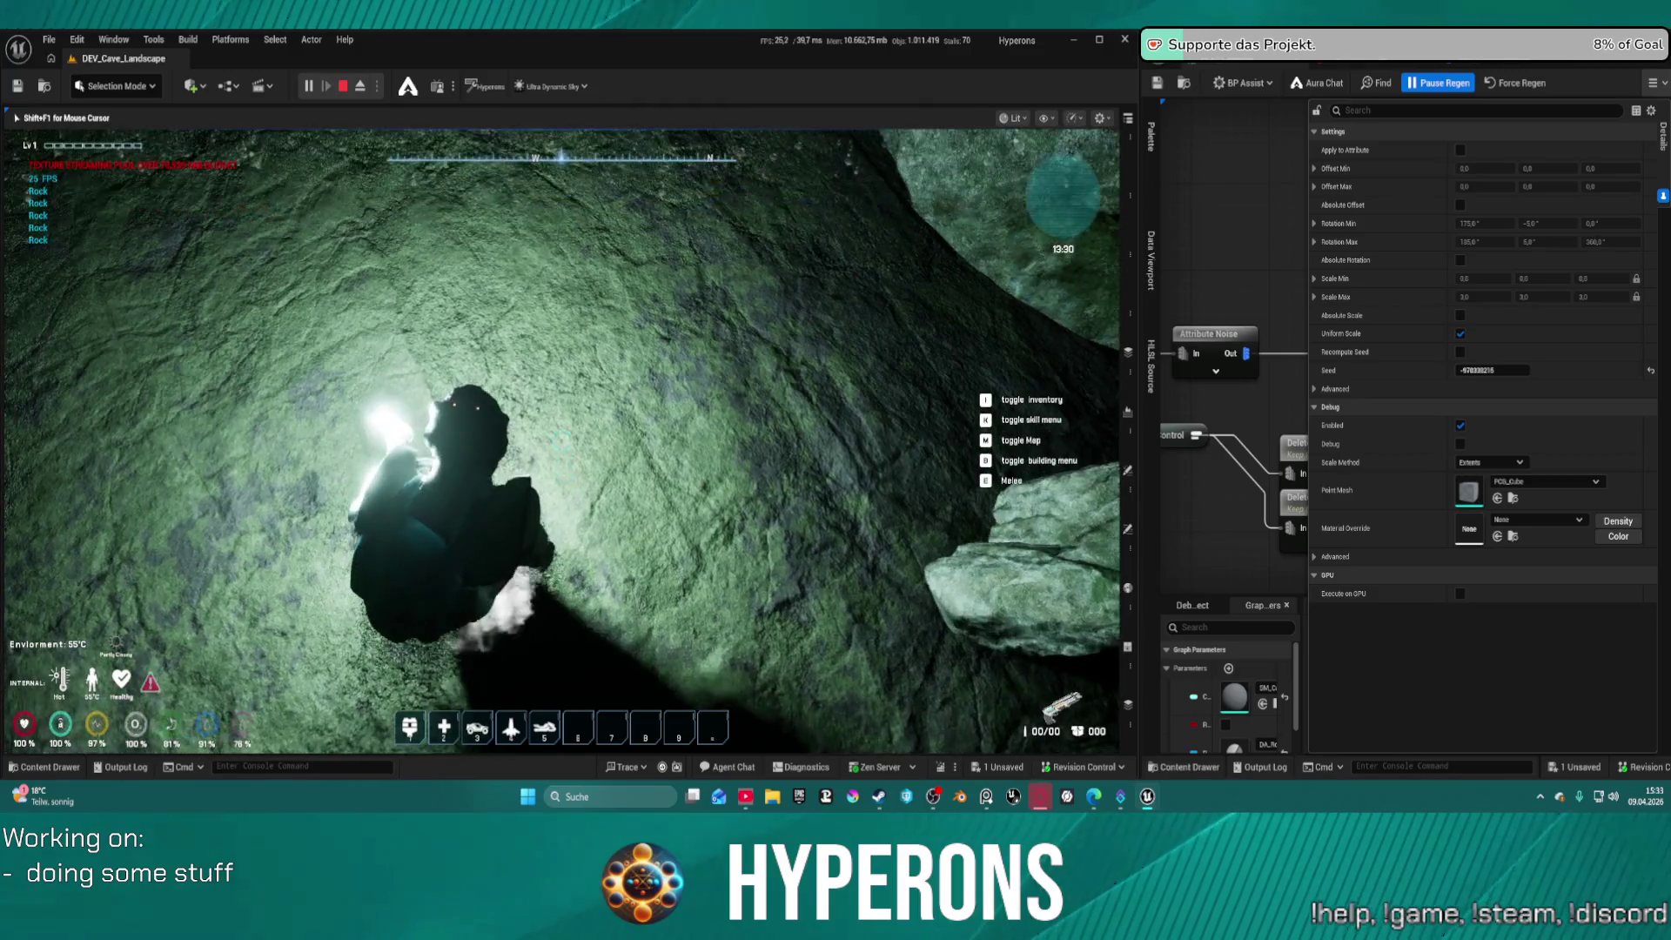
key("w")
key("w")
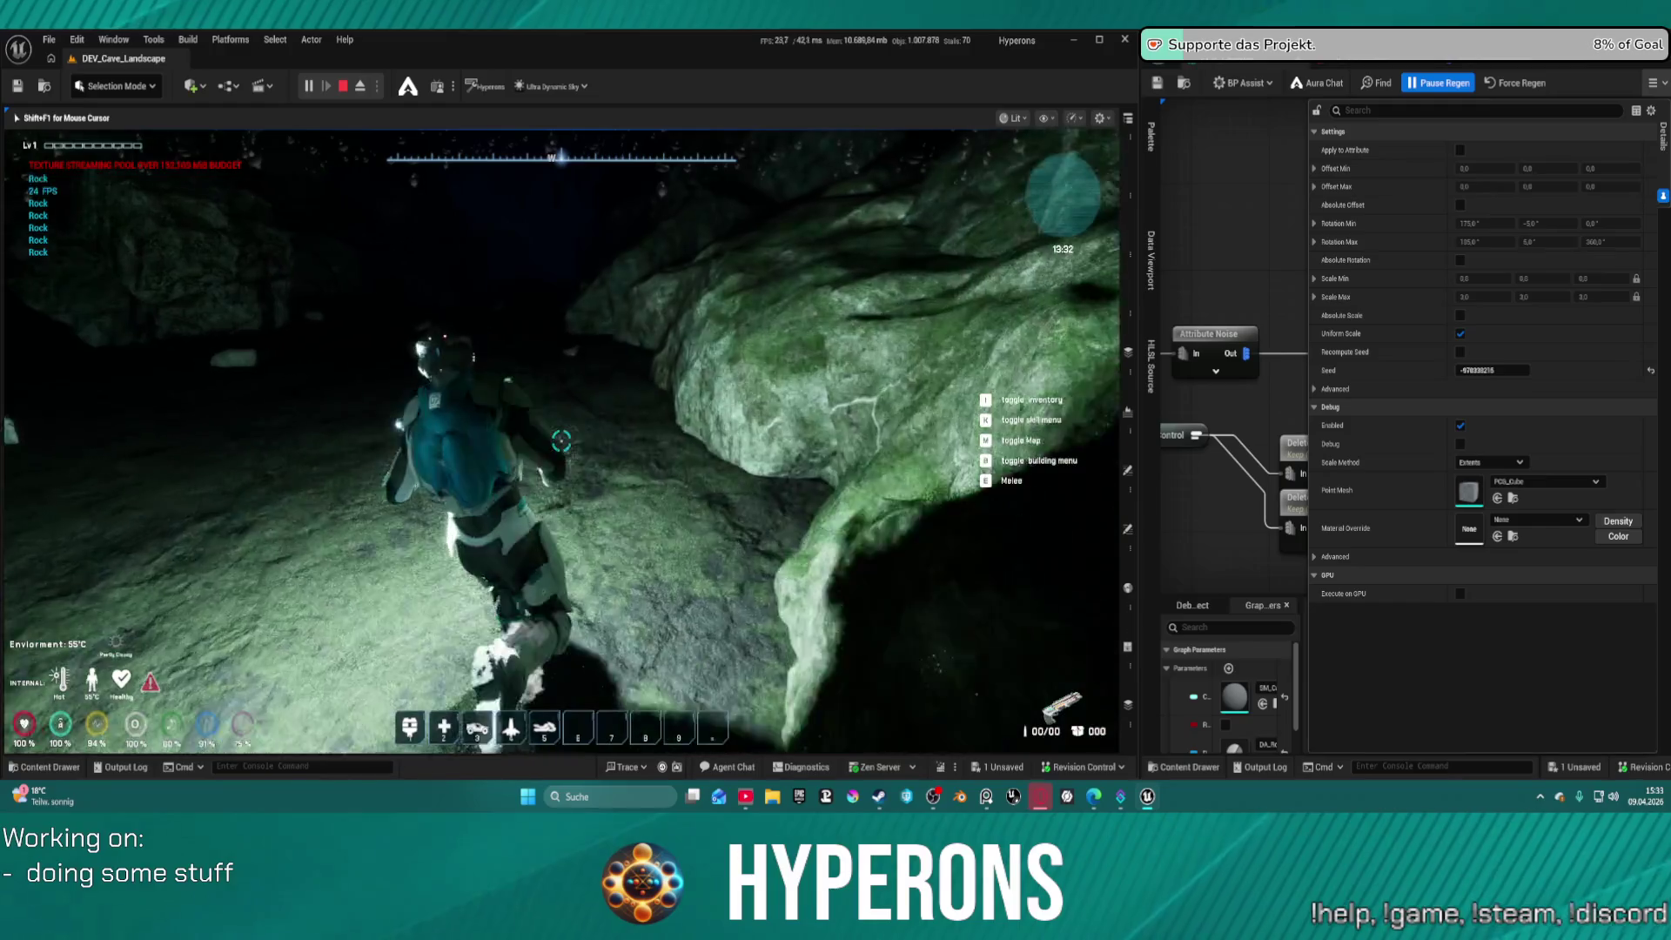
key("w")
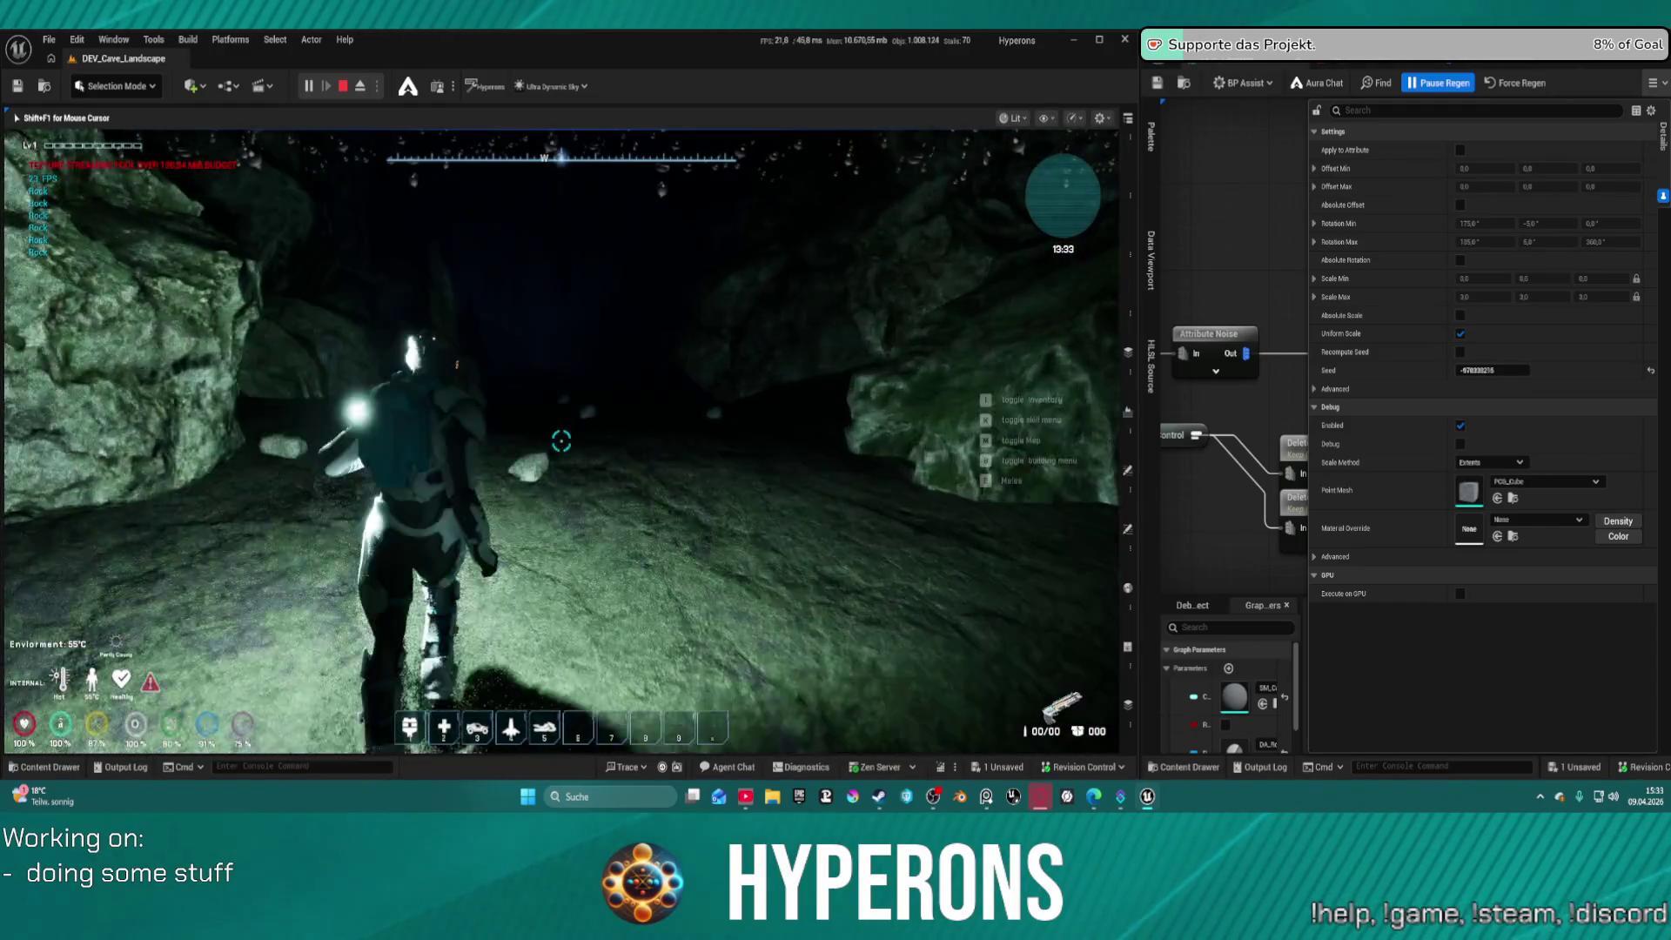
key("w")
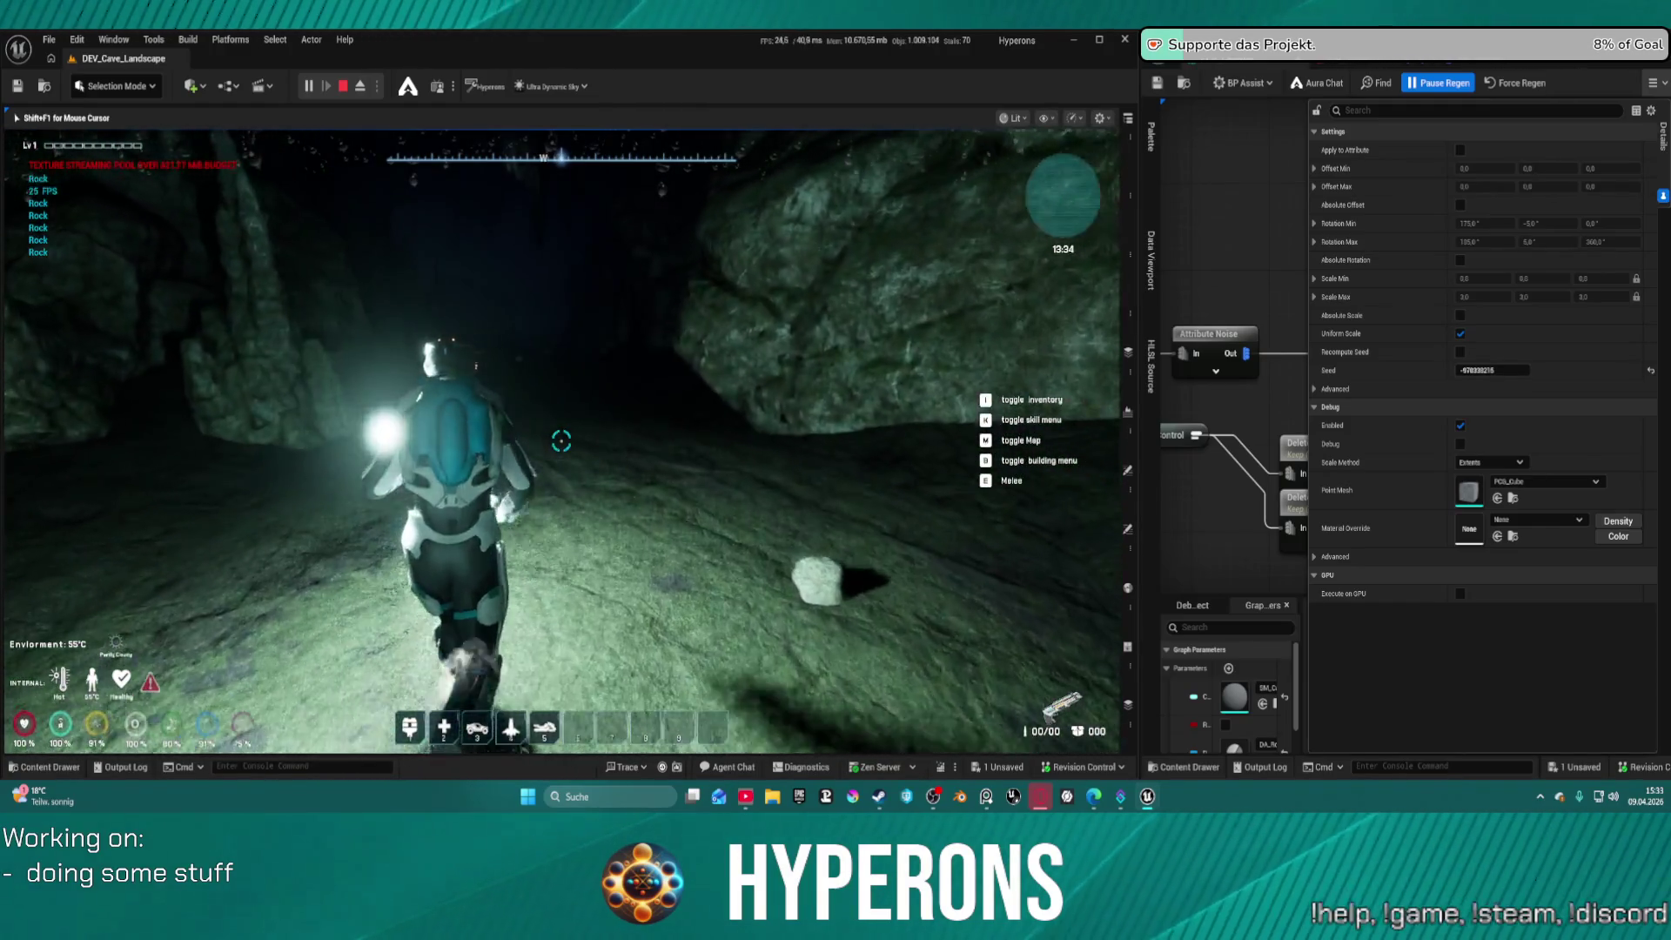
key("w")
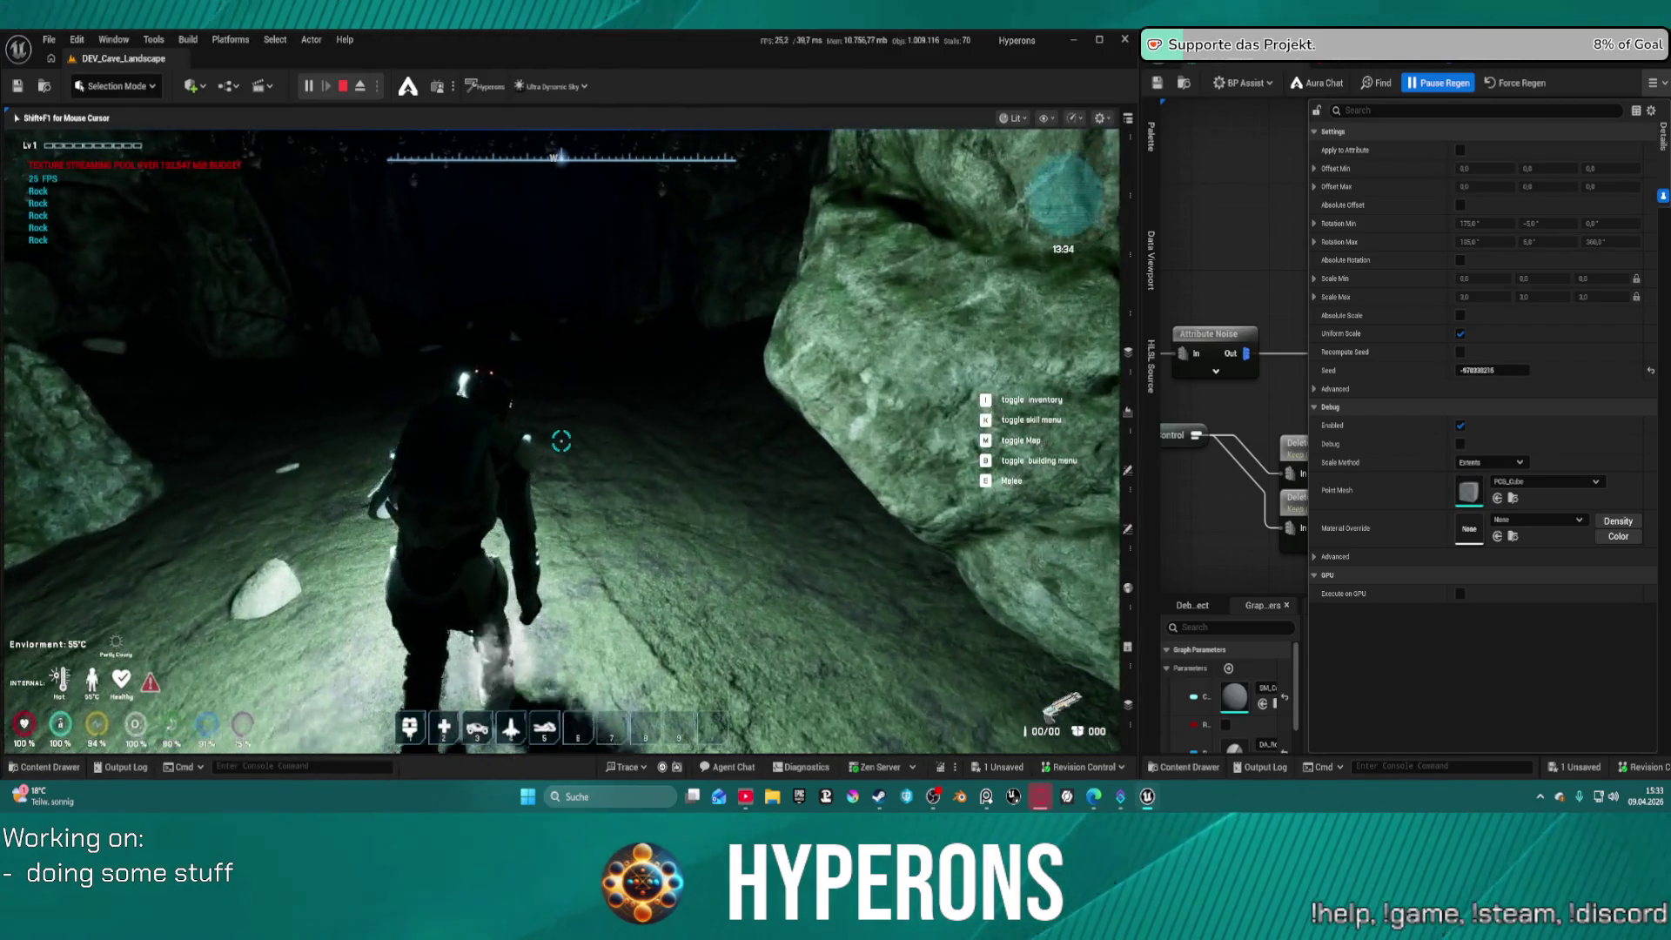
key("w")
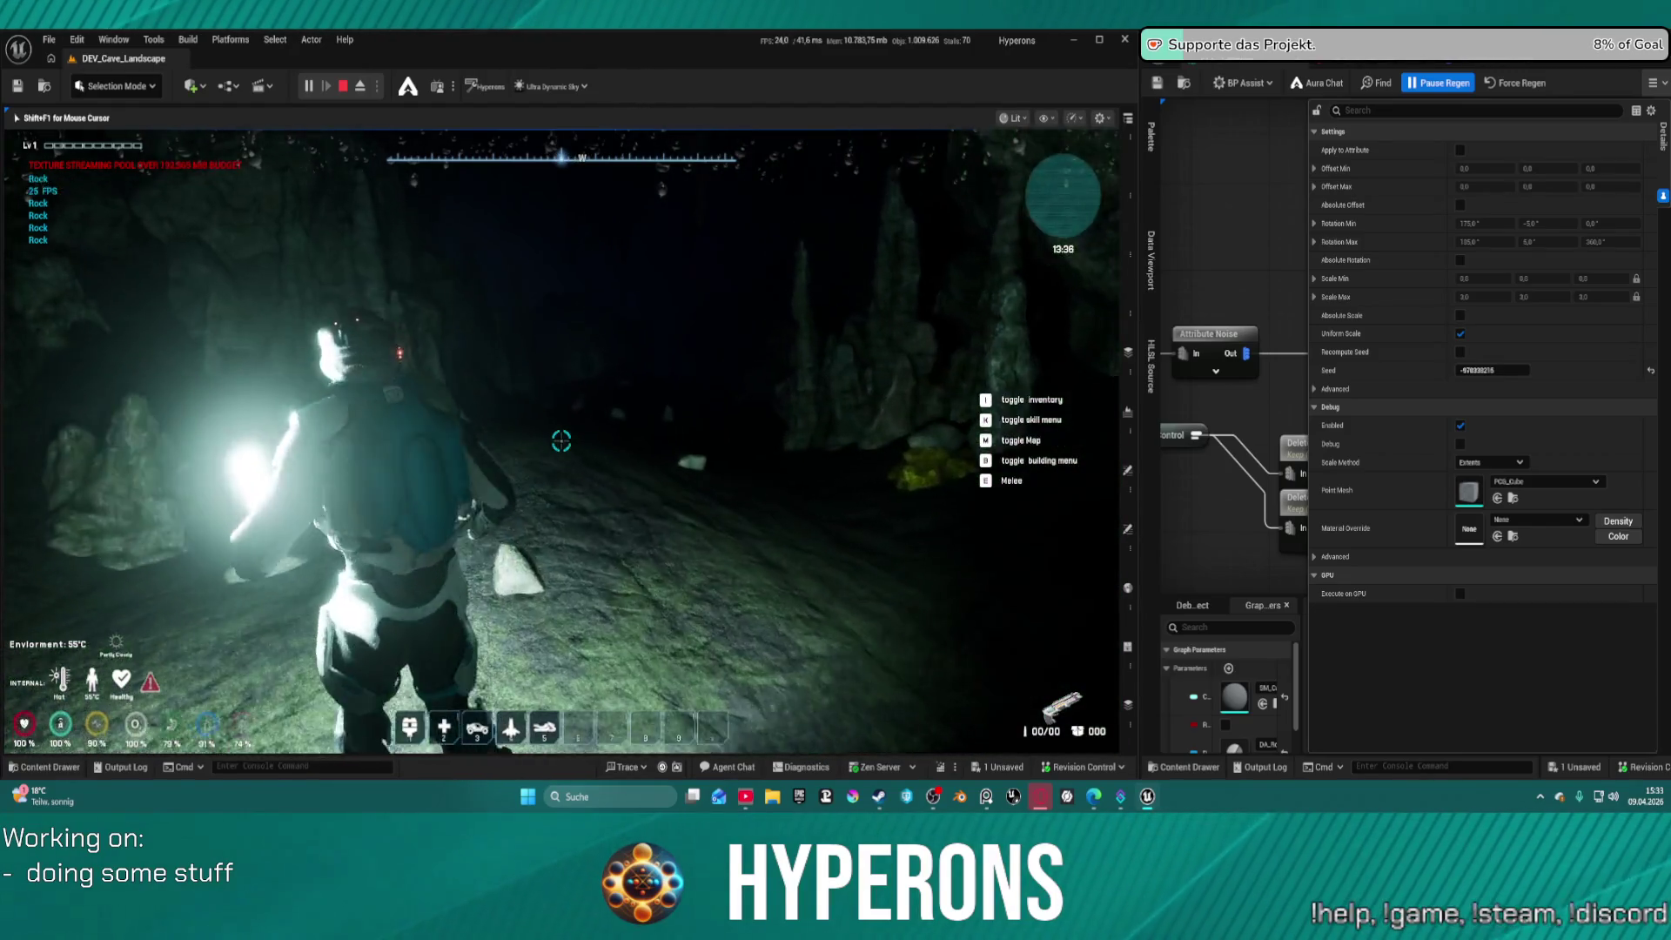
Run past the stalagmites and boulder toward the large rock and up the next slope
key("w")
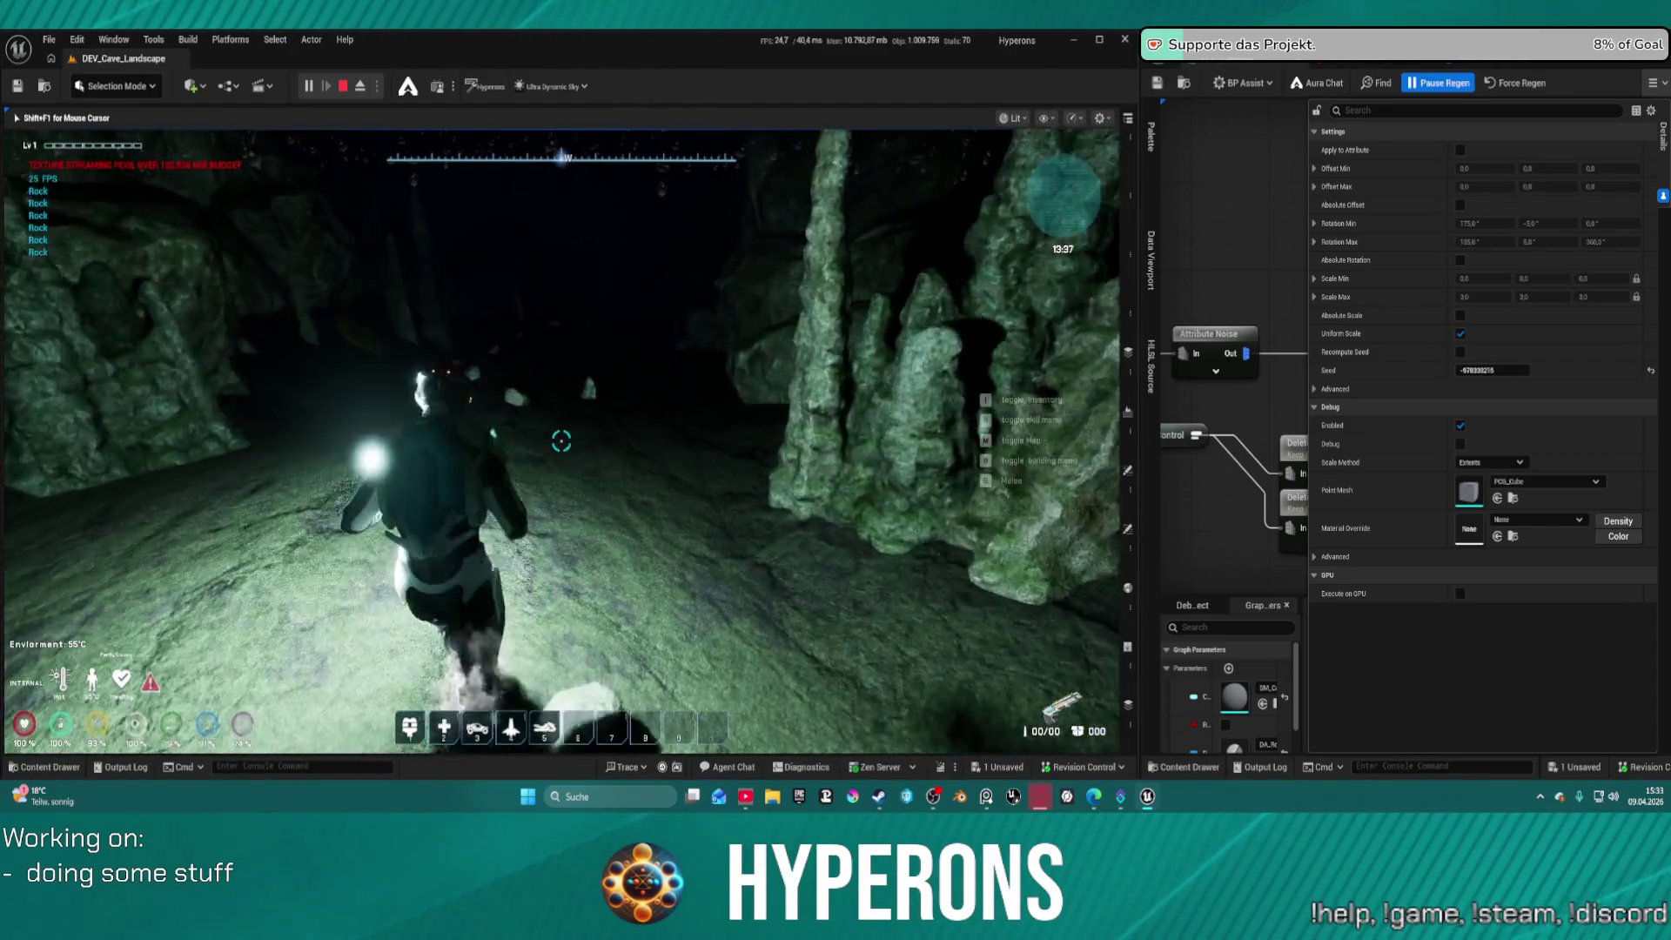
key("w")
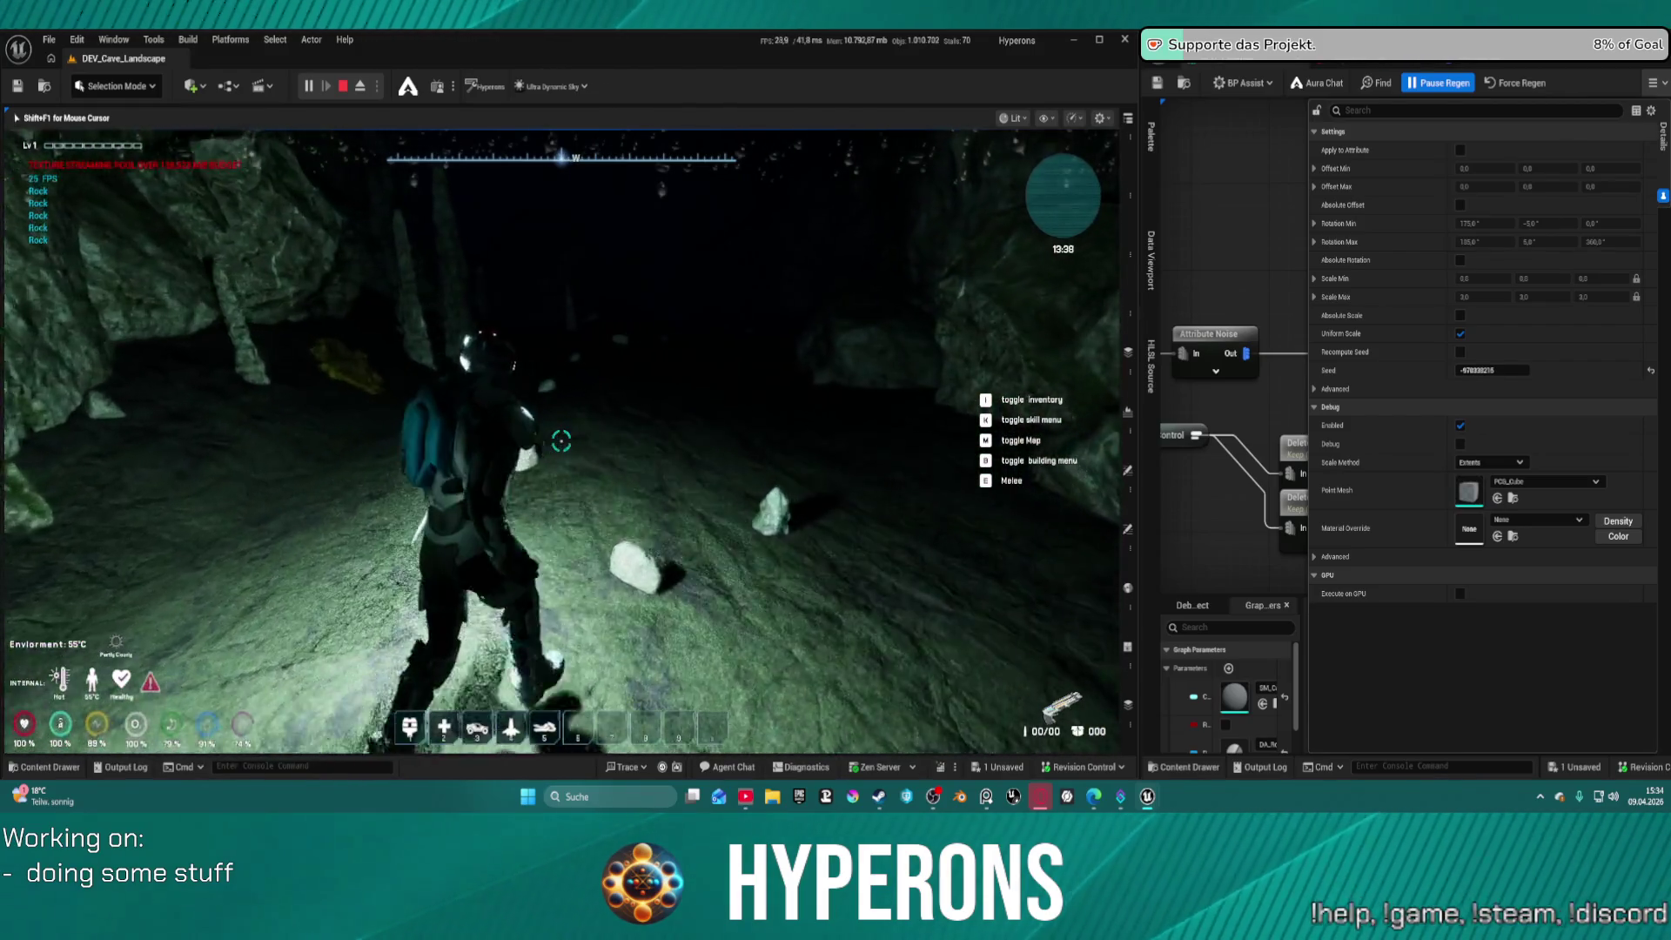
key("w")
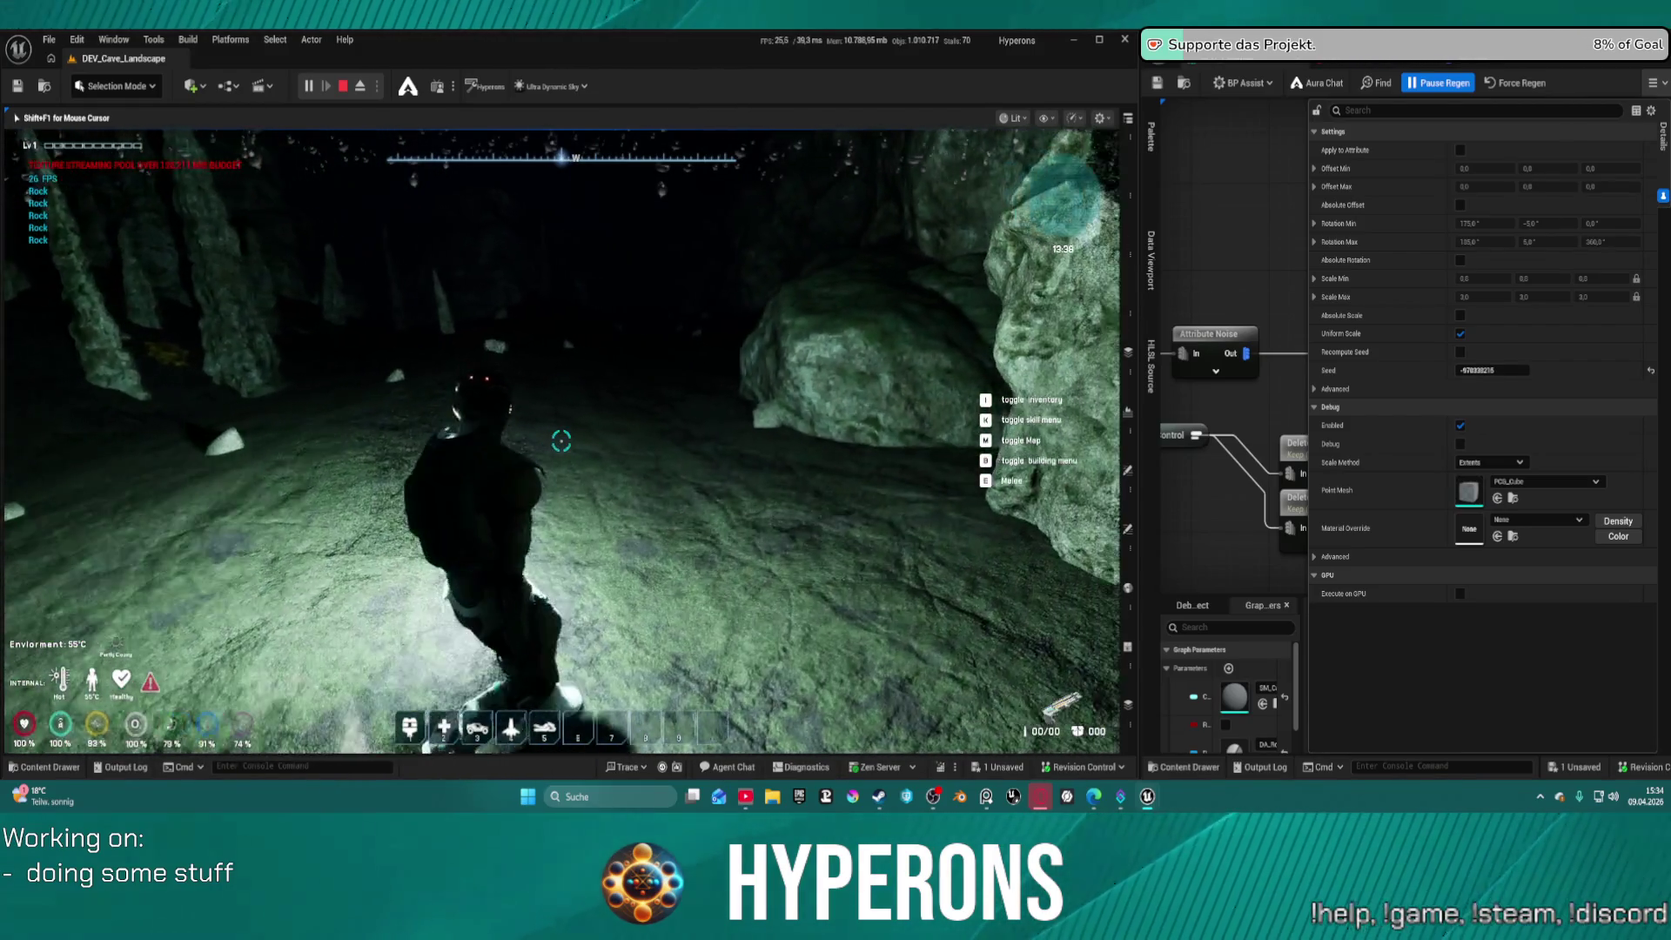
key("w")
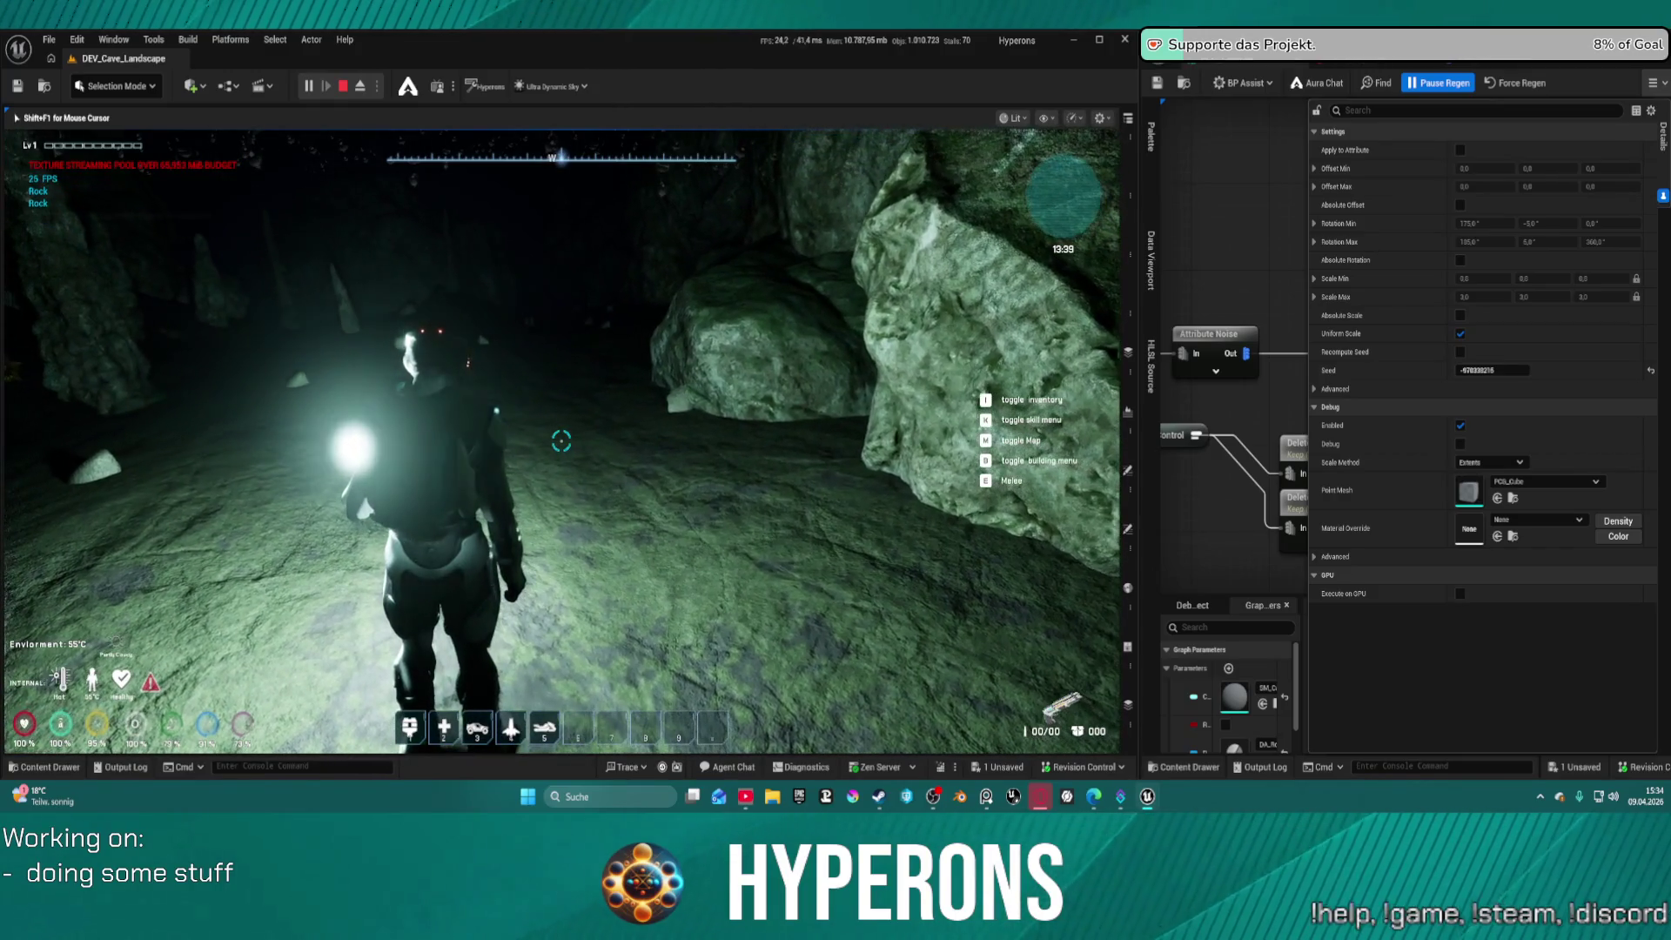
key("w")
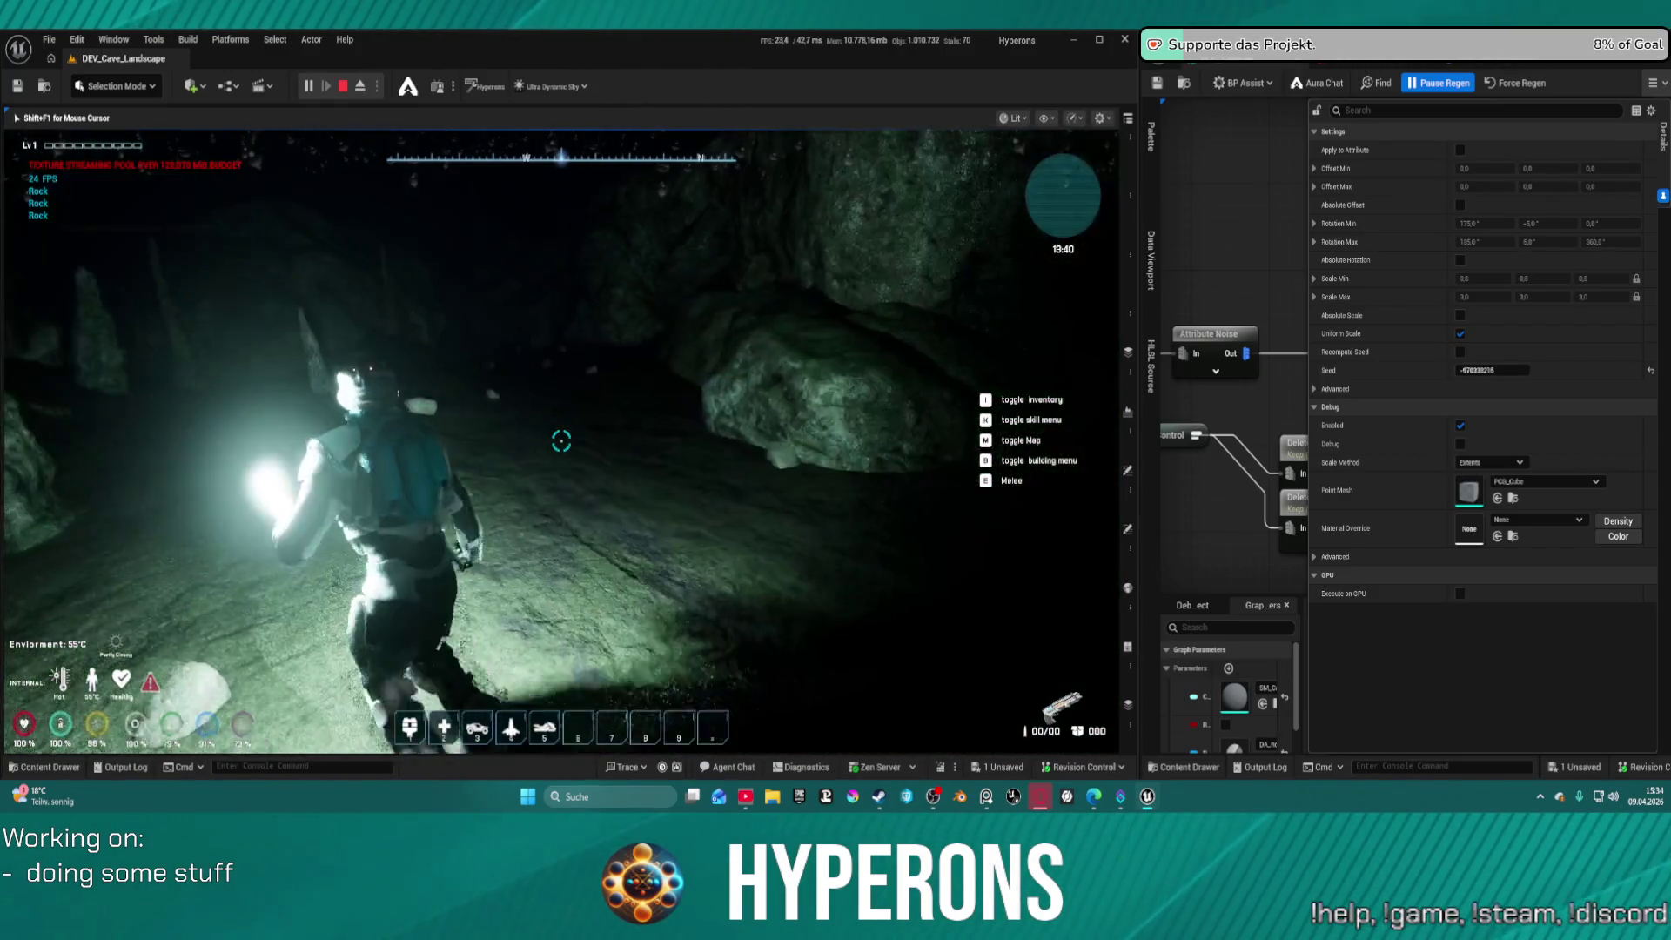
key("w")
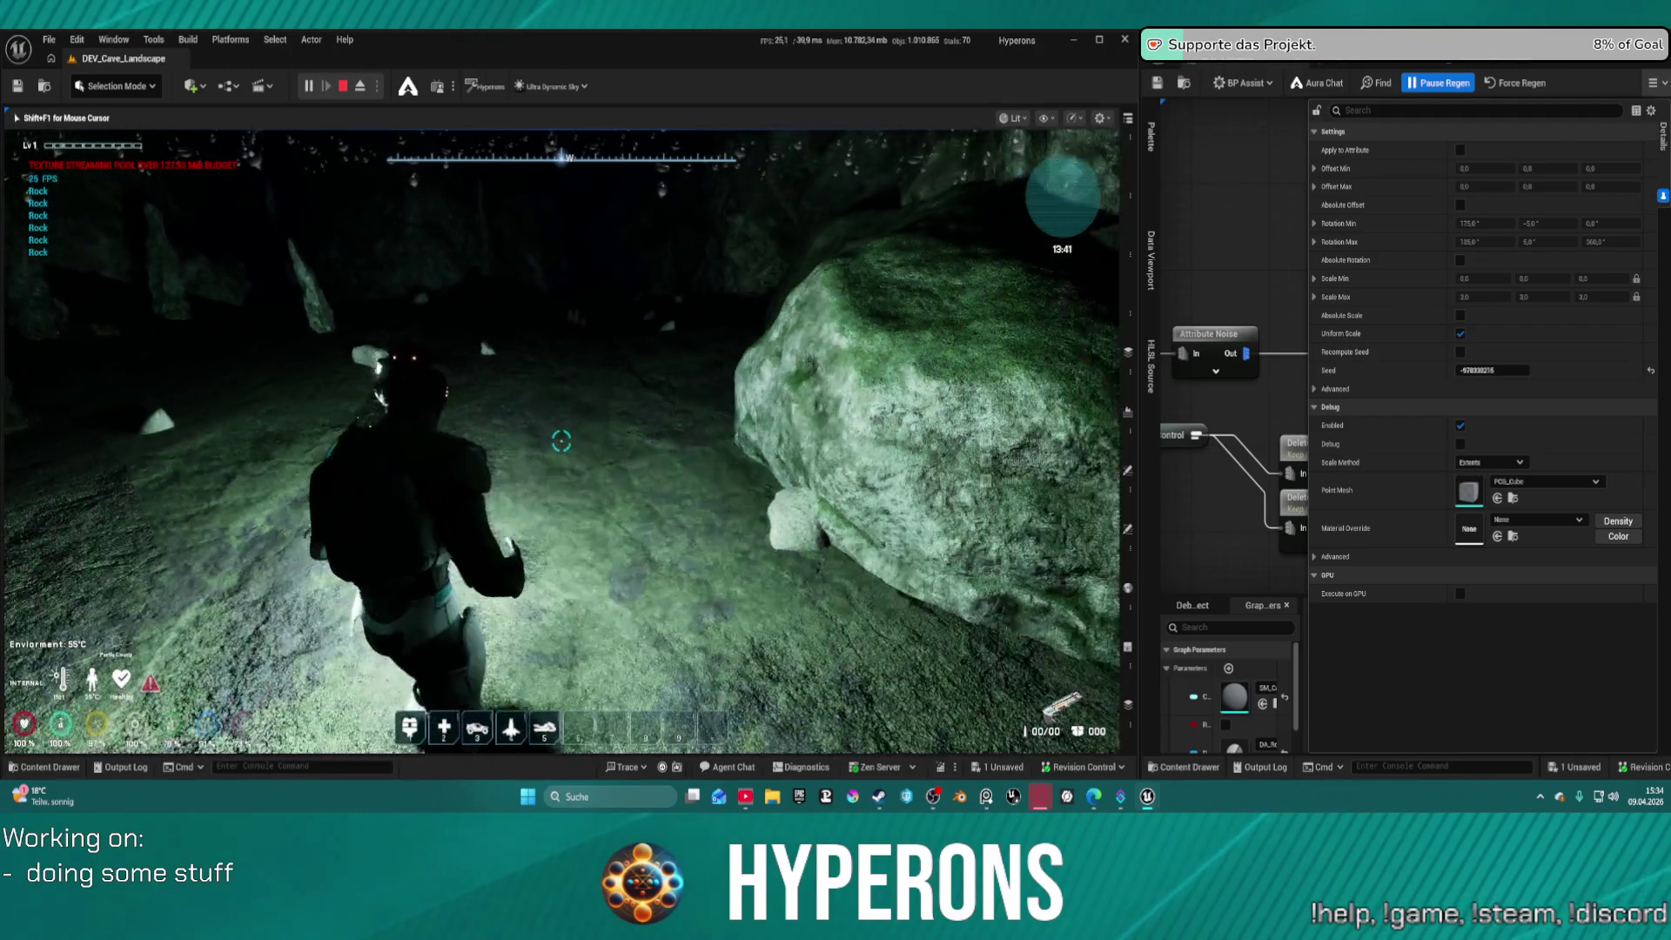
key("w")
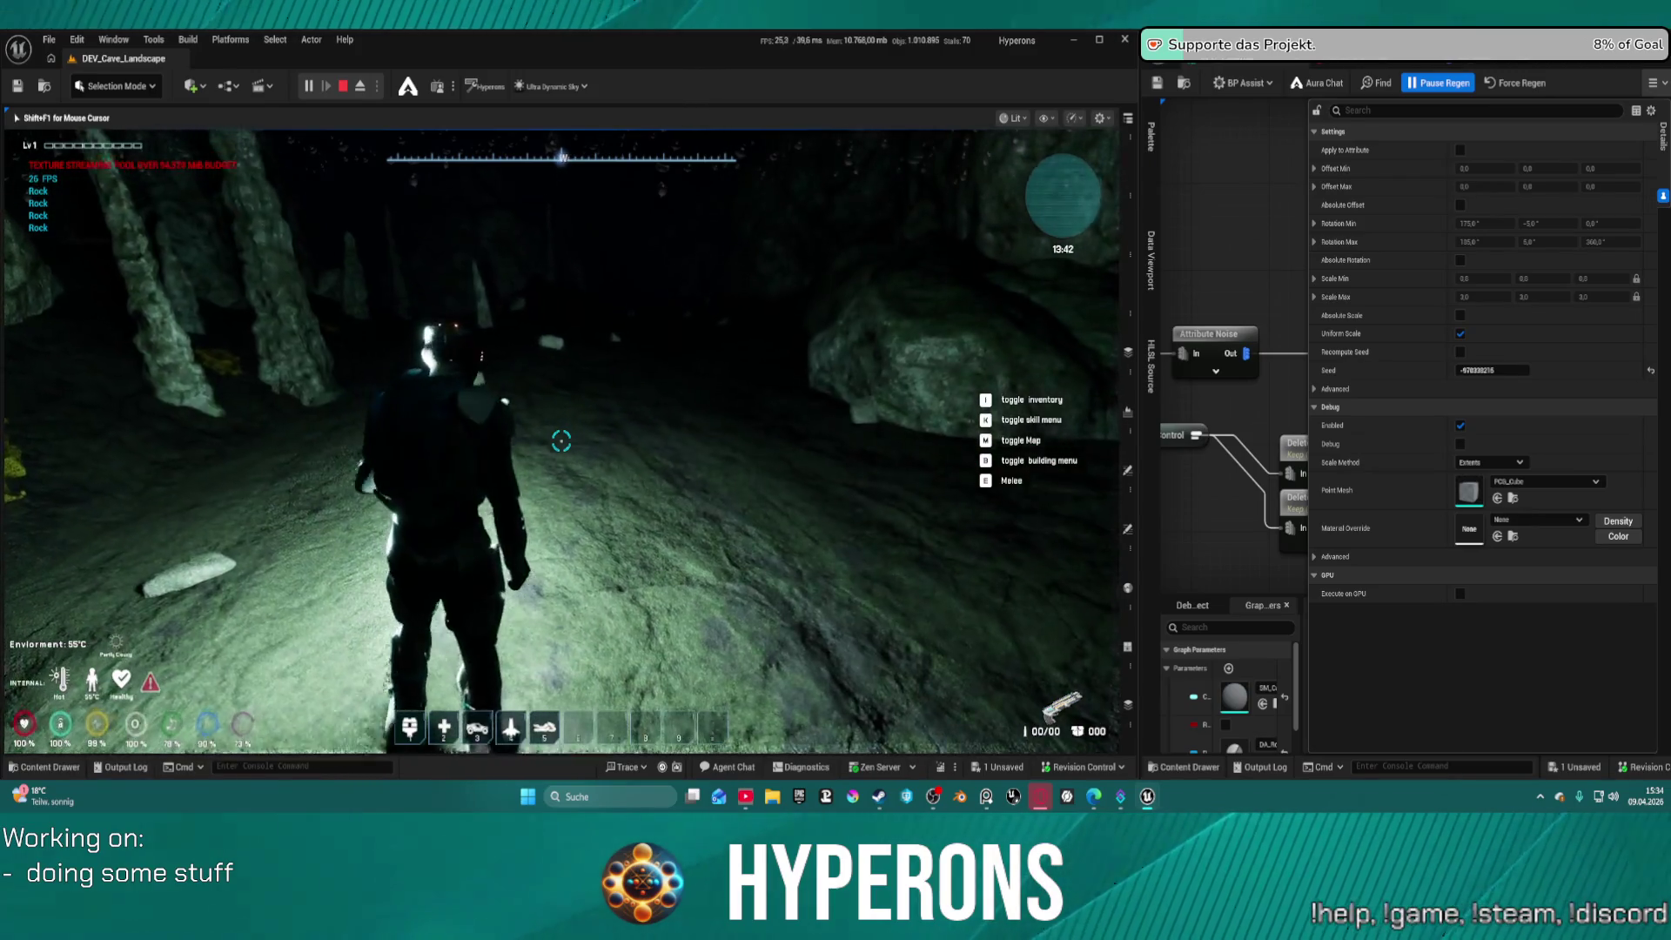
key("w")
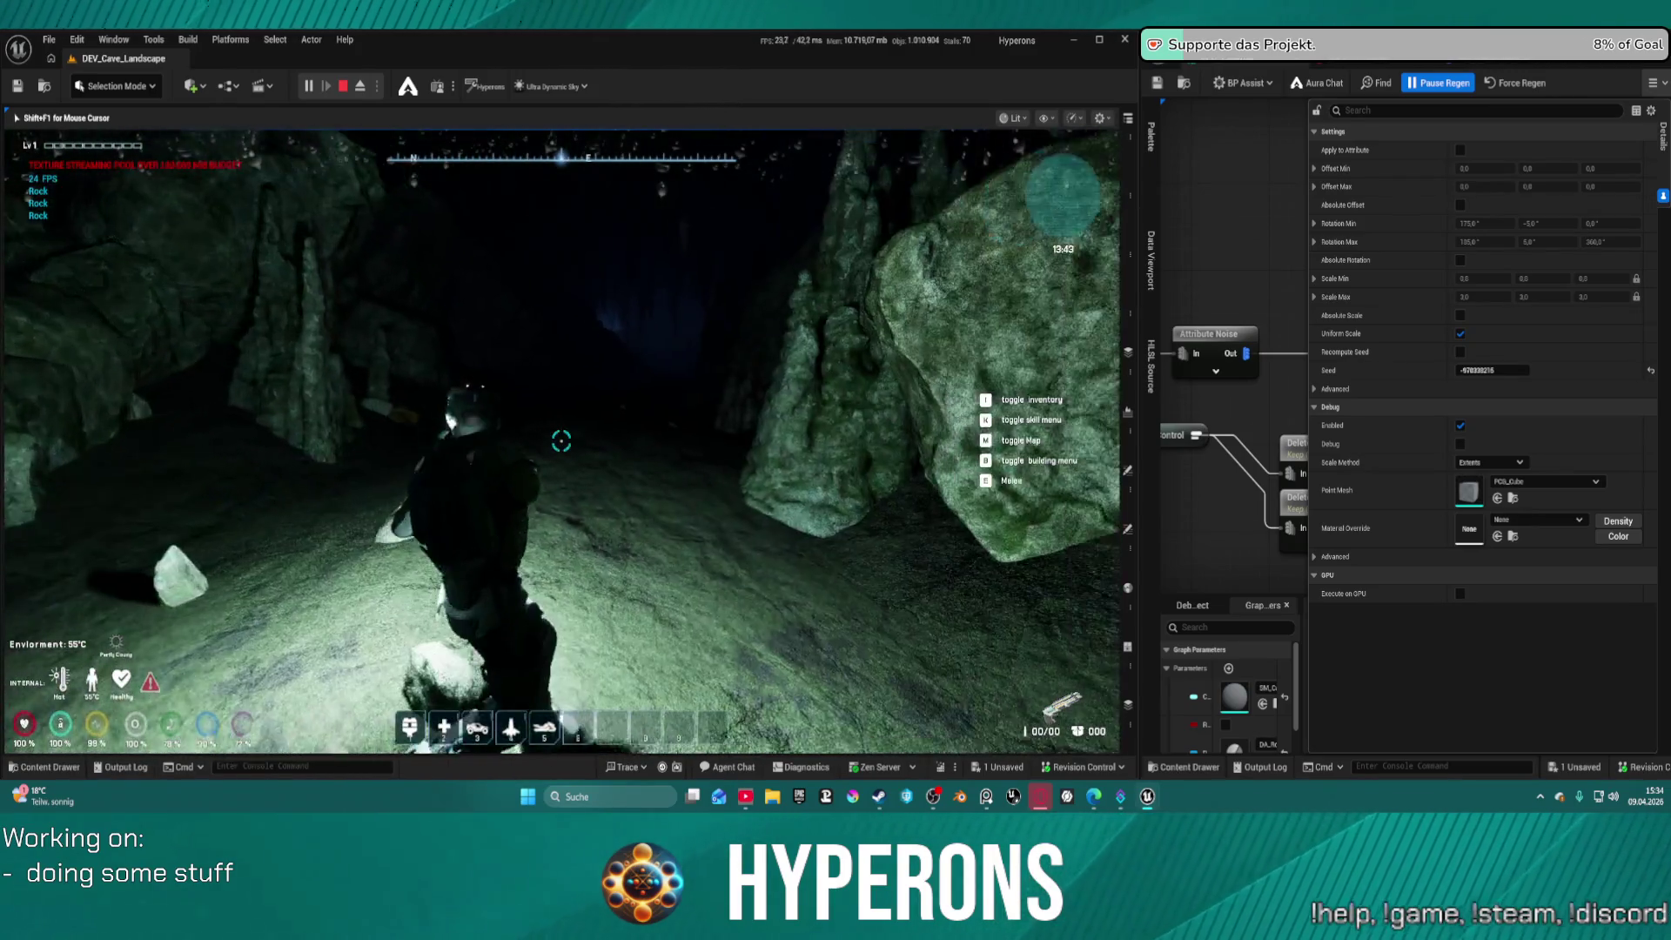
key("w")
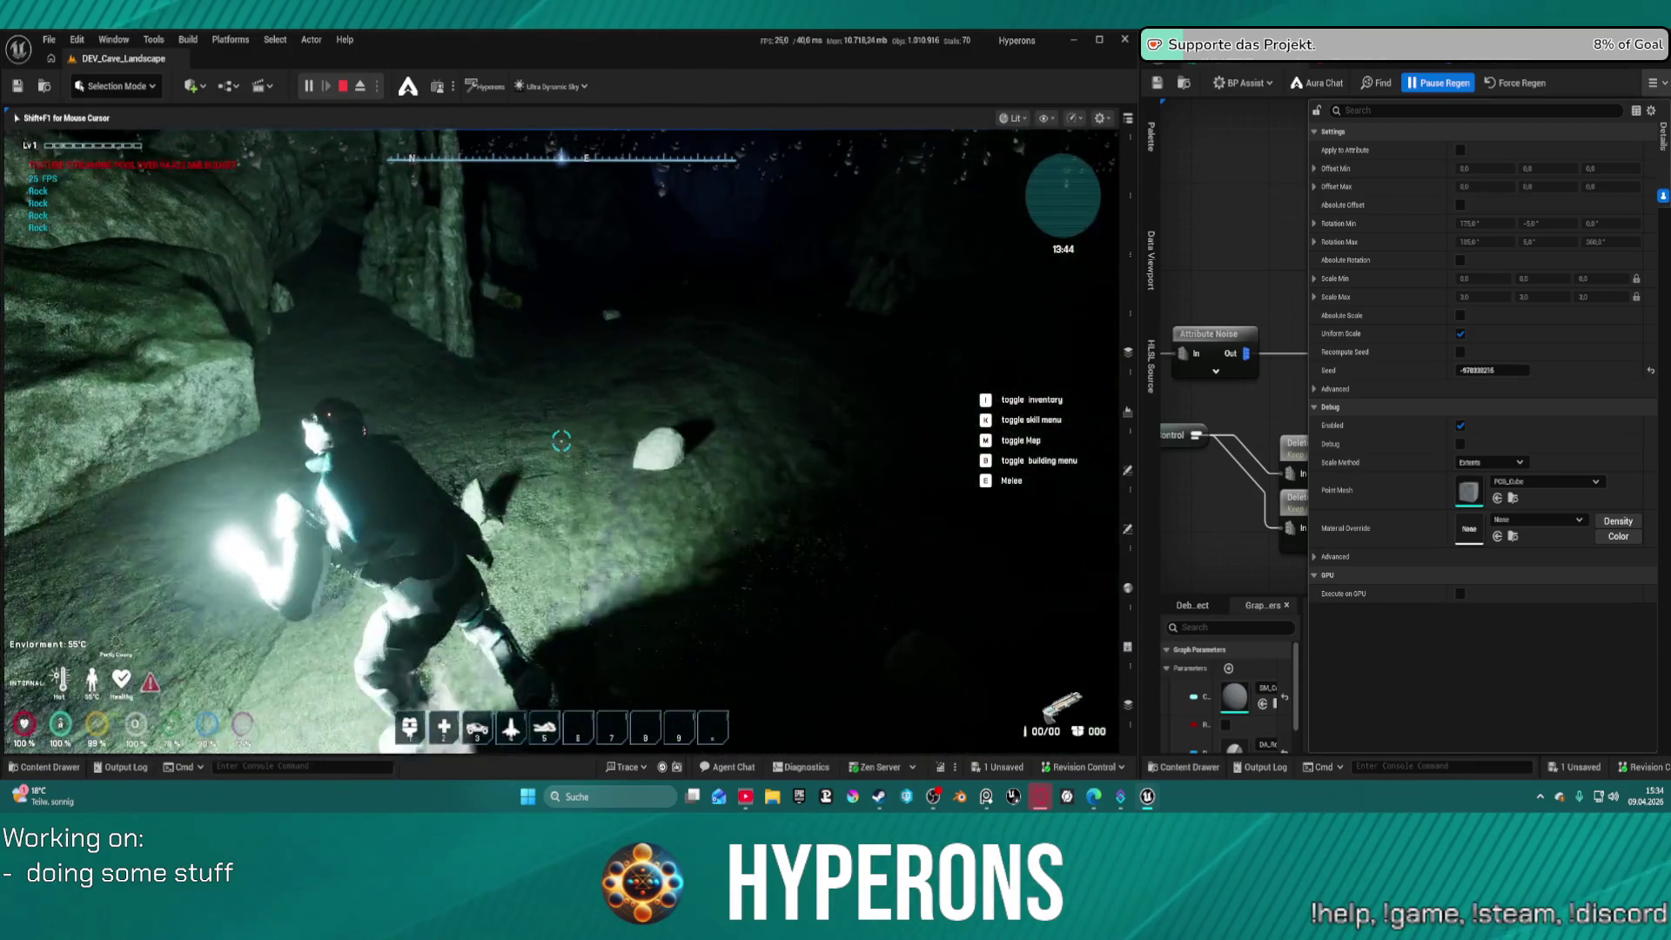
key("w")
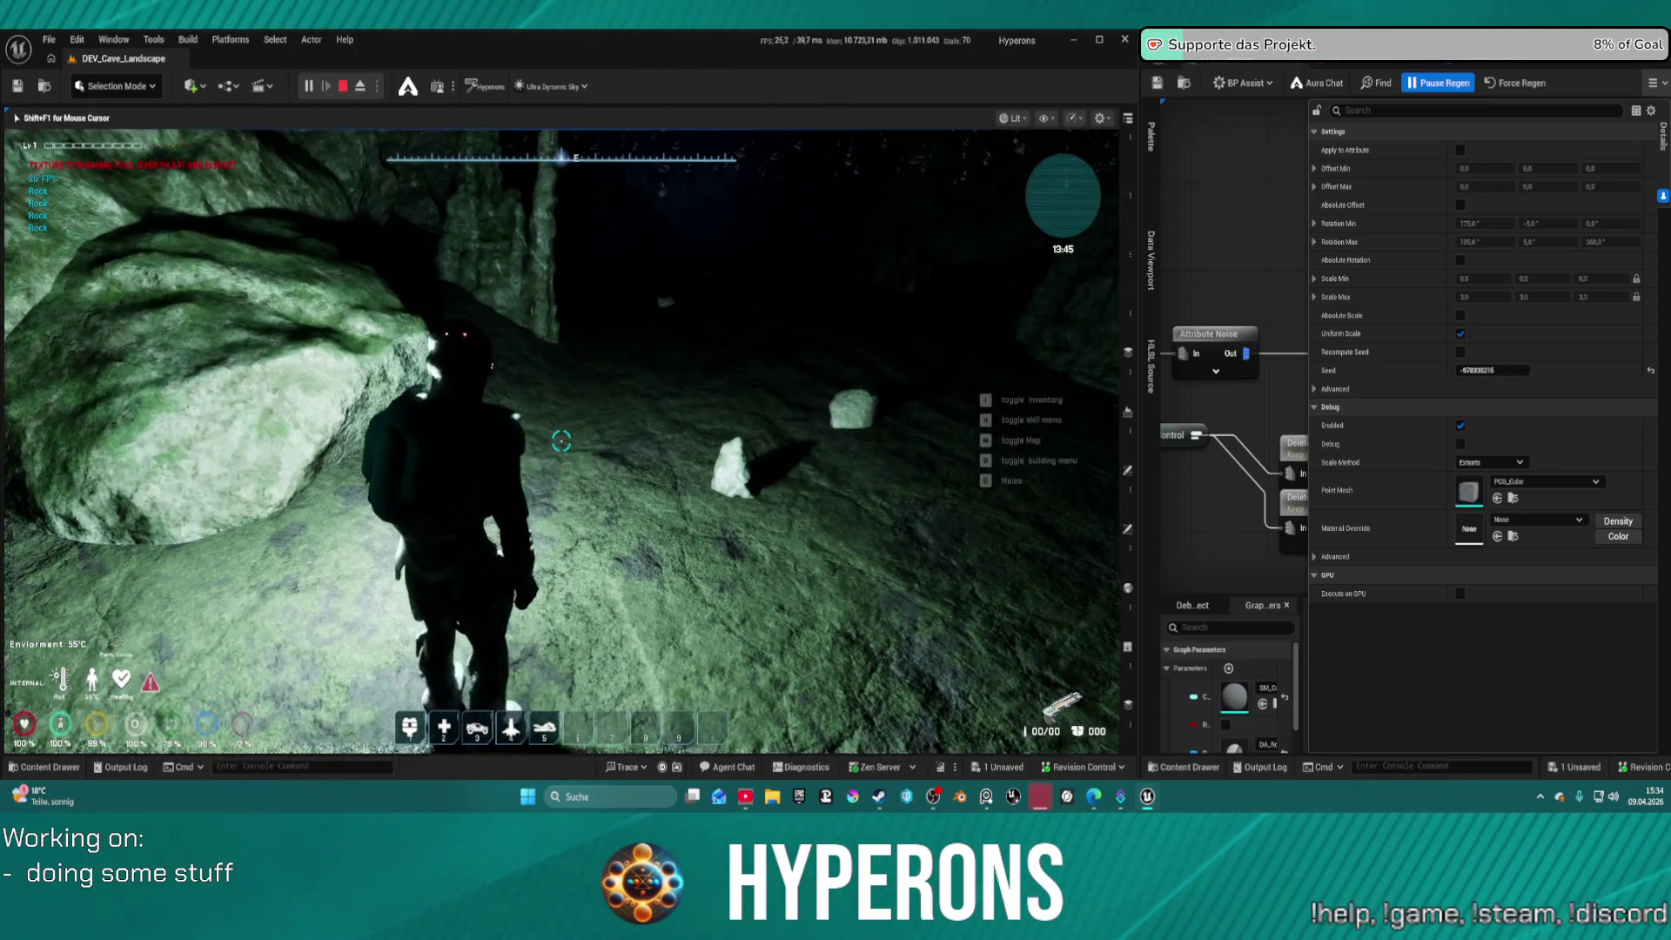
Toggle the character's light off and on at the mossy rocks, then stop PIE
key("f")
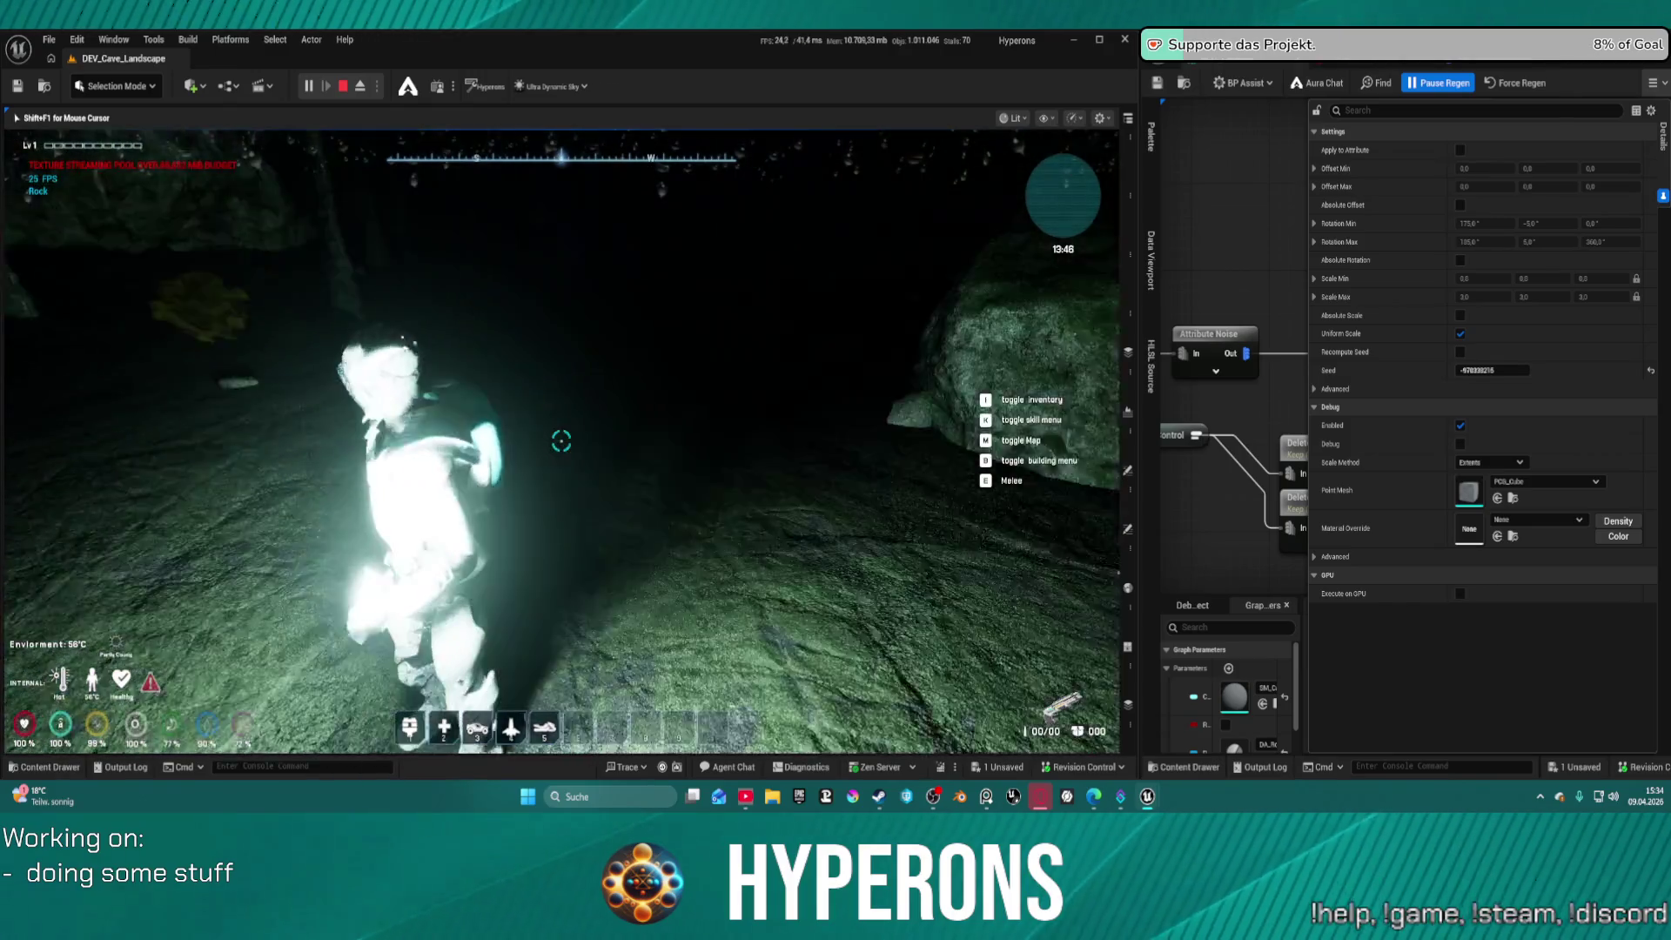
key("f")
key("w")
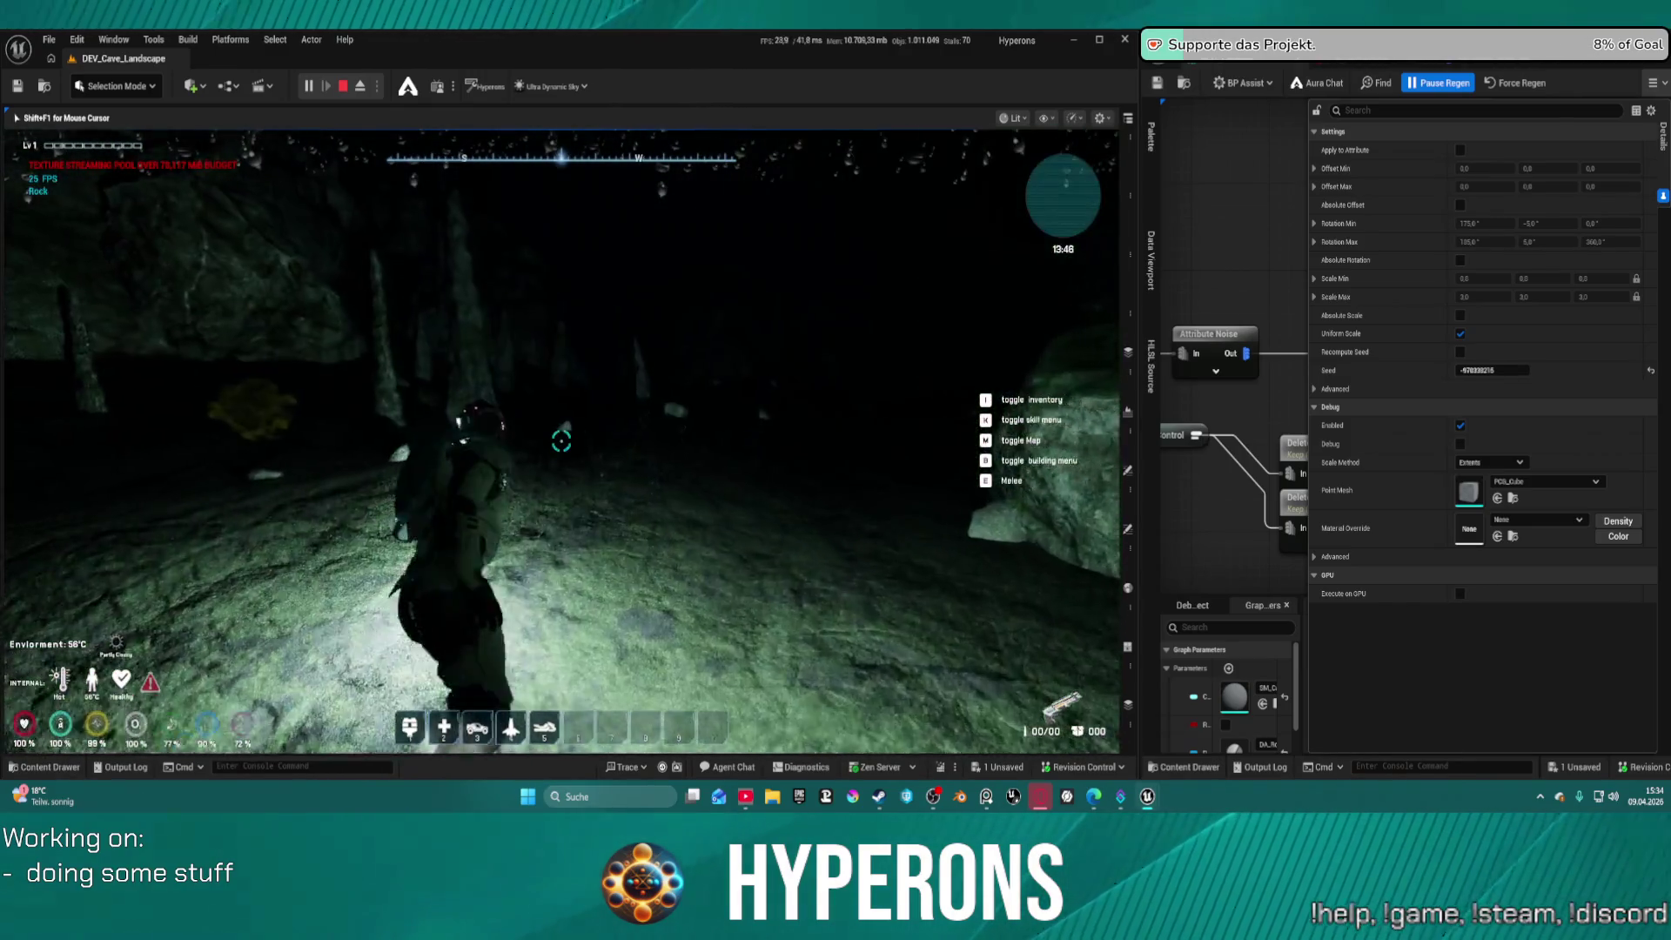
key("f")
key("w")
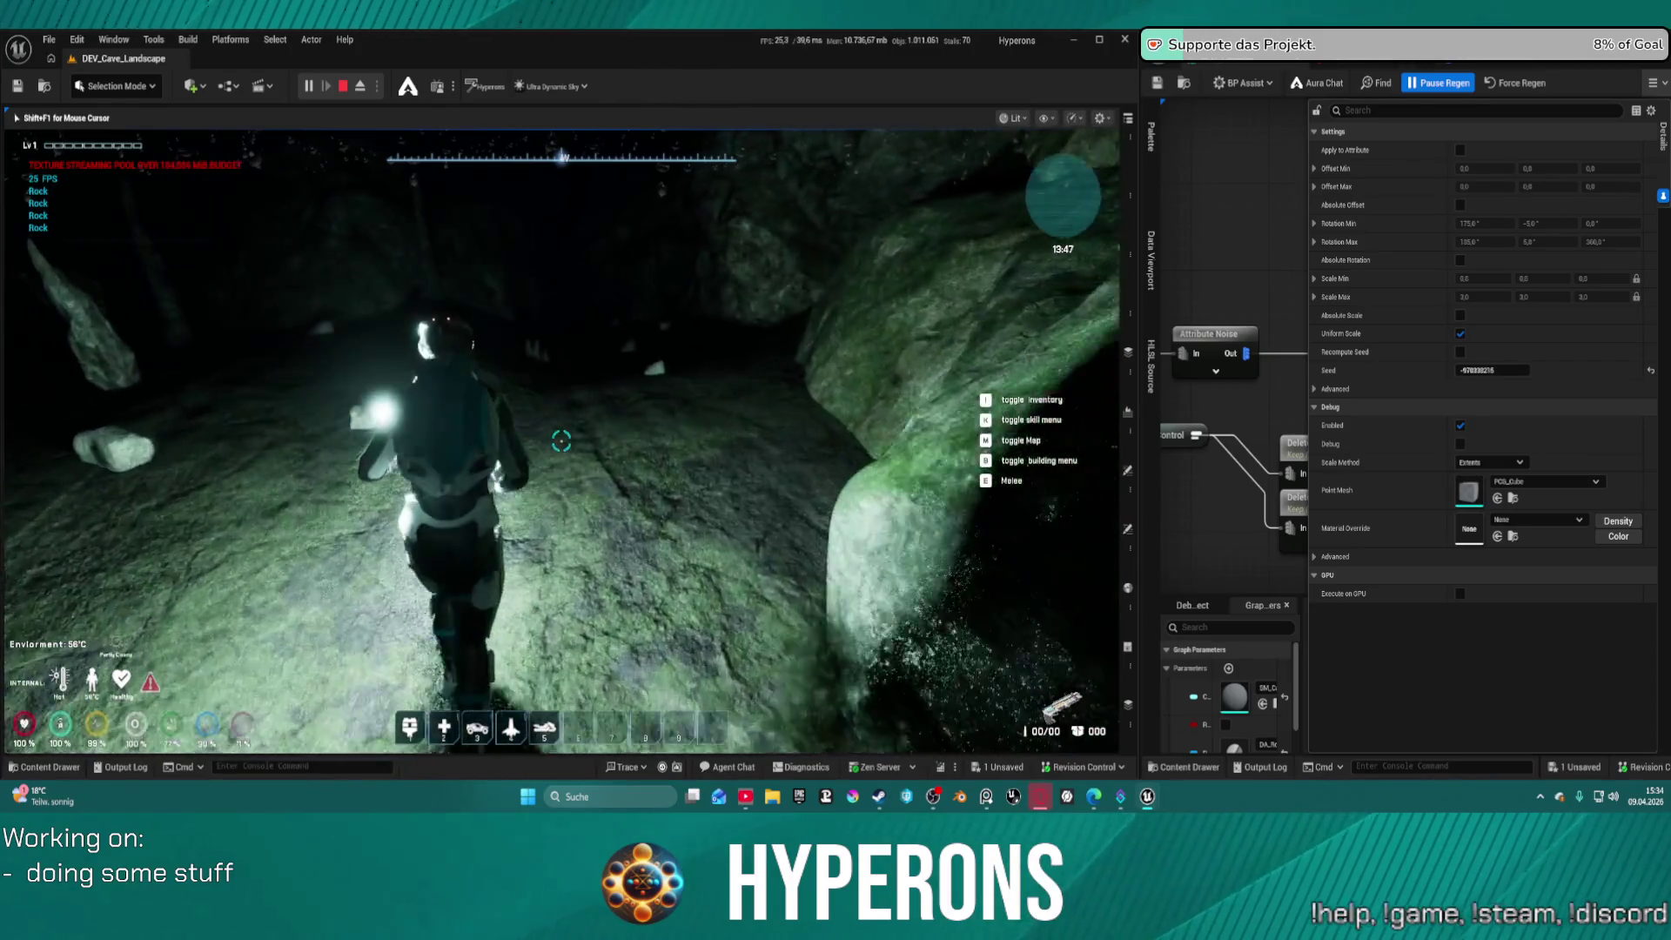
key("Escape")
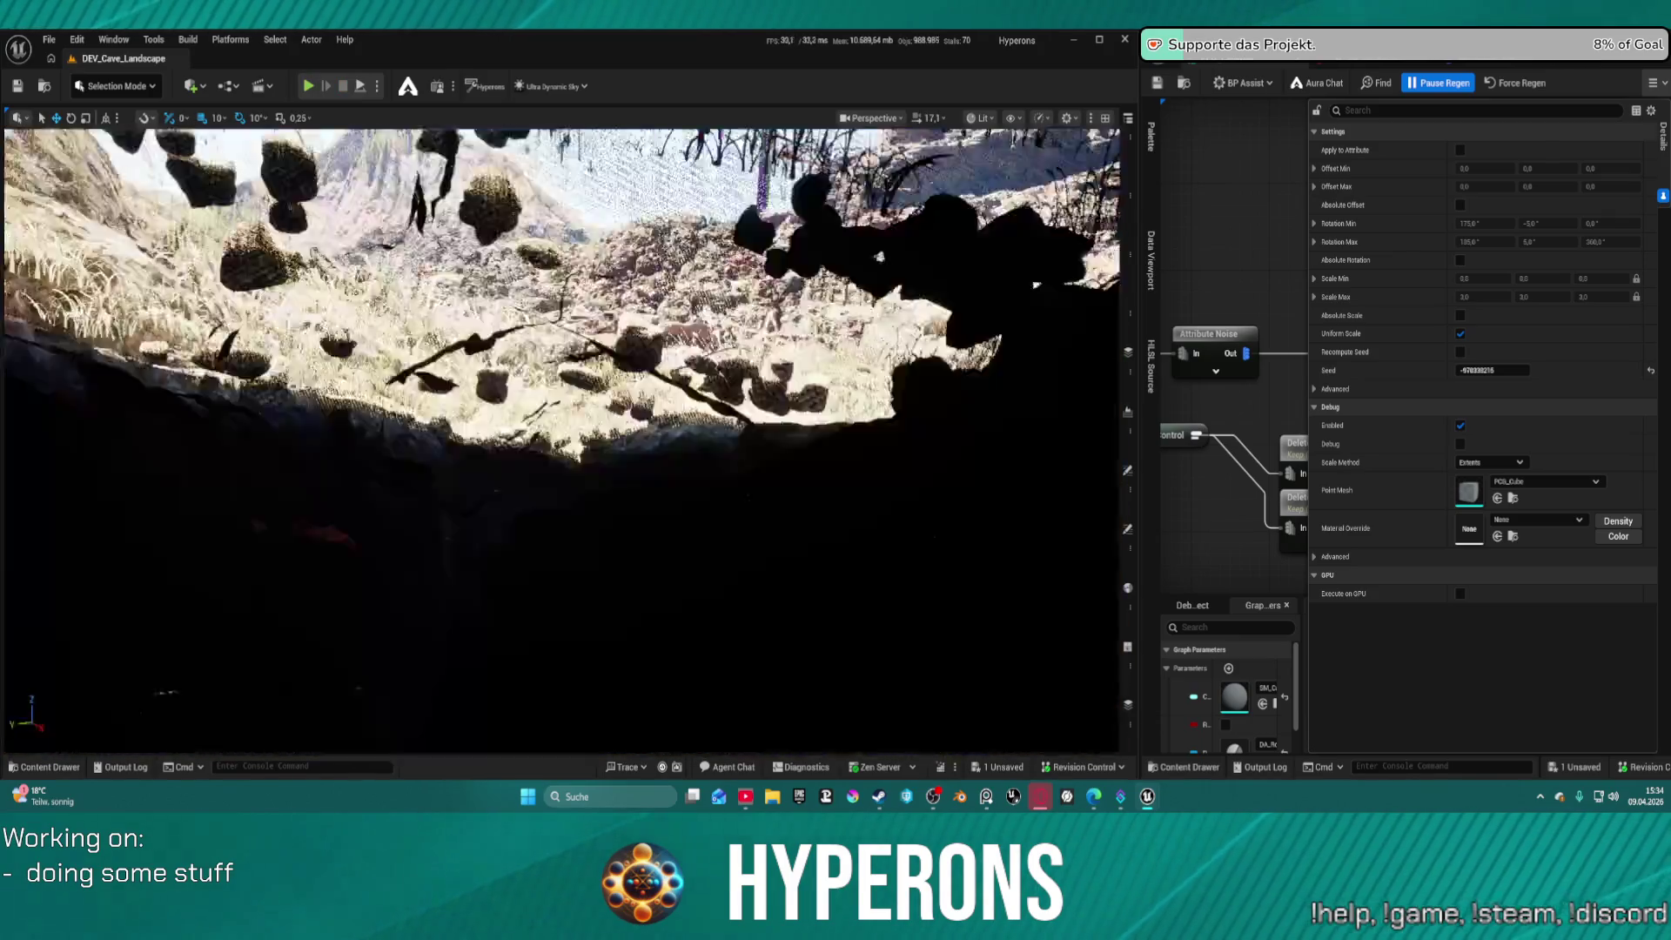
scroll(561, 439, "down", 2)
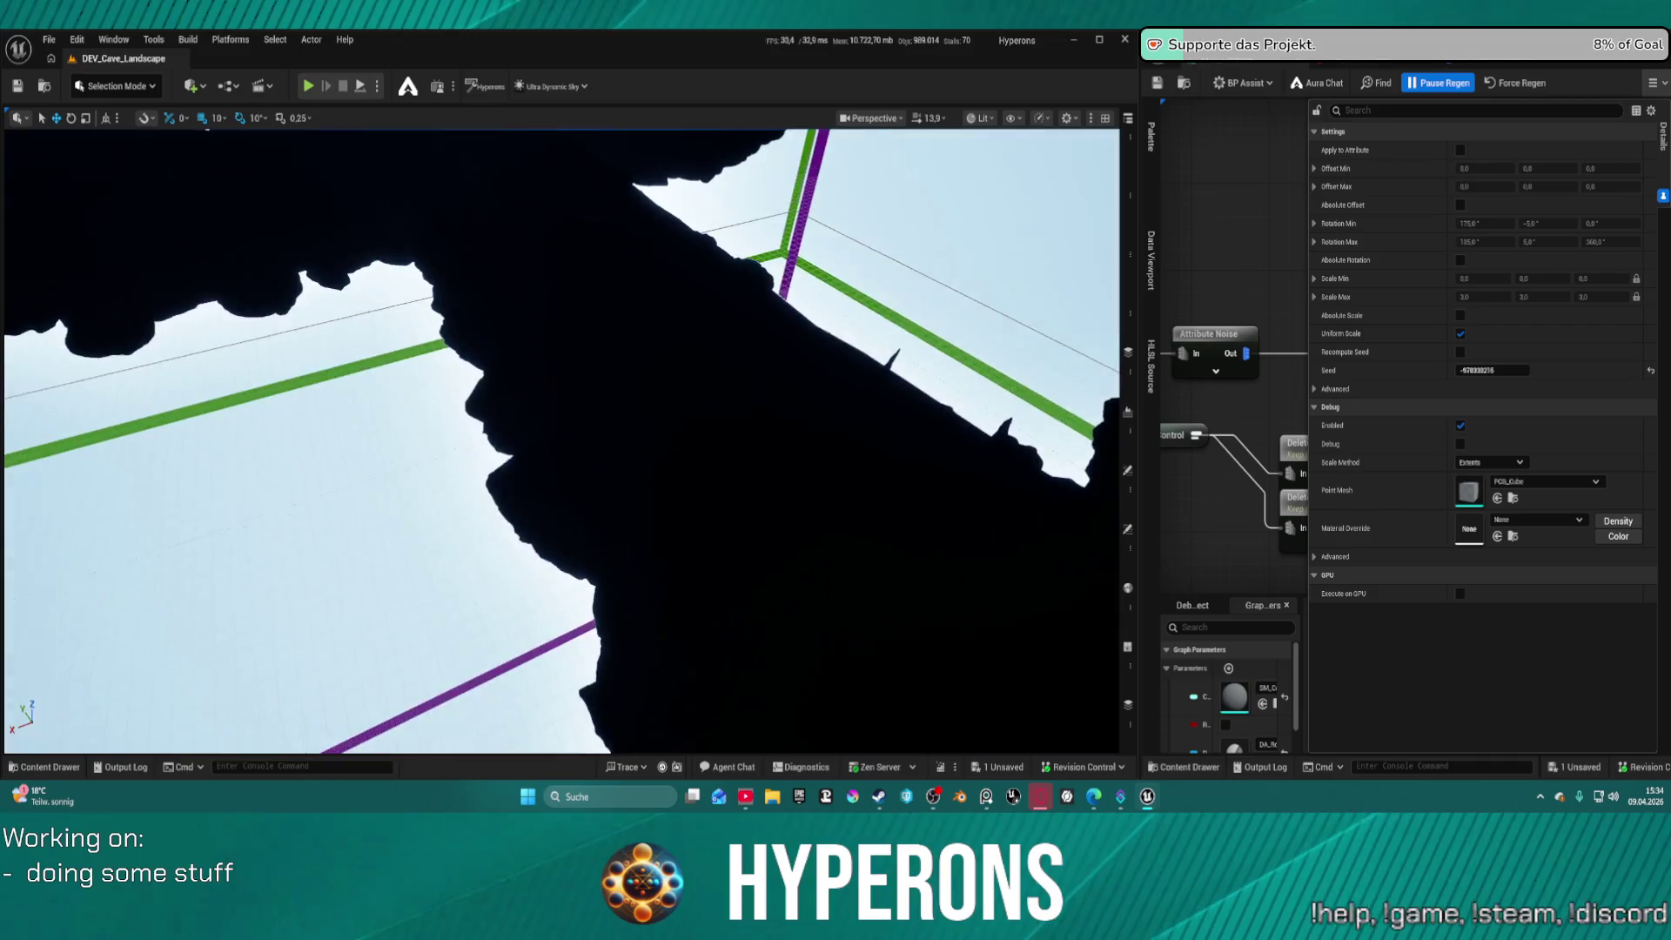
mouse_move(561, 439)
left_mouse_down()
mouse_move(561, 227)
mouse_move(561, 435)
mouse_move(610, 435)
mouse_move(562, 436)
mouse_move(592, 435)
left_mouse_up()
mouse_move(494, 373)
left_mouse_down()
mouse_move(494, 408)
mouse_move(494, 339)
mouse_move(494, 409)
mouse_move(493, 374)
left_mouse_up()
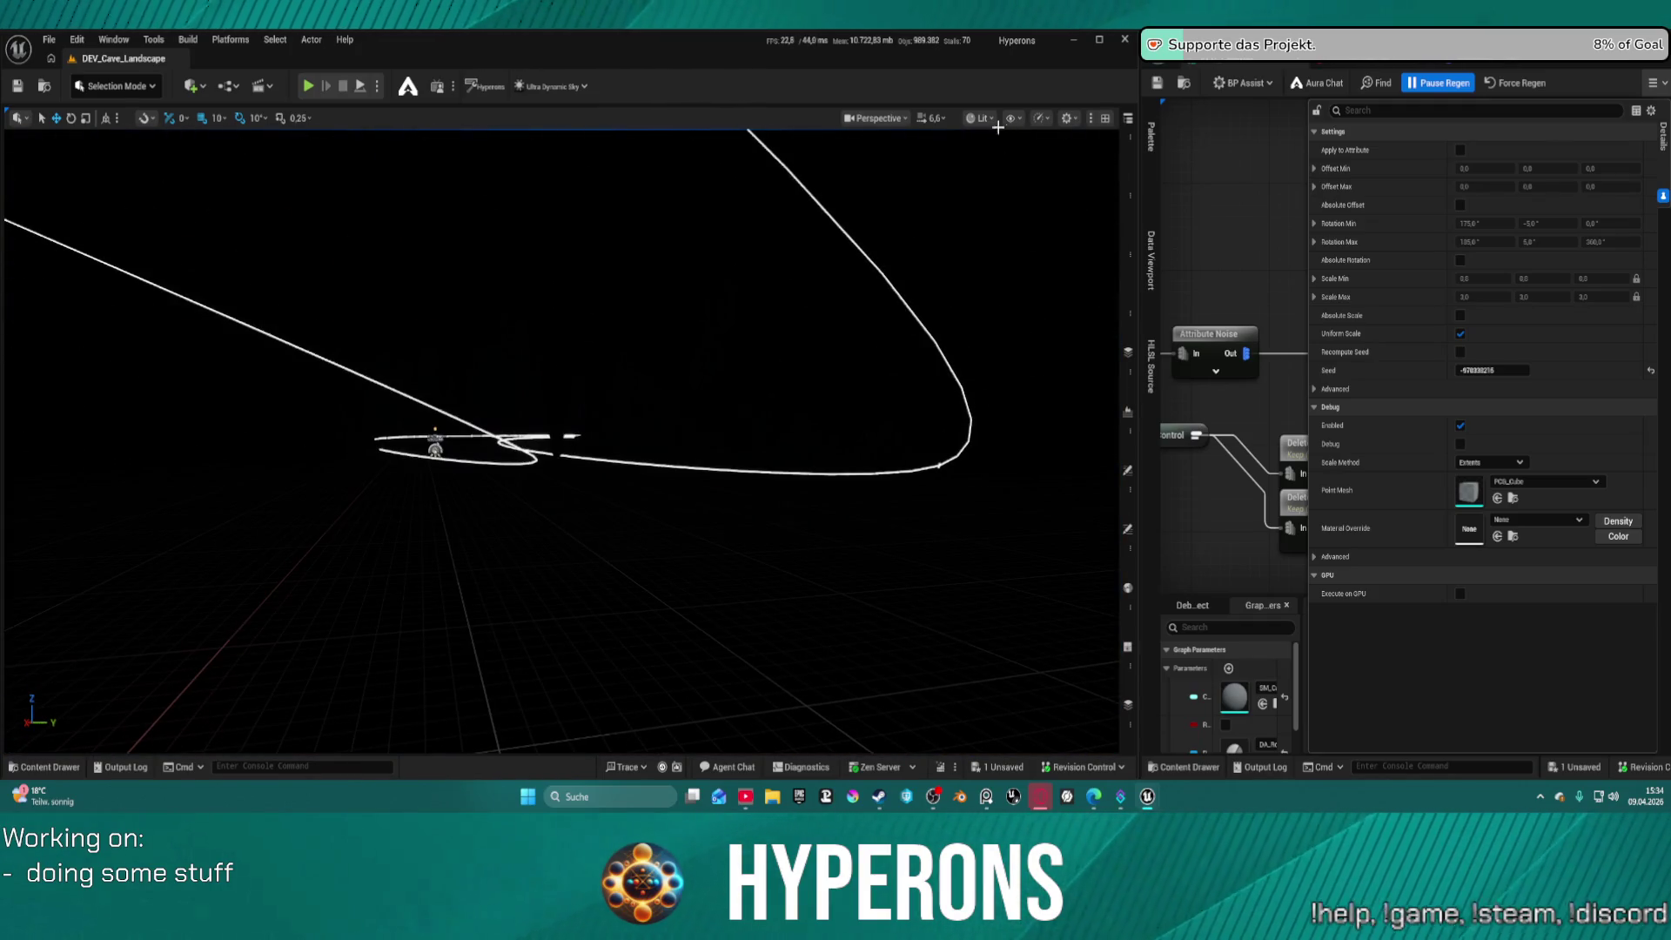
left_click(975, 118)
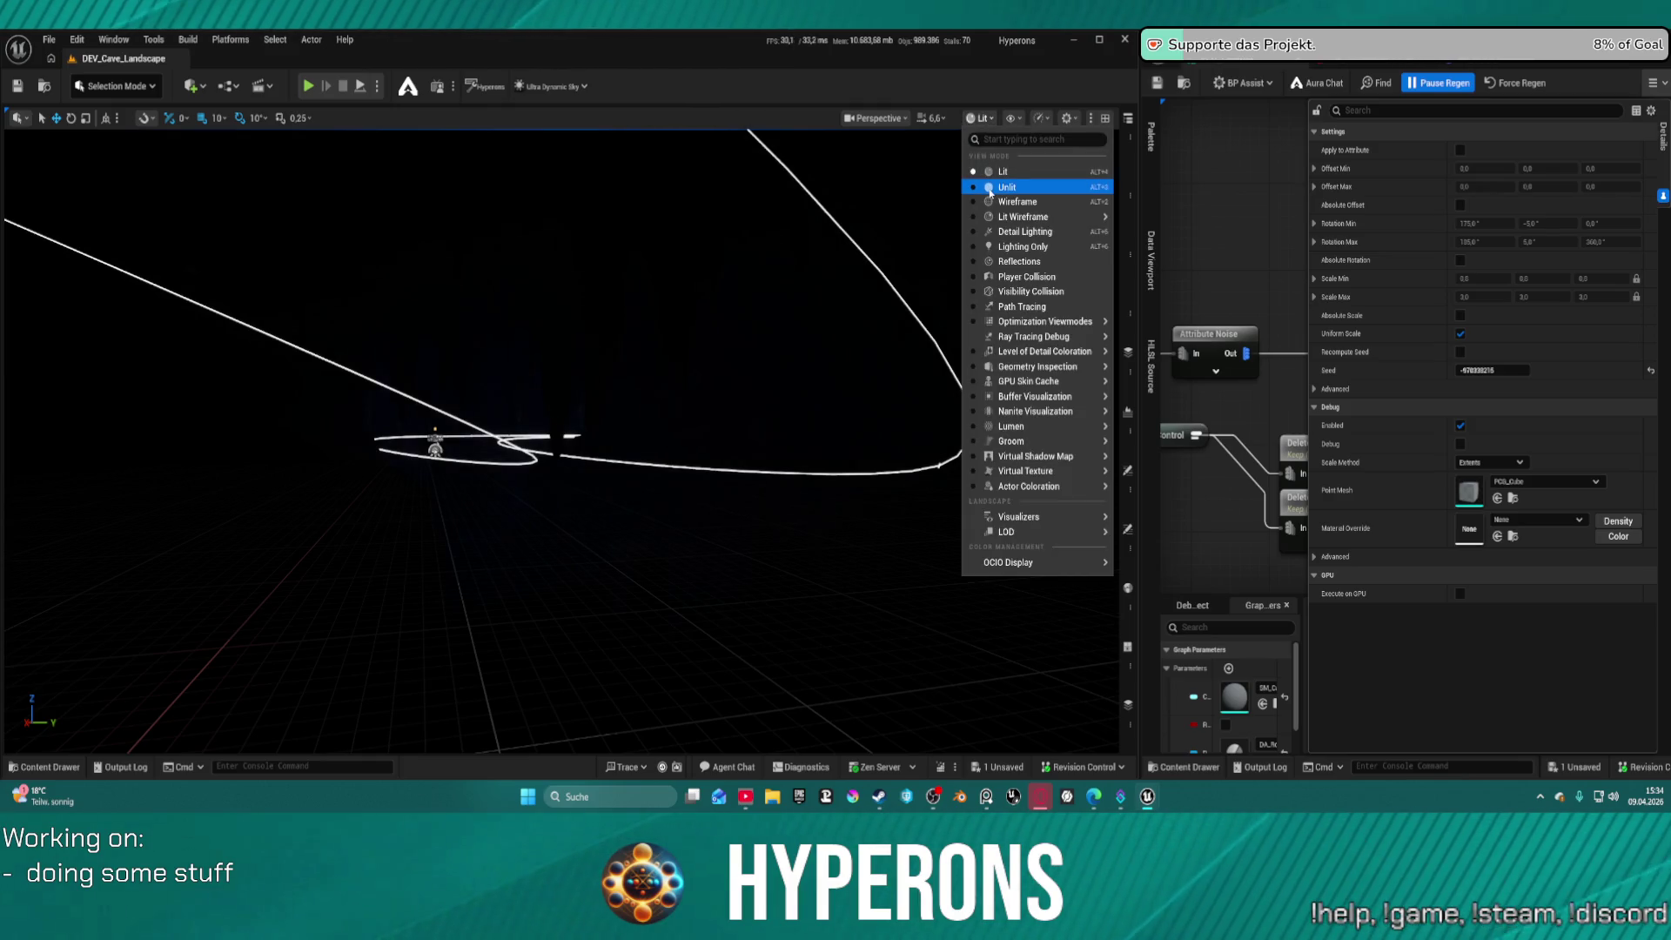
Switch the viewport to Unlit, fly into the cave, and open the recent levels list
left_click(990, 188)
left_click_drag(720, 422, 717, 419)
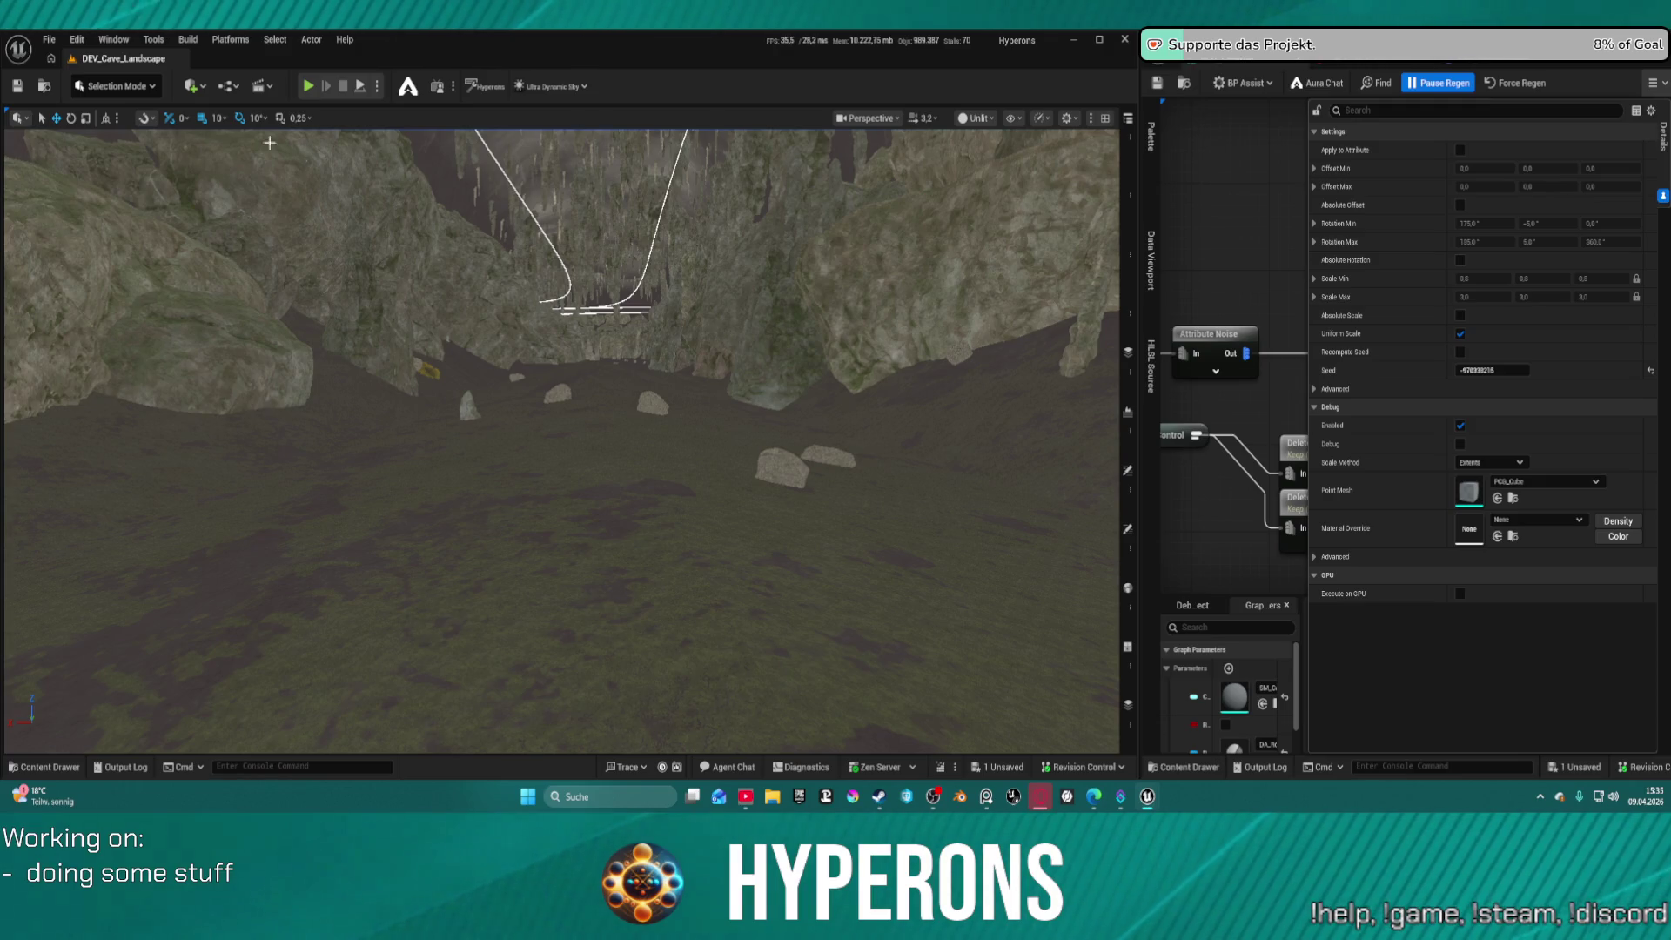
left_click(49, 39)
Load DEV_Cave from Recent Levels, saving the modified PCG_CaveDM asset first
mouse_move(174, 138)
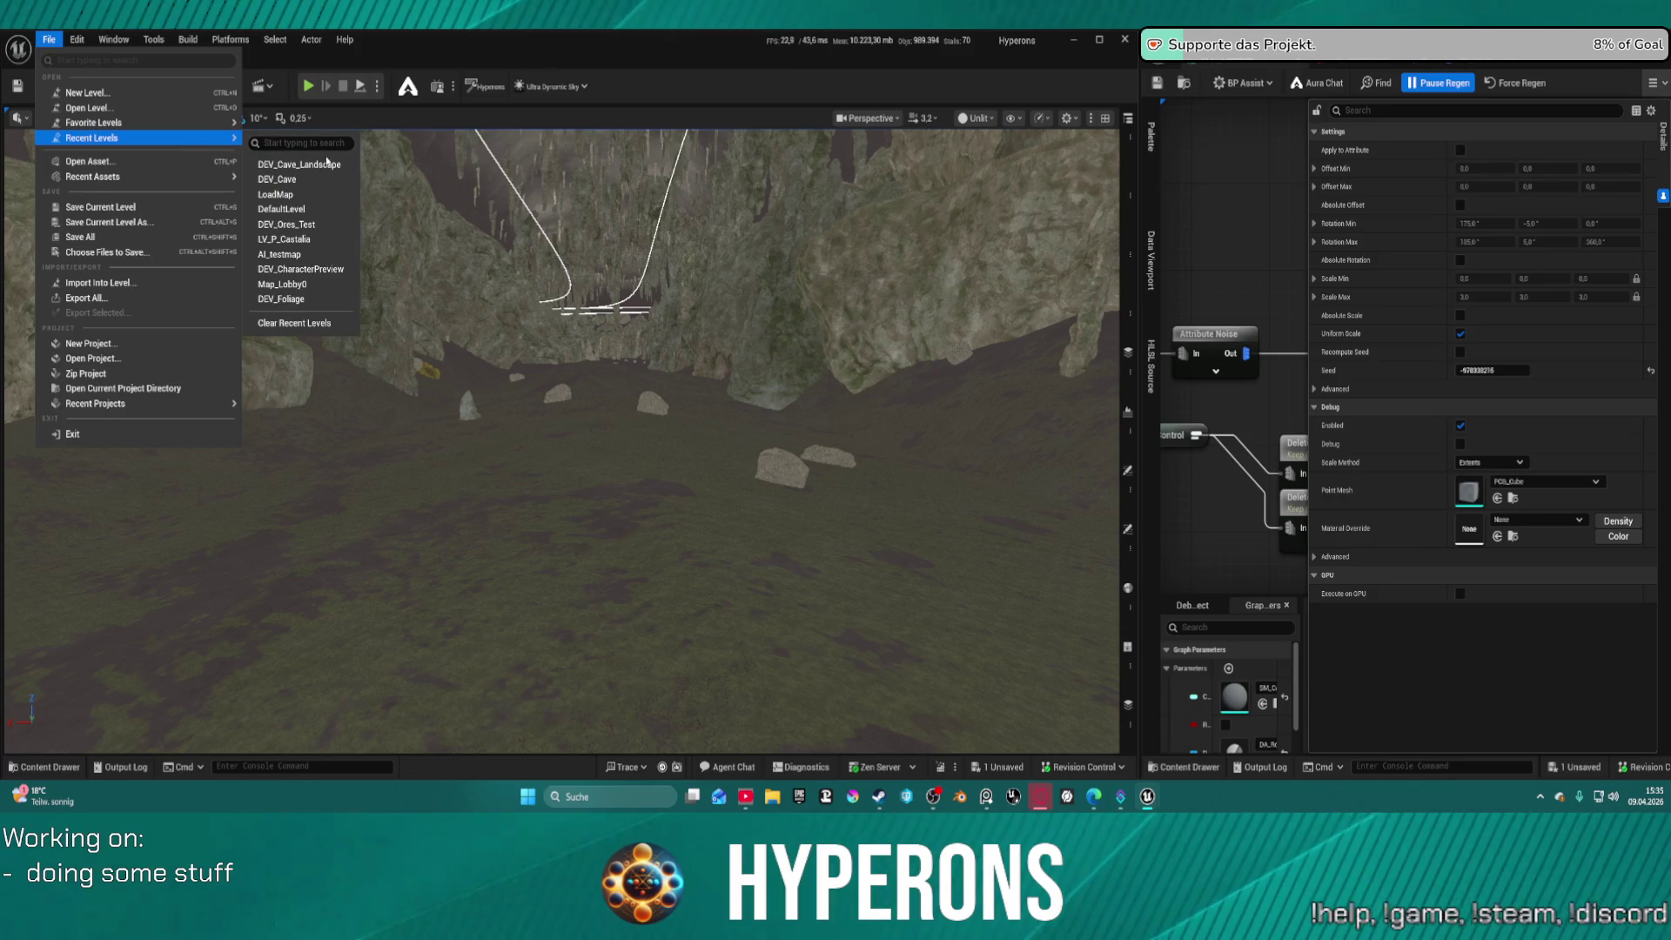
left_click(288, 179)
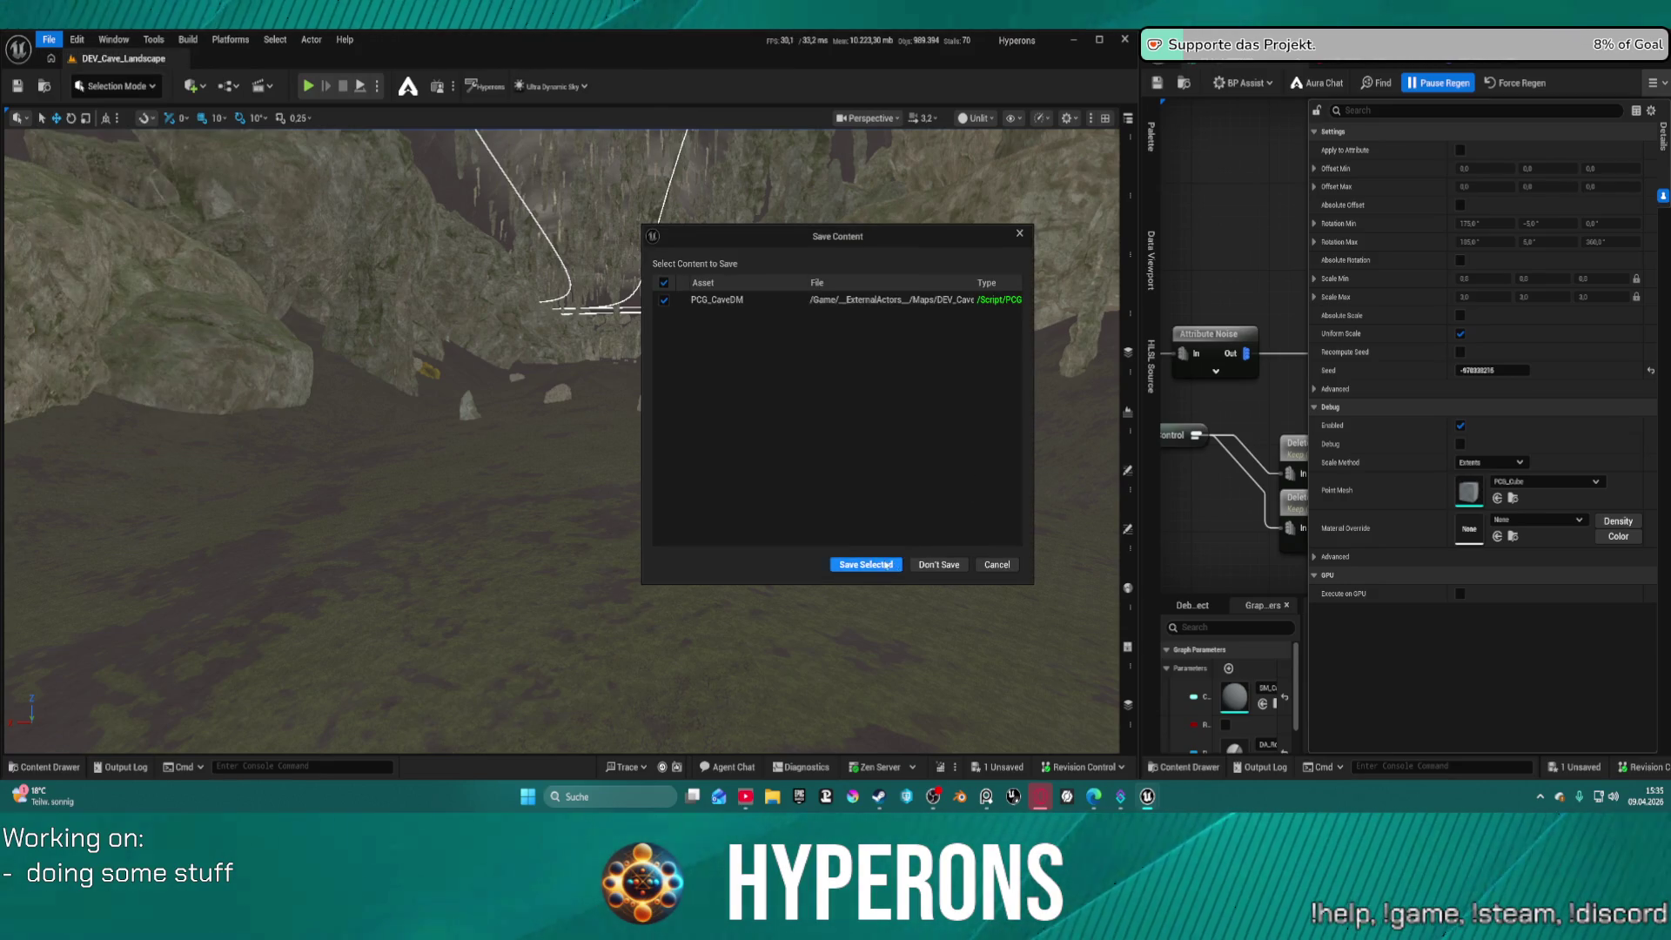
left_click(887, 565)
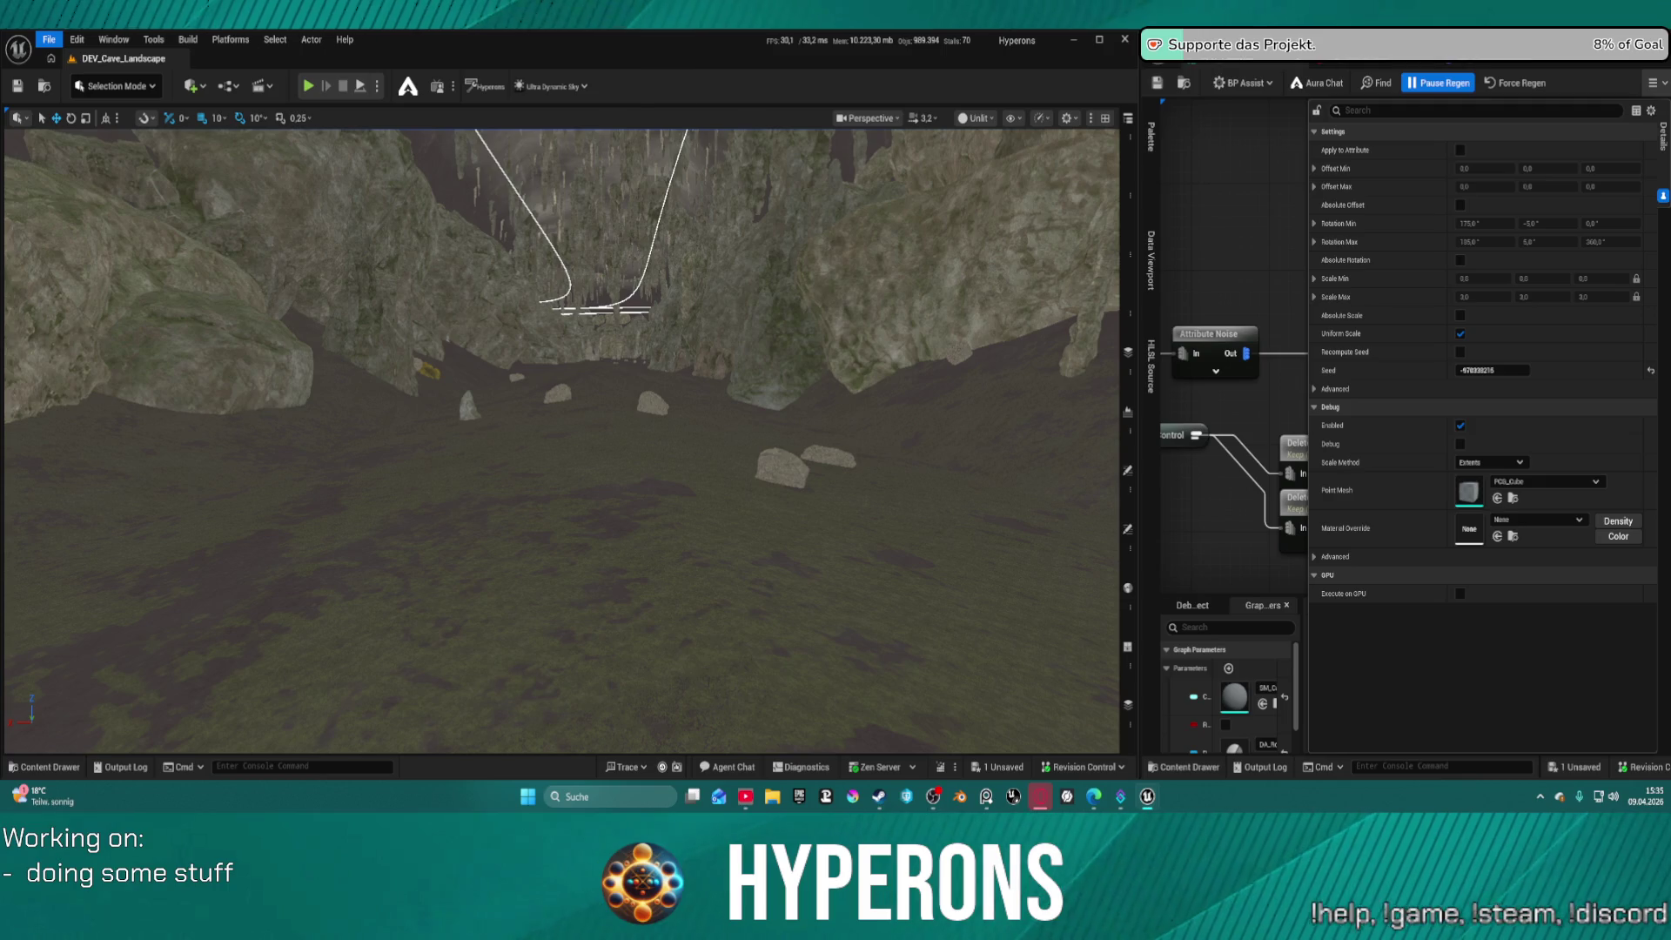
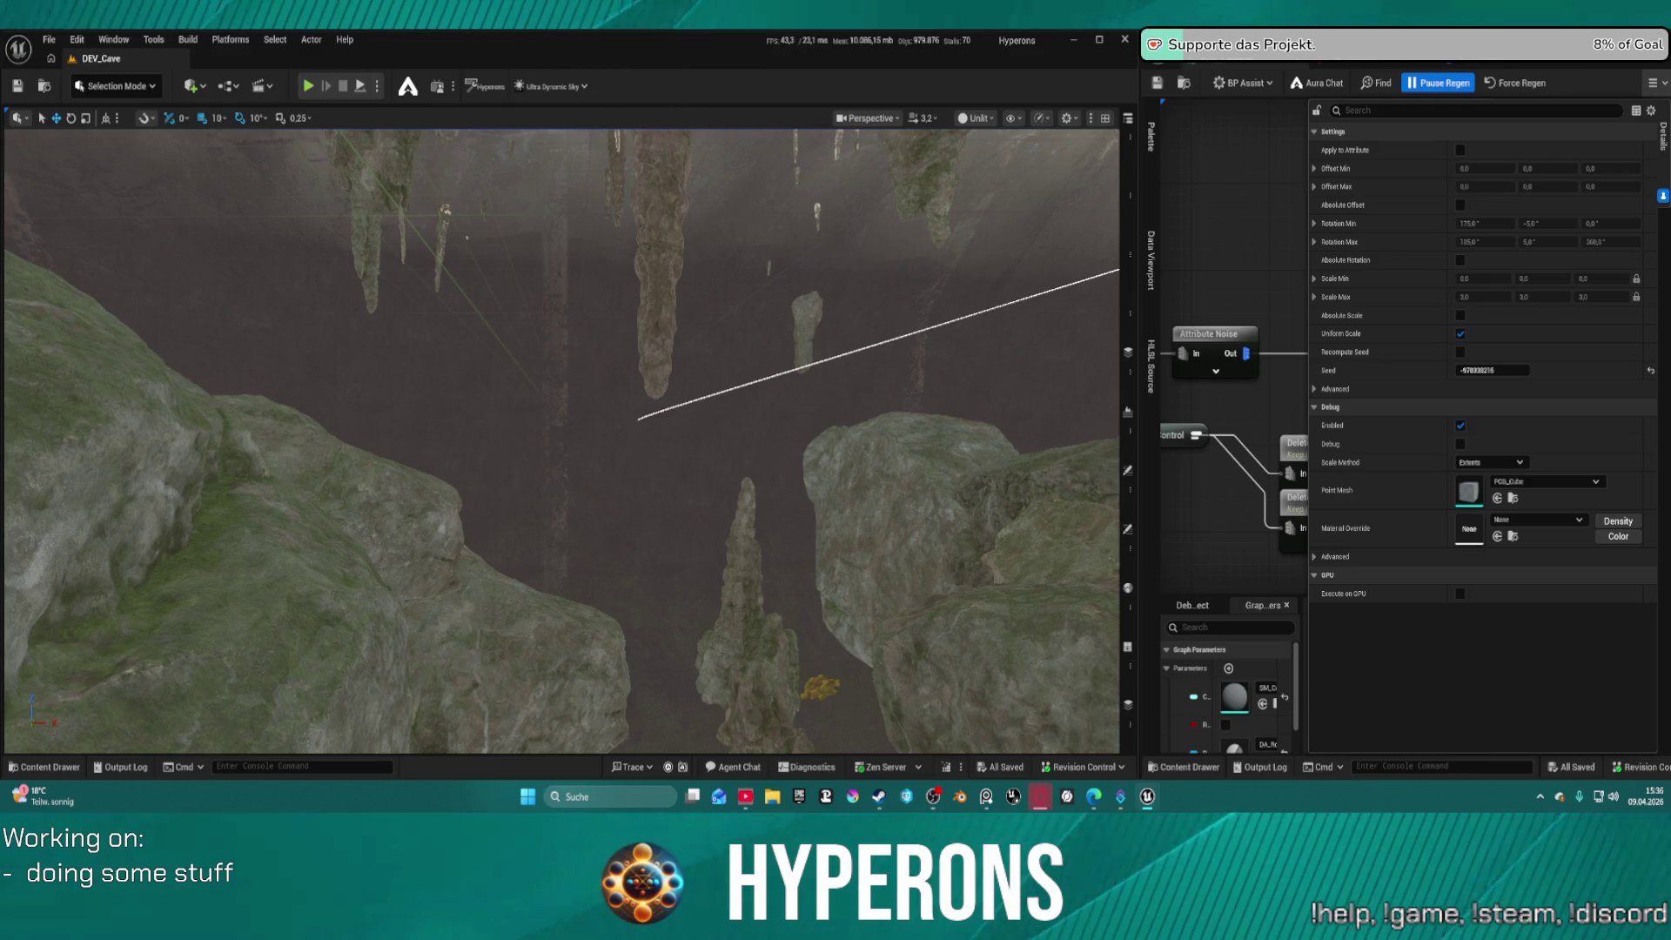
Zoom and pan the cave PCG graph to bring the start of the mesh-building chain into view
scroll(1421, 339, "up", 6)
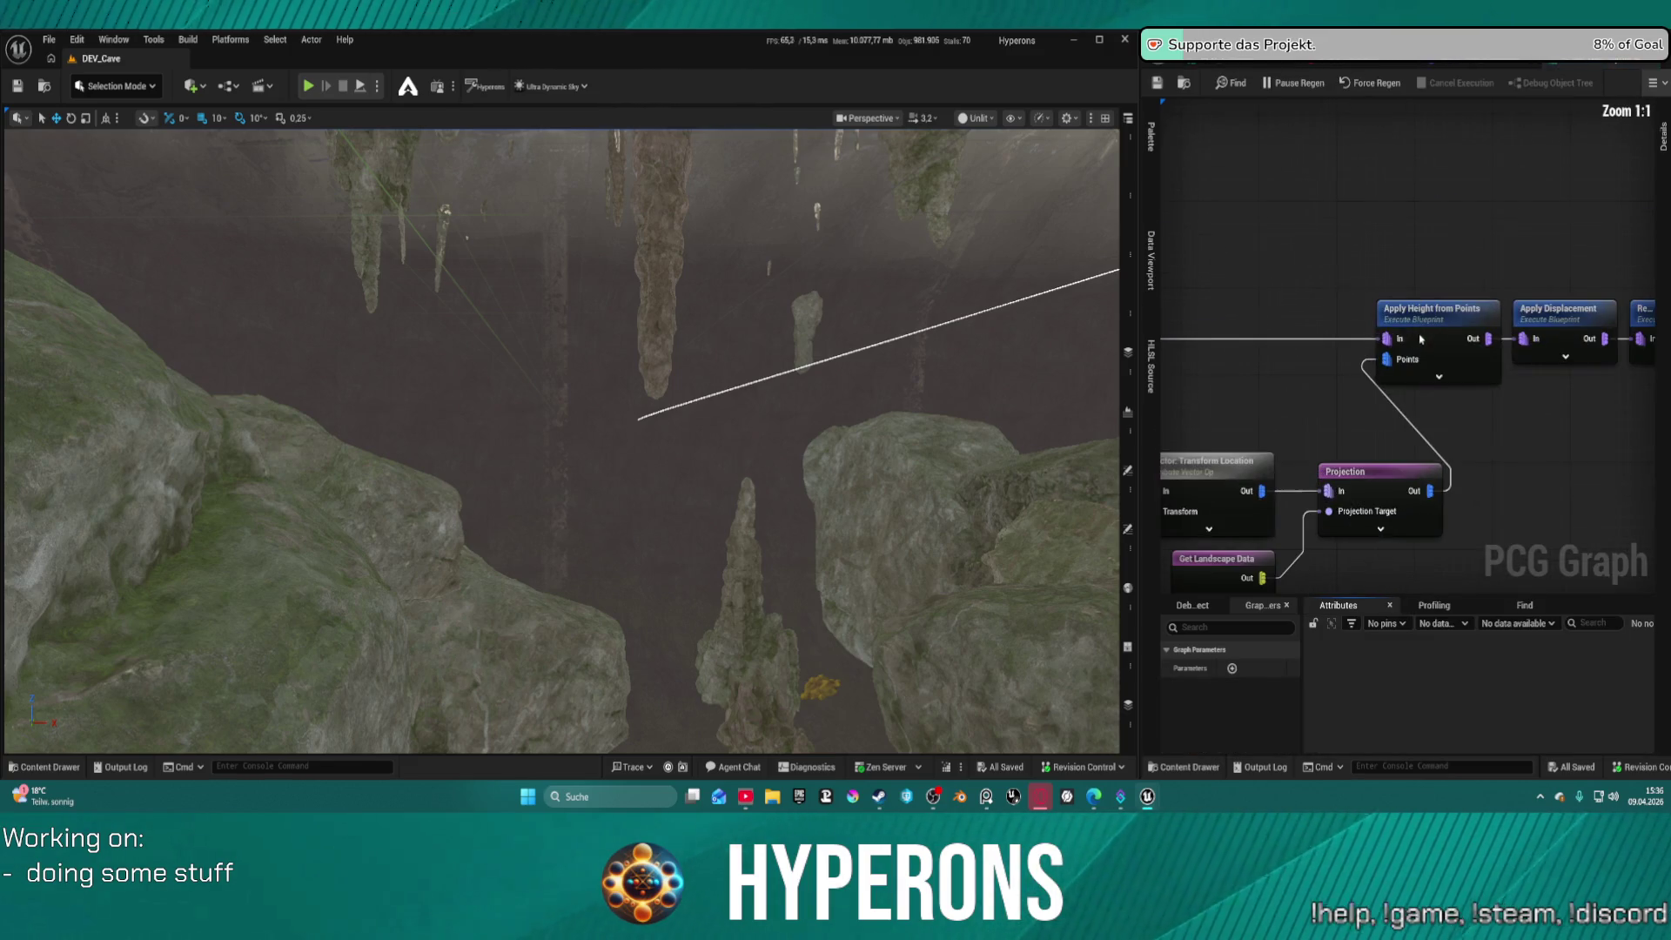
mouse_move(1314, 287)
left_mouse_down()
mouse_move(1399, 250)
mouse_move(1314, 417)
mouse_move(1401, 422)
left_mouse_up()
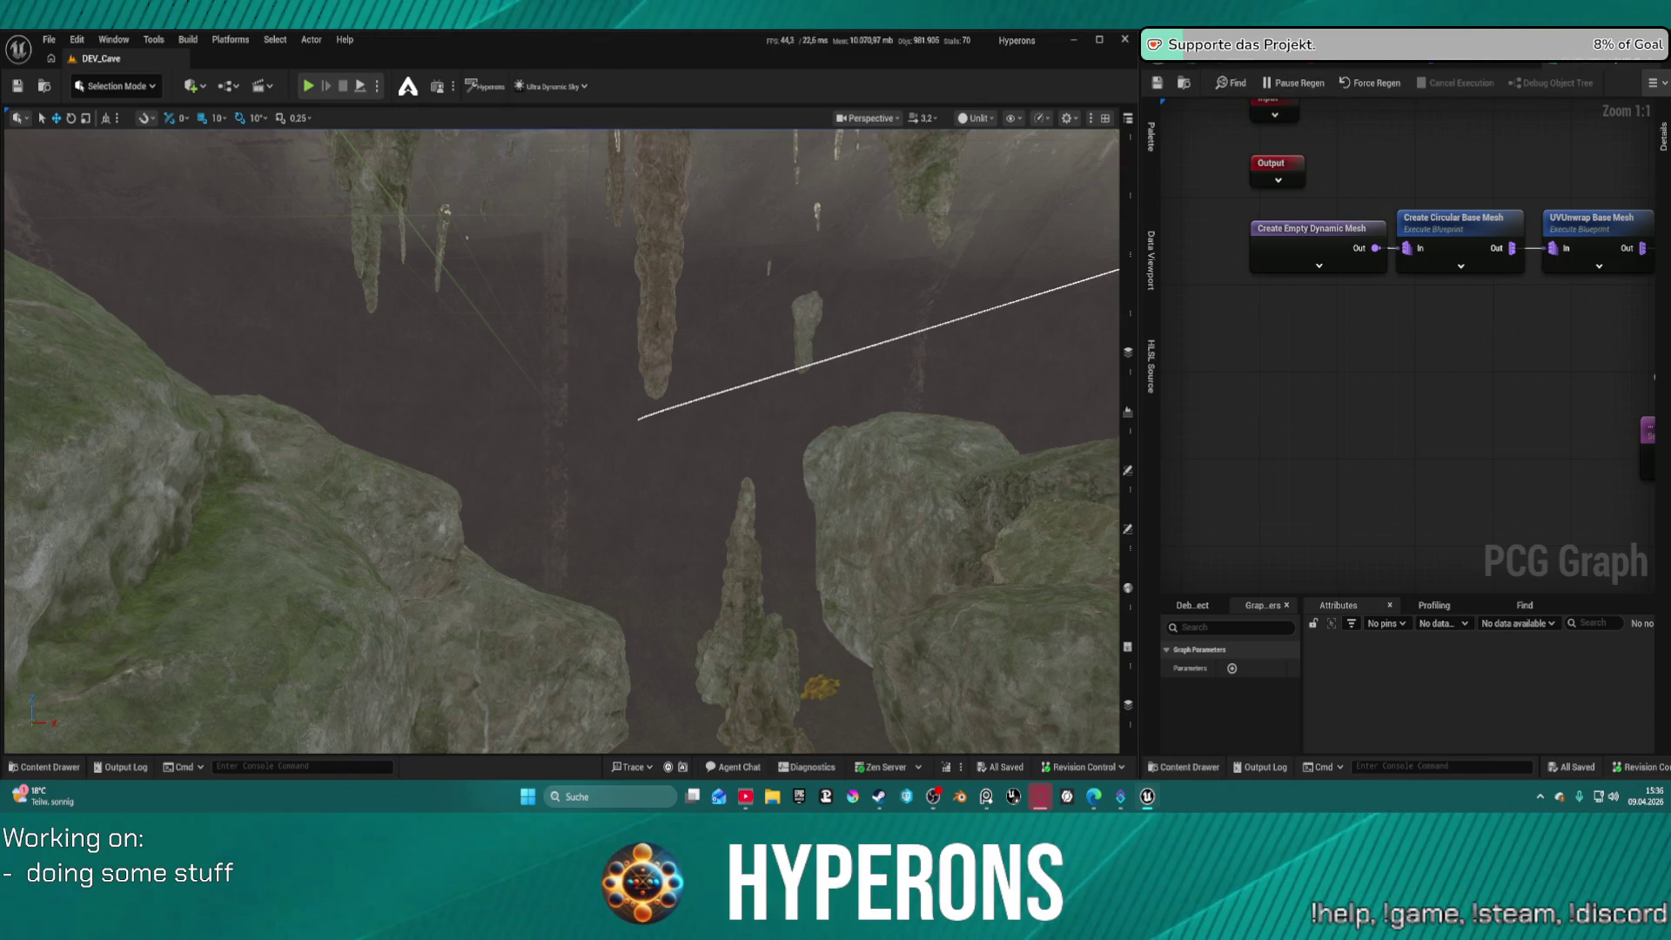
scroll(1384, 317, "down", 5)
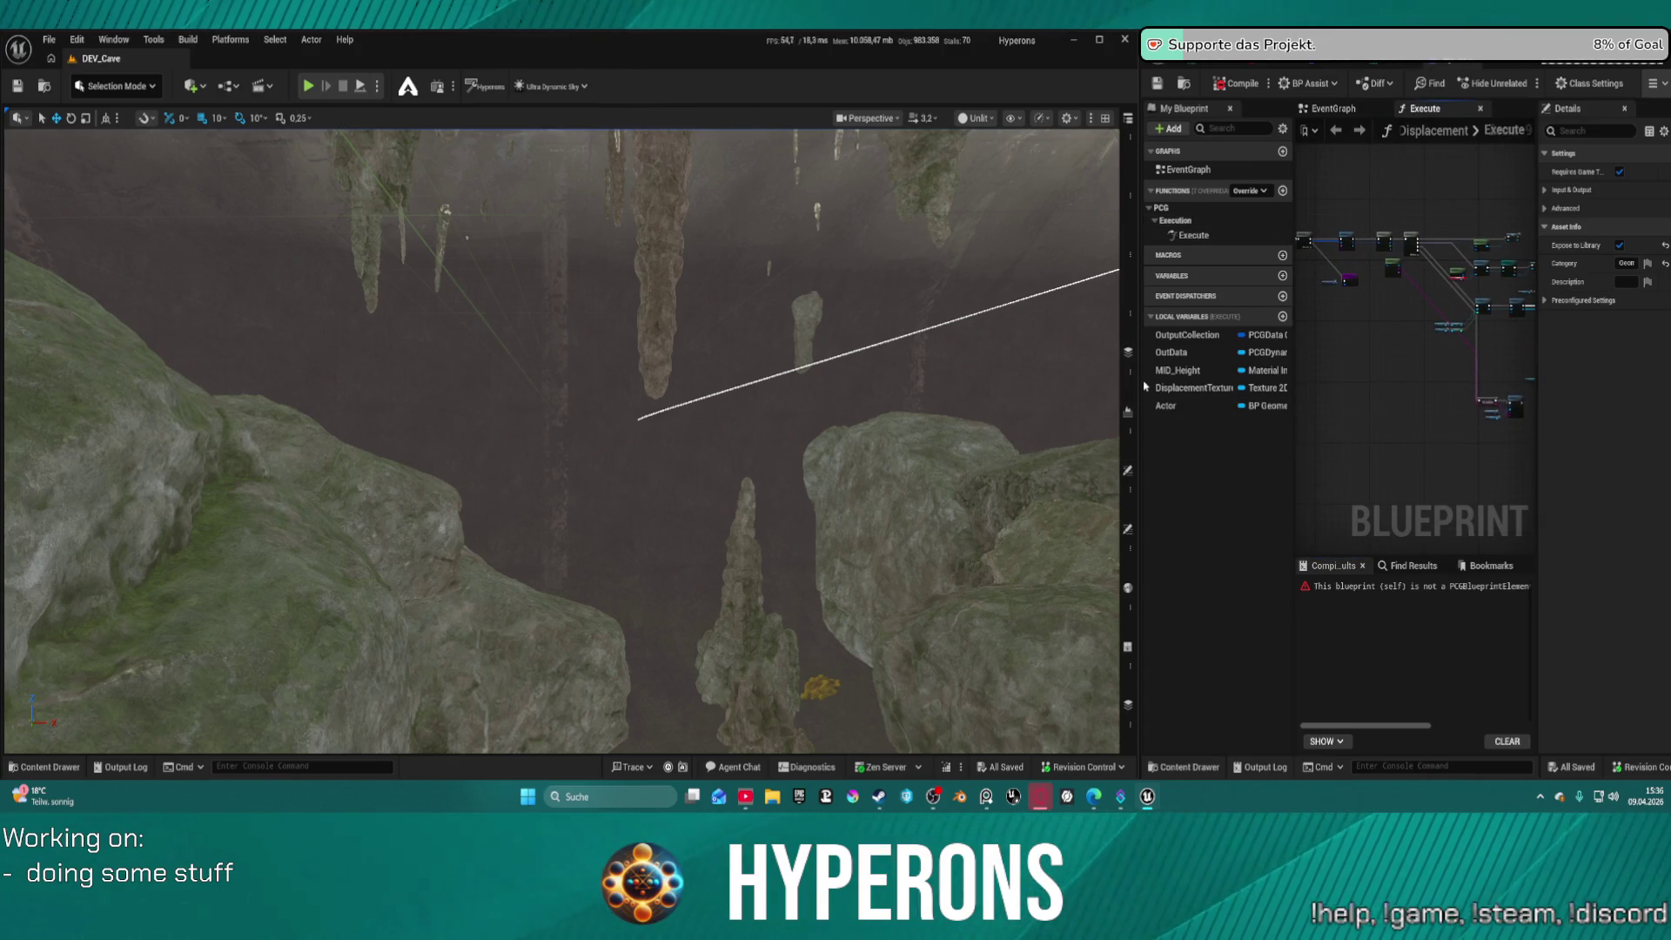
Widen the blueprint window, move the erroring Get Context node up-left, and open its GetContext source
left_click_drag(1145, 386, 394, 410)
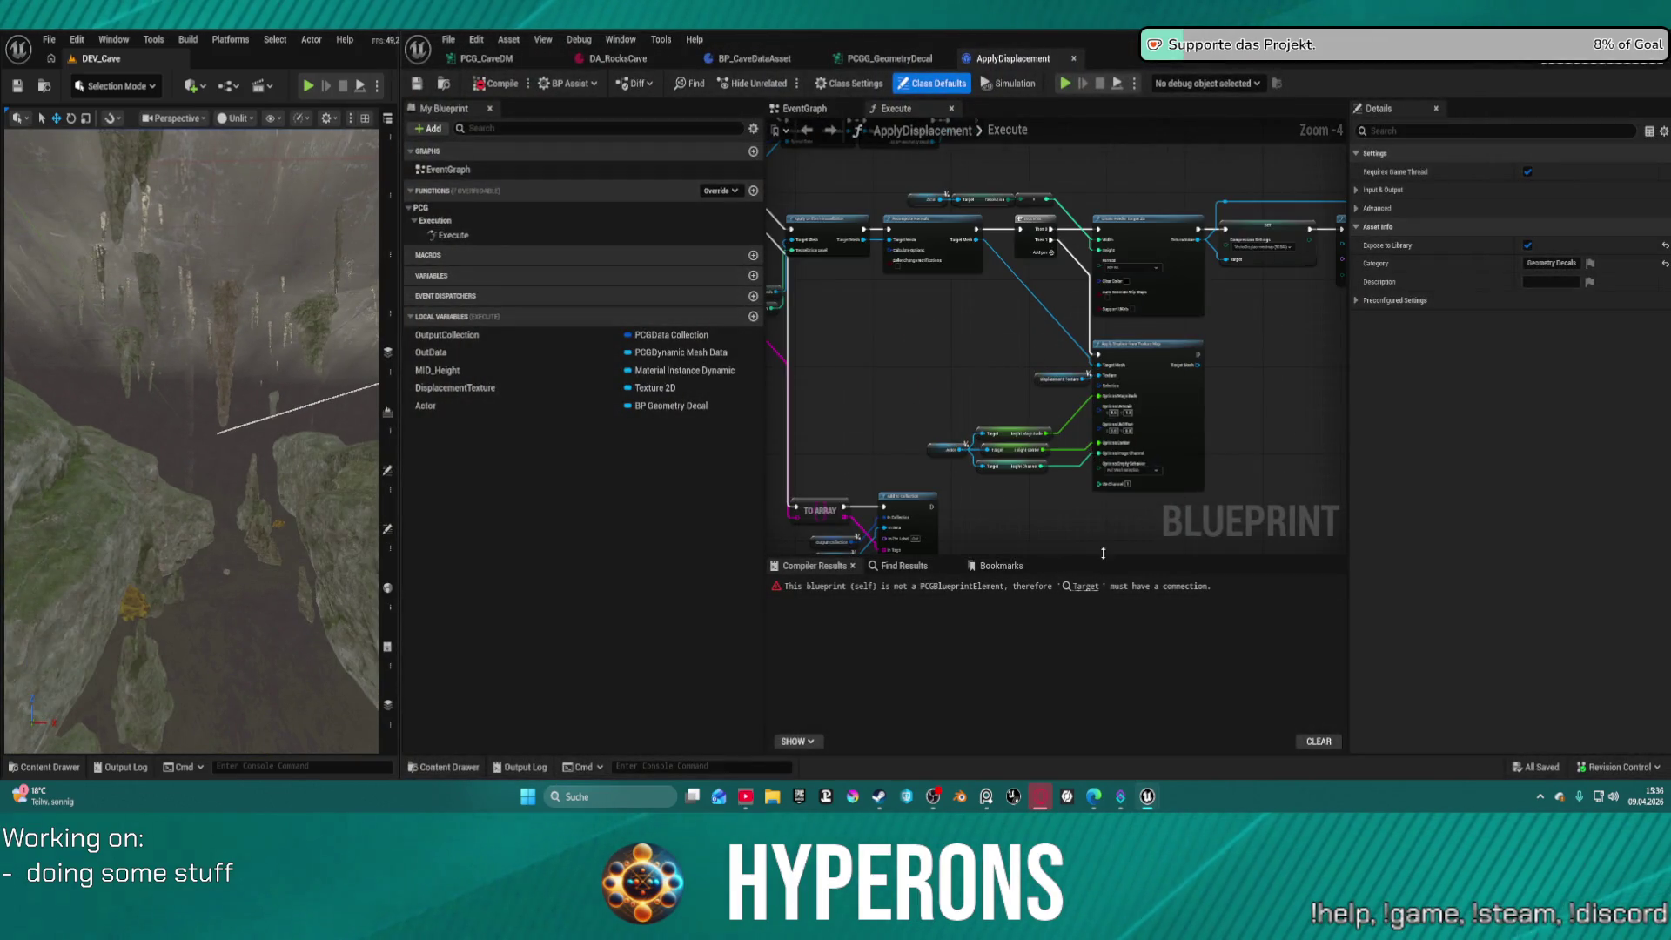
left_click(1085, 586)
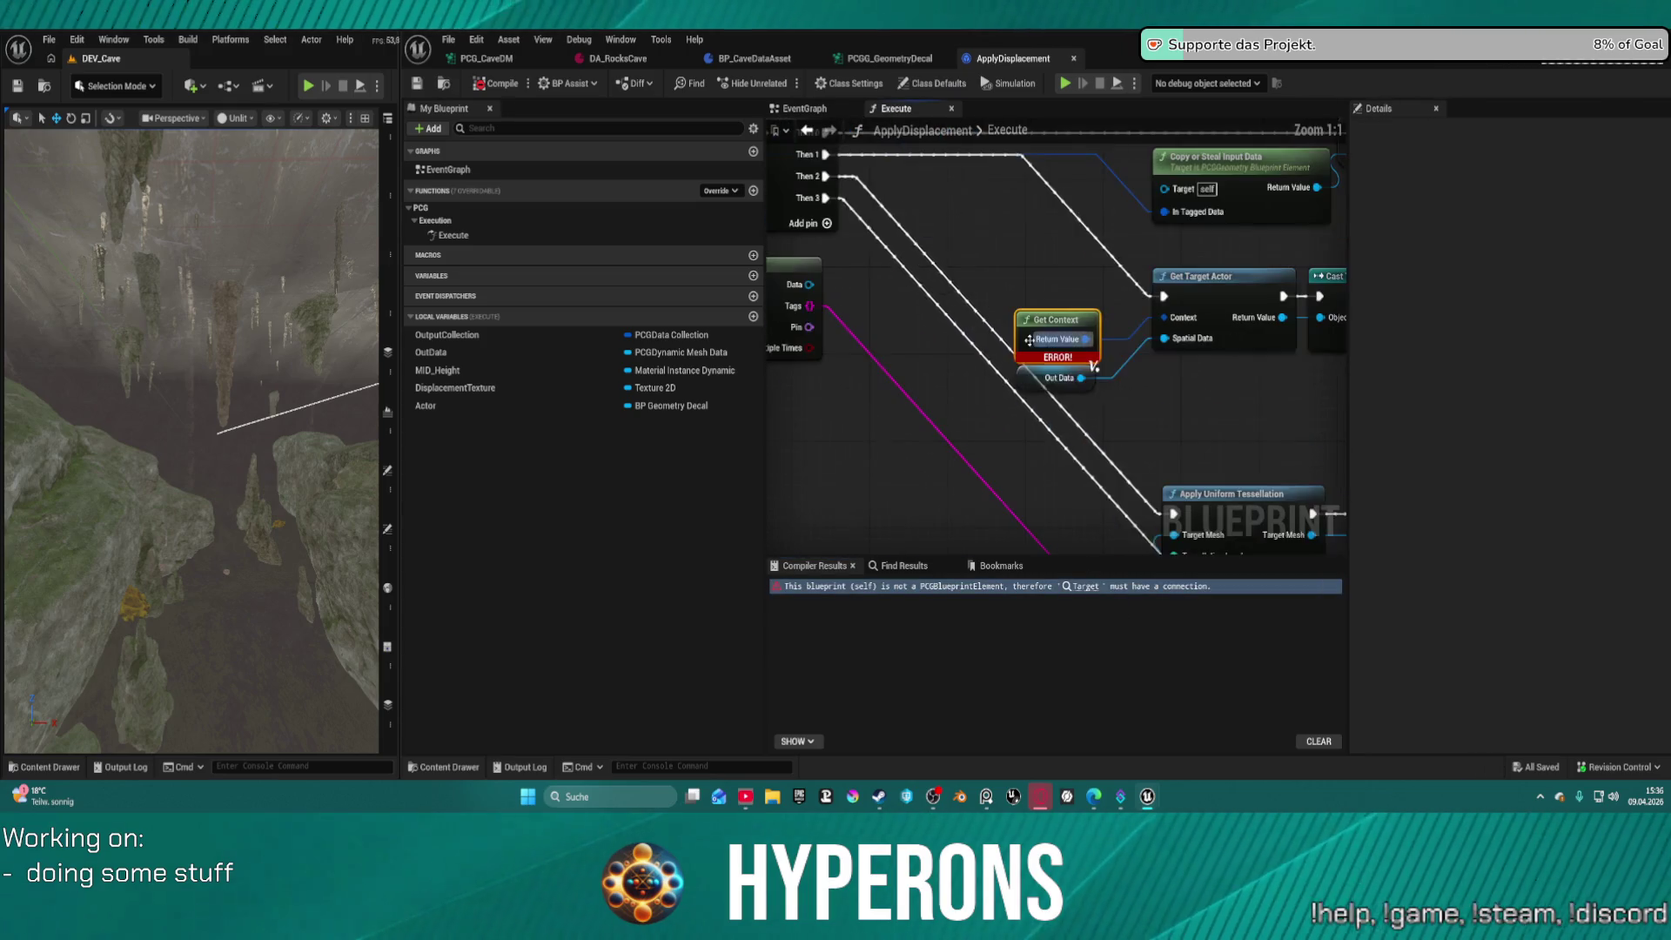
scroll(1003, 419, "down", 4)
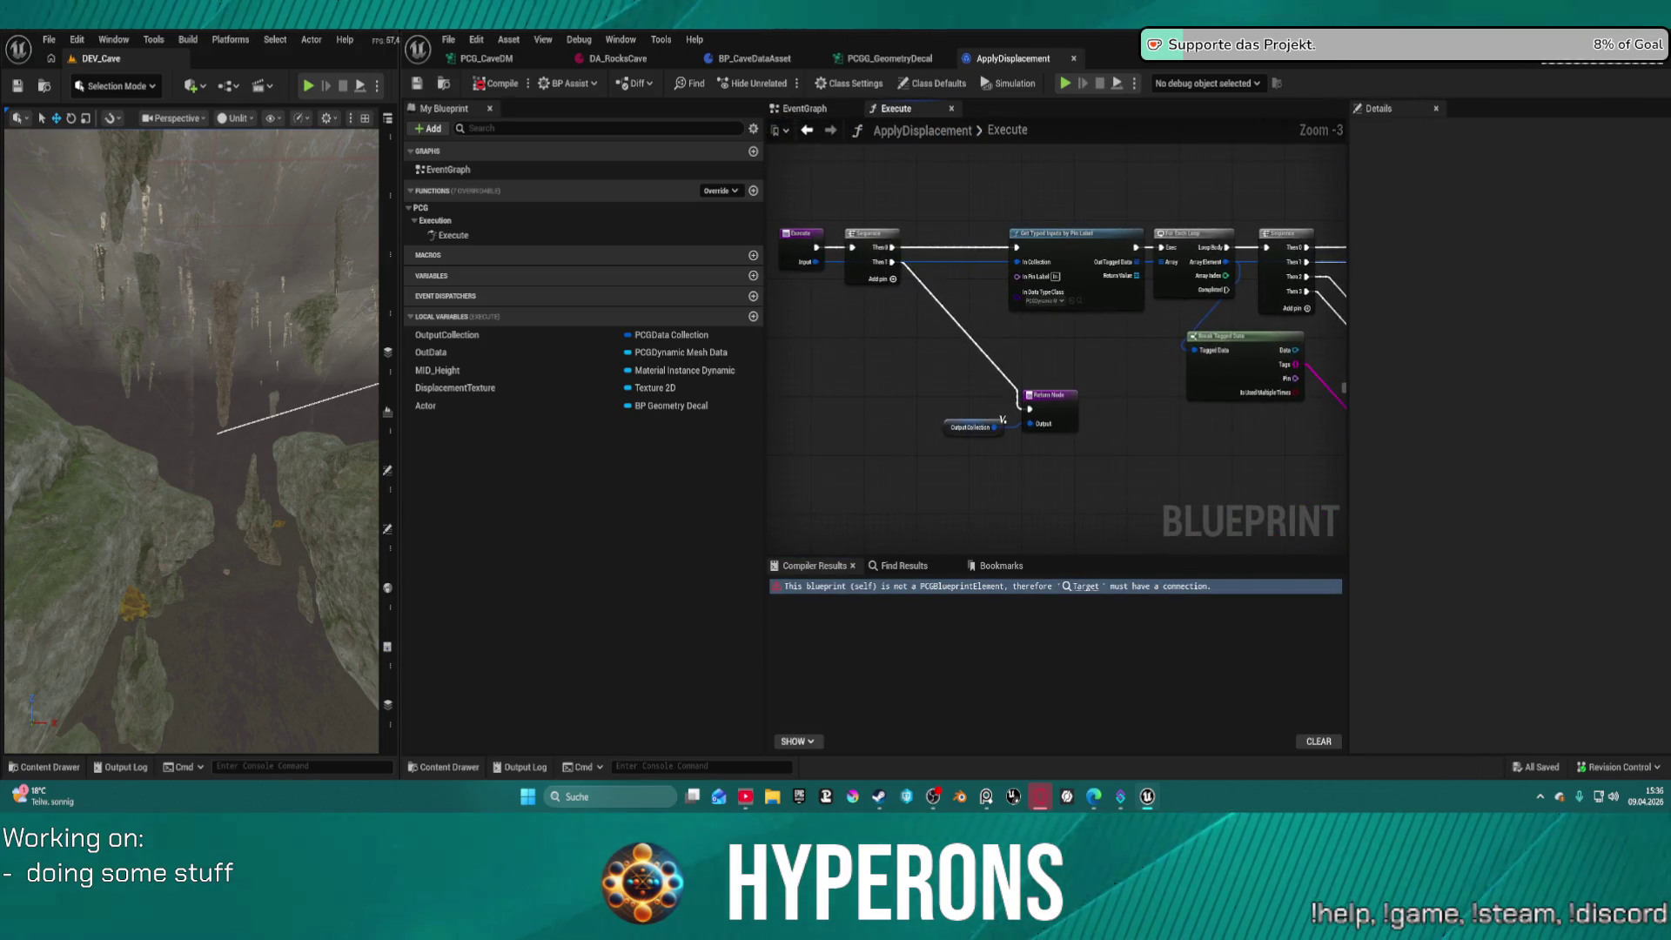
scroll(1002, 419, "up", 3)
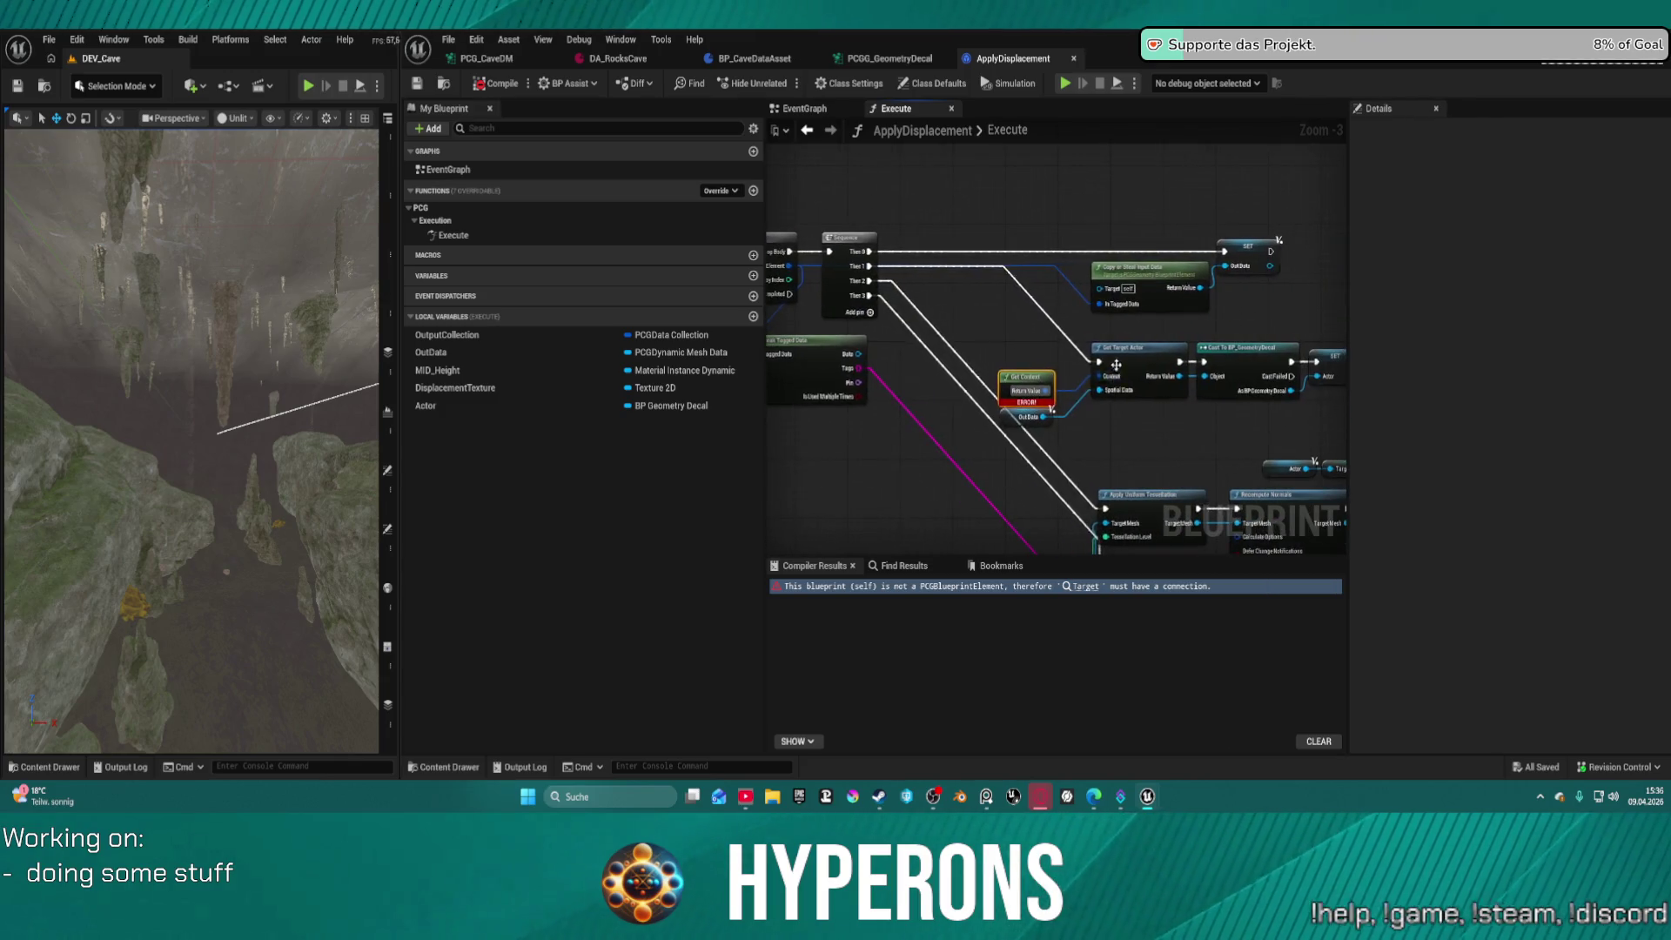
left_click_drag(999, 419, 961, 365)
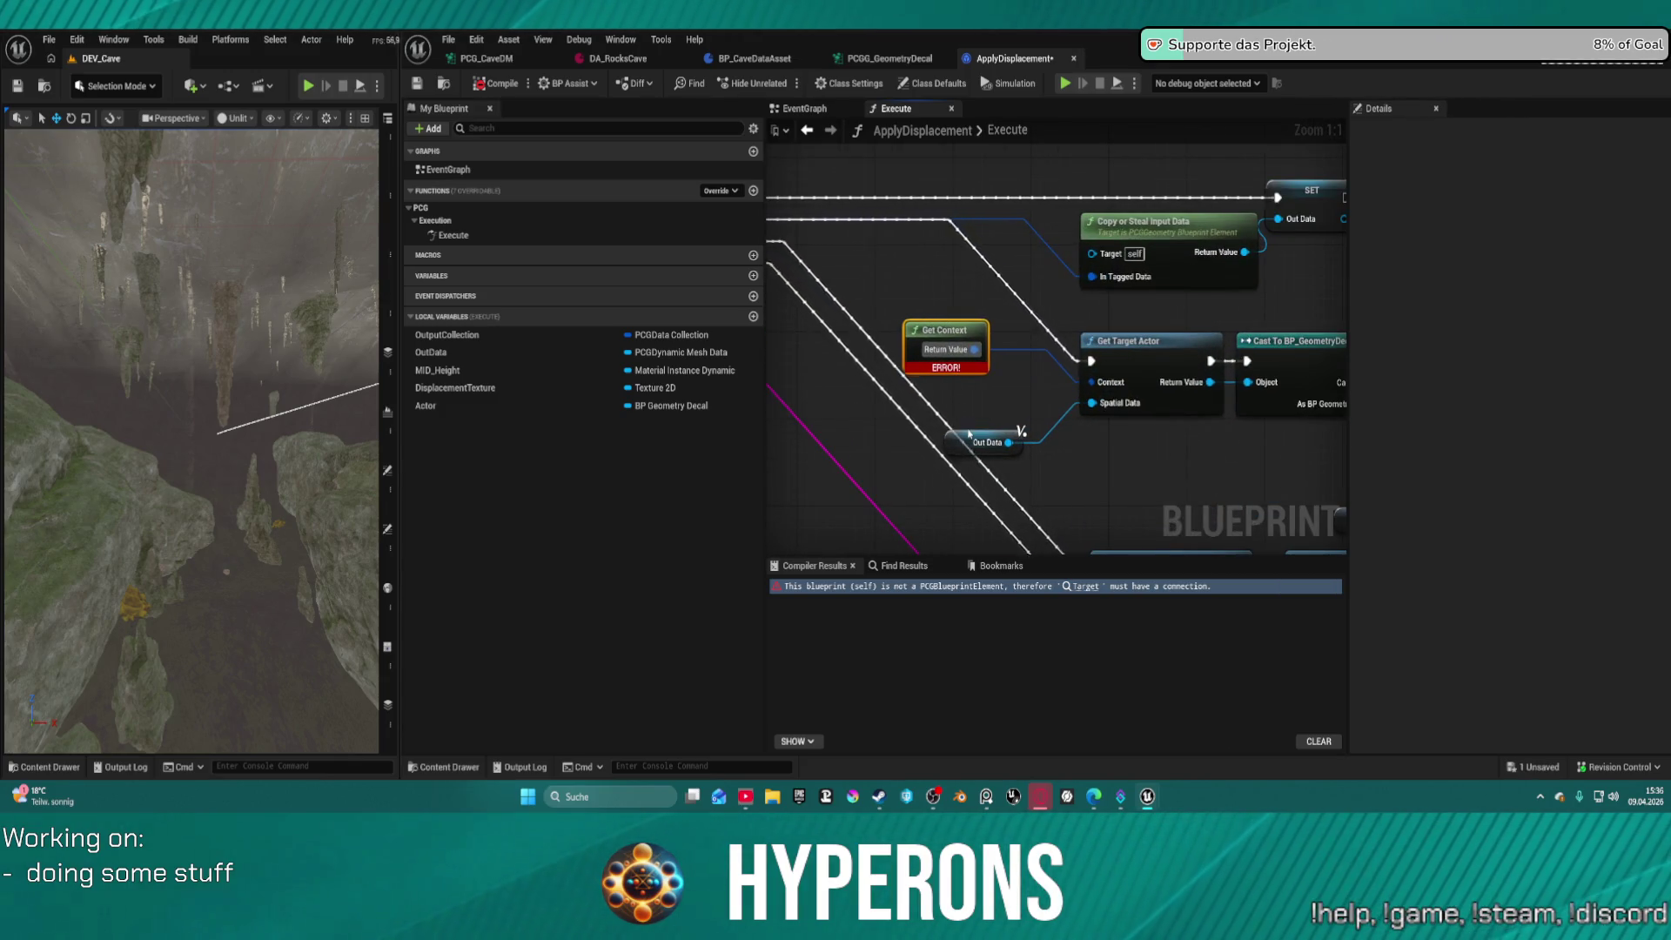
double_click(924, 335)
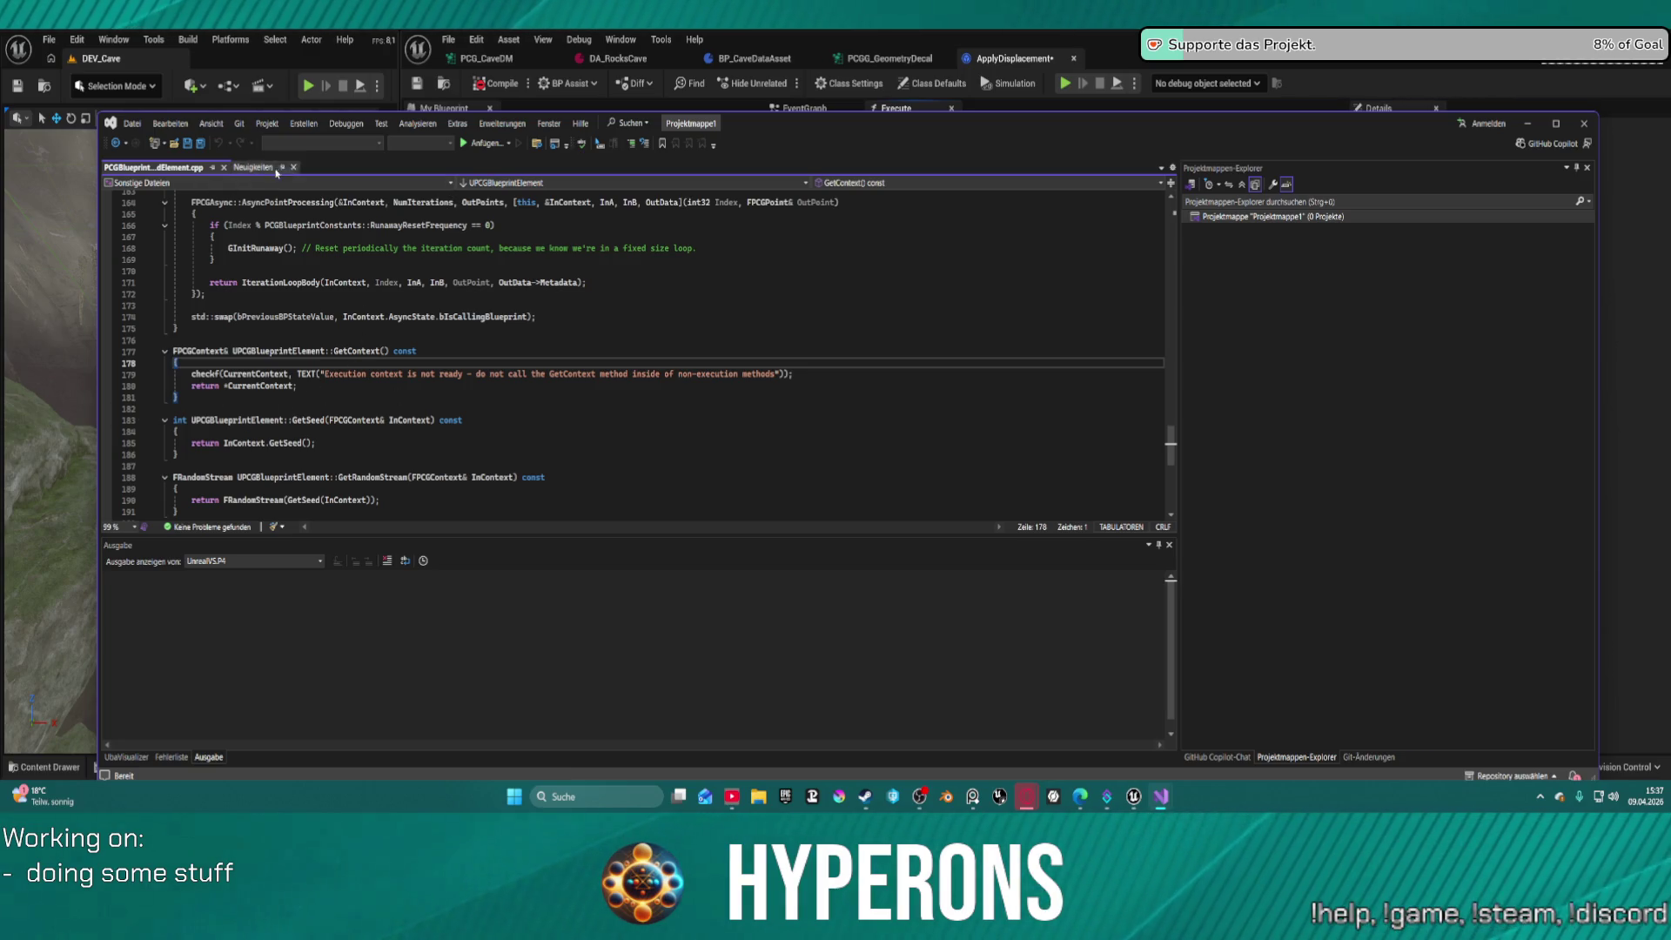
left_click(1587, 122)
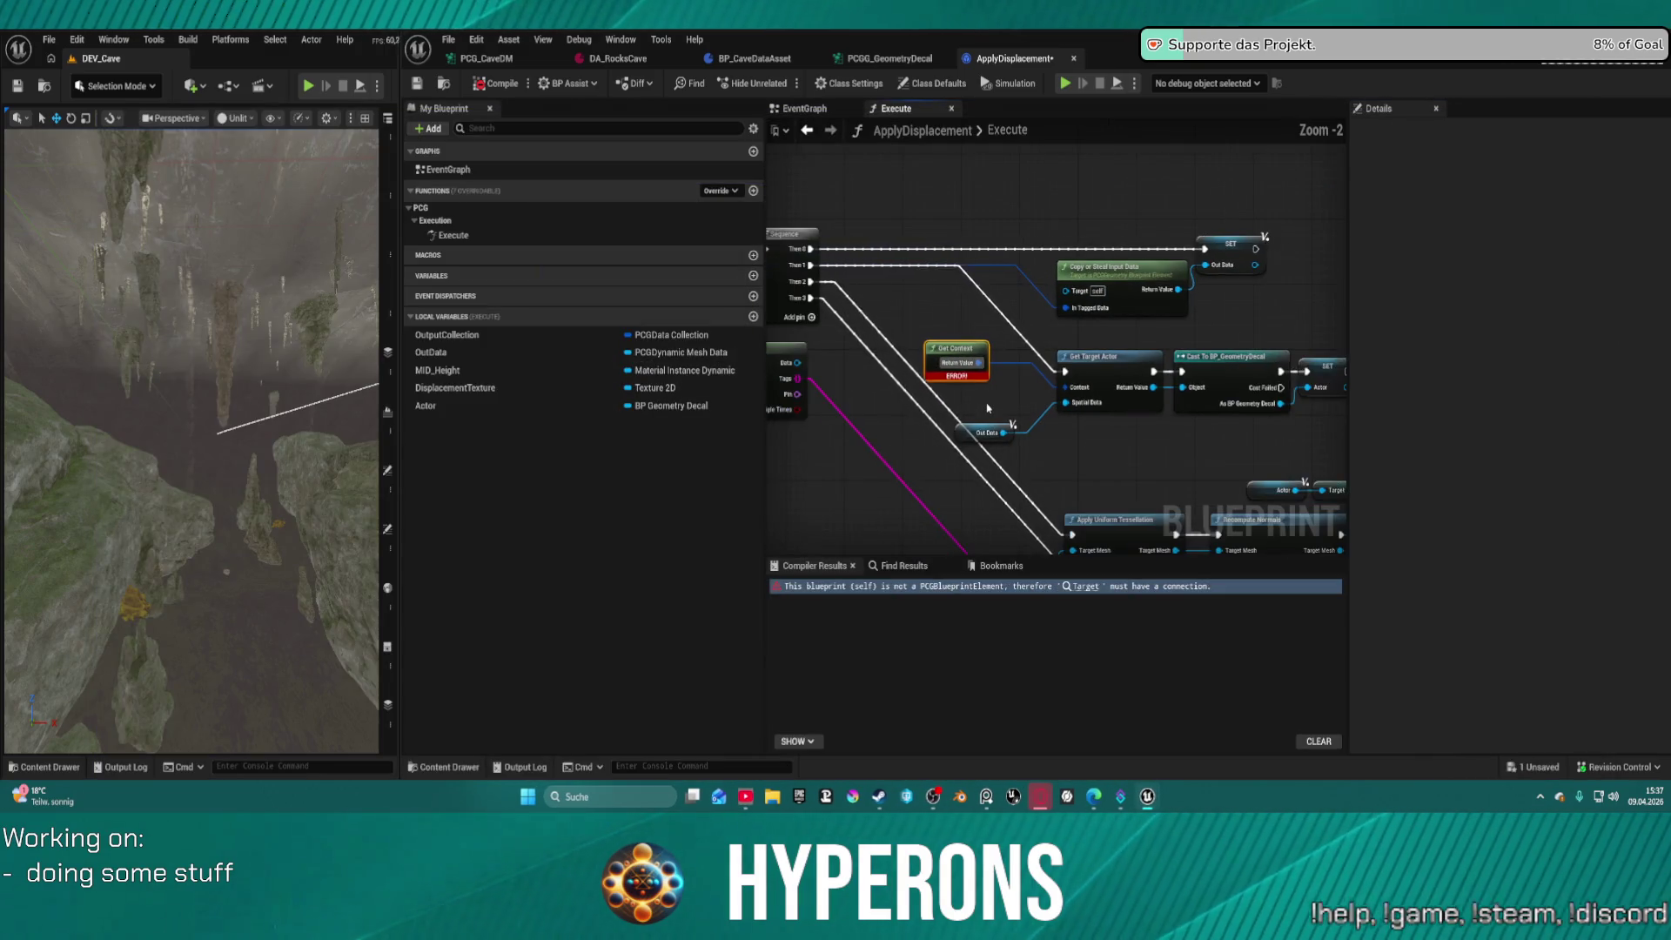
Pan the Execute graph to show the For Each Loop, Sequence and Get Context nodes
key("ctrl+z")
key("ctrl+z")
key("ctrl+z")
left_click_drag(1038, 509, 838, 422)
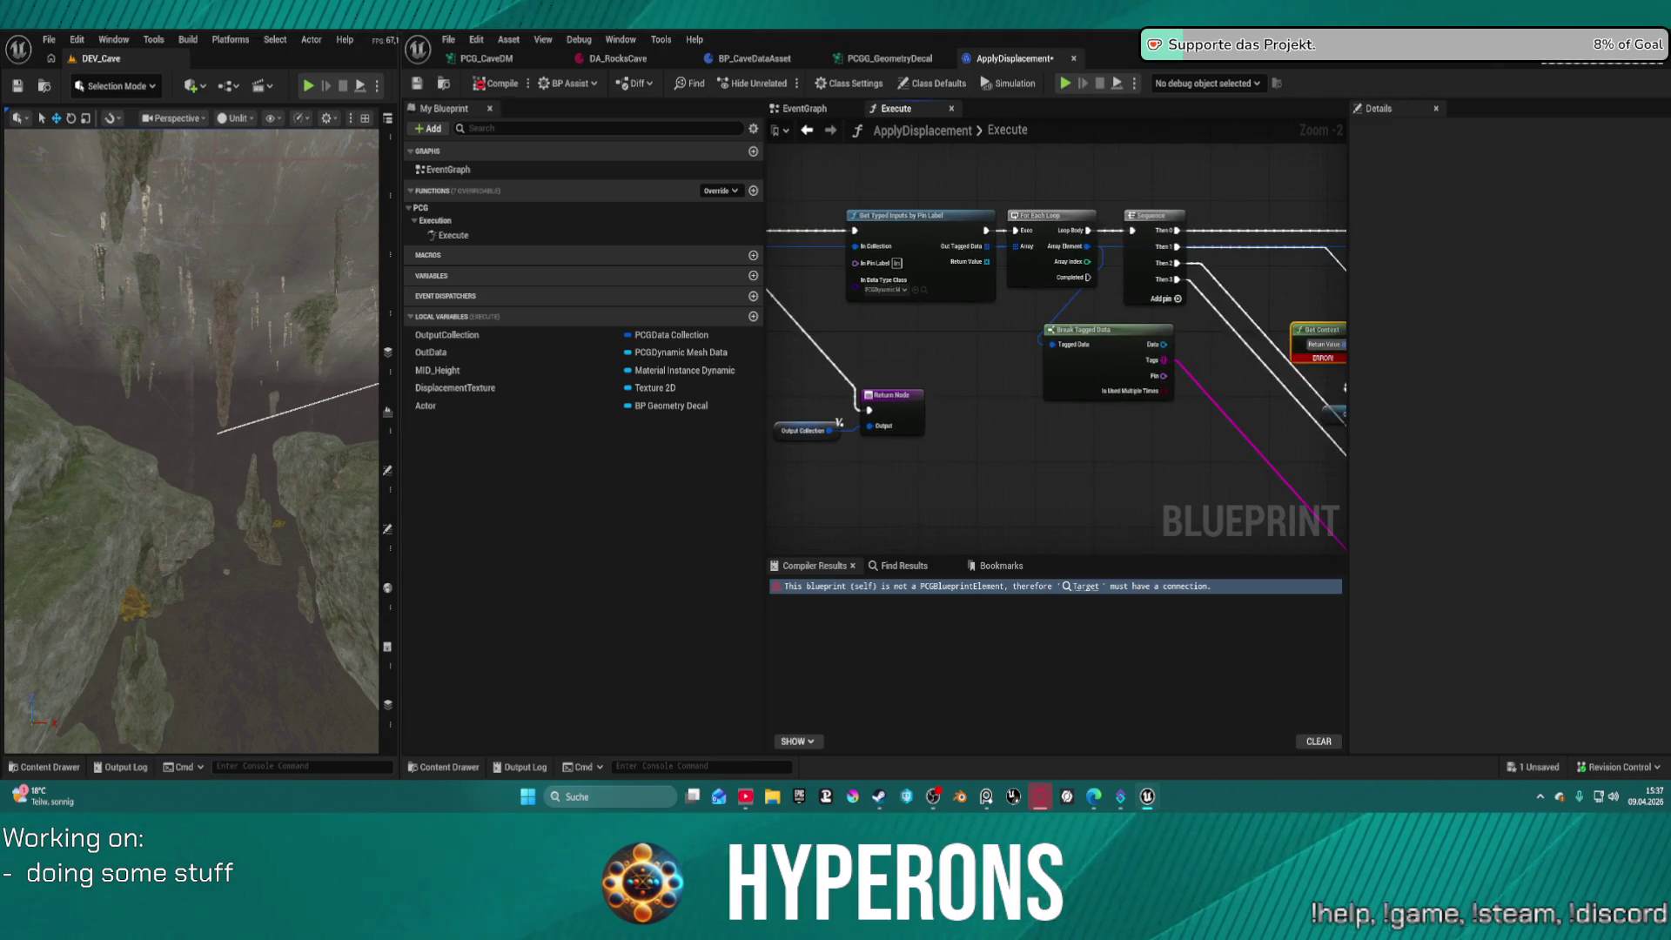
key("ctrl+z")
key("ctrl+z")
key("ctrl+z")
left_click_drag(1034, 438, 721, 455)
left_click_drag(1190, 422, 1165, 355)
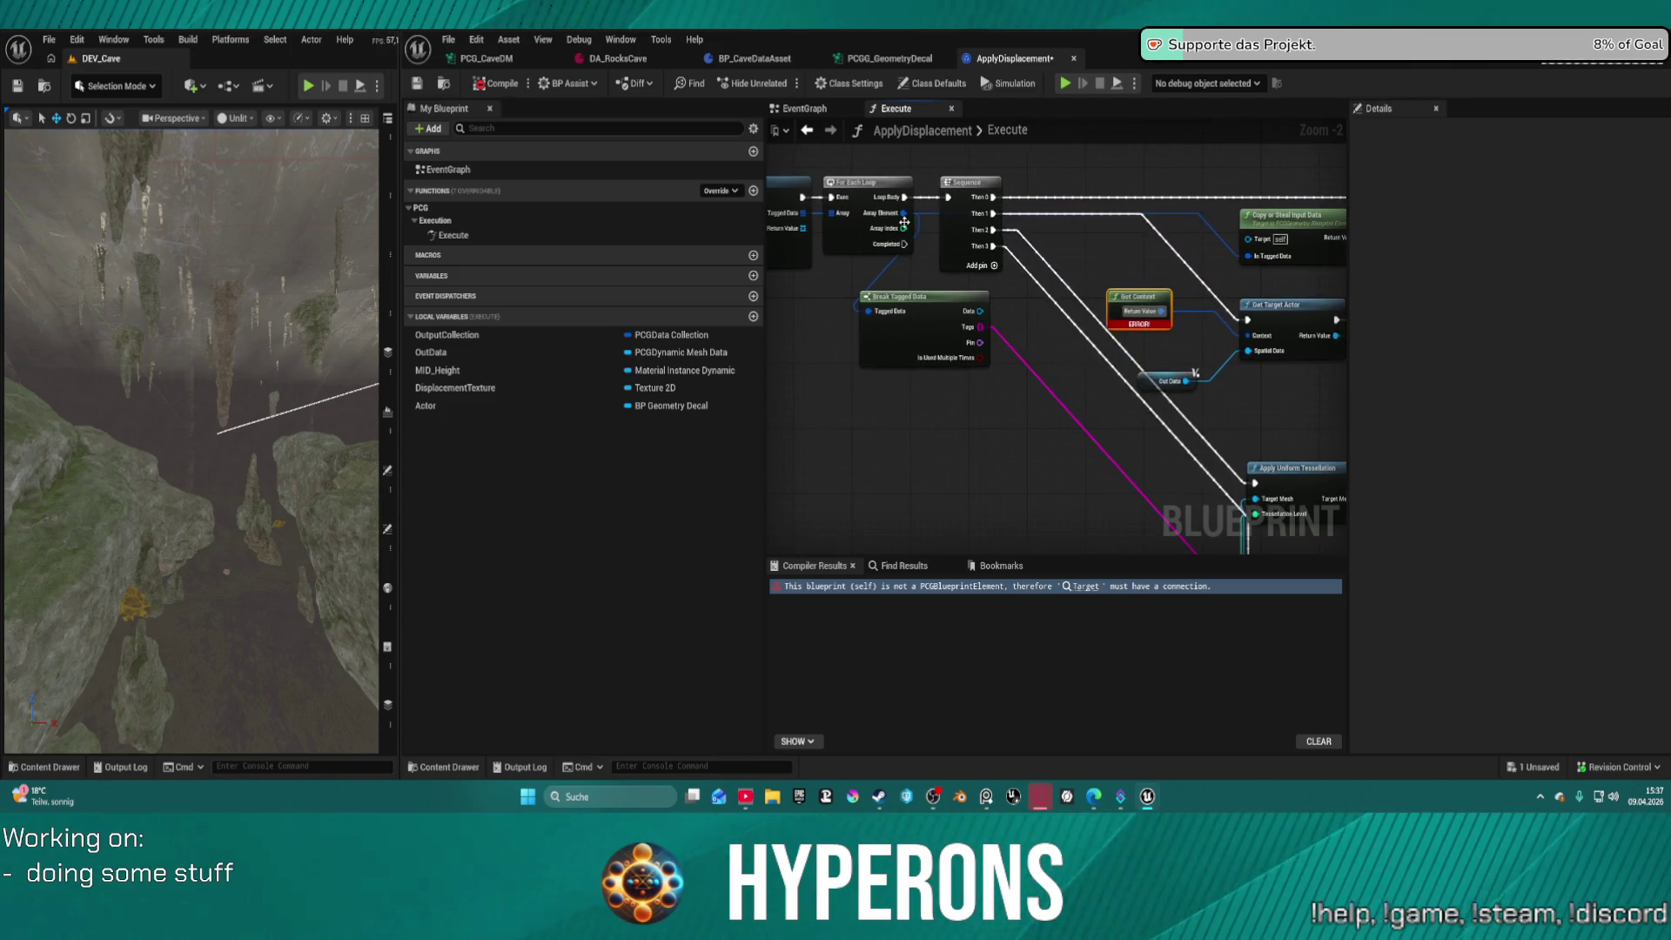
Add a Break Tagged Data node wired from the loop's Array Element and shift it left
mouse_move(902, 213)
left_mouse_down()
mouse_move(1121, 261)
mouse_move(1123, 221)
left_mouse_up()
type("conte")
key("BackSpace")
key("BackSpace")
key("BackSpace")
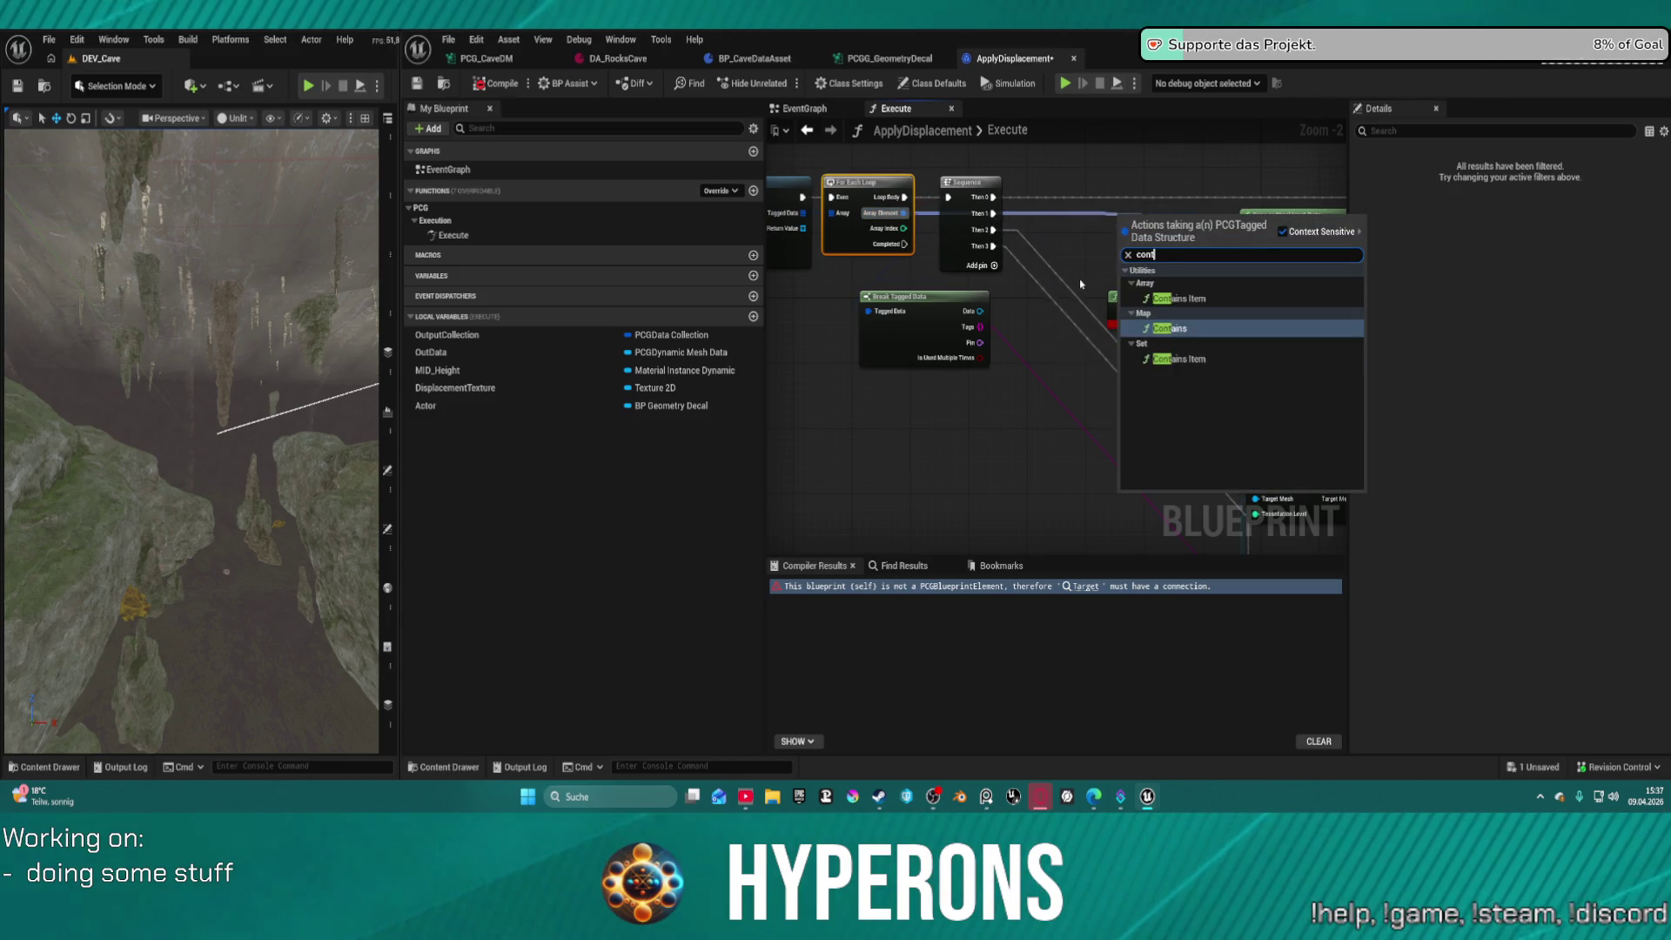
type("break")
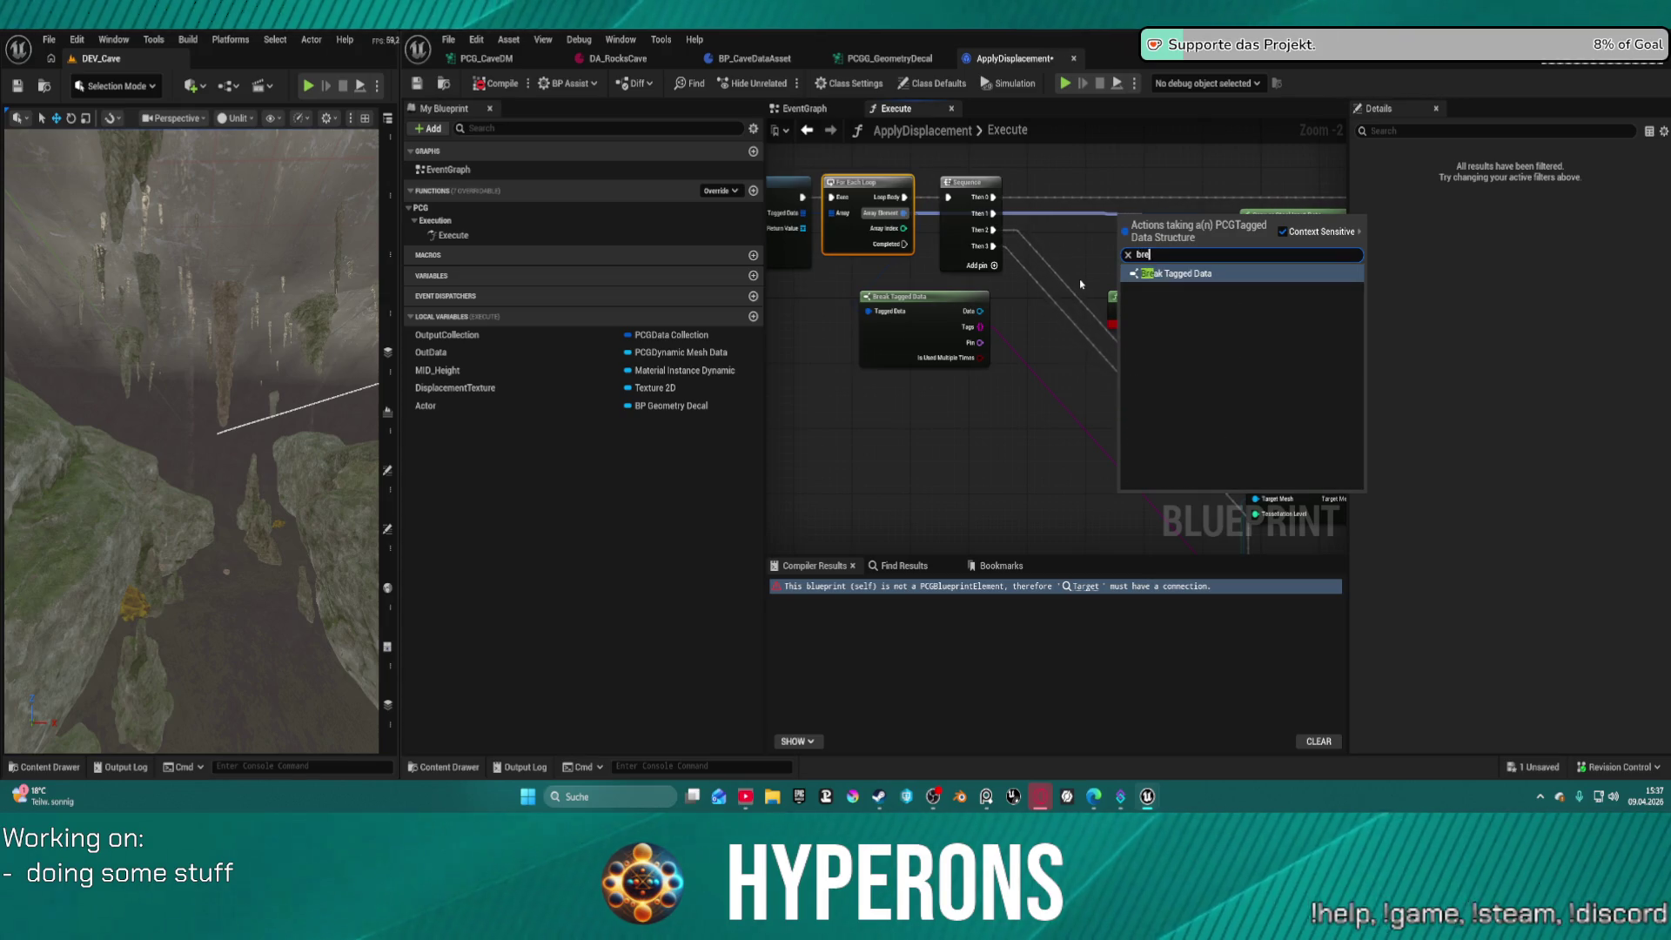
key("Return")
left_click_drag(1219, 209, 1121, 224)
Search actions for 'context', dismiss the list unused, and close the ApplyDisplacement blueprint
type("c")
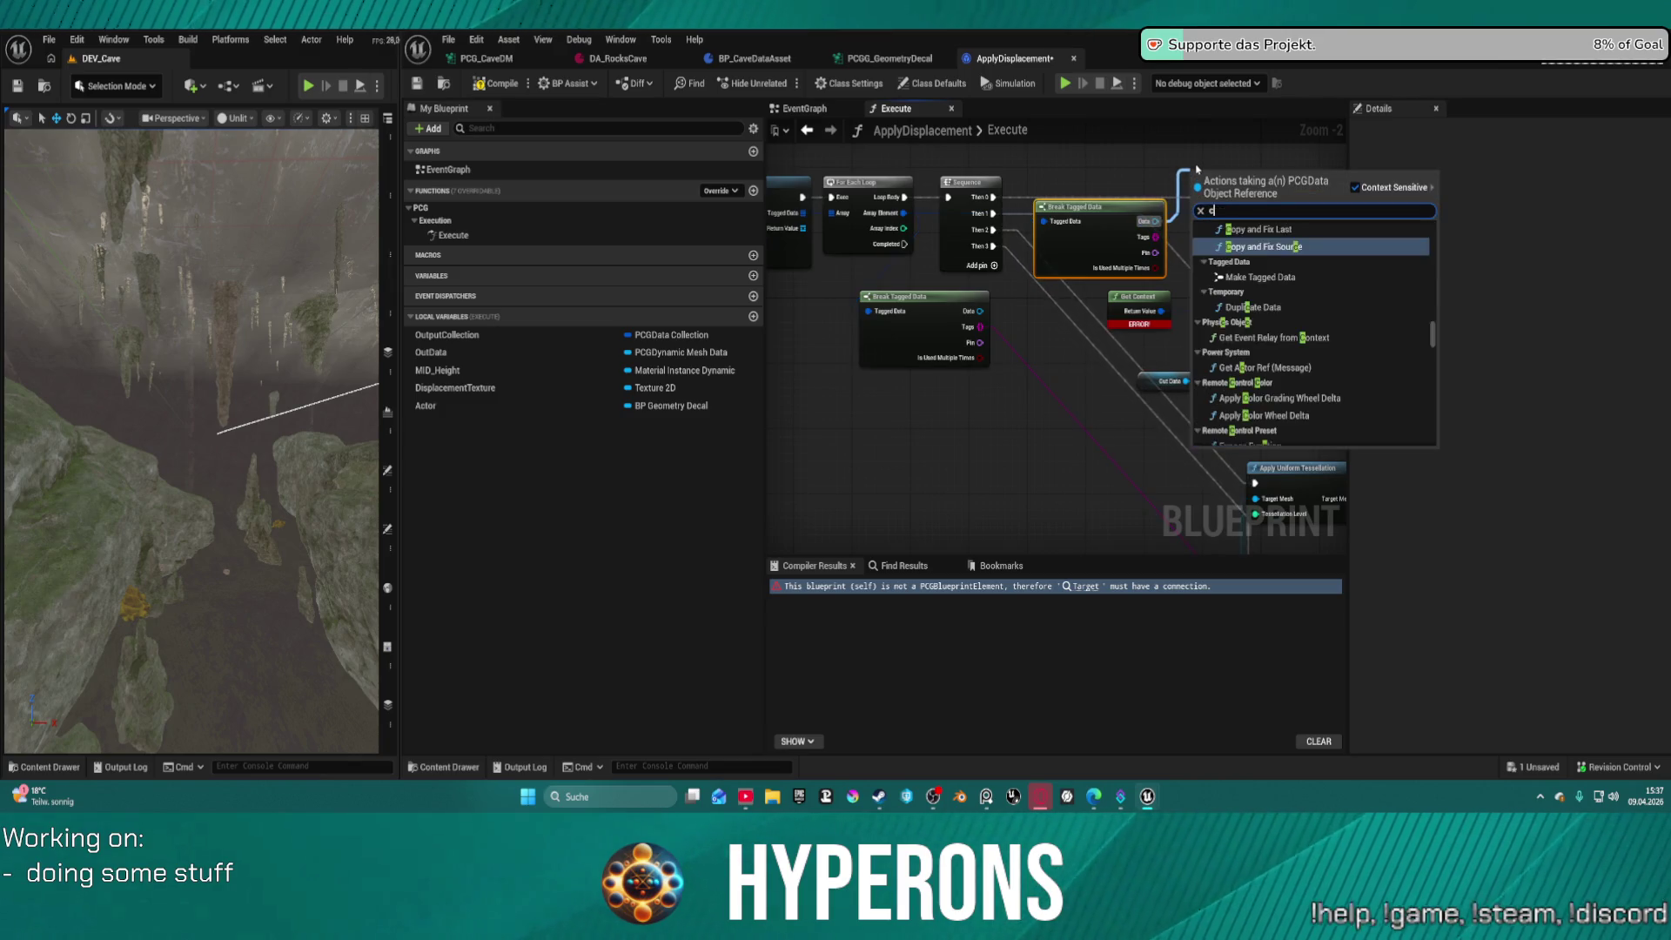
type("ontec")
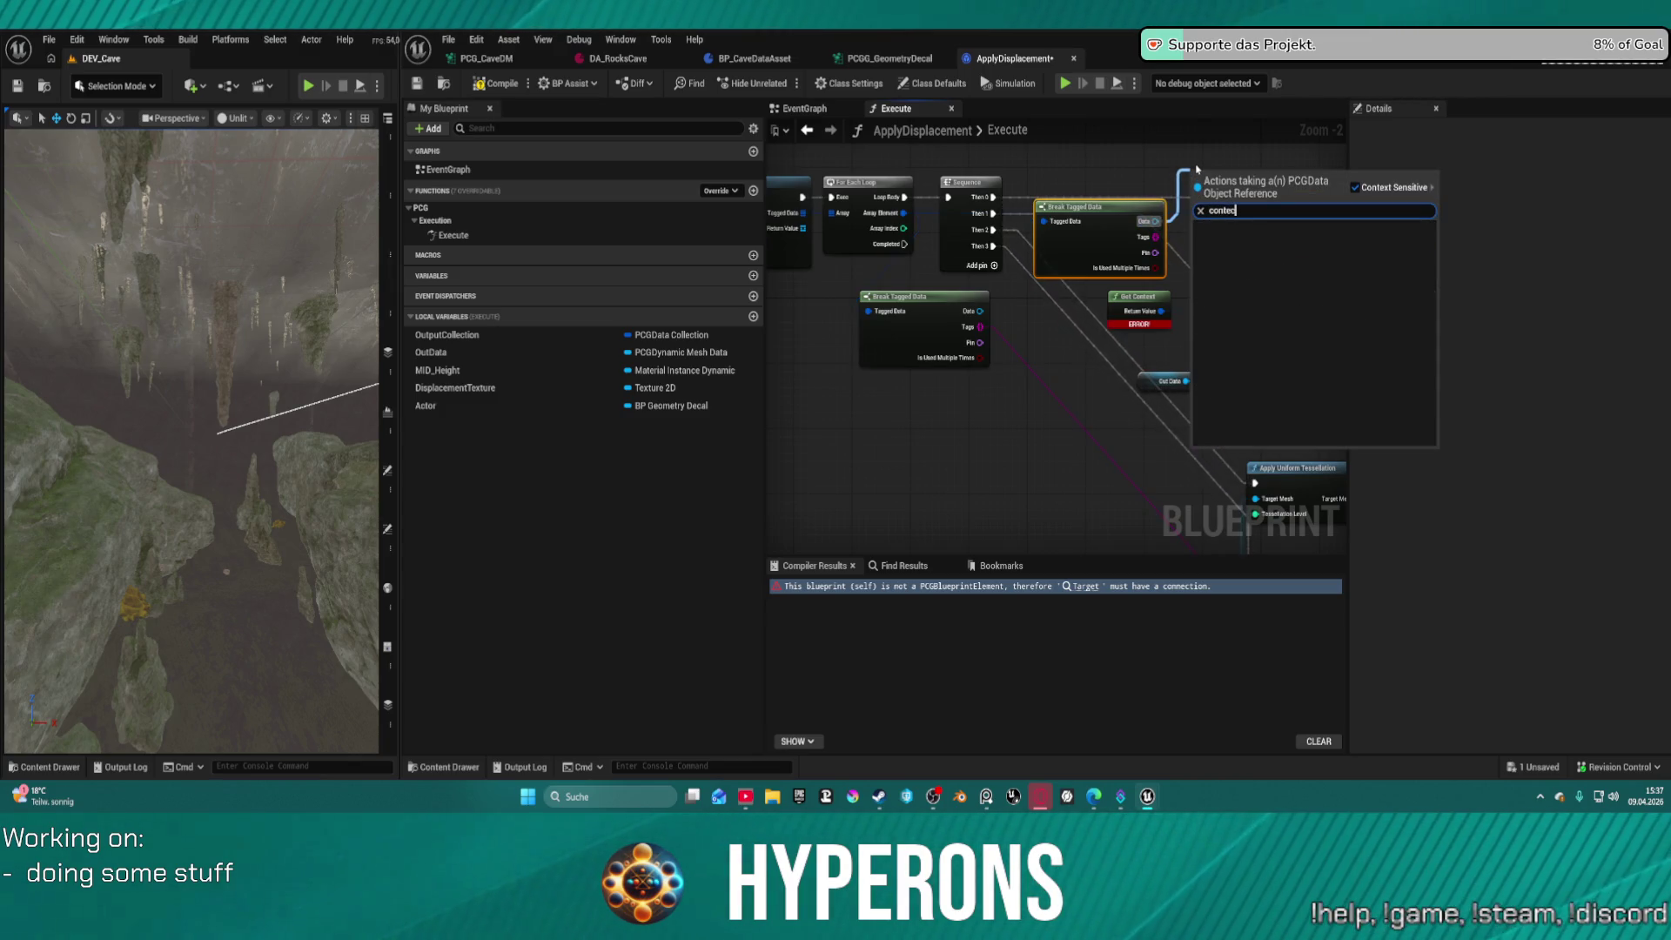
key("BackSpace")
type("xt")
scroll(1329, 397, "up", 3)
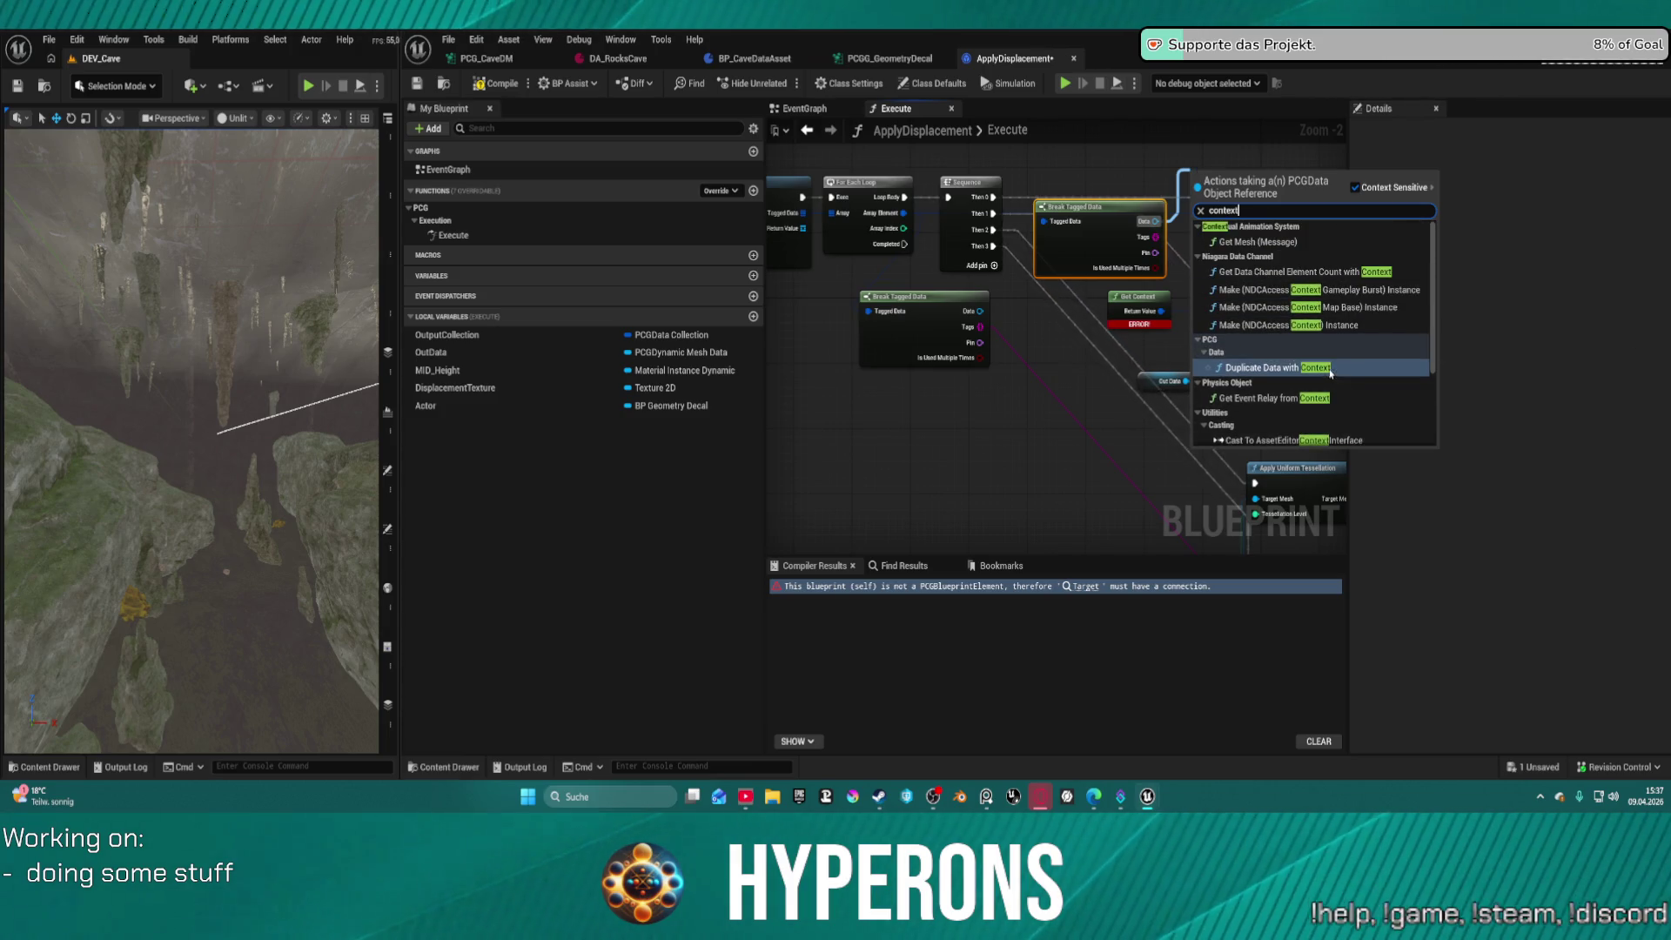
left_click(1122, 202)
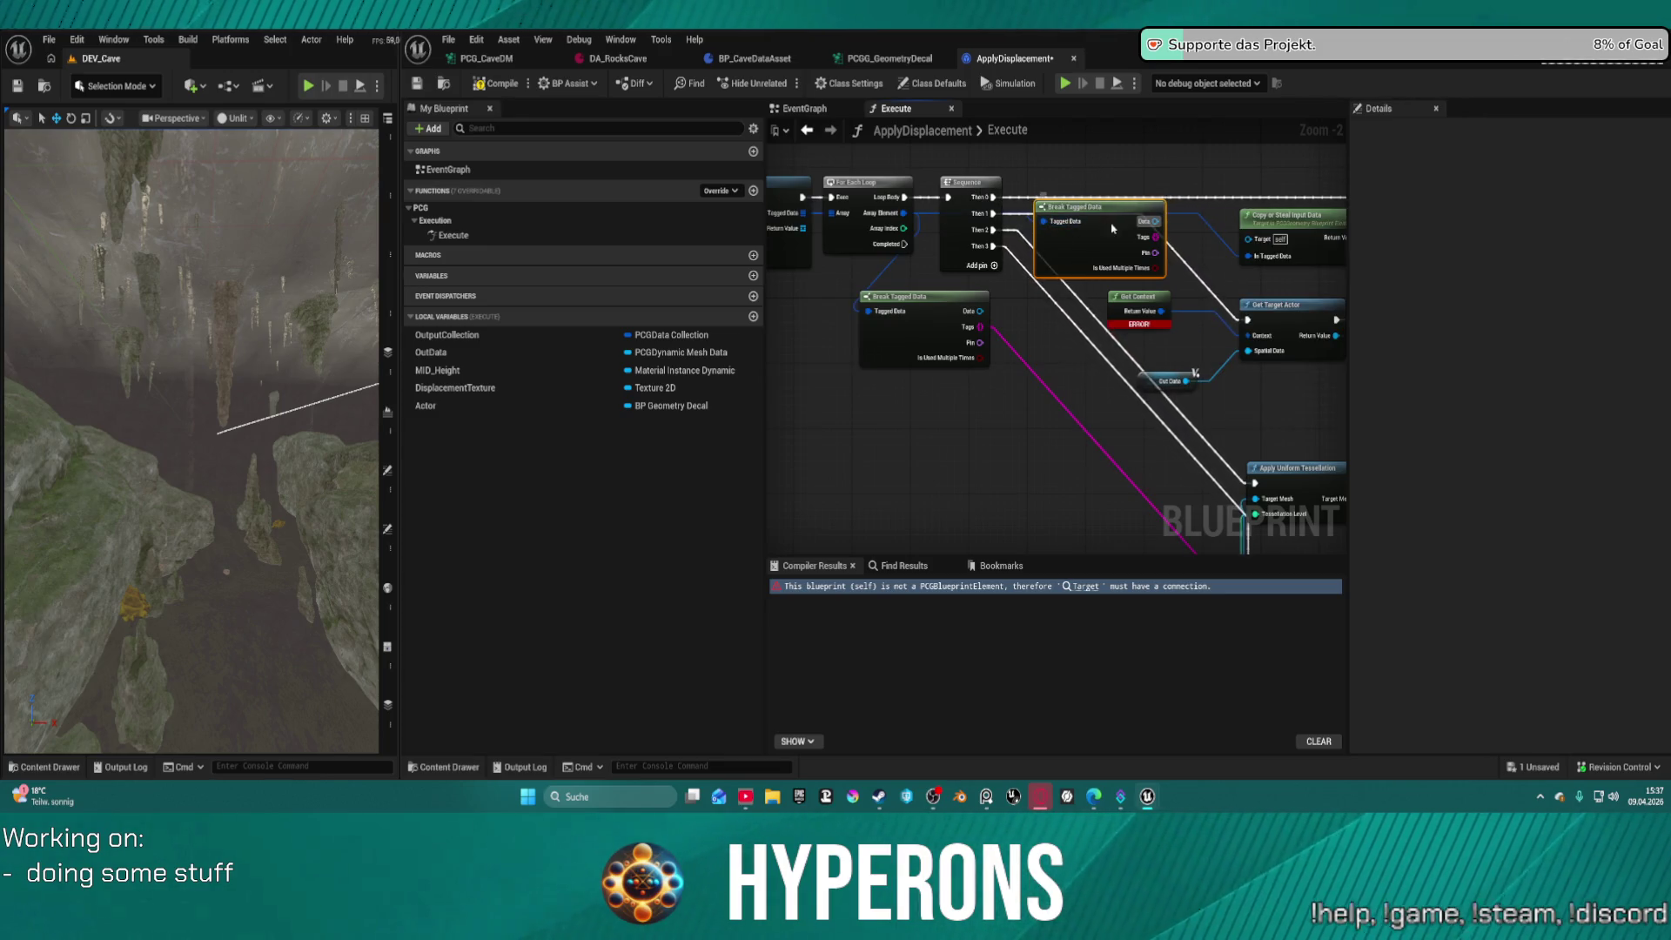
scroll(1112, 228, "down", 4)
scroll(1121, 246, "up", 3)
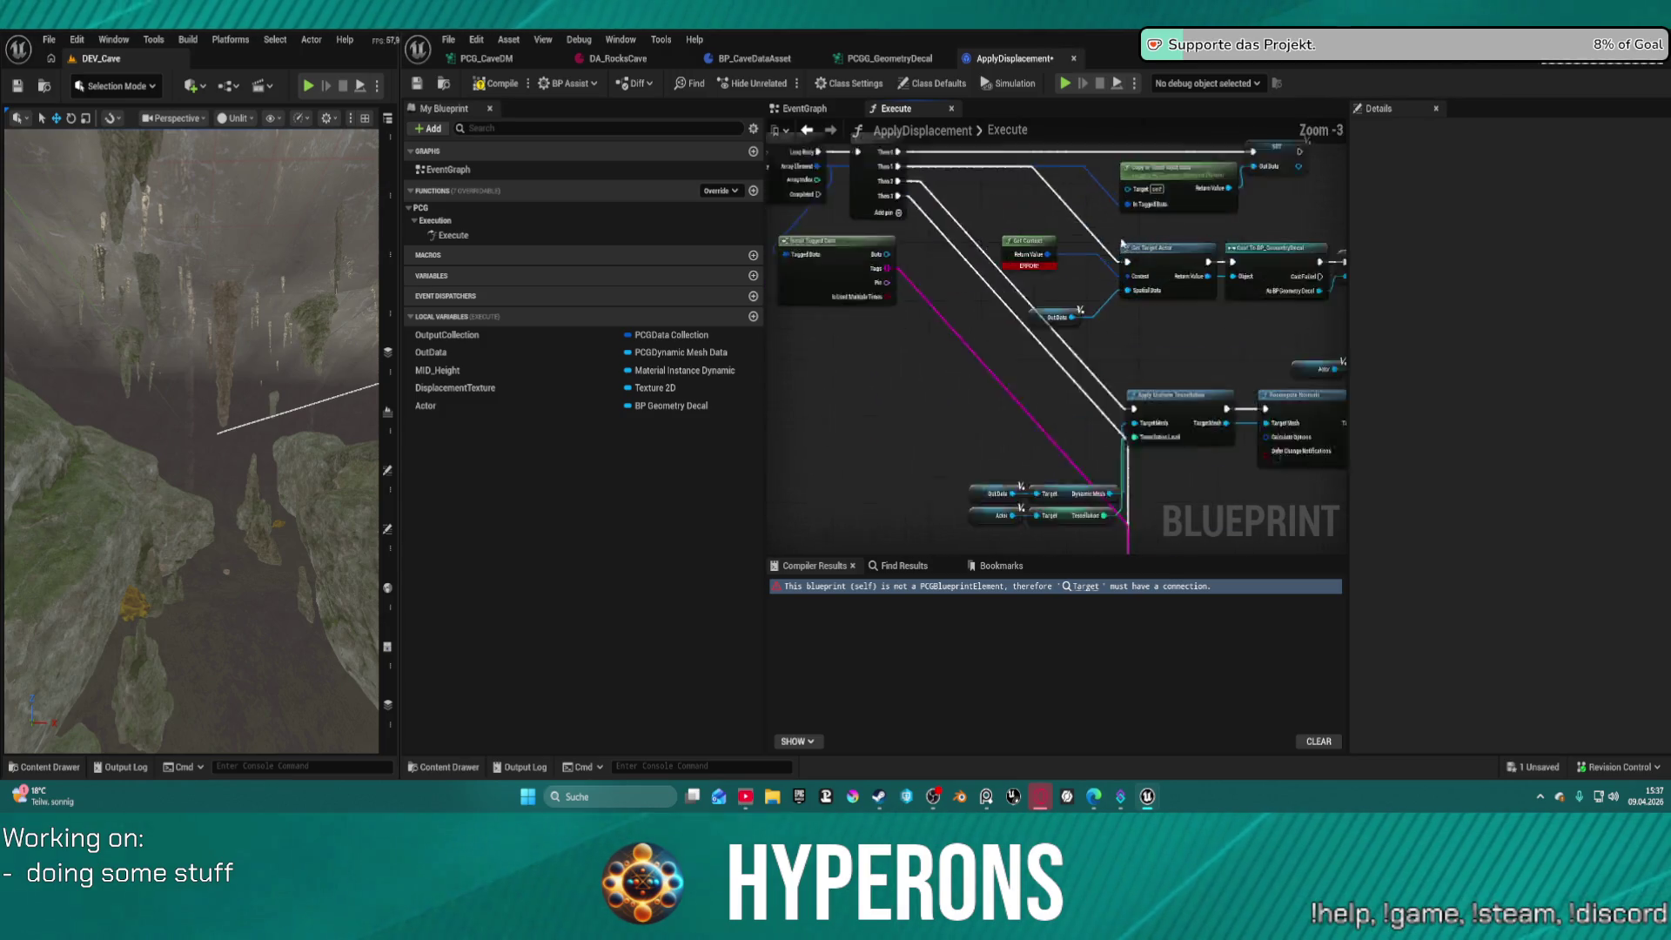
scroll(1122, 246, "up", 2)
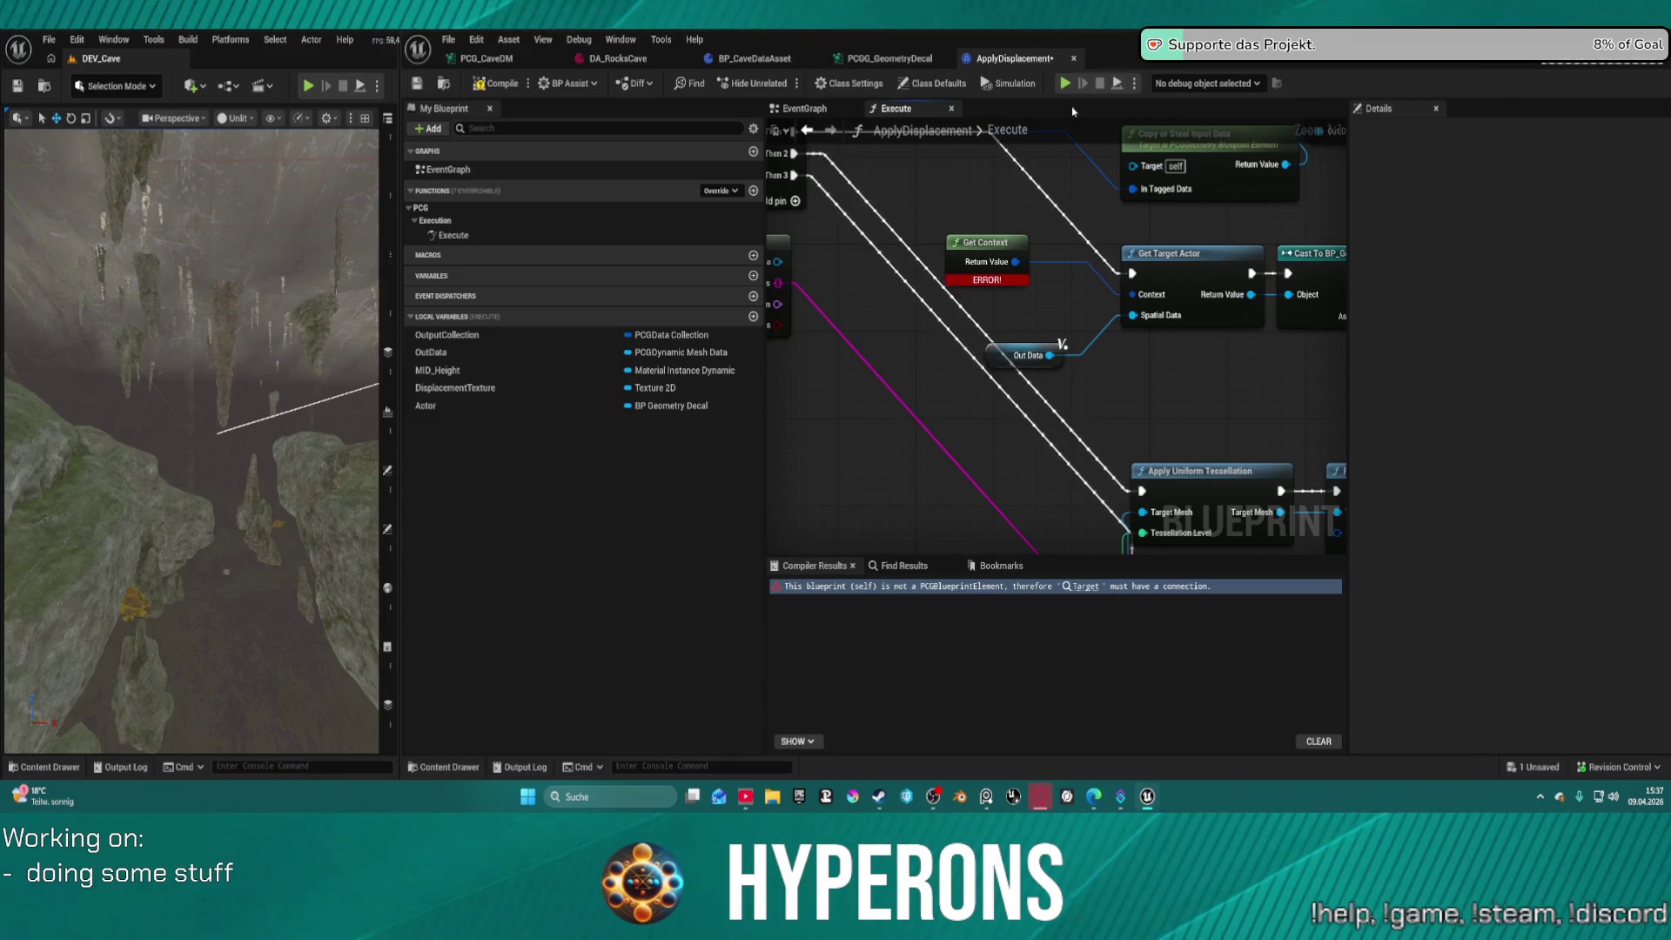
middle_click(1021, 61)
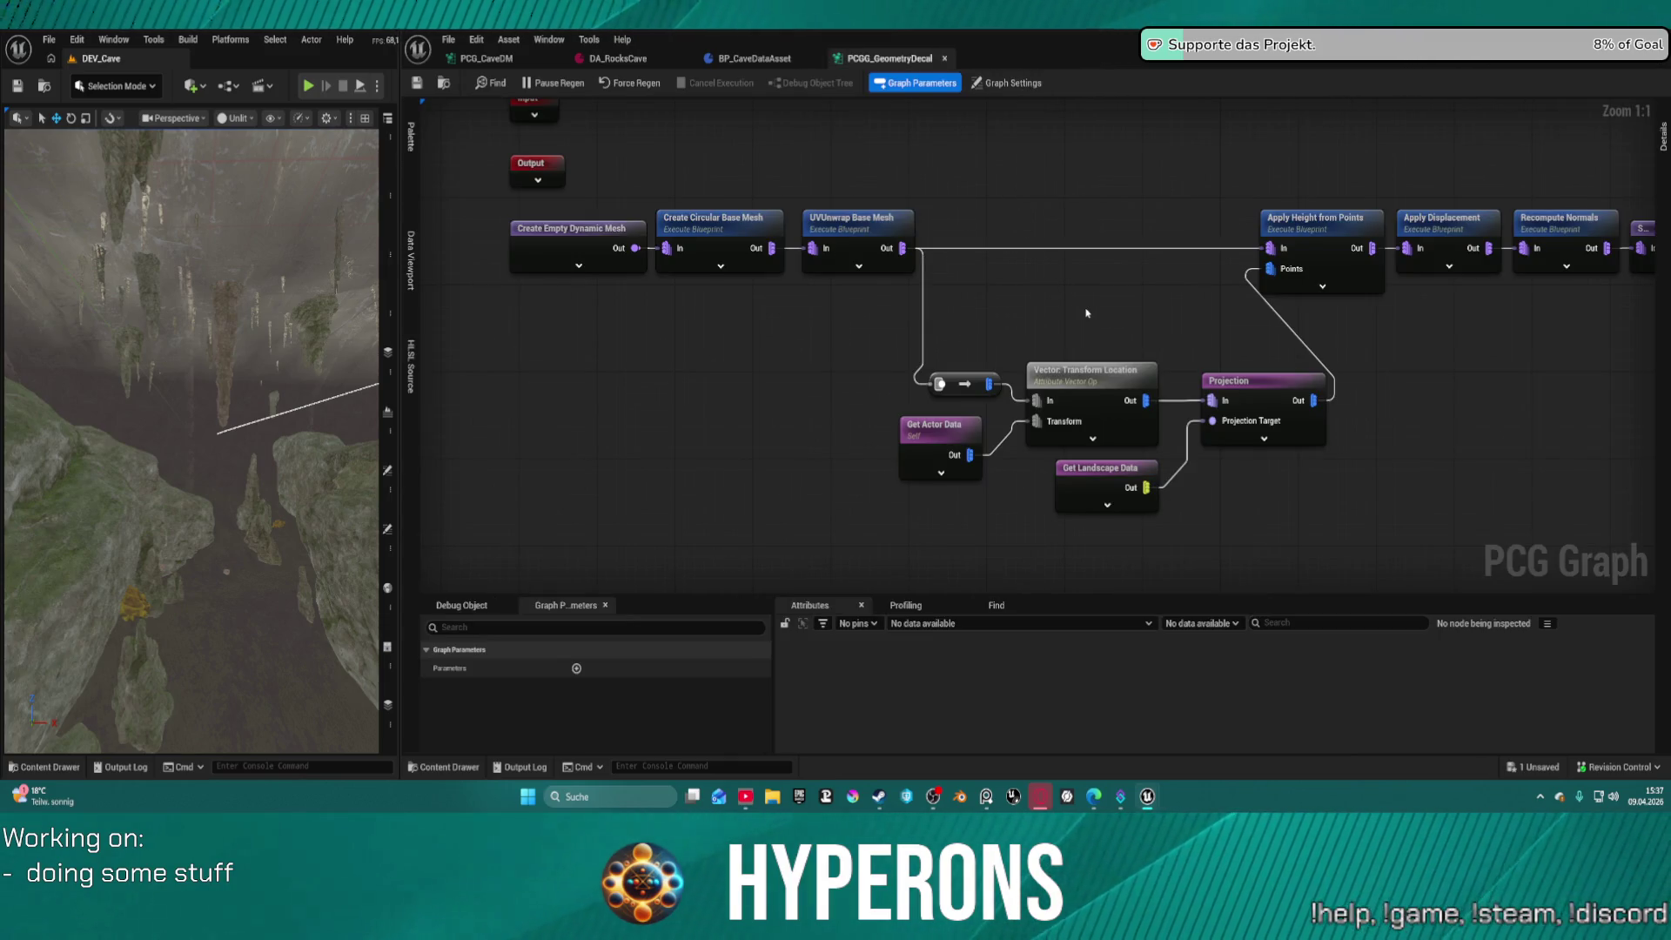
Nudge Create Empty Dynamic Mesh, raise Apply Displacement, and move Apply Height from Points left
key("ctrl+space")
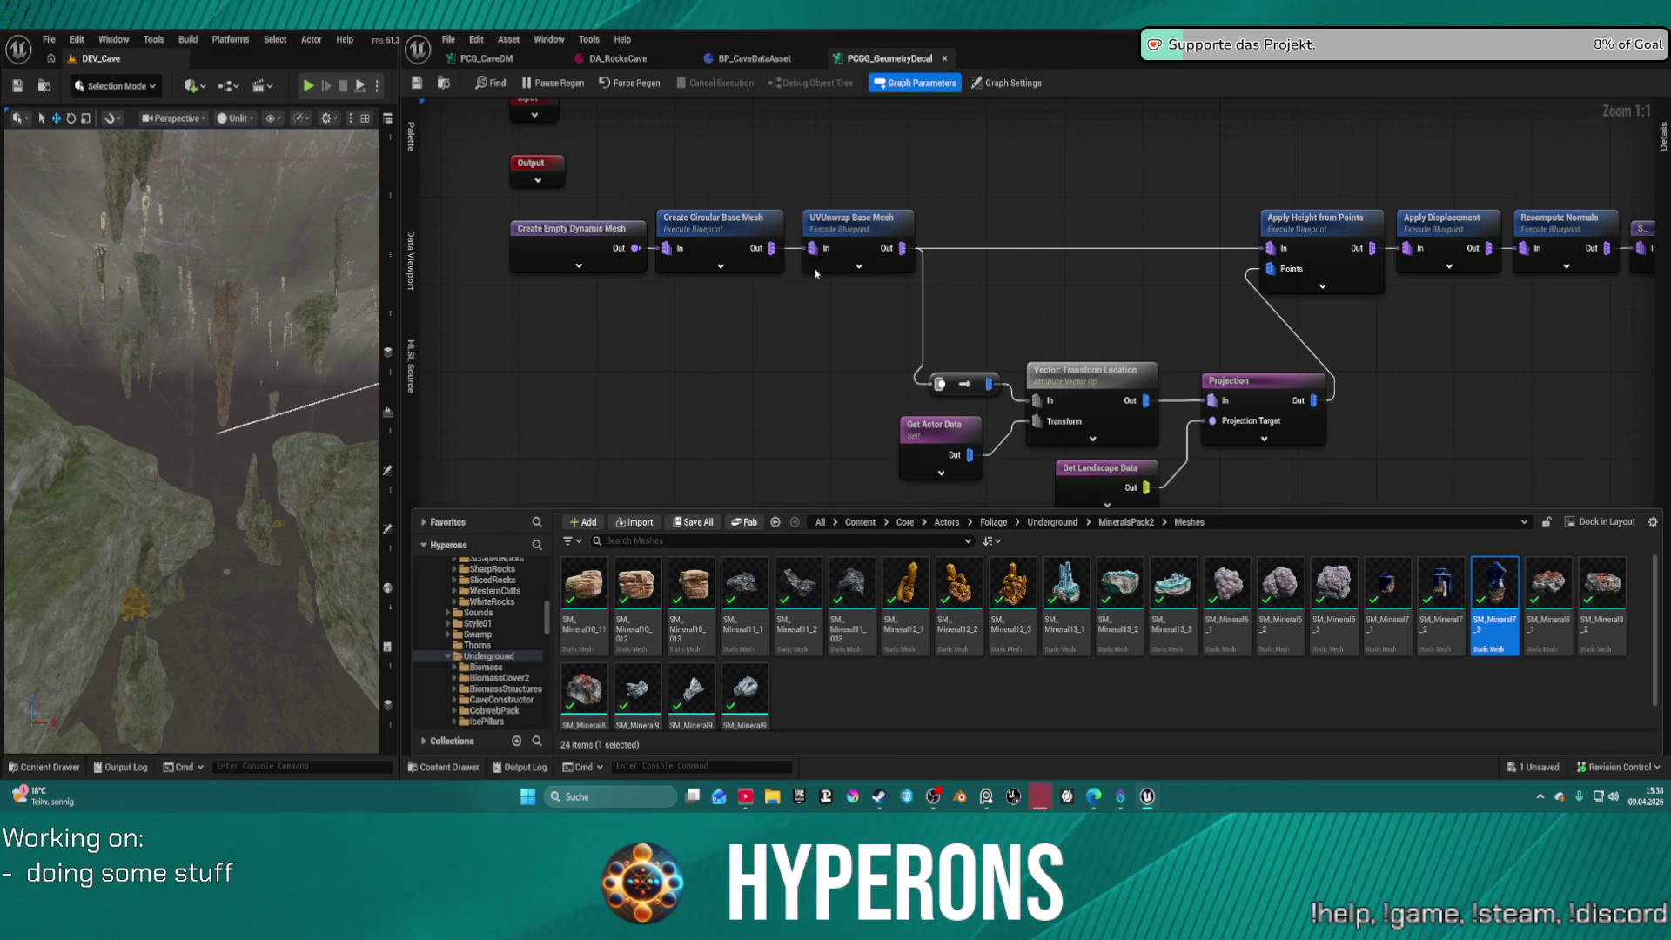
left_click_drag(574, 231, 583, 241)
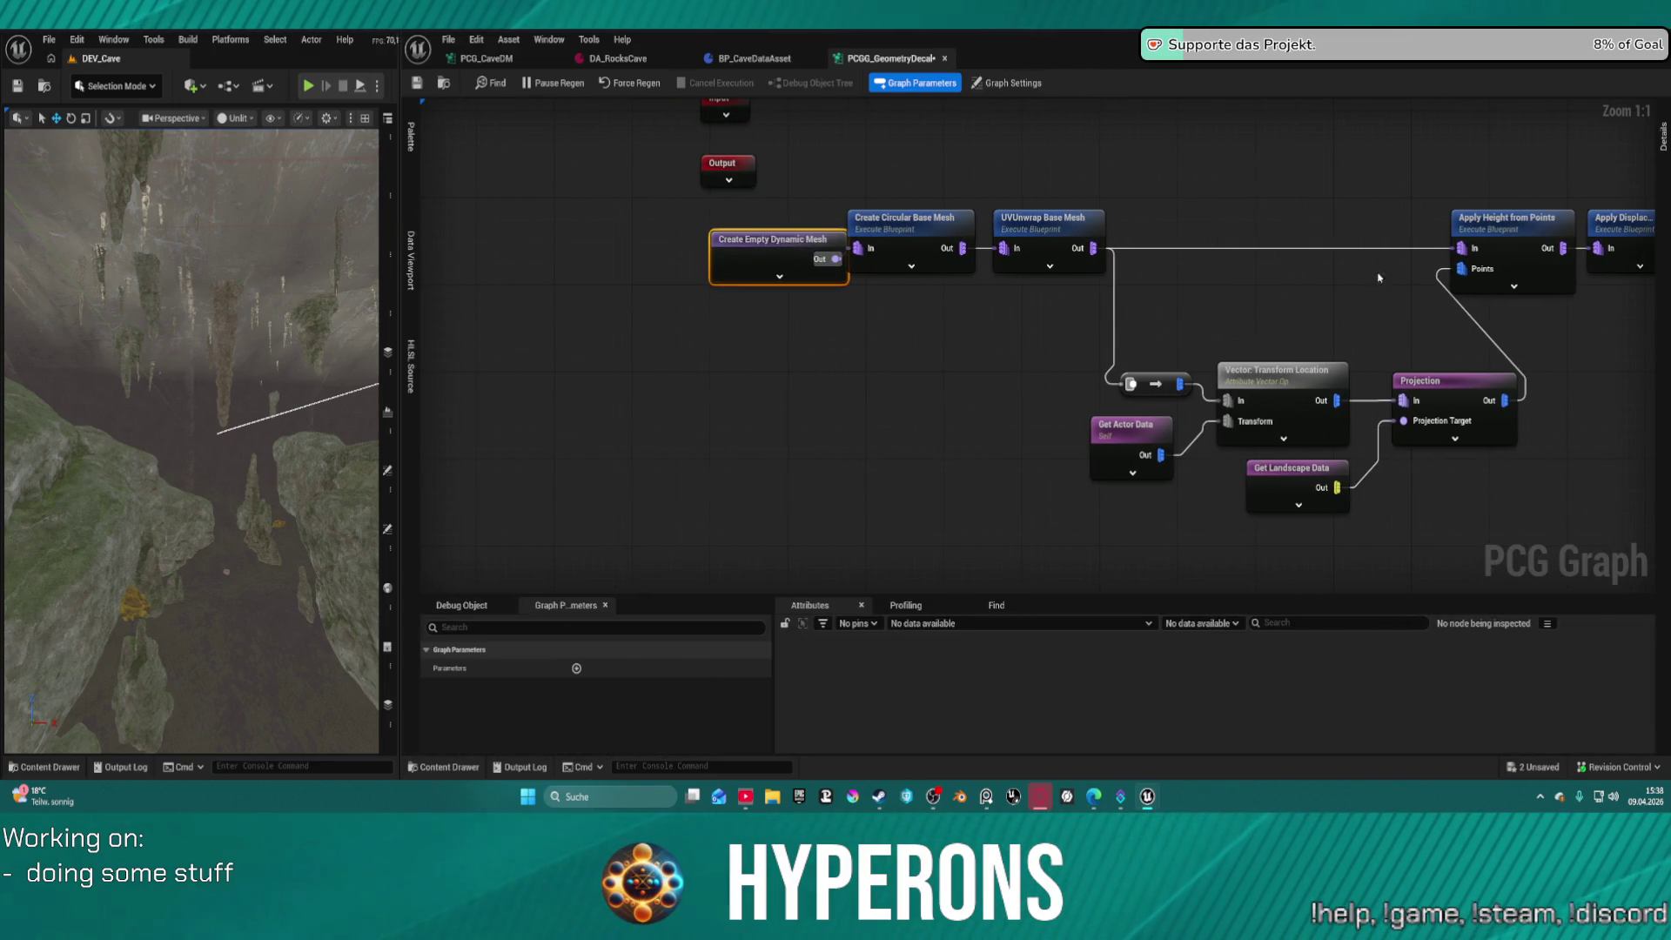
left_click_drag(1378, 277, 927, 203)
mouse_move(1274, 205)
left_mouse_down()
mouse_move(1334, 305)
mouse_move(1340, 377)
left_mouse_up()
left_click_drag(1339, 270, 1352, 250)
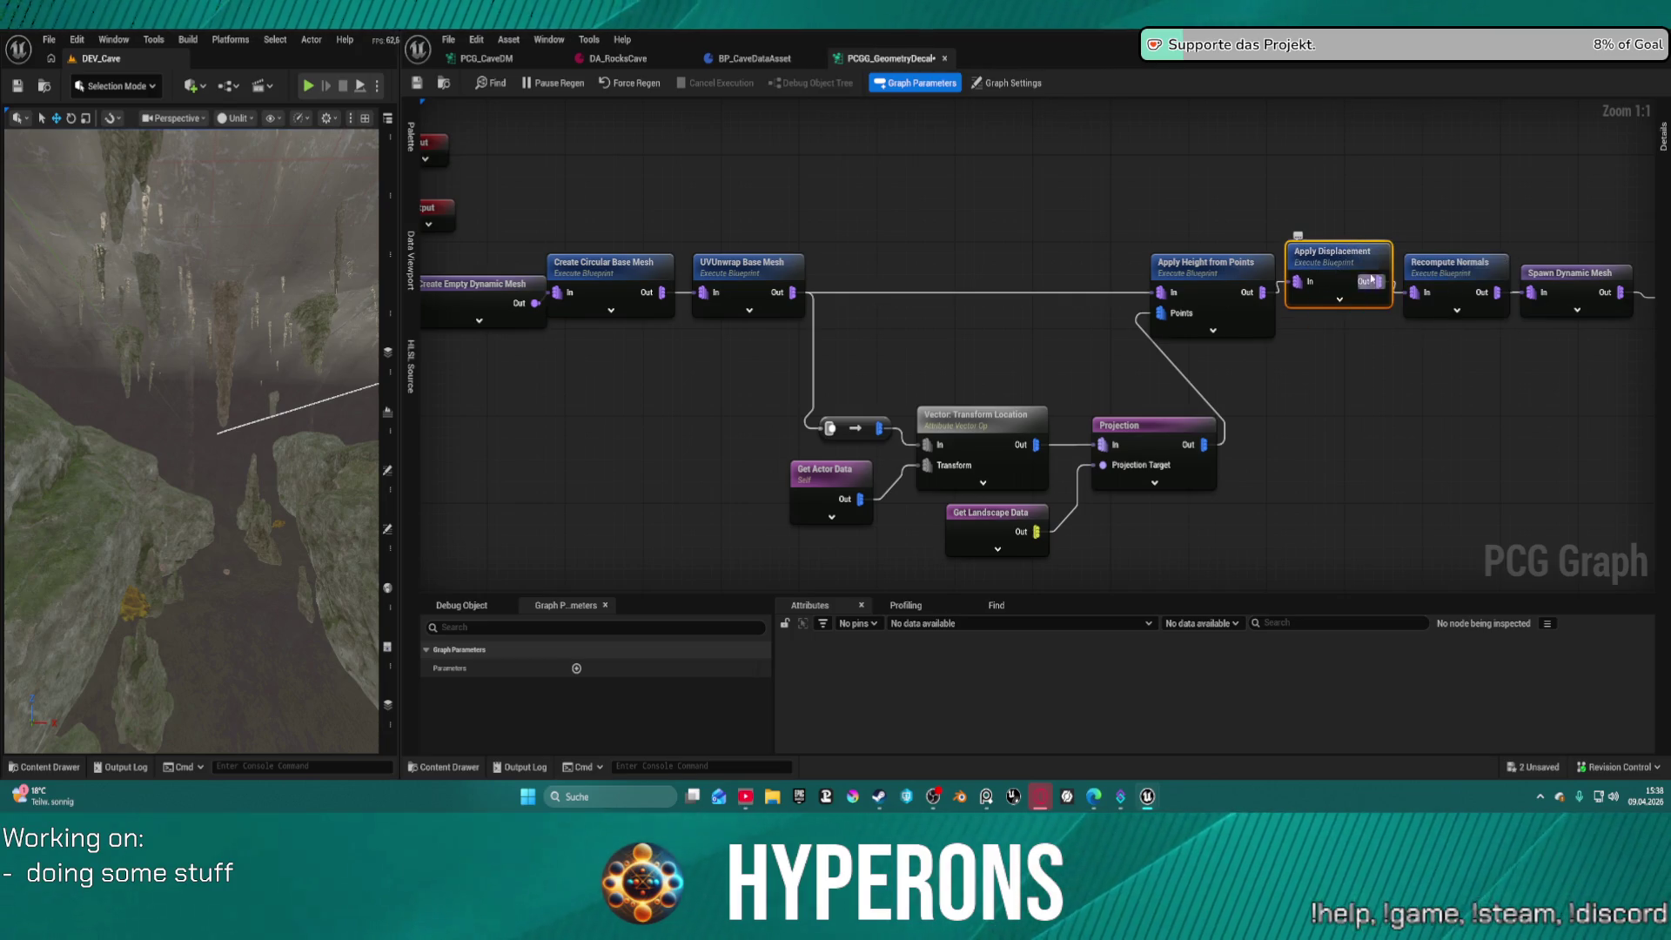
left_click_drag(1230, 277, 1174, 284)
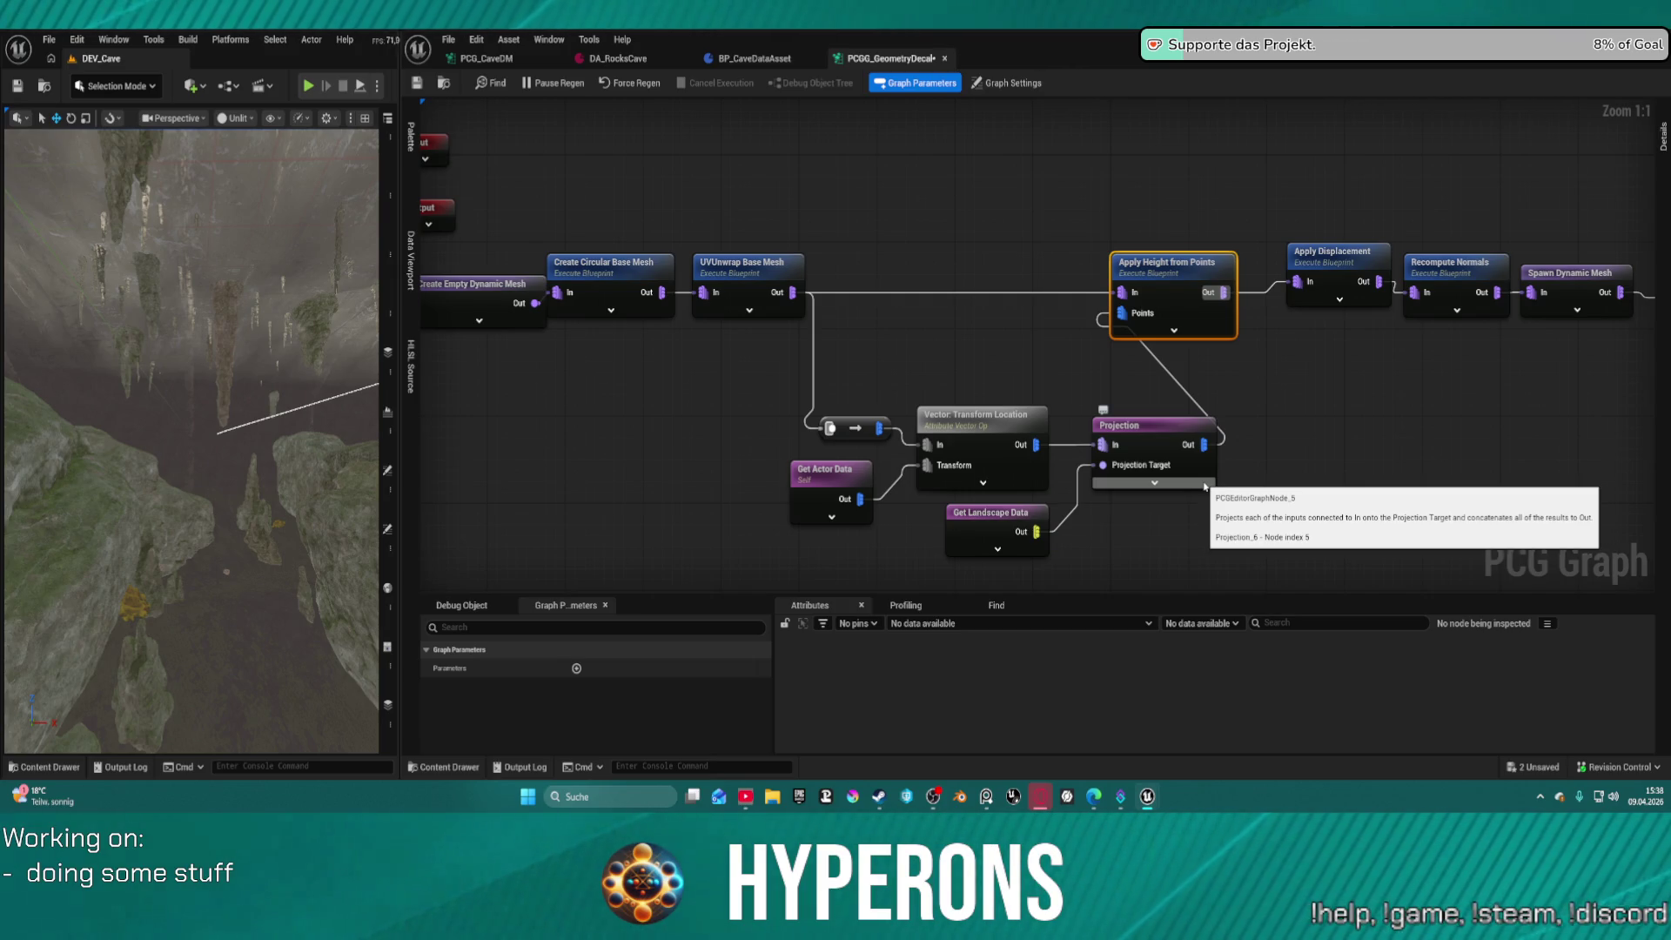
Move the projection node group up-left and the upper chain right, then close PCGG_GeometryDecal
left_click_drag(777, 395, 1217, 559)
mouse_move(1166, 438)
left_mouse_down()
mouse_move(1079, 434)
mouse_move(1079, 406)
left_mouse_up()
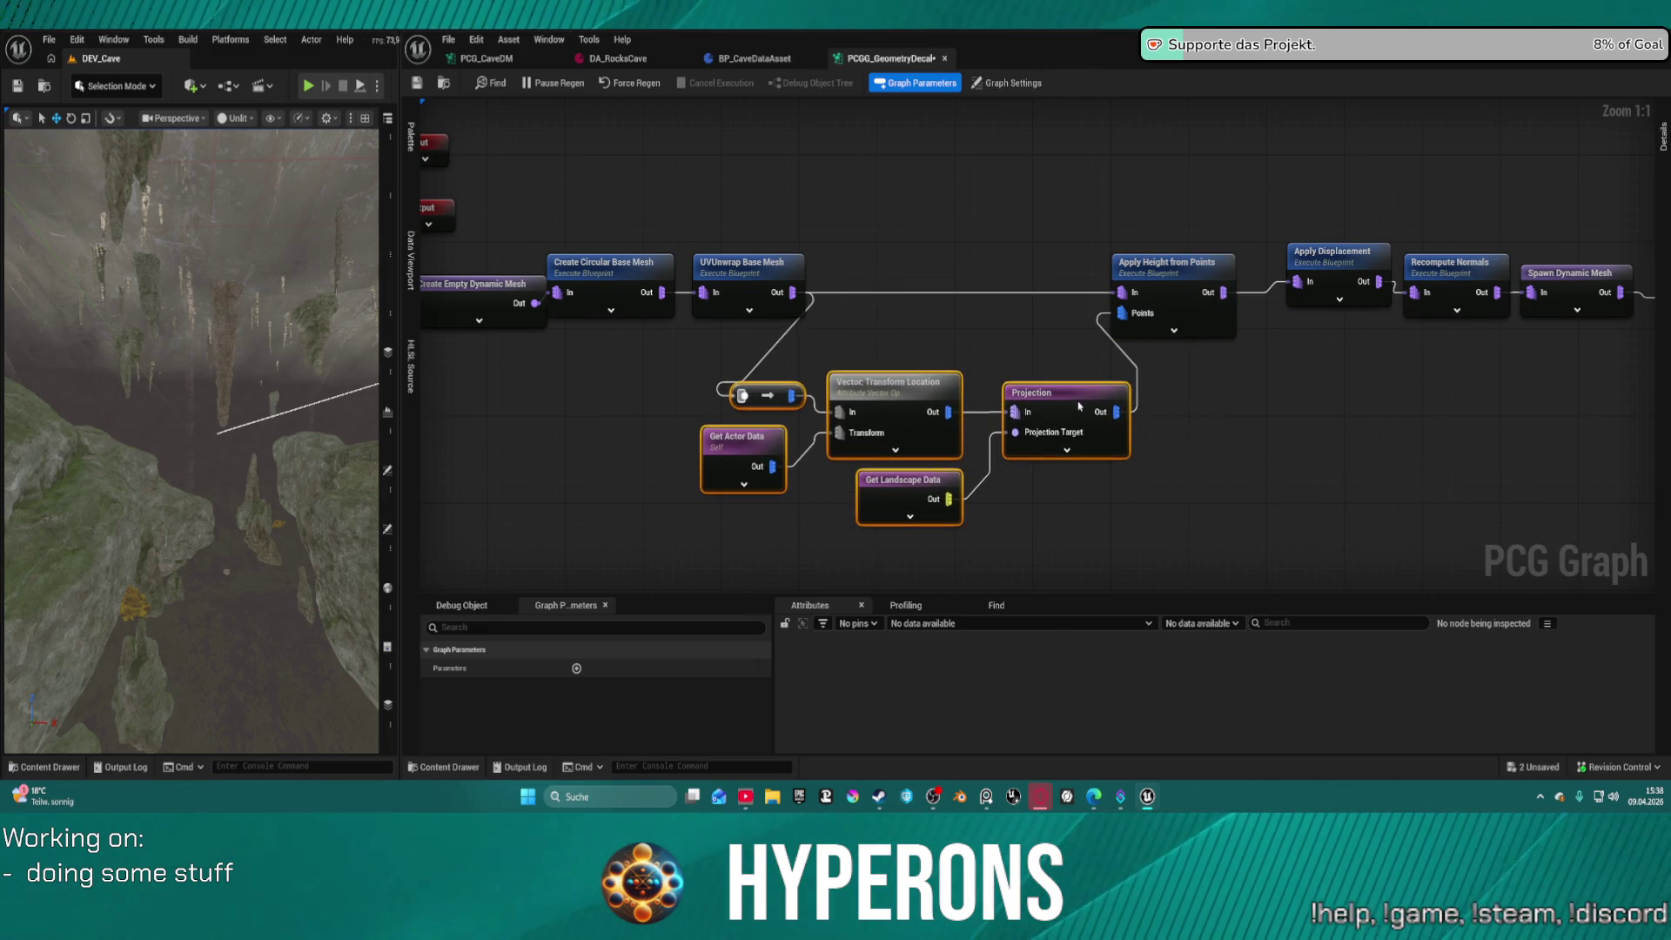
mouse_move(787, 237)
left_mouse_down()
mouse_move(1558, 366)
mouse_move(1562, 316)
mouse_move(1620, 303)
left_mouse_up()
left_click_drag(896, 222, 1636, 348)
left_click_drag(1244, 308, 1569, 301)
left_click_drag(783, 261, 1449, 287)
mouse_move(713, 566)
left_mouse_down()
mouse_move(835, 487)
mouse_move(1107, 471)
mouse_move(1227, 414)
left_mouse_up()
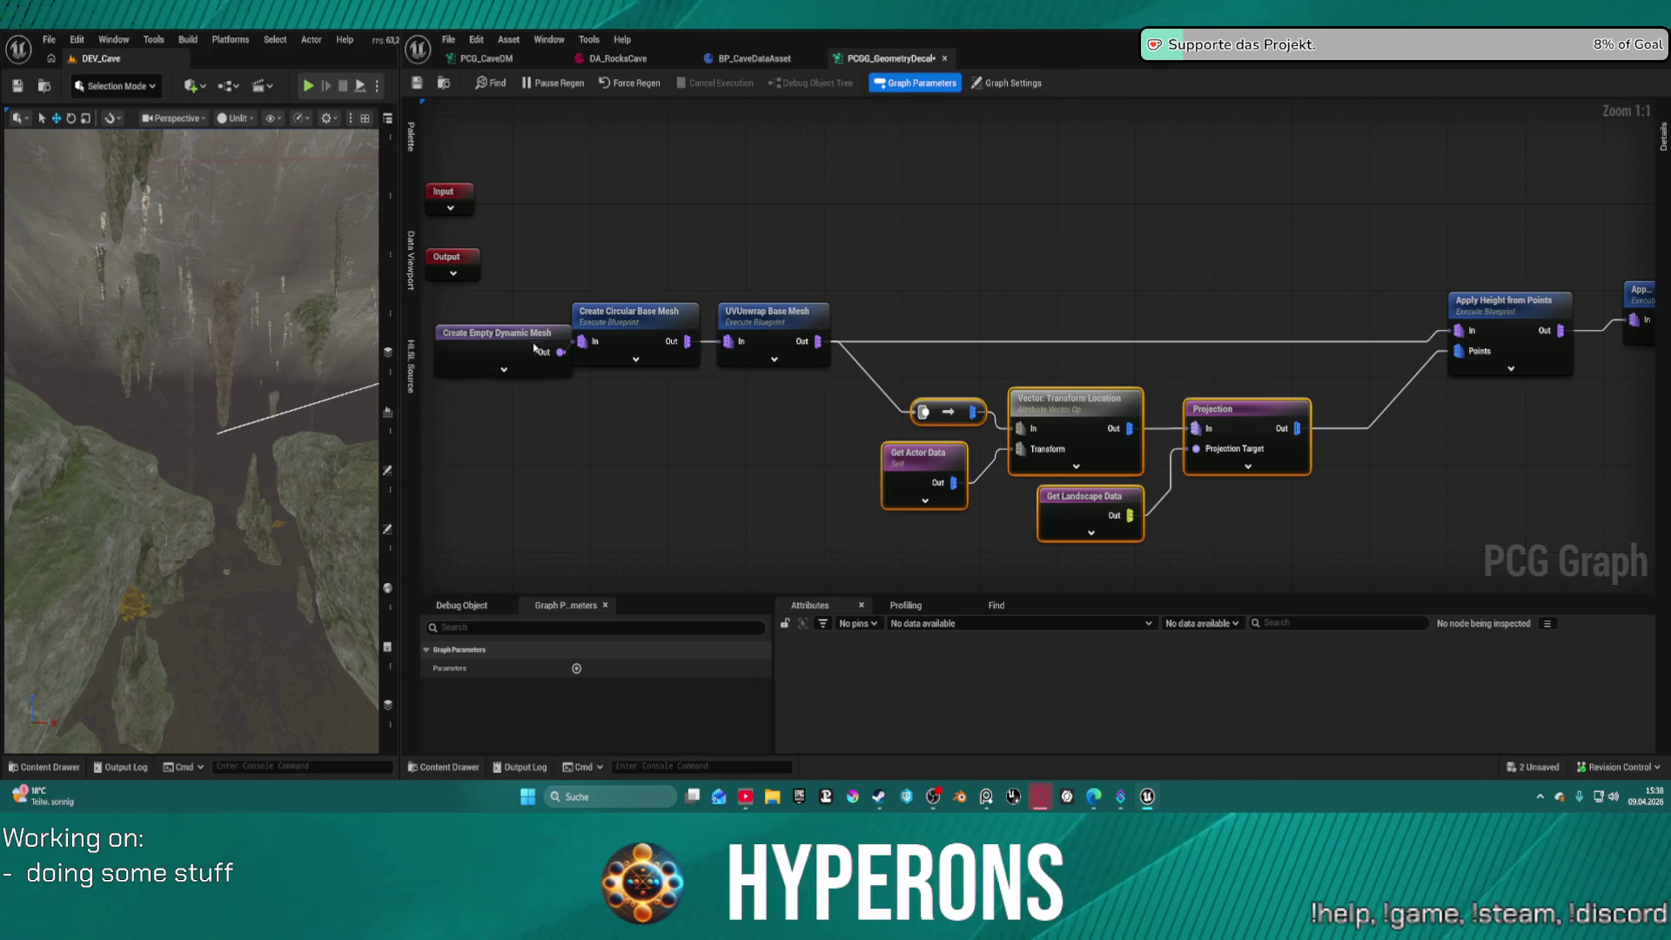
left_click_drag(534, 347, 513, 330)
mouse_move(900, 272)
left_mouse_down()
mouse_move(988, 288)
mouse_move(1007, 321)
left_mouse_up()
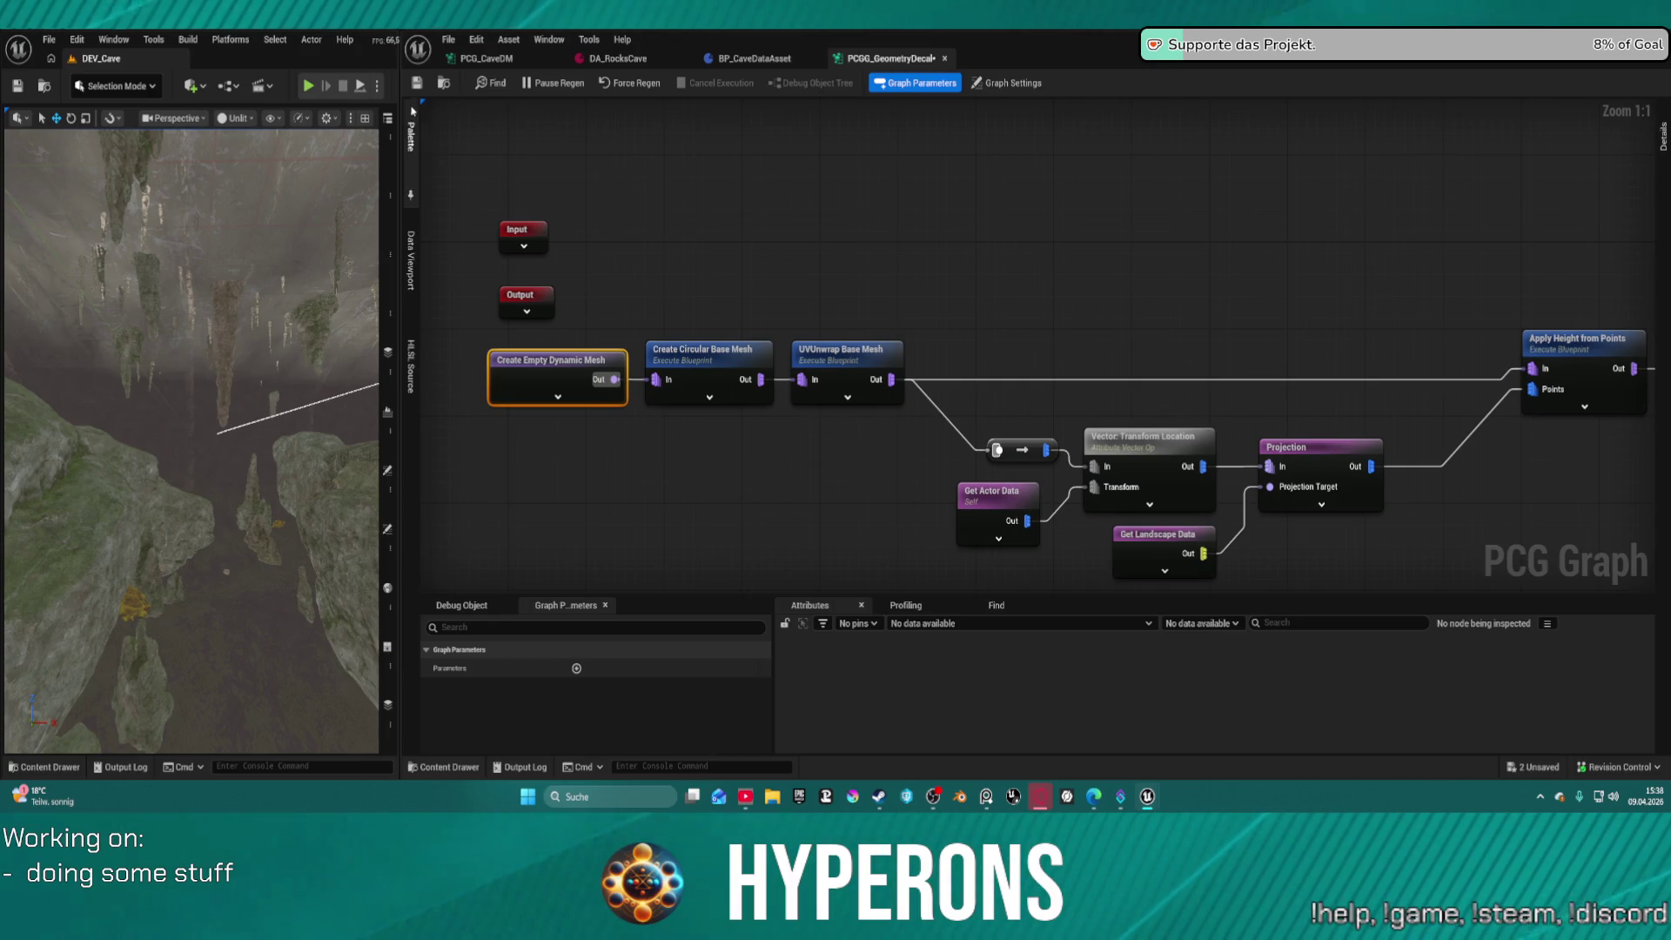
middle_click(894, 63)
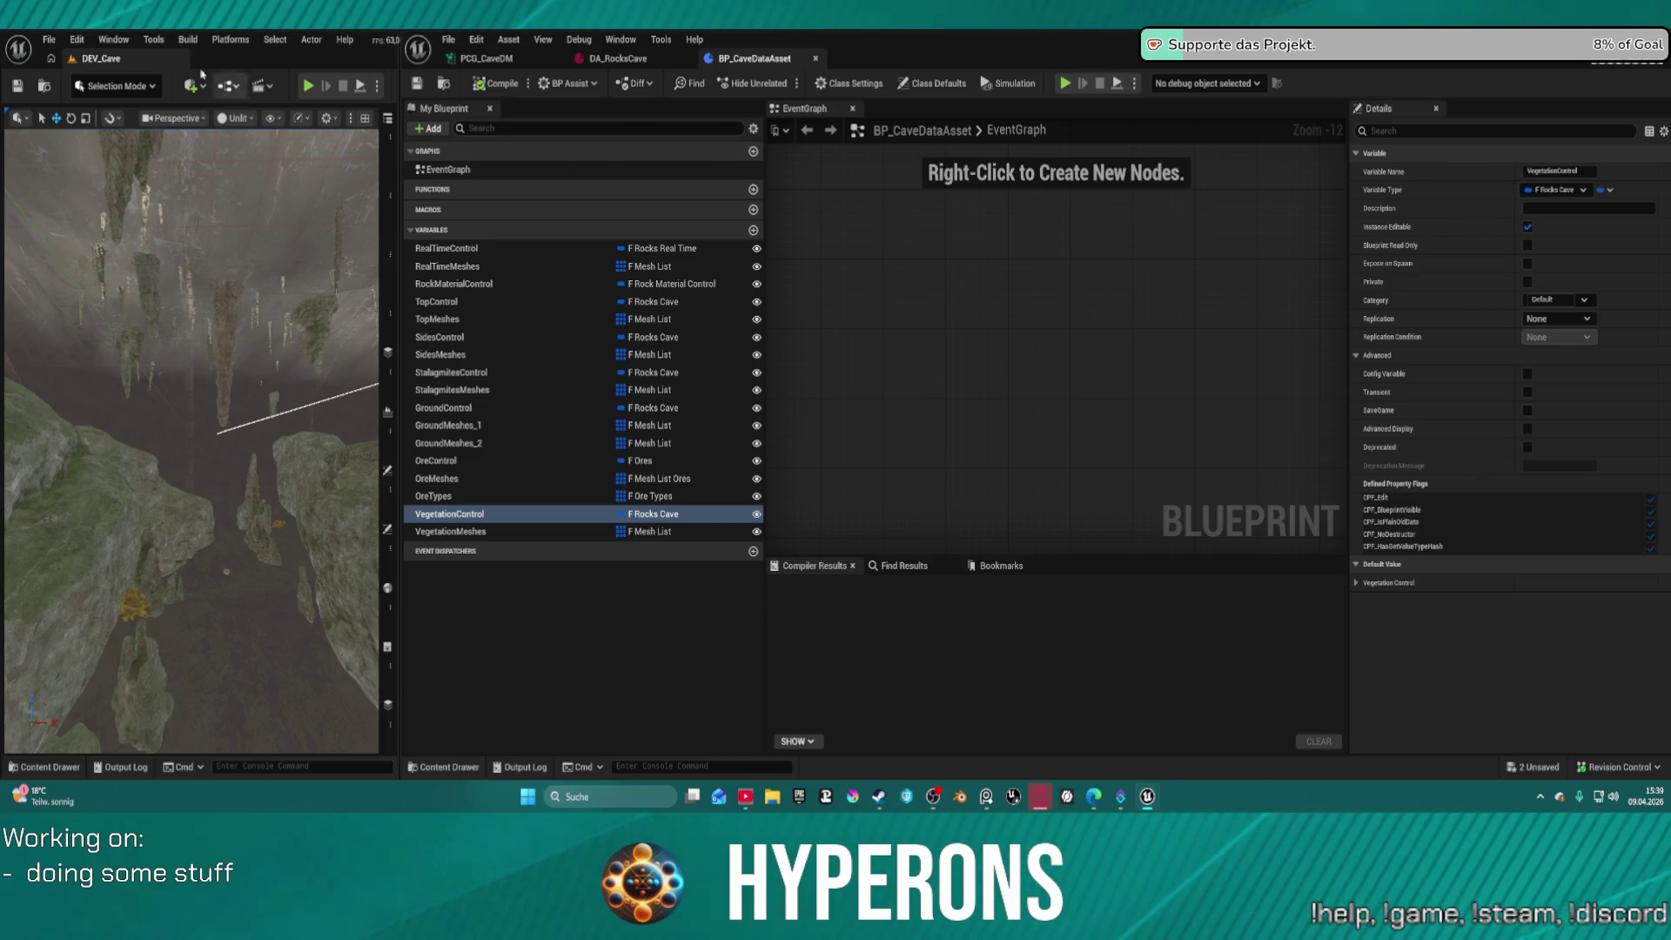
Fly the camera into the cave, dismiss the Cinematics dropdown, and drag the level editor wider
scroll(48, 251, "up", 2)
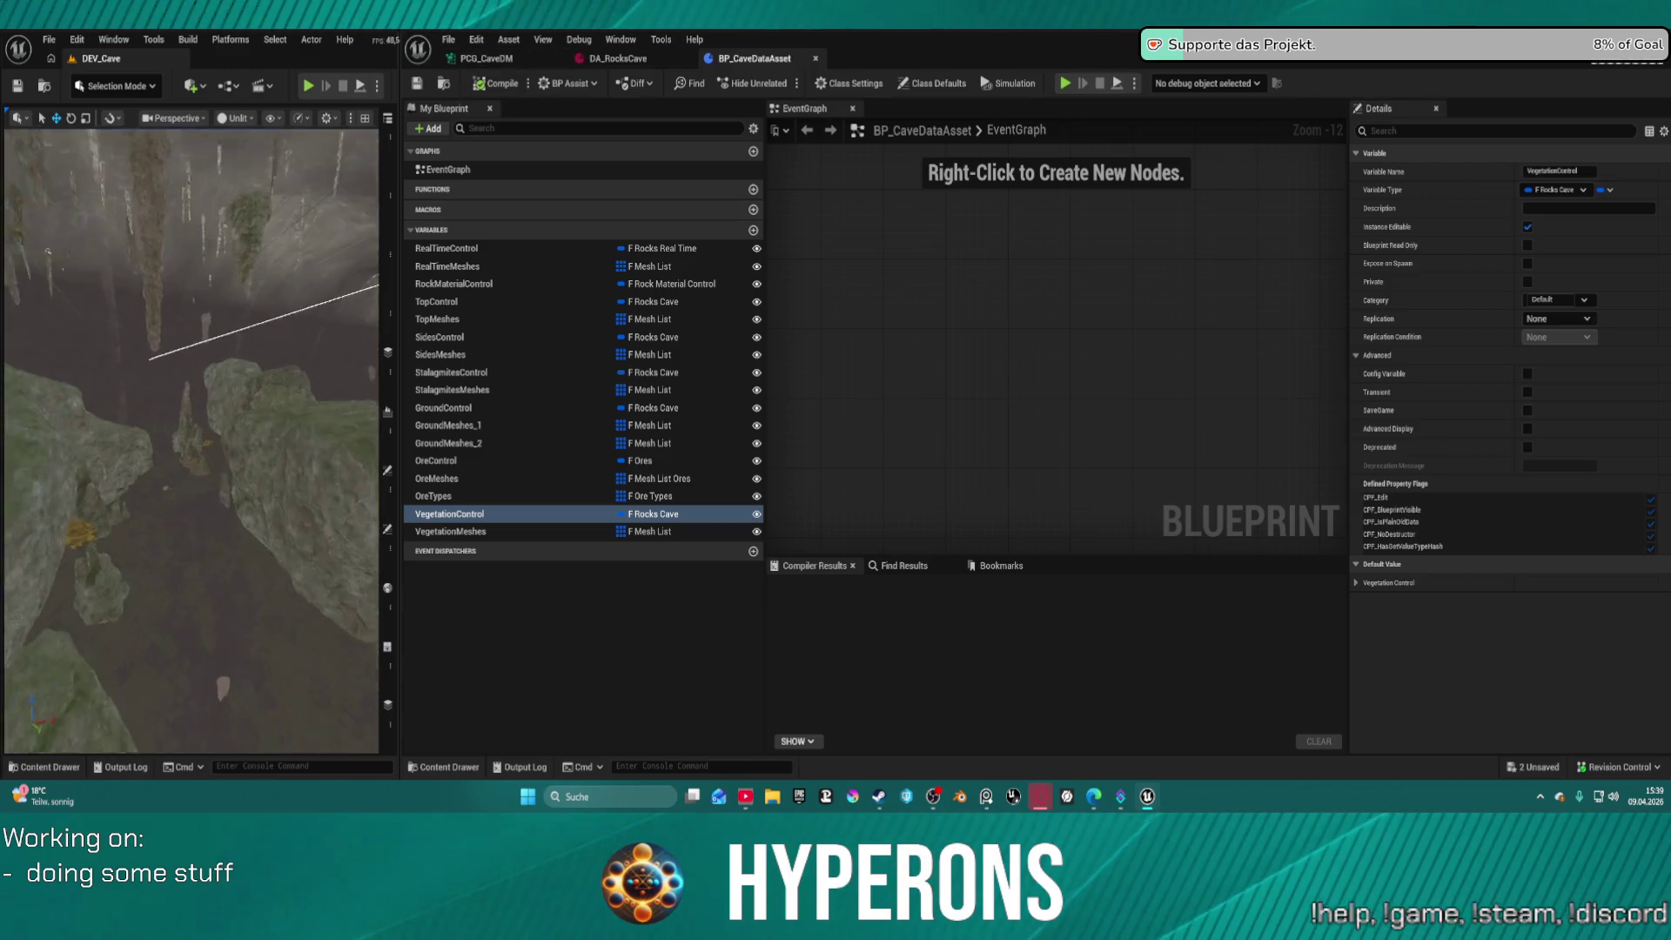
scroll(48, 251, "down", 10)
mouse_move(7, 144)
left_mouse_down()
mouse_move(20, 91)
mouse_move(19, 279)
left_mouse_up()
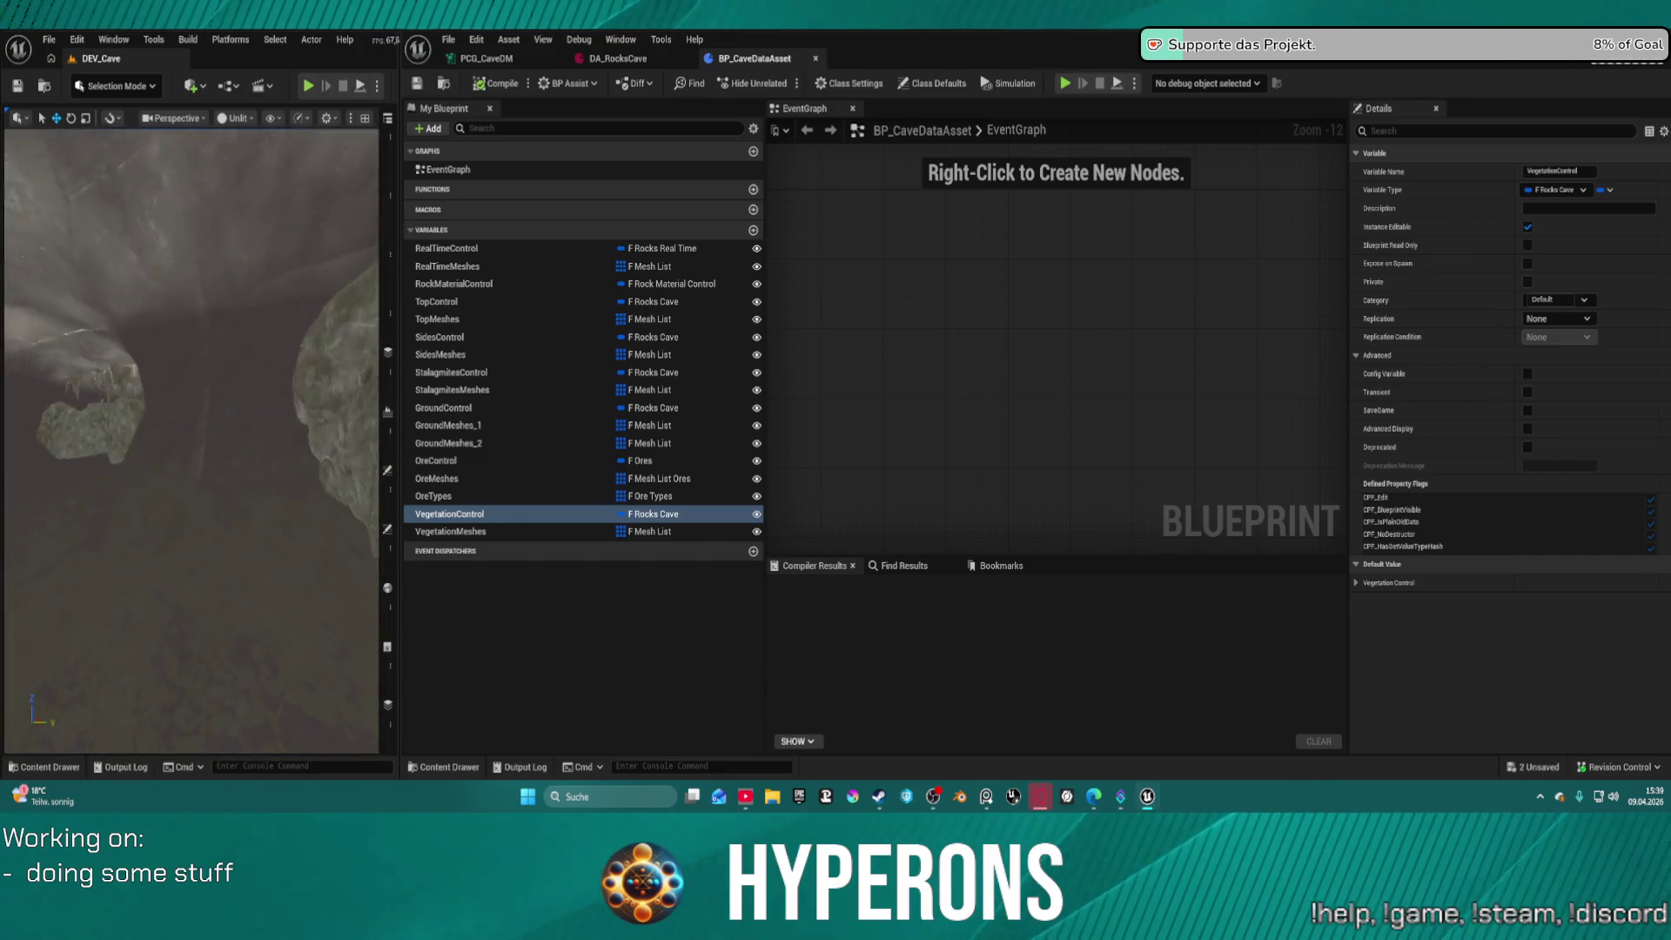
left_click_drag(119, 241, 119, 241)
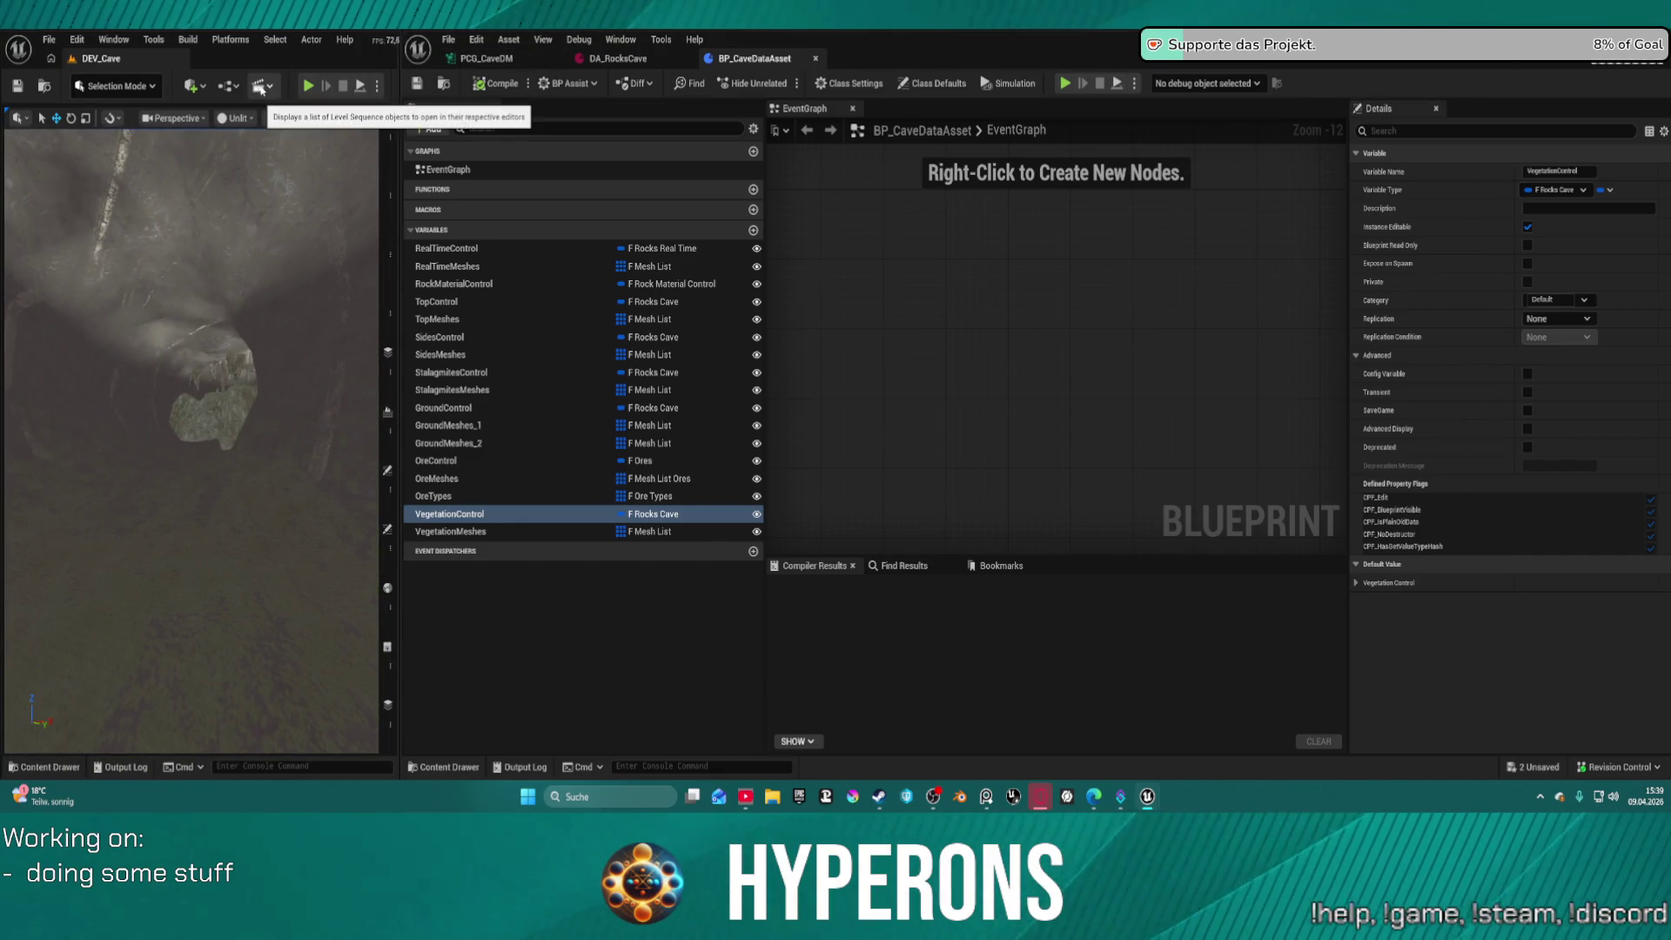
left_click(260, 87)
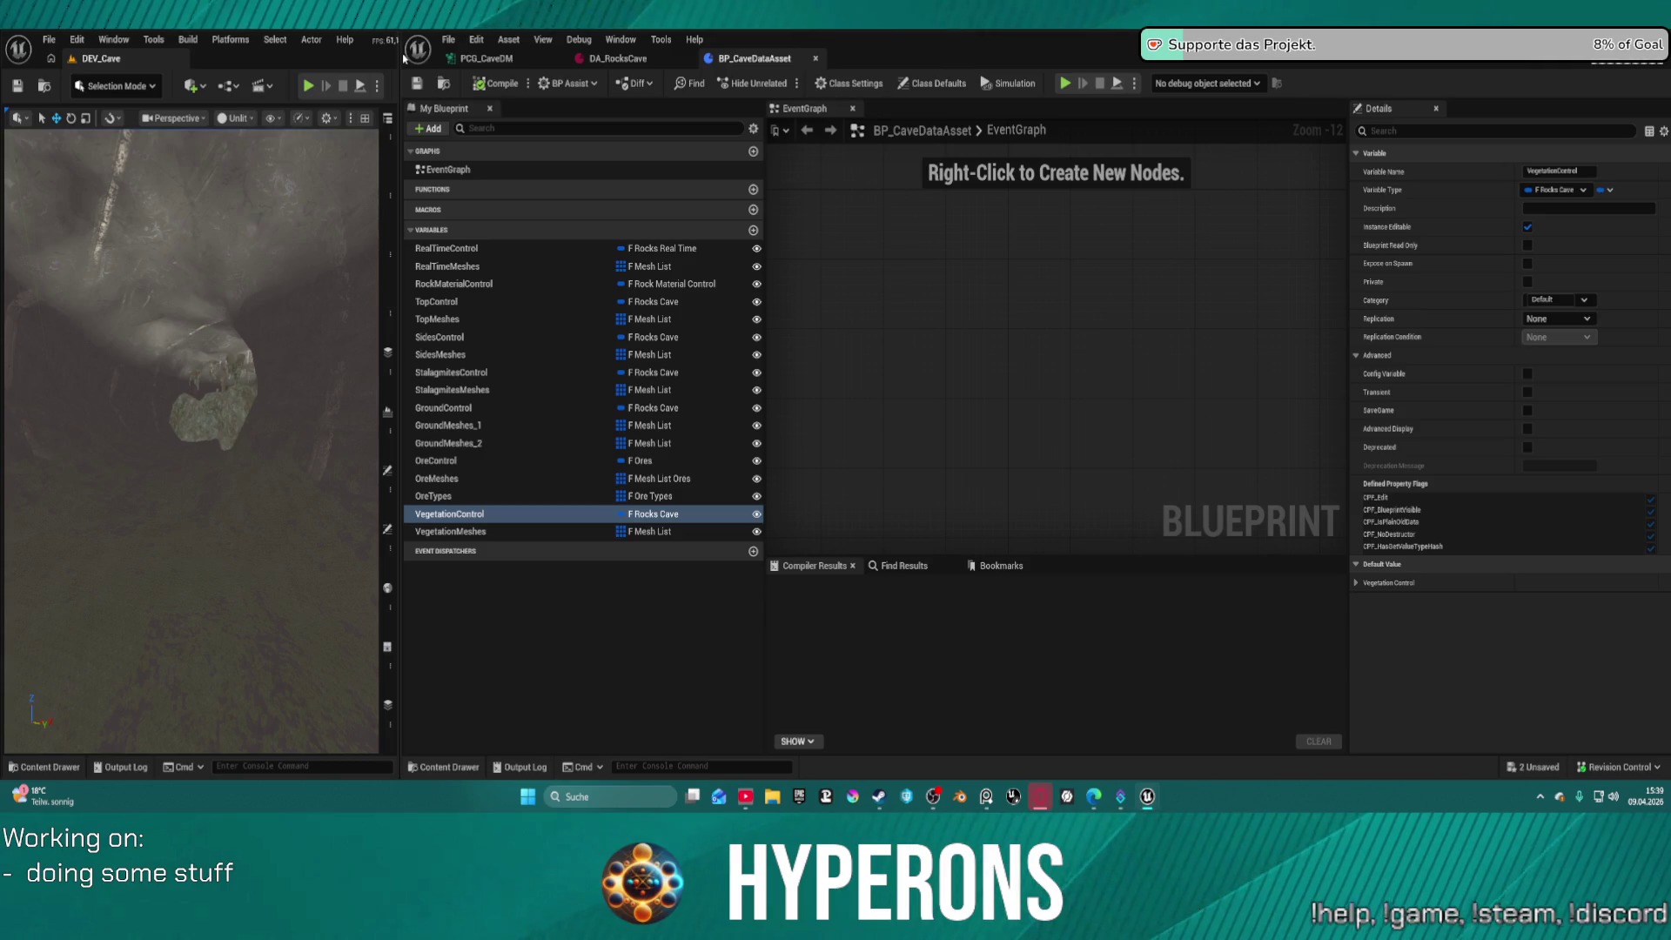
left_click_drag(401, 57, 543, 76)
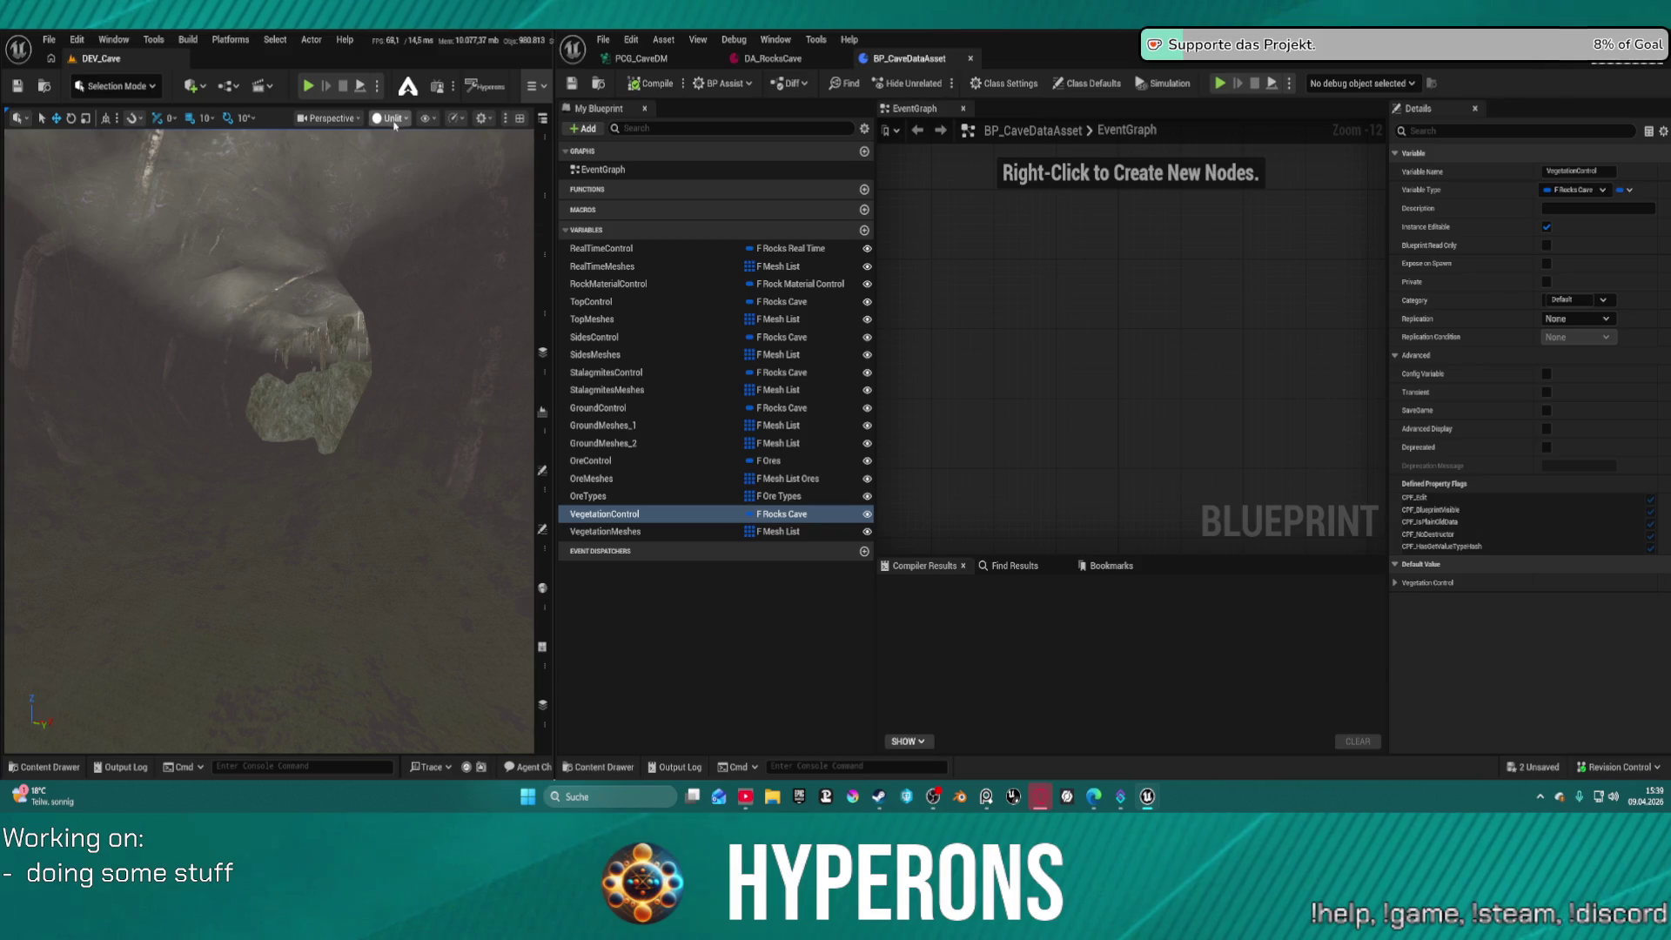
Switch the viewport to Lit, Force Regen the PCG_CaveDM graph, and save
left_click(394, 121)
left_click(409, 170)
left_click(641, 58)
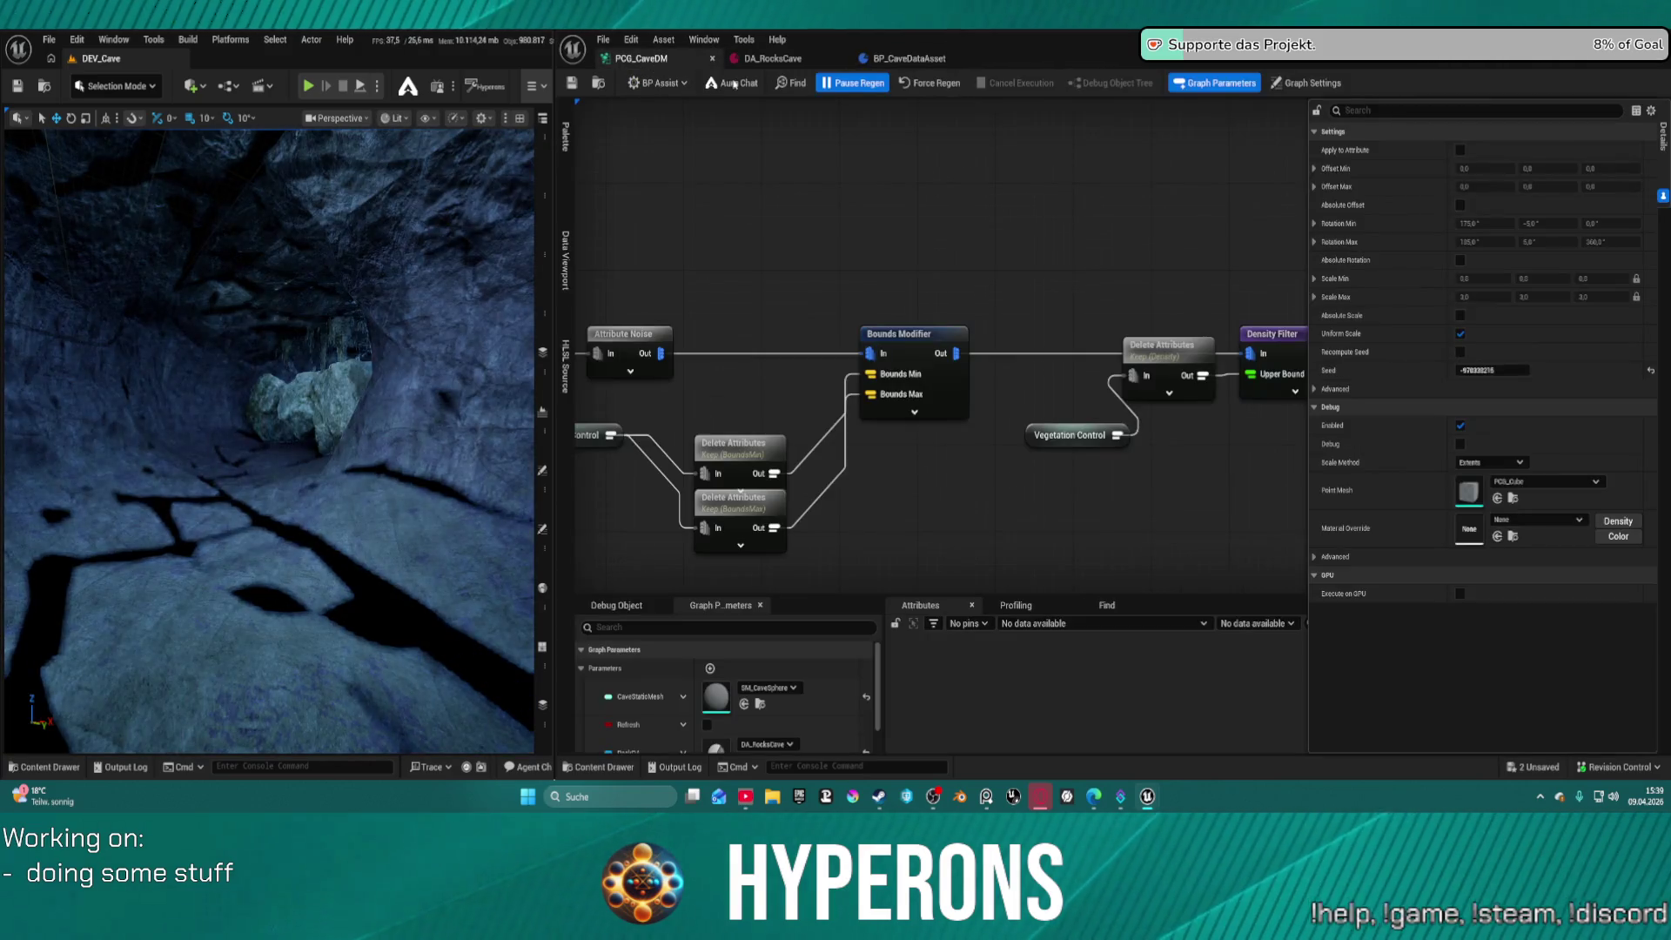
left_click(944, 86)
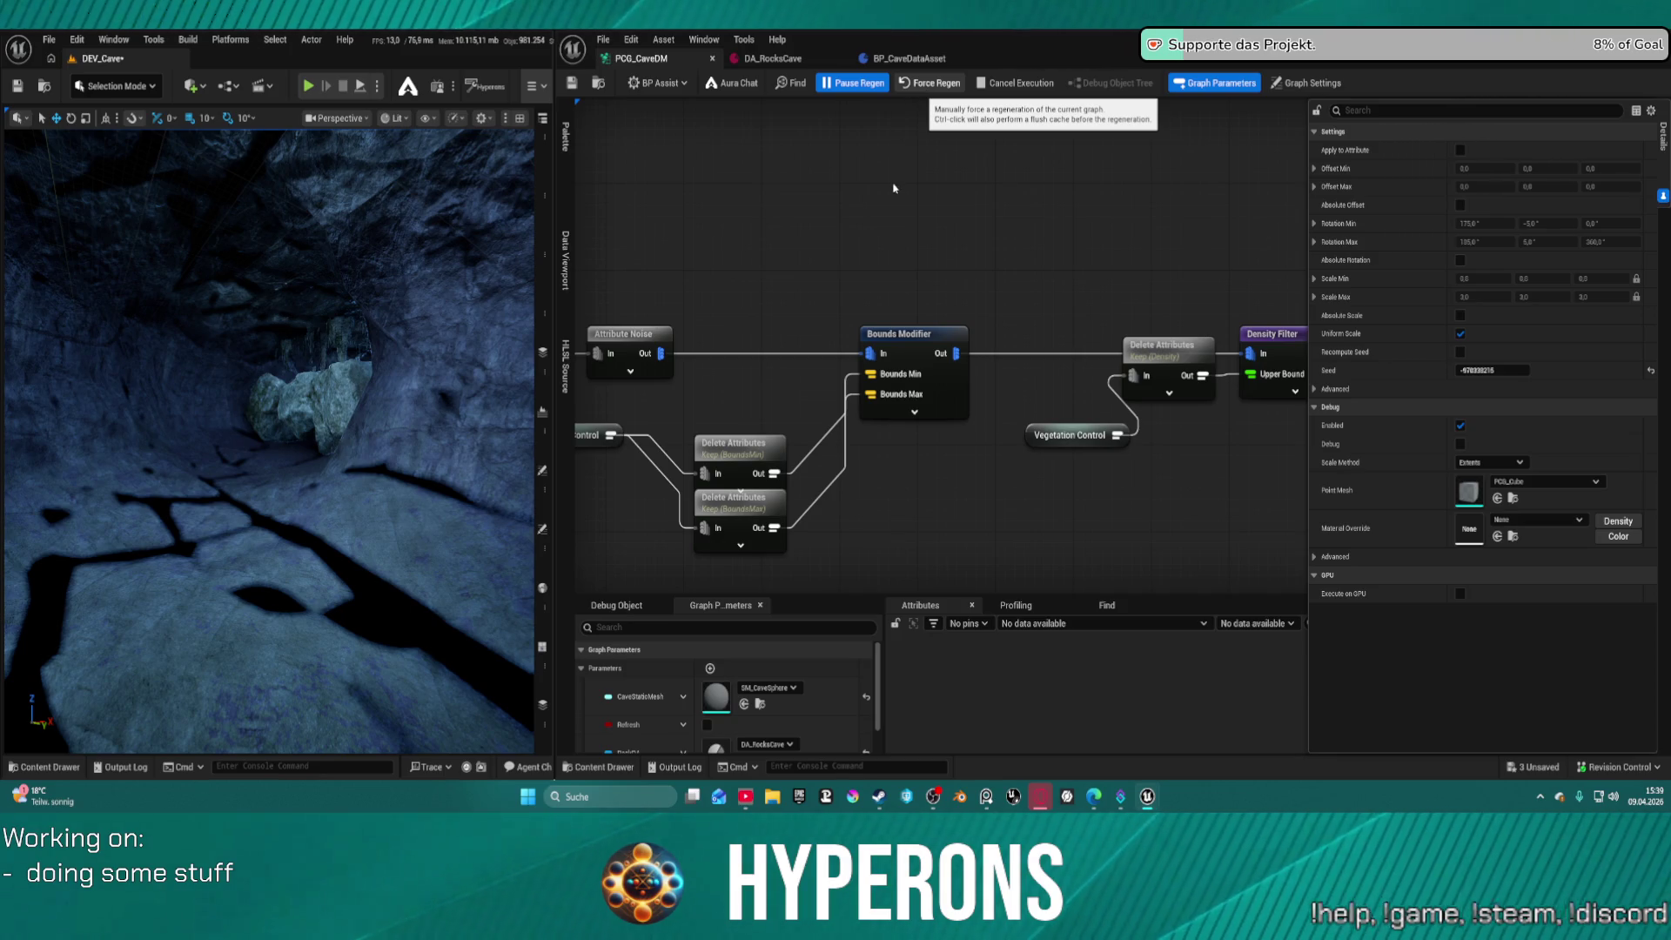
key("ctrl+s")
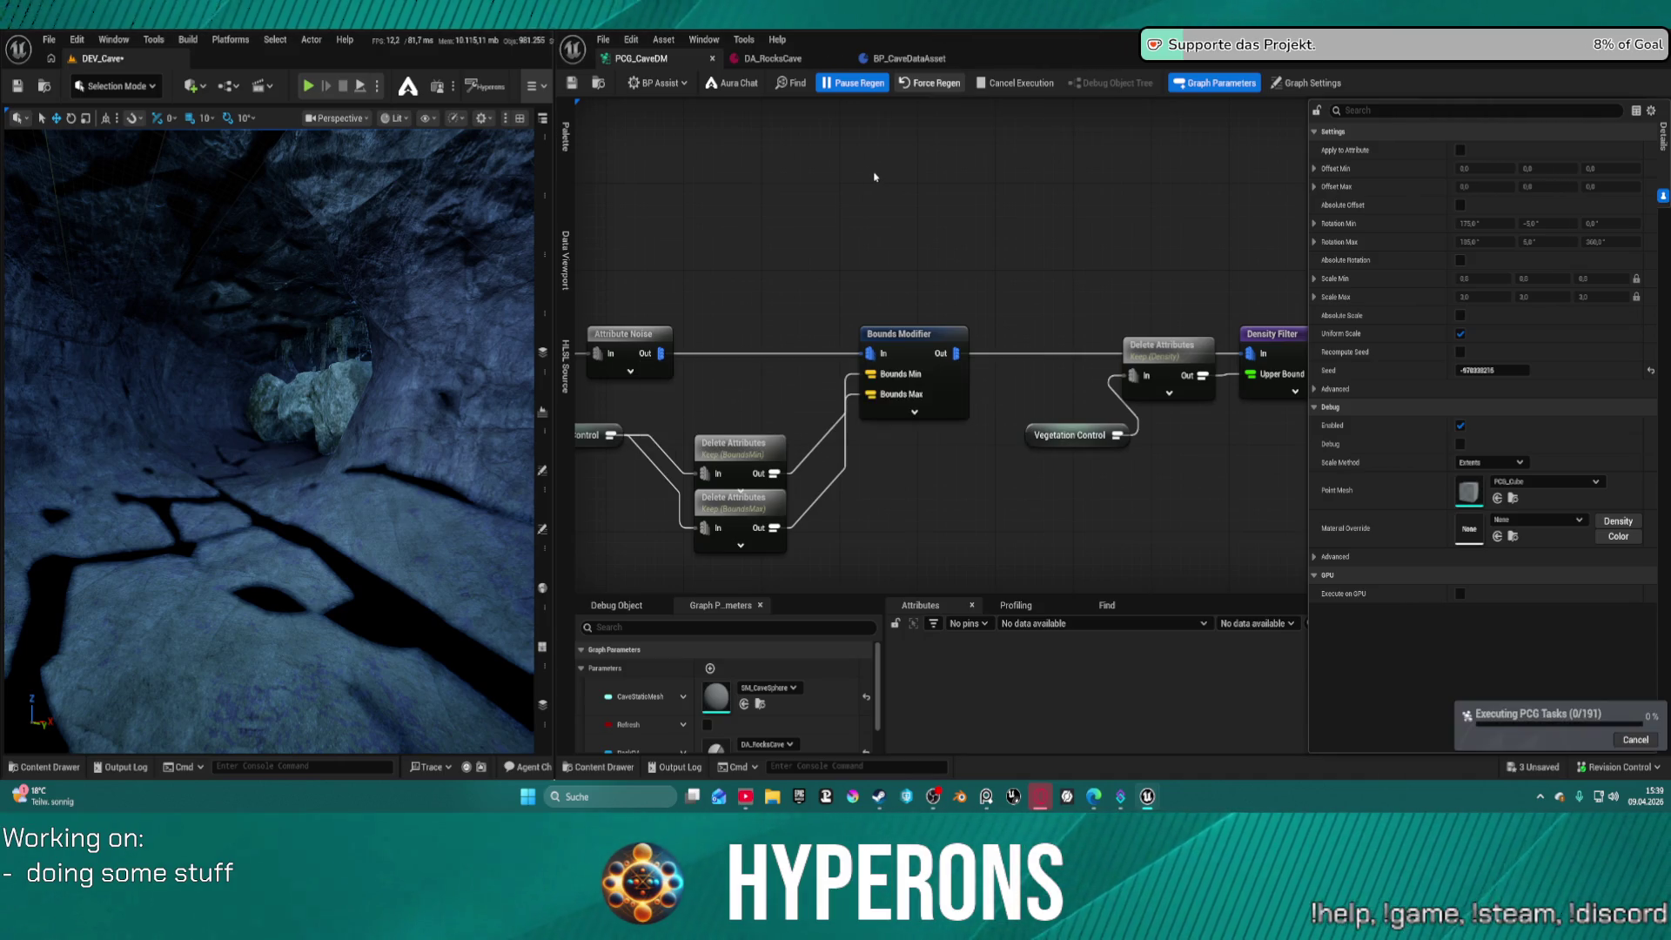
Fly the viewport camera through the cave to inspect the stalagmites
left_click_drag(362, 322, 407, 255)
left_click_drag(444, 327, 443, 327)
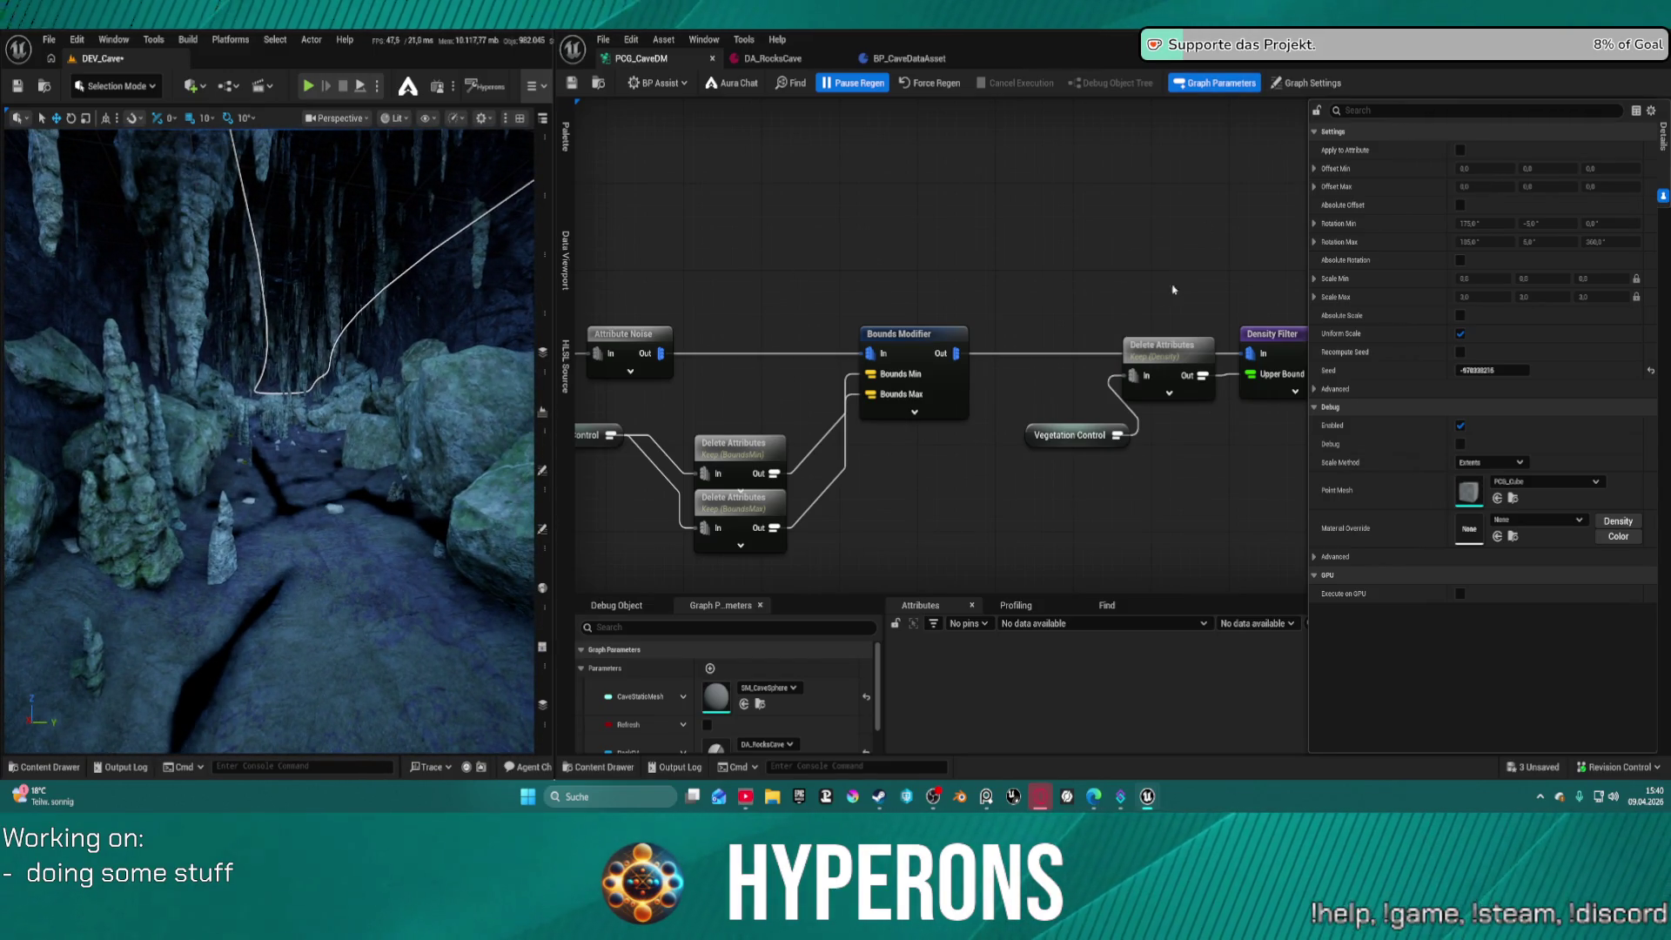
scroll(1035, 287, "down", 5)
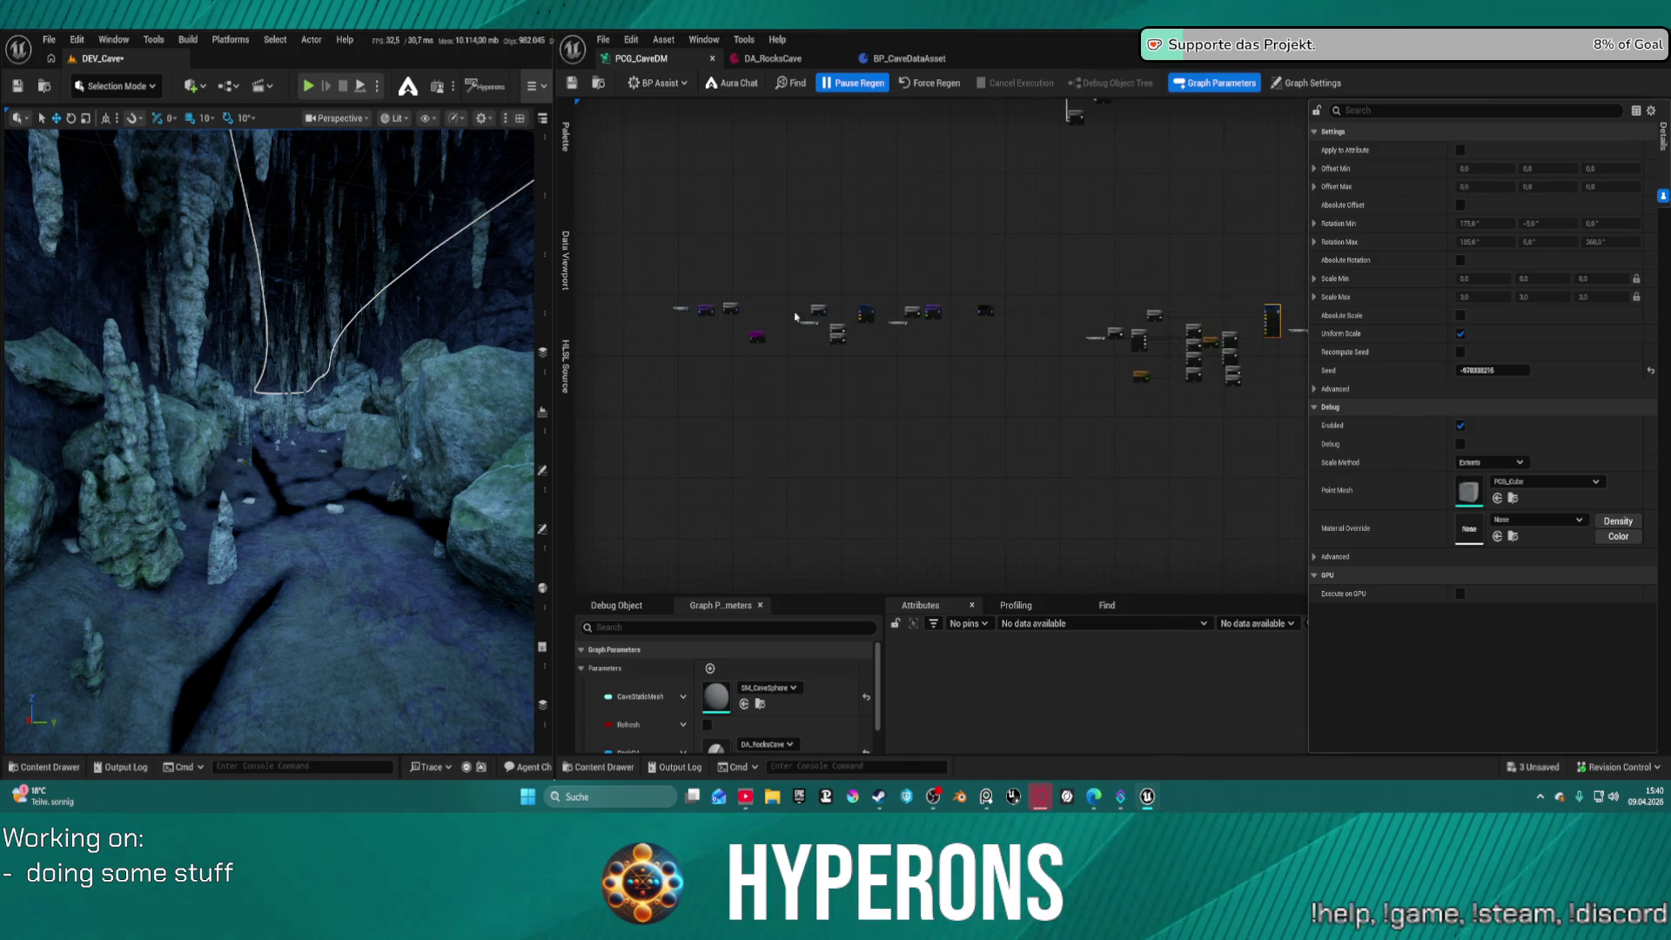
scroll(796, 316, "up", 5)
Reposition the Debug node in the PCG_CaveDM graph
left_click_drag(957, 336, 1003, 197)
scroll(1078, 346, "down", 3)
scroll(1167, 421, "up", 4)
mouse_move(781, 327)
left_mouse_down()
mouse_move(1186, 269)
mouse_move(817, 362)
mouse_move(869, 410)
mouse_move(827, 412)
mouse_move(876, 373)
mouse_move(980, 410)
mouse_move(866, 350)
mouse_move(675, 432)
left_mouse_up()
scroll(817, 362, "down", 5)
scroll(981, 410, "up", 5)
Pan across the node clusters and fit the whole node chain into view
scroll(675, 432, "down", 5)
left_click_drag(854, 358, 870, 522)
scroll(870, 522, "down", 2)
scroll(870, 522, "up", 2)
mouse_move(939, 392)
left_mouse_down()
mouse_move(939, 174)
mouse_move(940, 326)
left_mouse_up()
scroll(1223, 210, "up", 5)
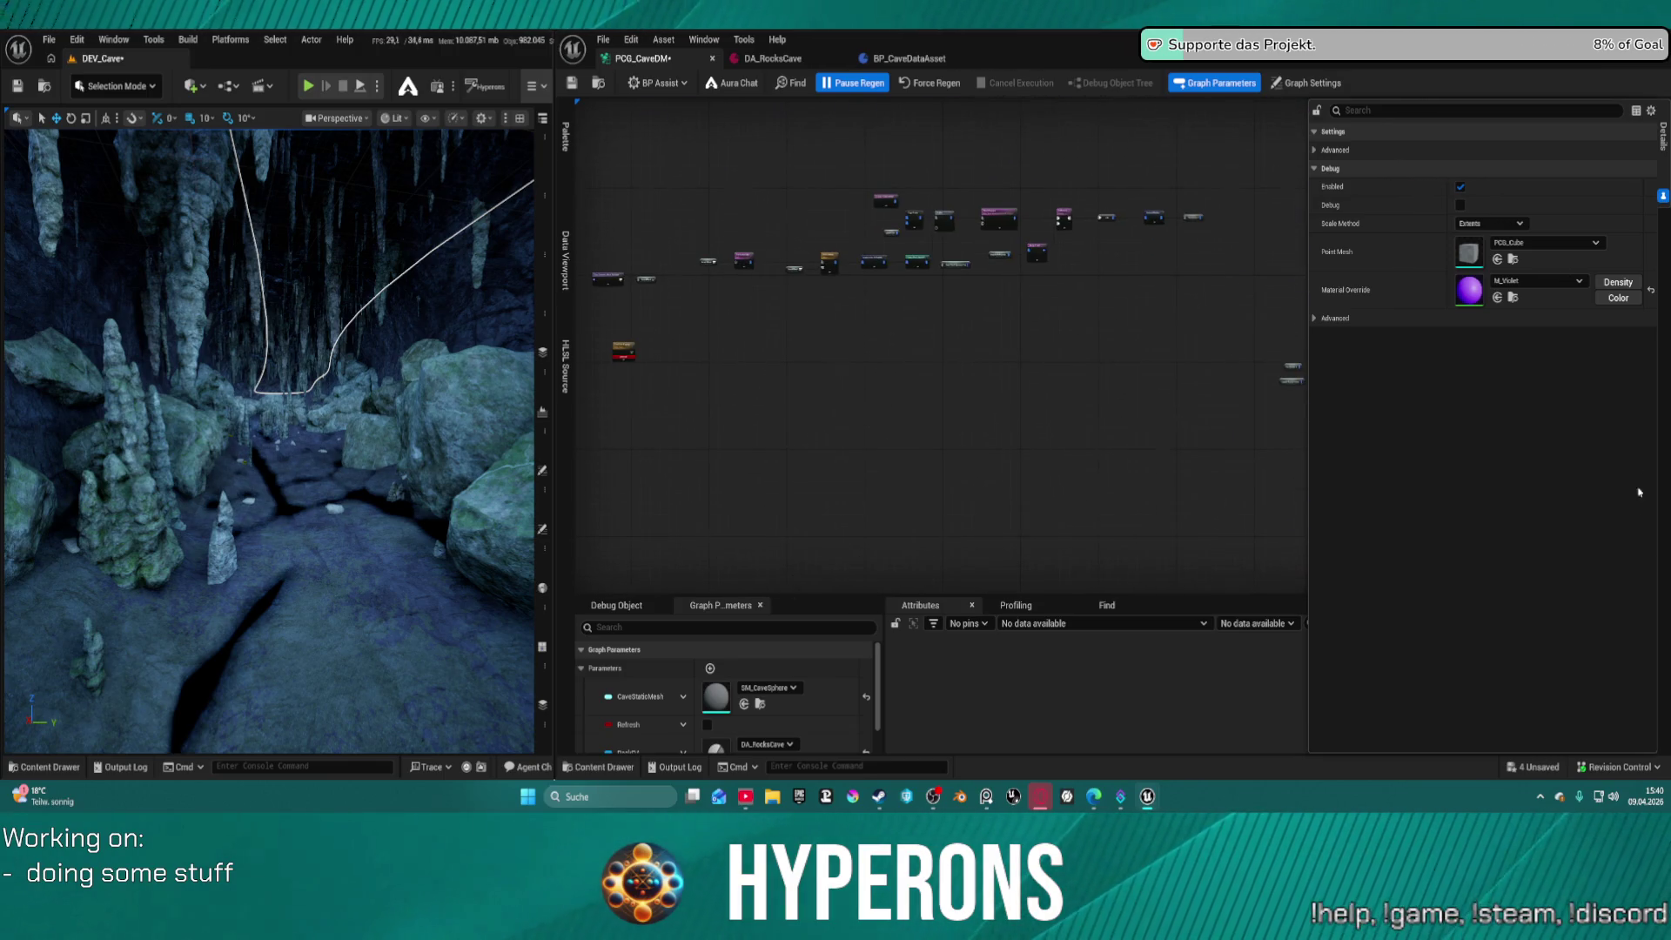
scroll(1166, 261, "down", 5)
mouse_move(954, 269)
left_mouse_down()
mouse_move(1079, 217)
mouse_move(838, 110)
left_mouse_up()
key("Home")
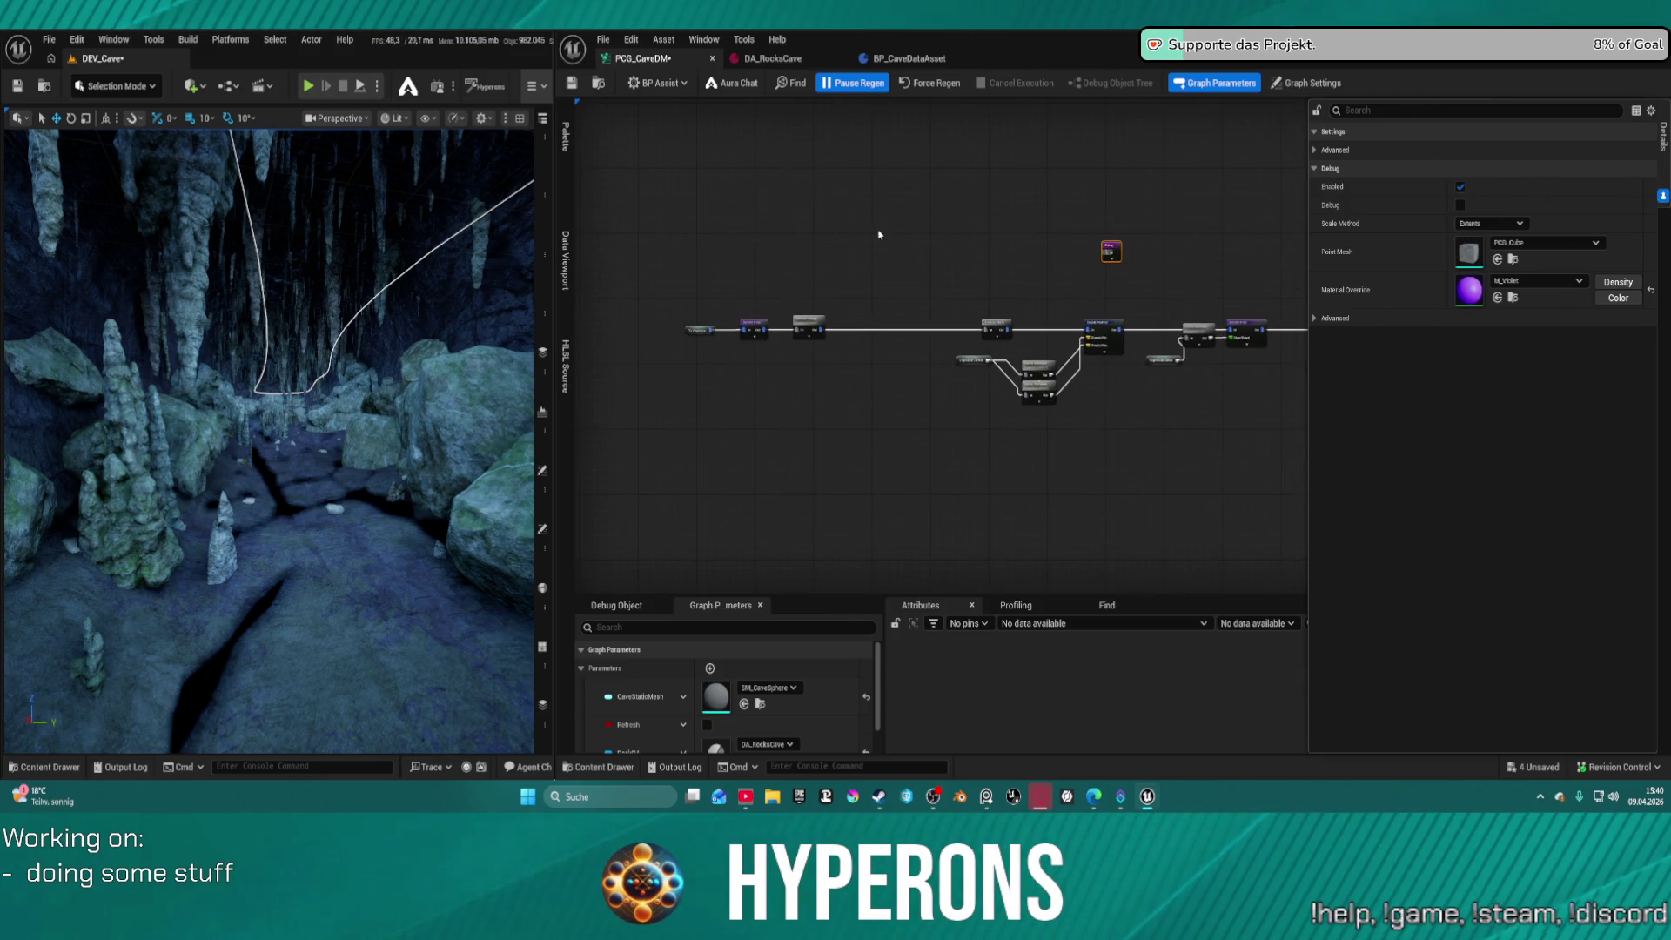
Add a Normal To Density node wired from Cavepoints 1's output
right_click(771, 211)
type("cave po")
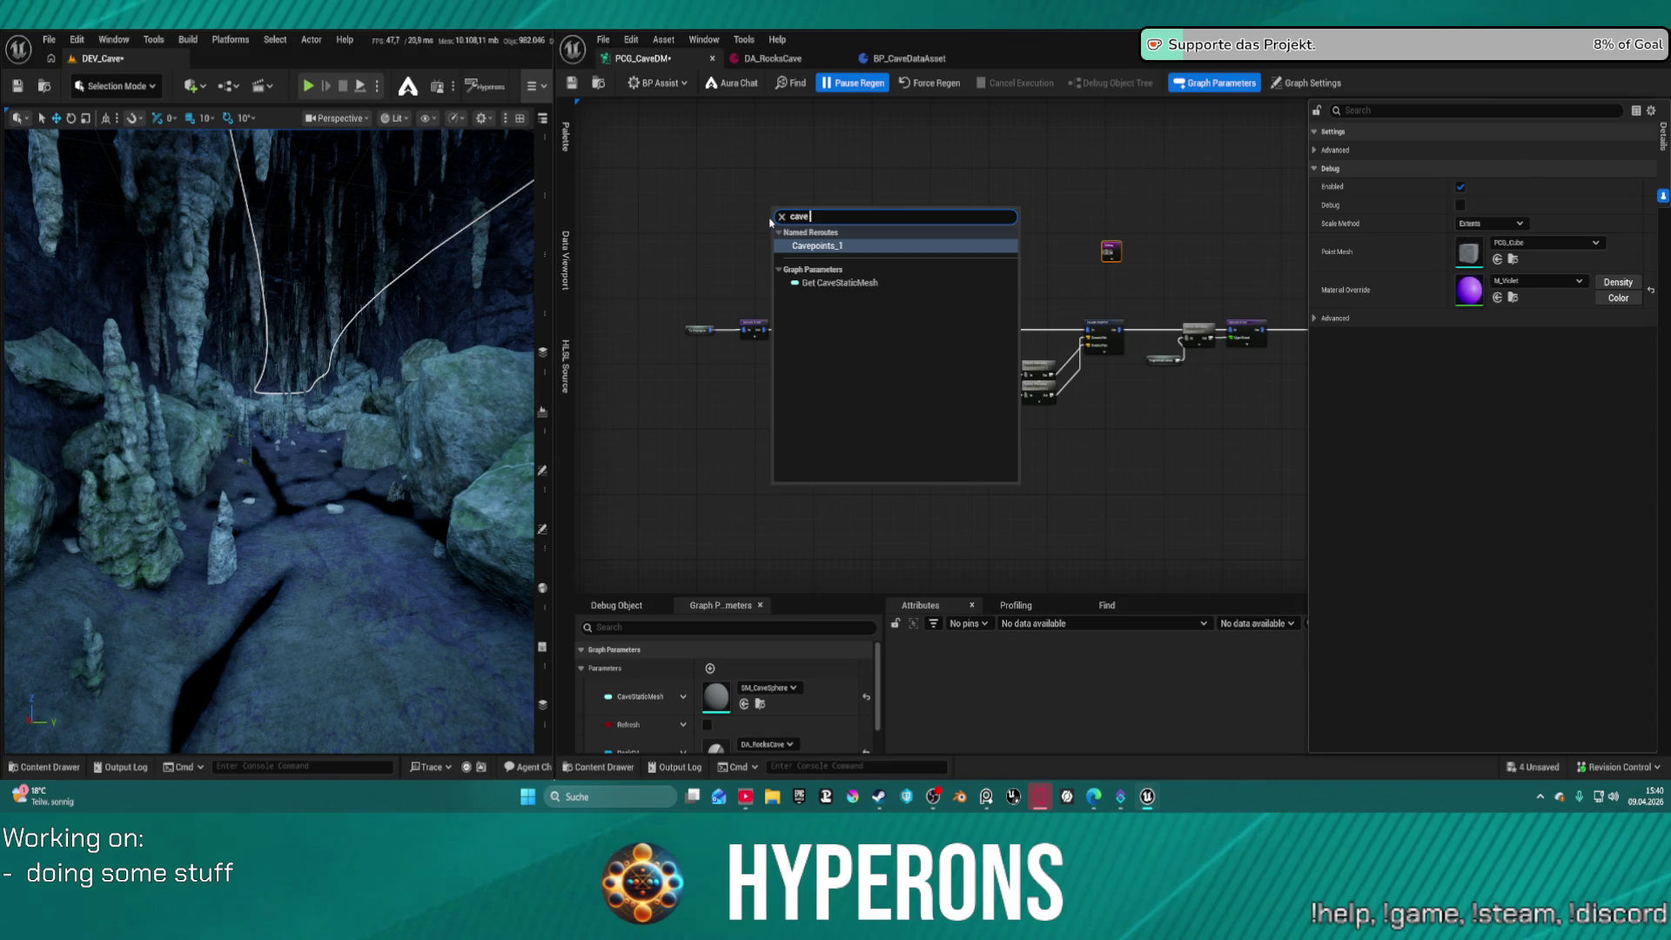
key("Escape")
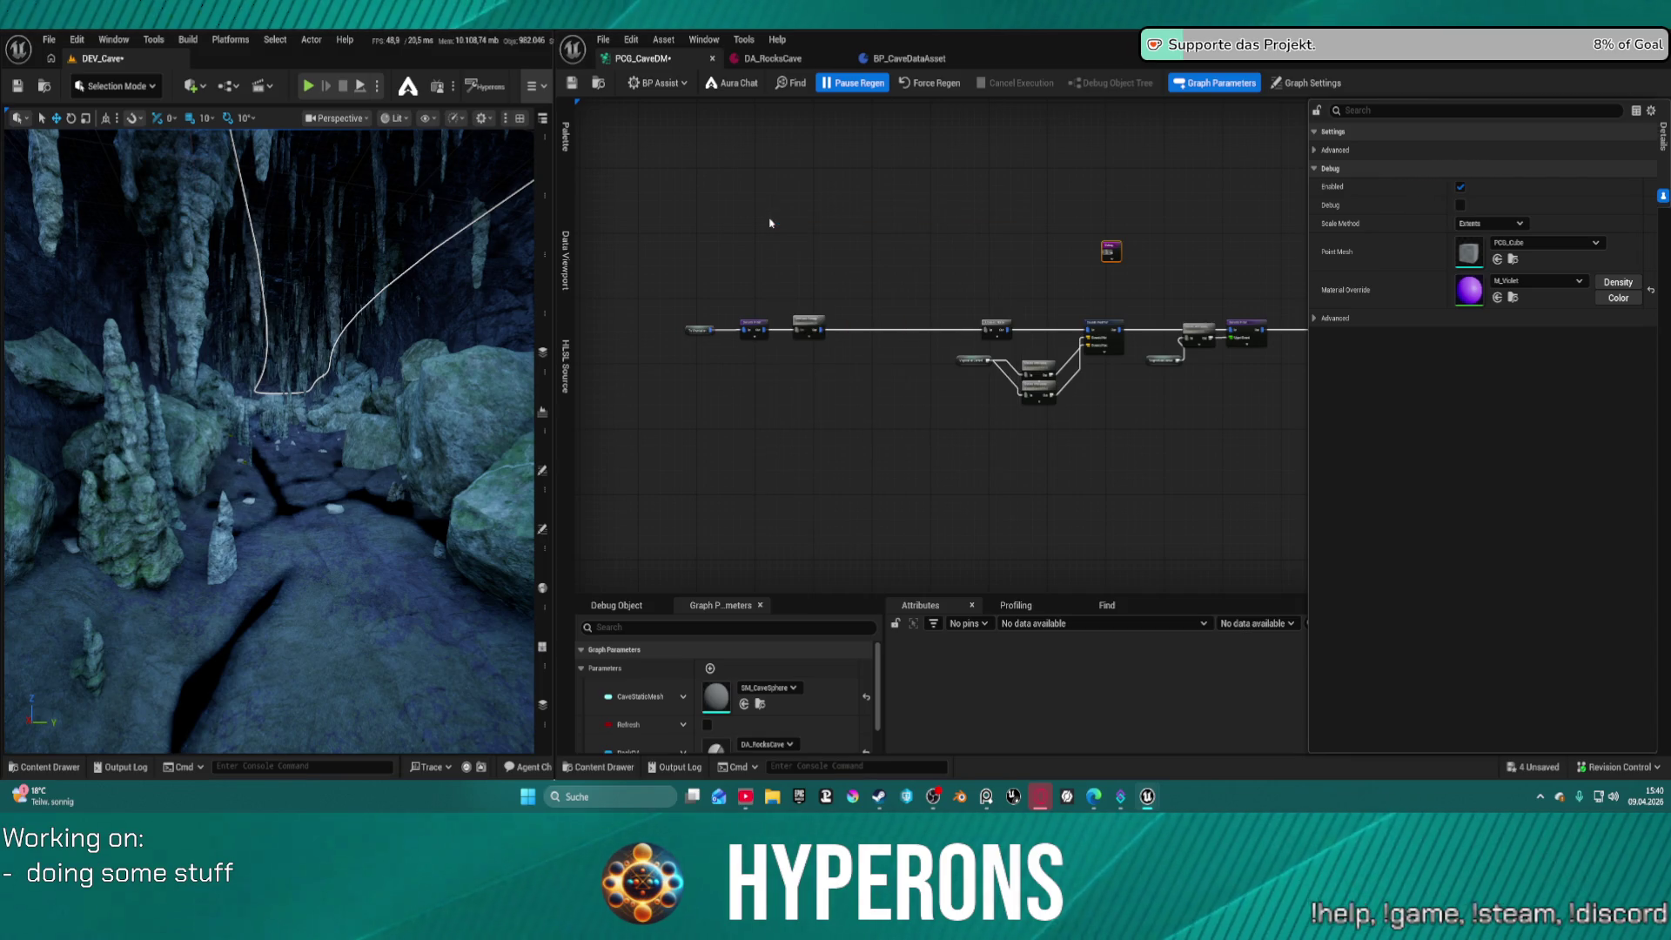
scroll(857, 137, "up", 5)
left_click_drag(723, 308, 896, 318)
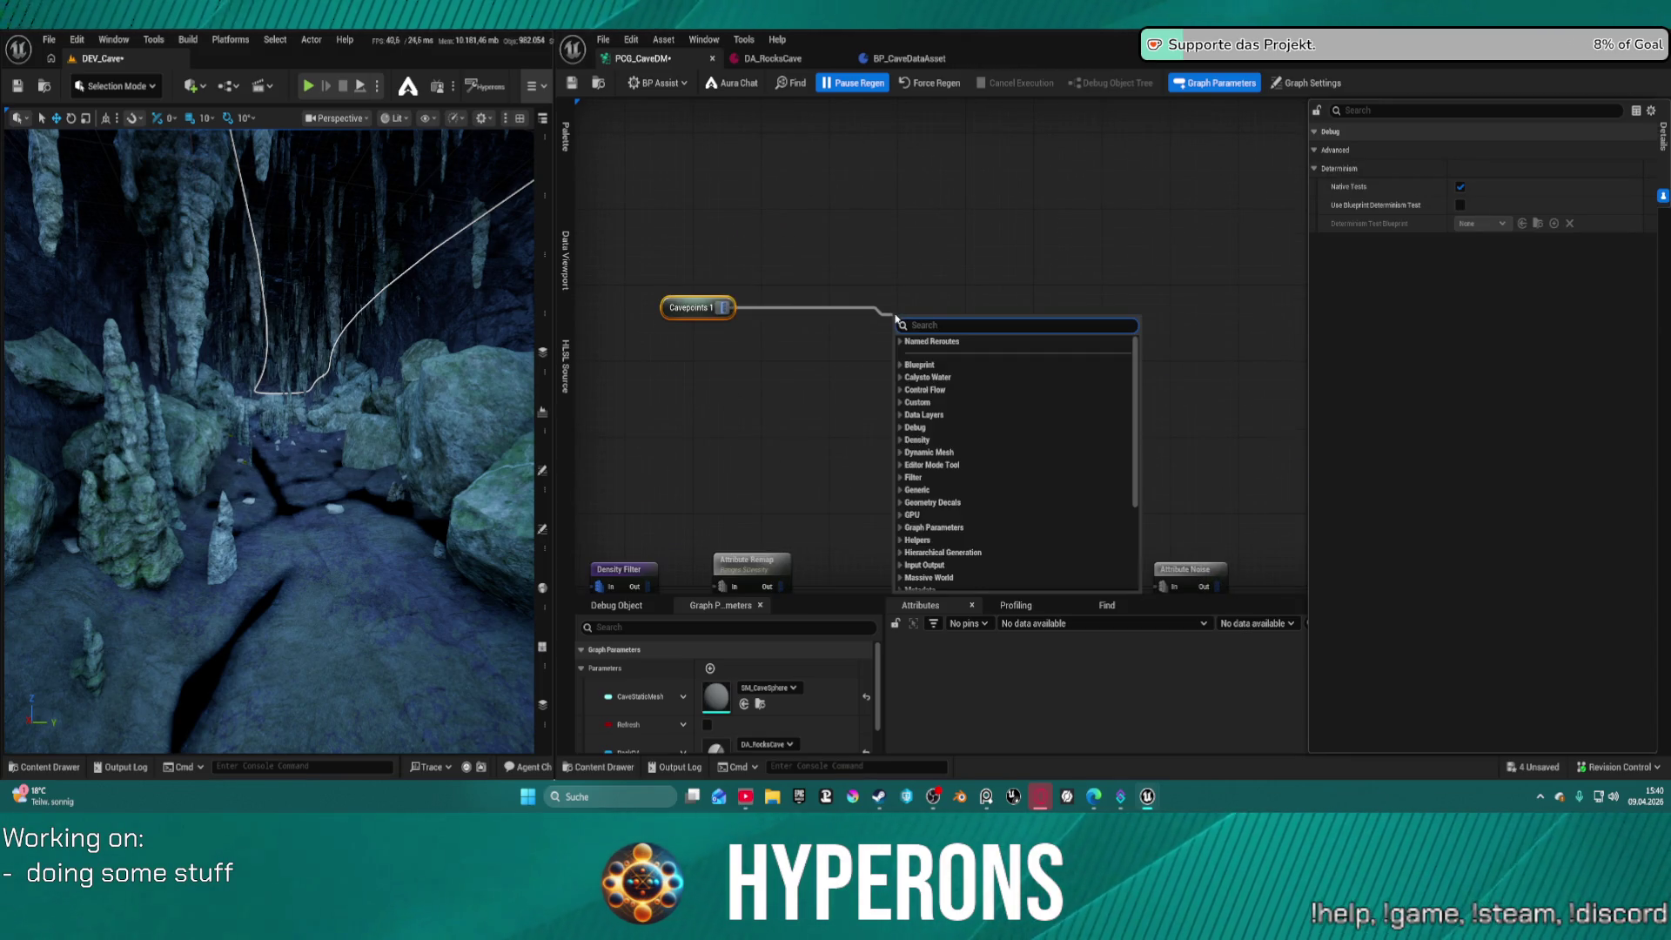
type("normaö")
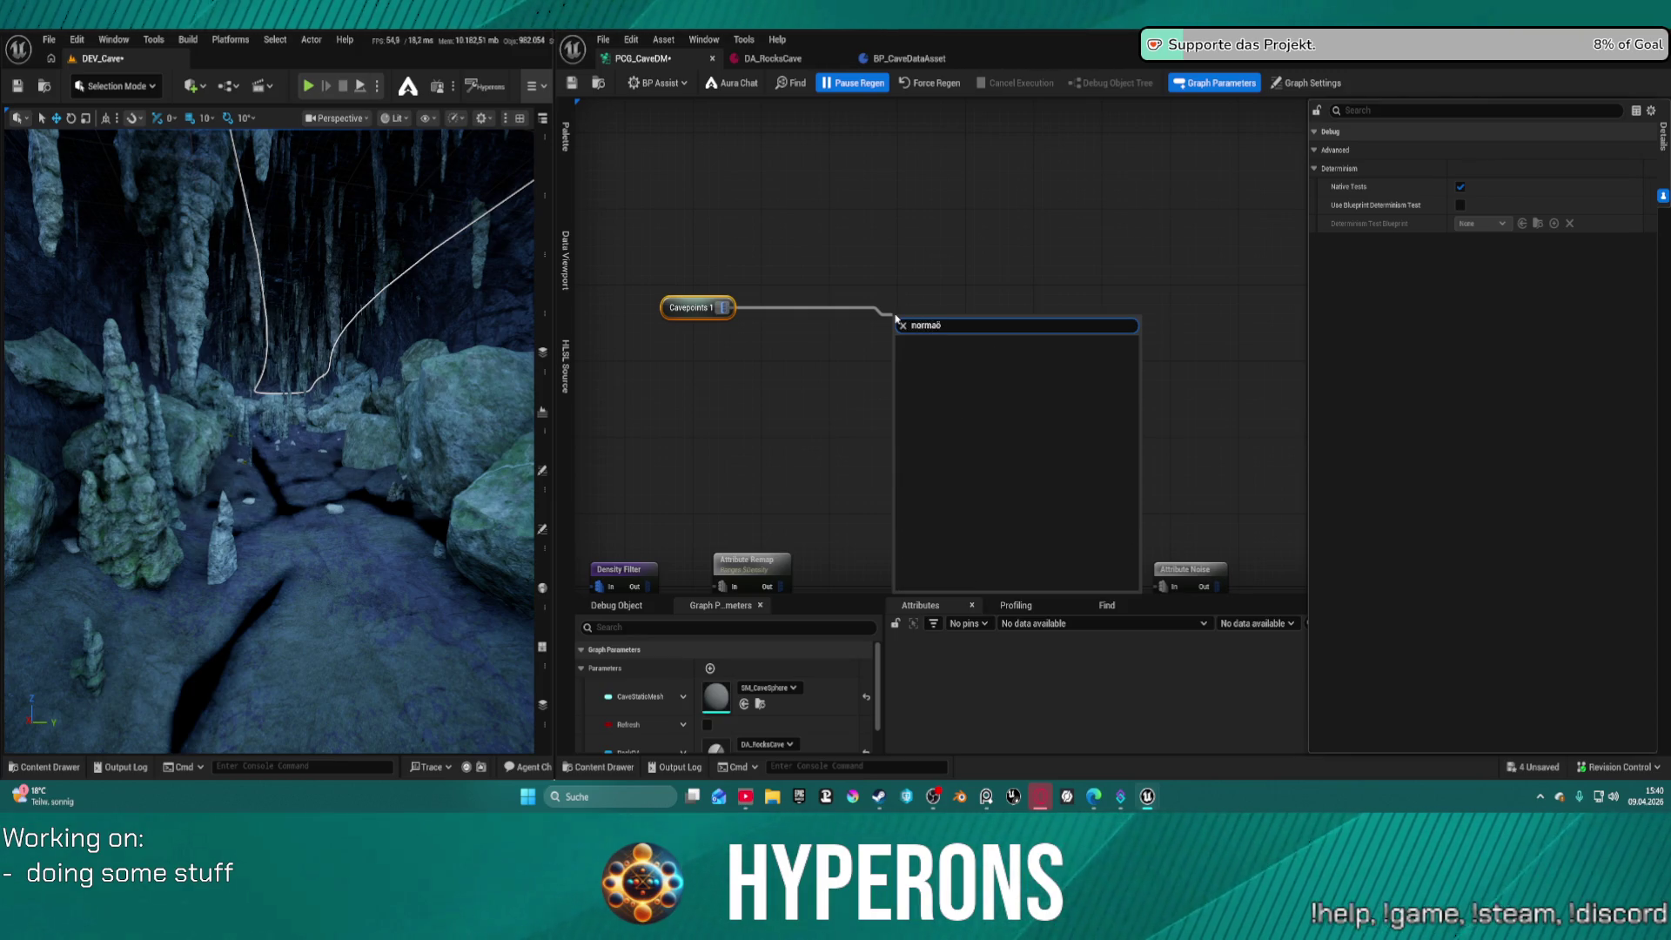
key("Down")
key("Down")
key("Return")
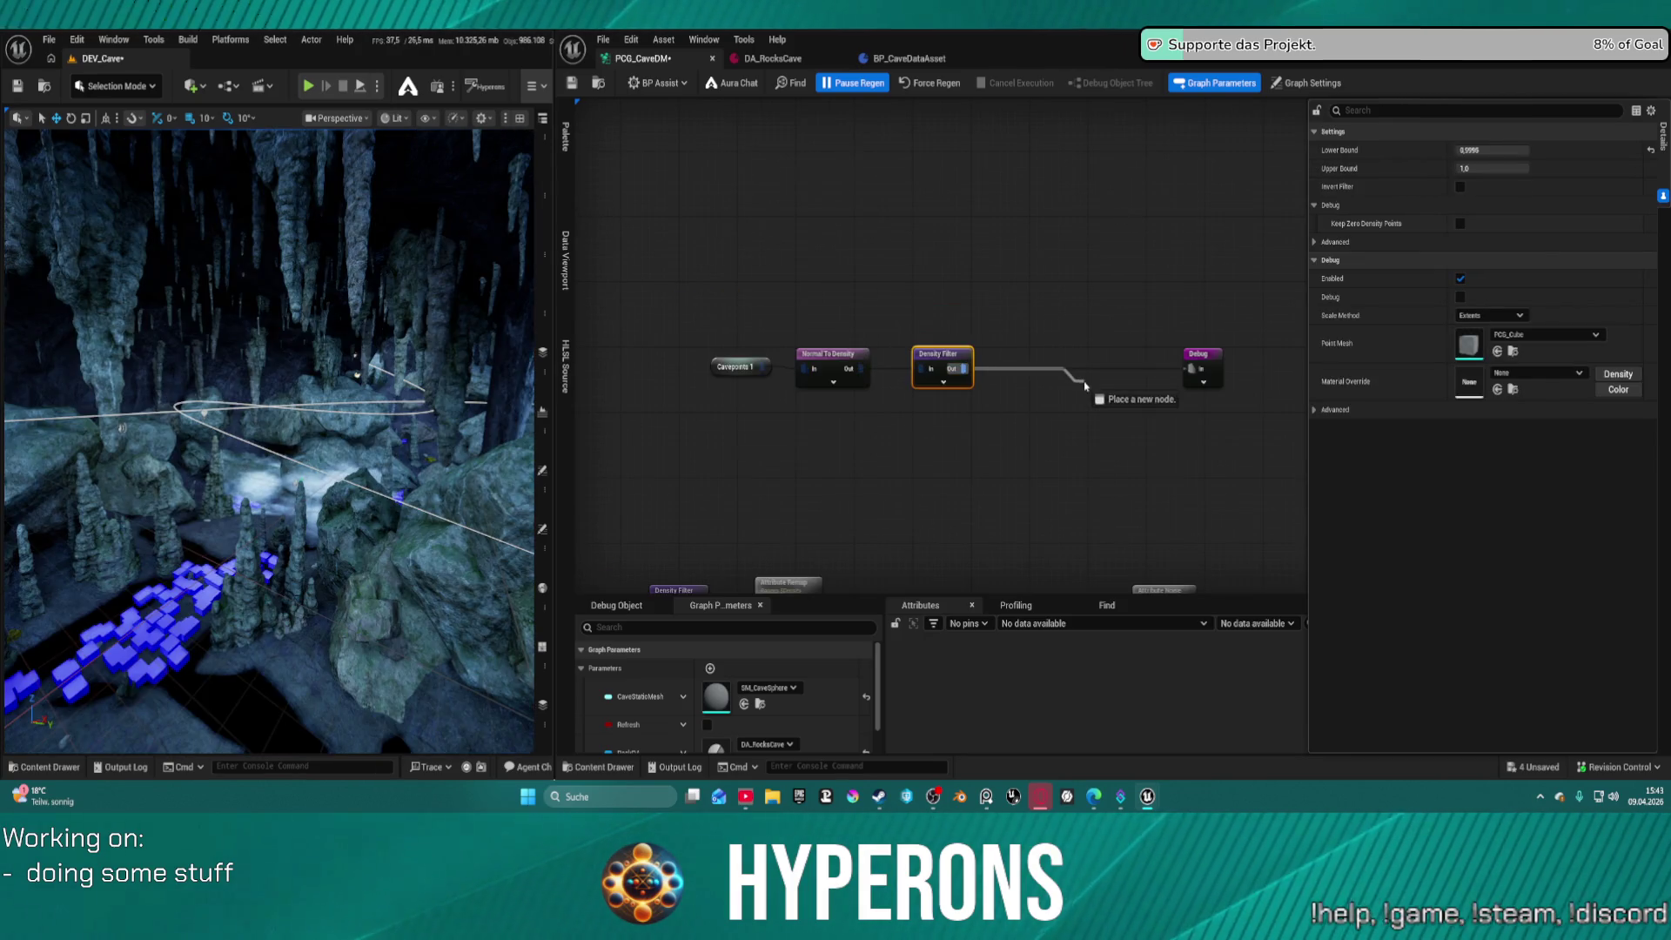
Add Collapse Points after Density Filter and wire its output into the Debug node
left_click_drag(1080, 381, 1079, 378)
type("col")
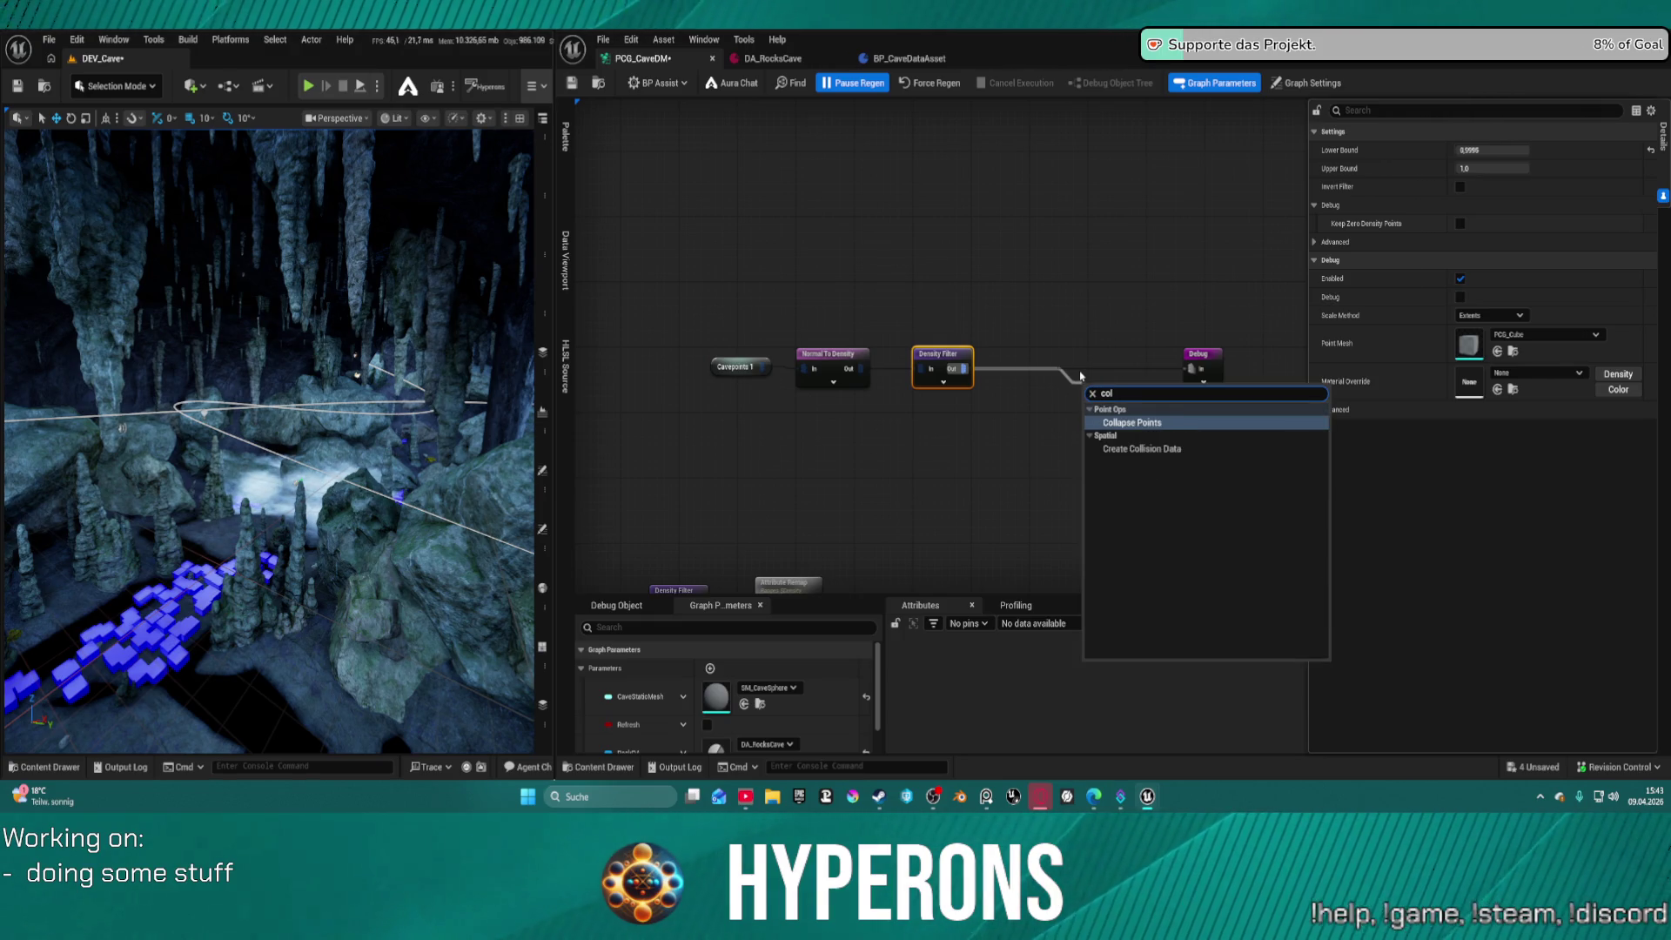
key("Escape")
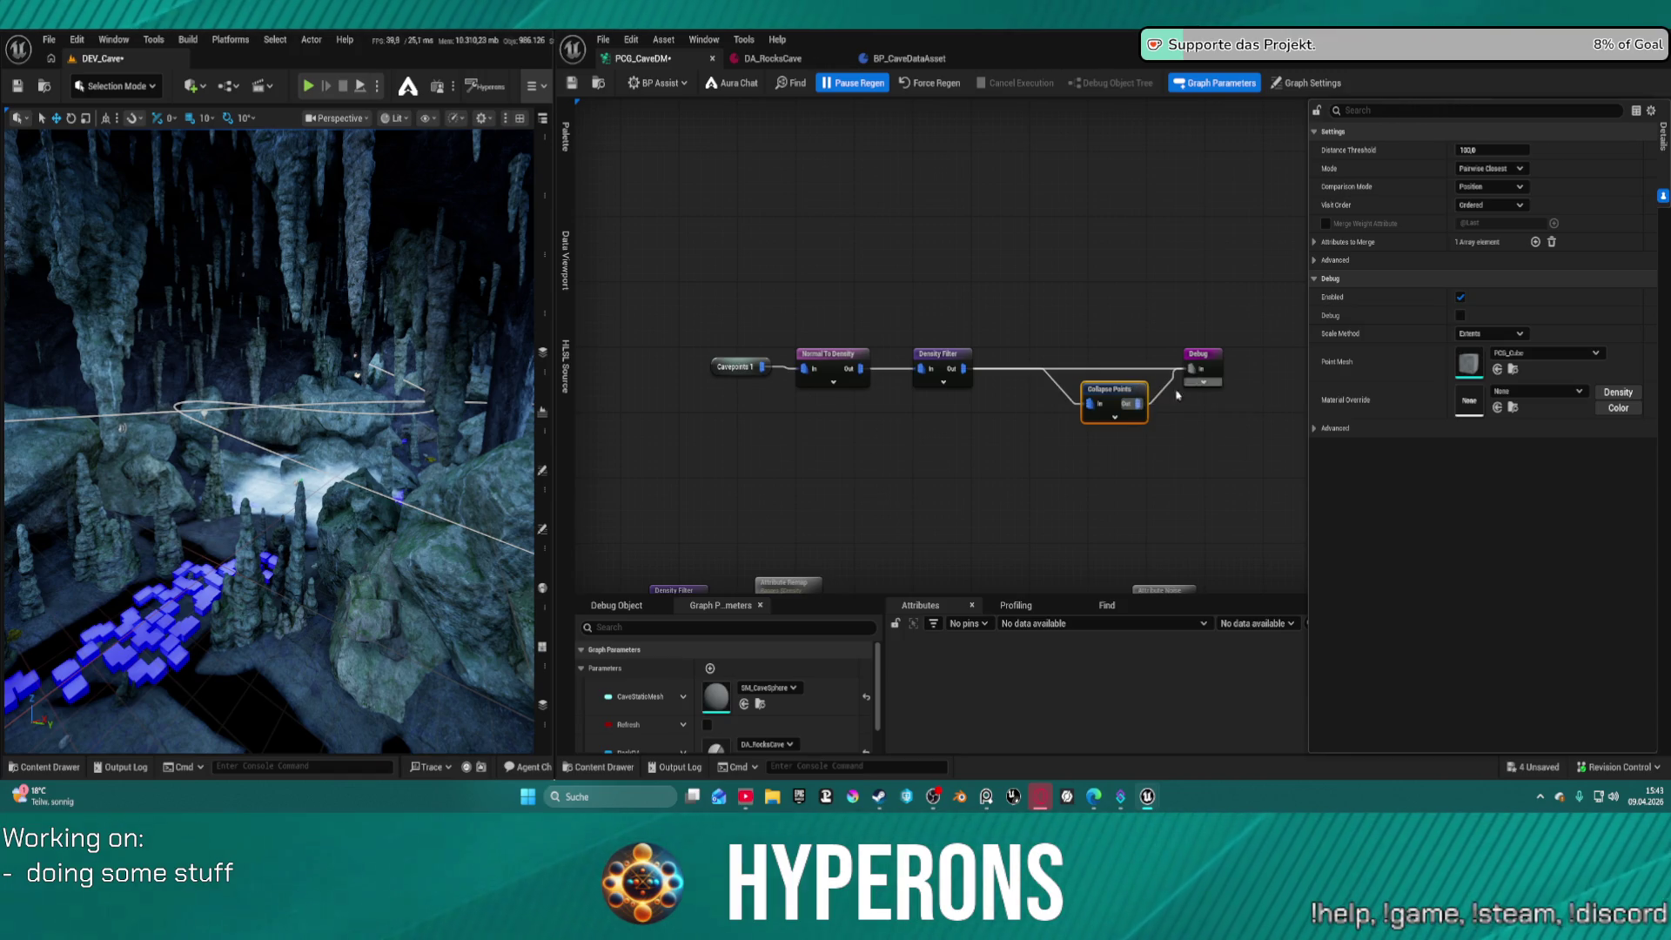
mouse_move(1138, 403)
left_mouse_down()
mouse_move(1130, 373)
mouse_move(1085, 361)
left_mouse_up()
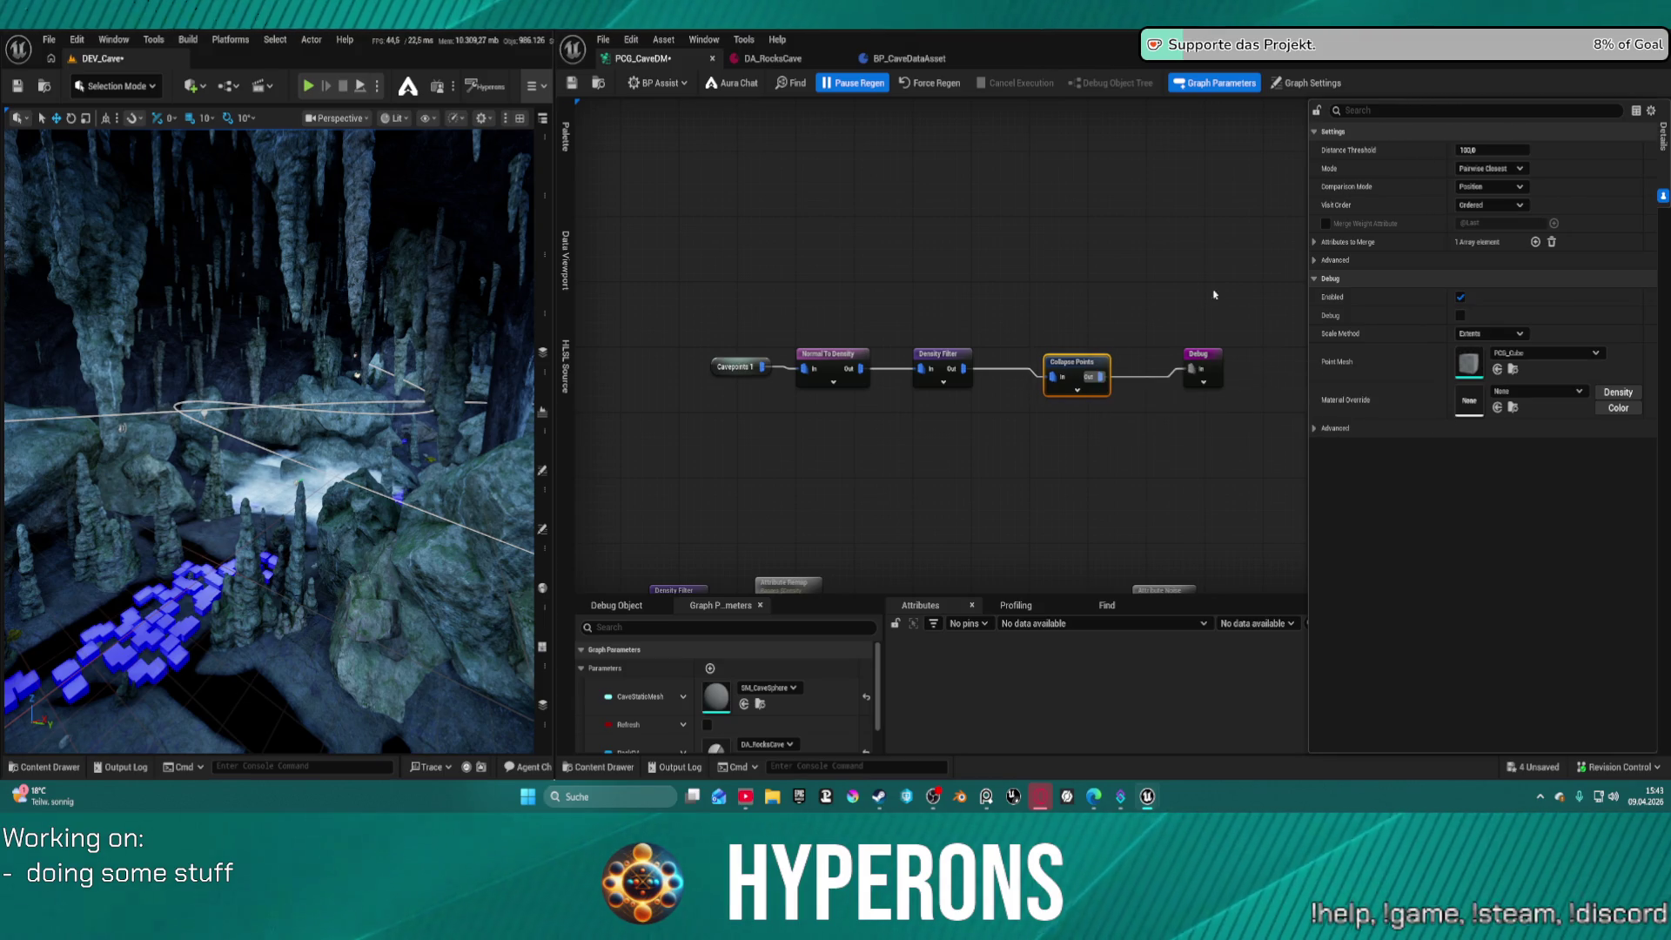
Set Collapse Points' Distance Threshold to 300, then regenerate and save
left_click(1484, 150)
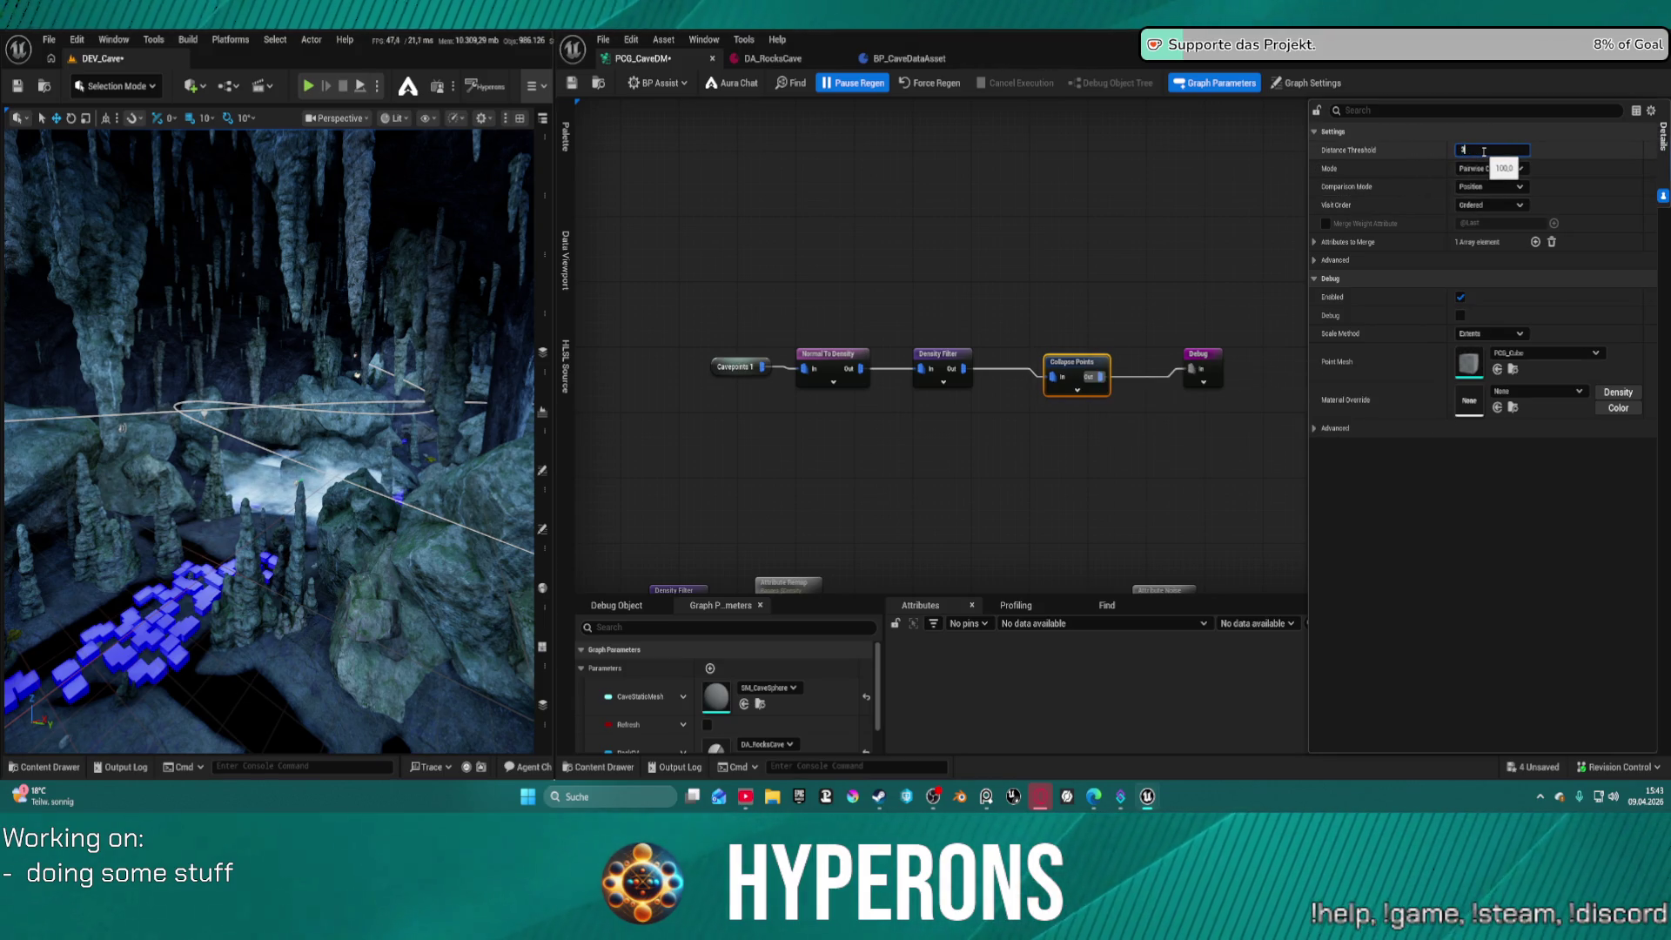
key("Return")
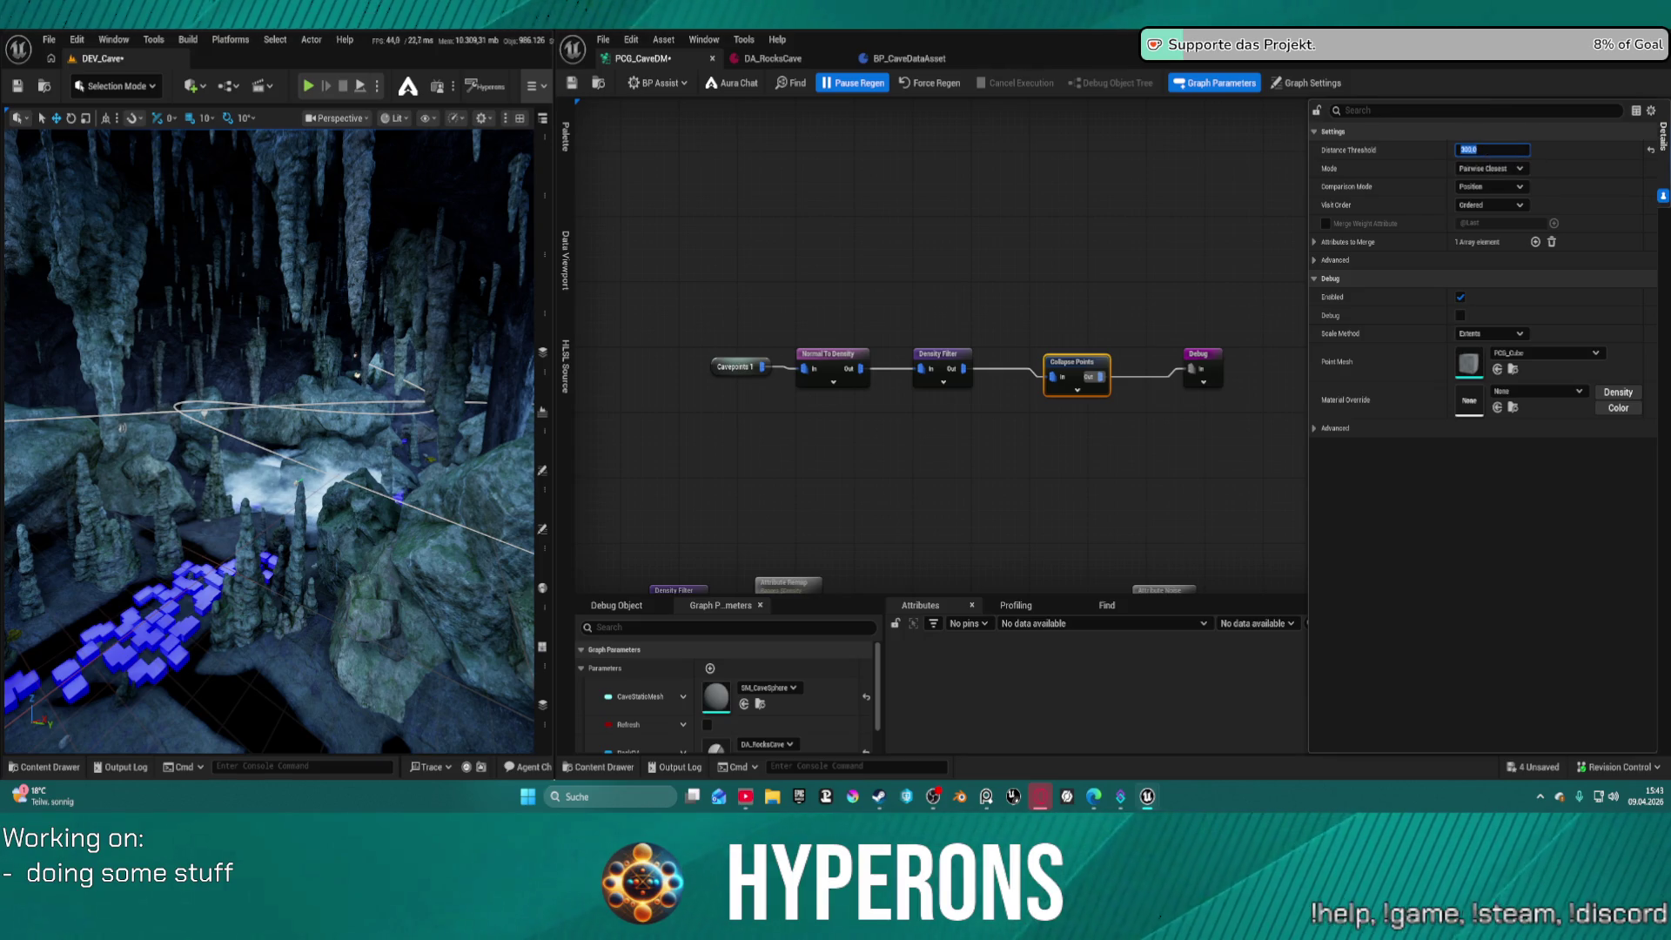
left_click(933, 83)
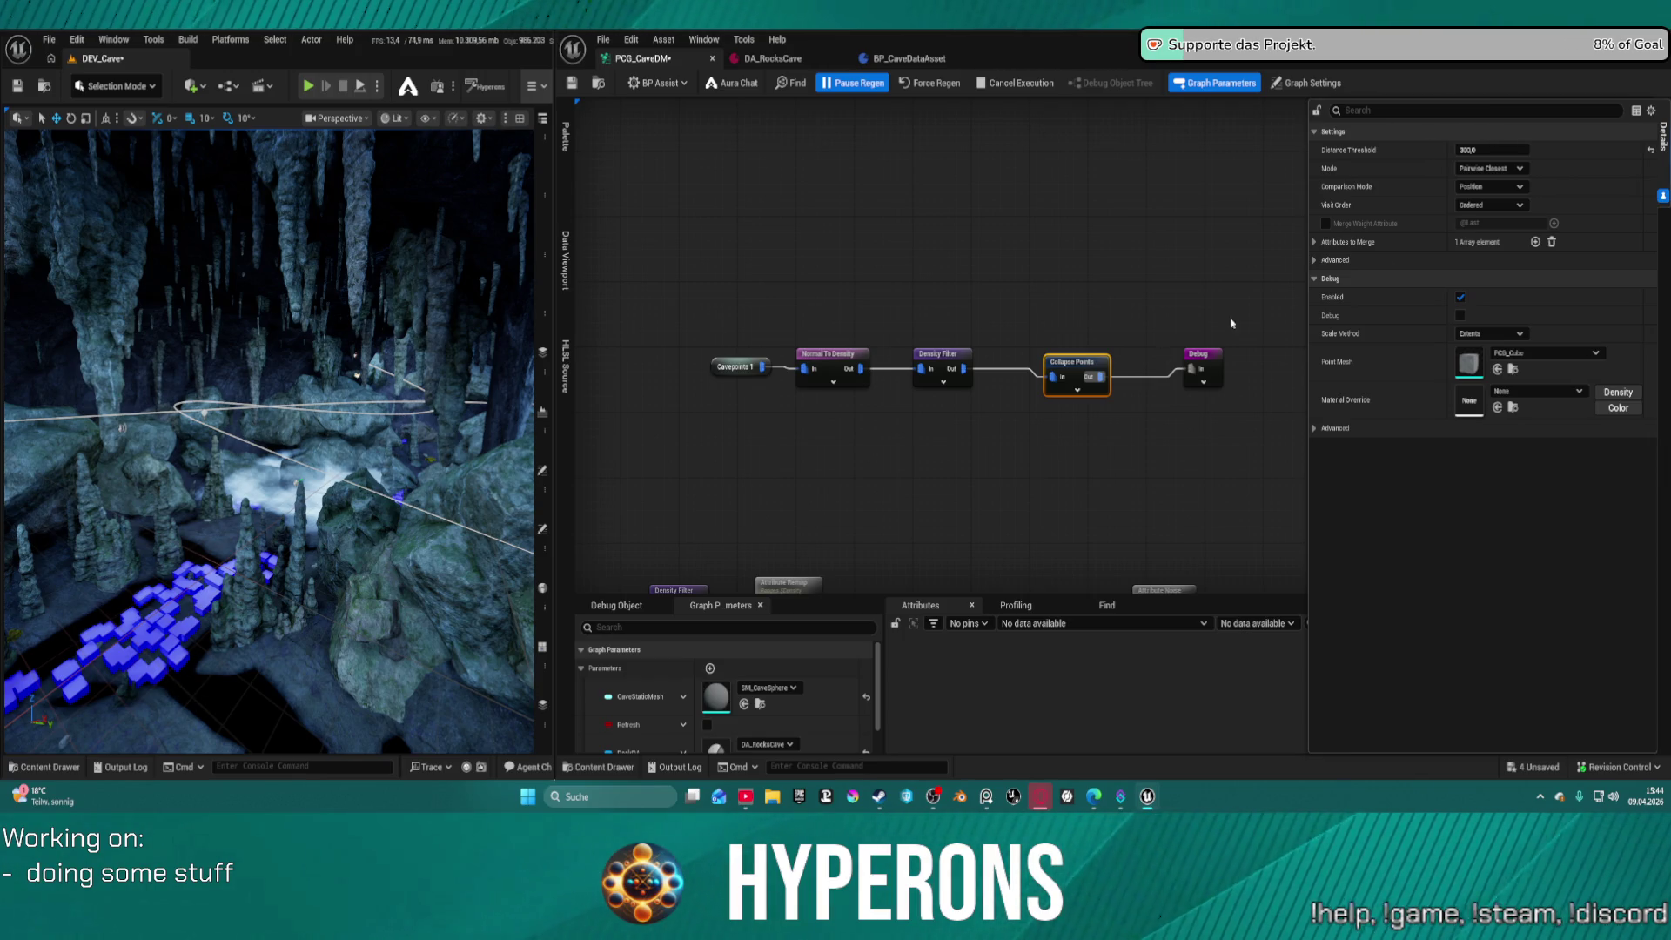
key("ctrl+s")
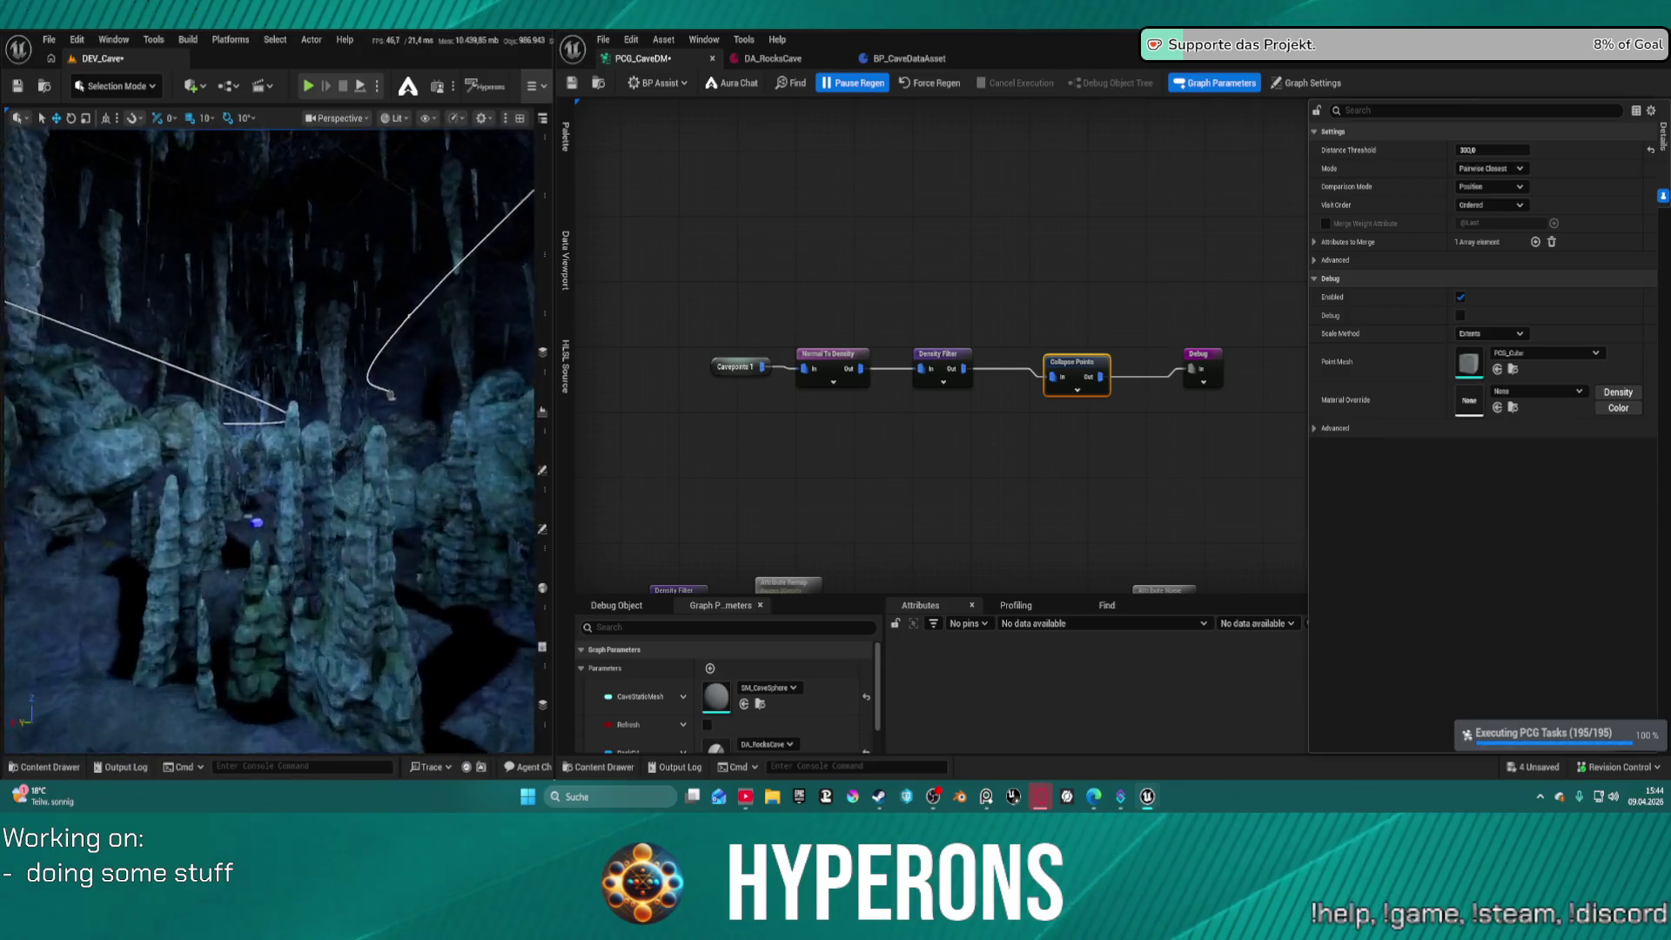
Switch Collapse Points' comparison mode to Center, then regenerate and save
left_click(1490, 186)
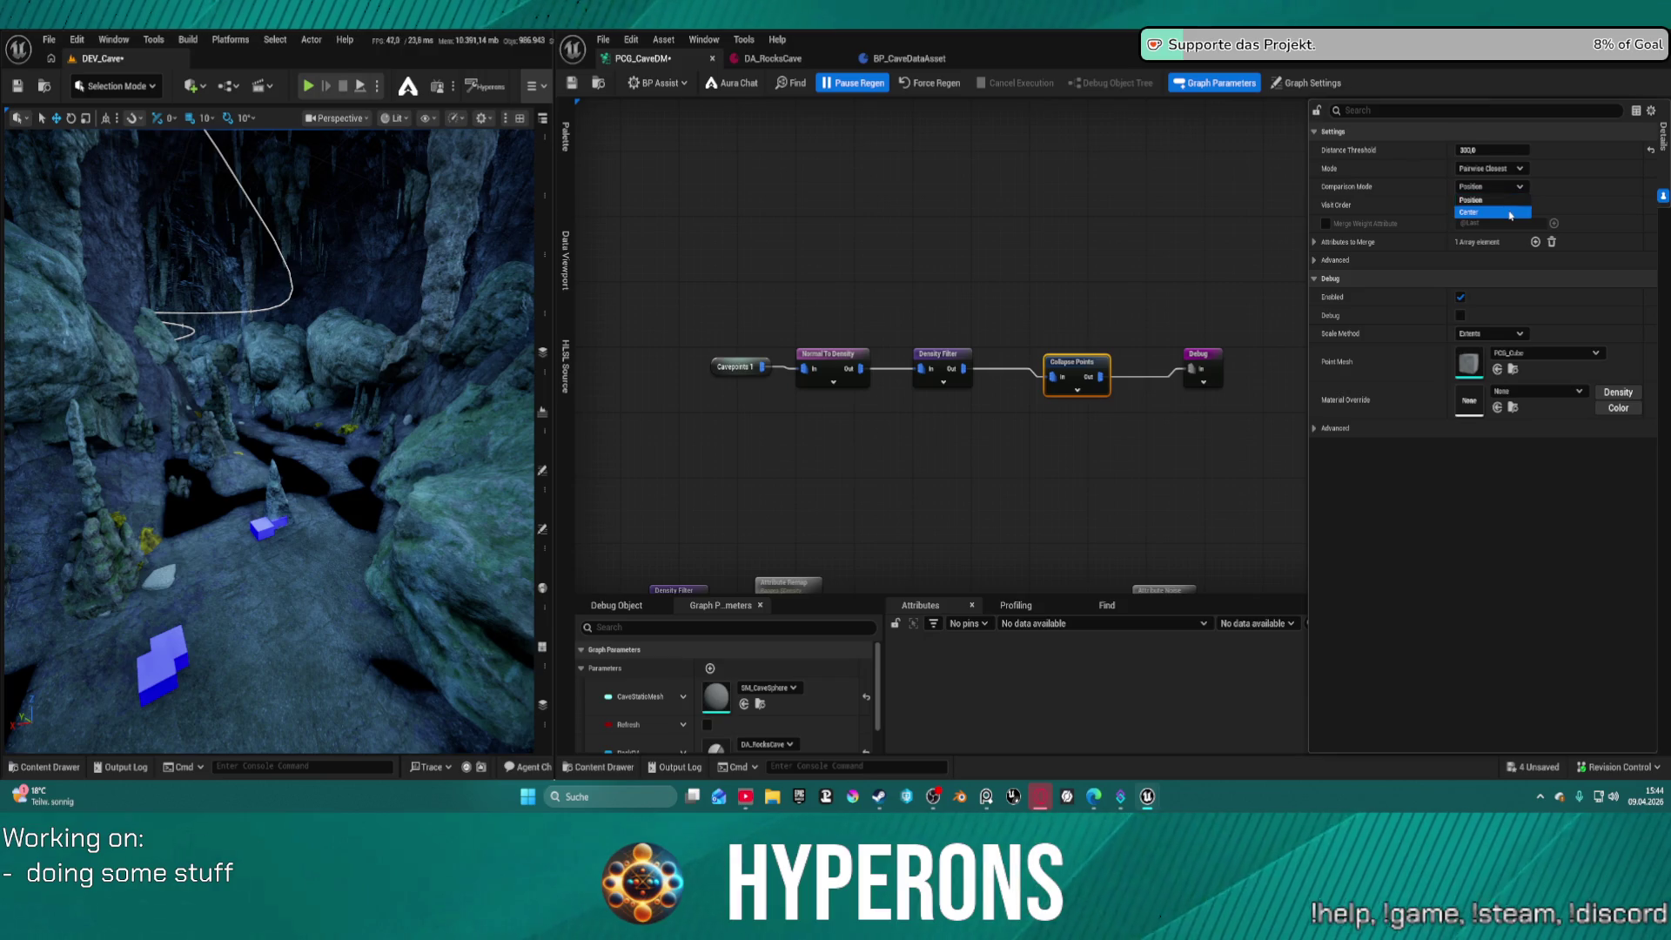
left_click(1512, 212)
left_click(932, 85)
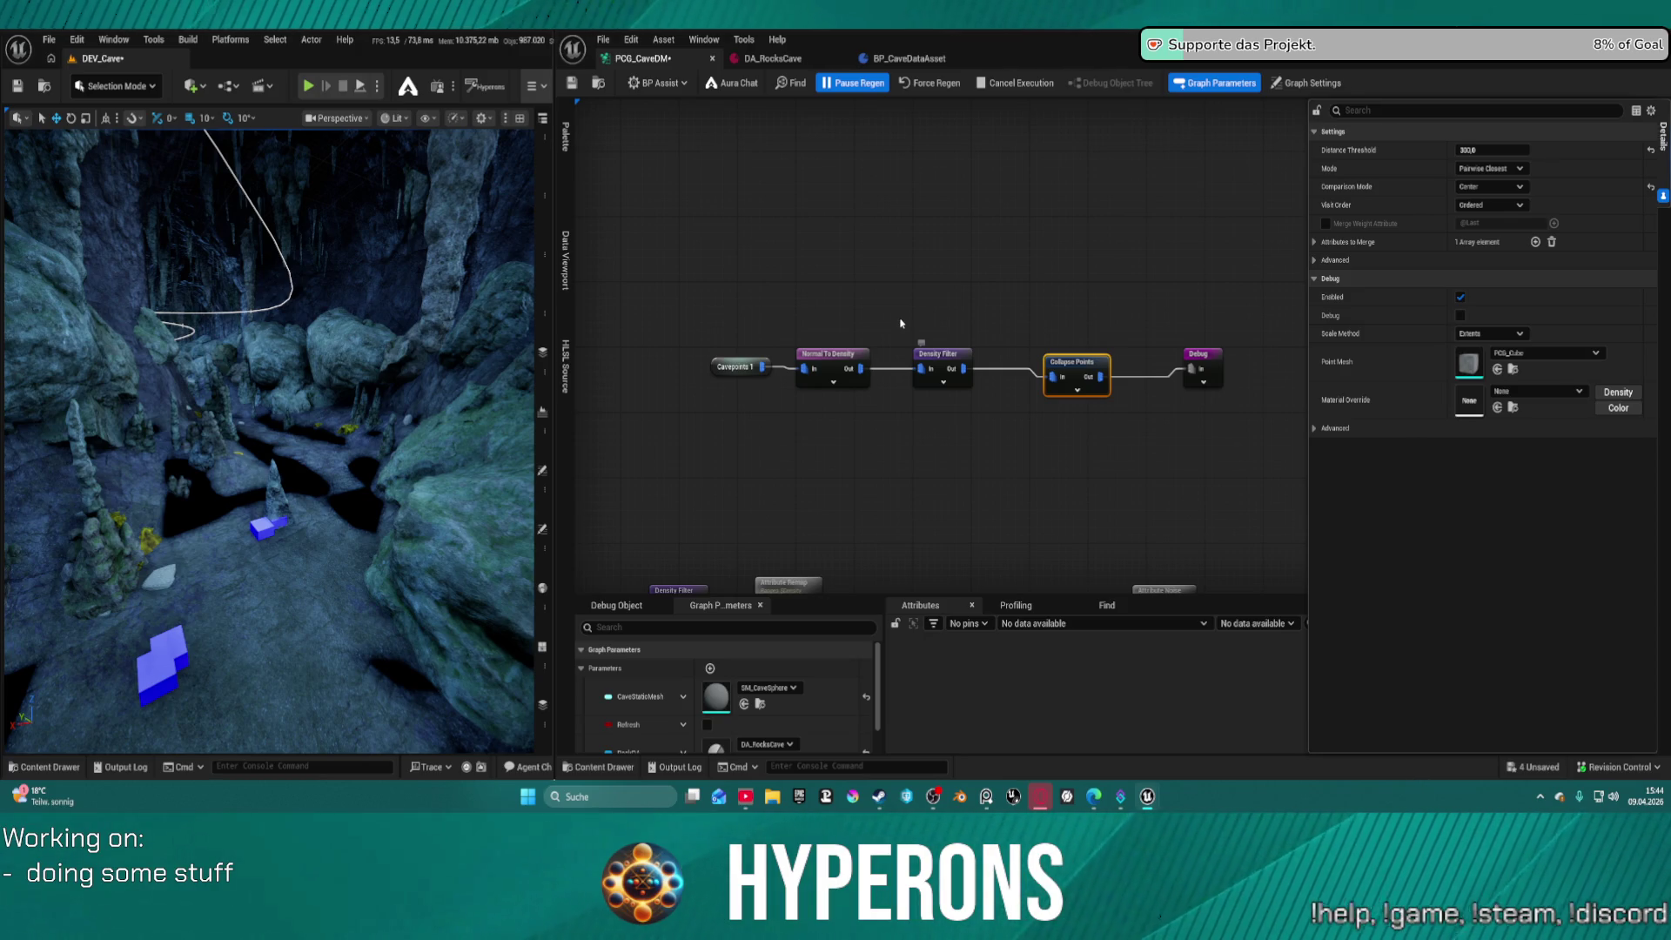
key("ctrl+s")
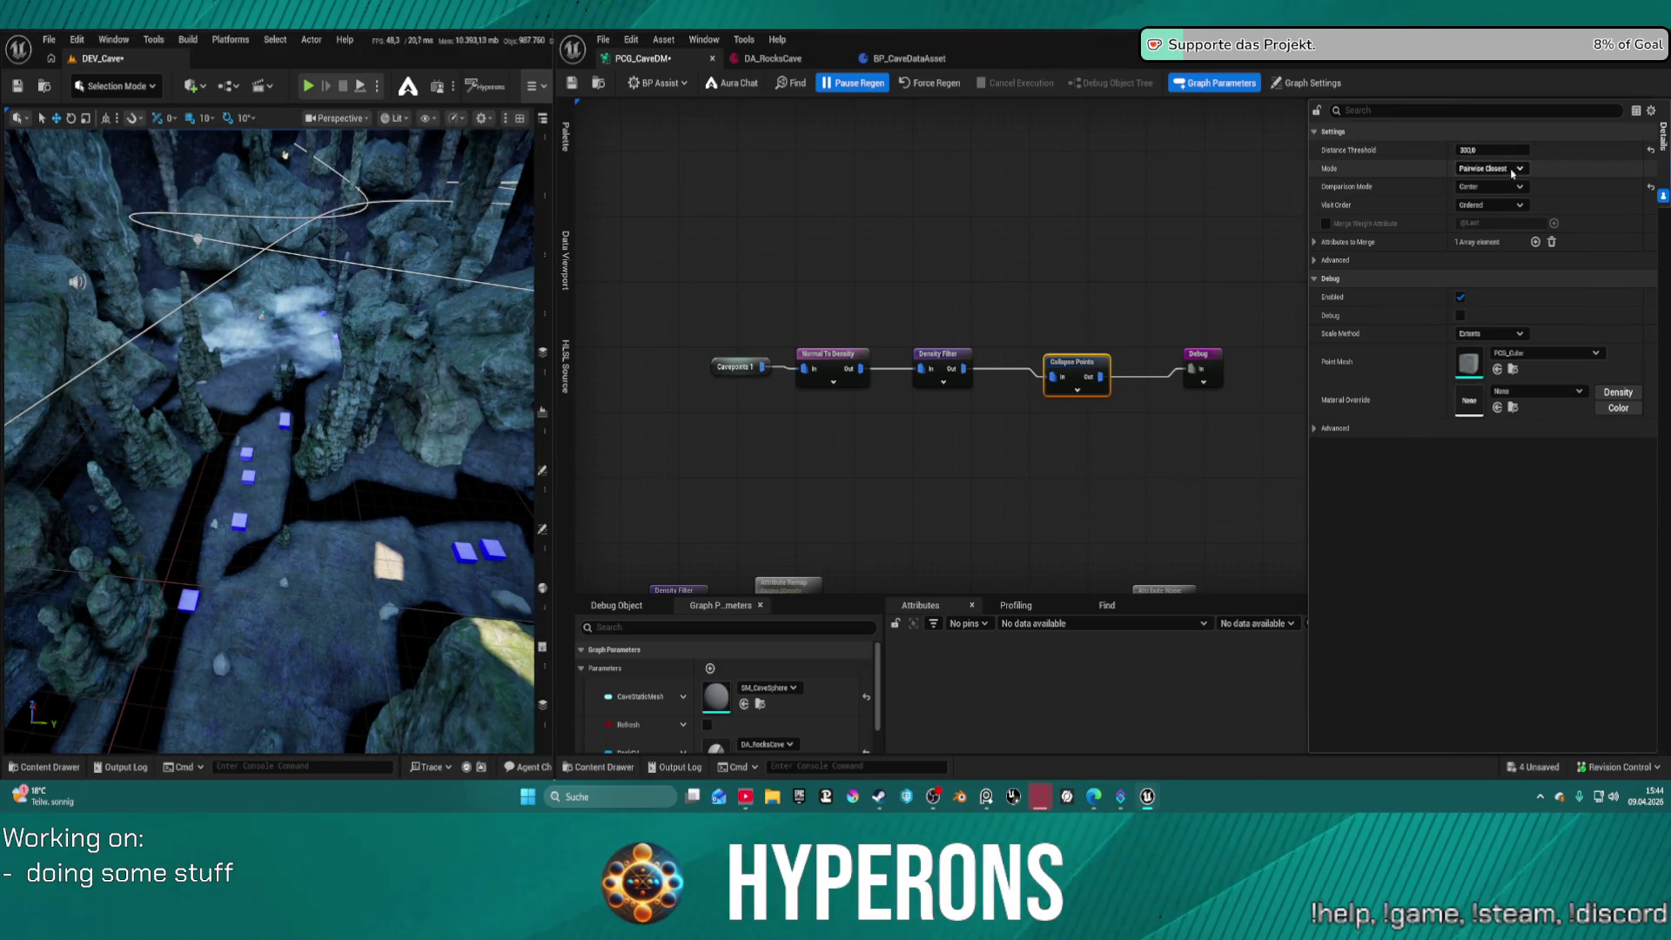
Keep Visit Order as Ordered, check Attributes to Merge, set threshold 400, regenerate and save
left_click(1517, 205)
left_click(1517, 207)
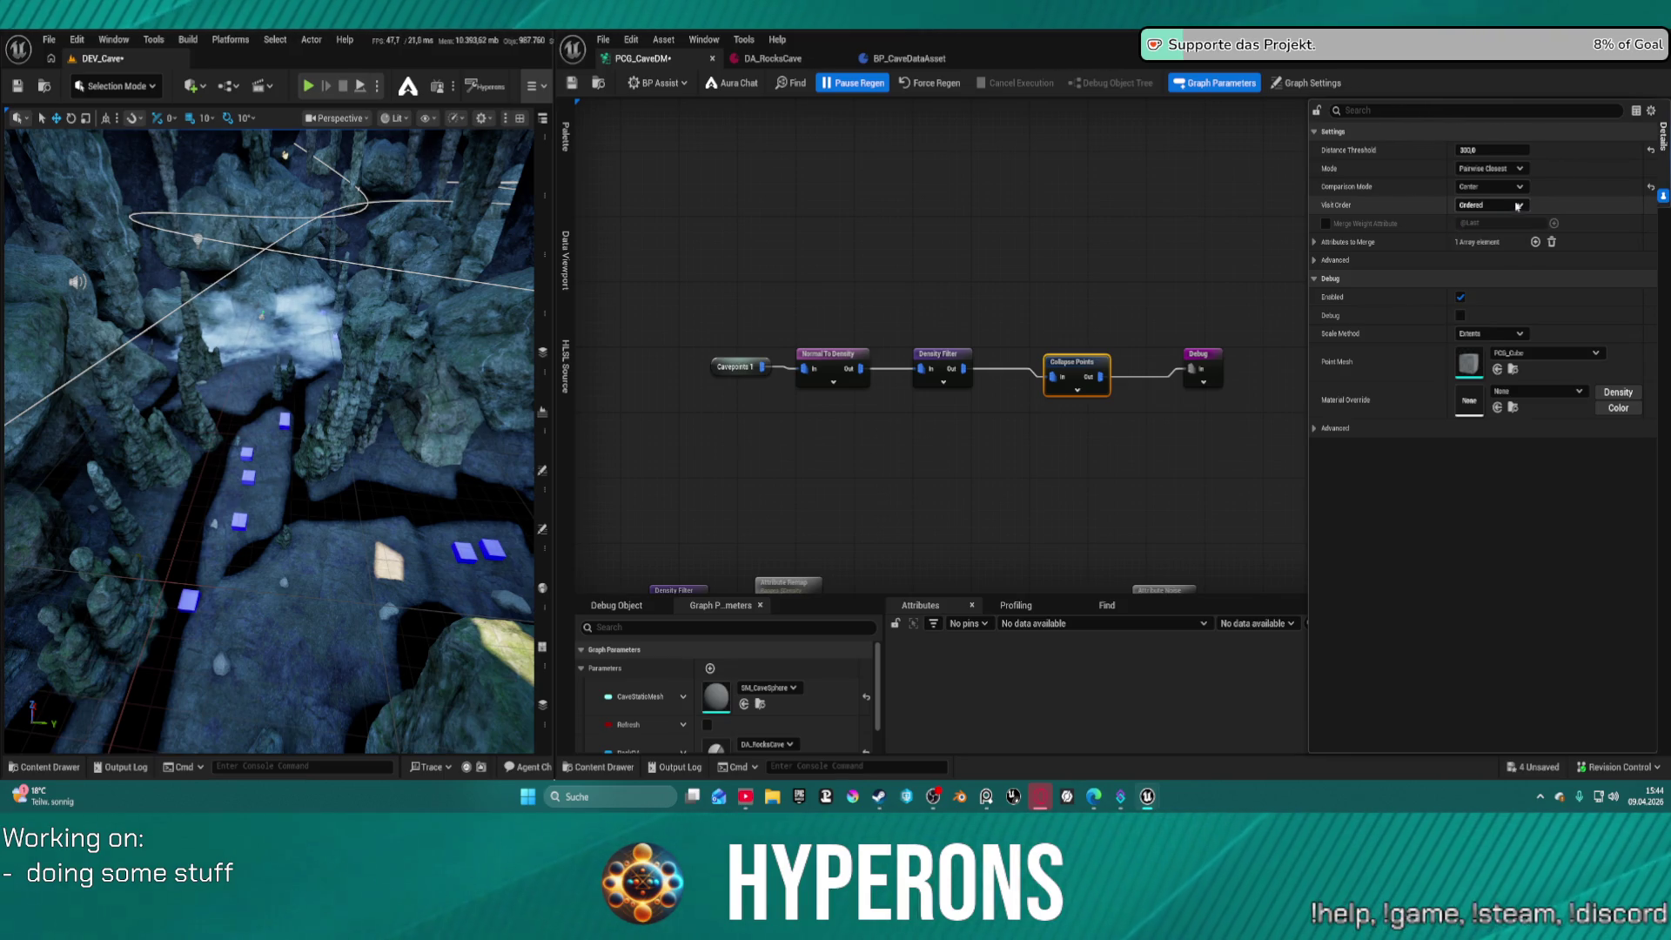
left_click(1314, 242)
left_click(1315, 243)
left_click(1315, 243)
left_click(1315, 243)
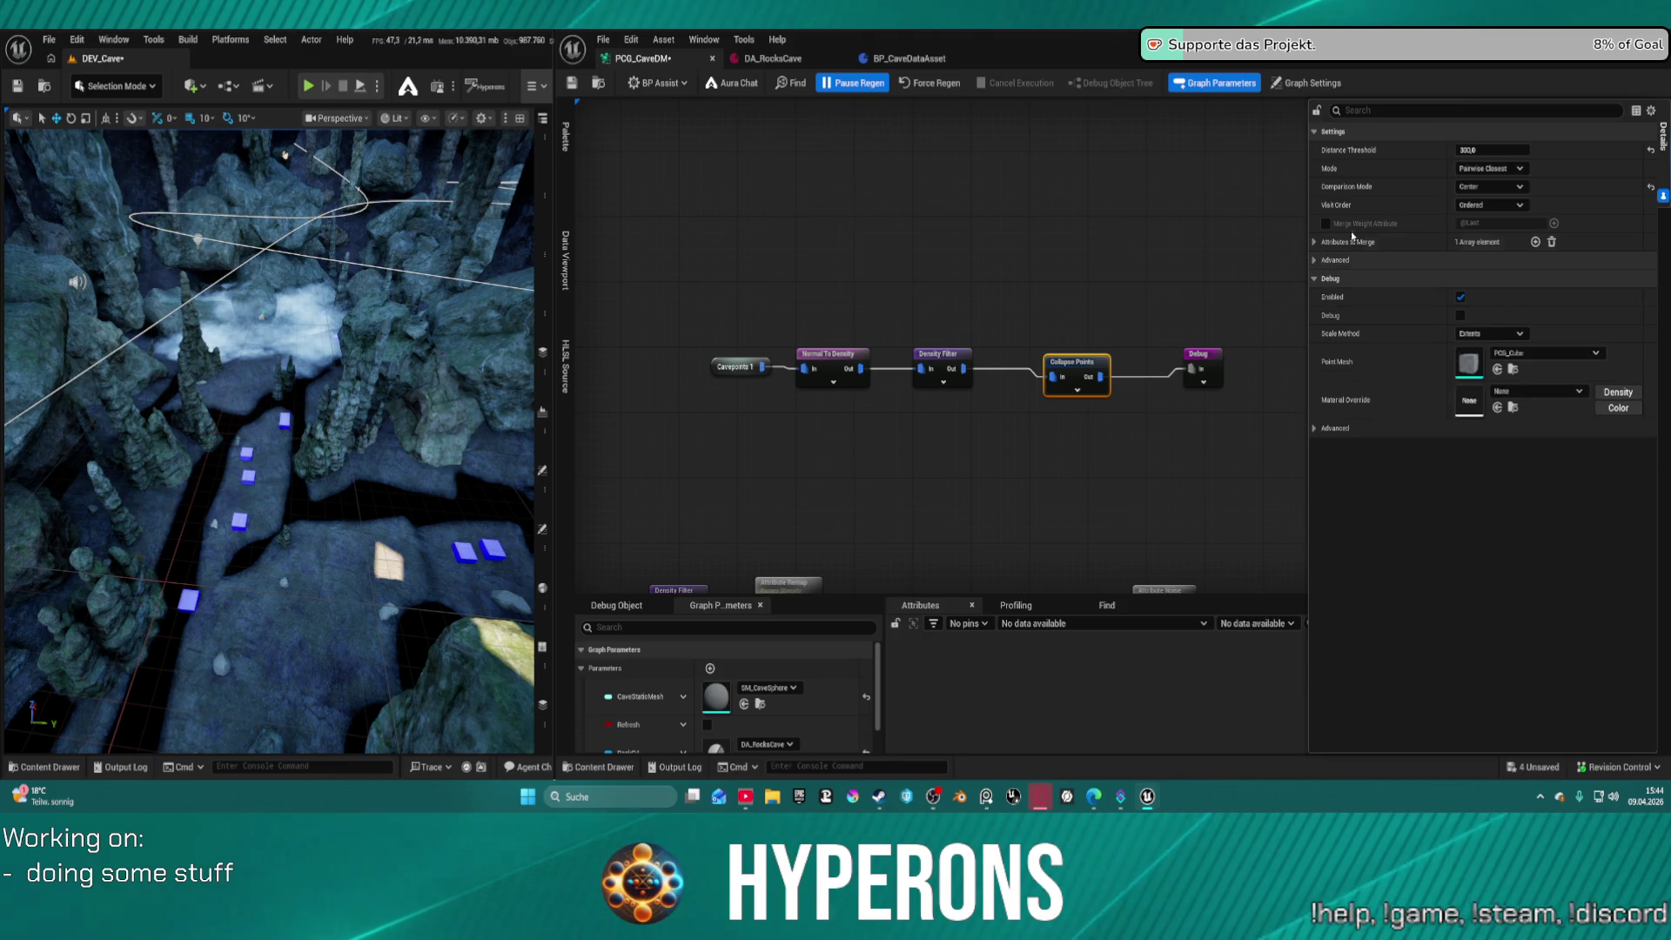
left_click(1498, 148)
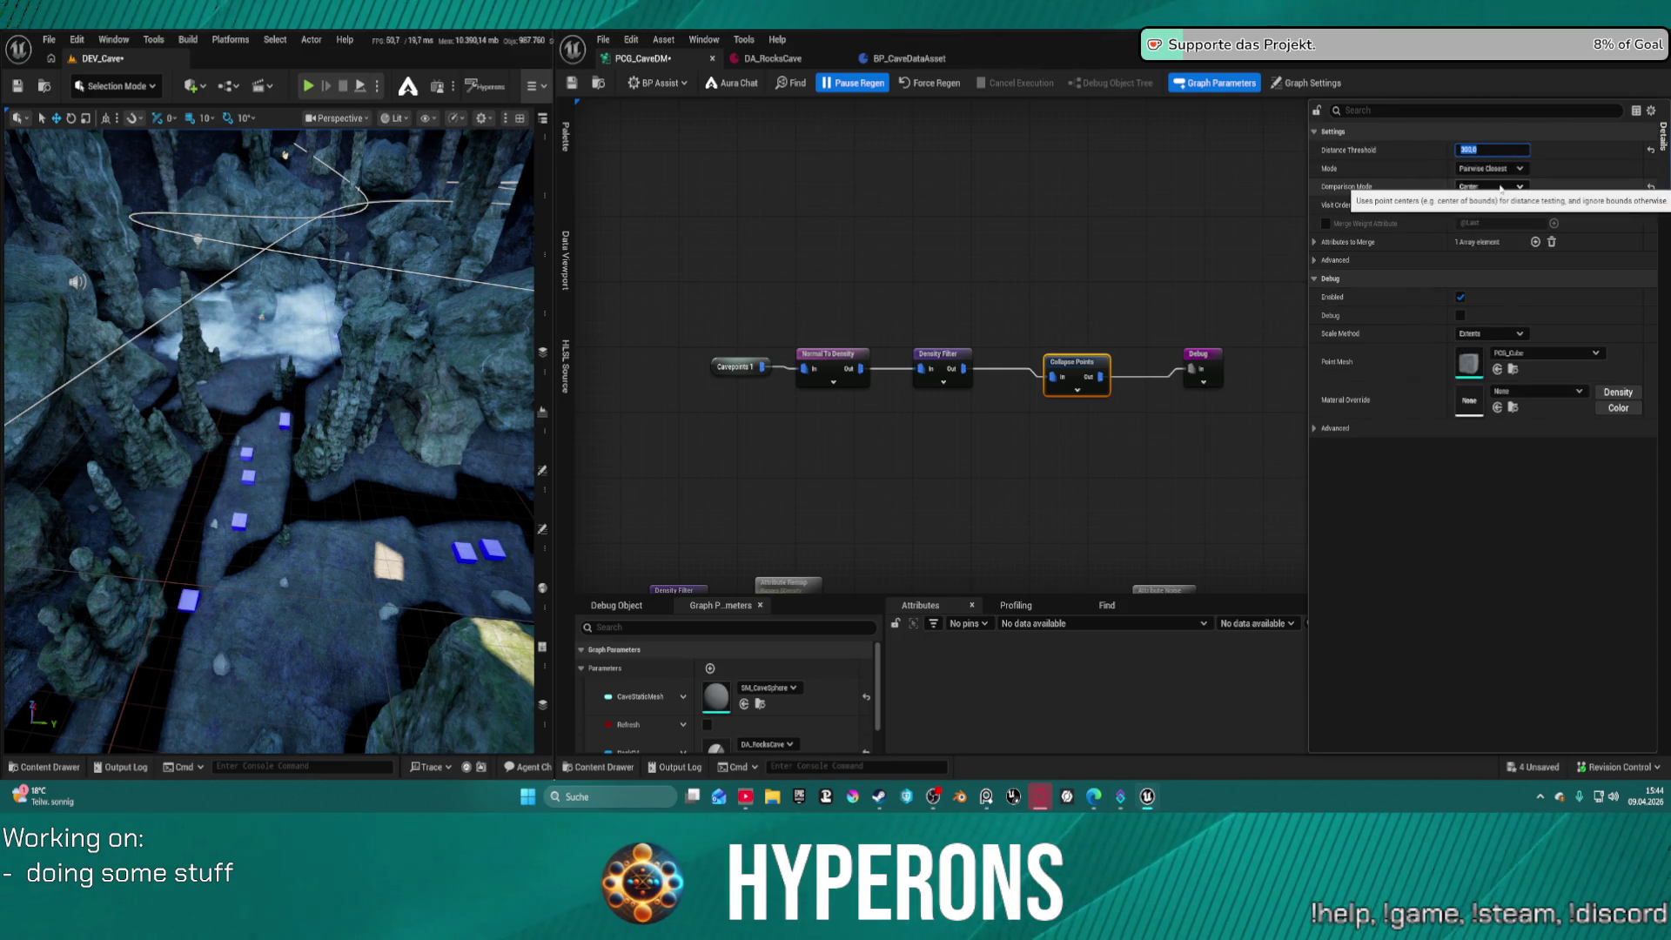
type("400")
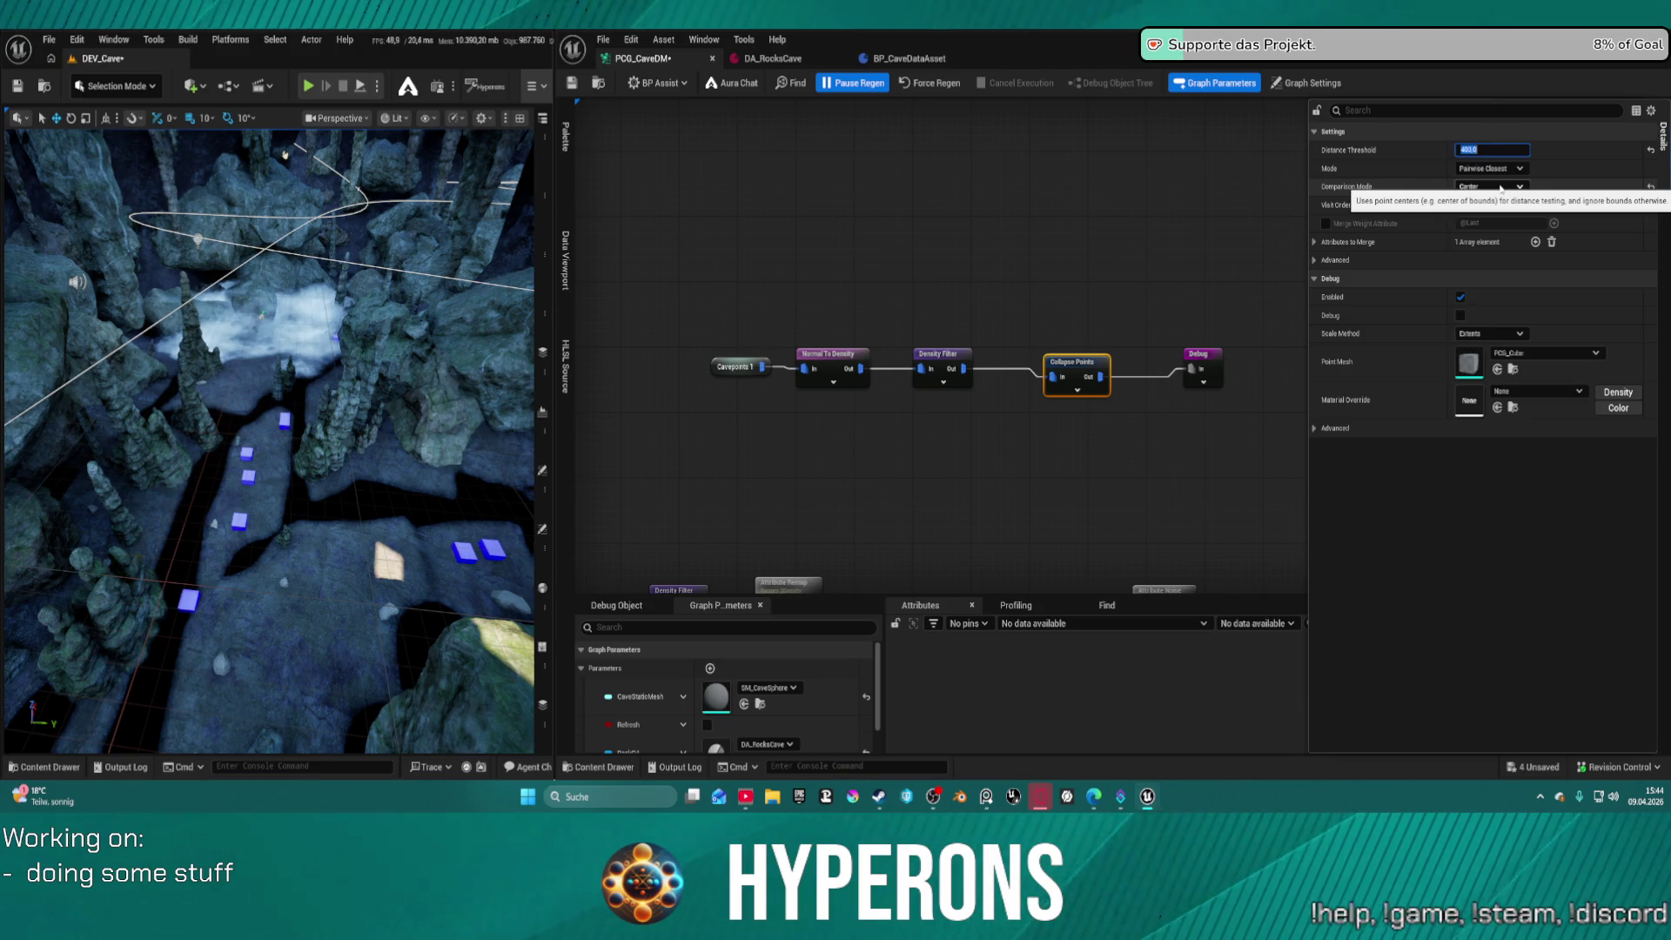
left_click(930, 85)
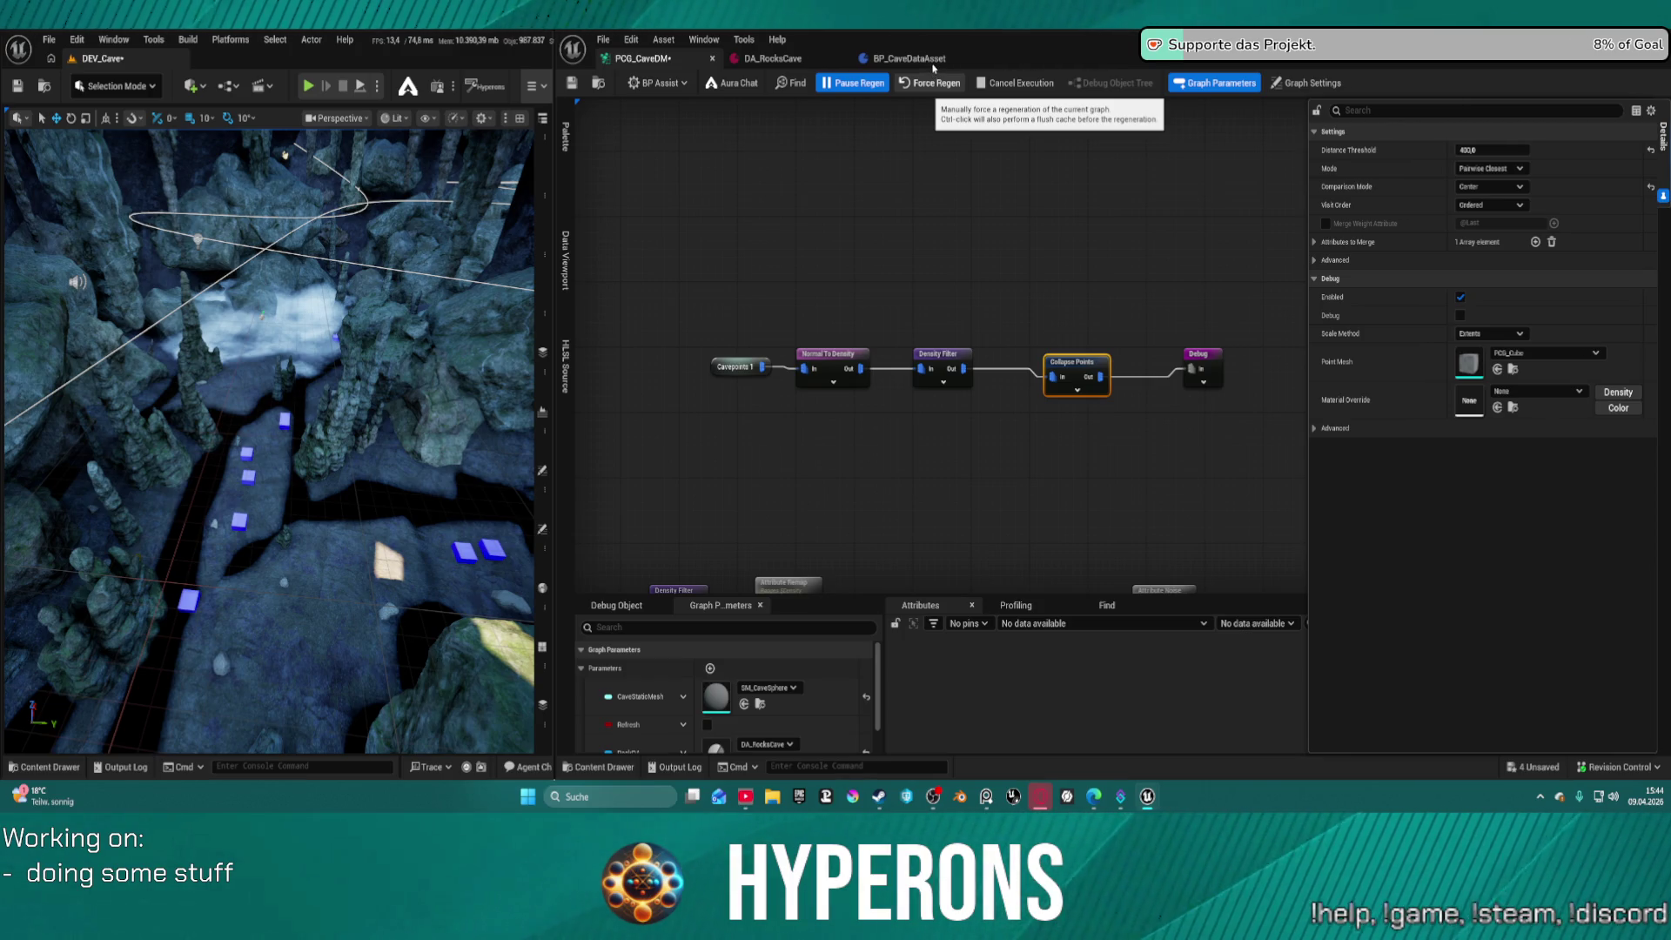
key("ctrl+s")
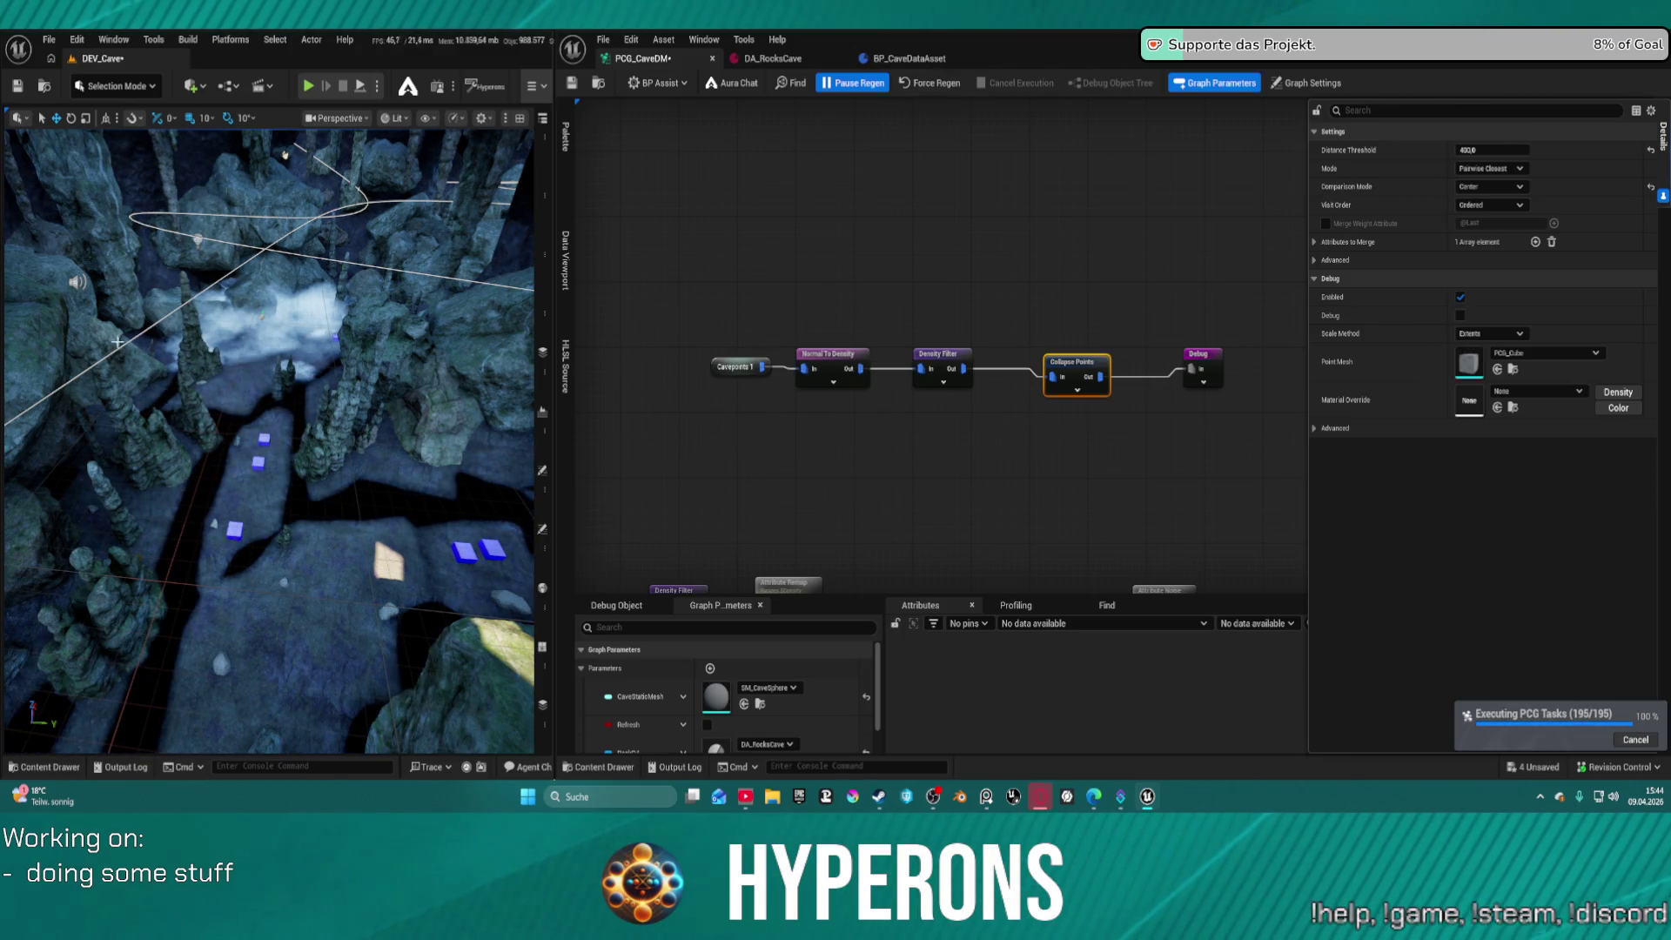
Move Collapse Points left and the Debug node to the right
mouse_move(827, 284)
left_mouse_down()
mouse_move(918, 273)
mouse_move(686, 316)
left_mouse_up()
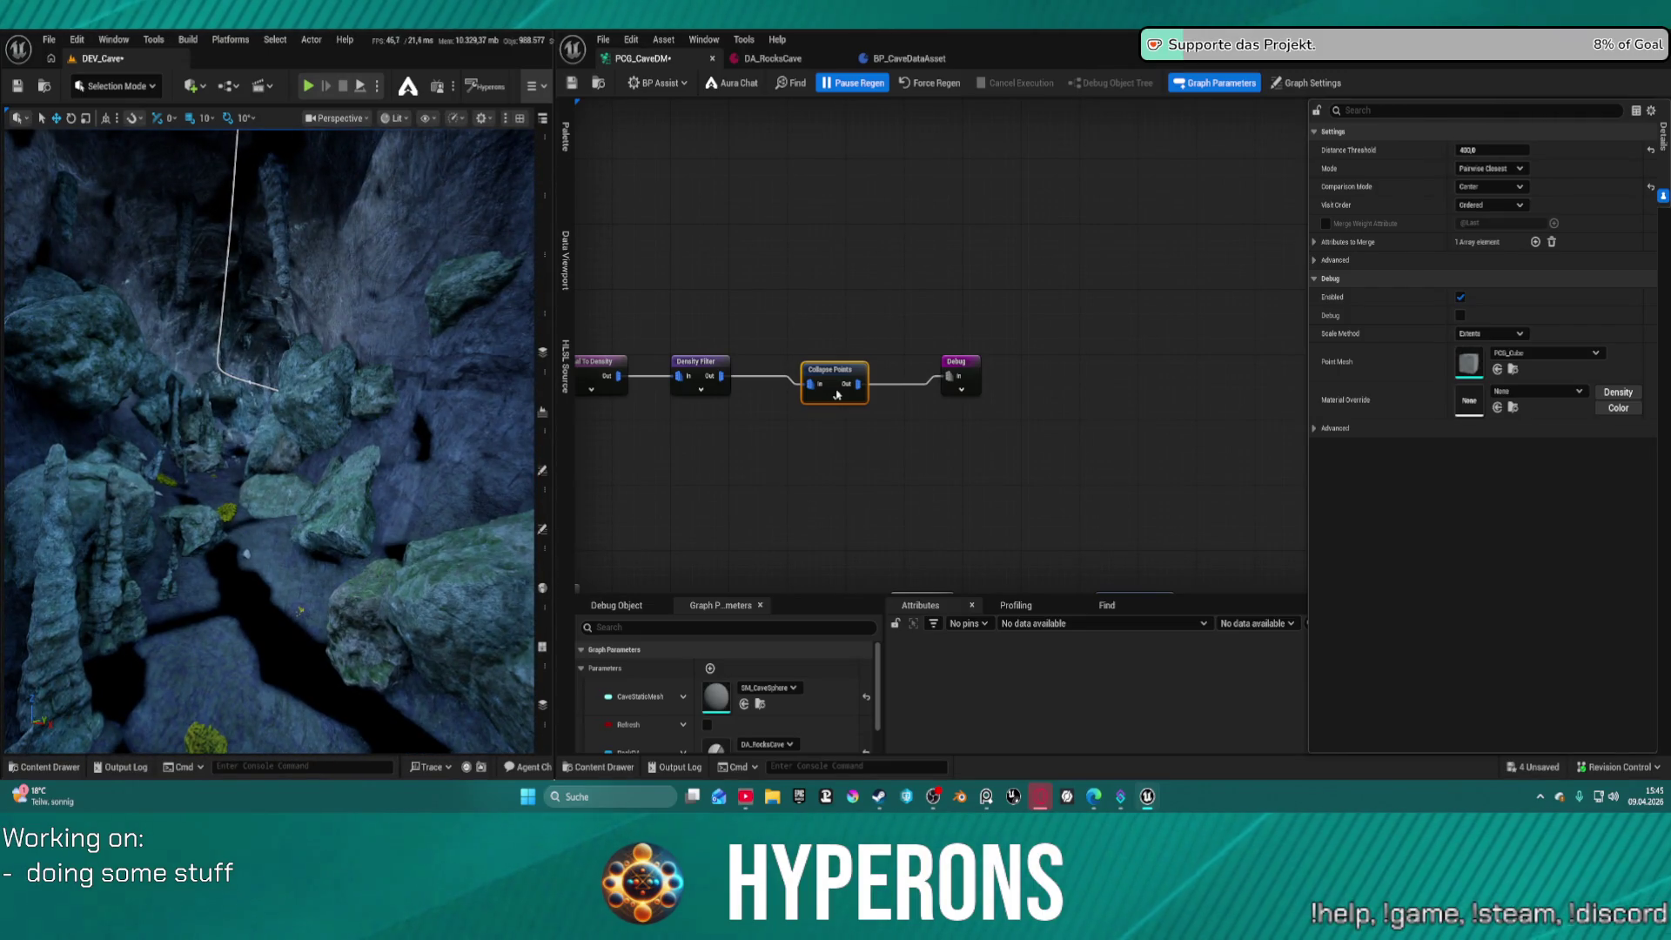
left_click_drag(837, 395, 815, 387)
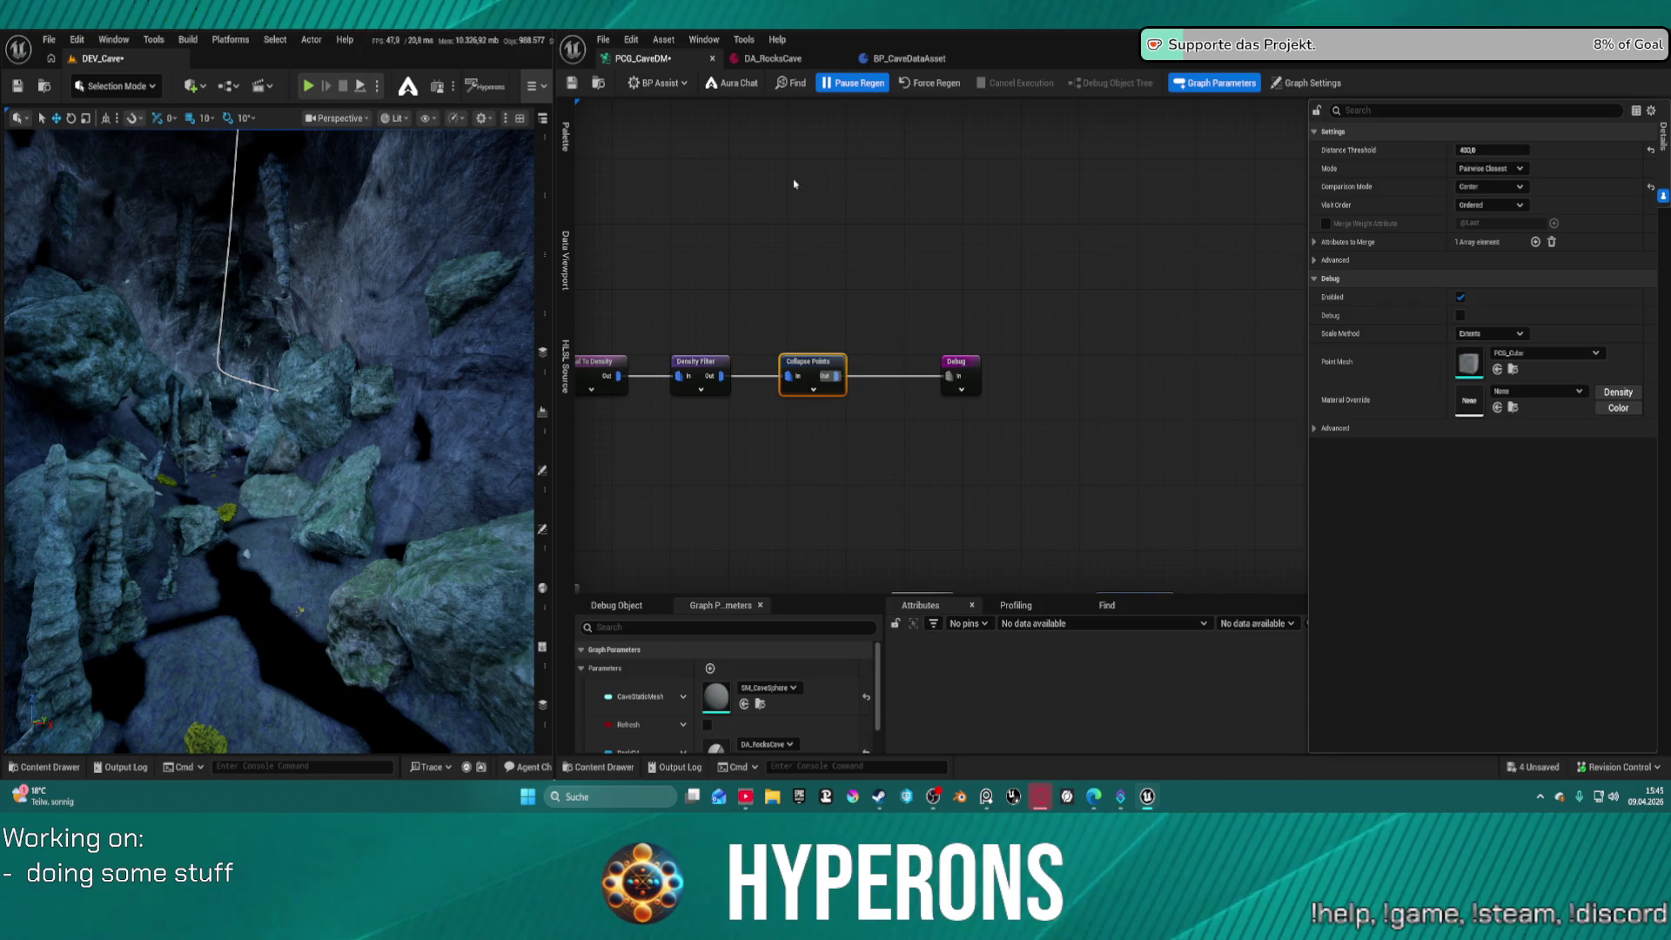
left_click_drag(957, 362, 1087, 362)
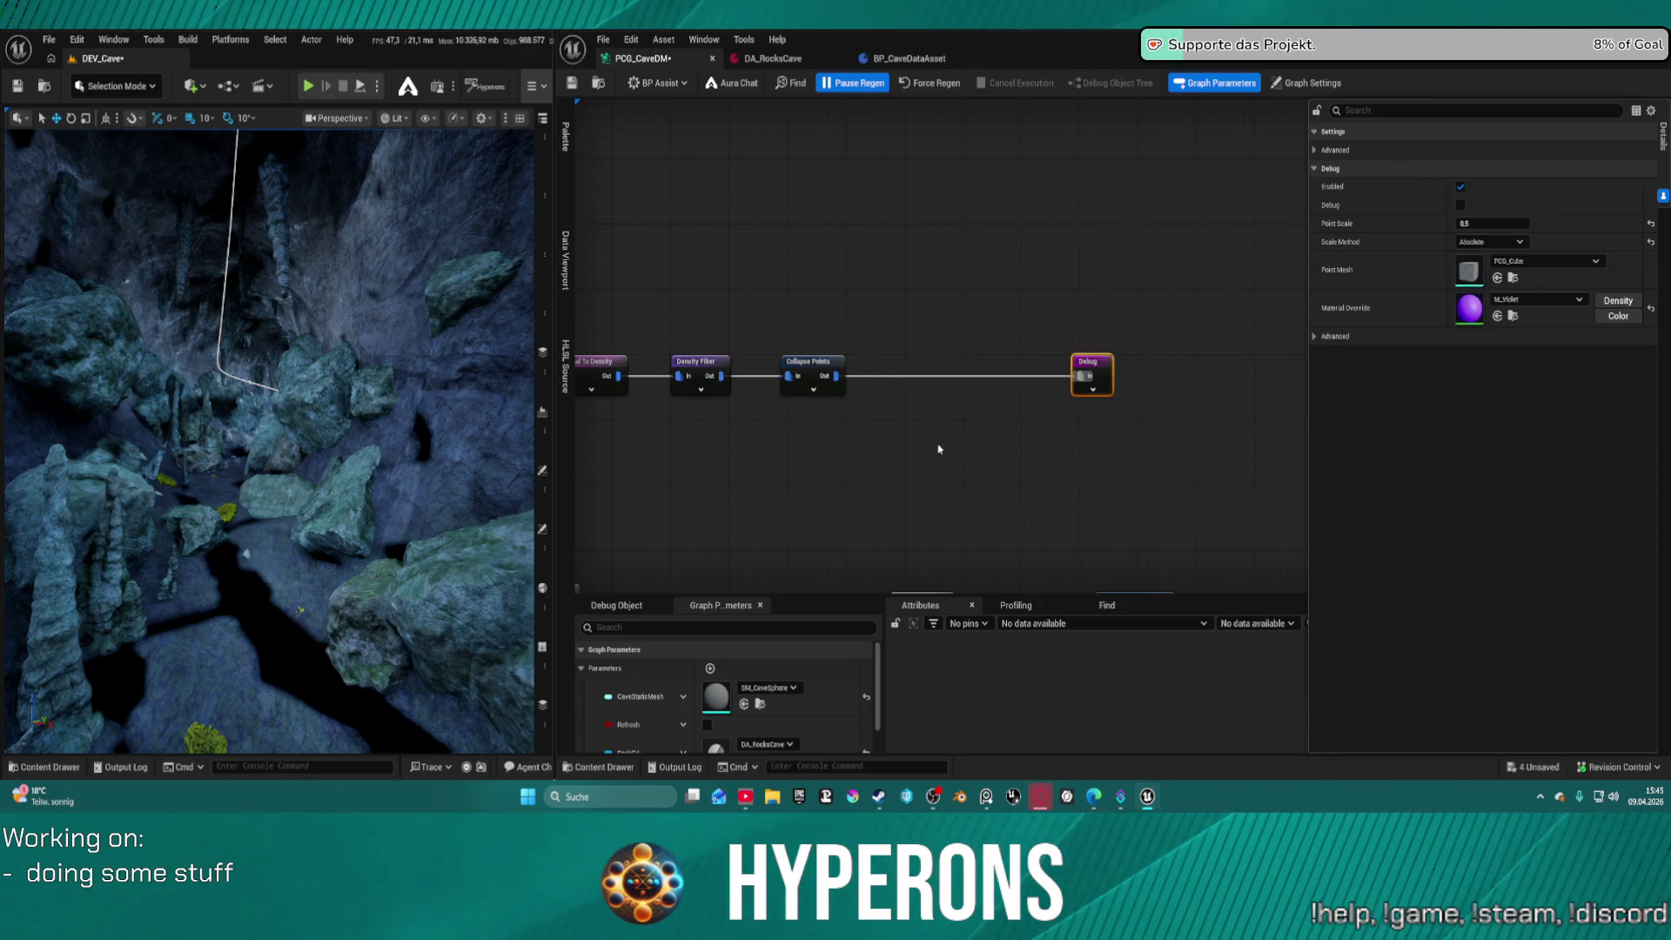
Close the Content Drawer and orbit around the SM_Plane_F_d_Dirt_01a dirt plane mesh
key("ctrl+space")
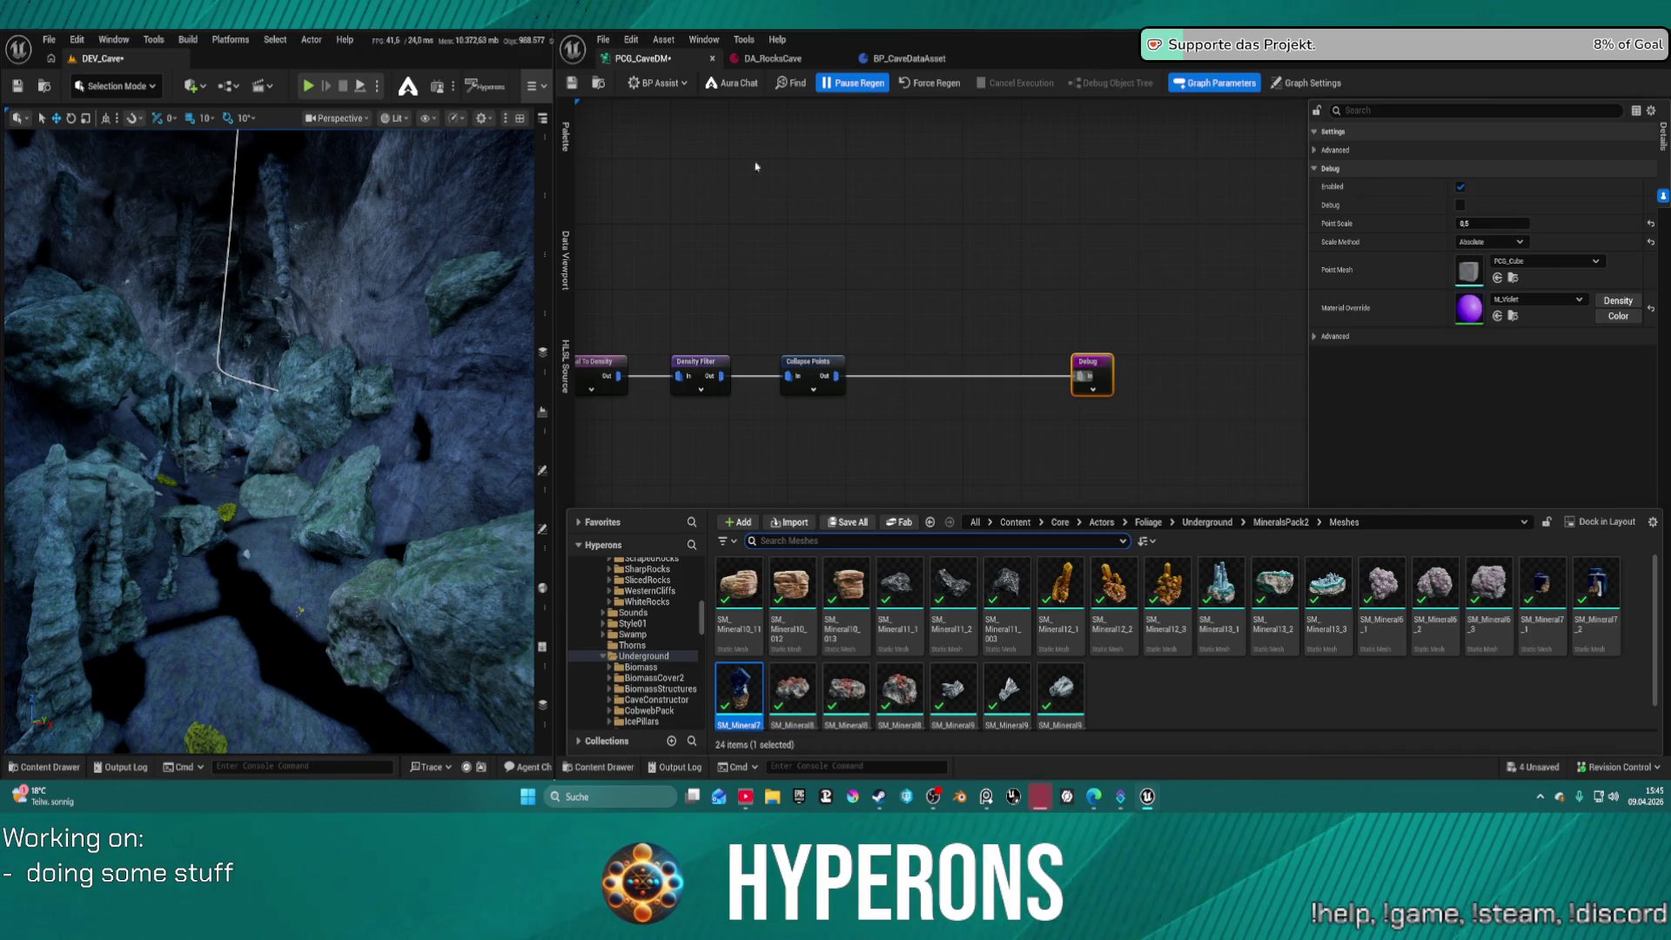
key("ctrl+space")
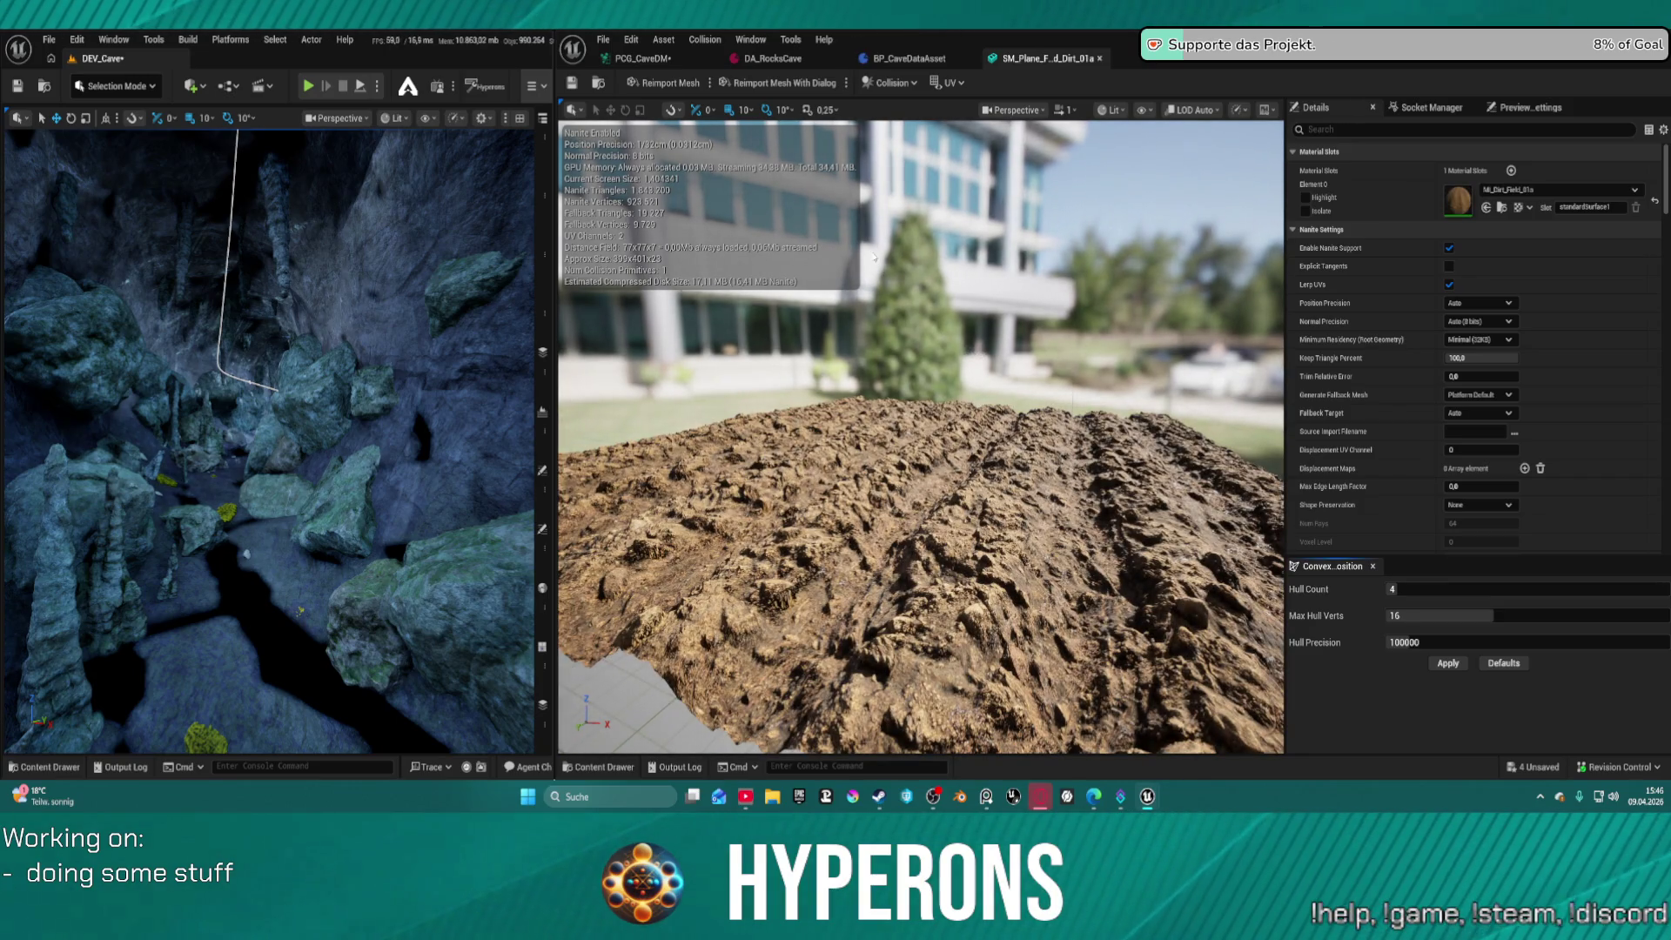
mouse_move(933, 372)
left_mouse_down()
mouse_move(948, 361)
mouse_move(939, 409)
mouse_move(938, 324)
mouse_move(953, 348)
mouse_move(940, 383)
mouse_move(940, 341)
mouse_move(1012, 326)
left_mouse_up()
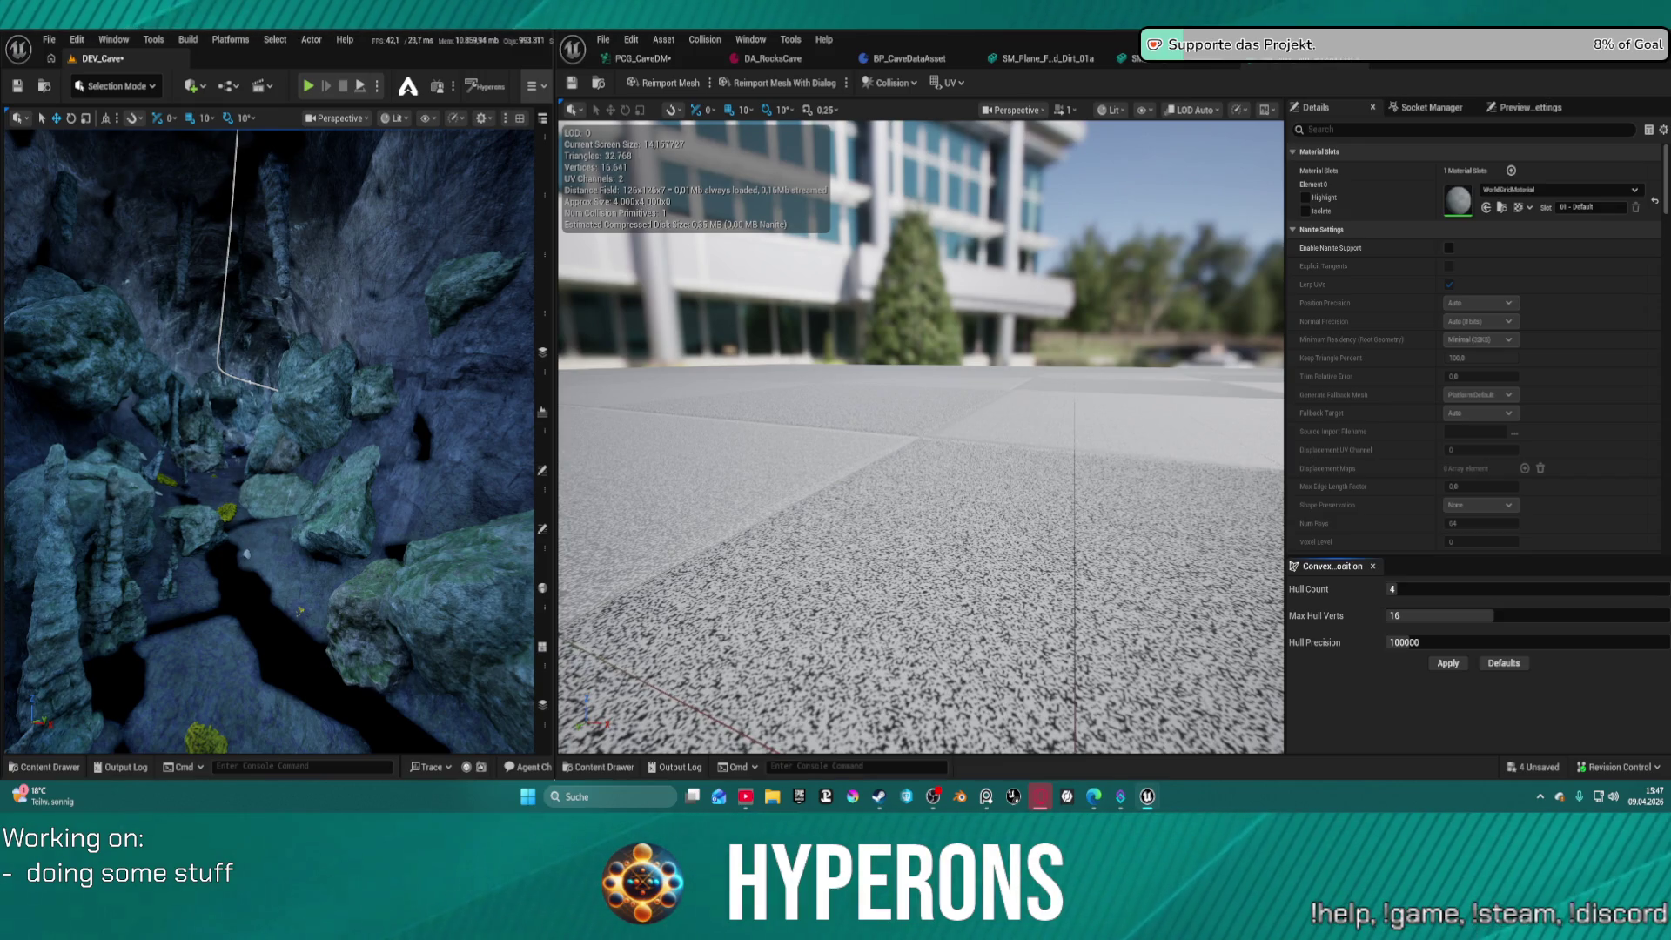
Compare the 4x4 and 128x128 simple plane meshes, then close the 4x4 plane editor
left_click(1166, 59)
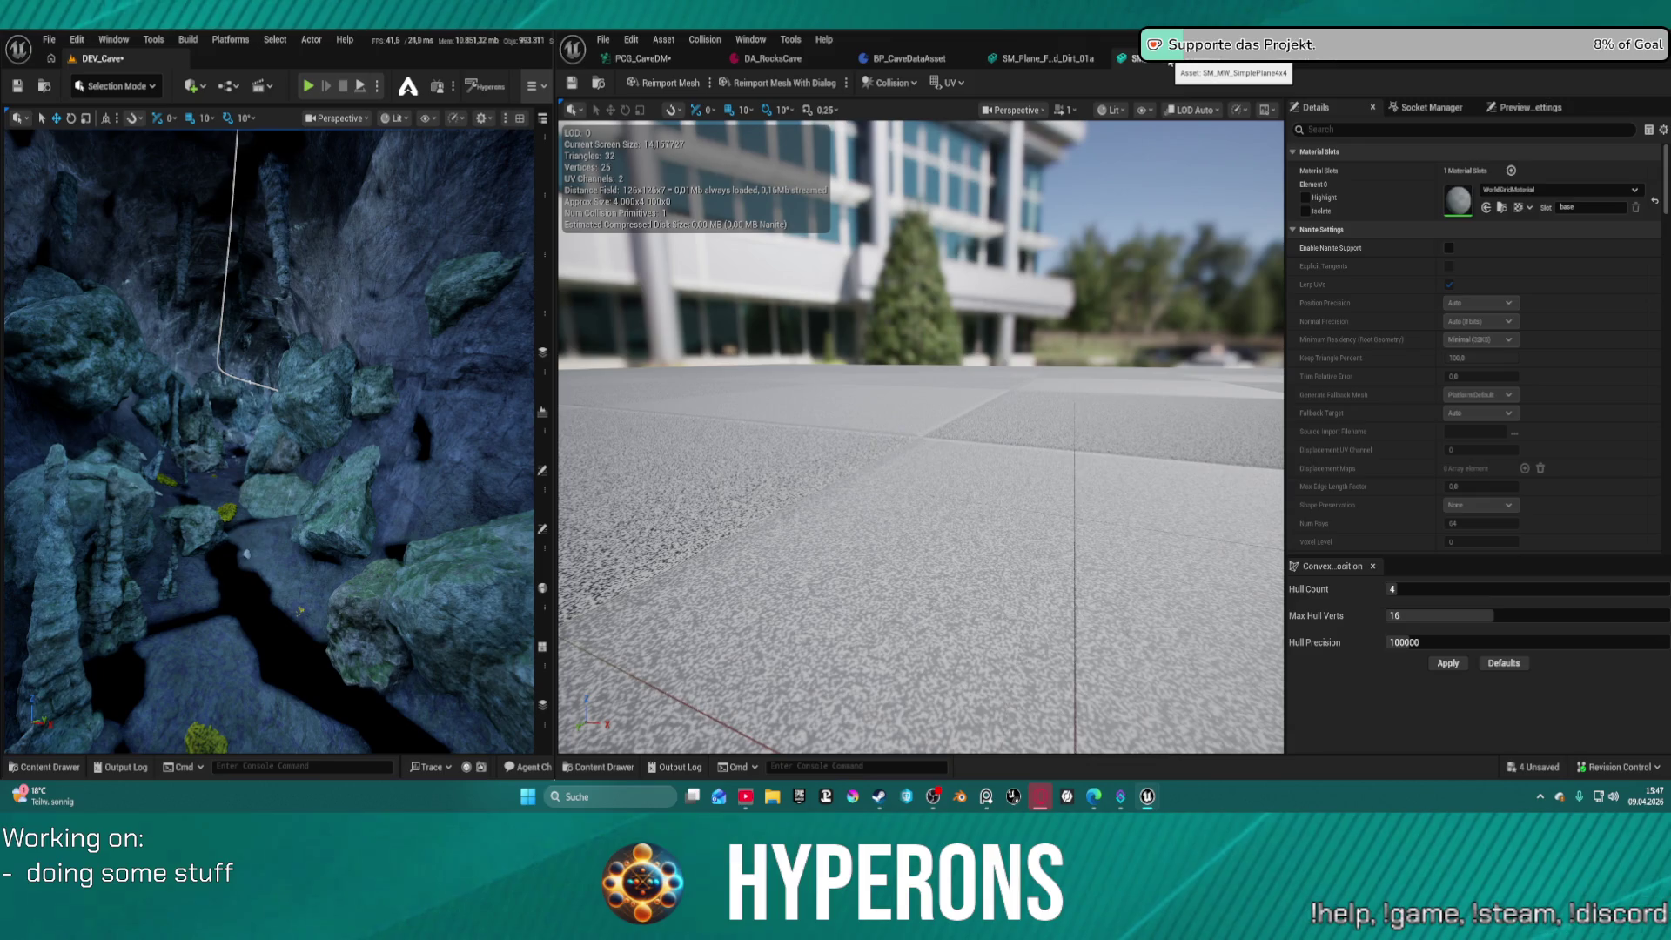
left_click(1293, 61)
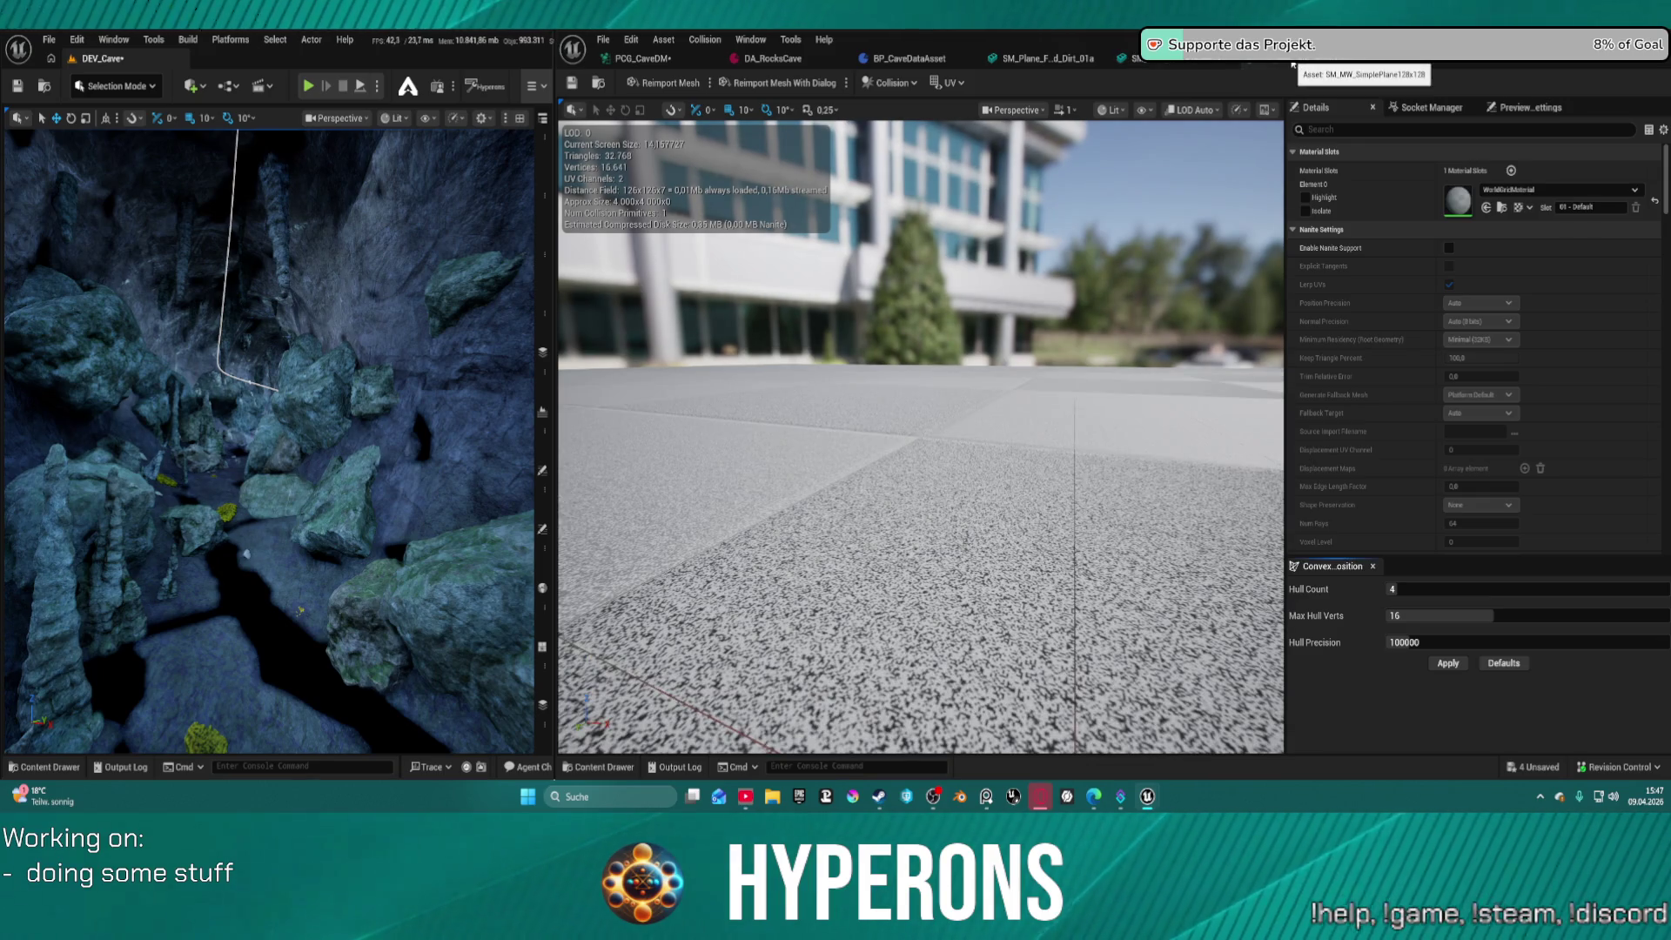
left_click(1201, 61)
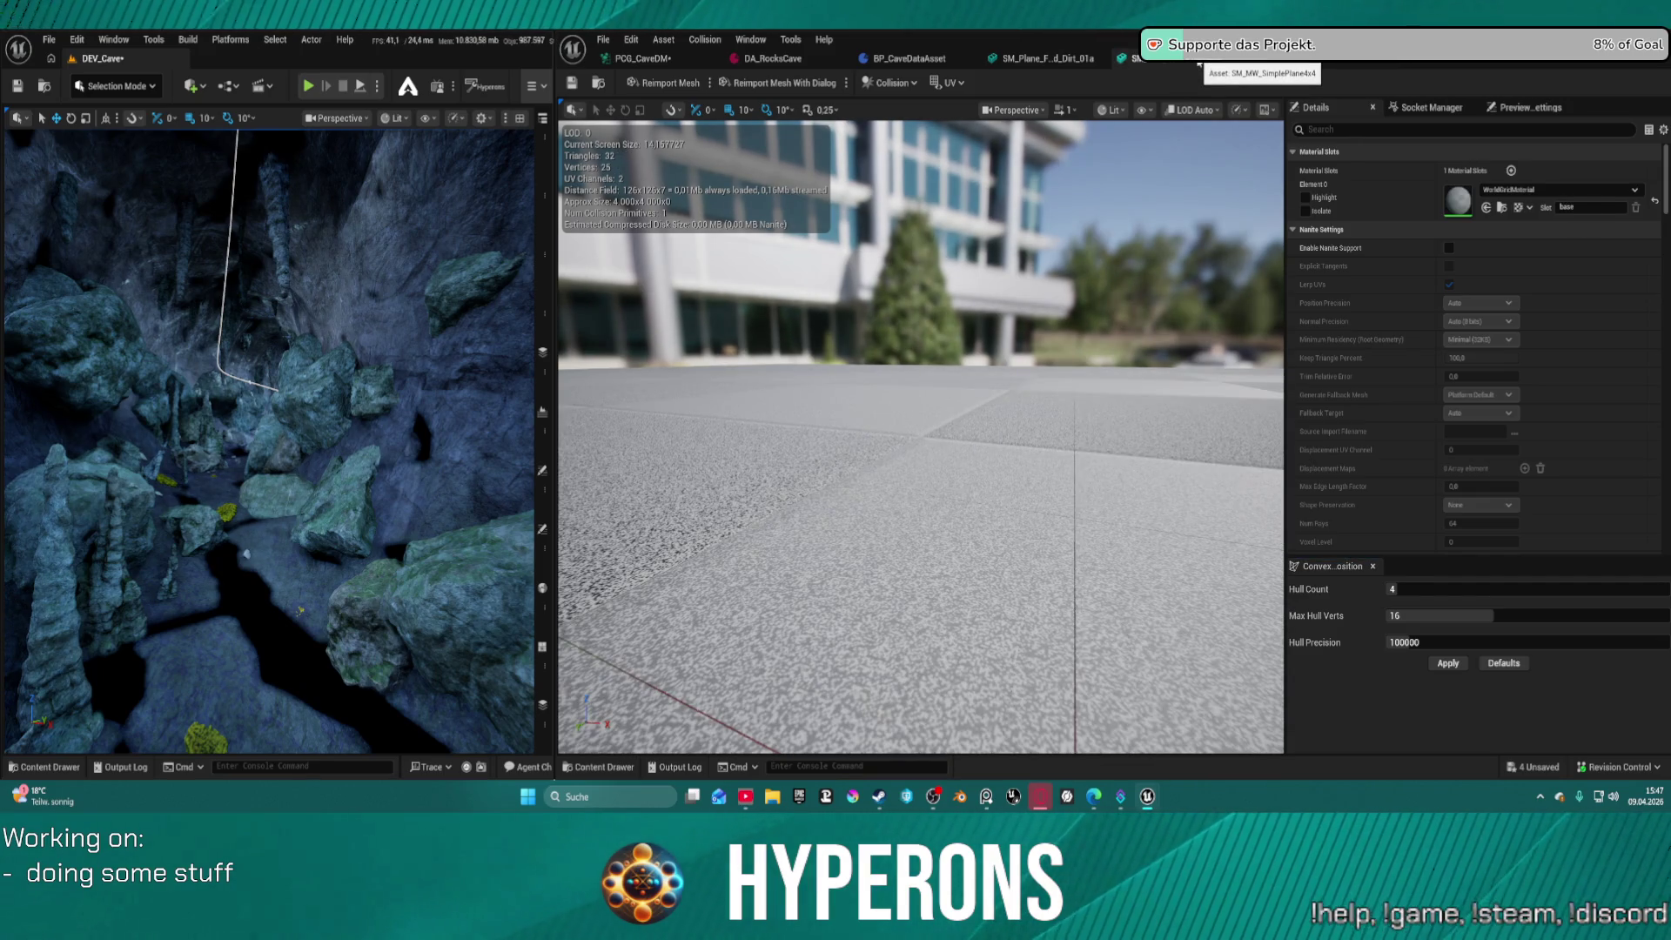
middle_click(1199, 63)
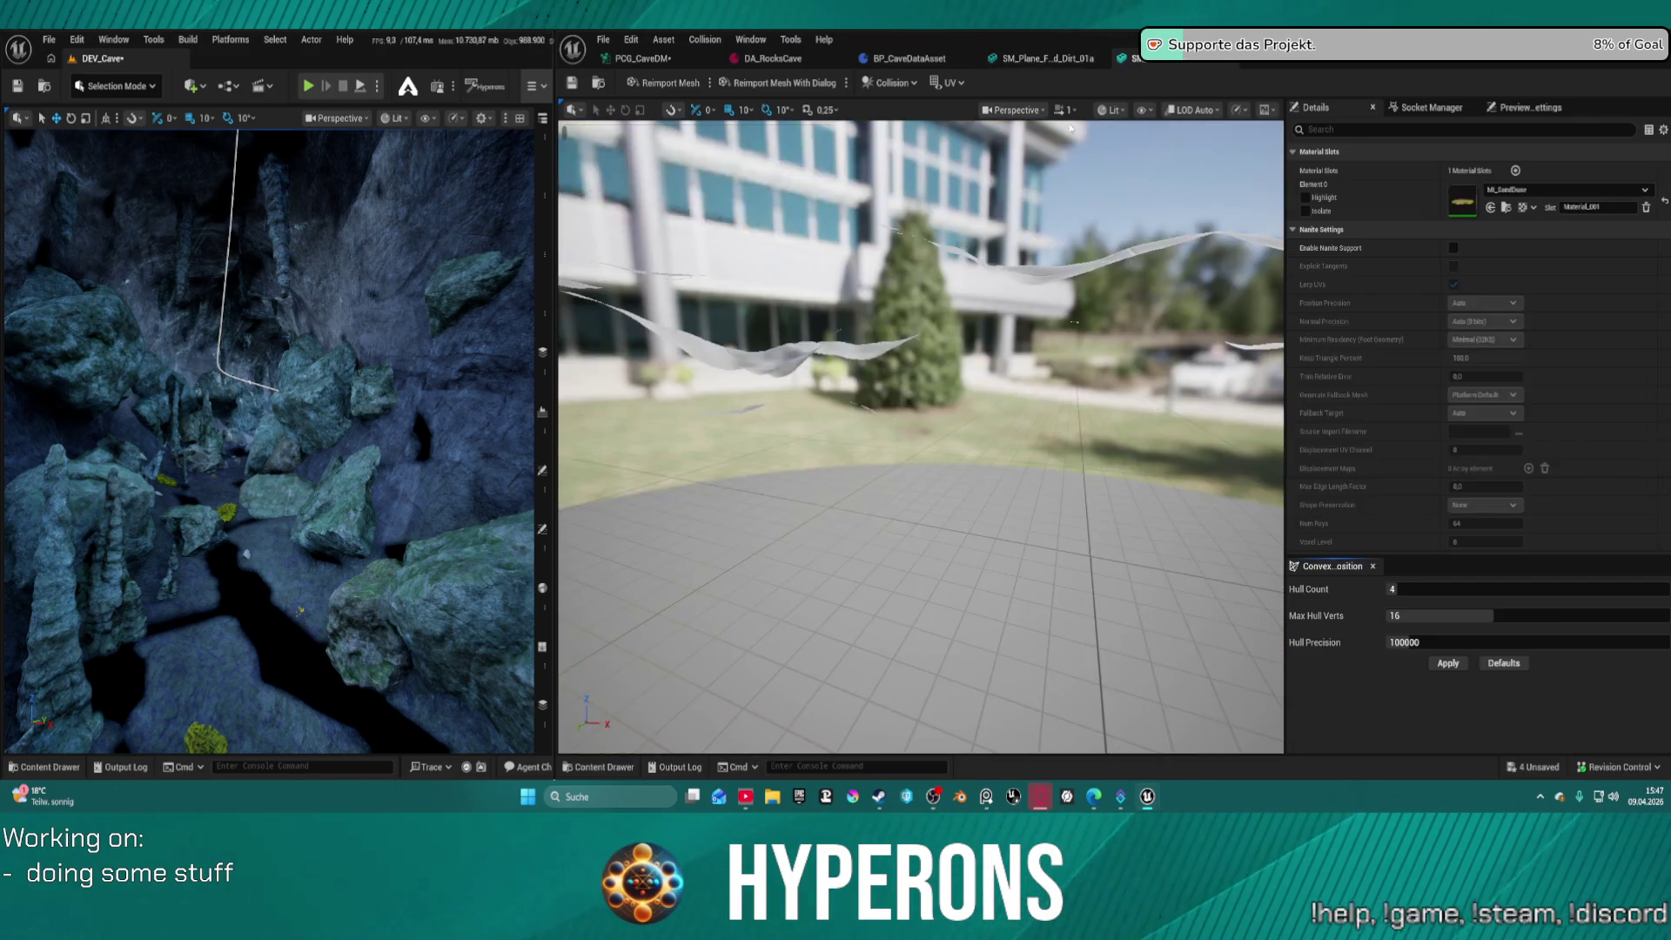
Frame the rock mesh, then close the rock and dirt plane mesh editors
mouse_move(1014, 329)
left_mouse_down()
mouse_move(949, 335)
mouse_move(923, 392)
left_mouse_up()
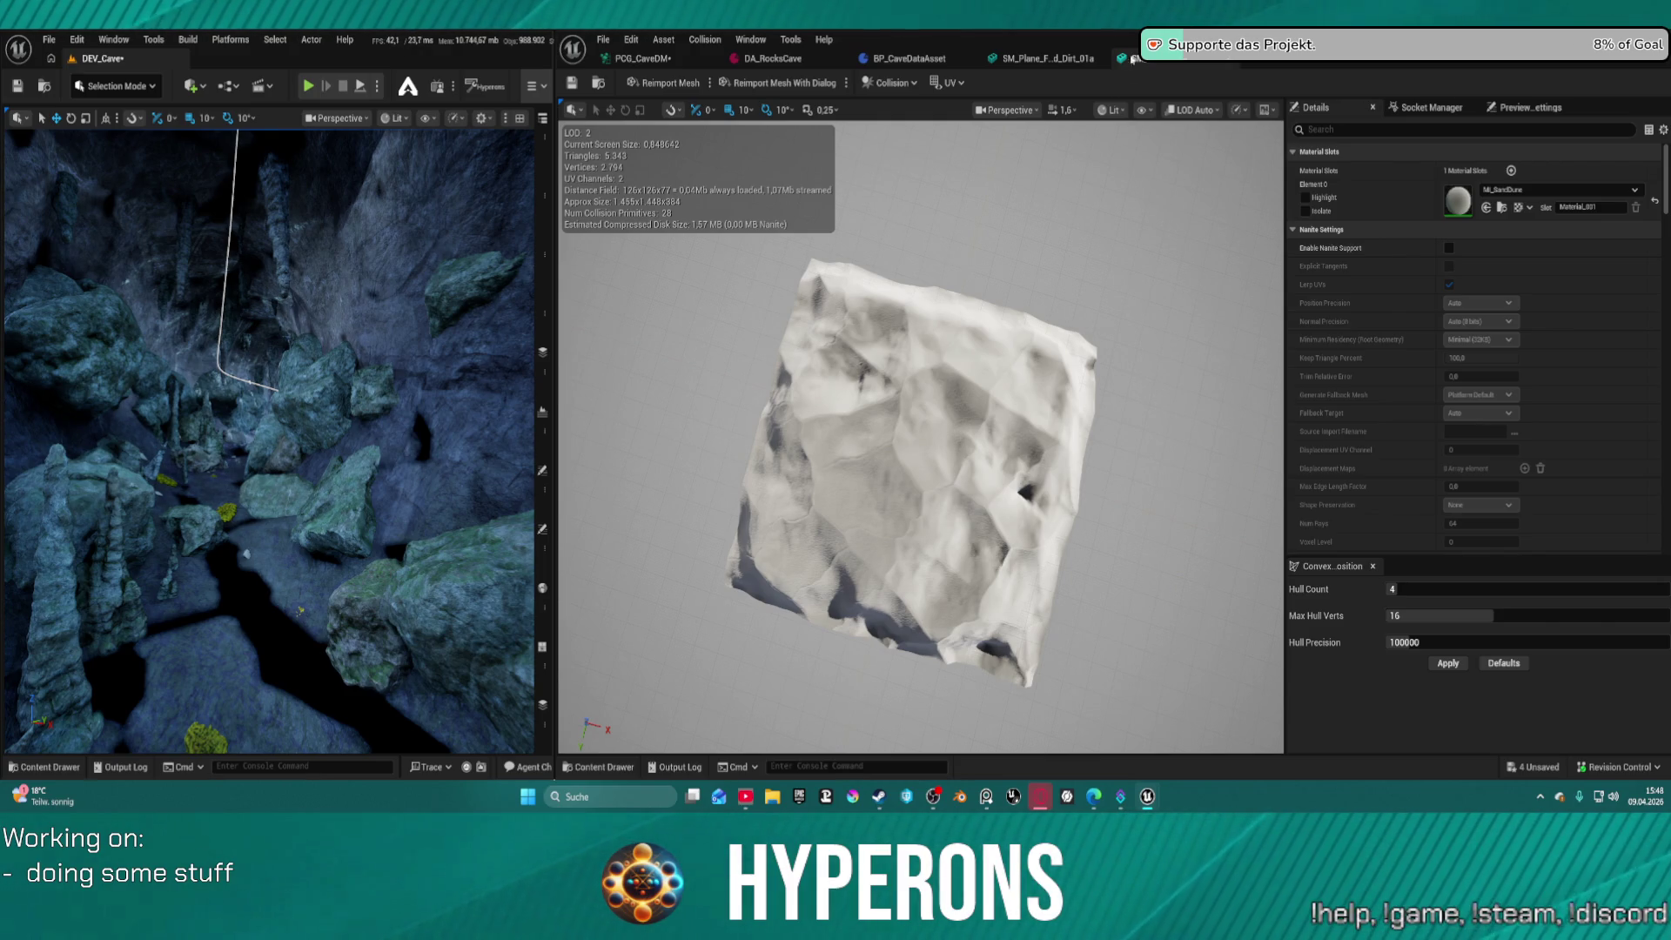
left_click(1210, 59)
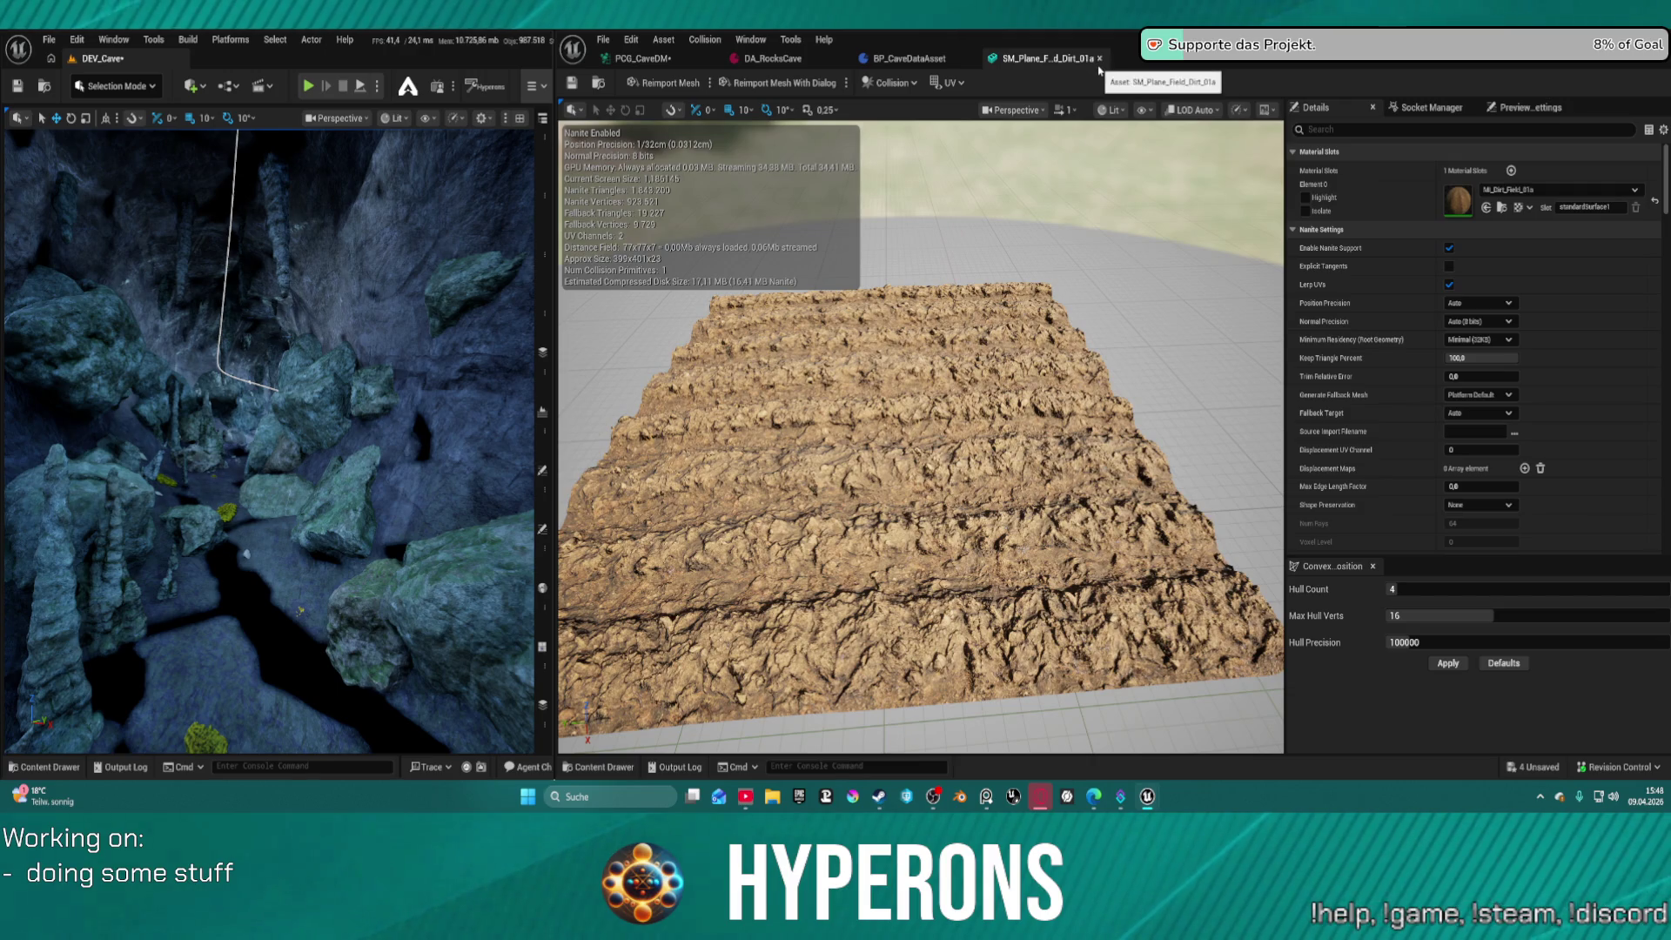
left_click(1099, 59)
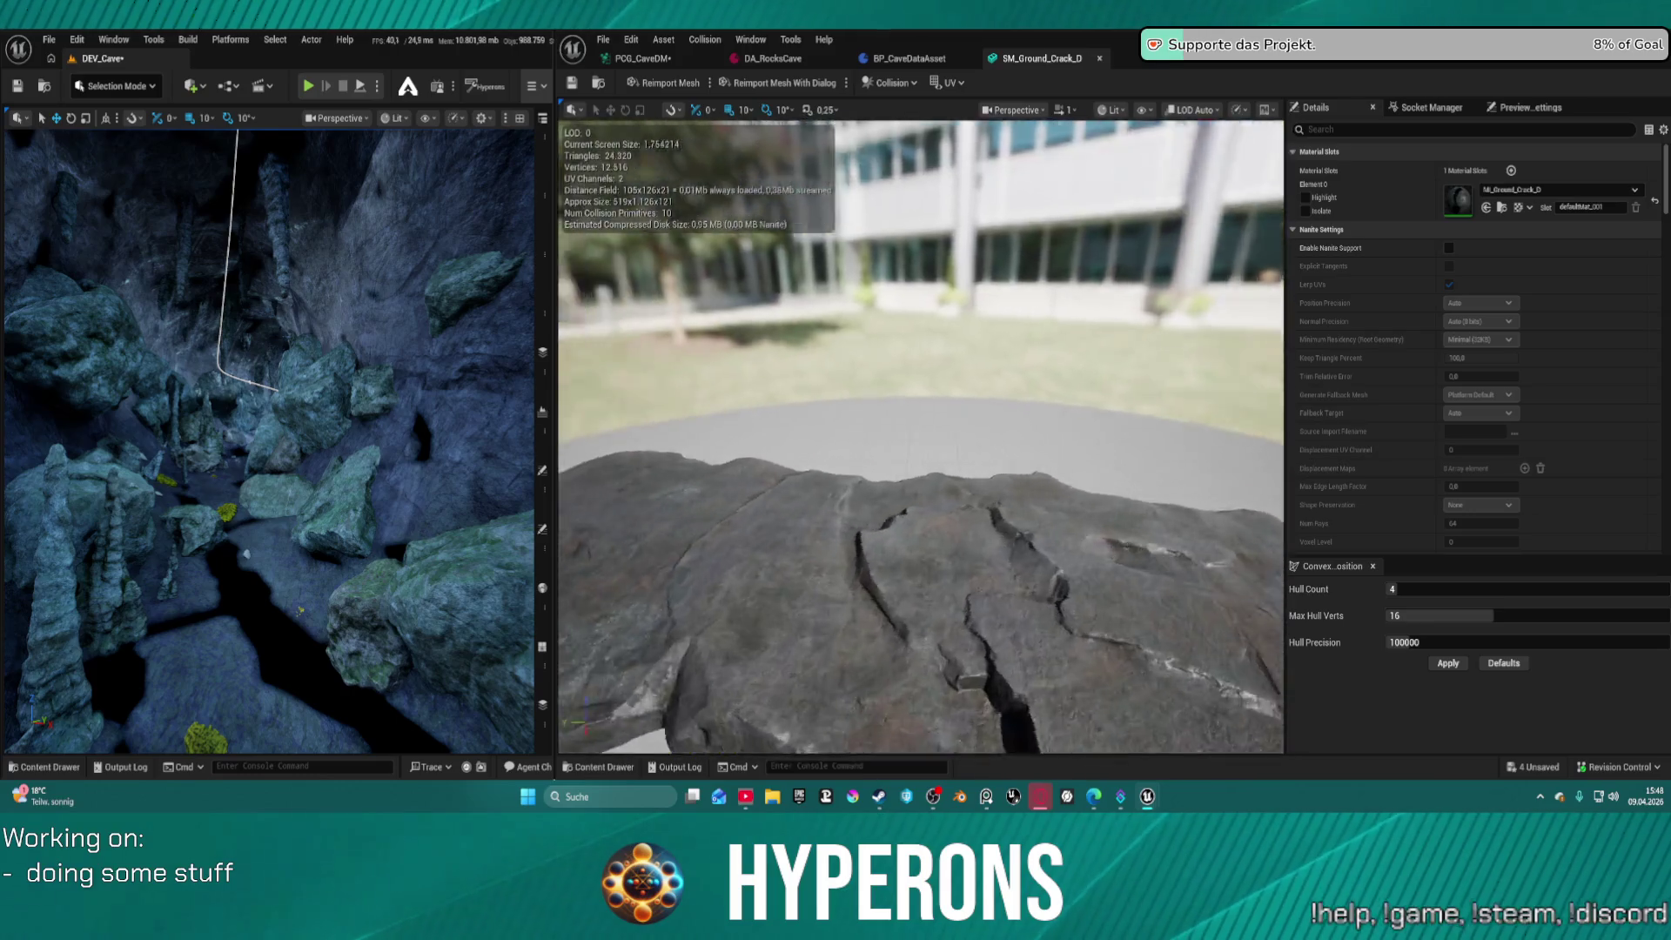
scroll(920, 435, "up", 8)
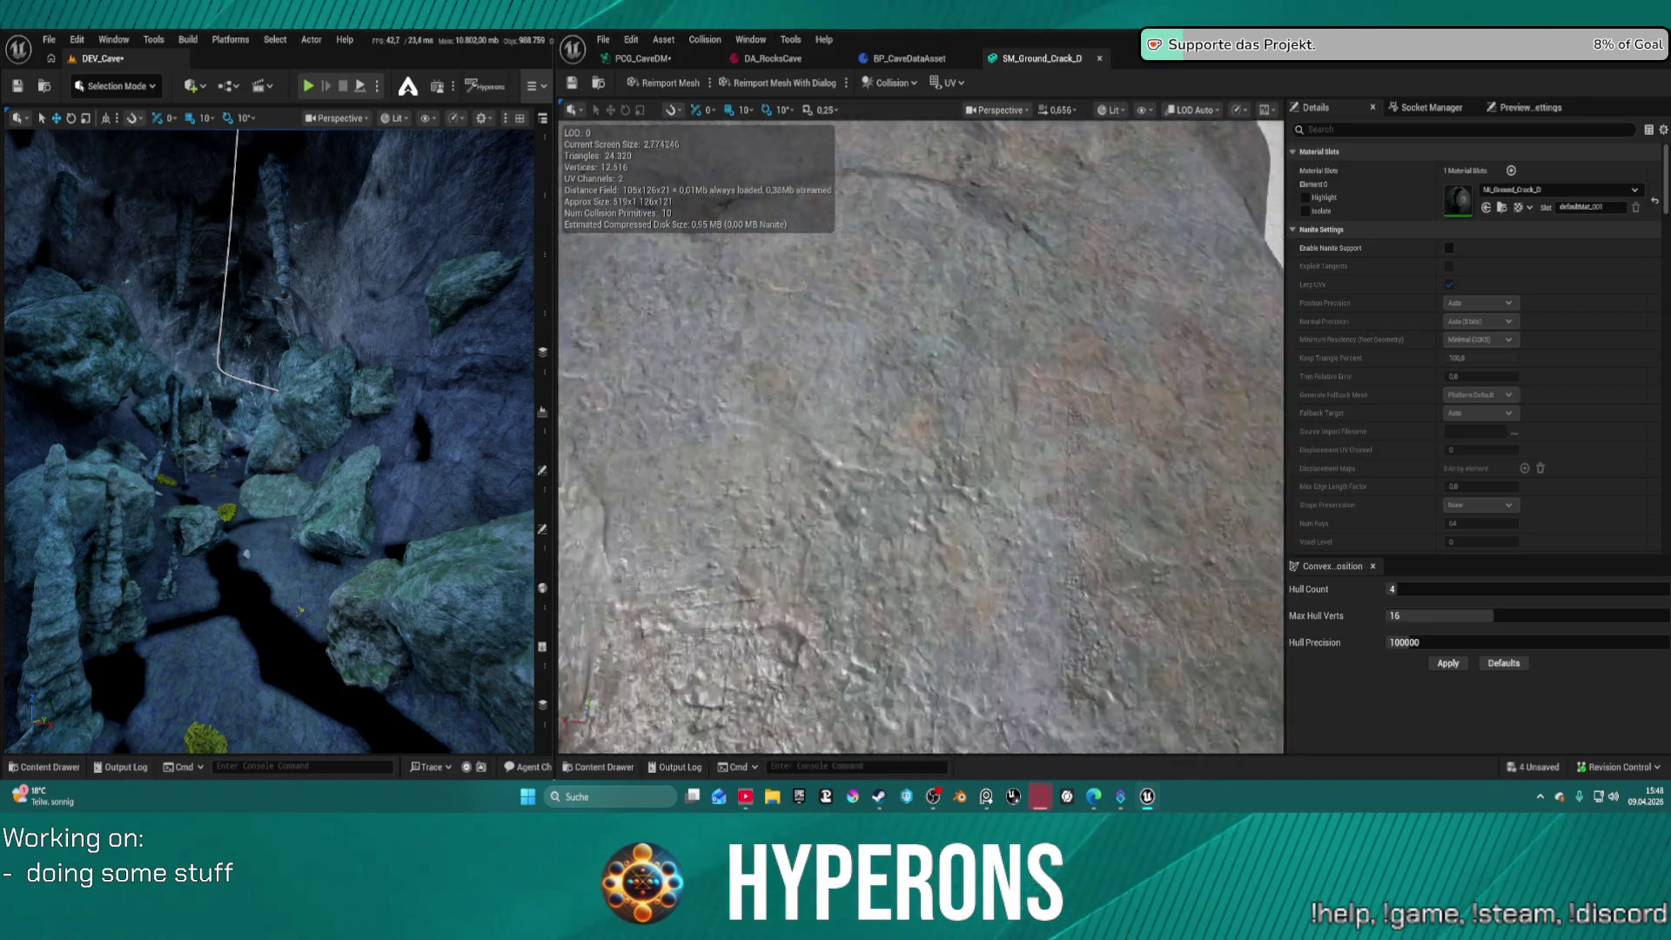
scroll(920, 435, "up", 2)
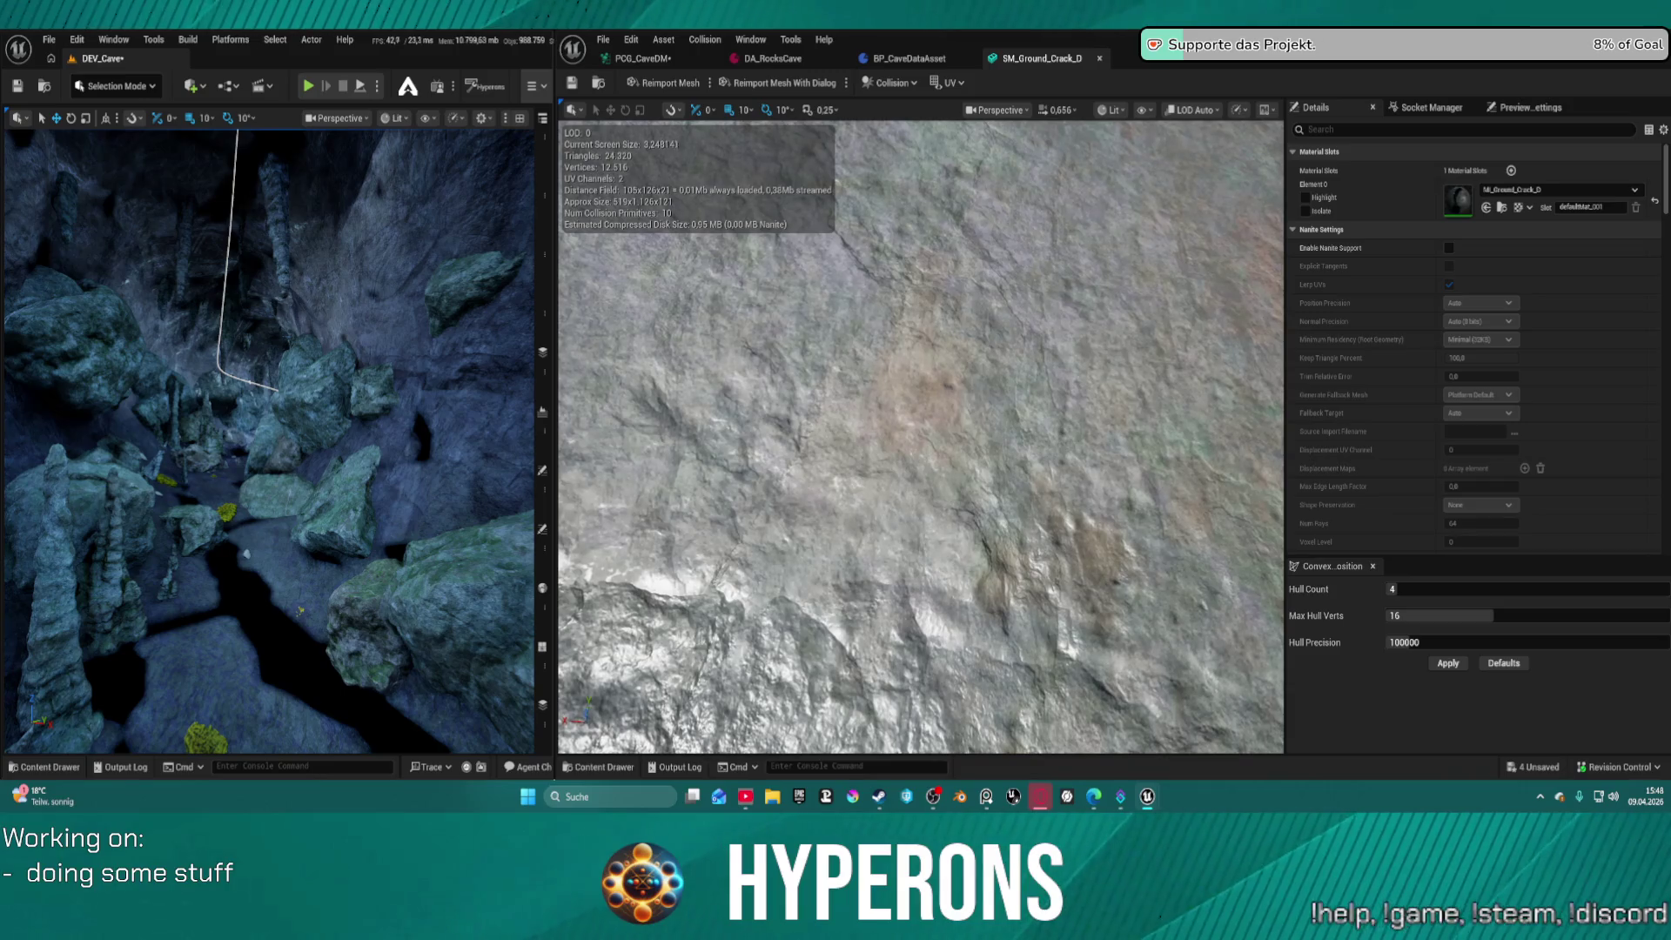
scroll(920, 435, "down", 5)
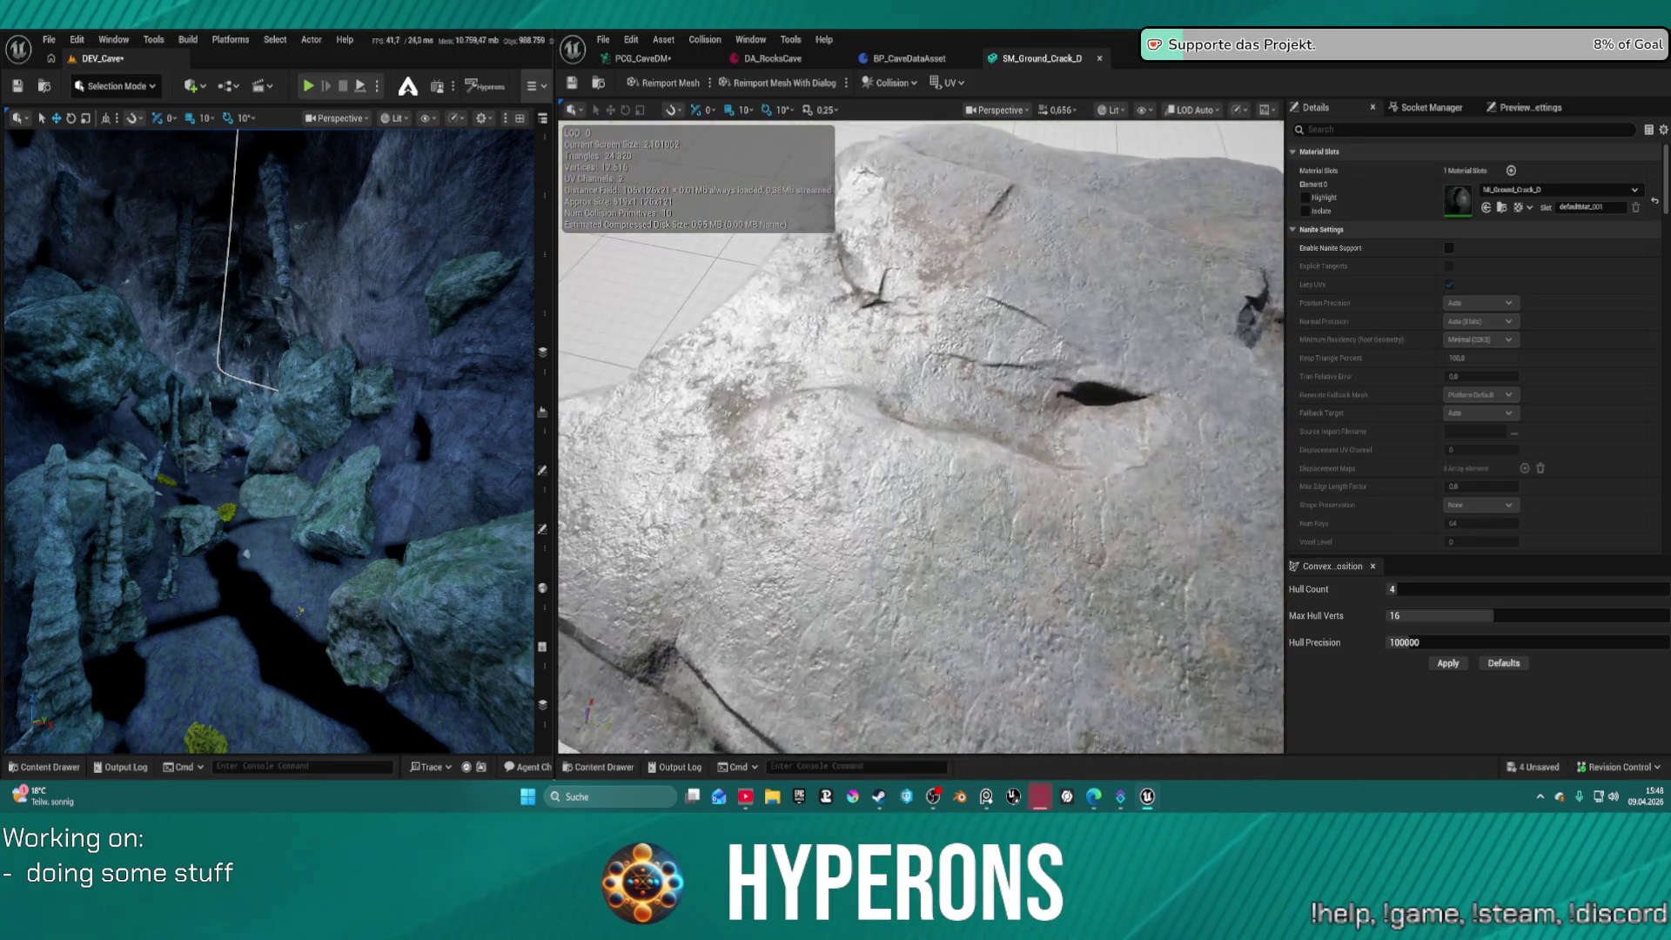
scroll(920, 435, "down", 5)
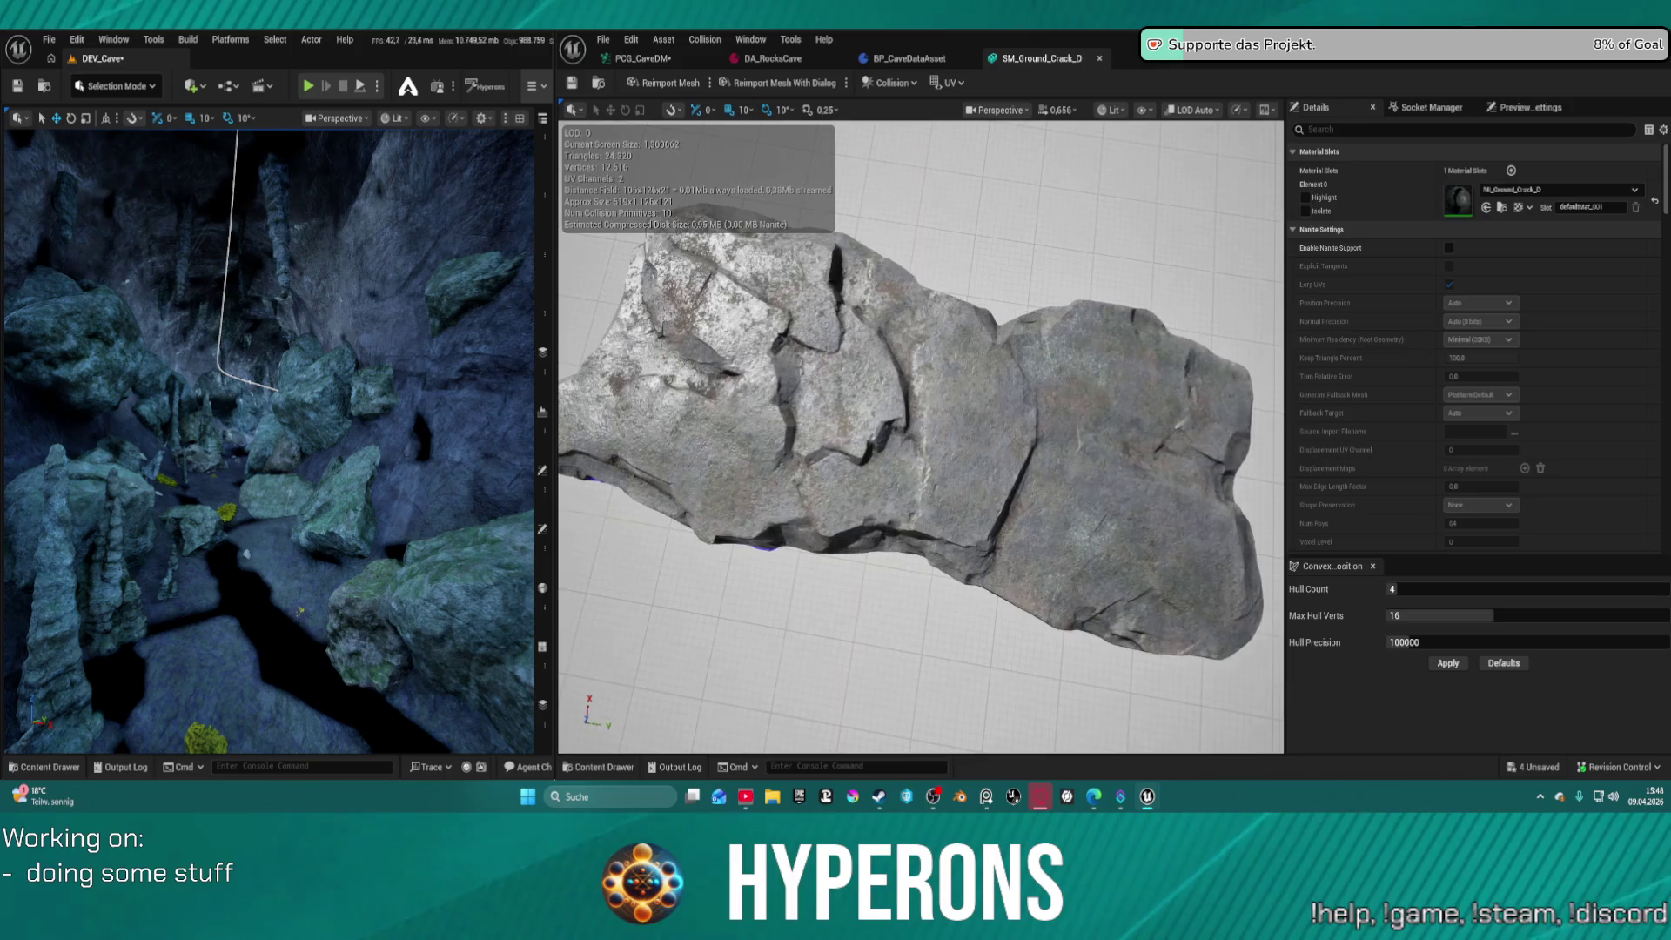
scroll(919, 435, "up", 8)
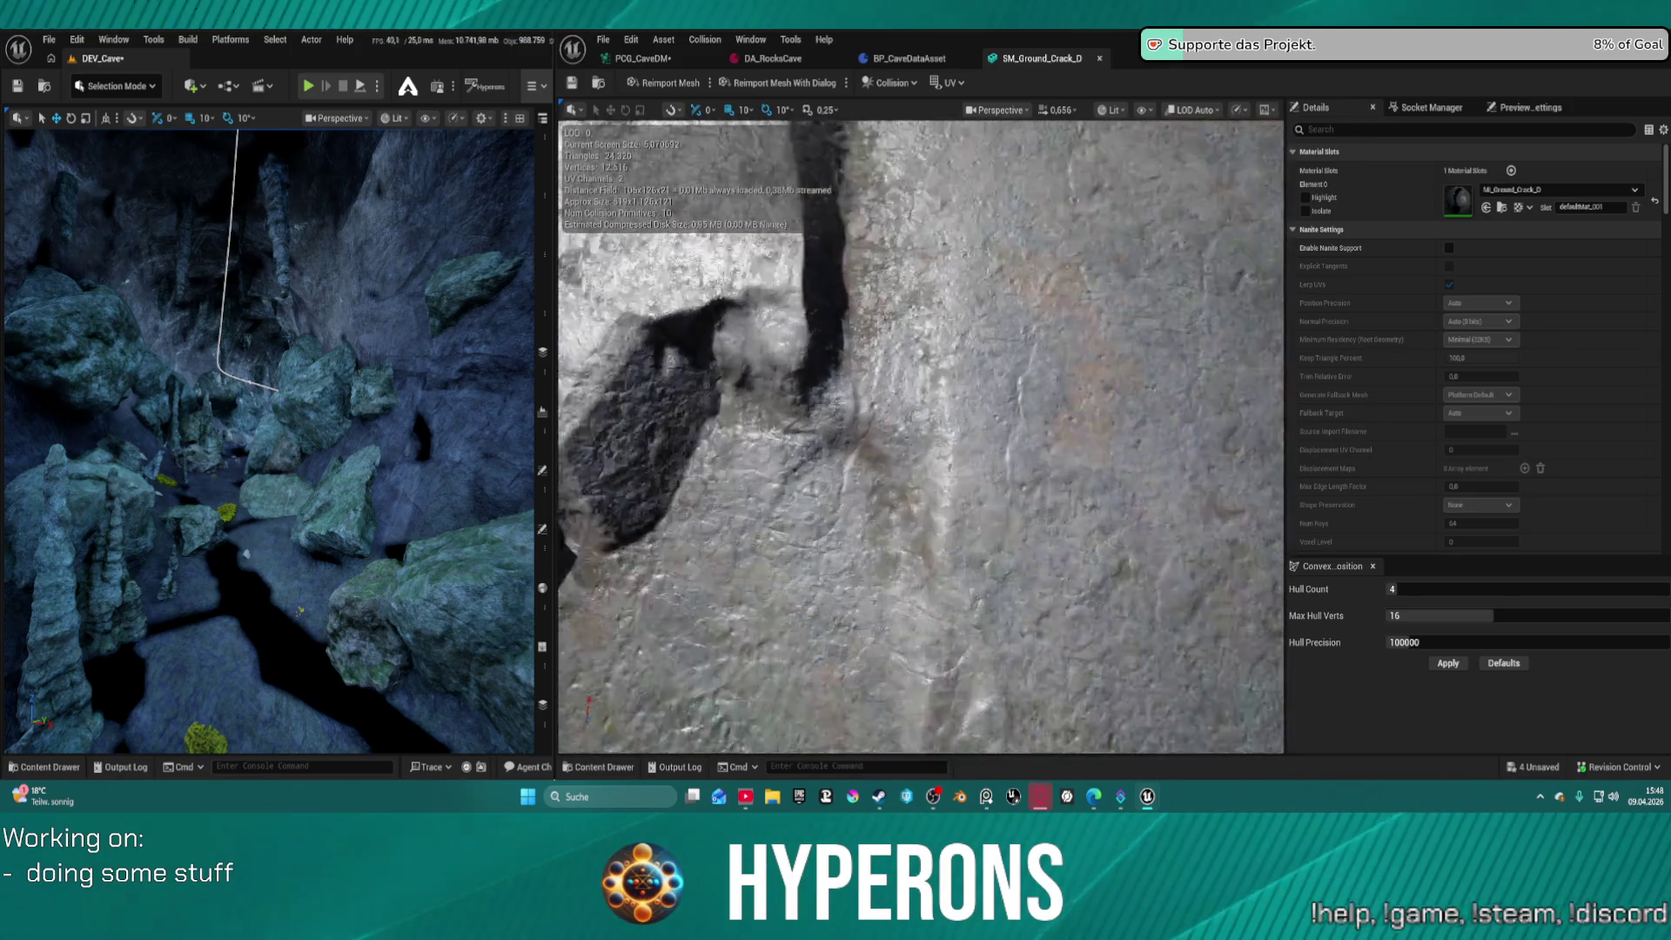
scroll(920, 435, "down", 8)
mouse_move(920, 435)
left_mouse_down()
mouse_move(696, 457)
mouse_move(678, 483)
left_mouse_up()
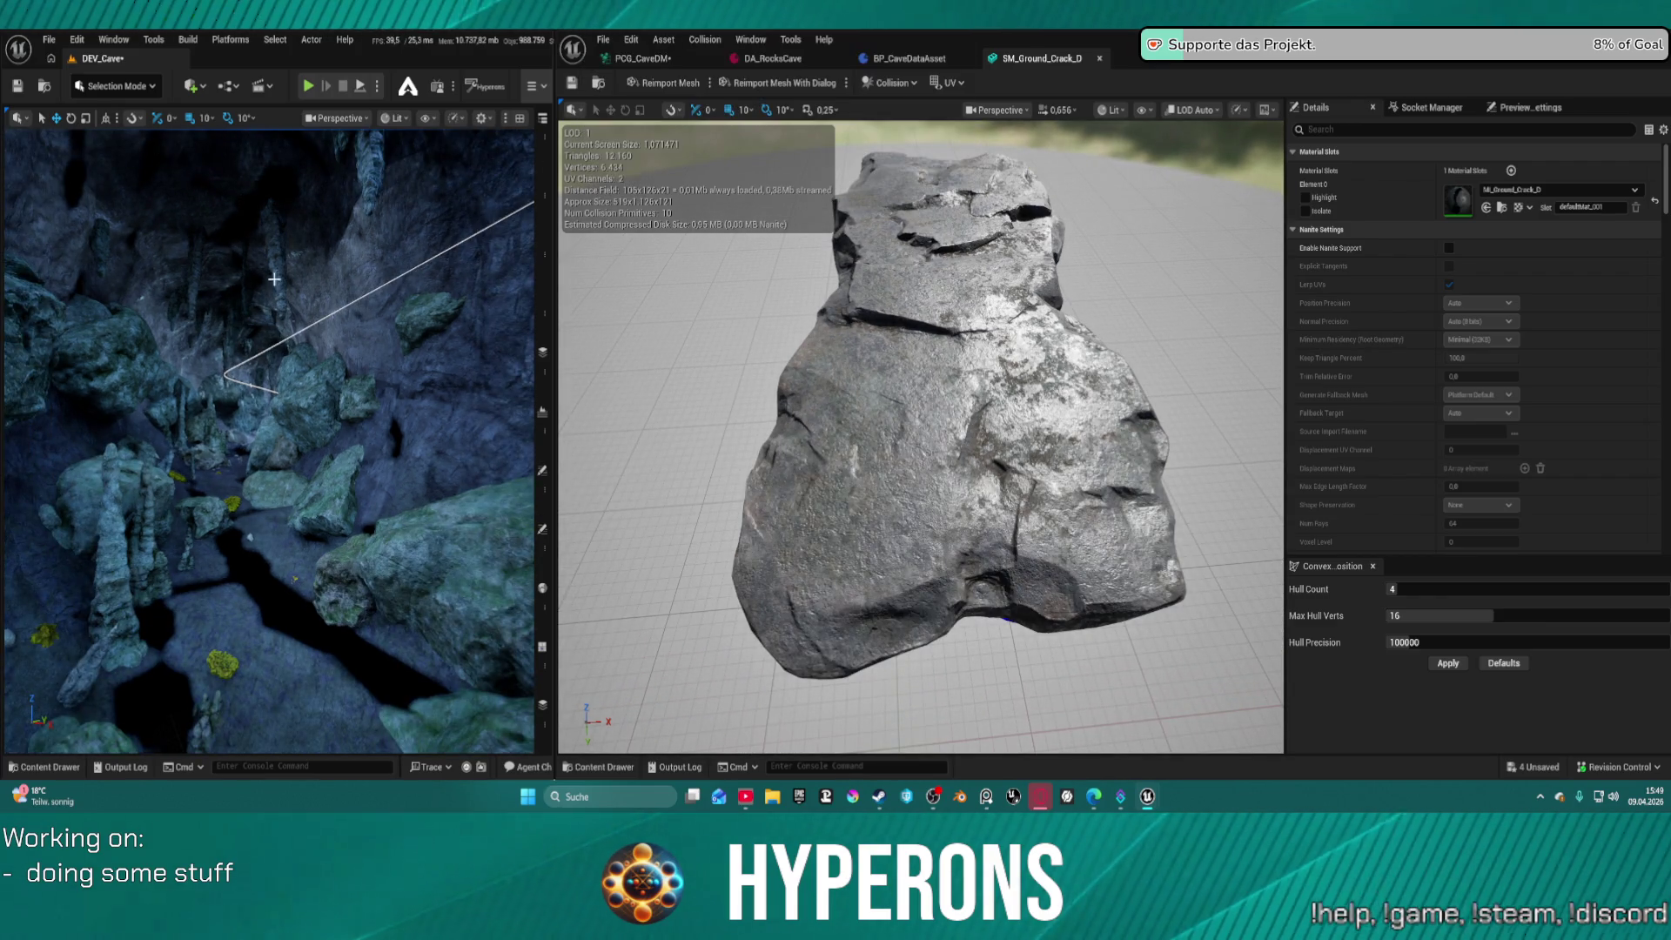
left_click(192, 85)
left_click(112, 88)
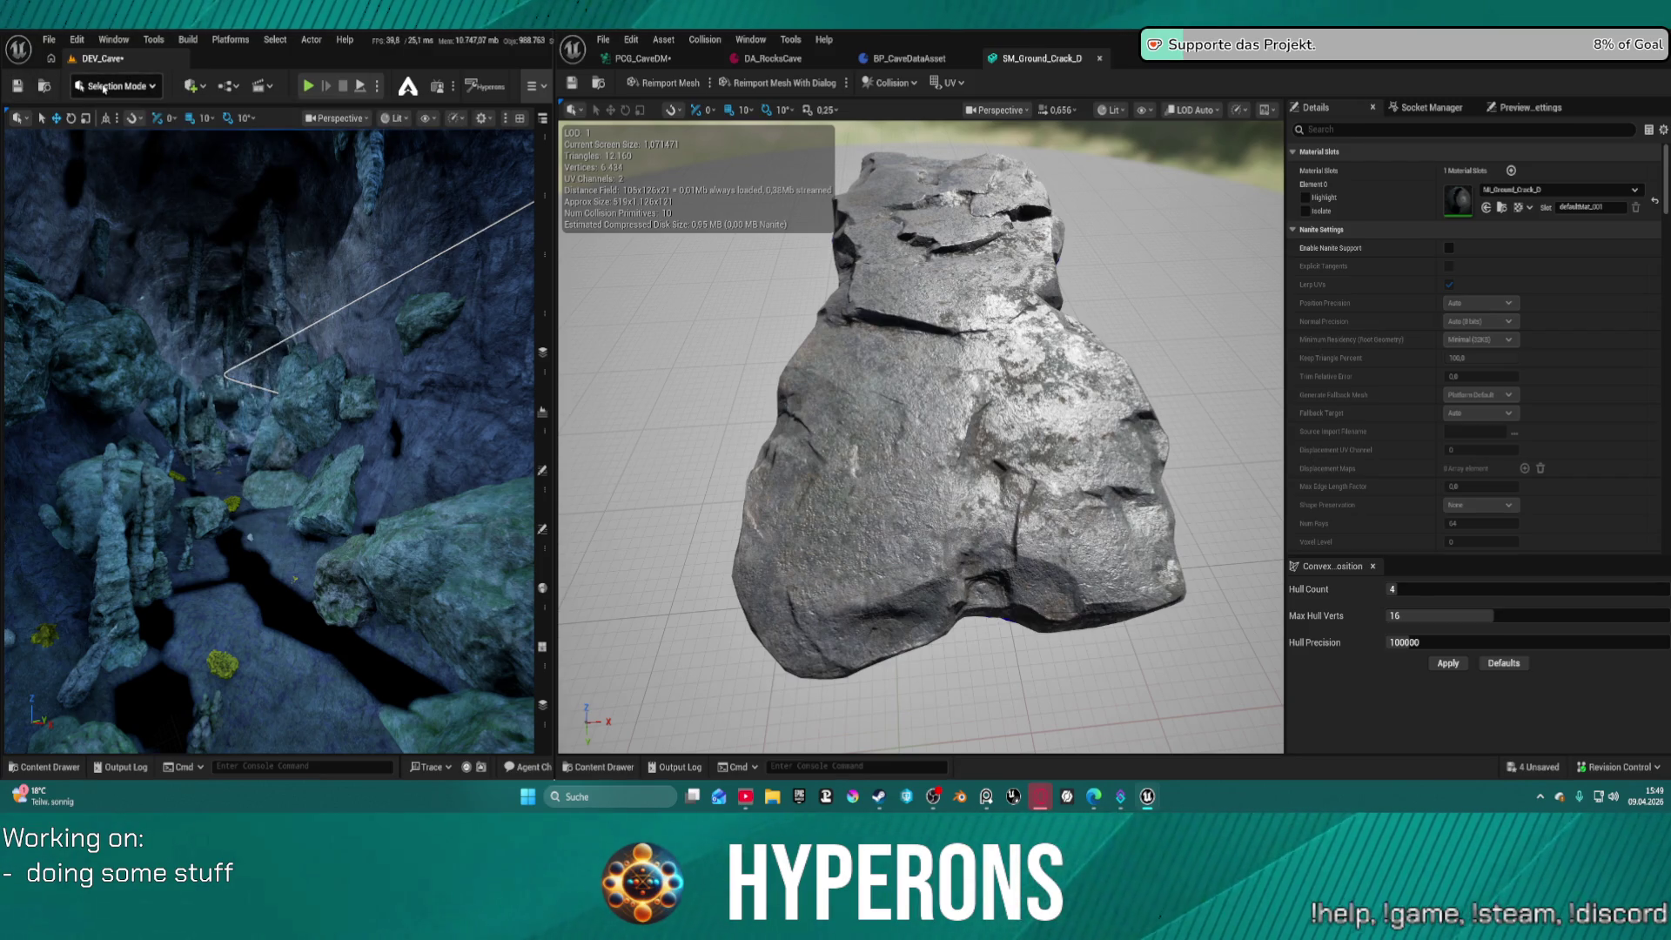
left_click(113, 85)
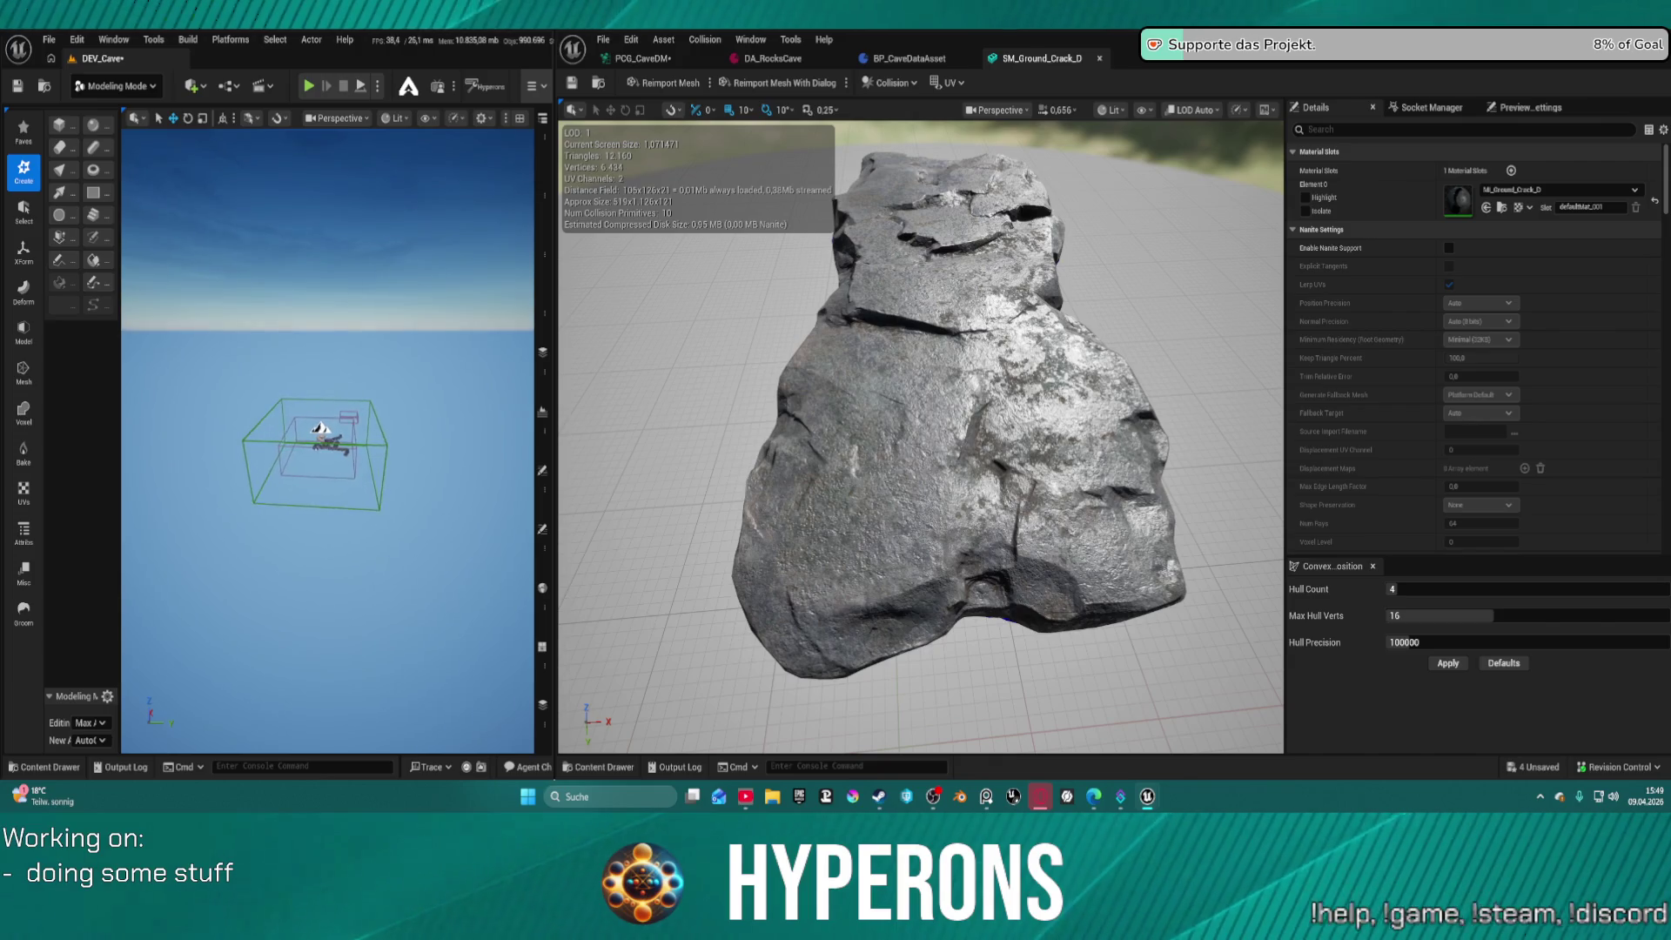
Drag the splitter right so the level editor widens and the mesh editor narrows
left_click_drag(551, 246, 1203, 245)
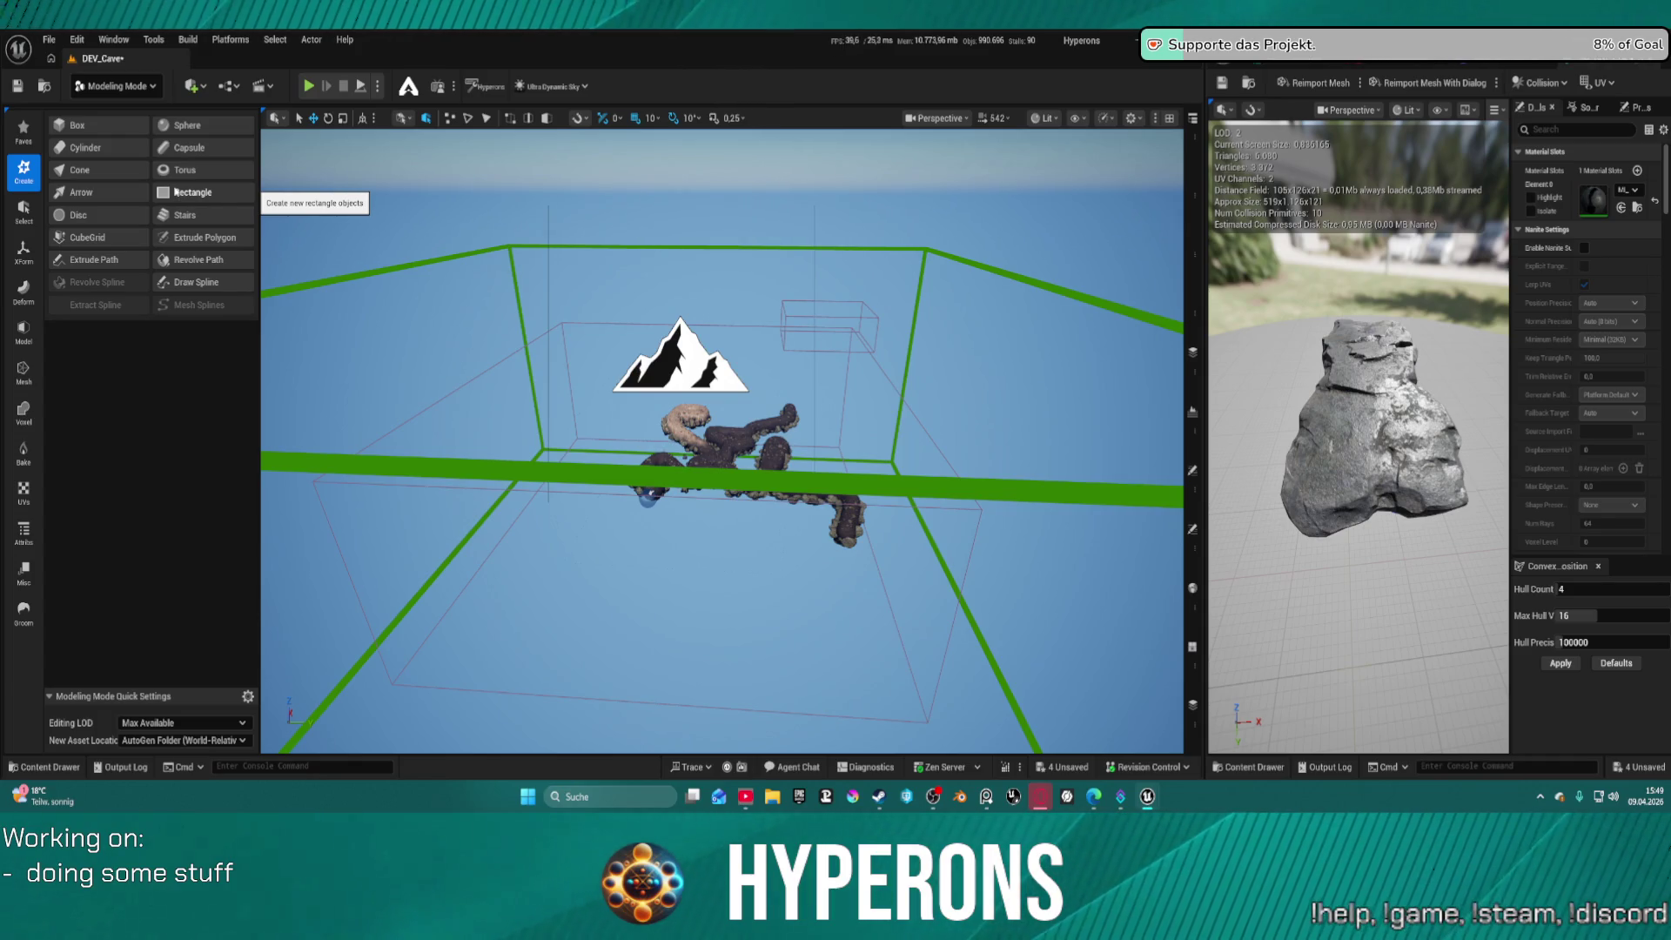
Create a Rectangle shape and place it in the DEV_Cave viewport
left_click(175, 192)
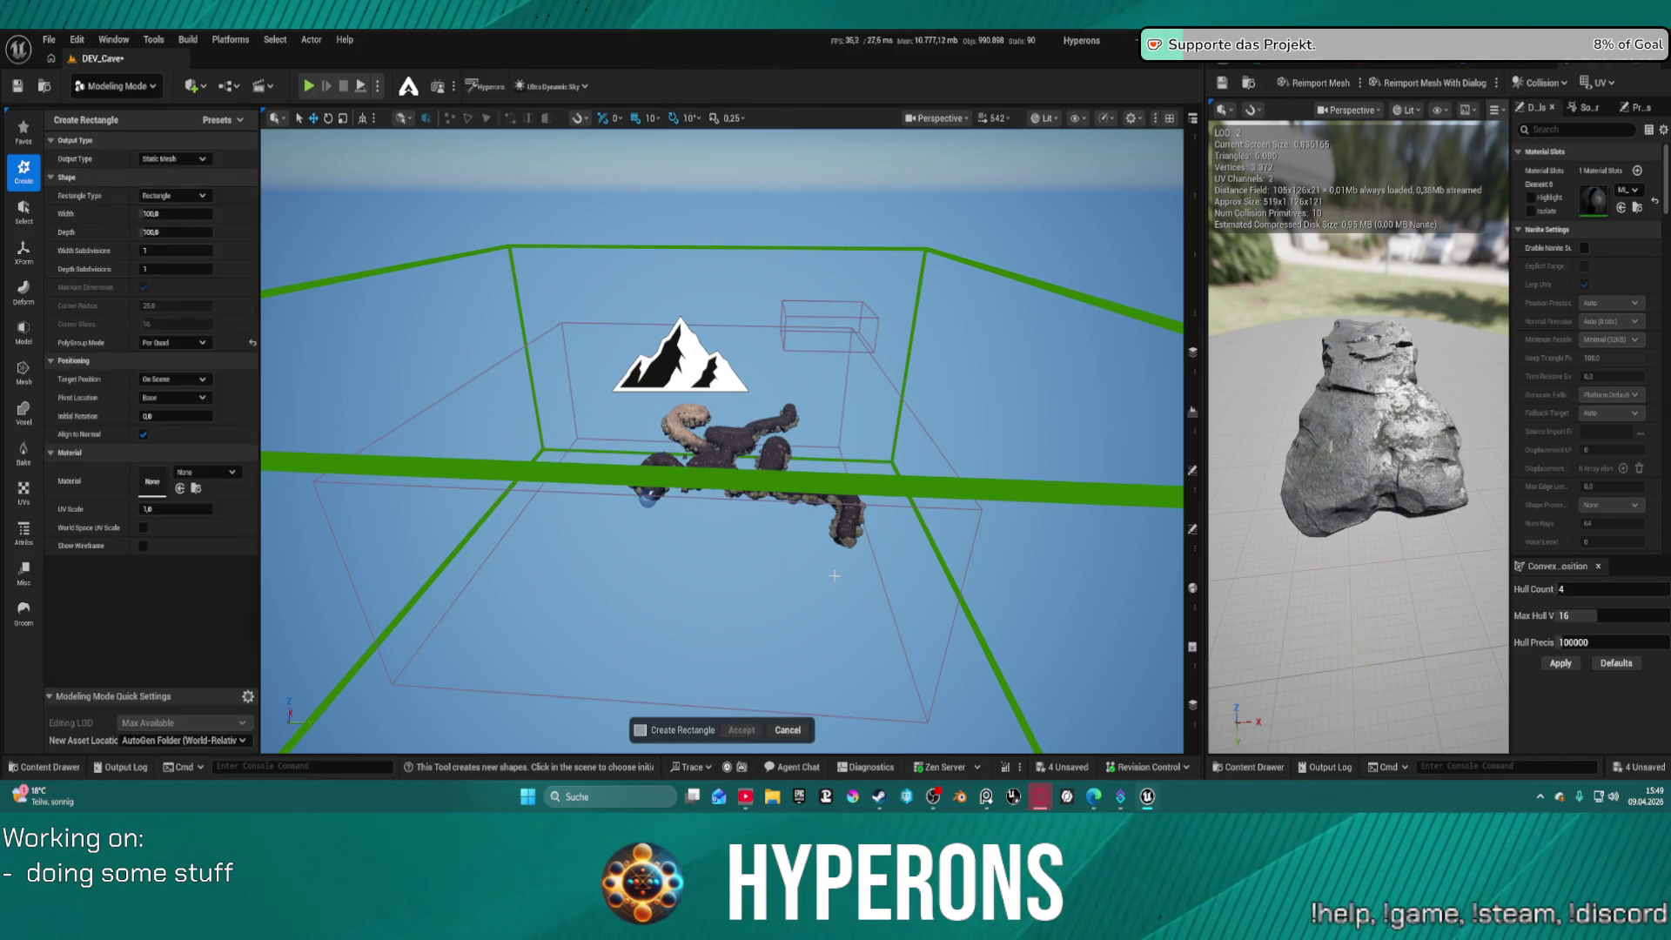
left_click(701, 570)
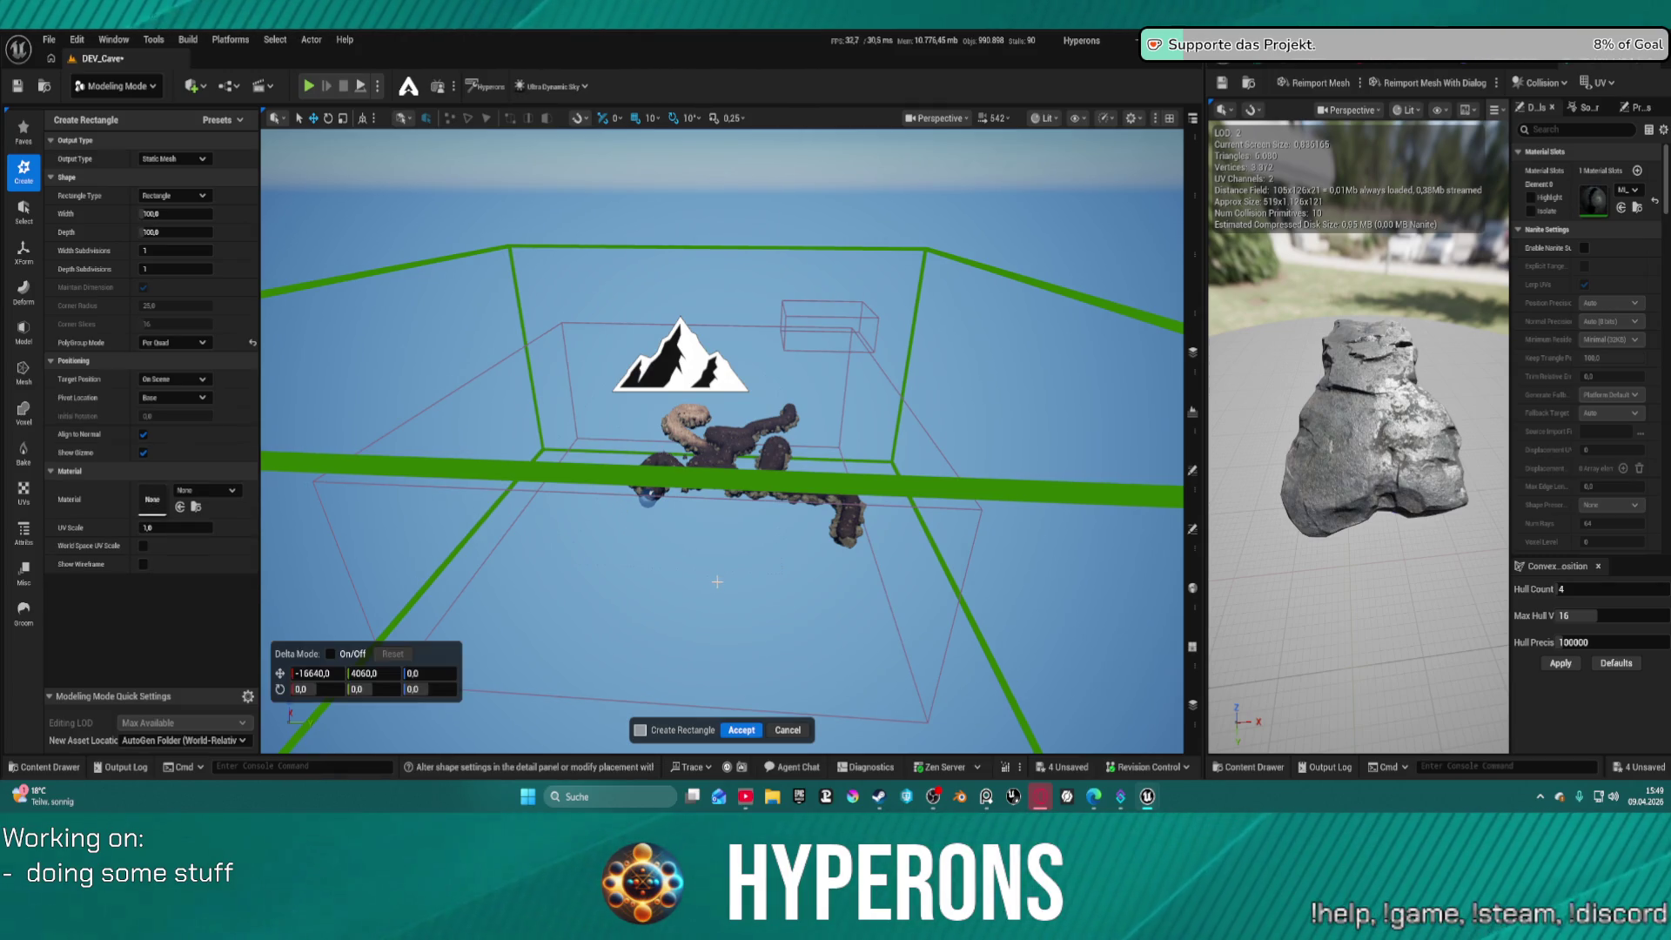
scroll(791, 571, "down", 5)
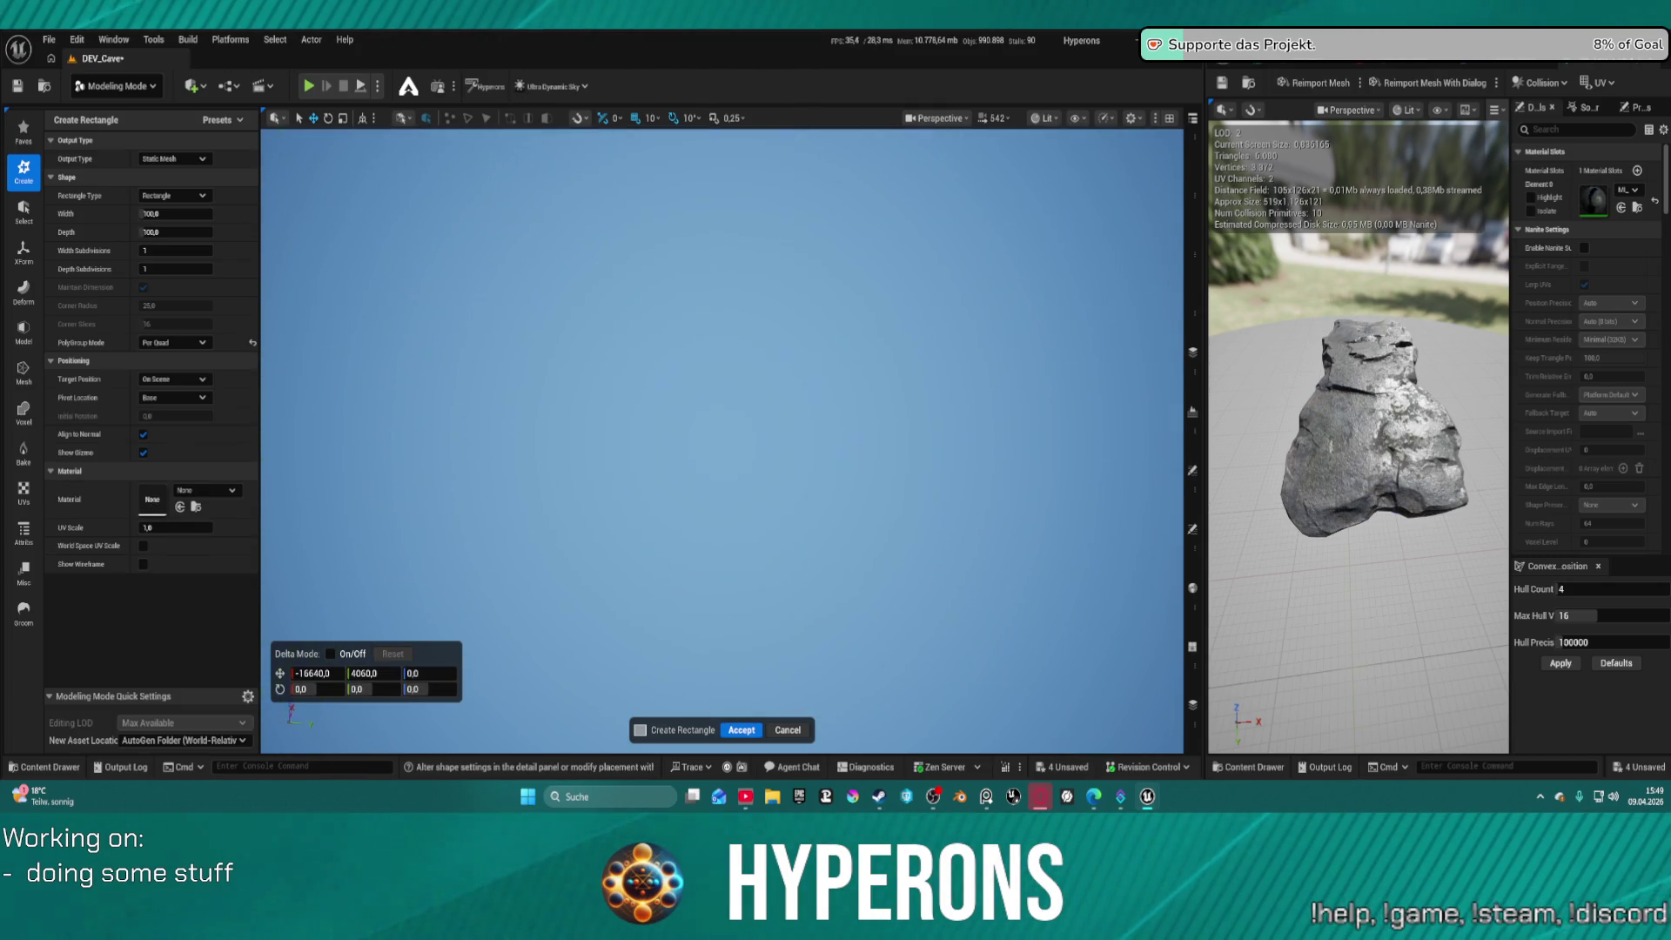
scroll(723, 442, "up", 5)
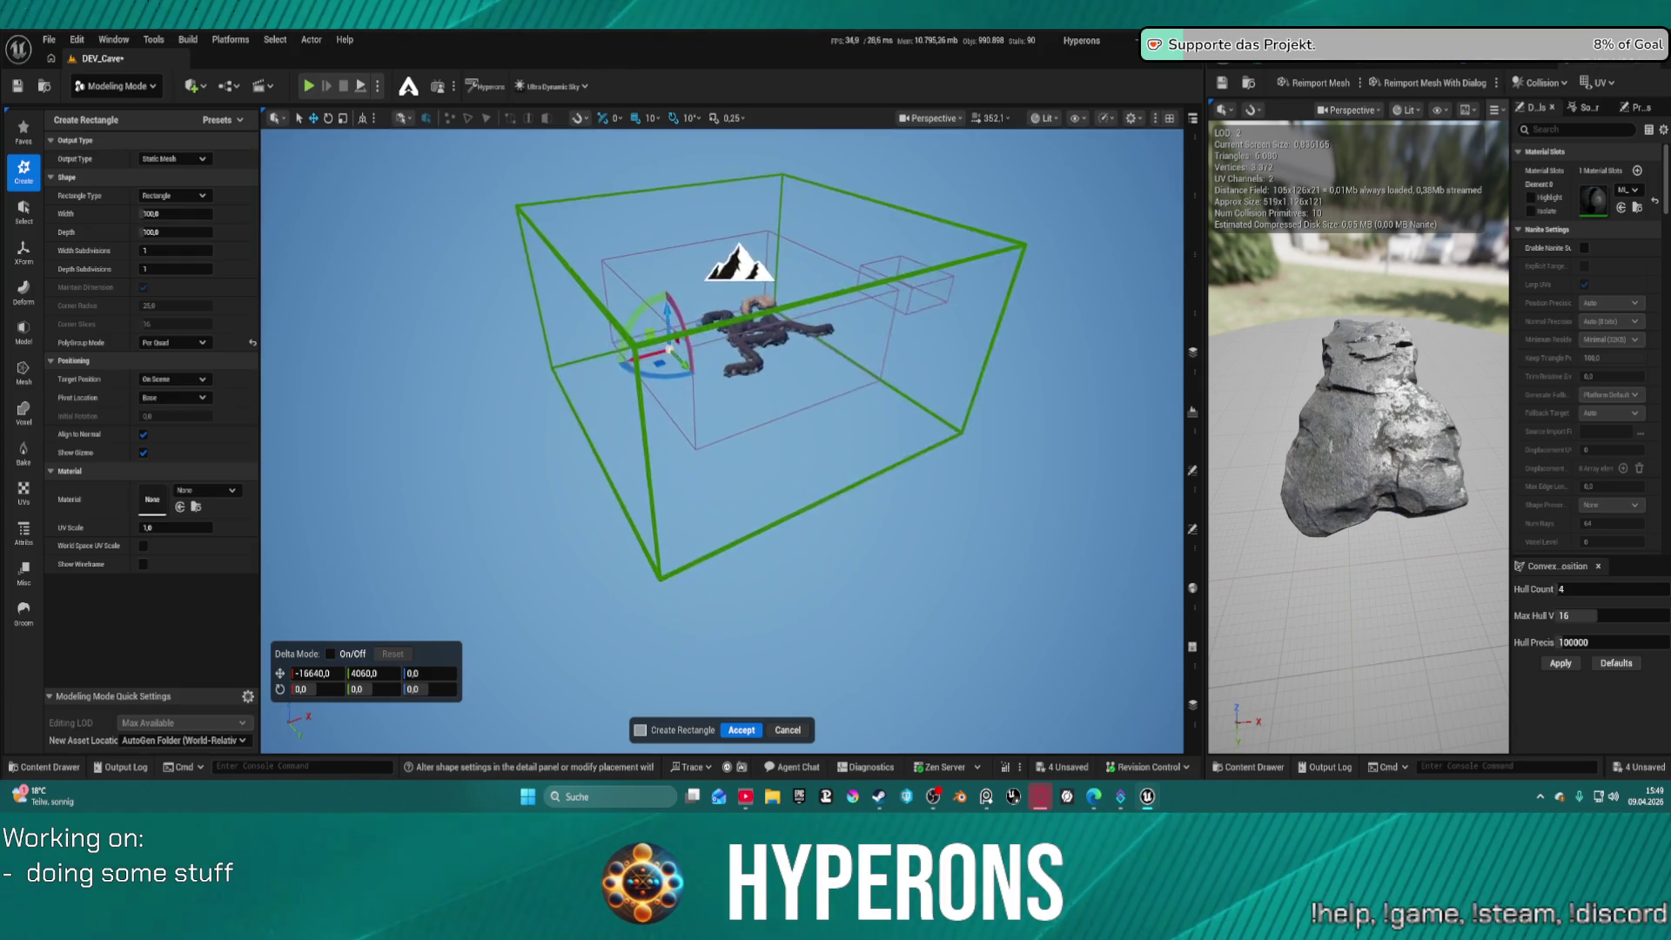
scroll(673, 430, "up", 5)
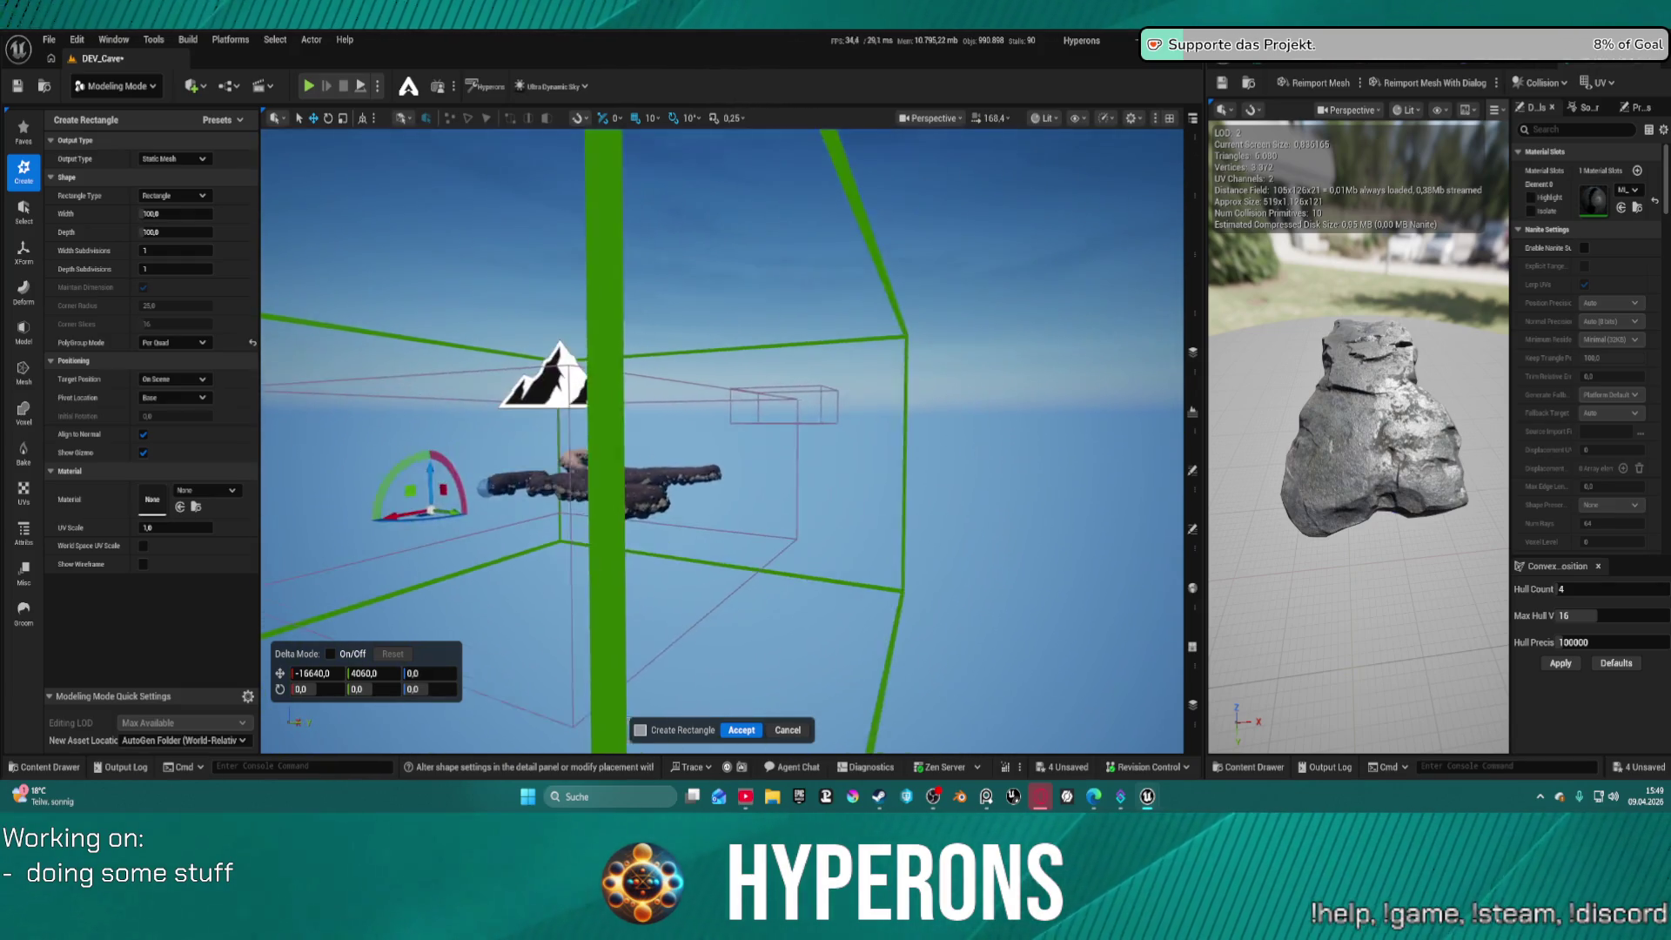
scroll(672, 430, "up", 5)
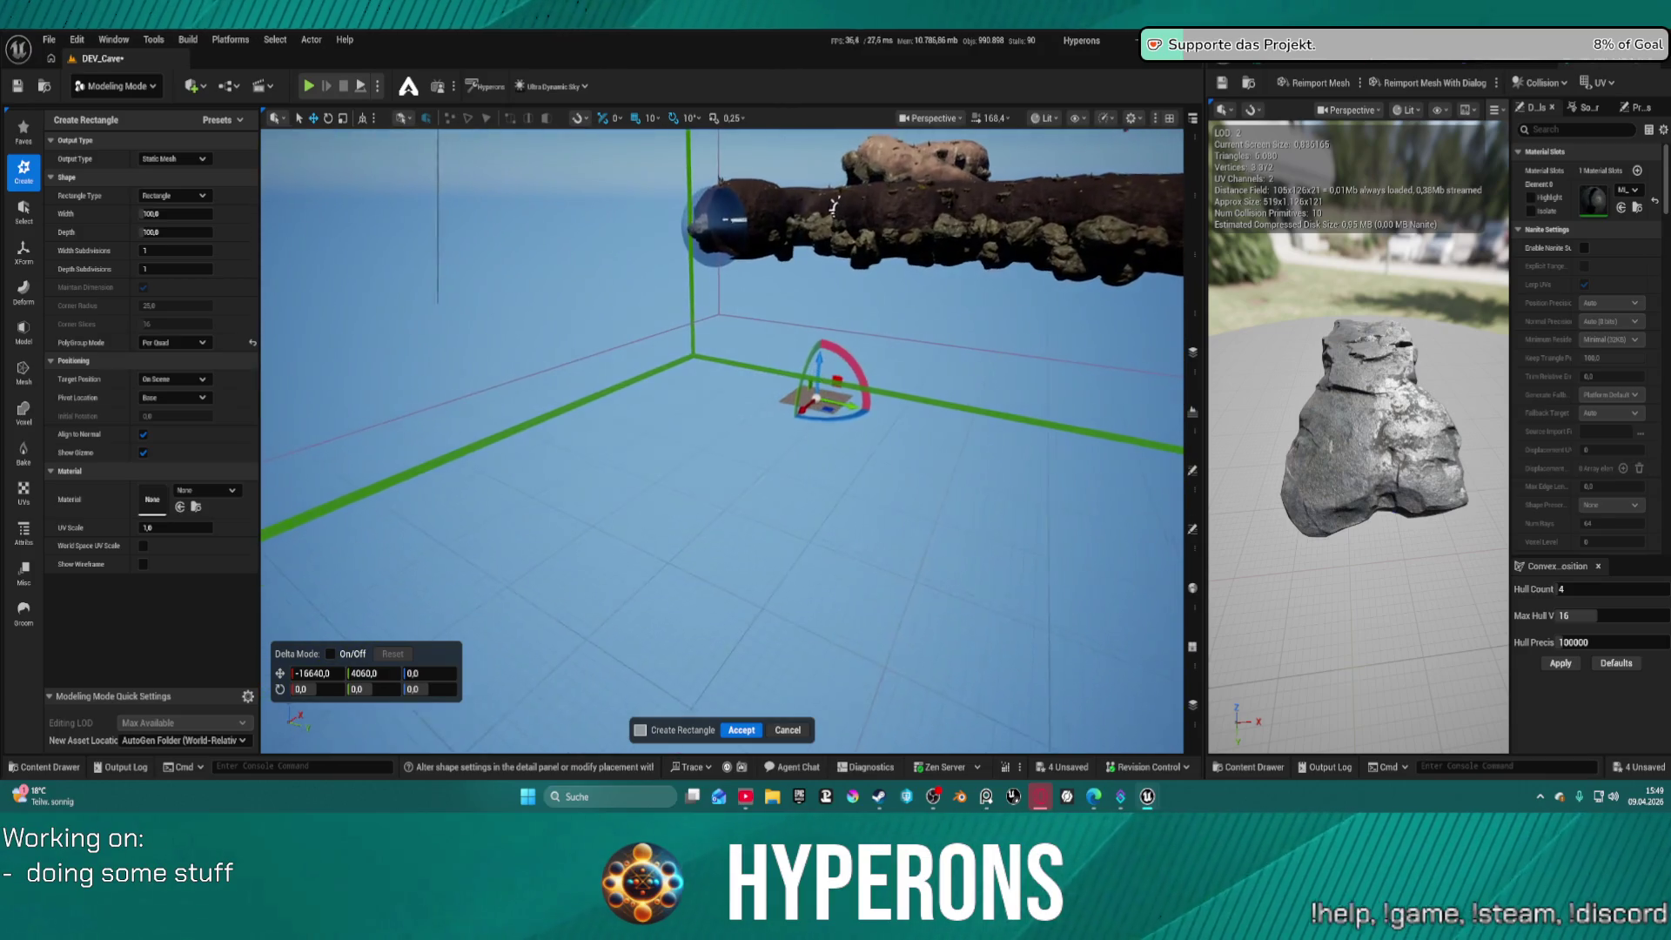
scroll(763, 541, "up", 3)
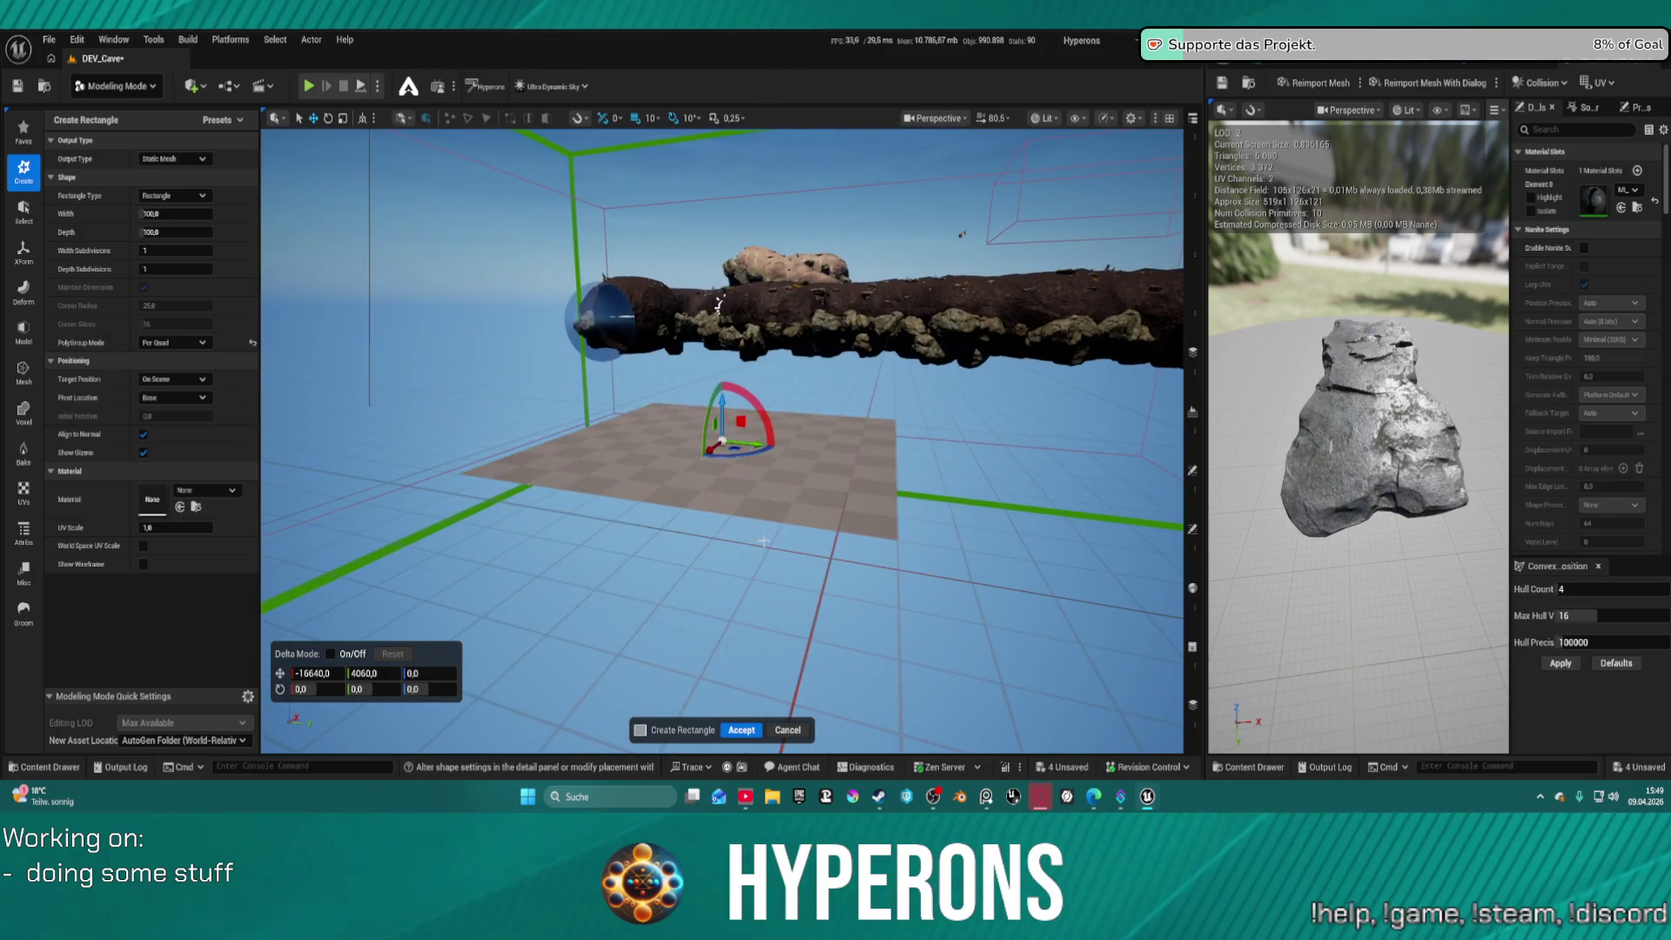
mouse_move(718, 303)
left_mouse_down()
mouse_move(718, 396)
mouse_move(718, 349)
left_mouse_up()
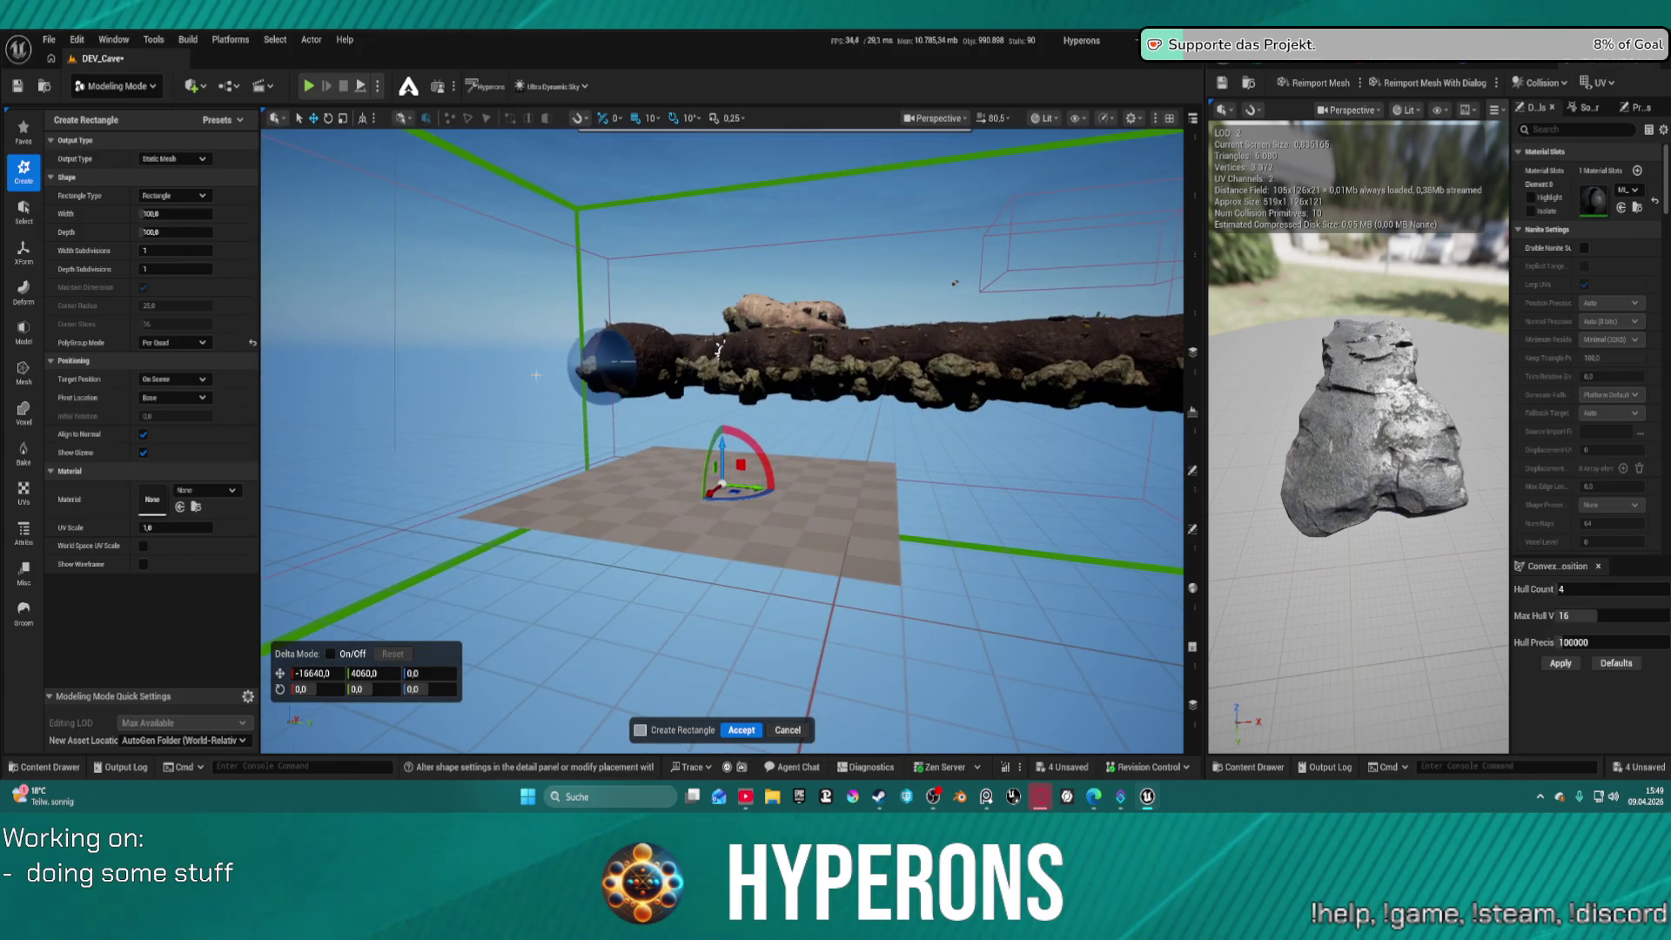
Set the rectangle's Width and Depth both to 300
left_click(174, 233)
type("1")
key("Return")
mouse_move(174, 233)
left_mouse_down()
mouse_move(213, 233)
mouse_move(185, 214)
left_mouse_up()
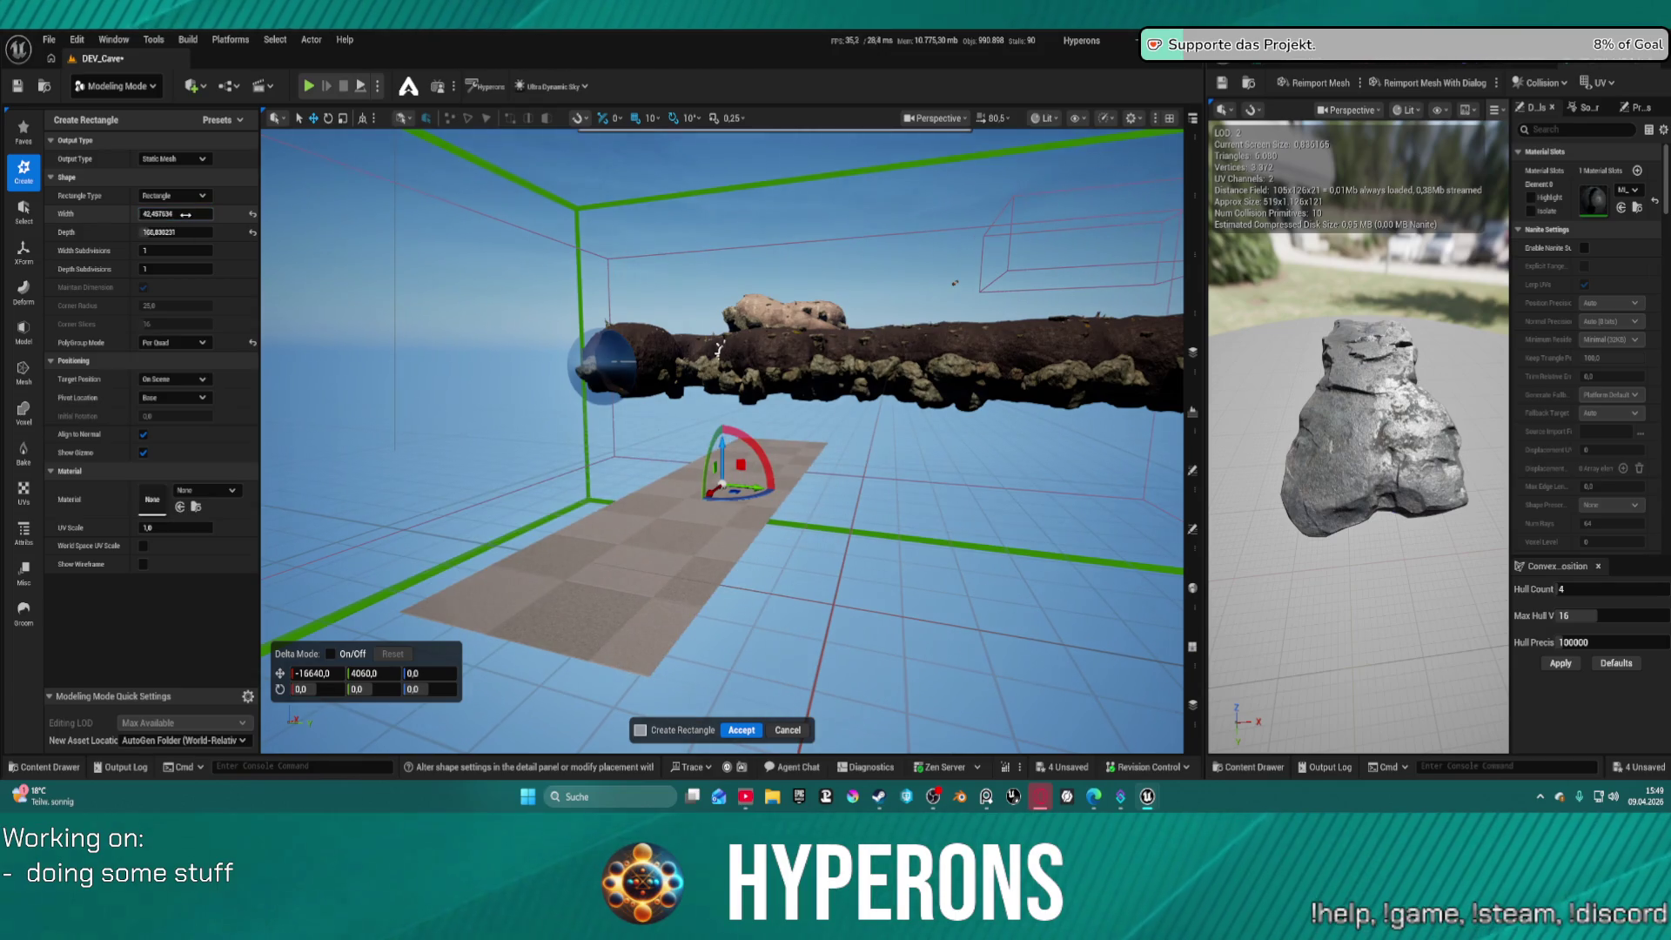
key("Return")
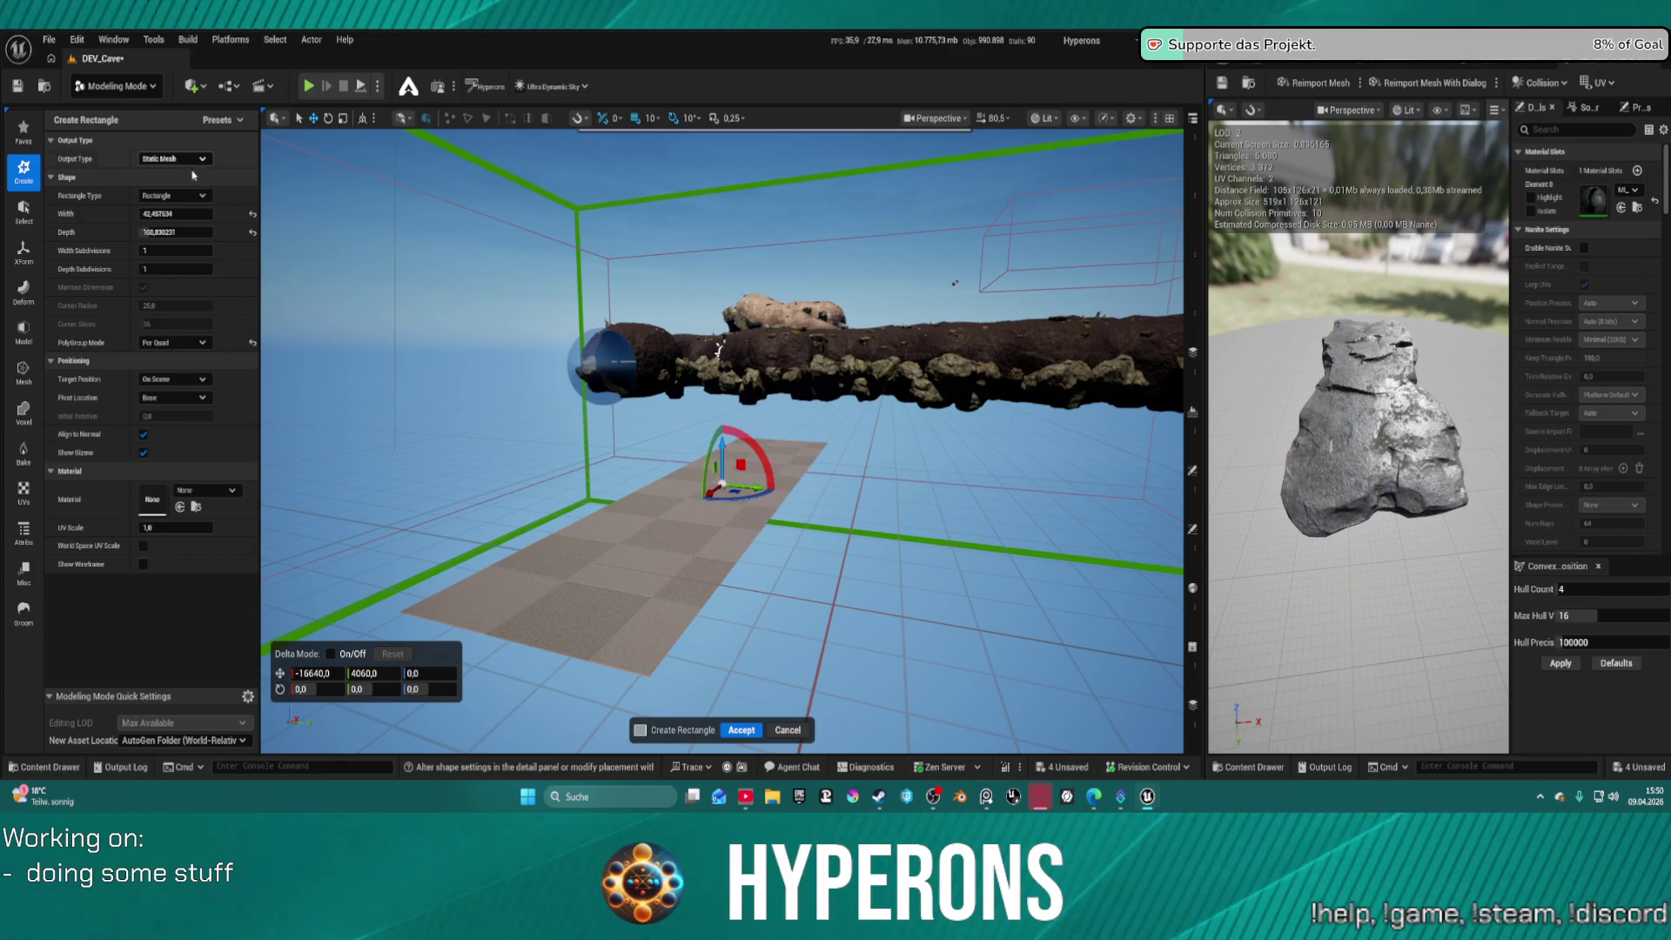
left_click(207, 218)
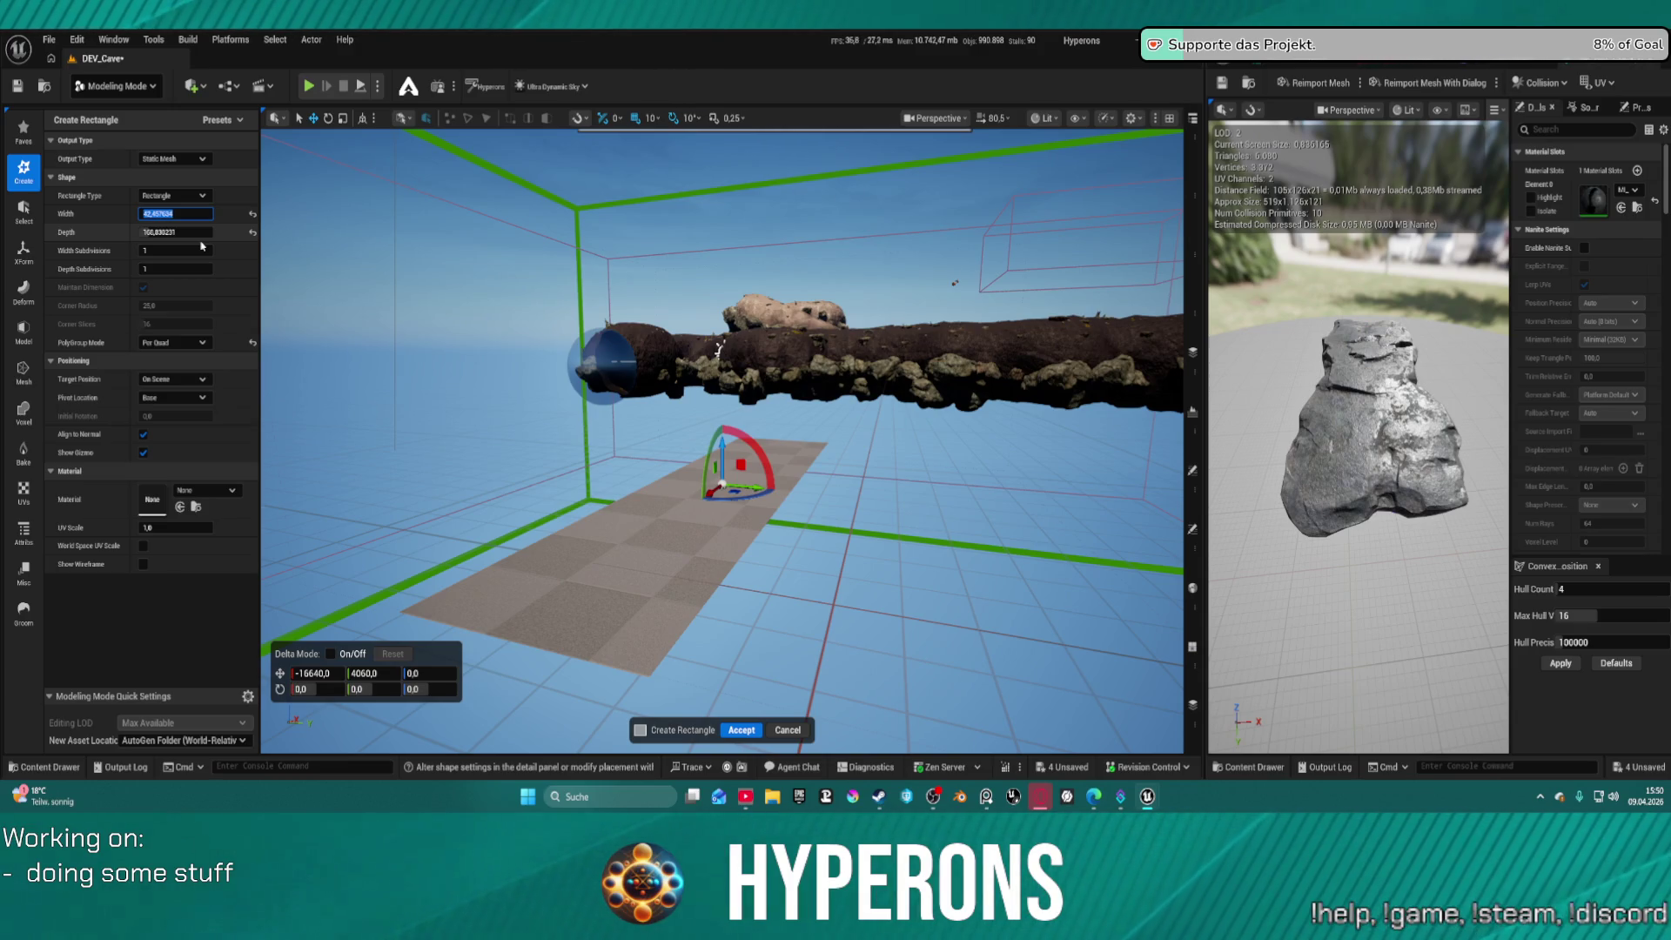
type("300")
key("Tab")
type("300")
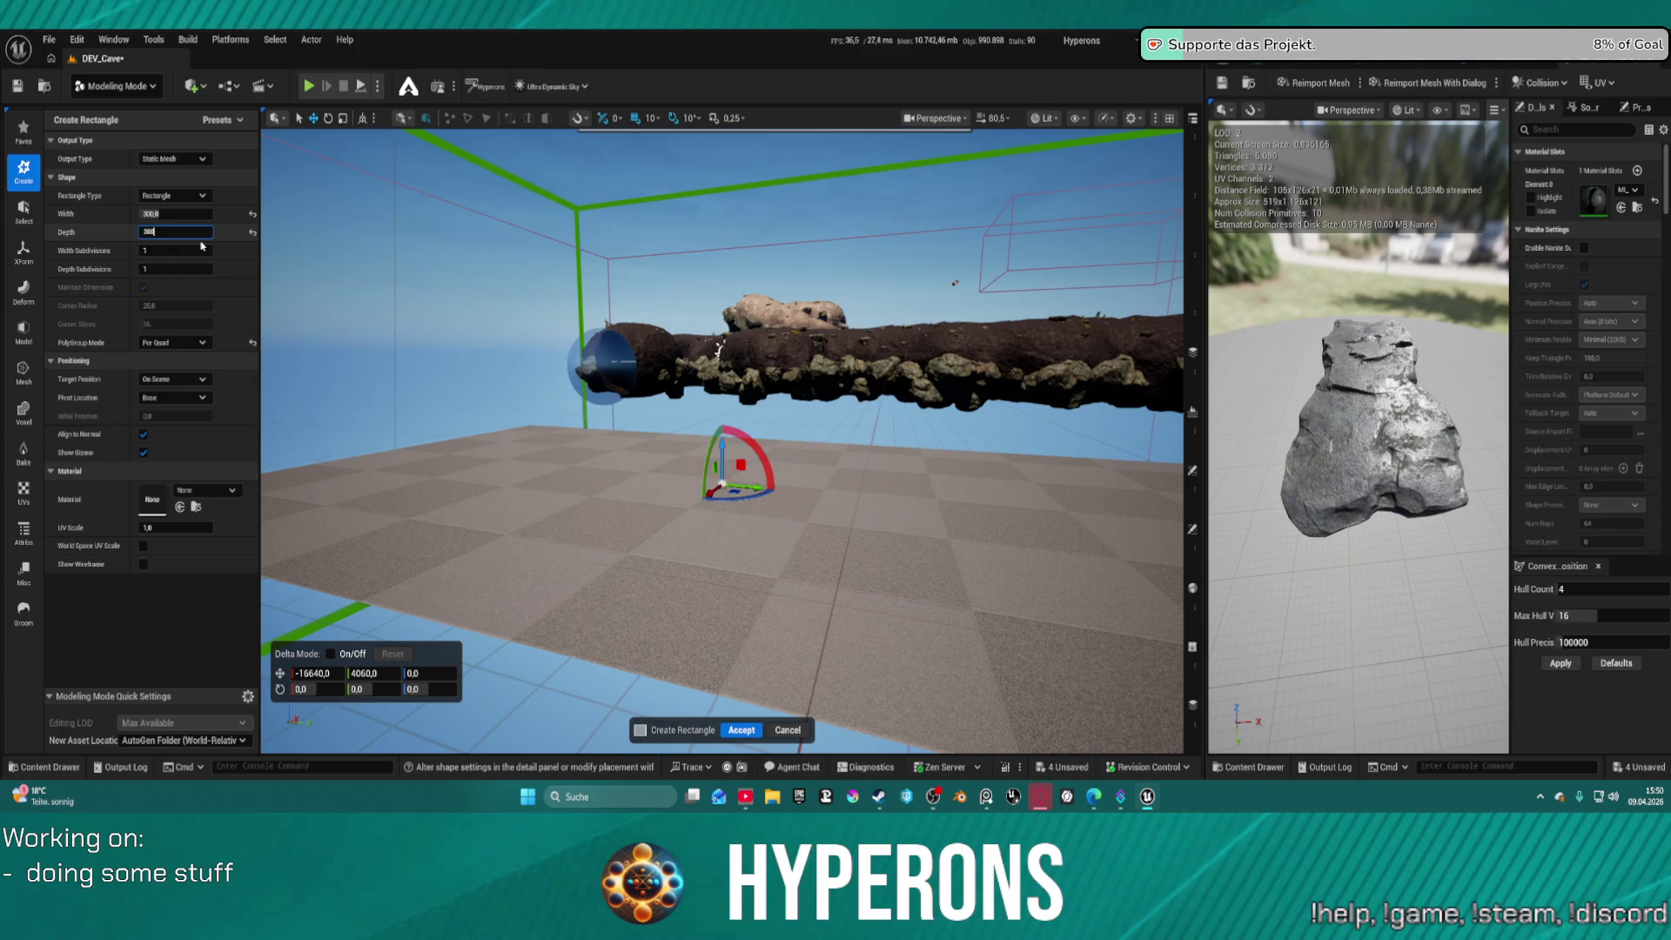
key("Return")
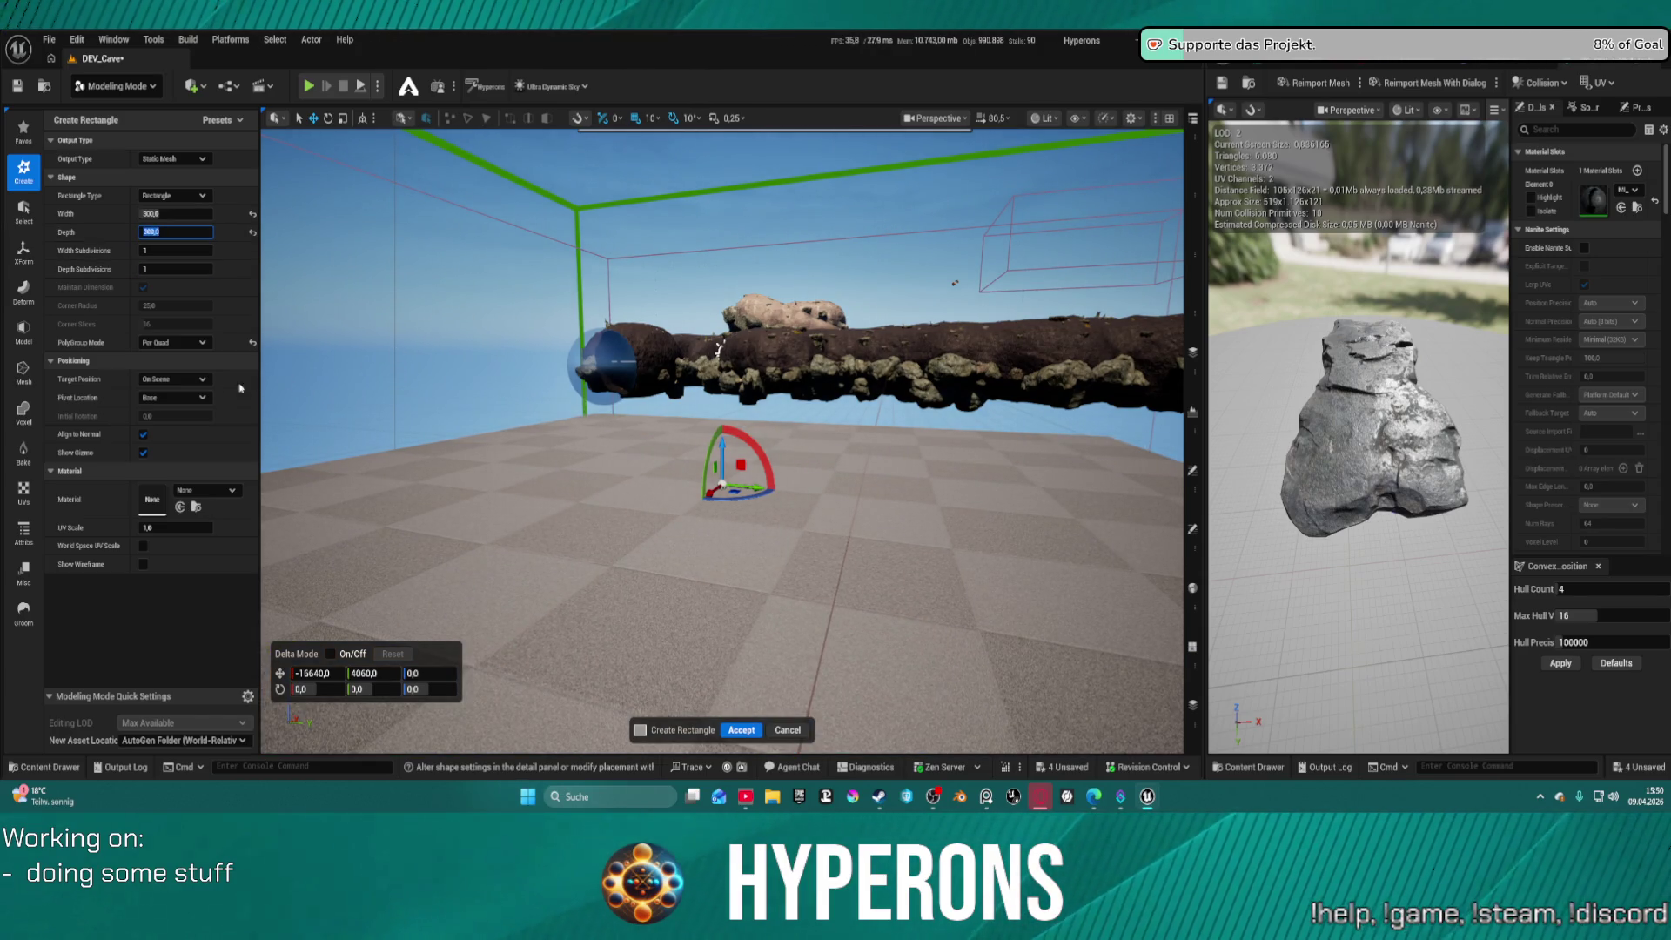
Search the Material list for 'dirt' and apply Dirt2 to the ground rectangle
left_click(195, 493)
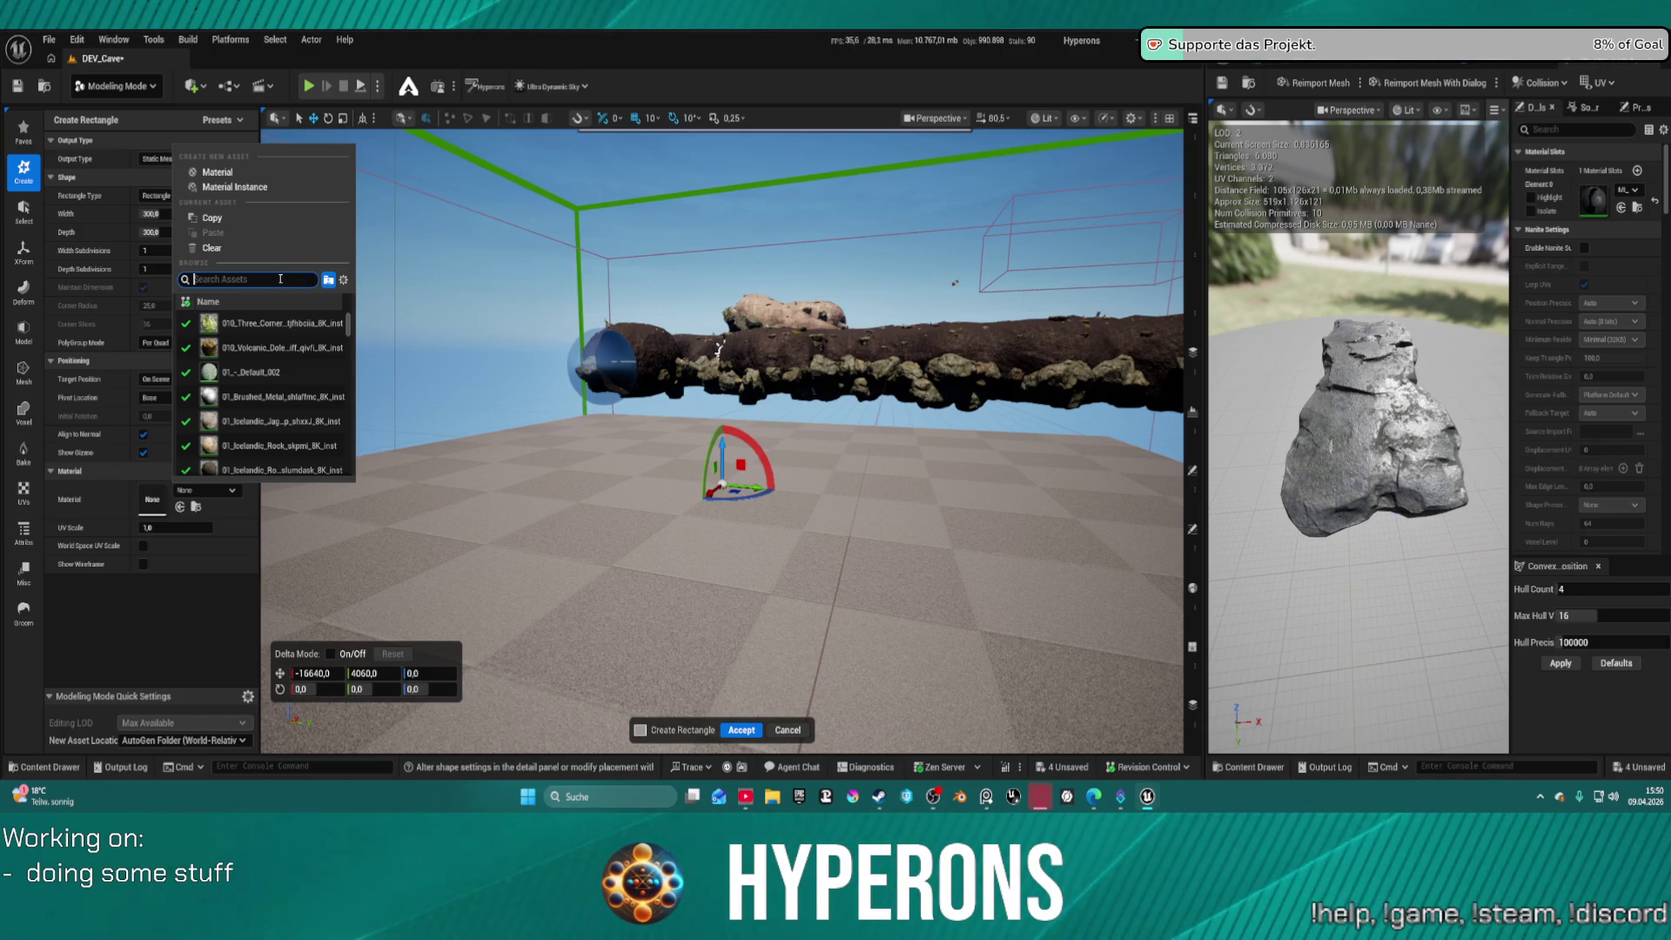
scroll(235, 348, "down", 3)
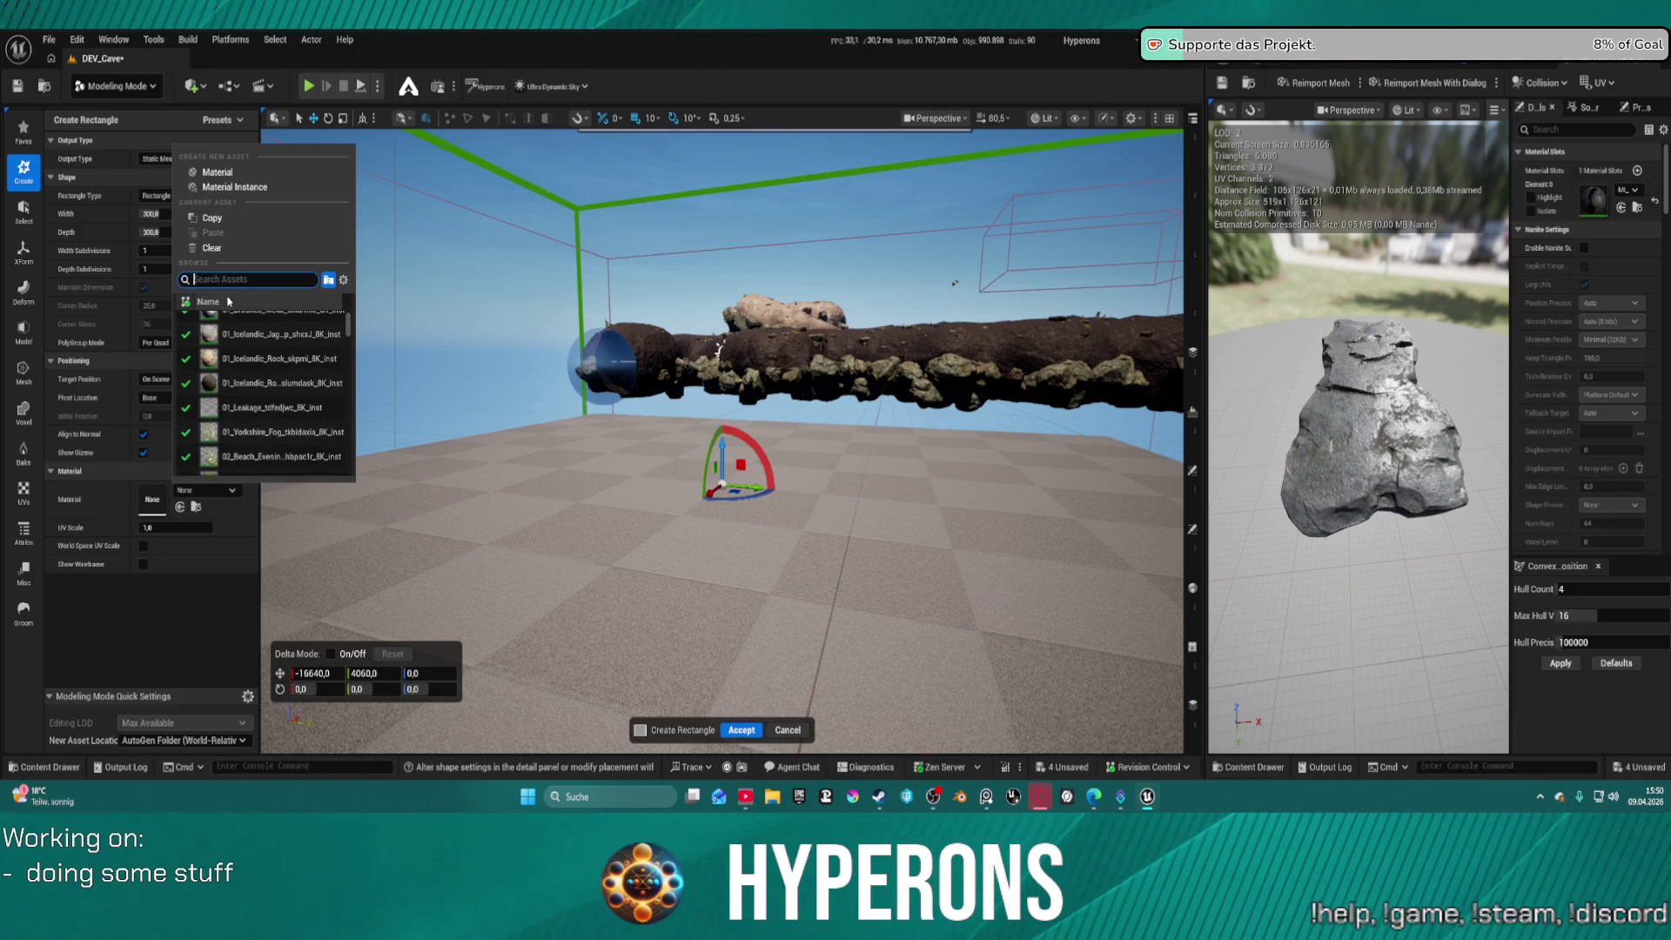
type("dirt")
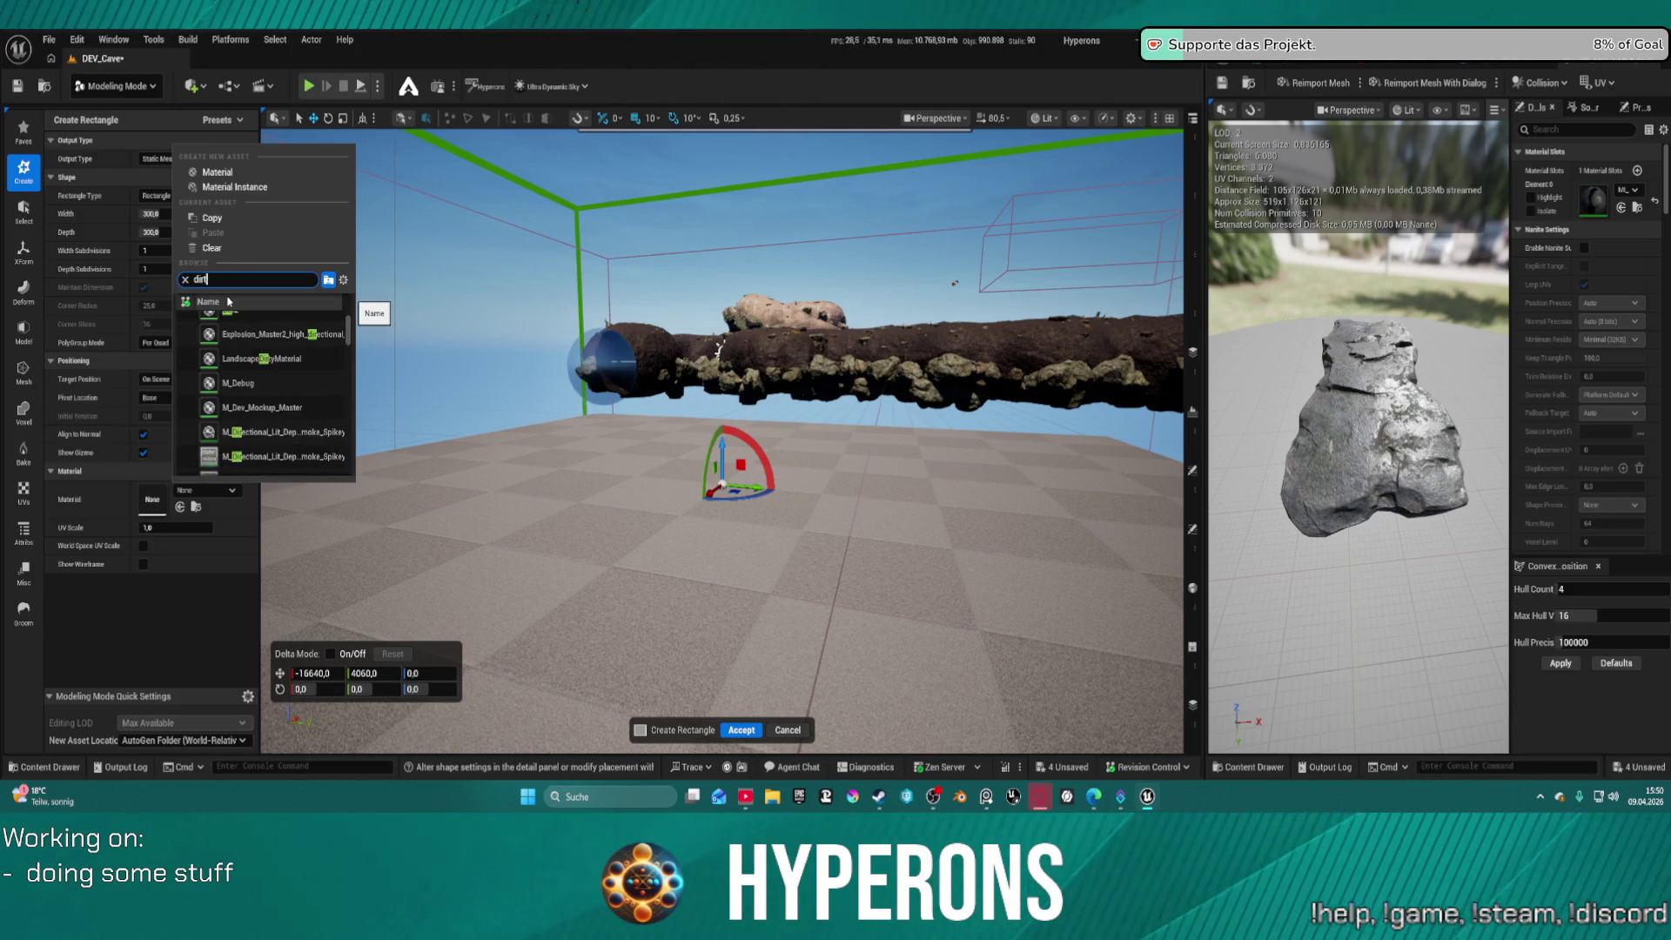
scroll(243, 365, "up", 3)
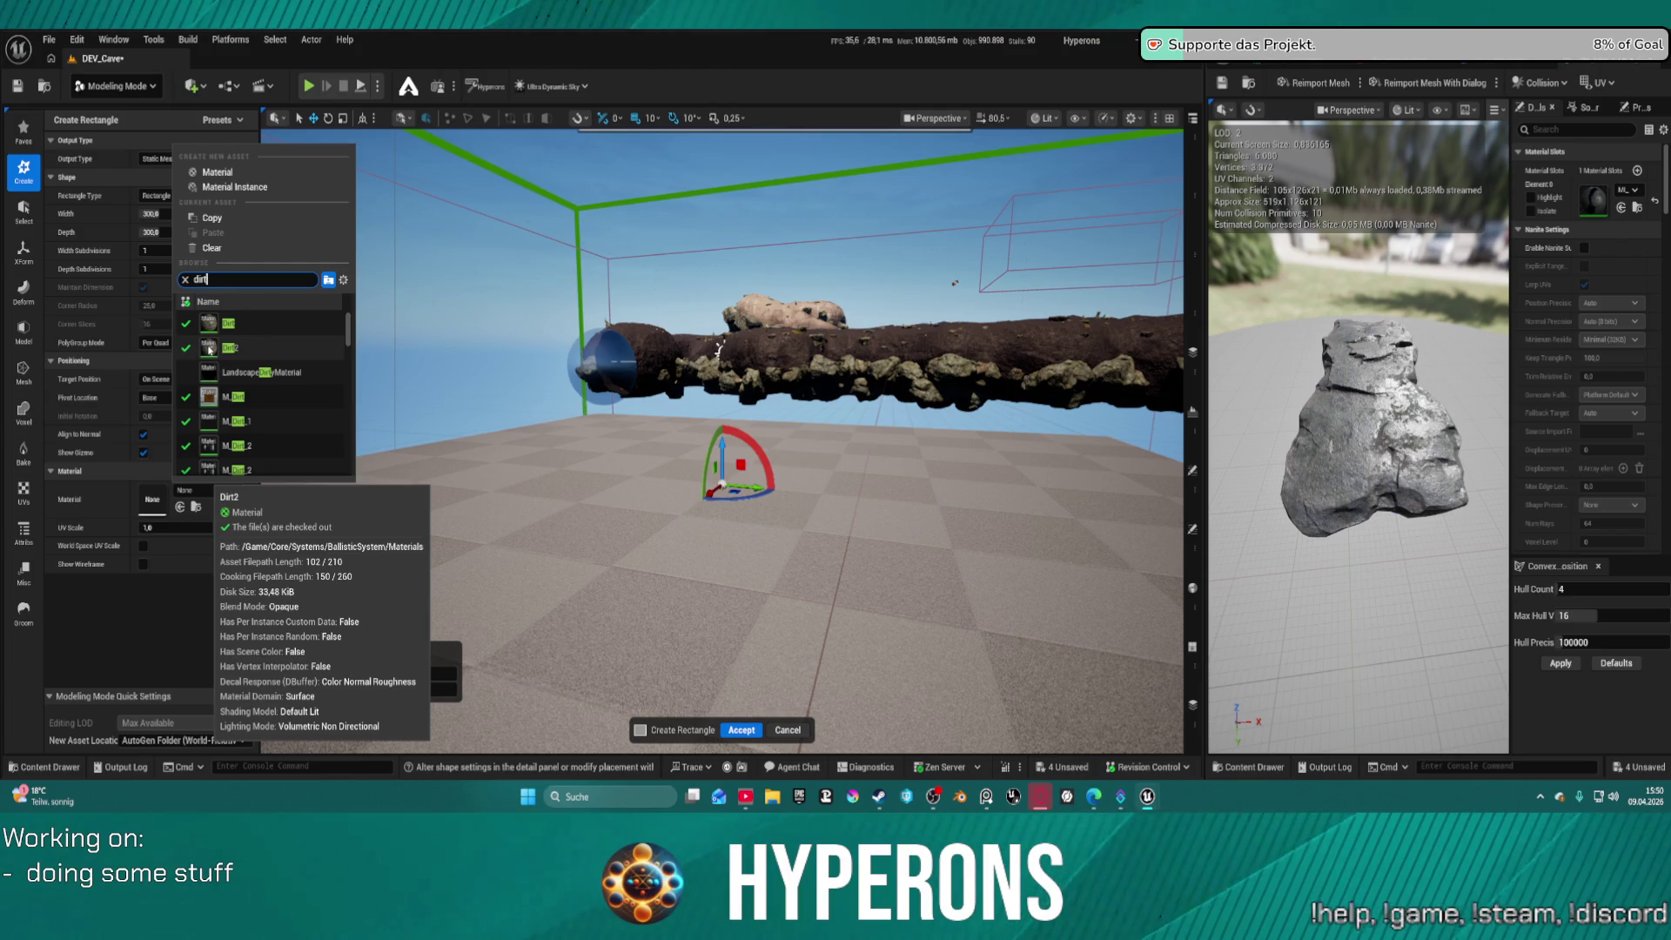
left_click(209, 349)
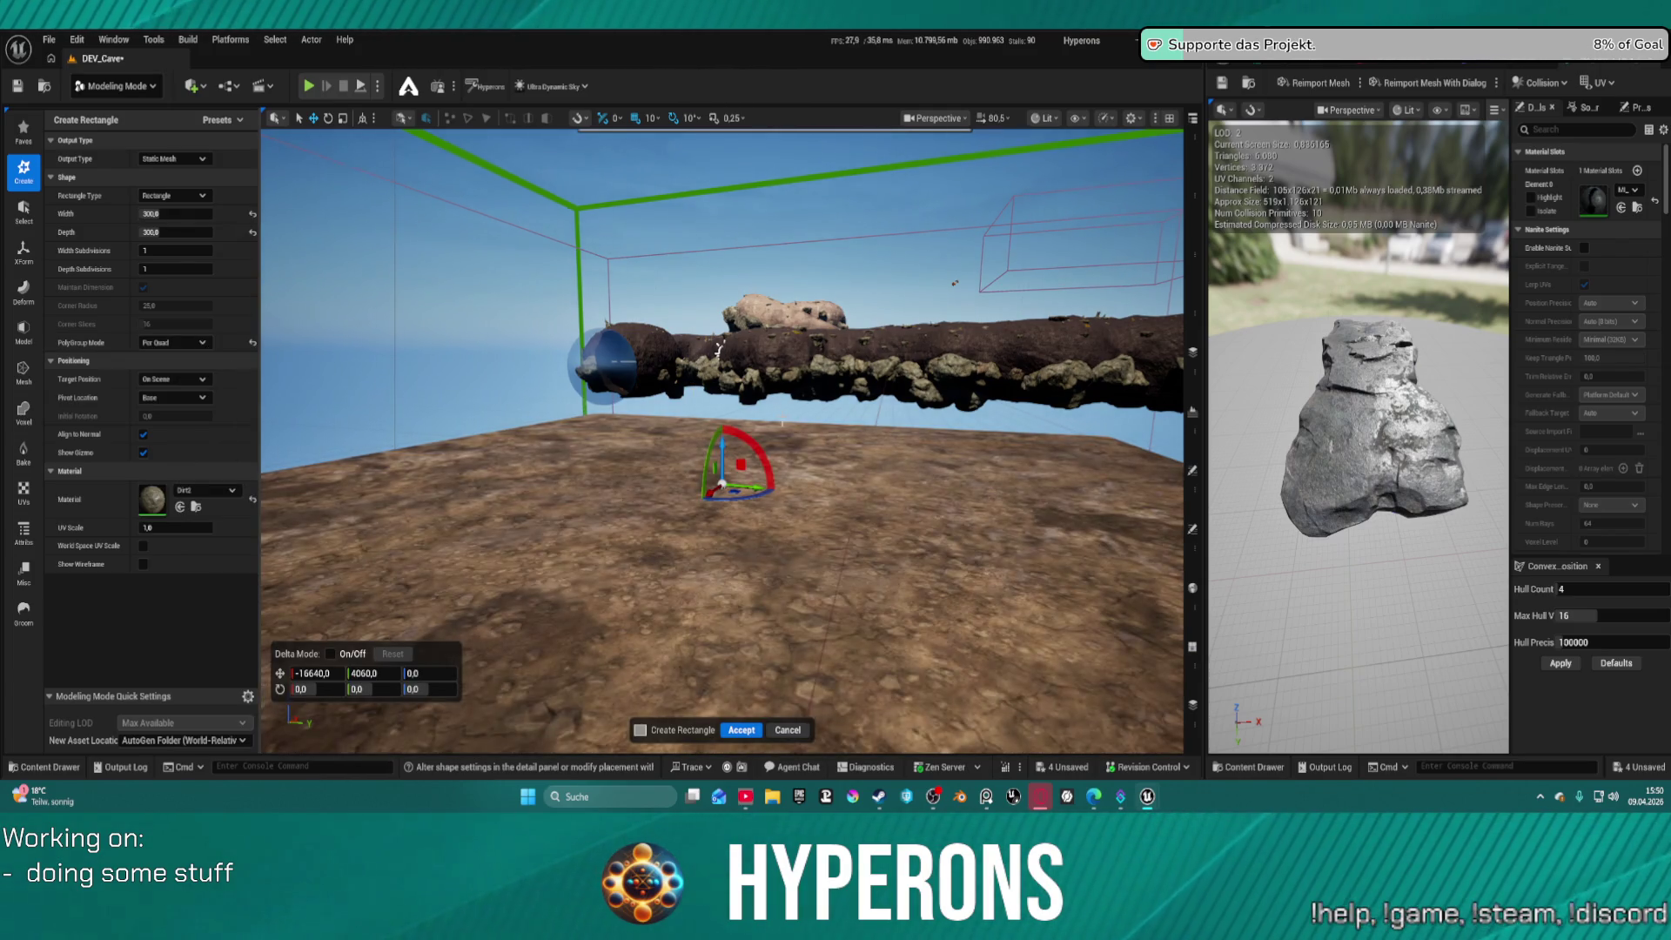
mouse_move(719, 350)
left_mouse_down()
mouse_move(574, 317)
mouse_move(654, 131)
left_mouse_up()
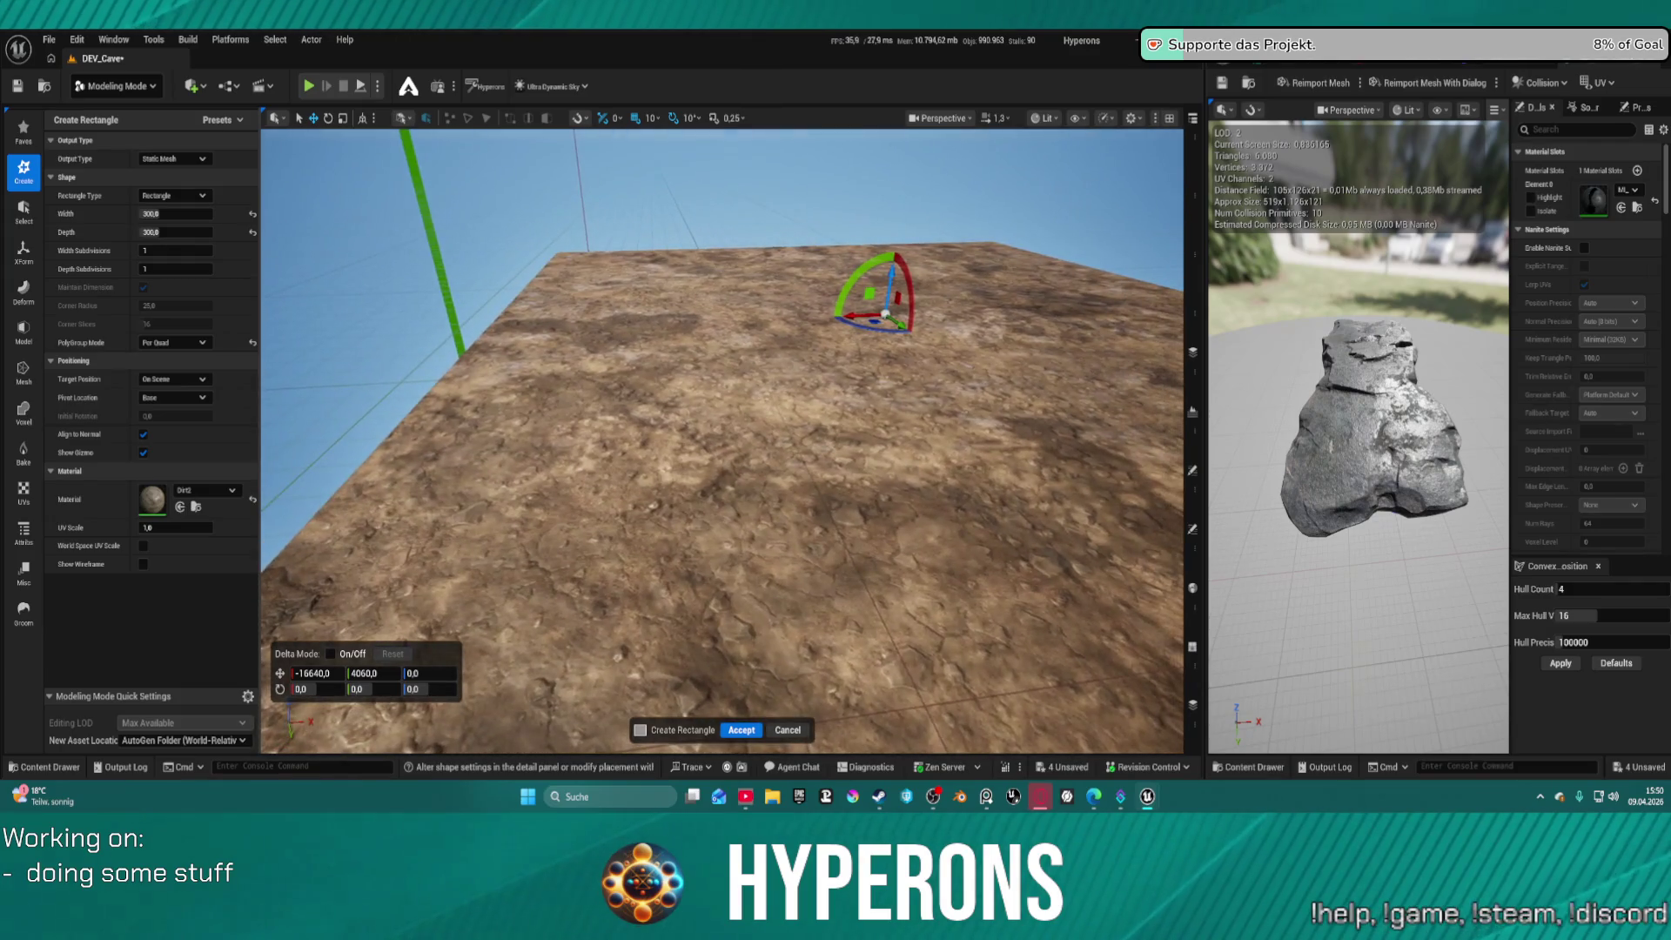
Try the DarkCanyon cracked-dirt materials on the rectangle
left_click(187, 490)
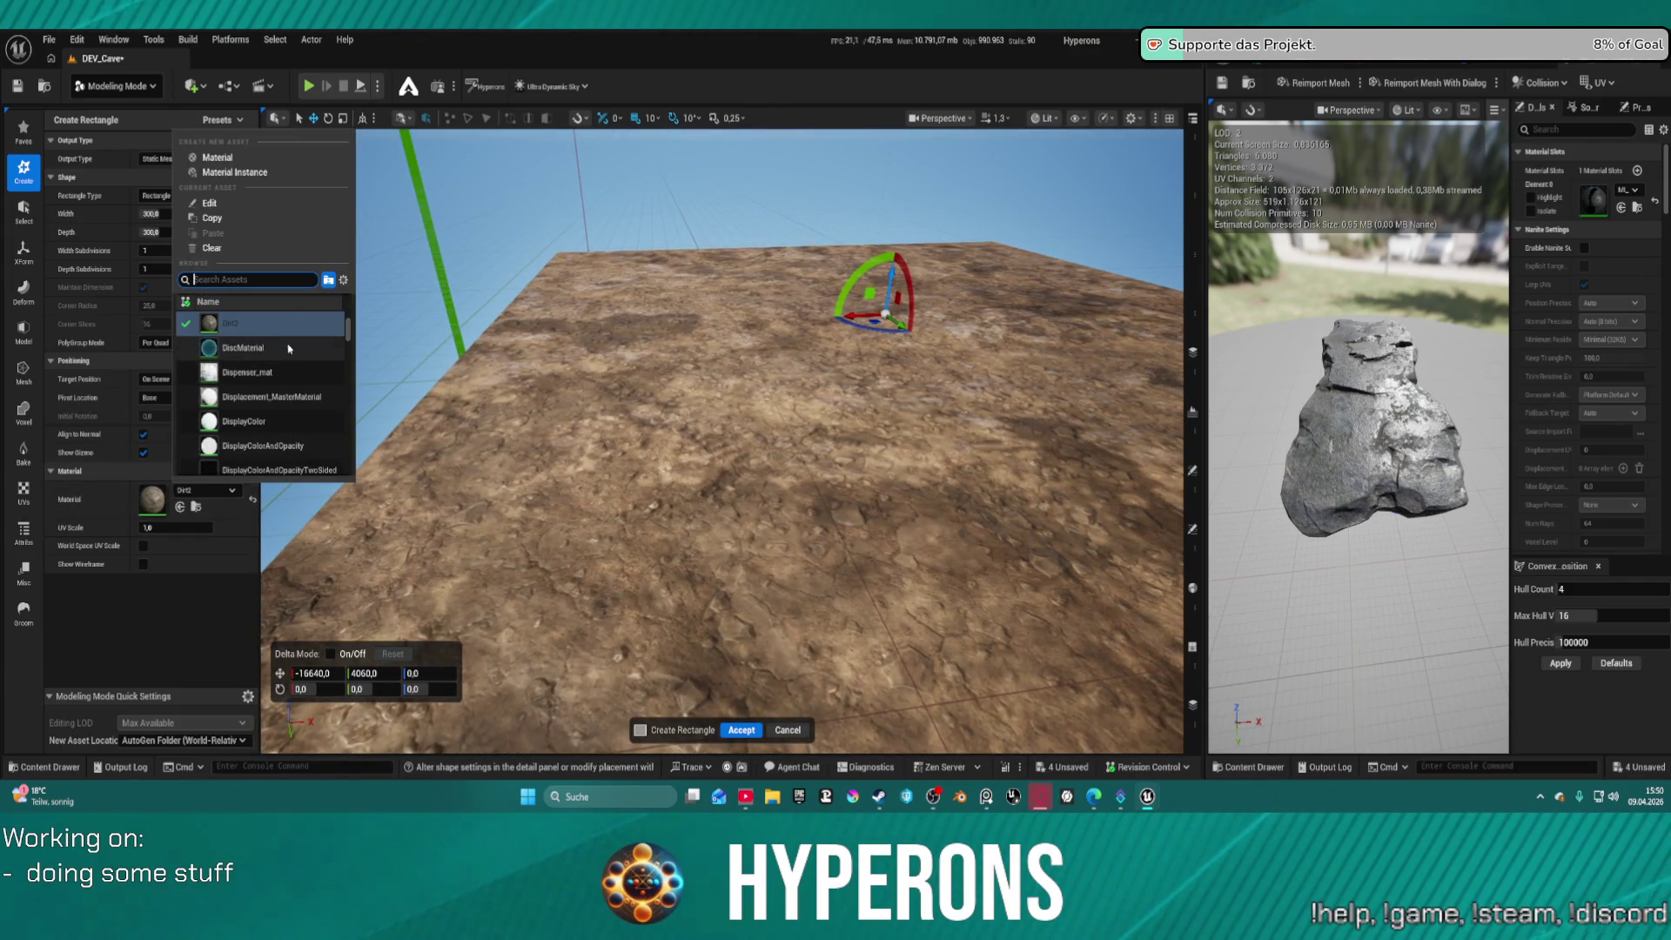
left_click(319, 357)
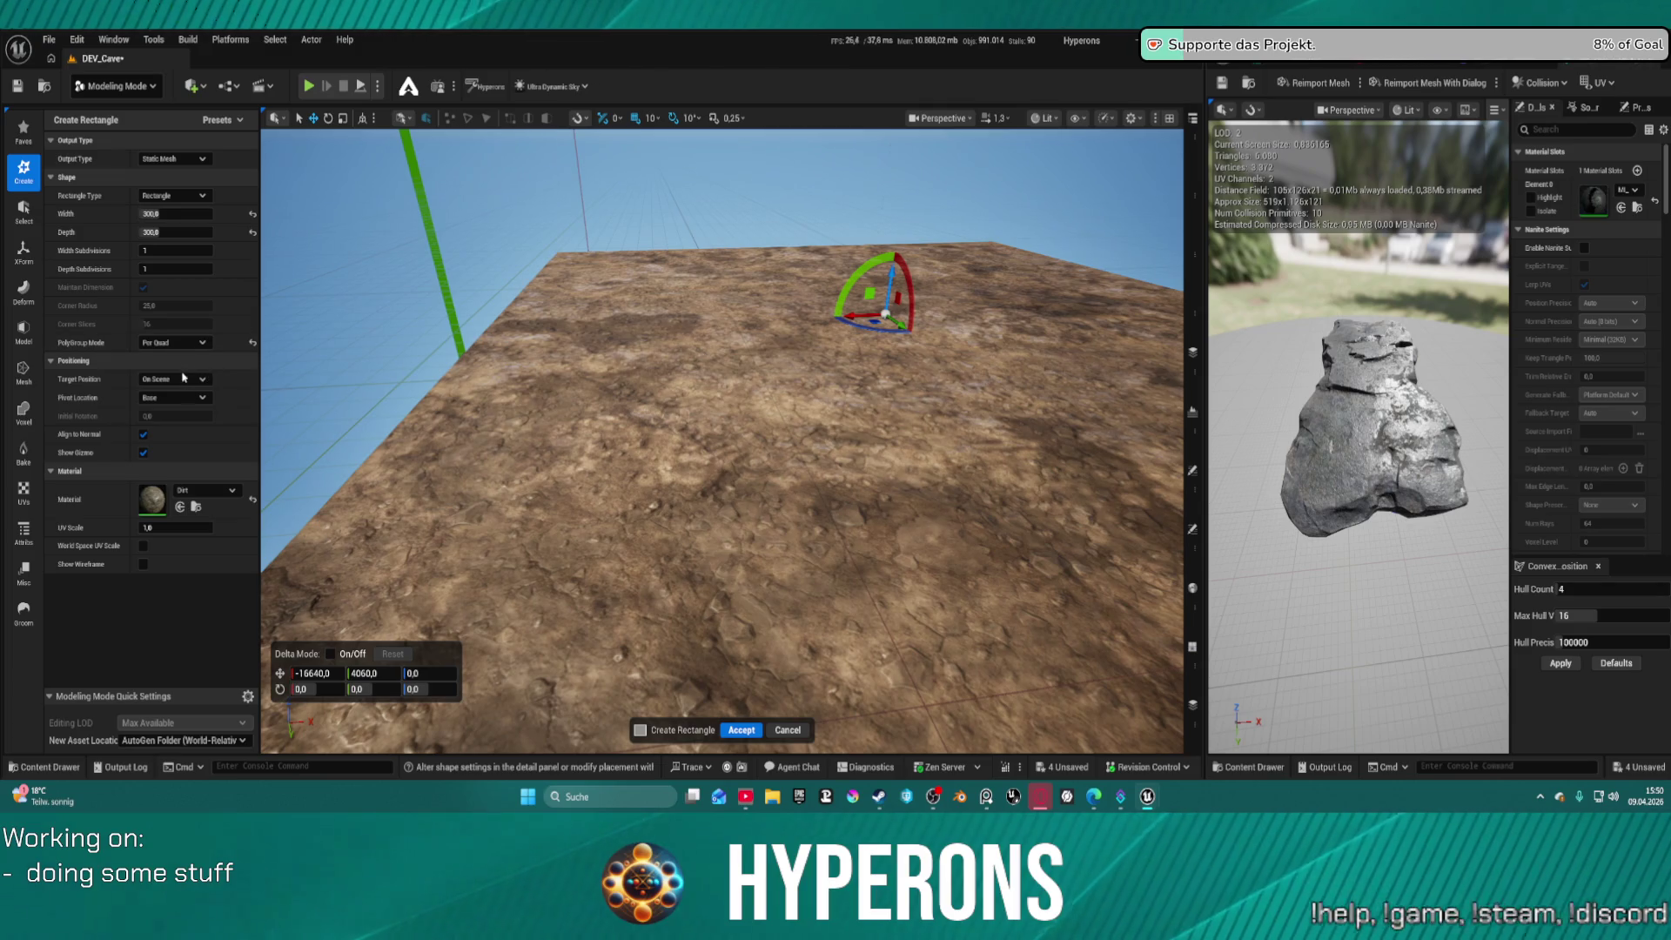
left_click(206, 490)
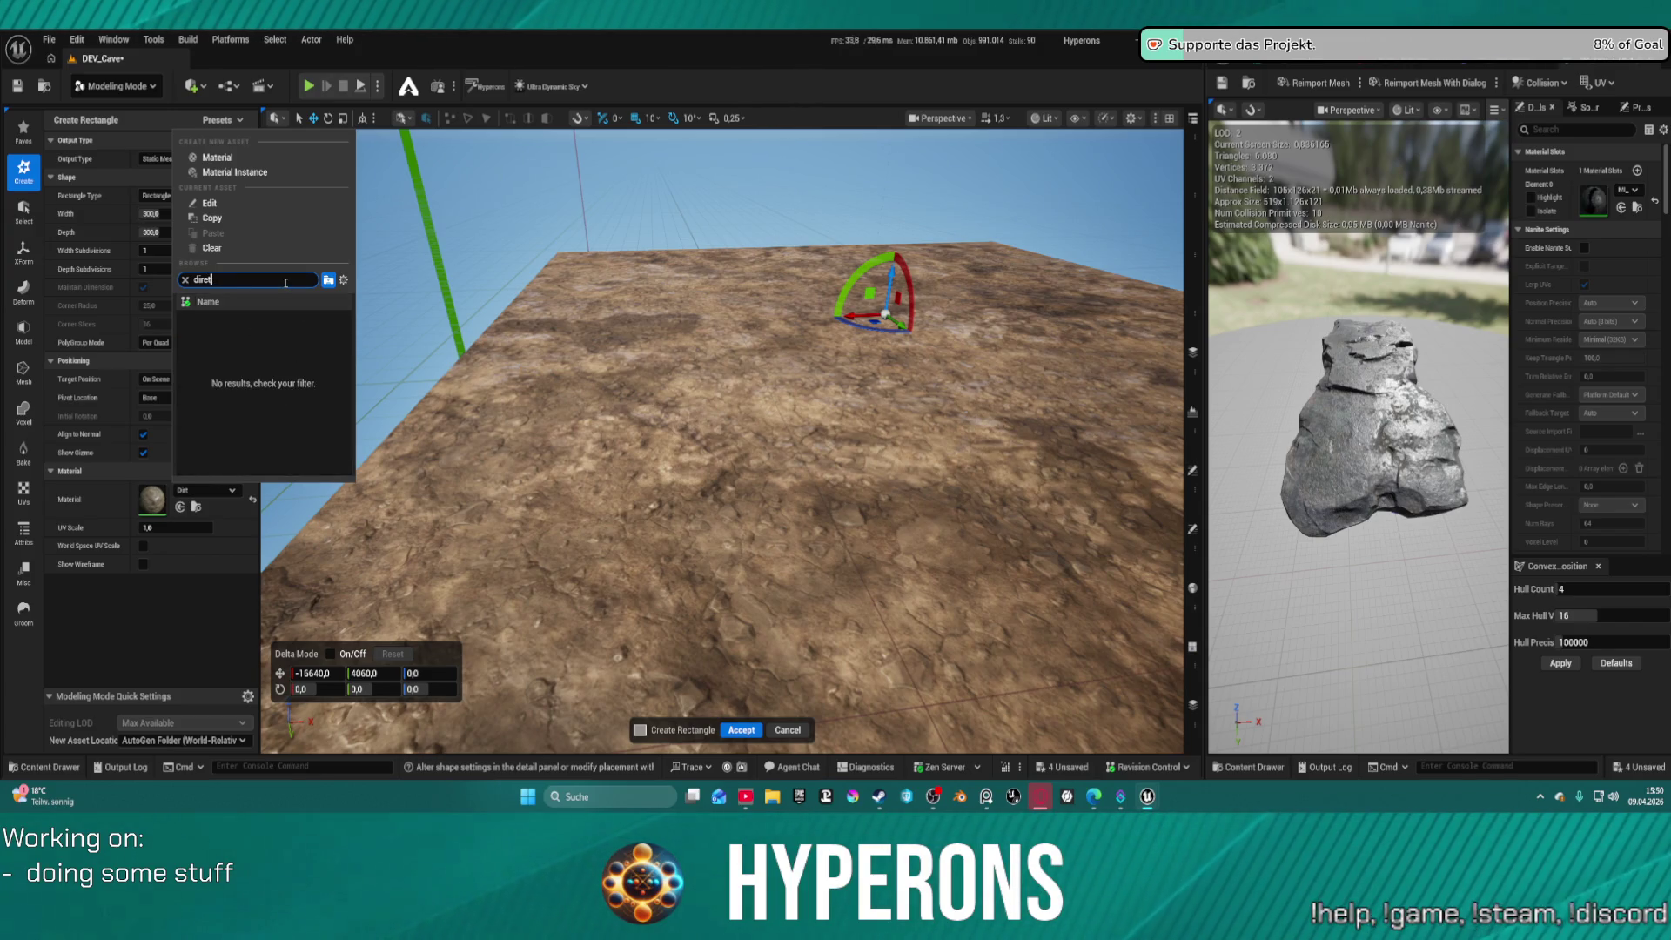
key("BackSpace")
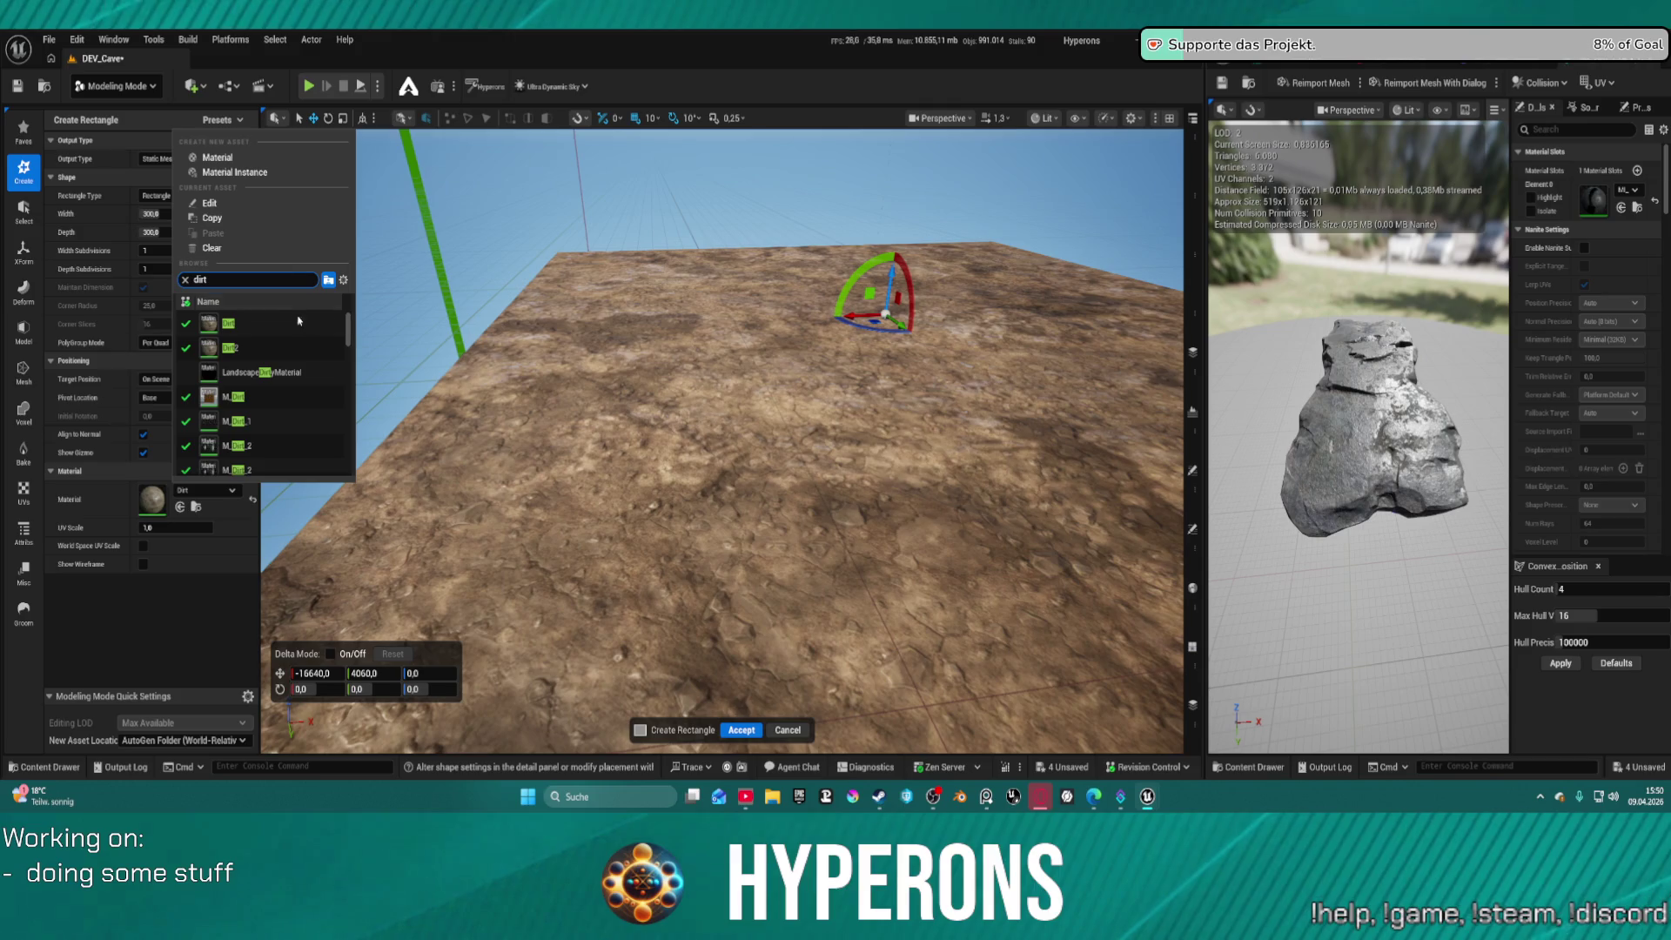
scroll(292, 339, "down", 5)
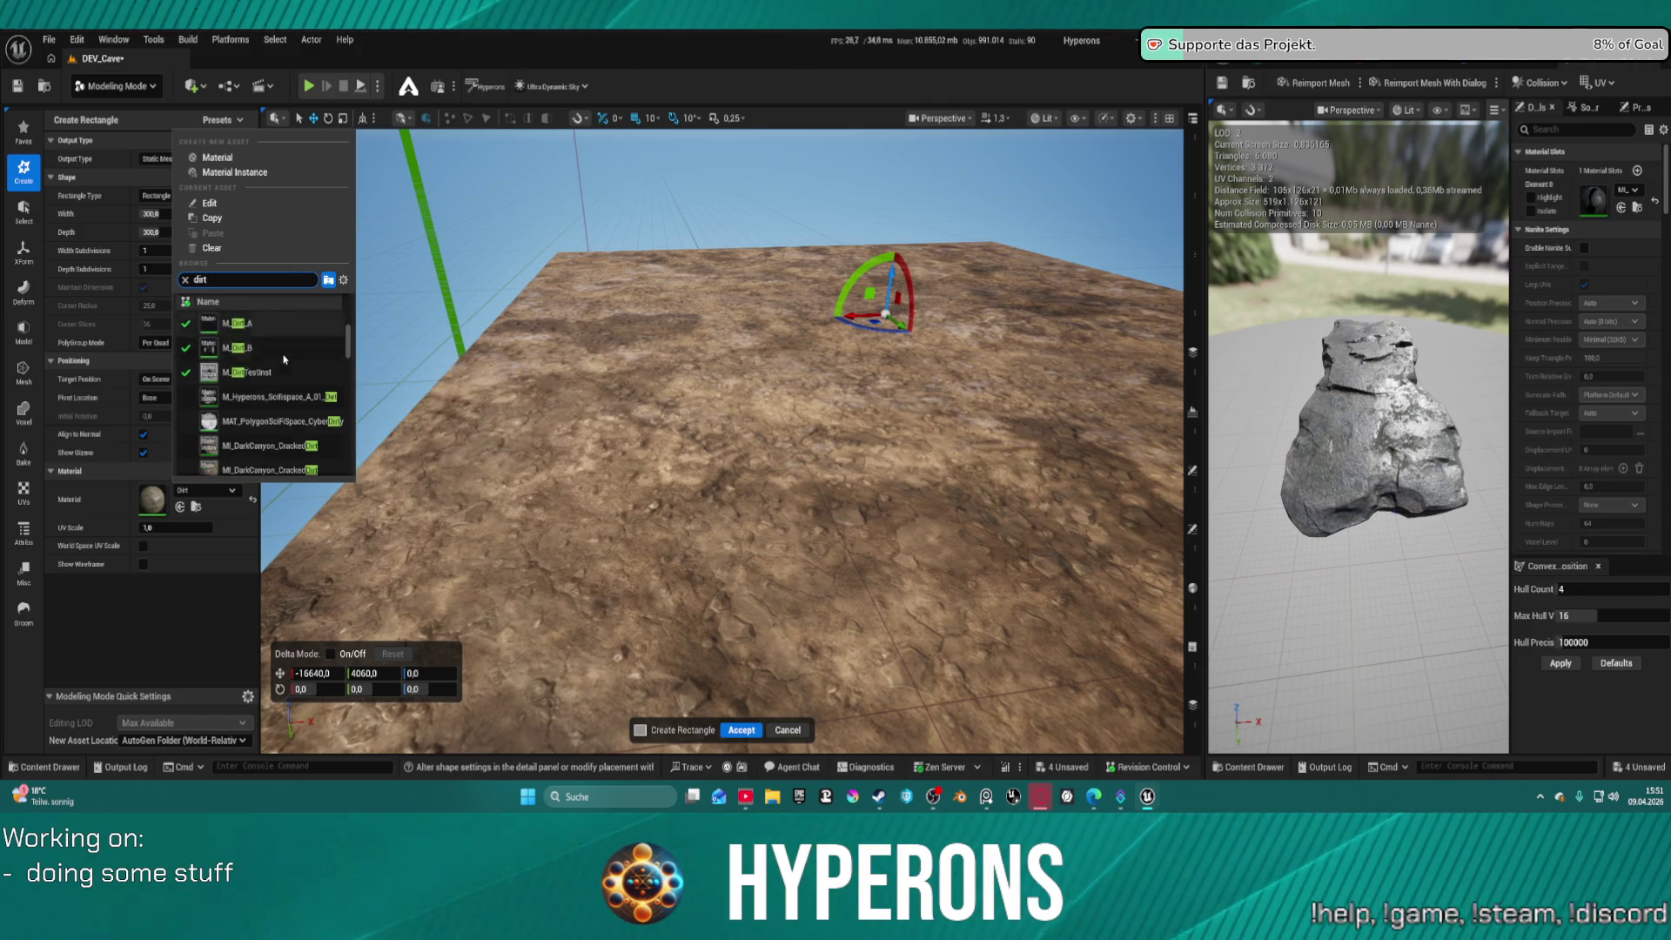
scroll(285, 374, "down", 2)
left_click(257, 403)
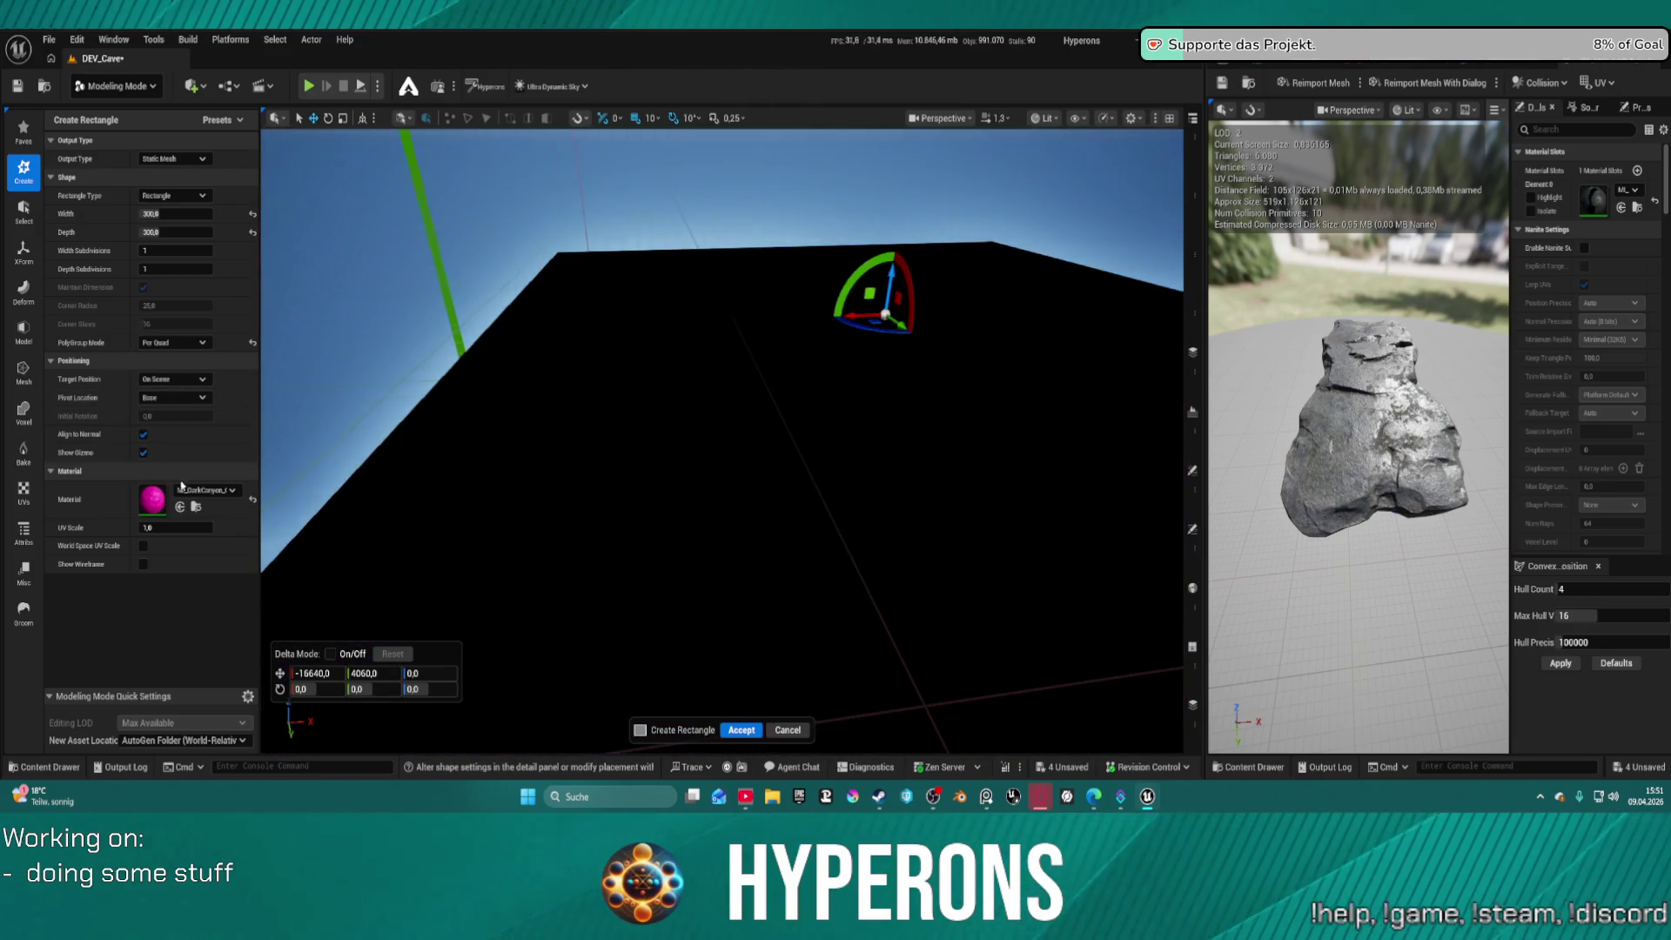
left_click(206, 490)
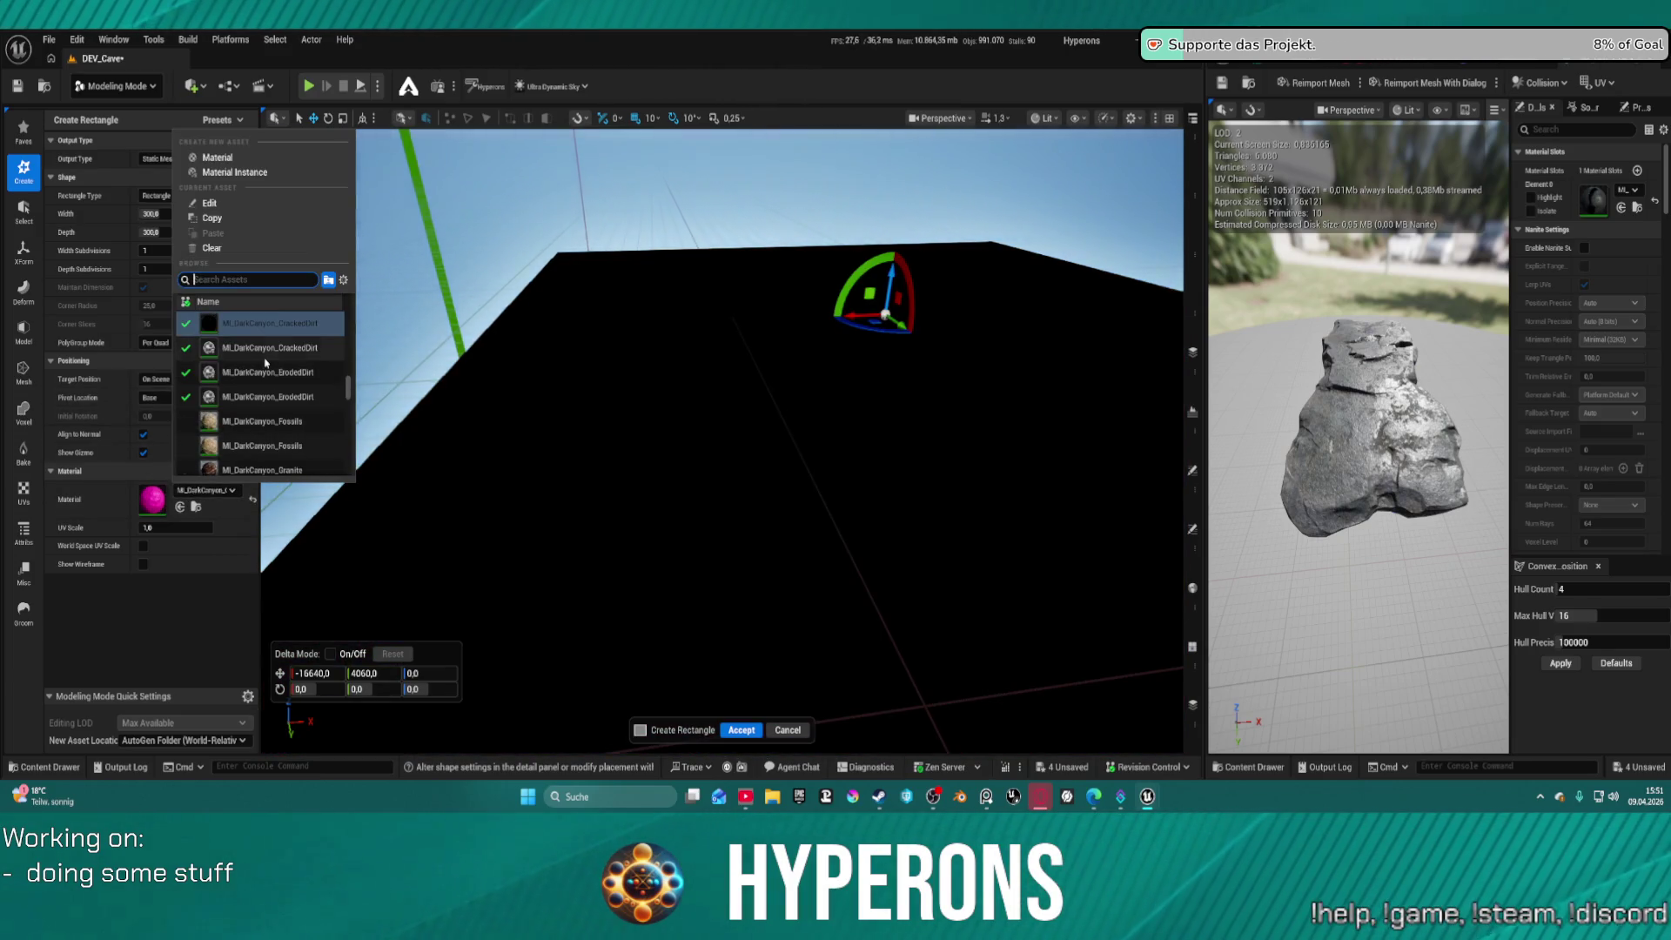
left_click(284, 355)
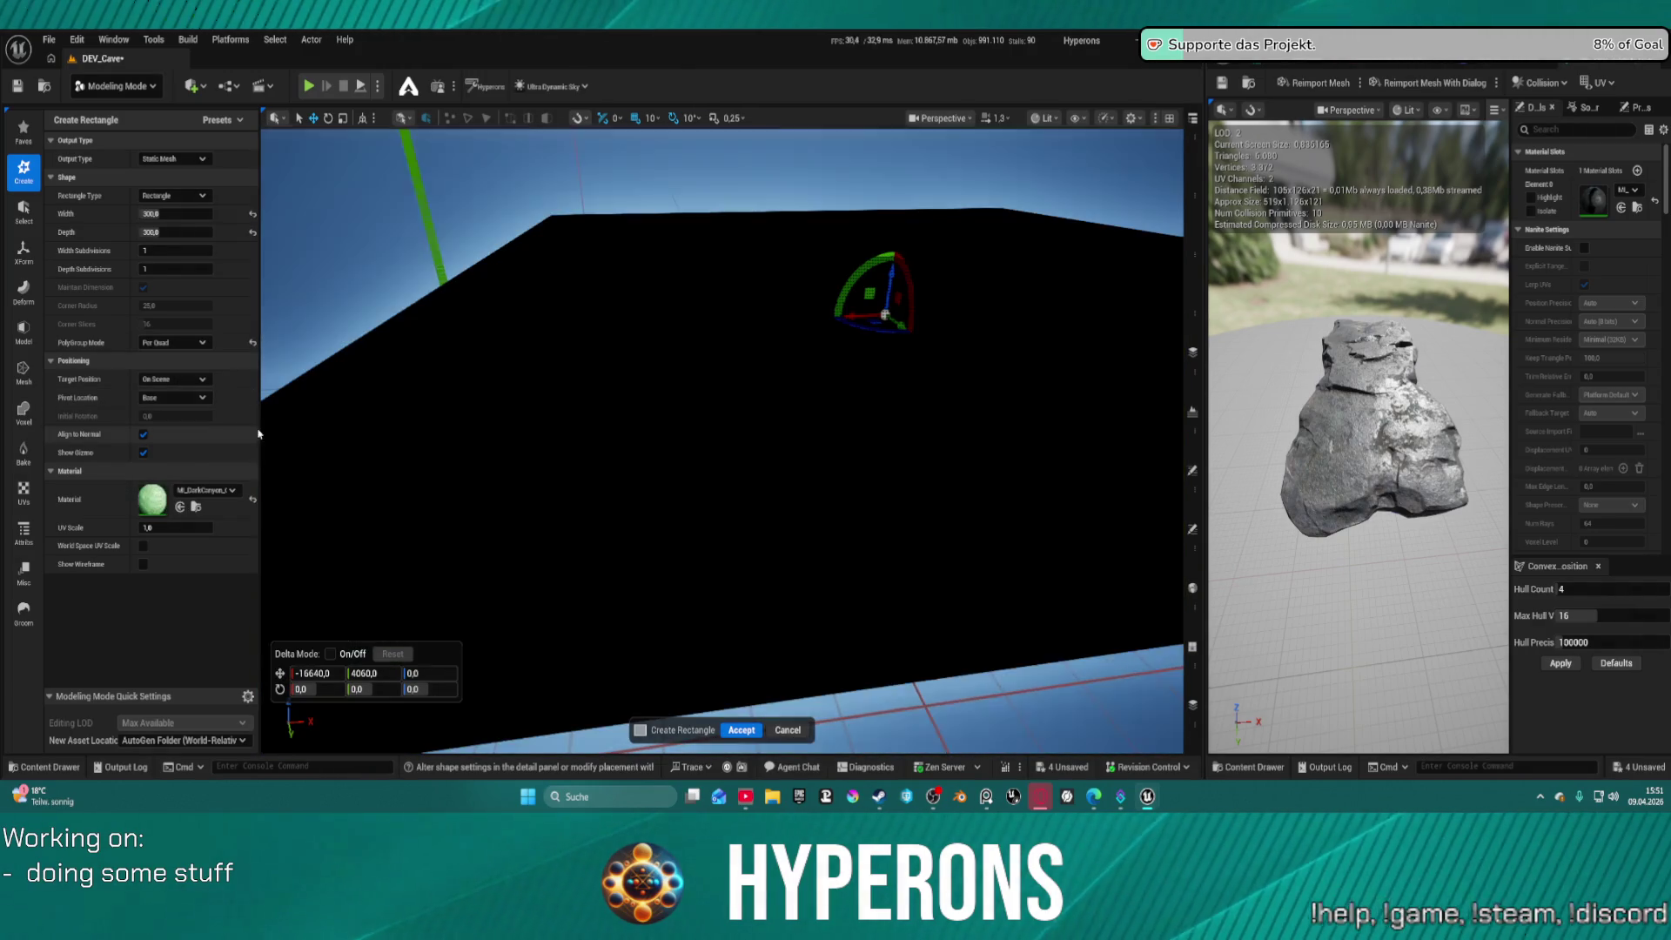
Search the material list for 'dirt' again and close it, keeping the current material
left_click(209, 490)
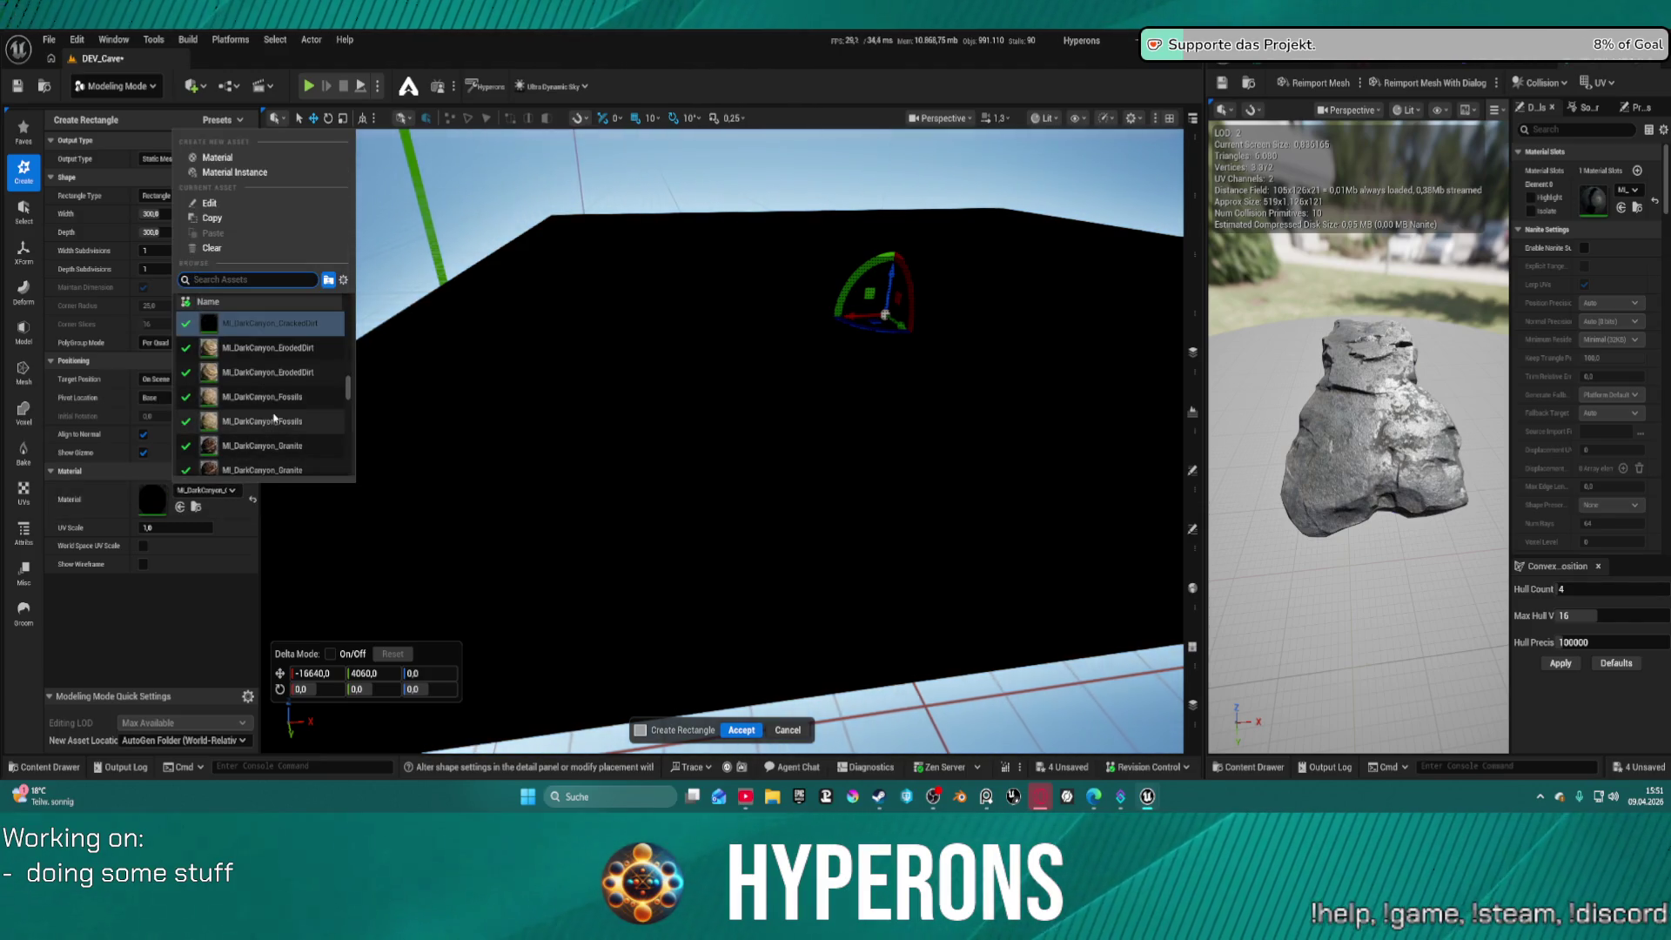
scroll(274, 418, "down", 5)
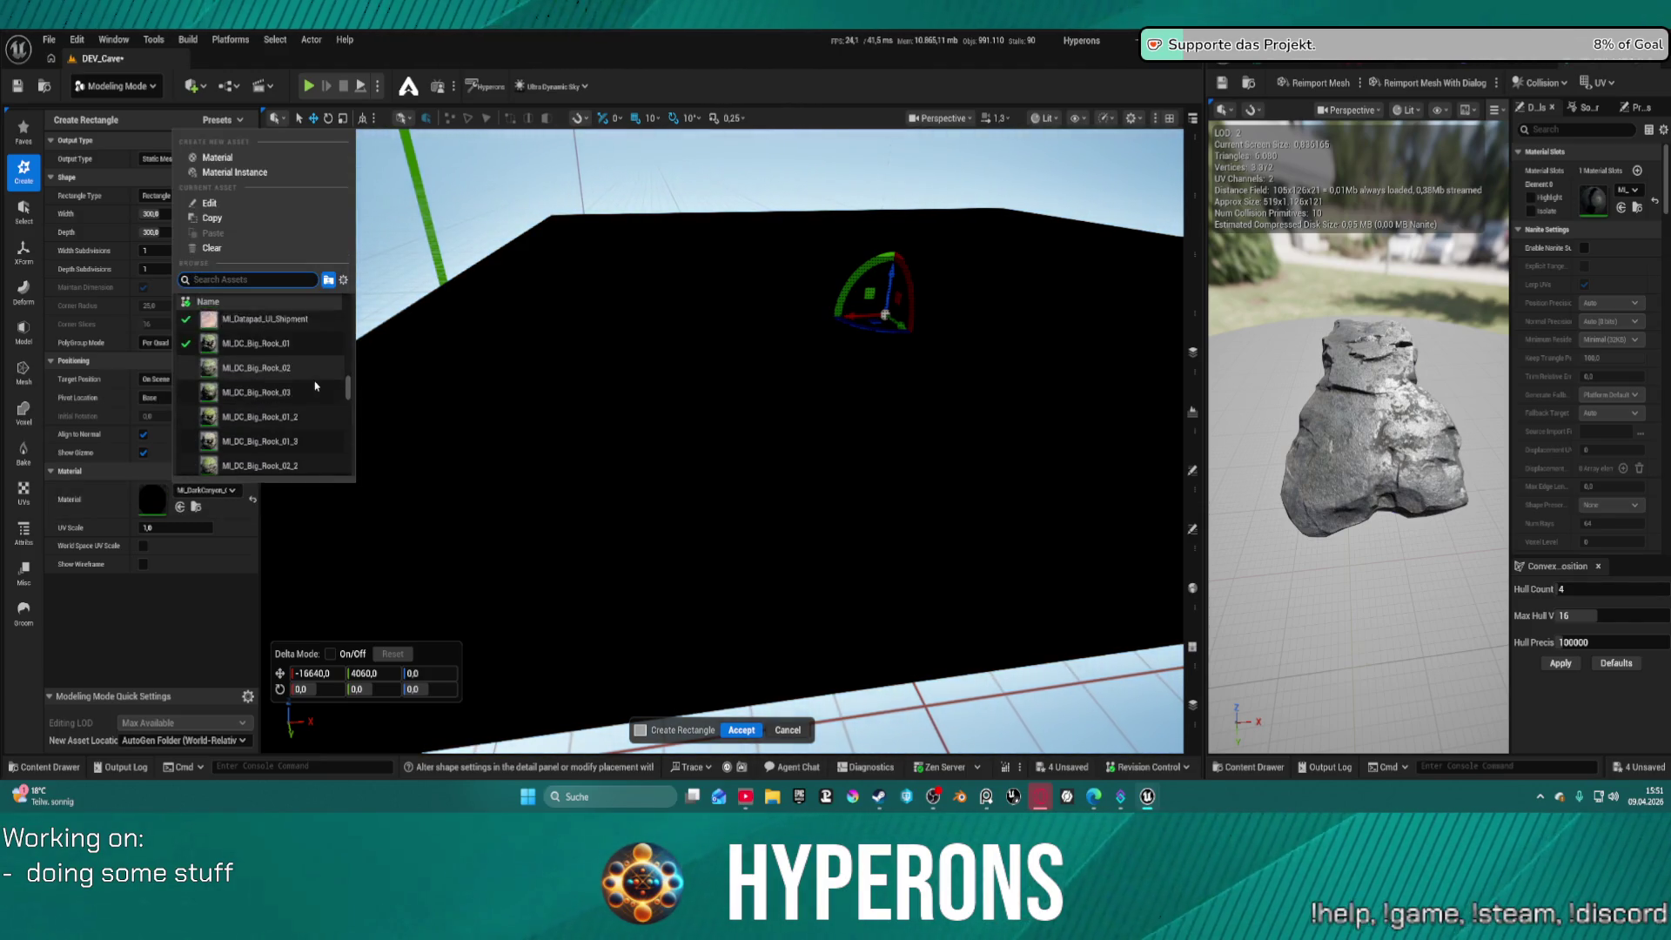
scroll(315, 385, "down", 3)
scroll(294, 392, "down", 3)
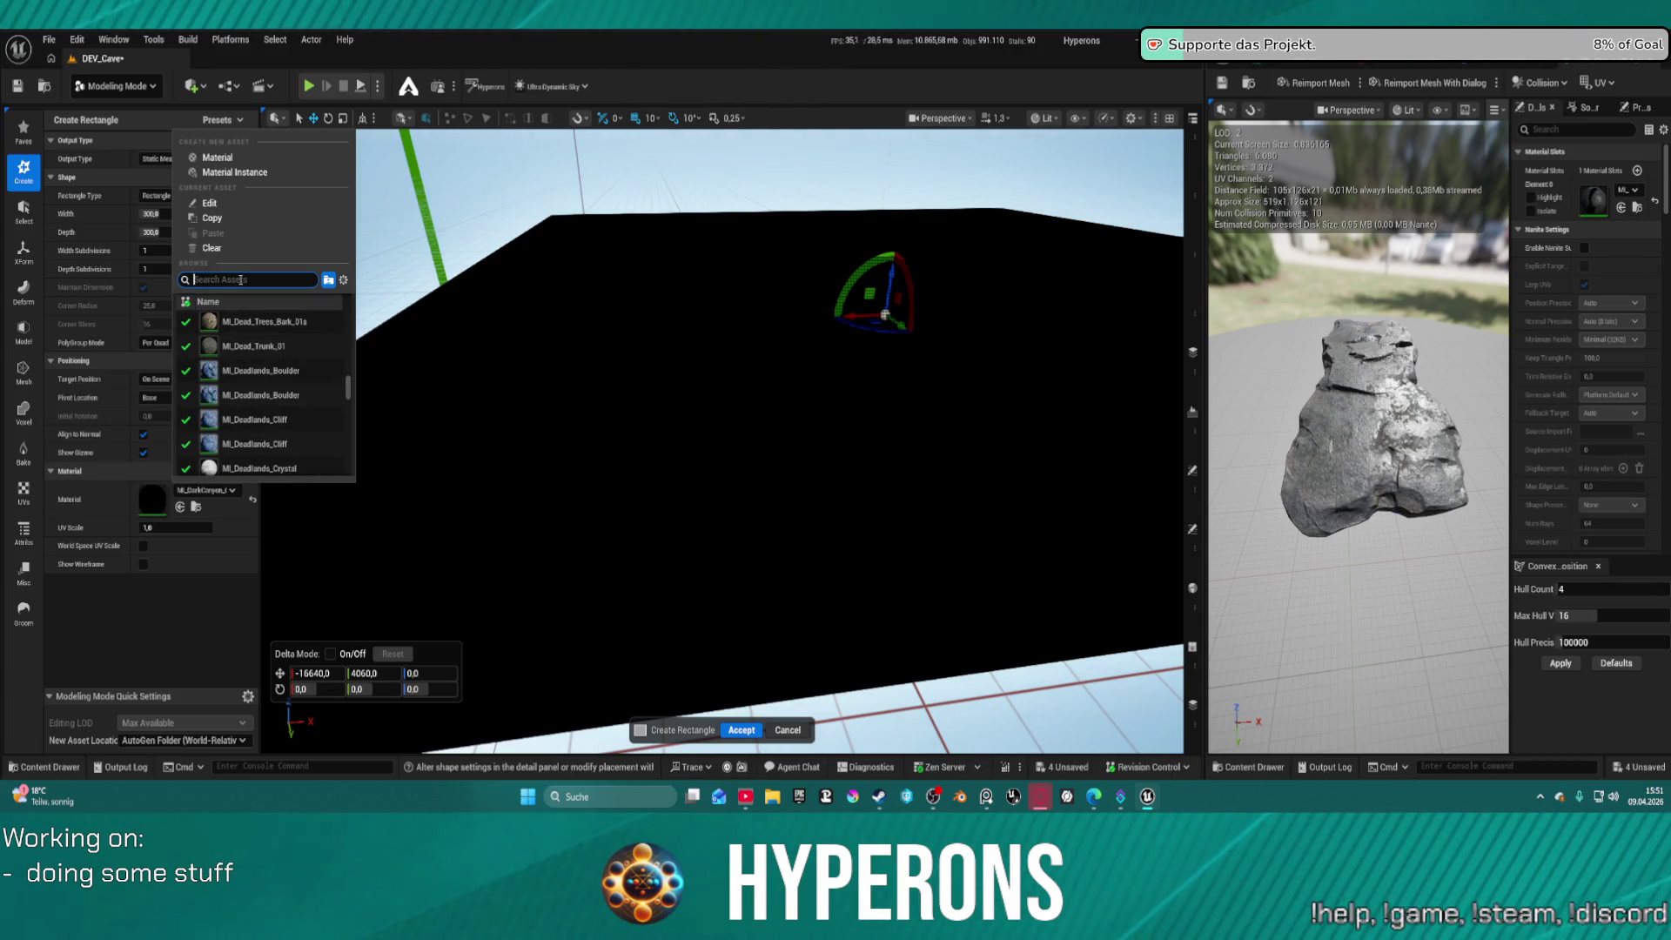
type("diret")
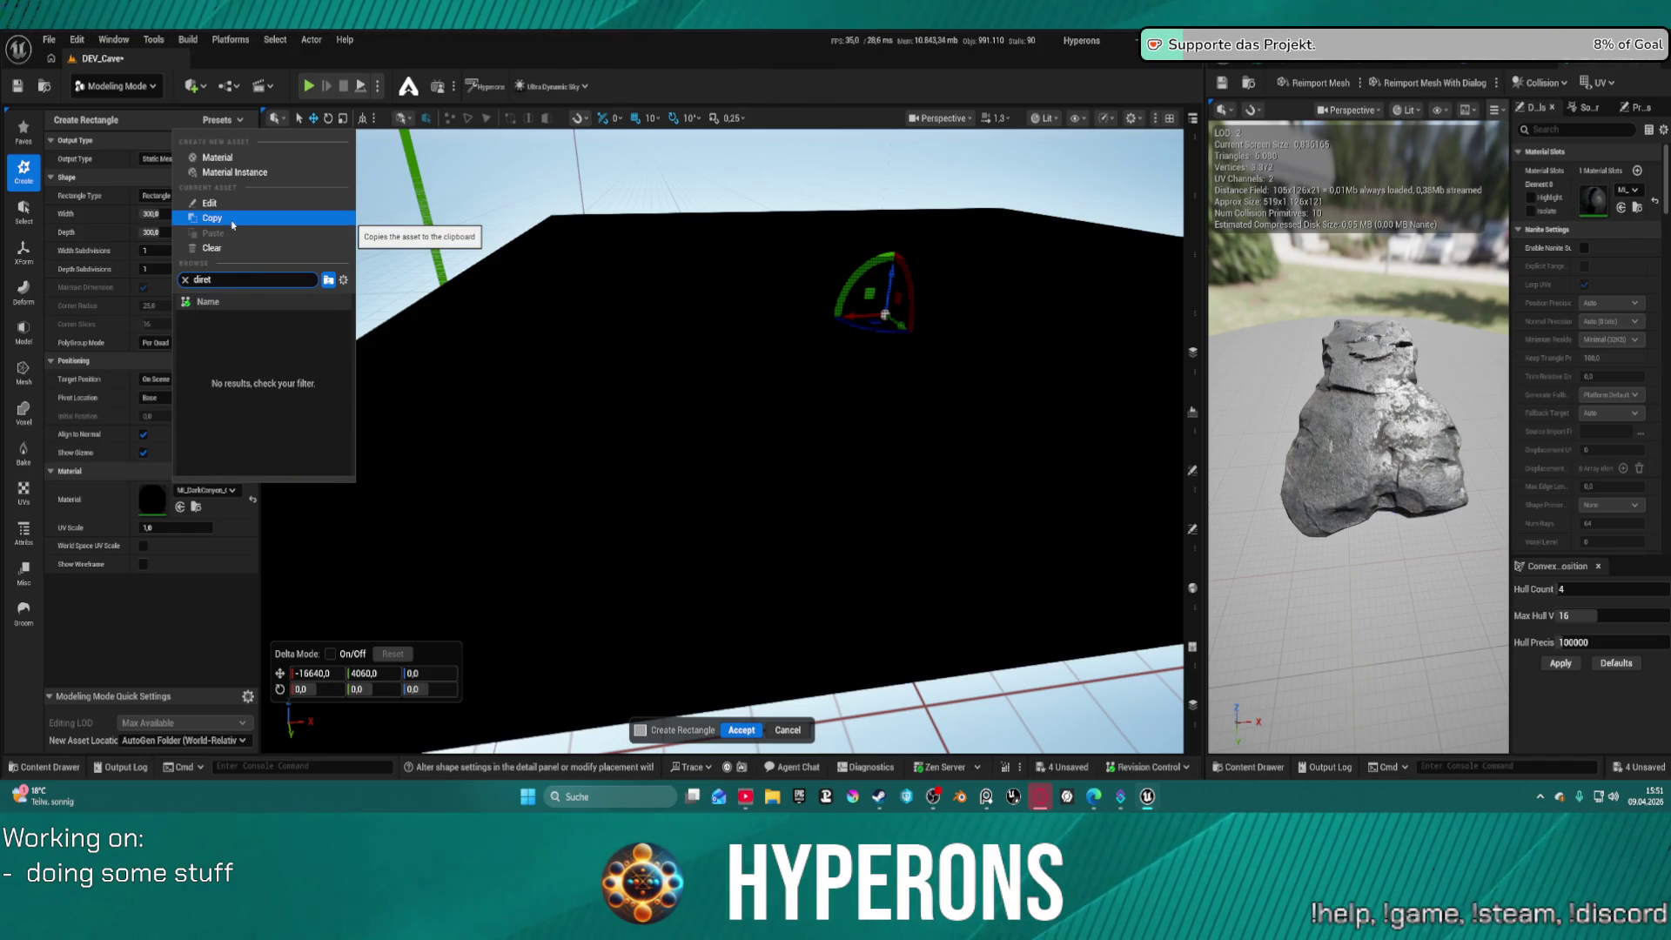
key("BackSpace")
key("BackSpace")
type("t")
scroll(257, 362, "down", 10)
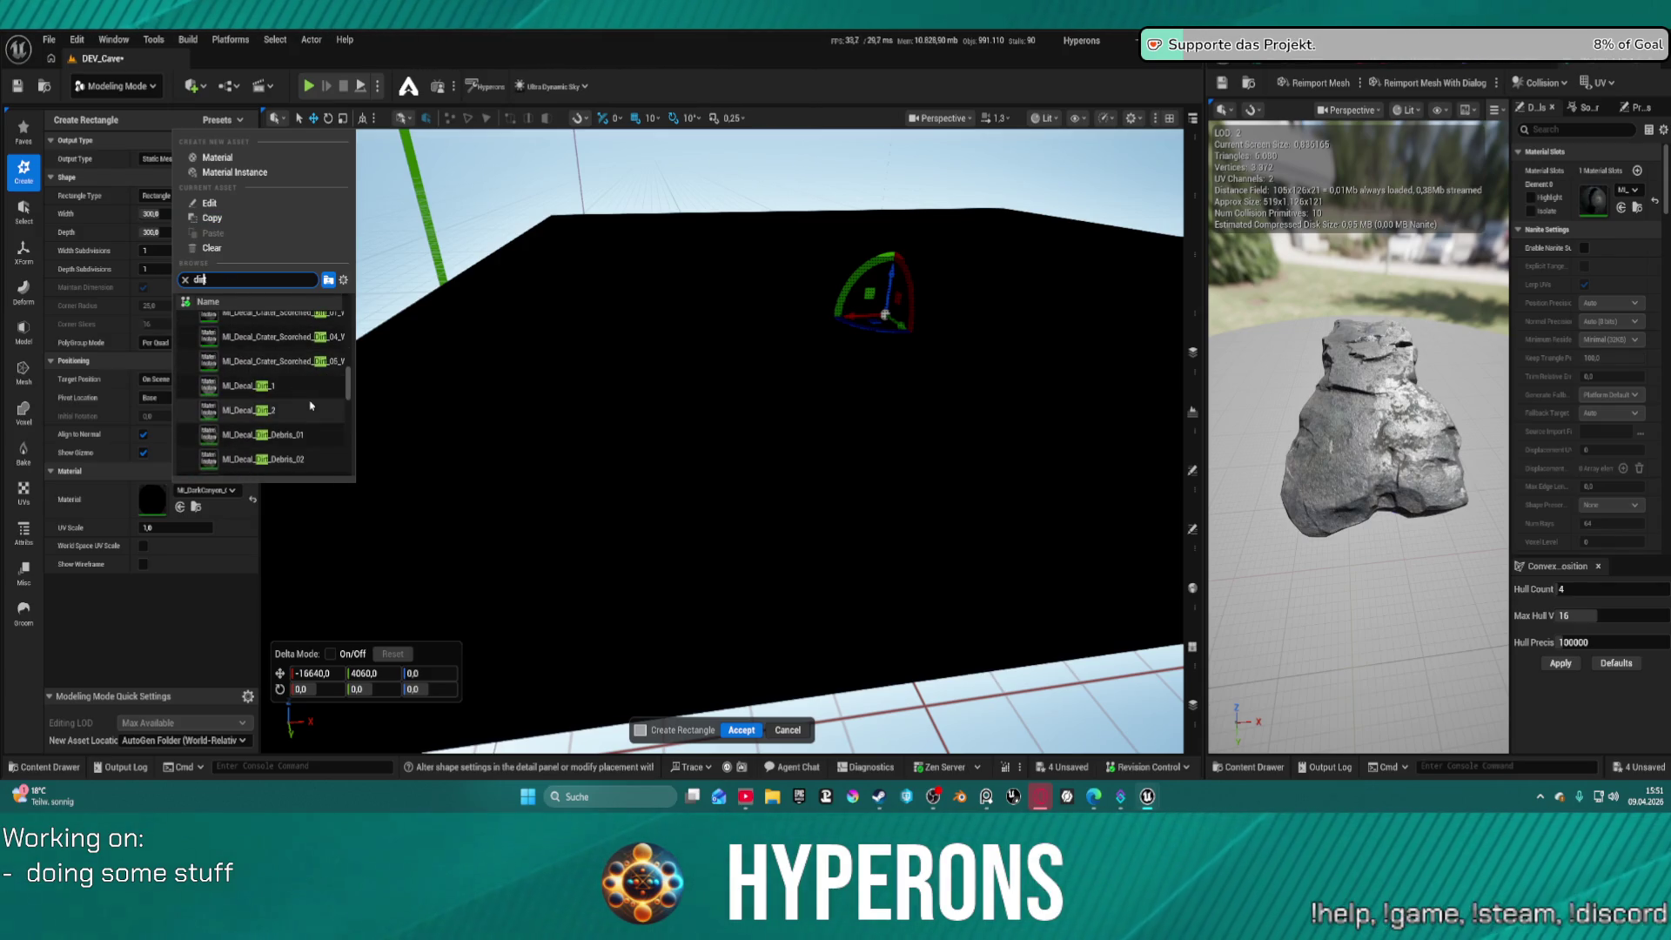
key("Escape")
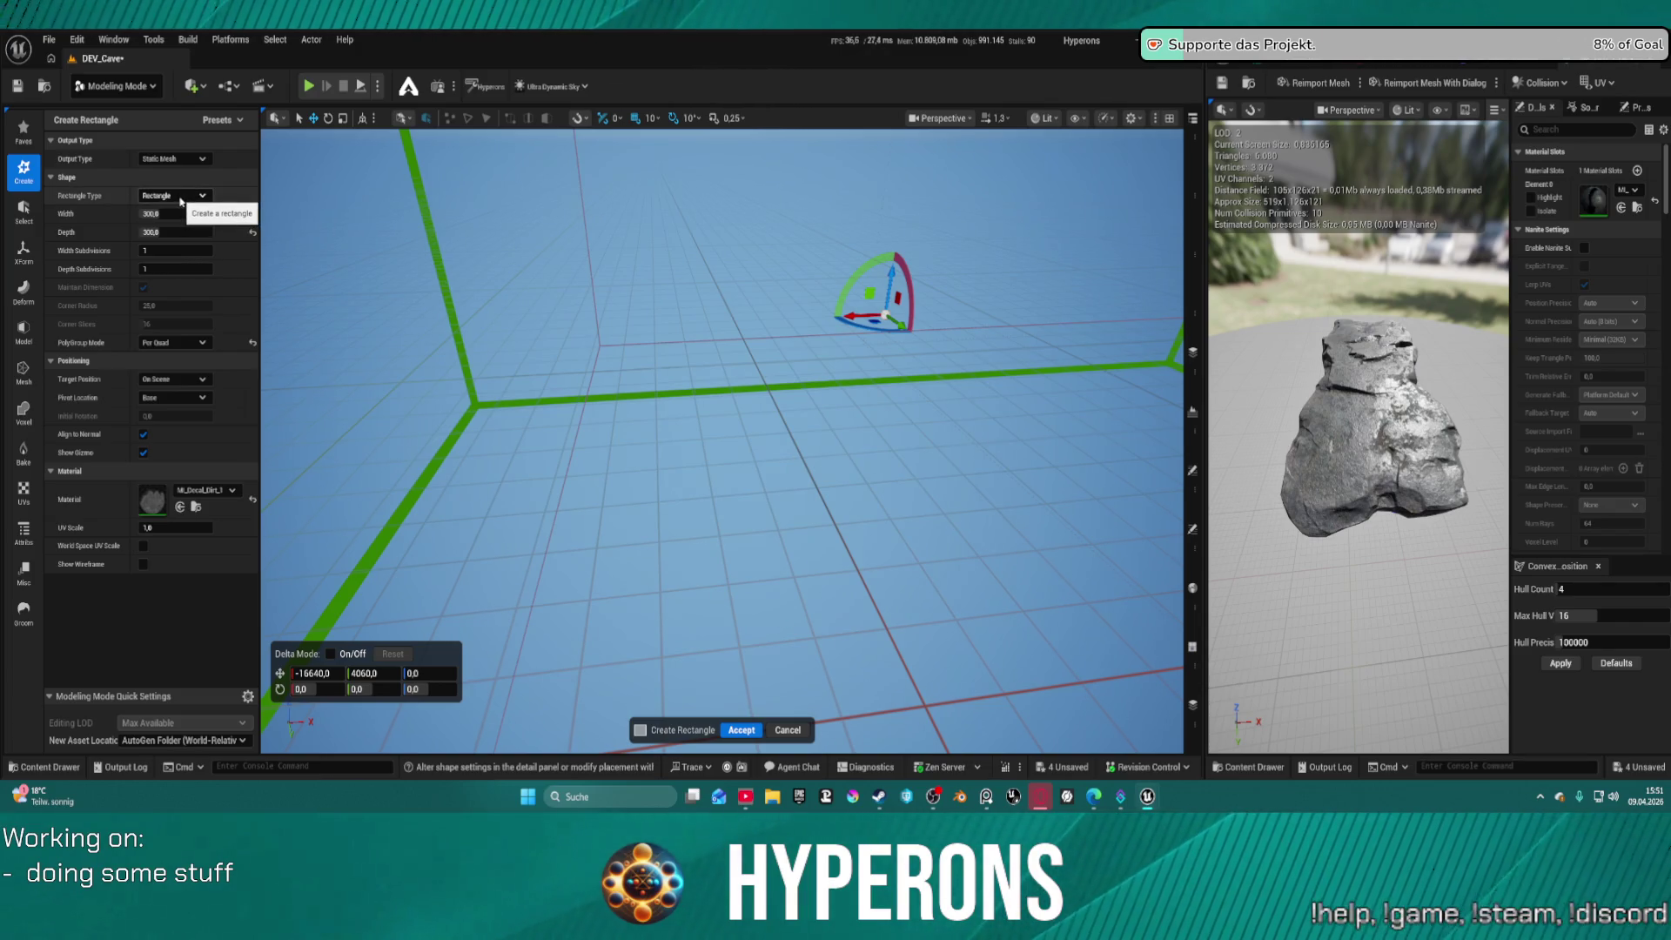
Apply the MI_Decal_Dirt_Debris_01 material to the rectangle
left_click(206, 490)
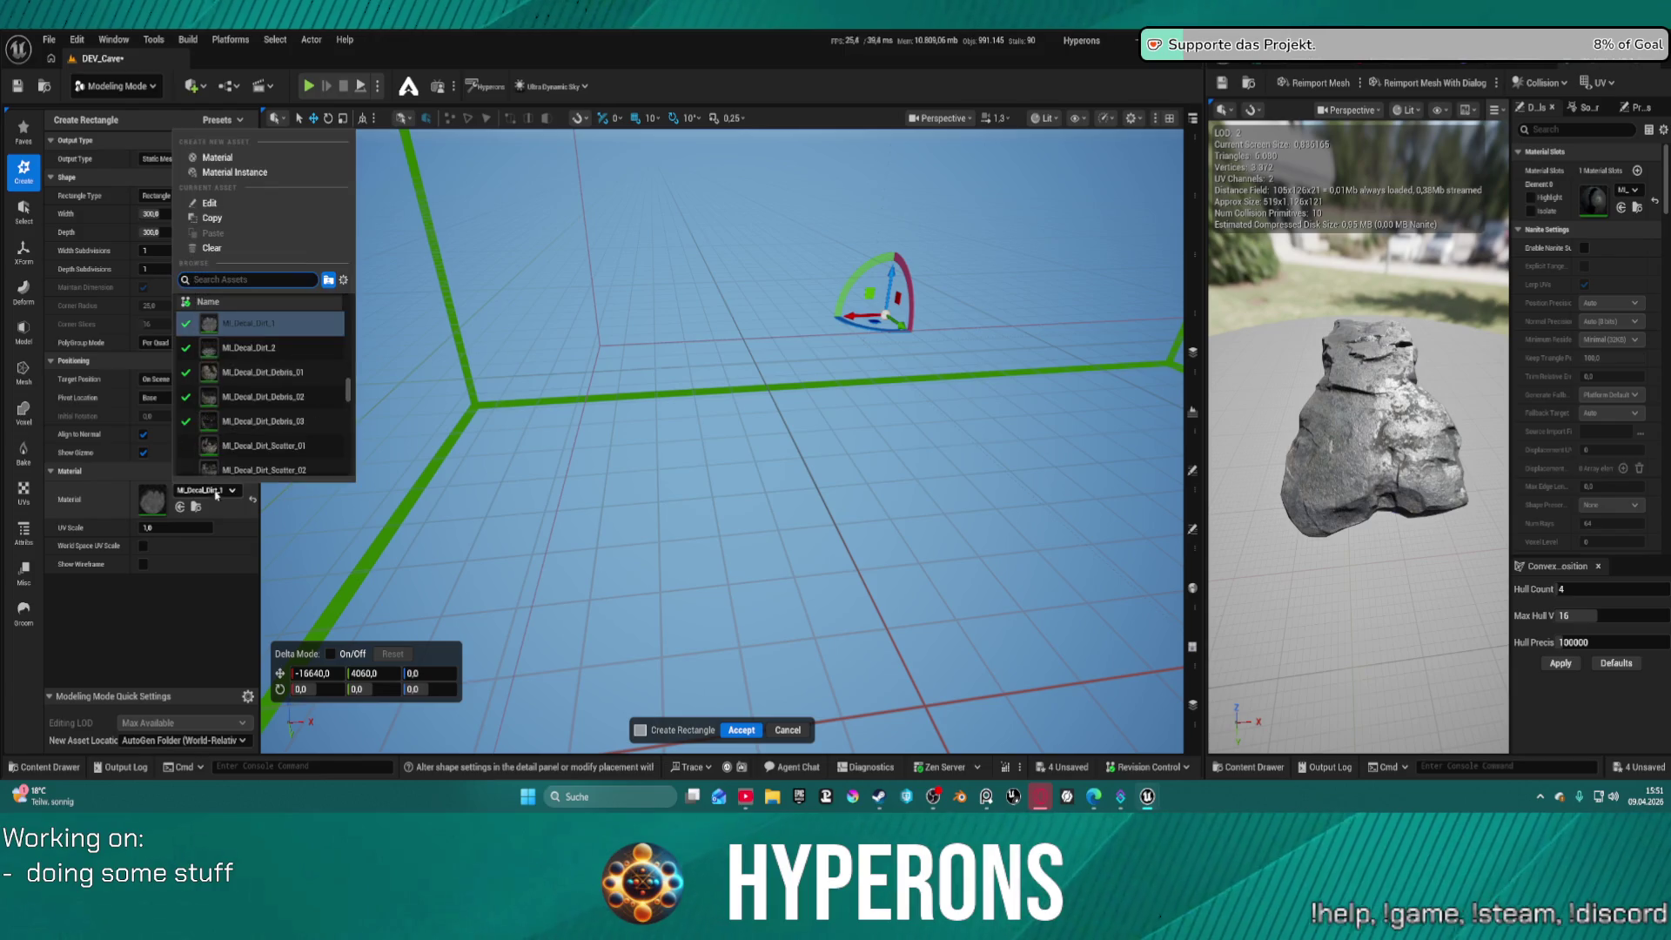
scroll(335, 407, "down", 3)
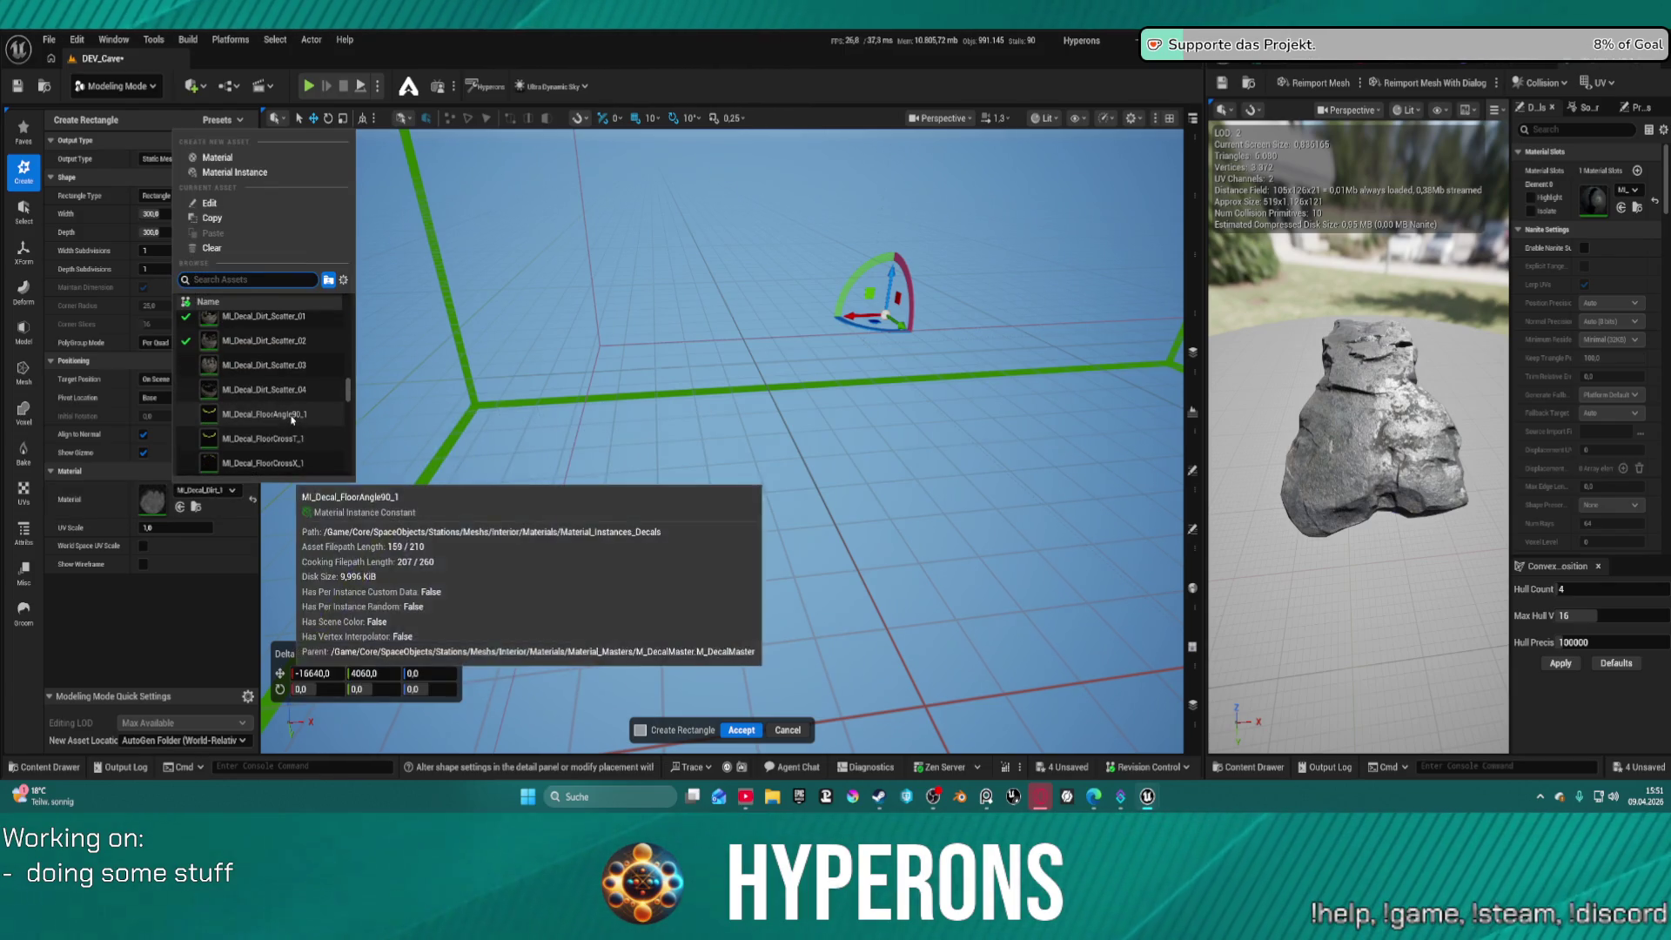
scroll(335, 409, "down", 5)
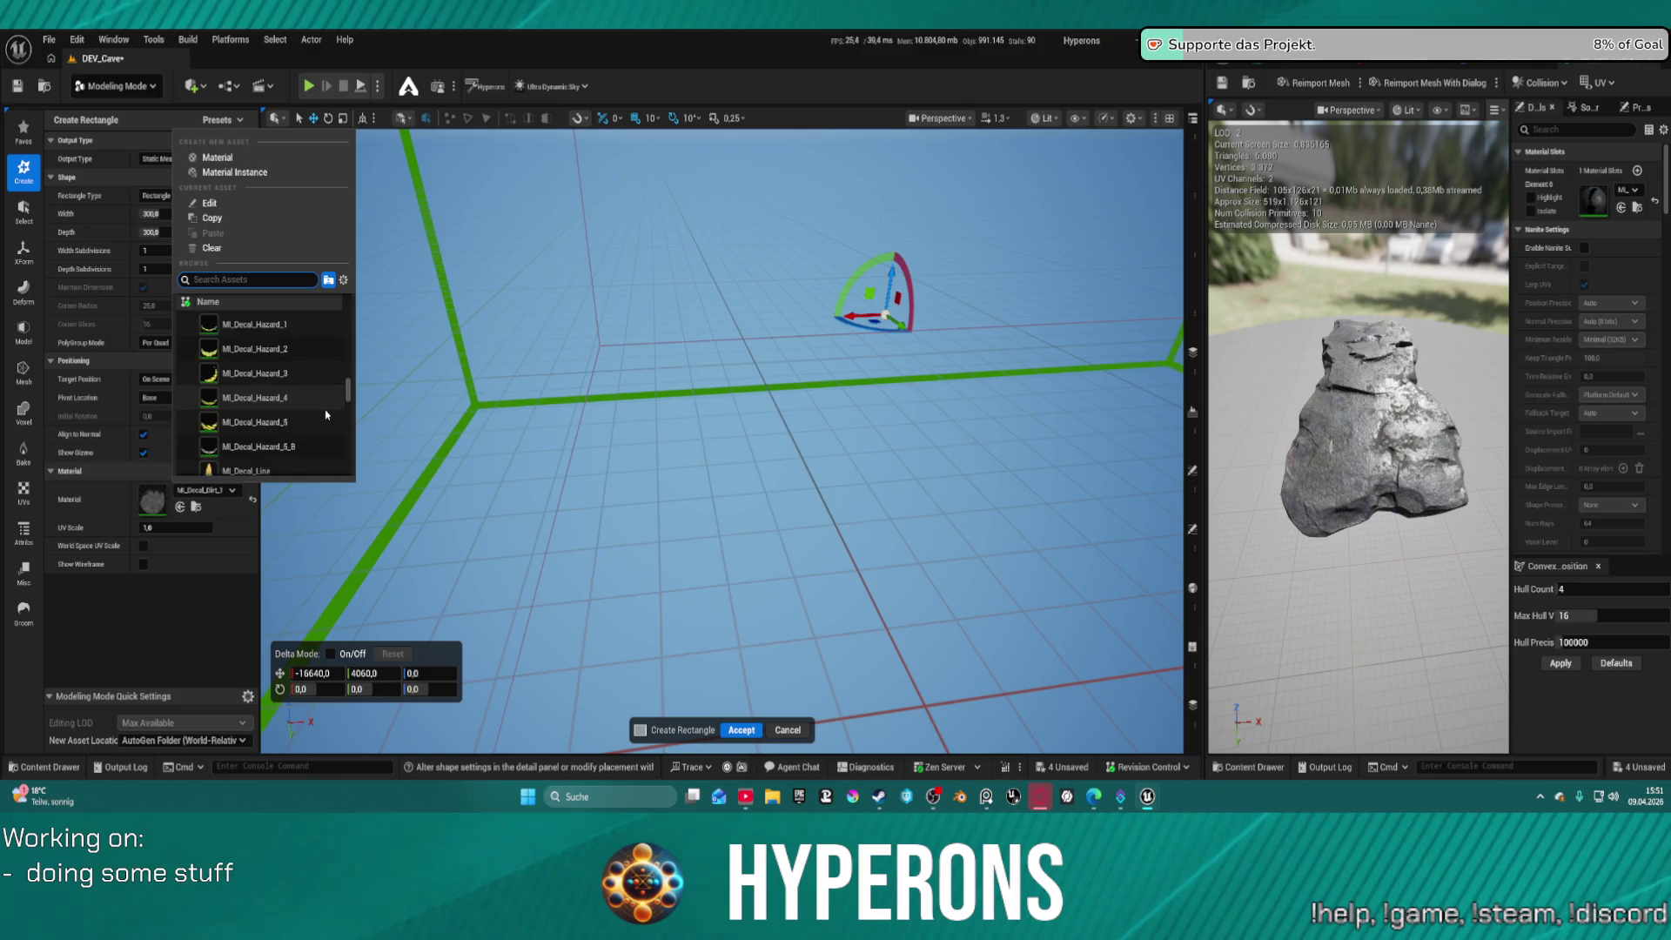
scroll(326, 414, "down", 3)
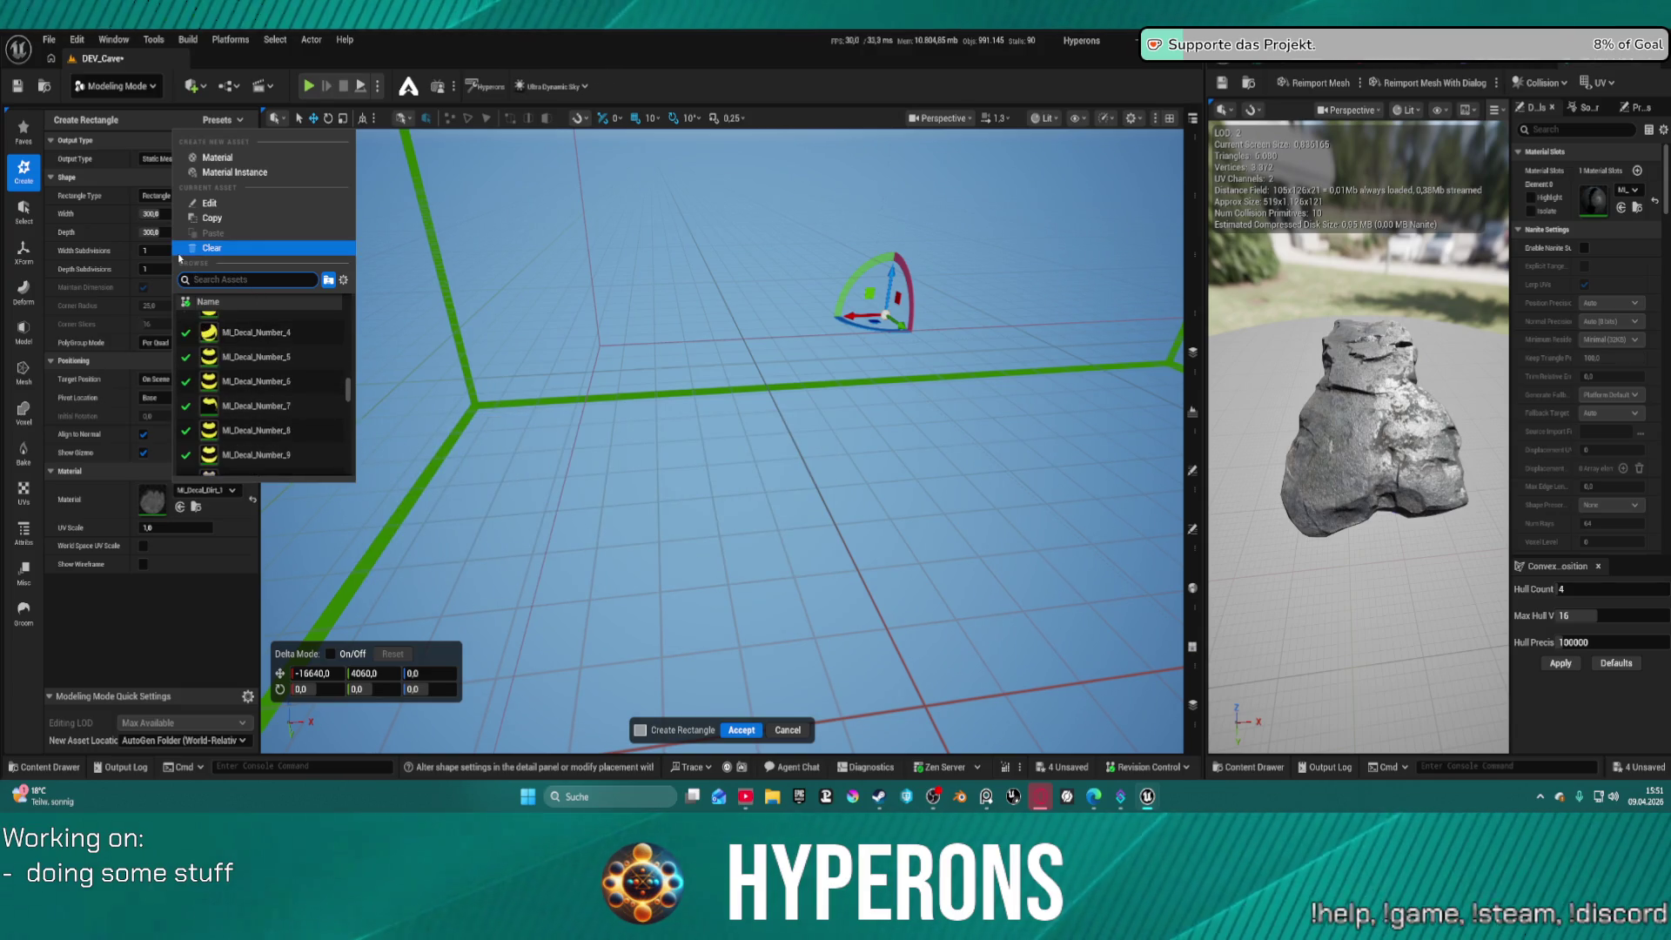
type("dirt")
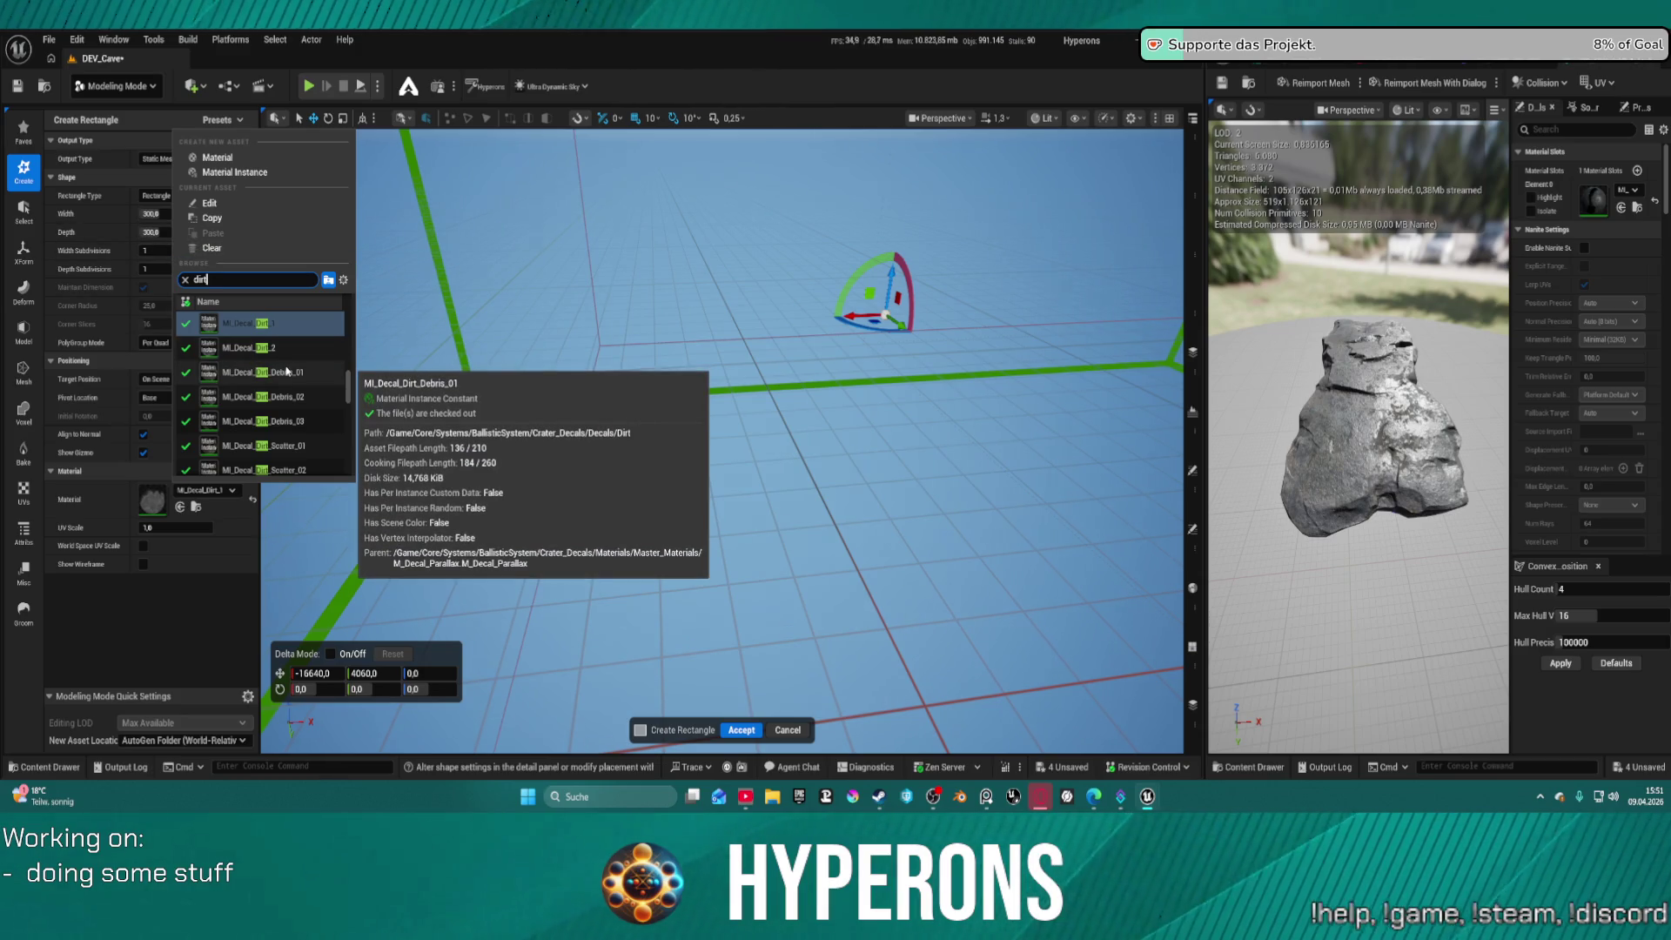
left_click(287, 370)
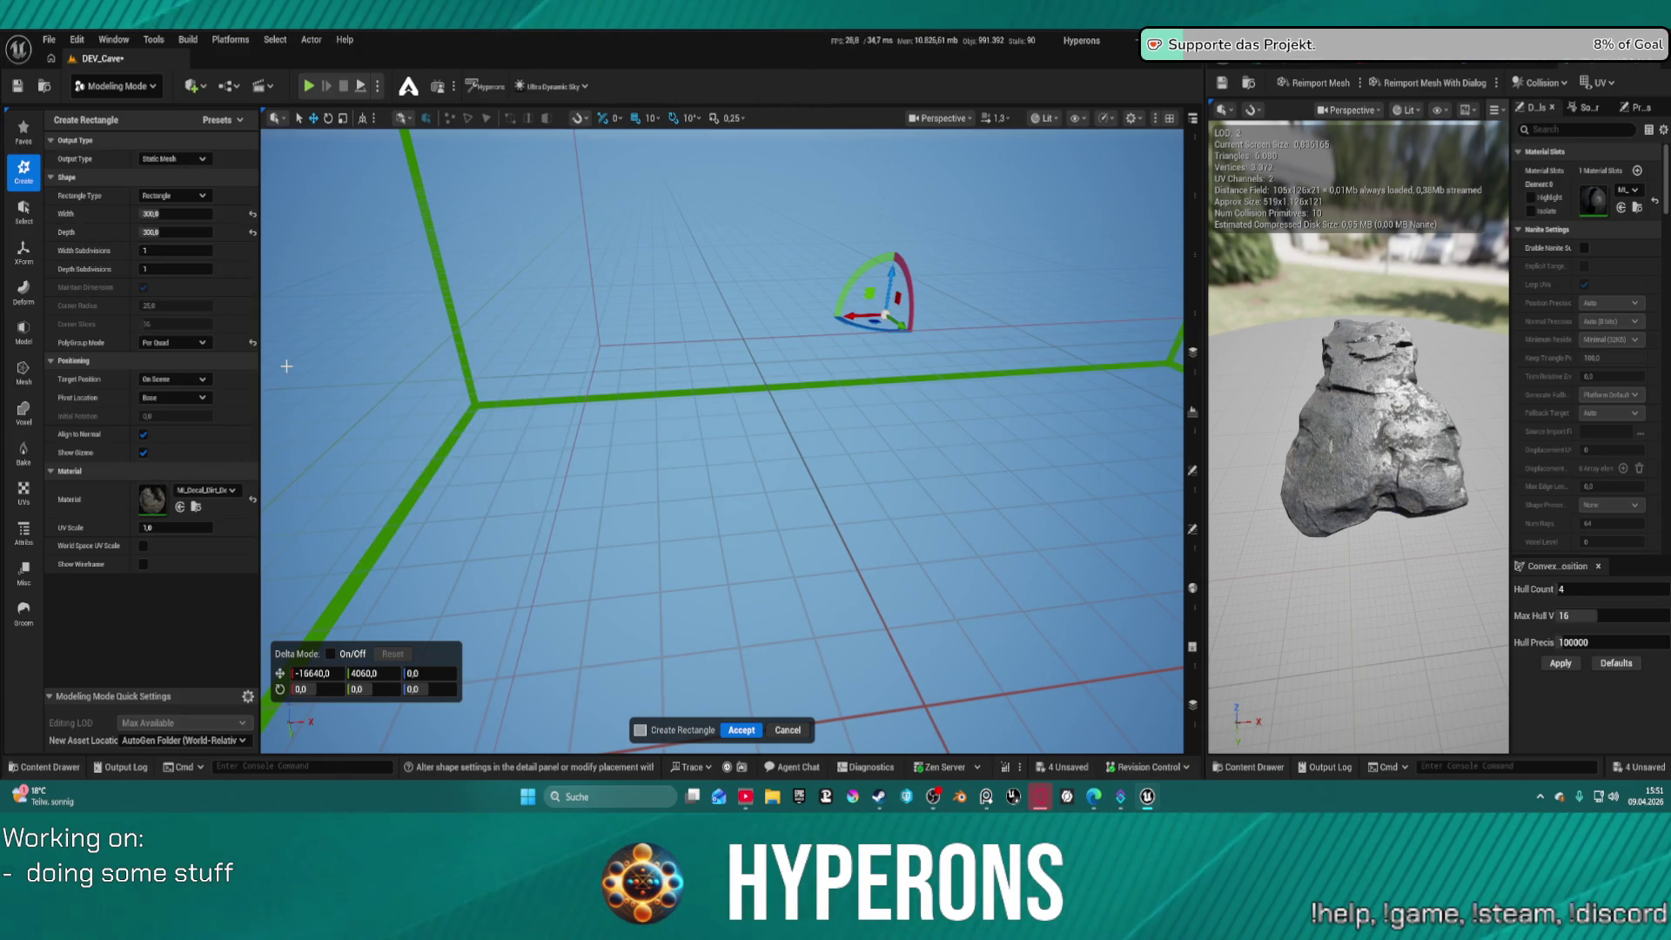
Apply MI_Dirt_Field_01a to the rectangle, frame it, and create the mesh
left_click(215, 492)
scroll(270, 418, "down", 5)
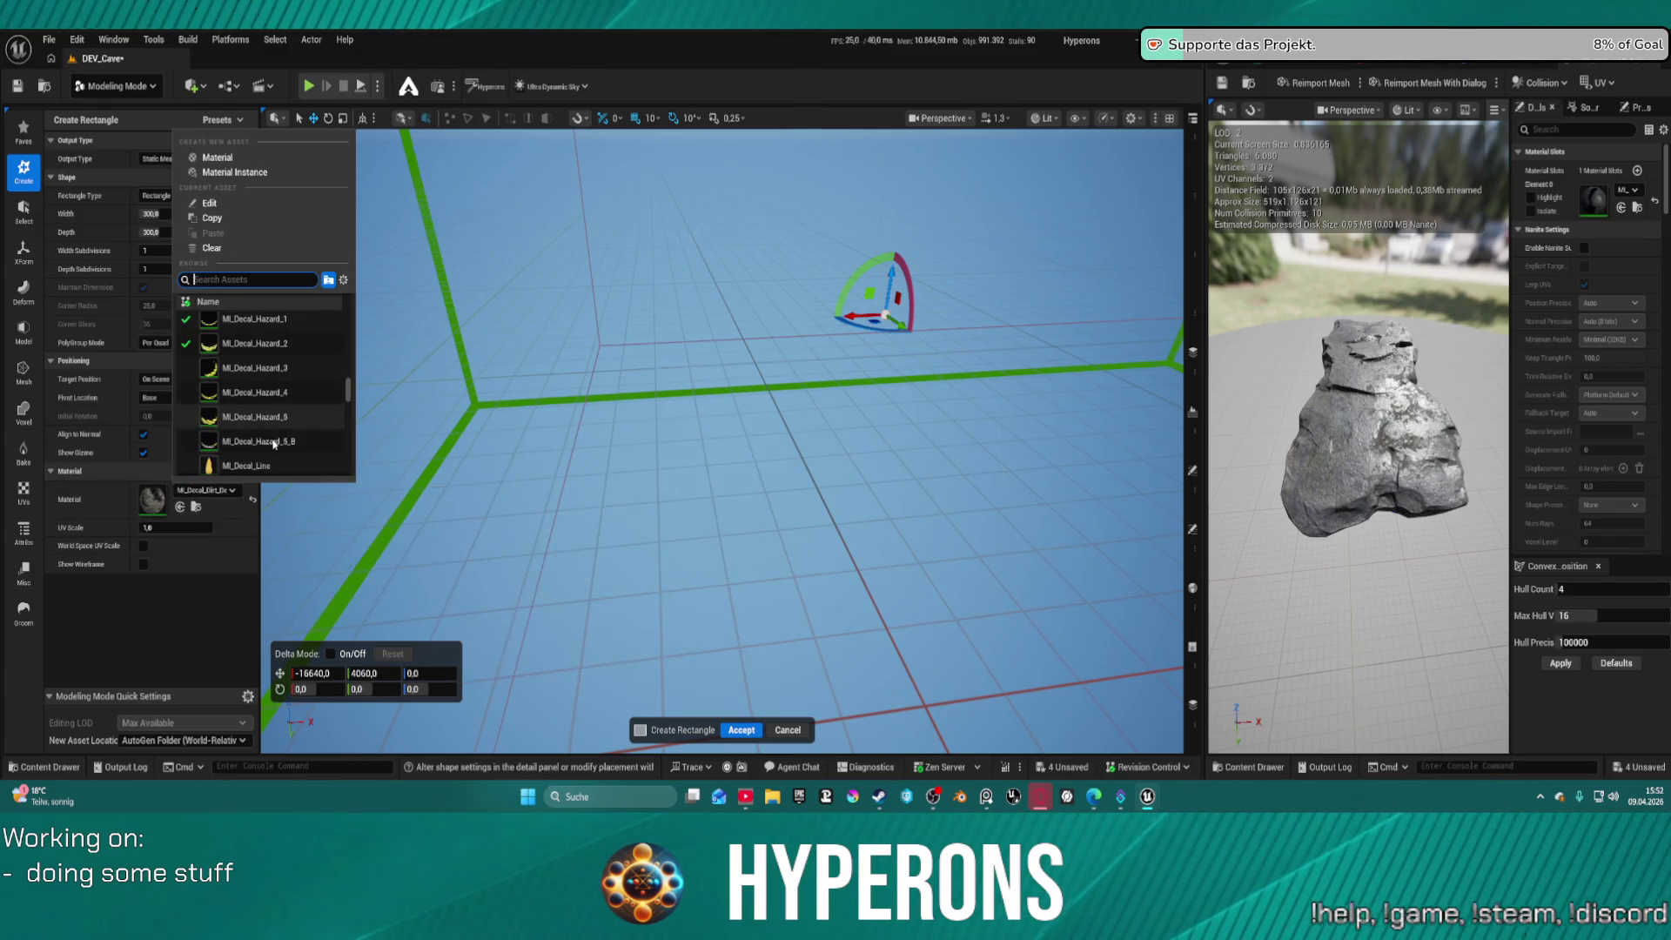
scroll(270, 418, "down", 5)
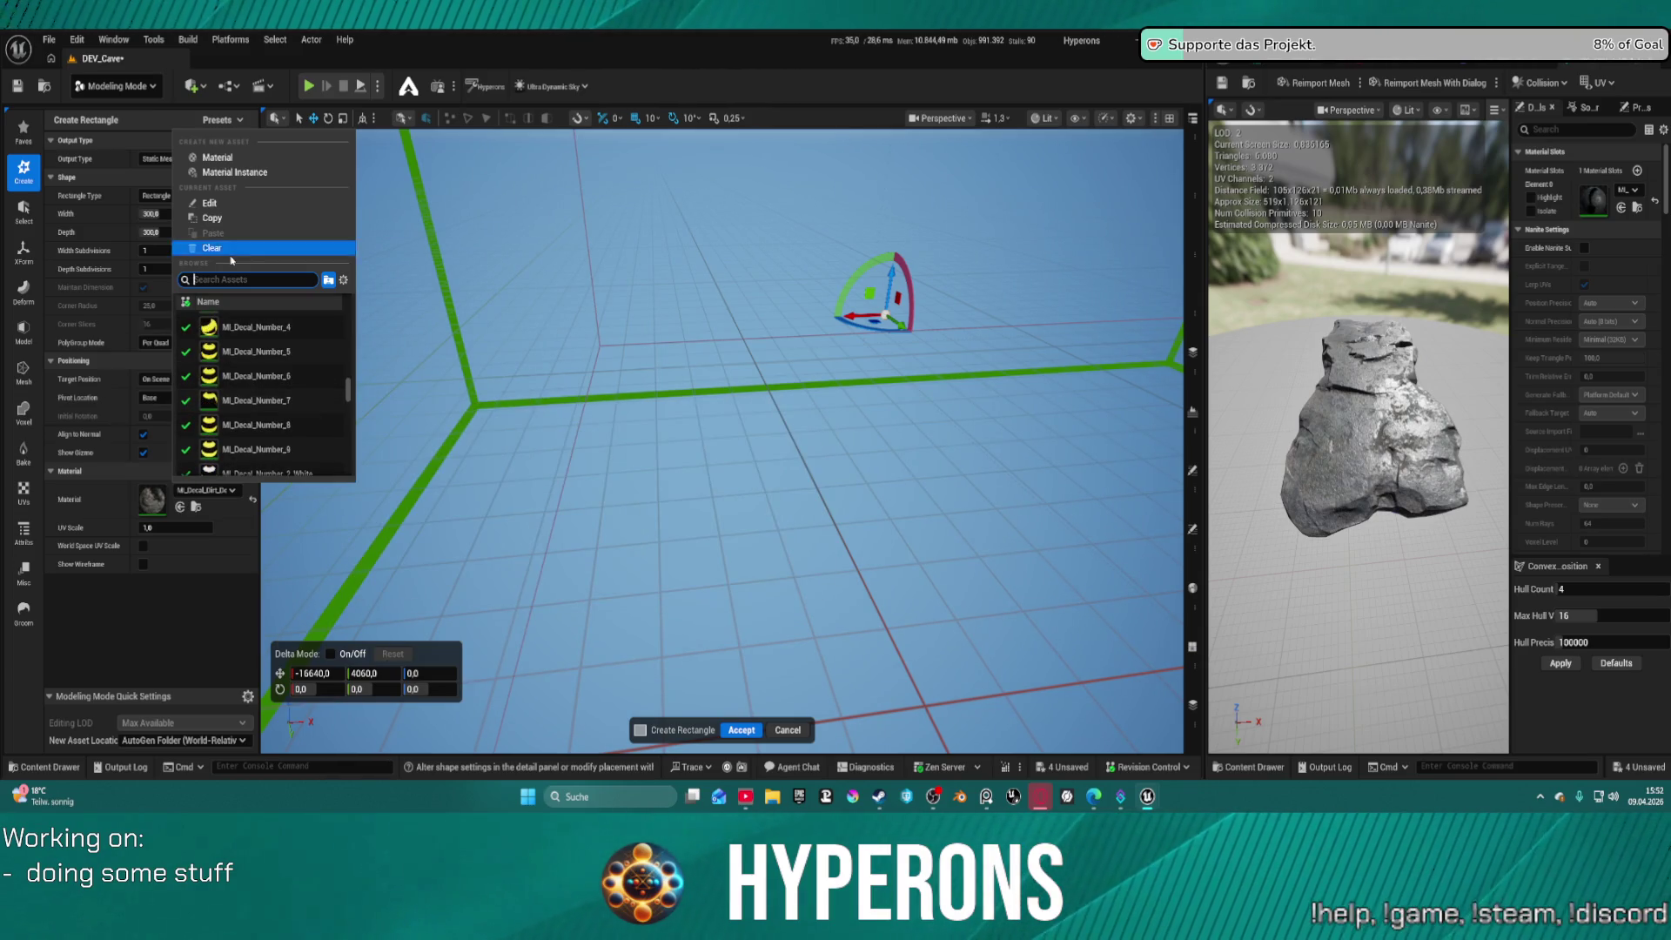
type("dirt")
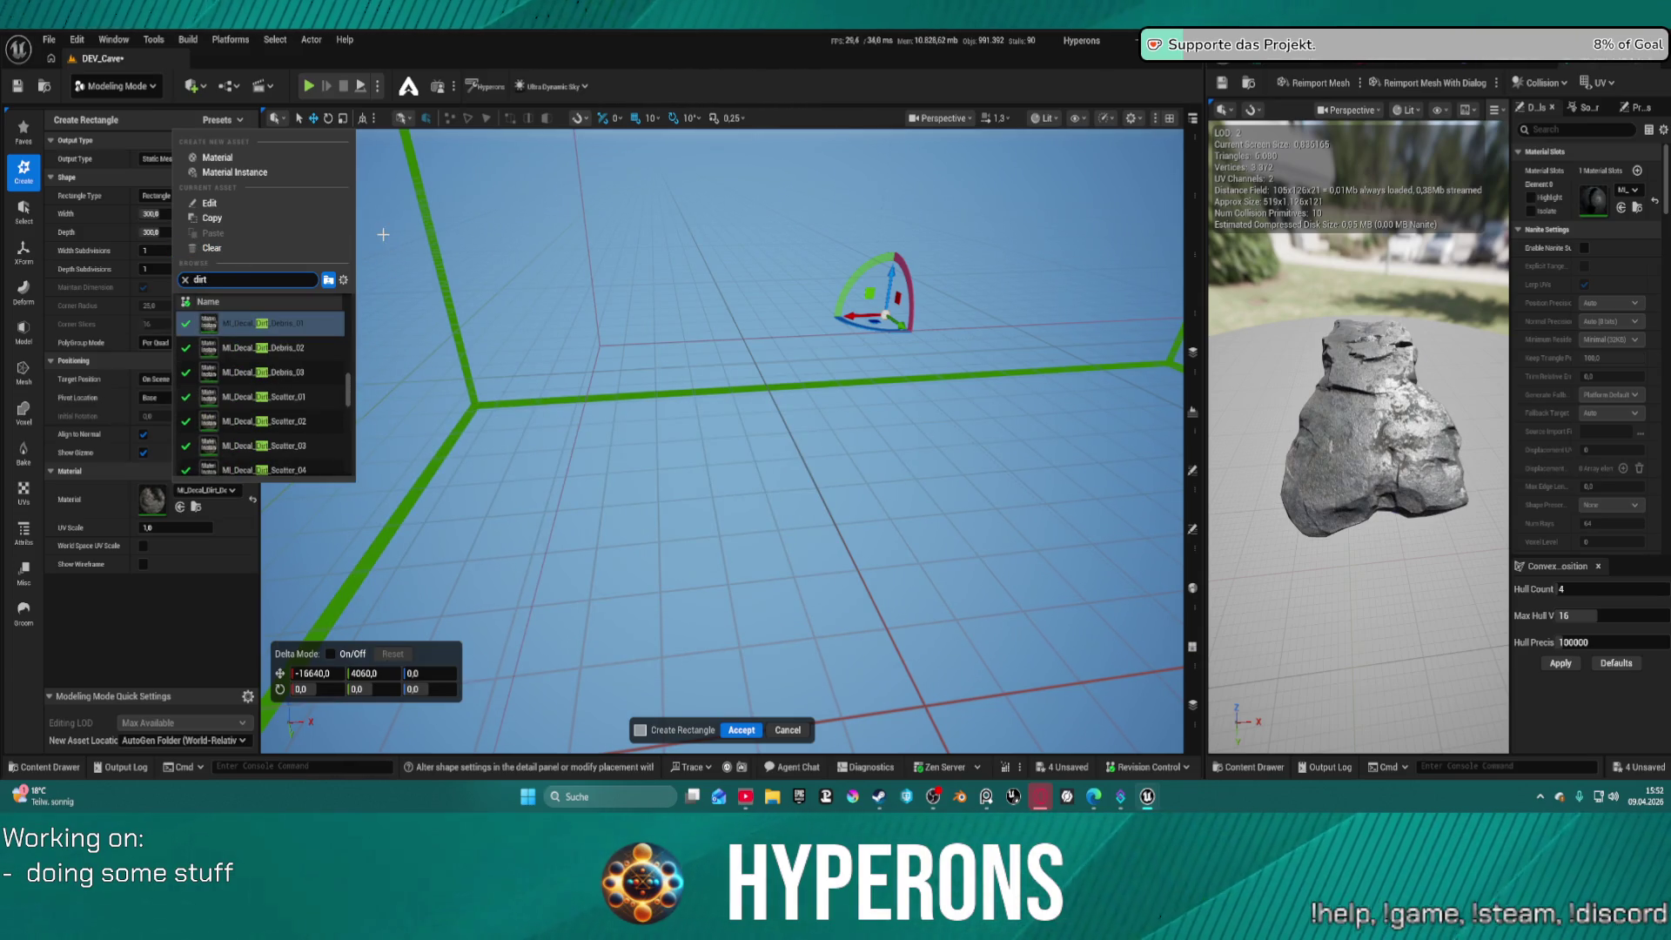
scroll(383, 234, "up", 3)
scroll(323, 405, "down", 3)
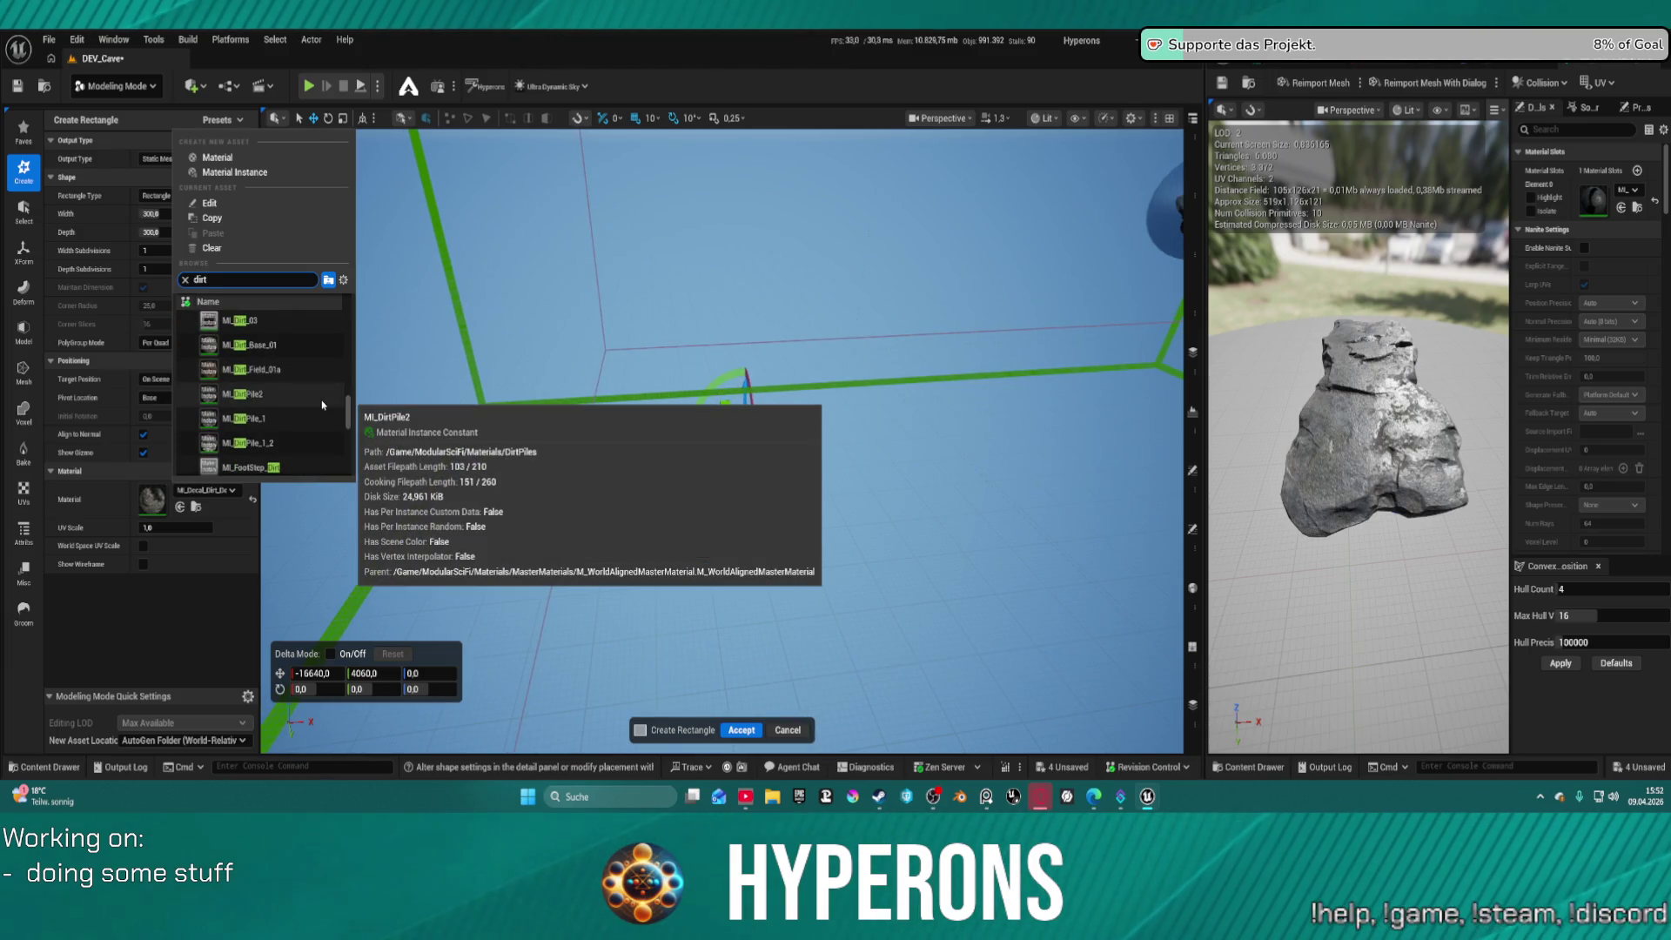
left_click(287, 369)
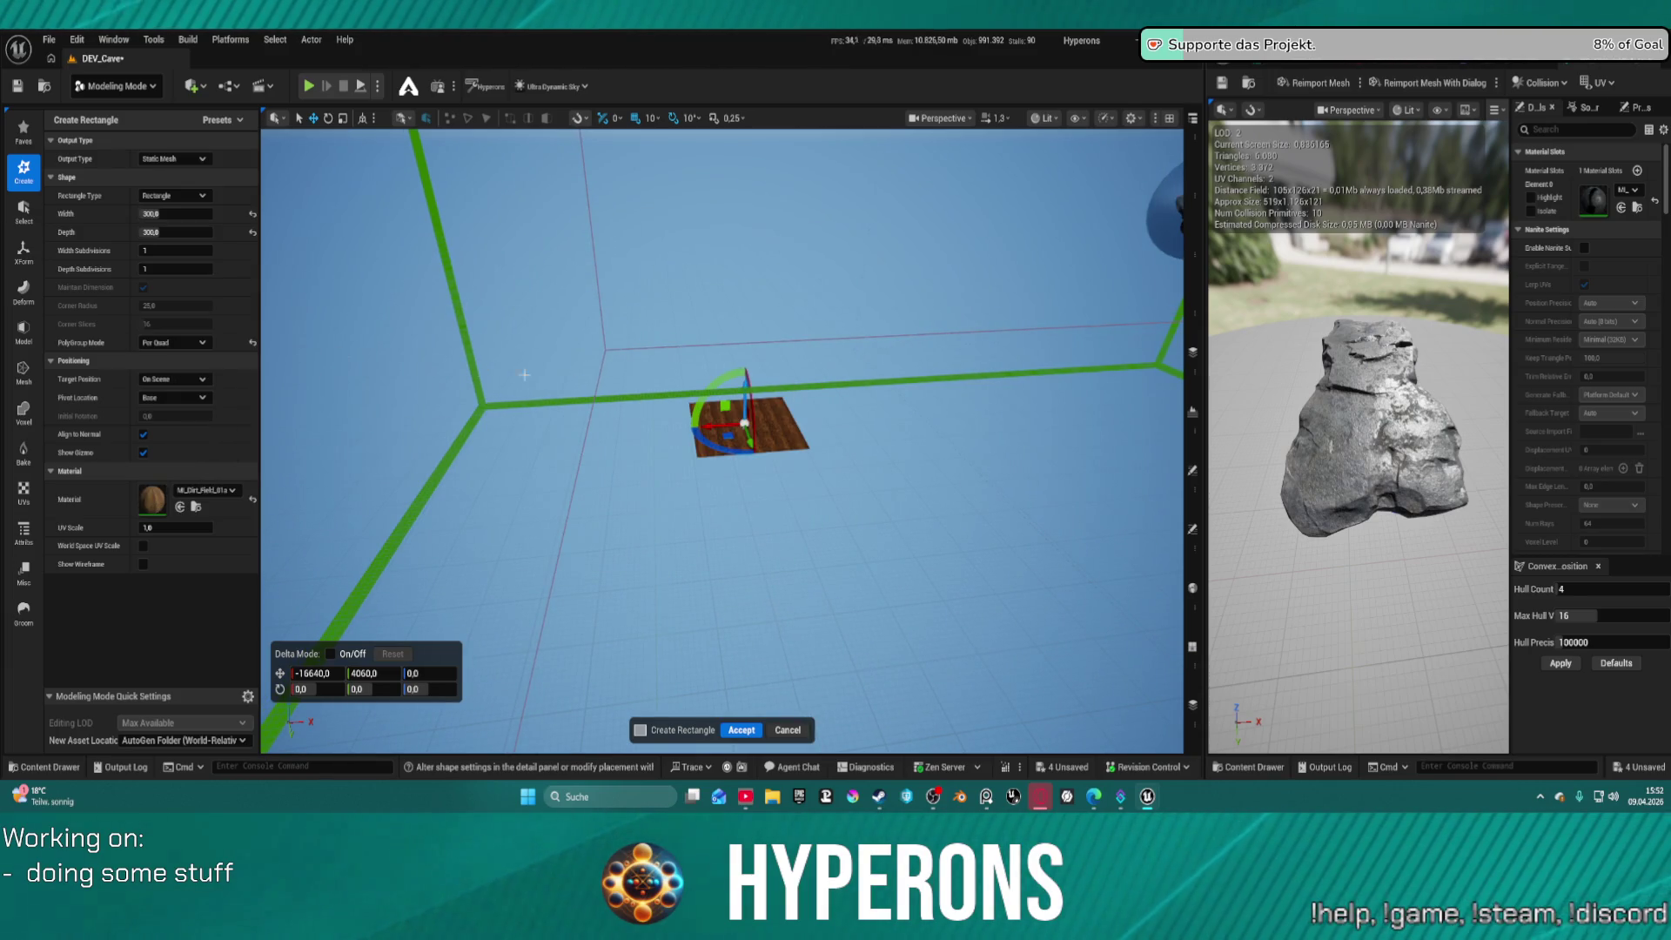
scroll(525, 375, "up", 6)
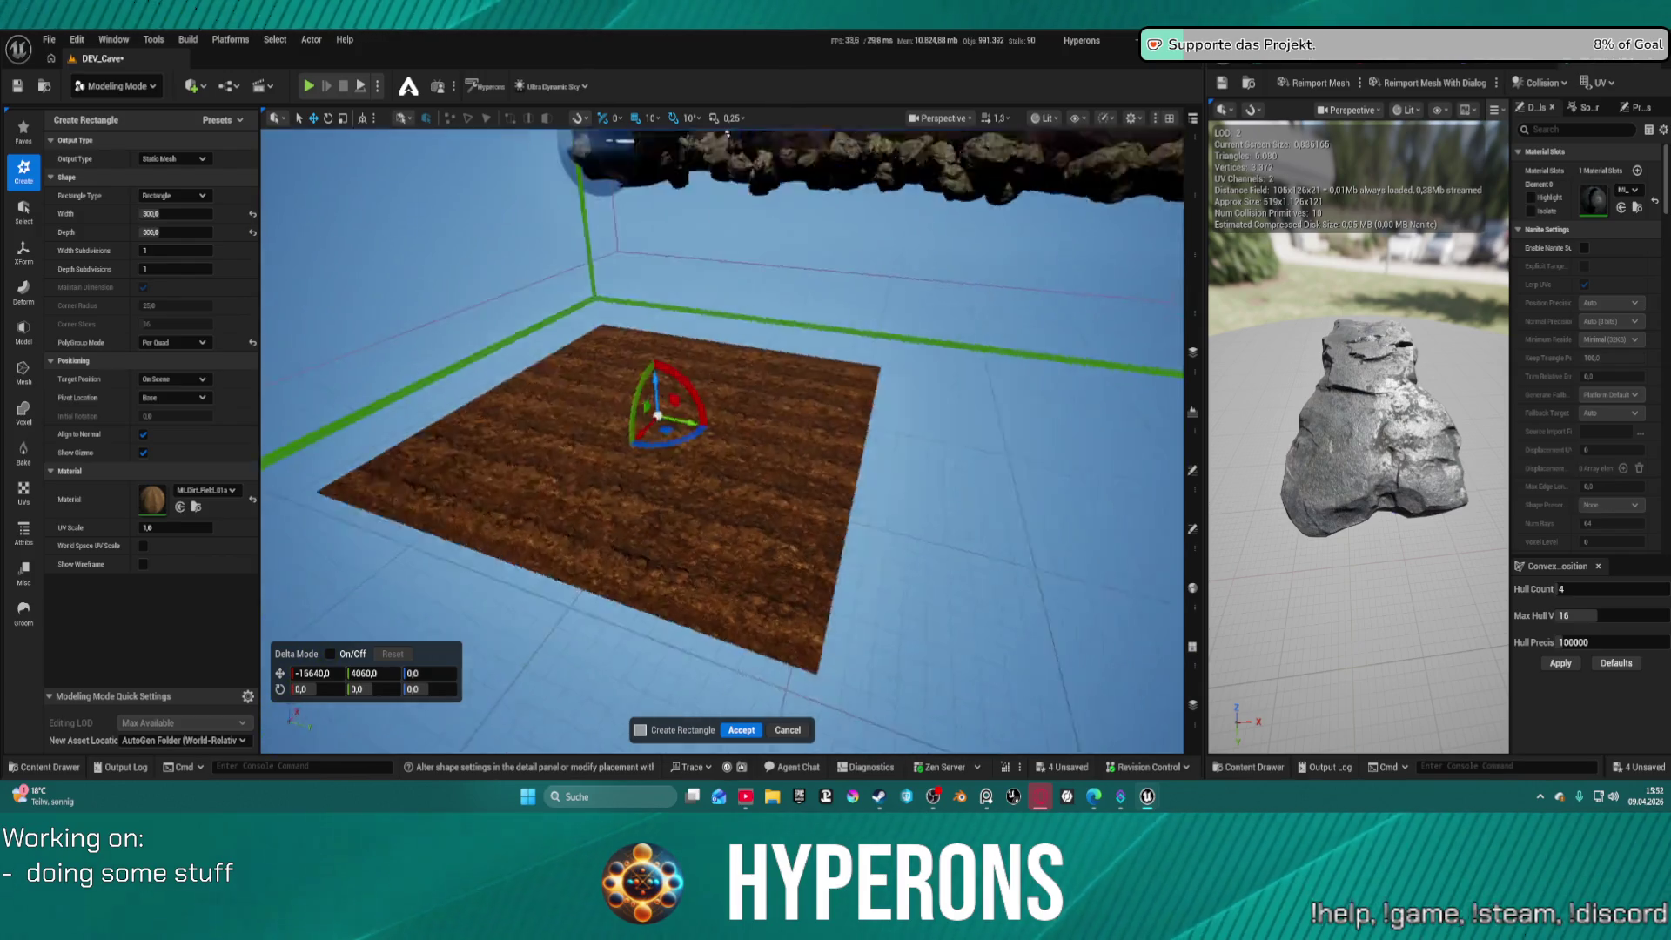
scroll(723, 440, "up", 10)
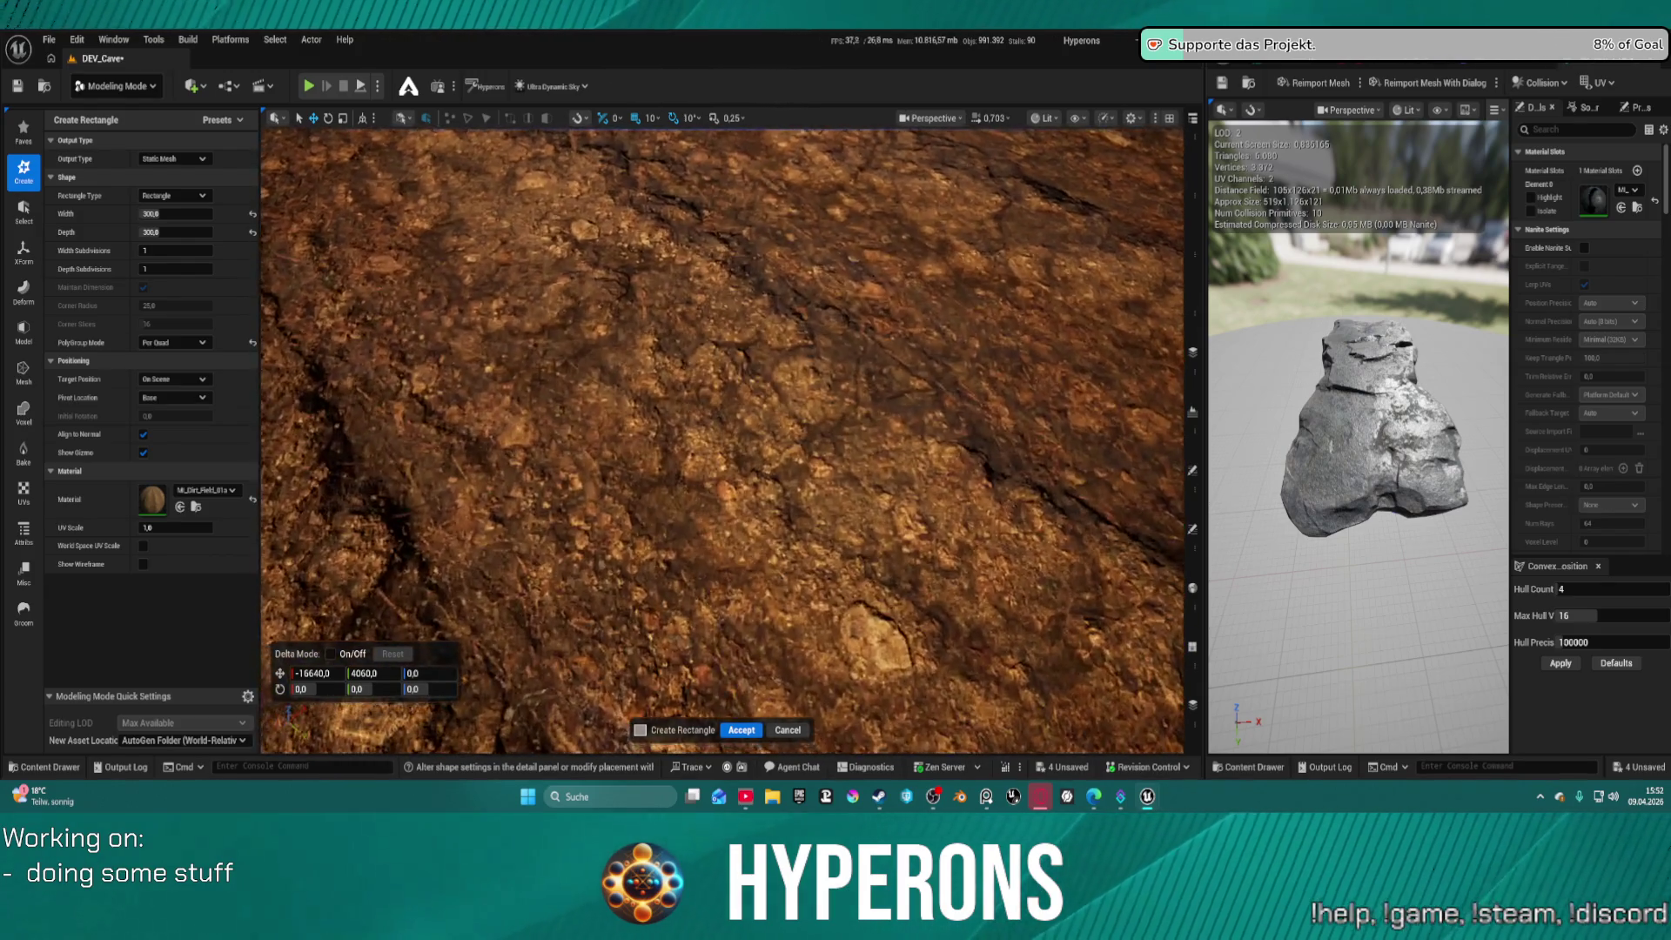
key("f")
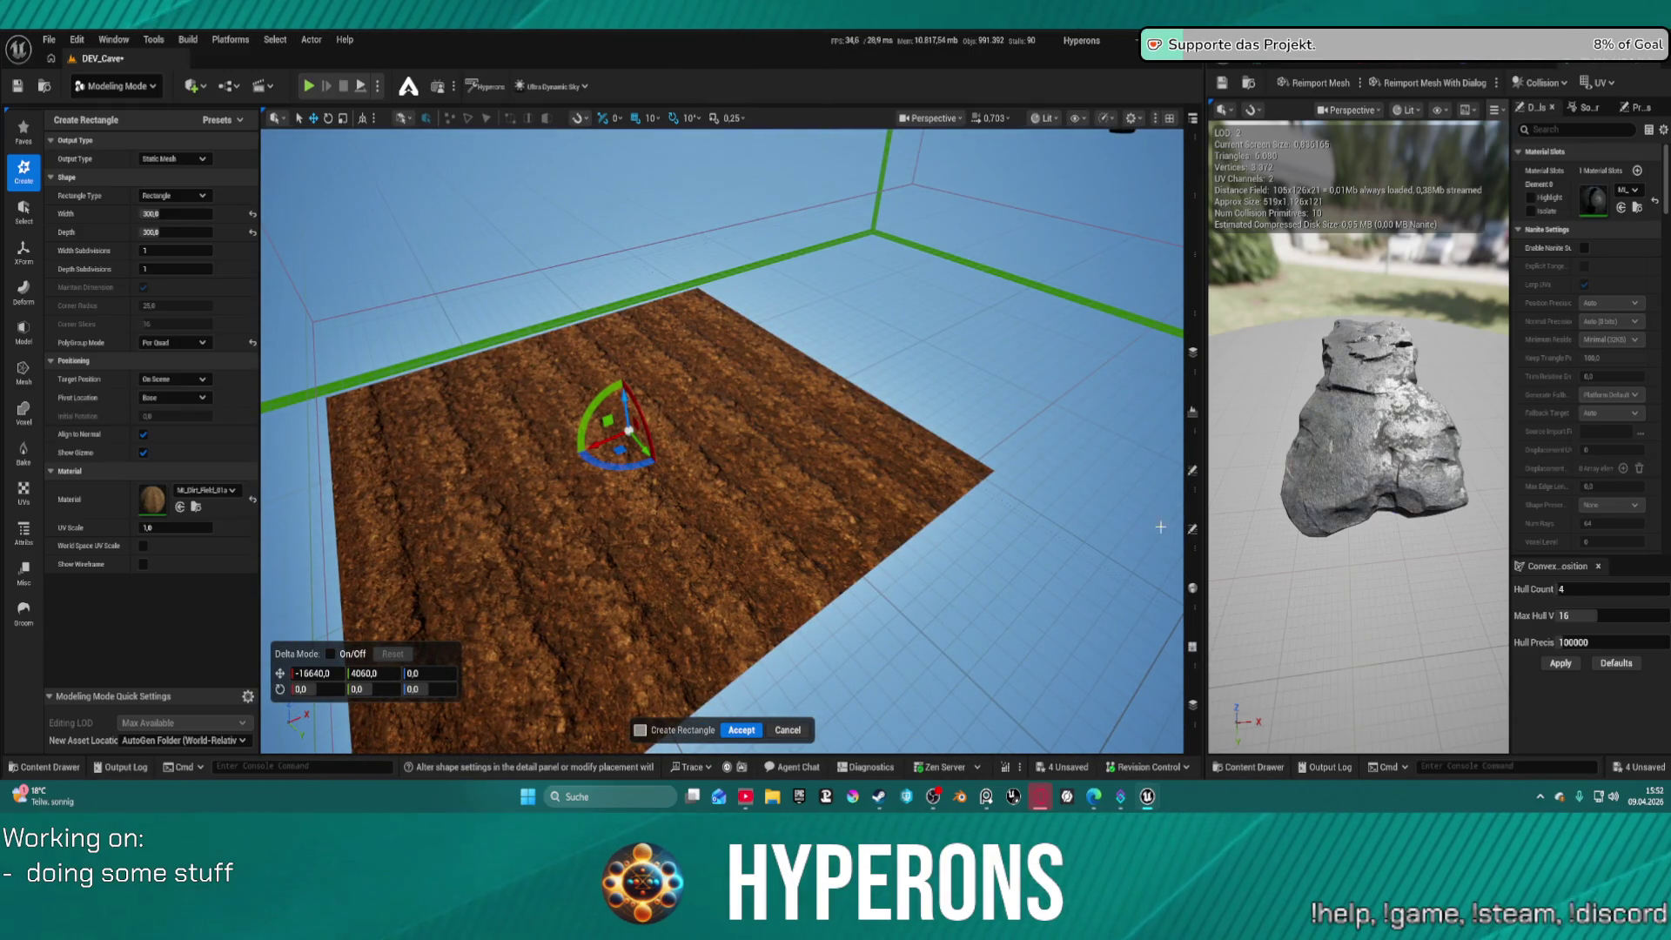
left_click(742, 728)
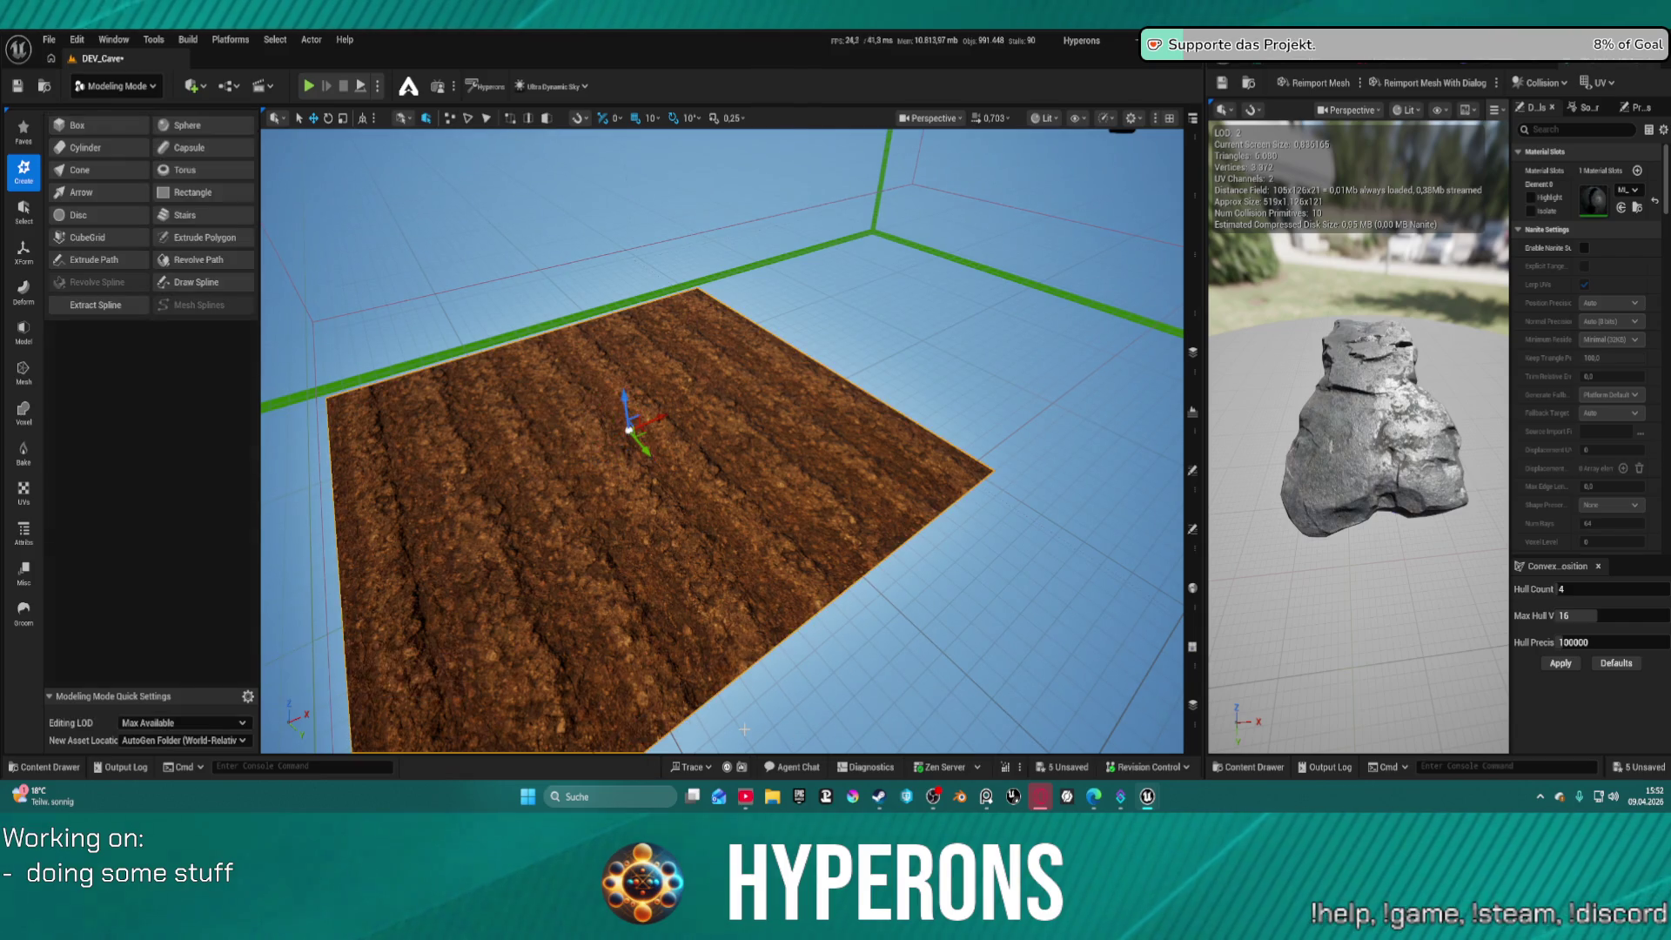
Open the rectangle's Details, then bring up PCG_CaveDM and widen the graph editor
left_click(1194, 529)
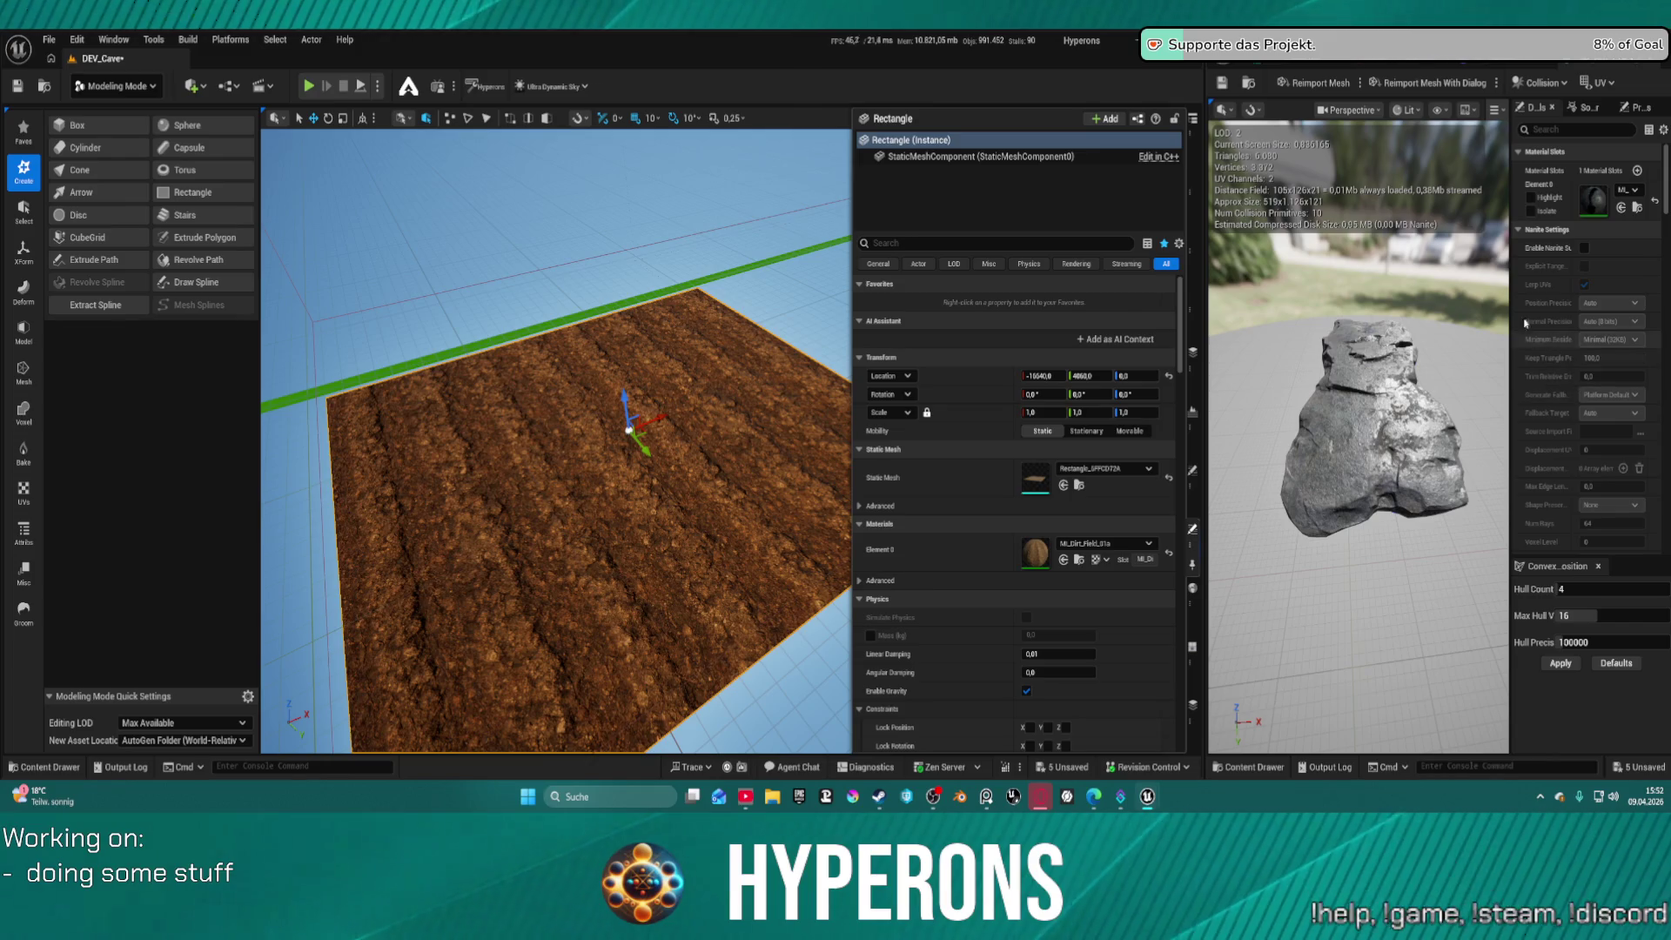
left_click(1297, 62)
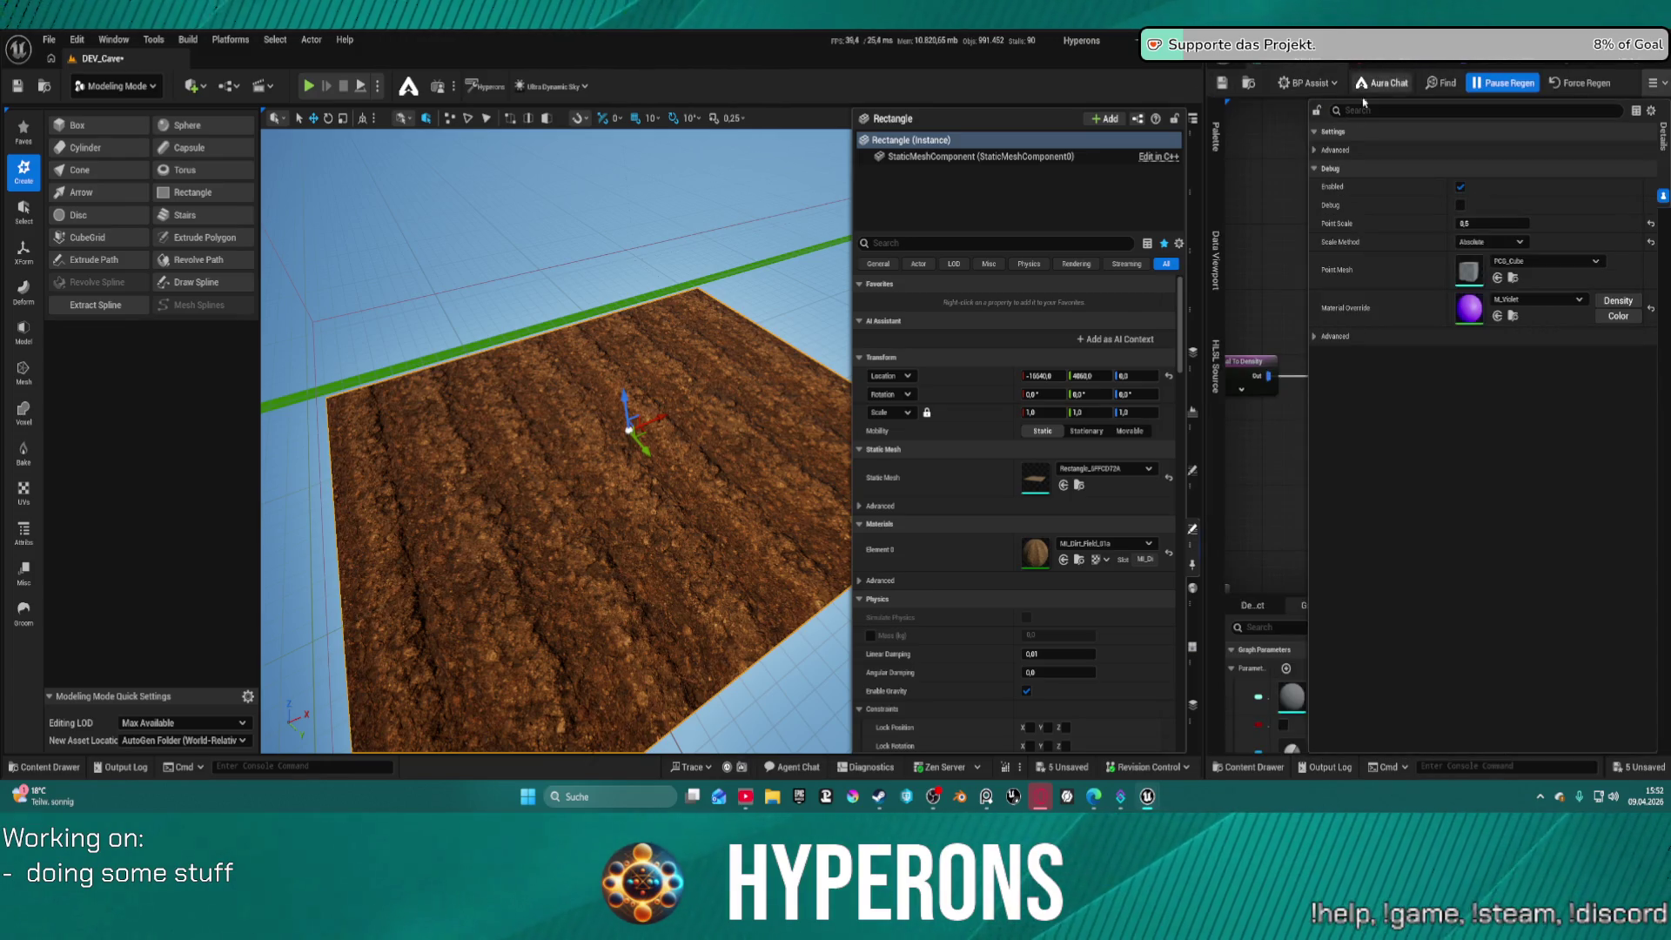
left_click_drag(1210, 185, 532, 182)
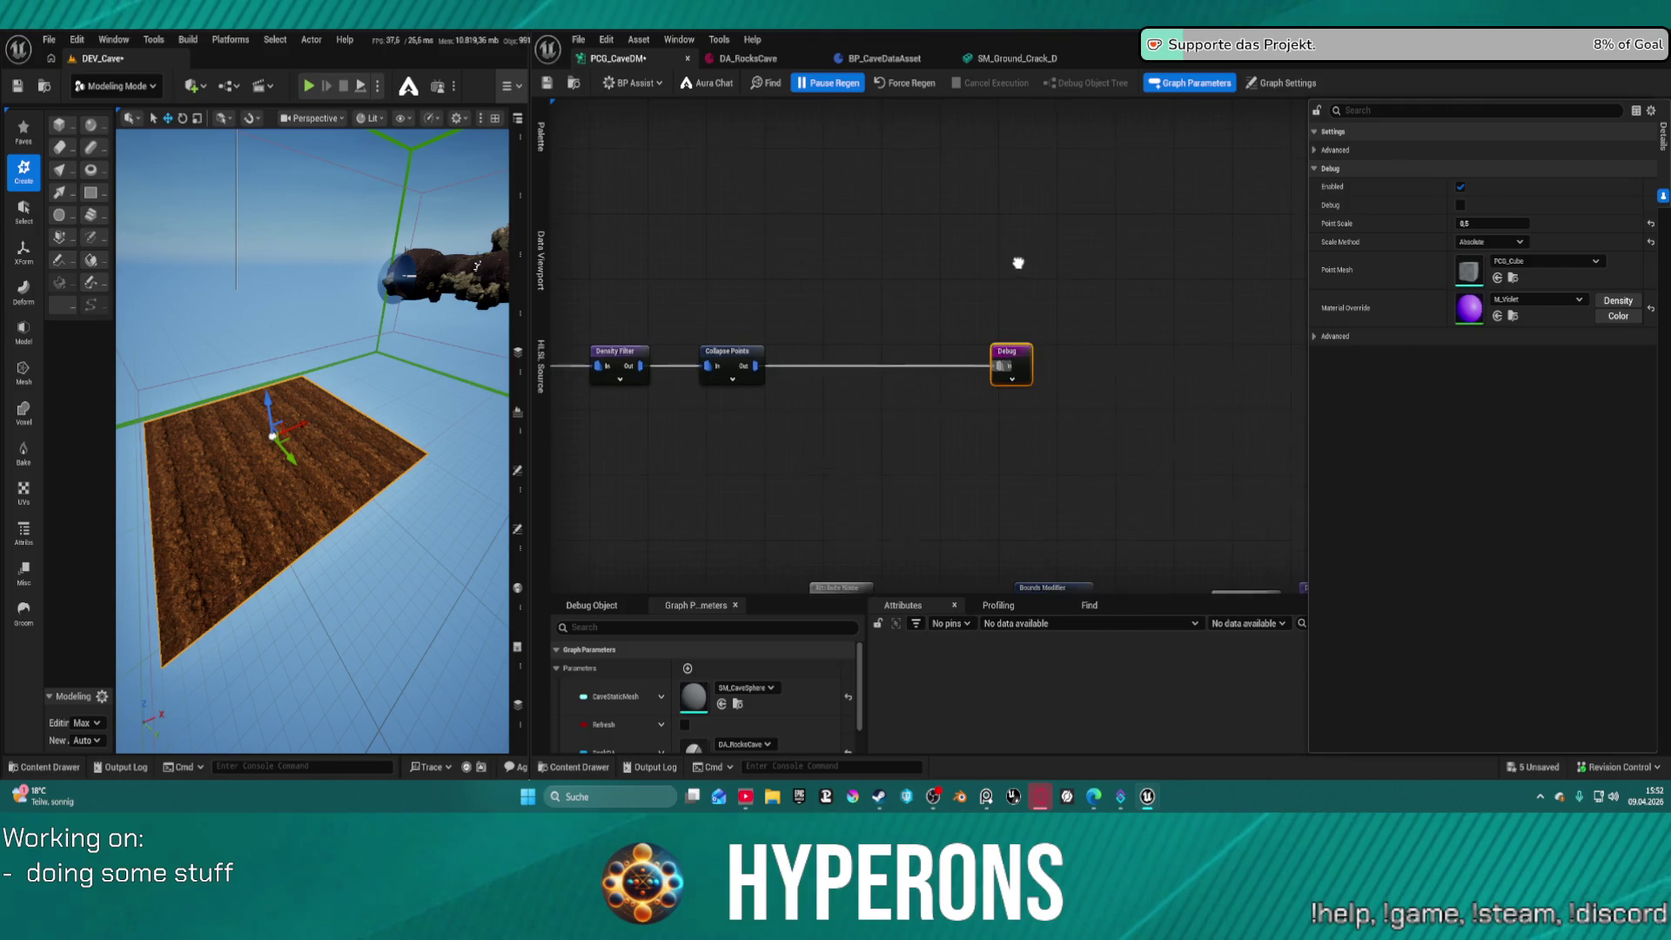
scroll(1009, 304, "up", 1)
Add a Random Choice node off Collapse Points' output and reposition it
left_click_drag(678, 375, 933, 261)
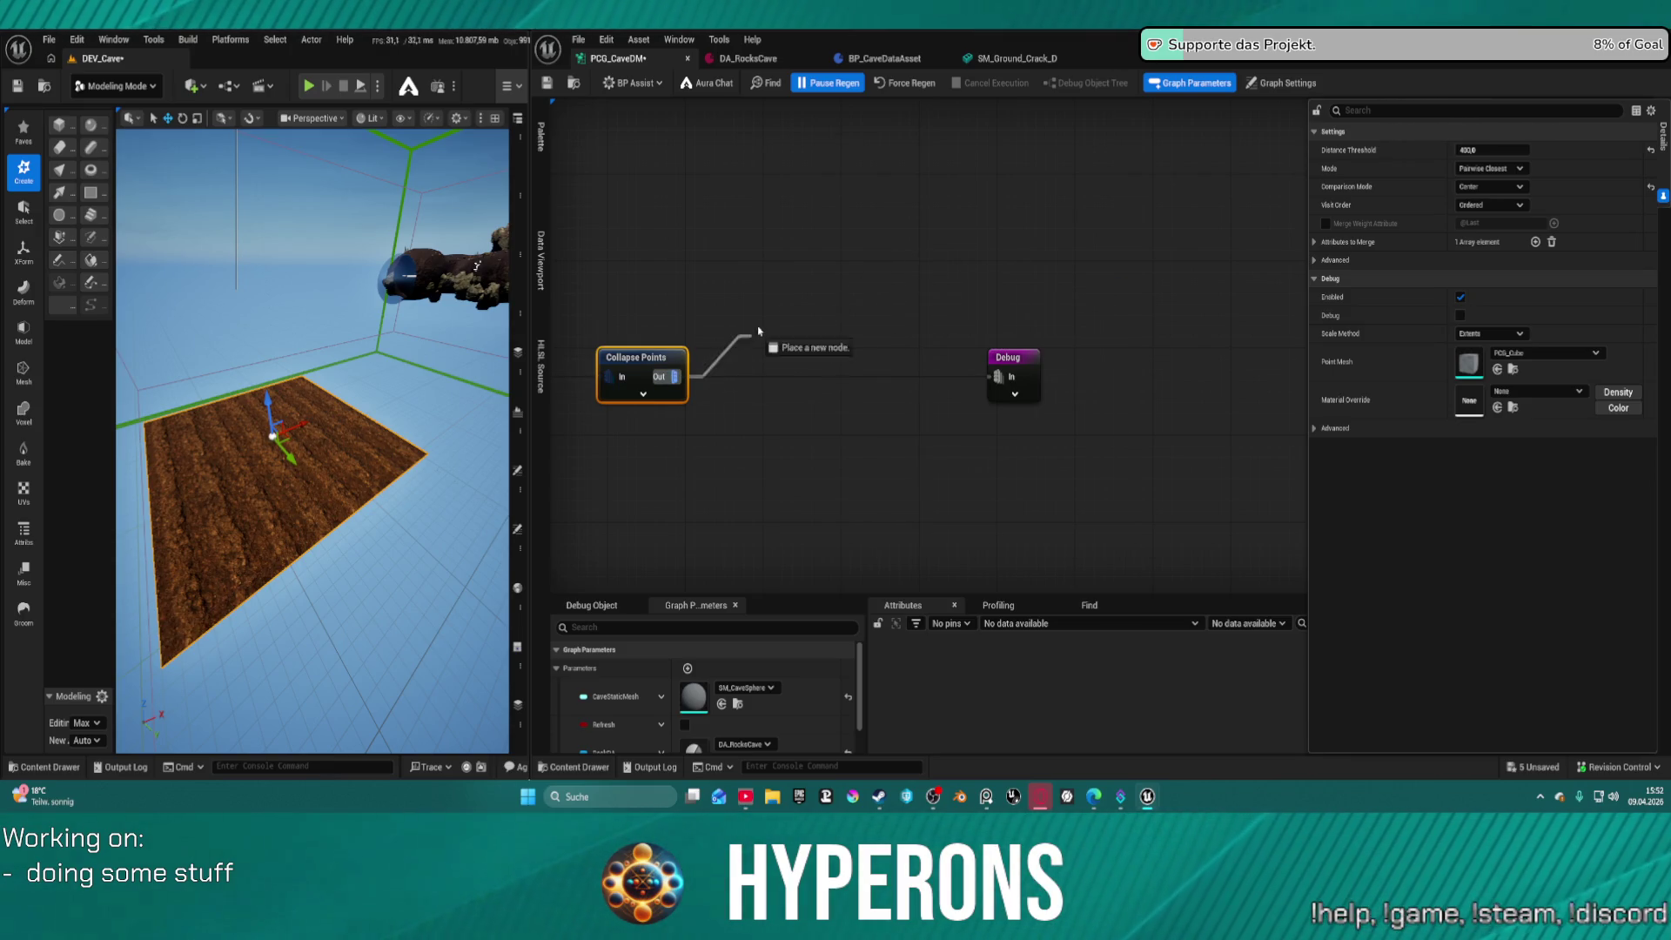
left_click_drag(795, 284, 794, 284)
type("random")
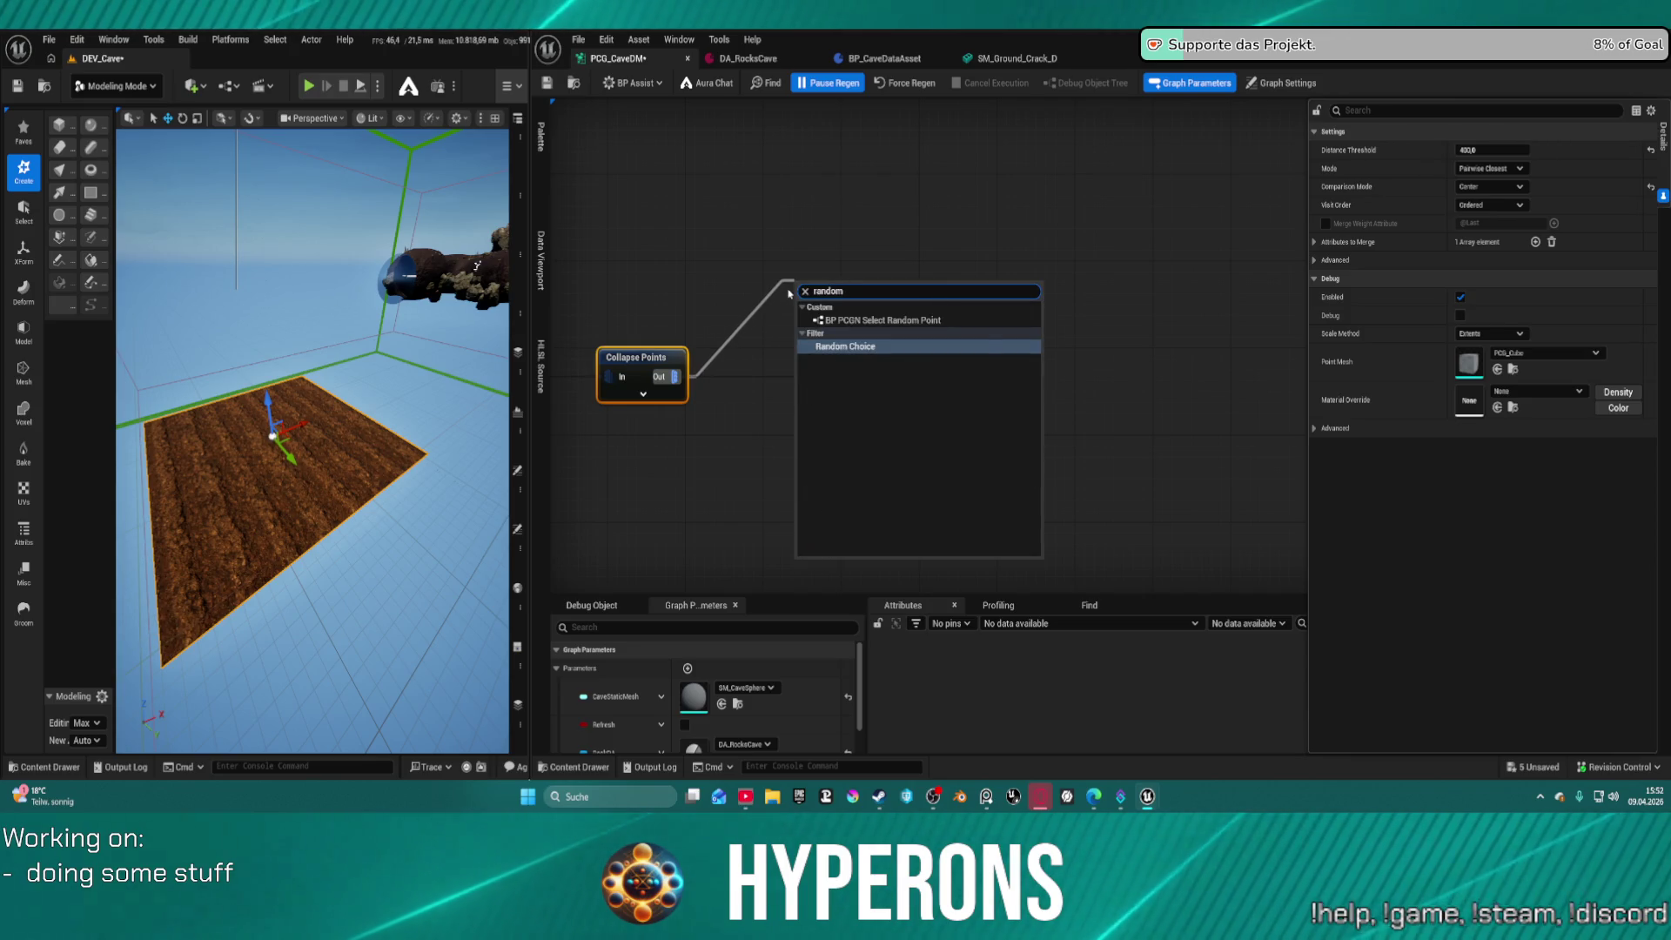
key("Return")
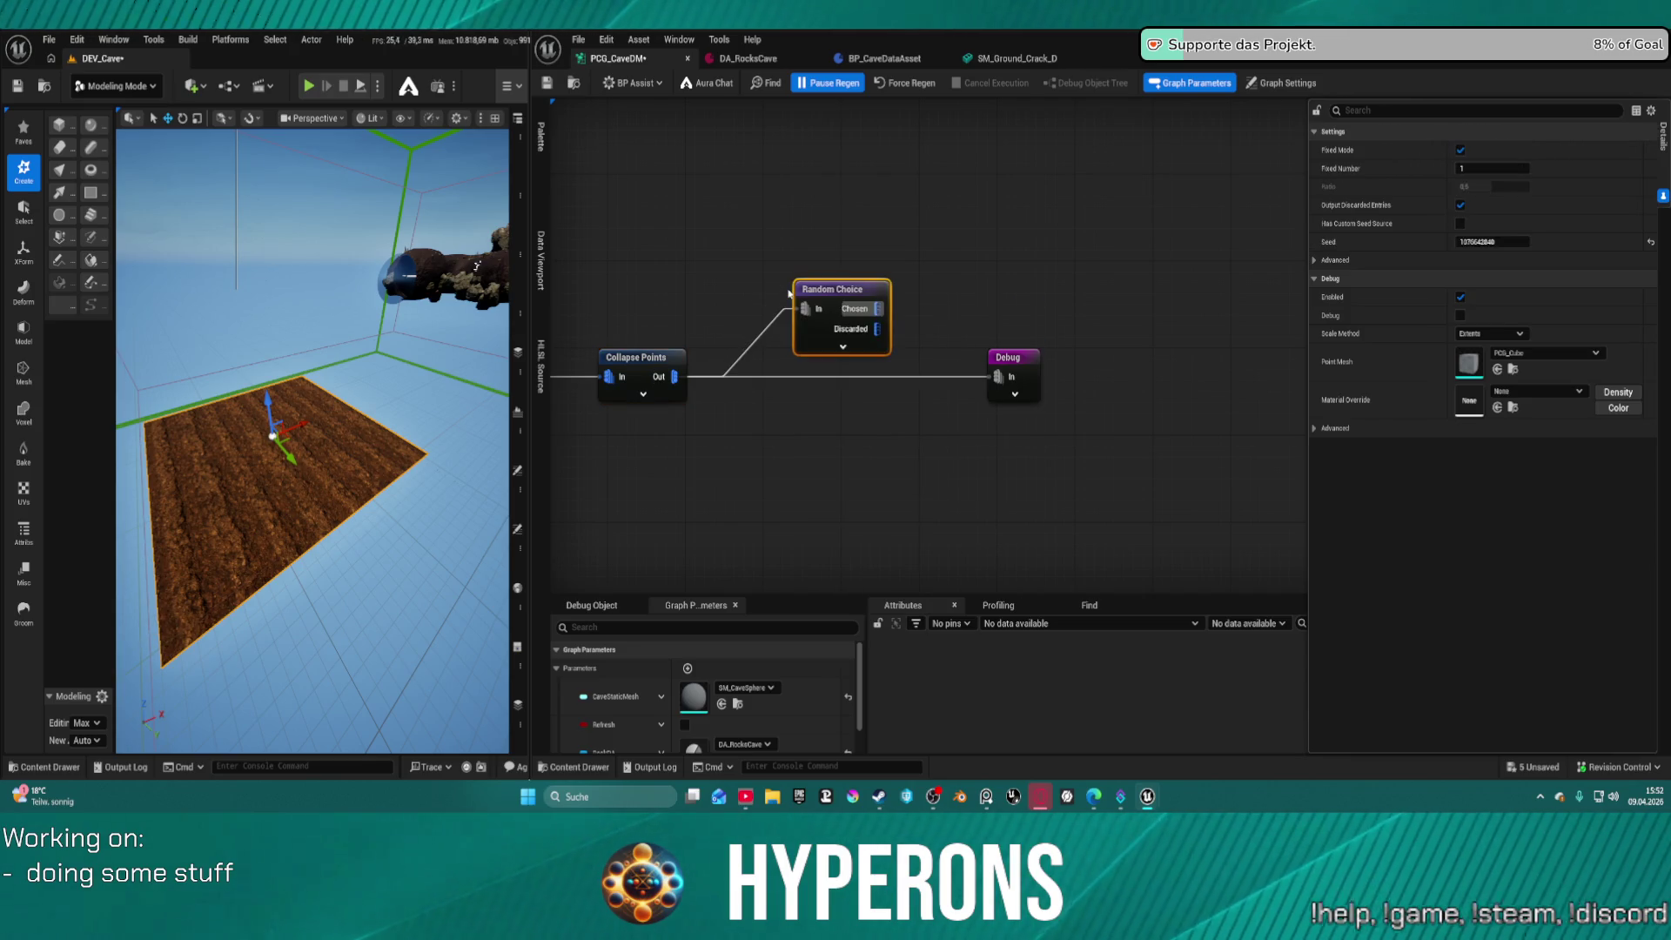
mouse_move(875, 308)
left_mouse_down()
mouse_move(1003, 282)
mouse_move(932, 267)
mouse_move(1063, 261)
mouse_move(1046, 249)
left_mouse_up()
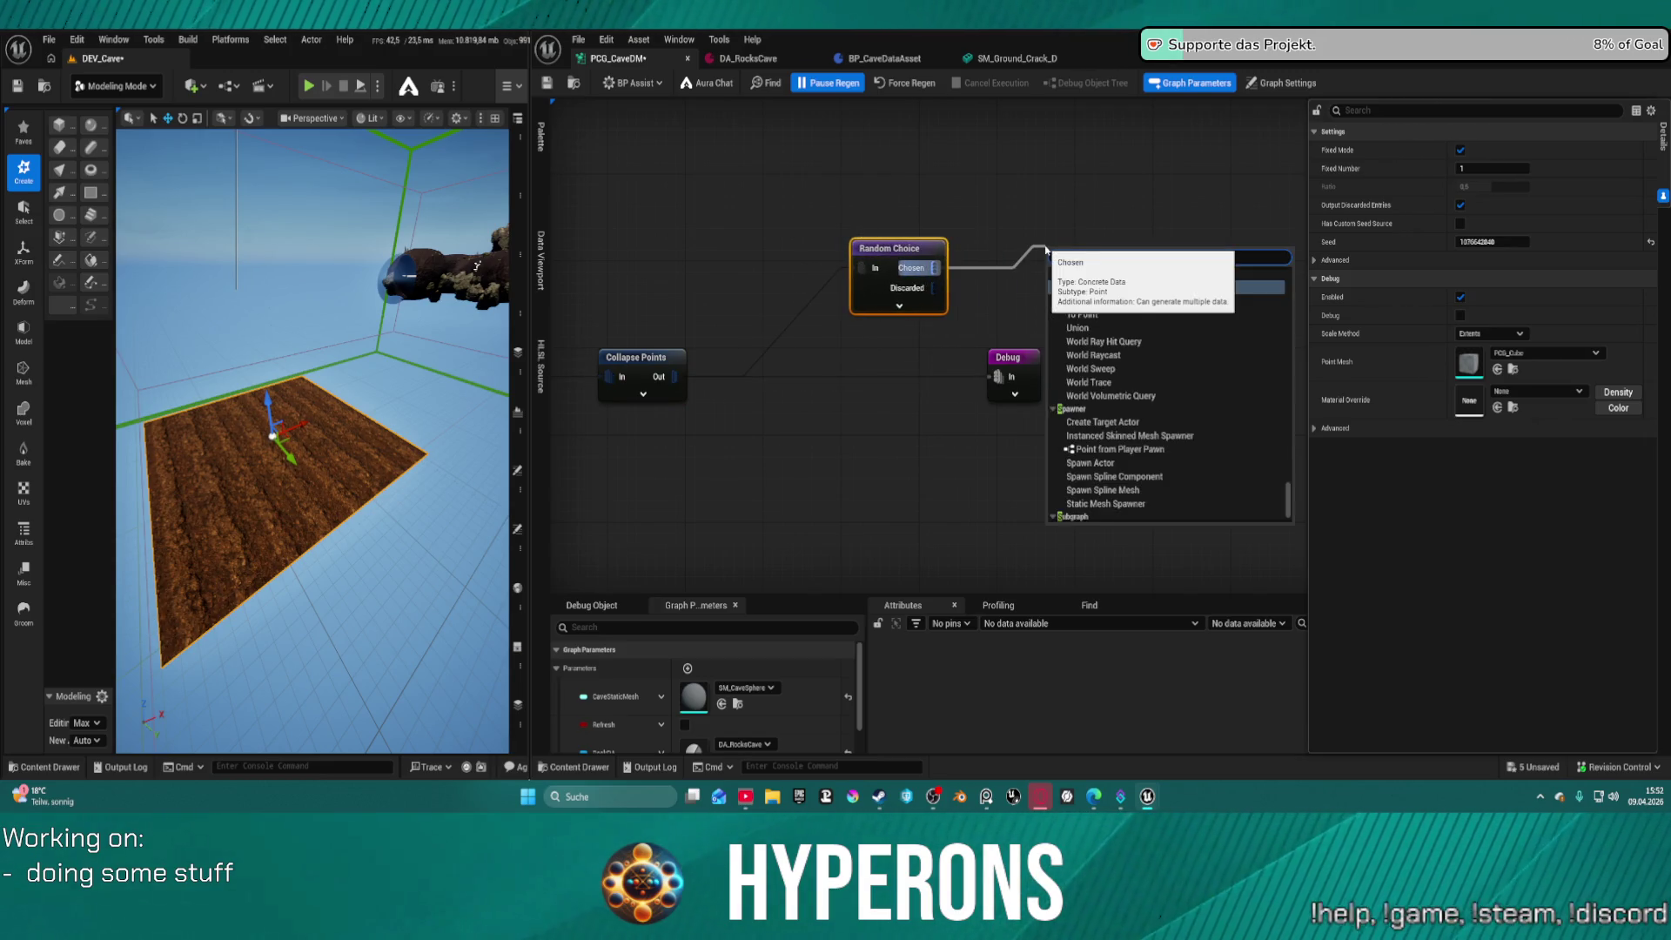
Add Static Mesh Spawners on Random Choice's Chosen and Discarded outputs
type("tic")
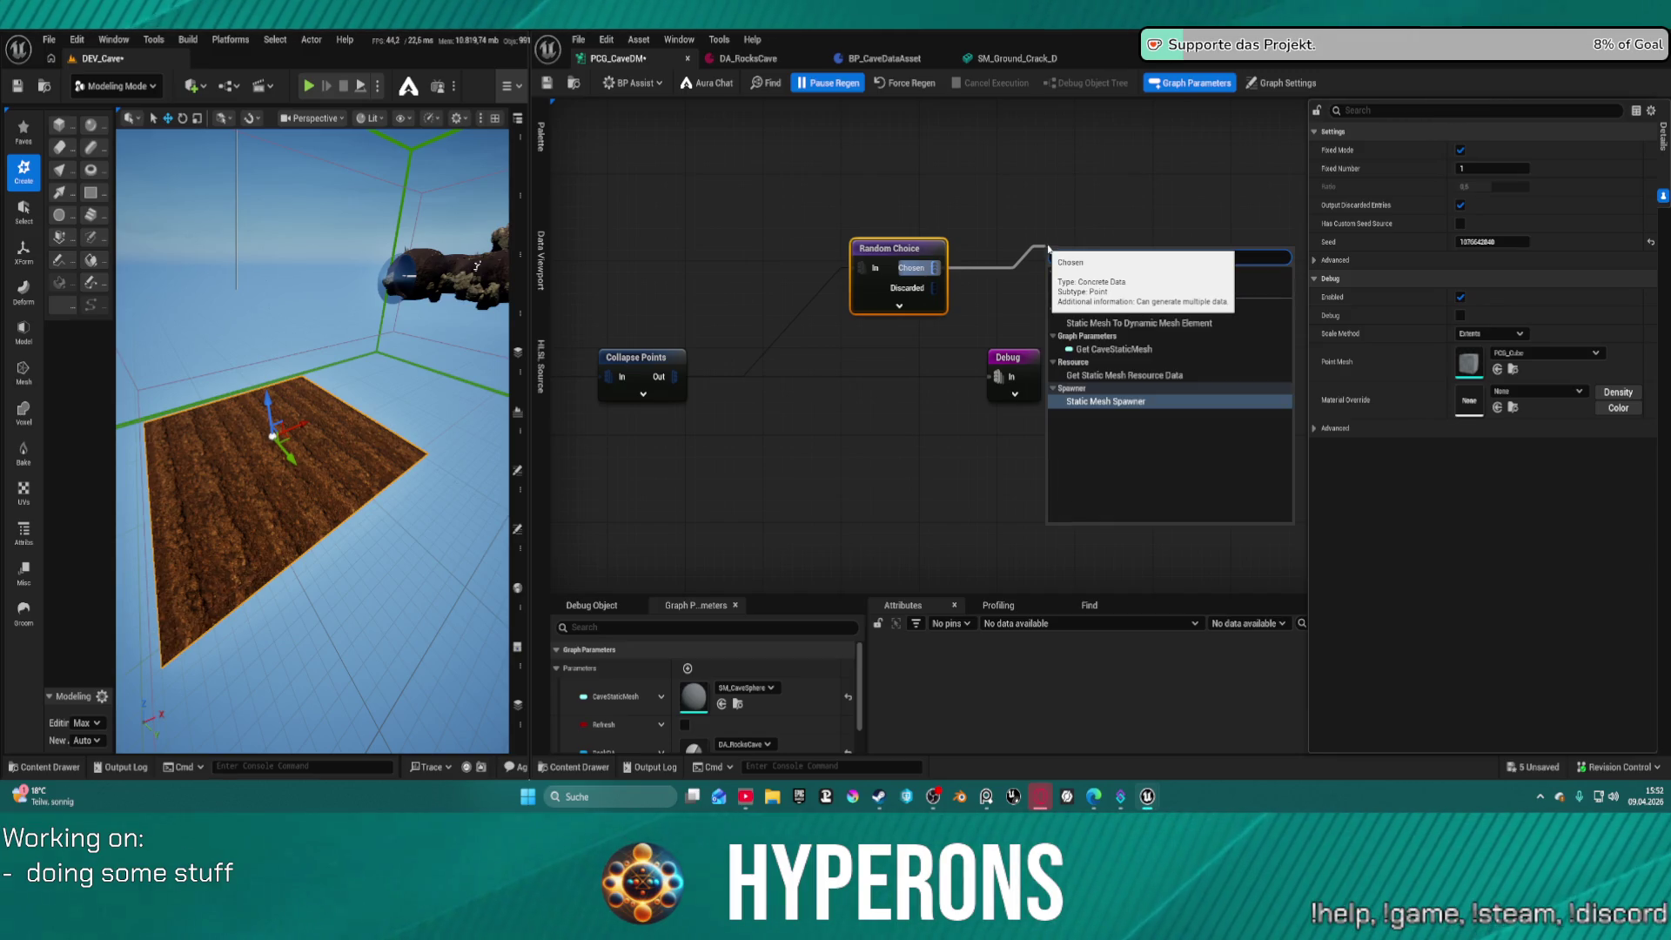
left_click(1175, 402)
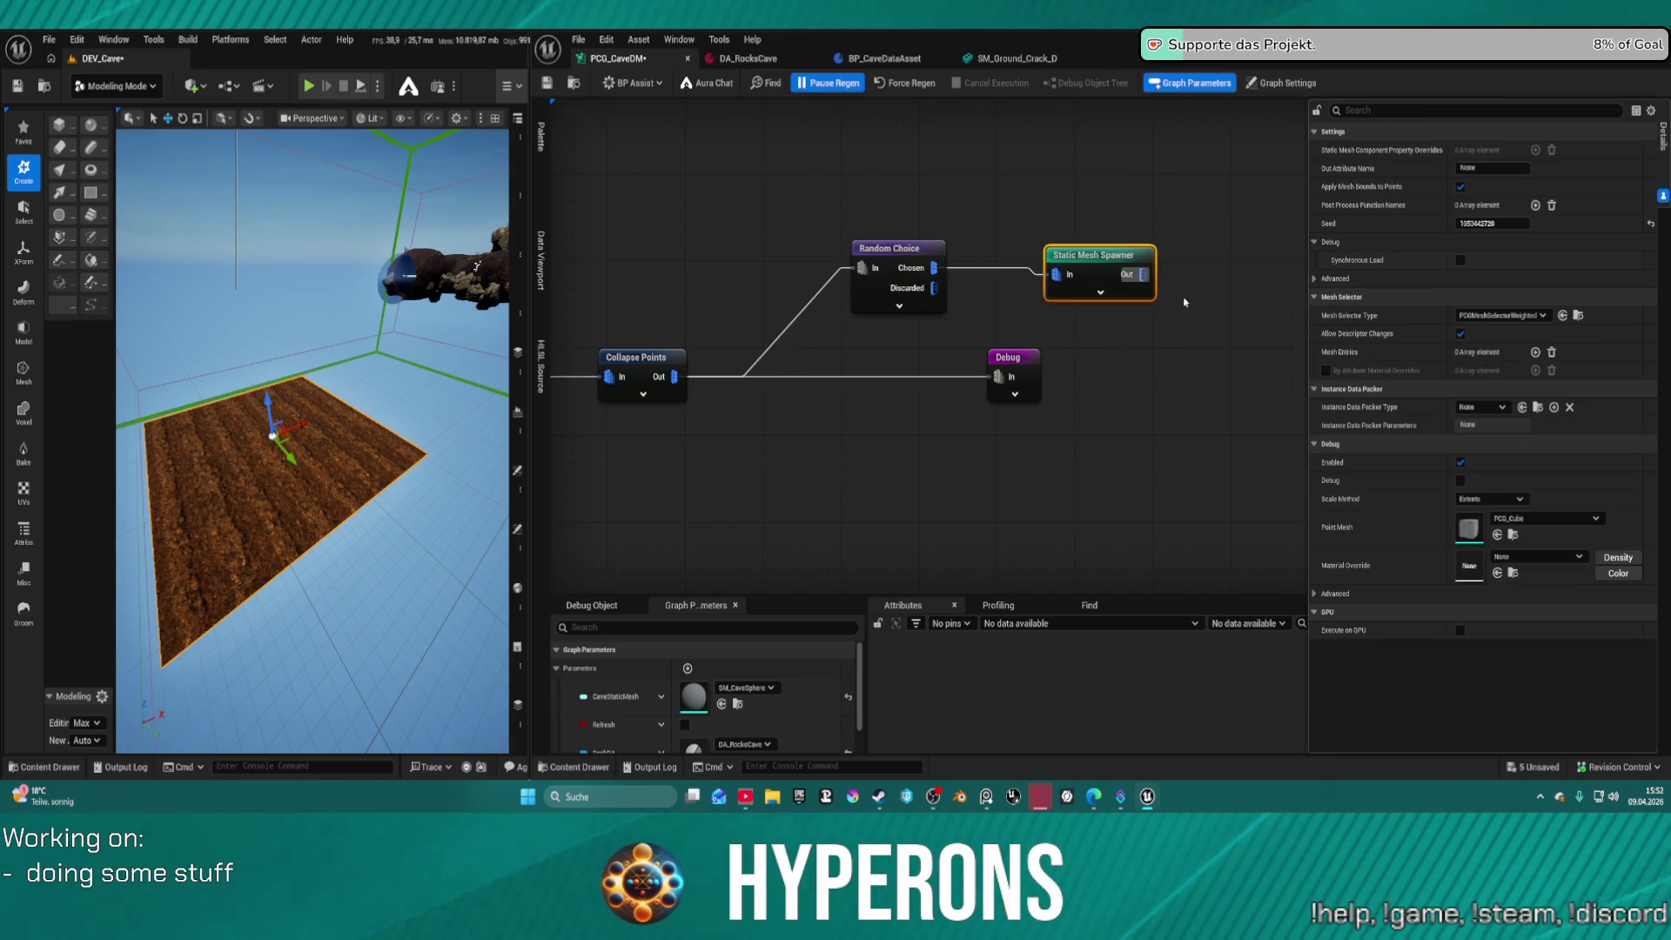
left_click_drag(1086, 269, 1205, 228)
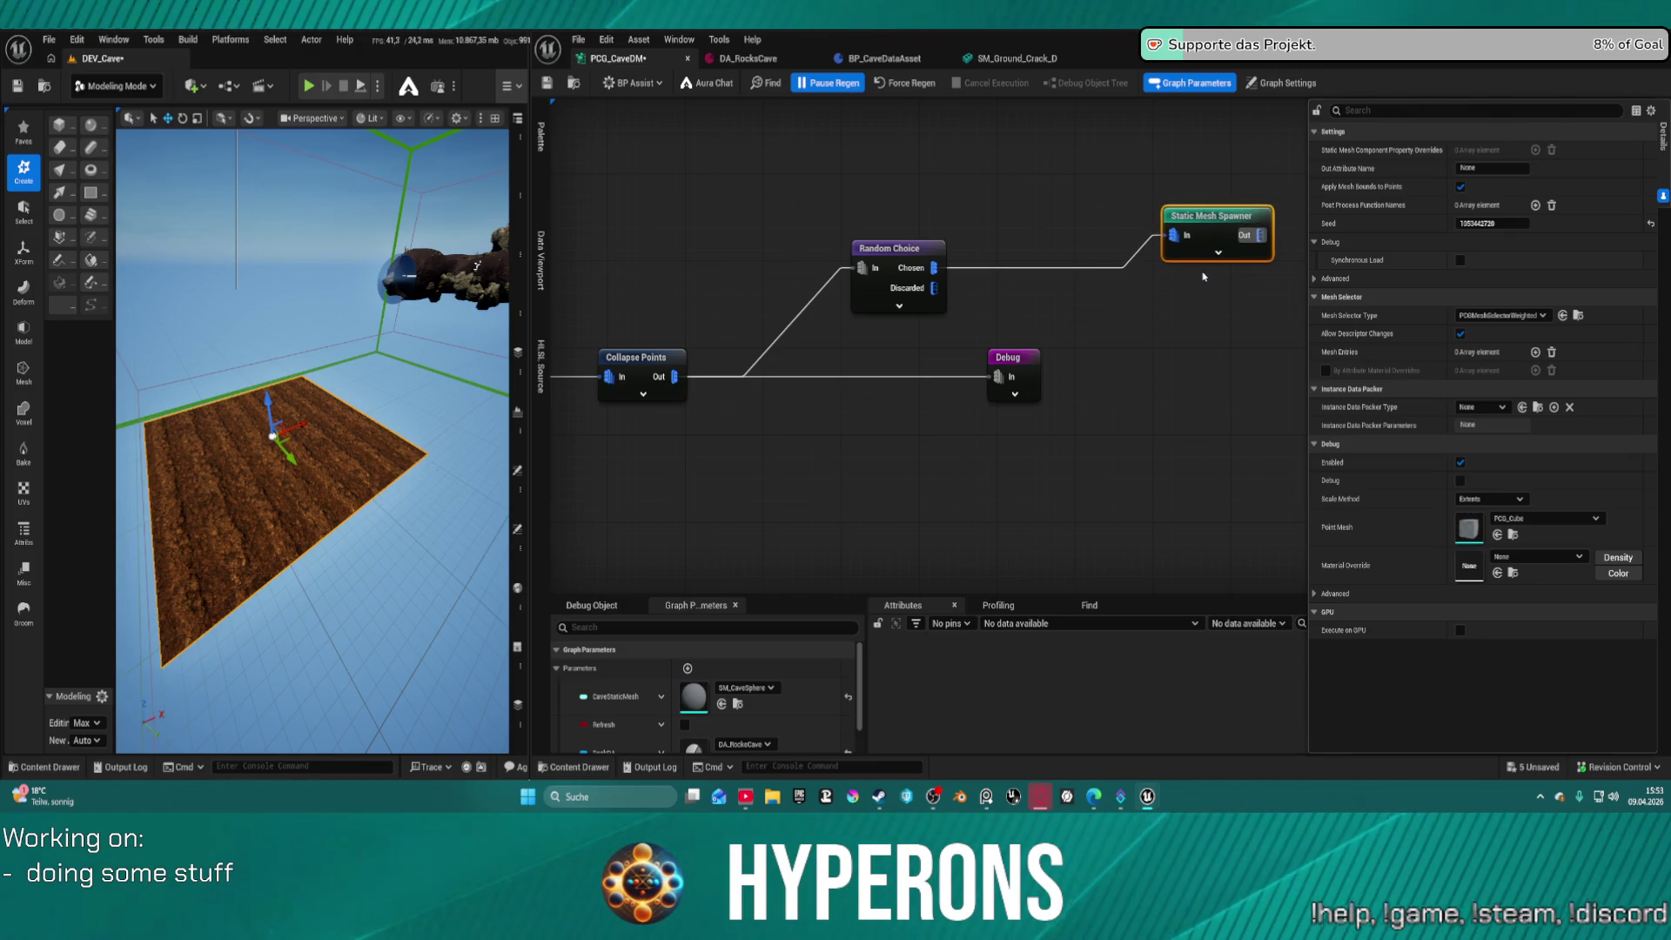
mouse_move(933, 287)
left_mouse_down()
mouse_move(1107, 315)
mouse_move(854, 330)
left_mouse_up()
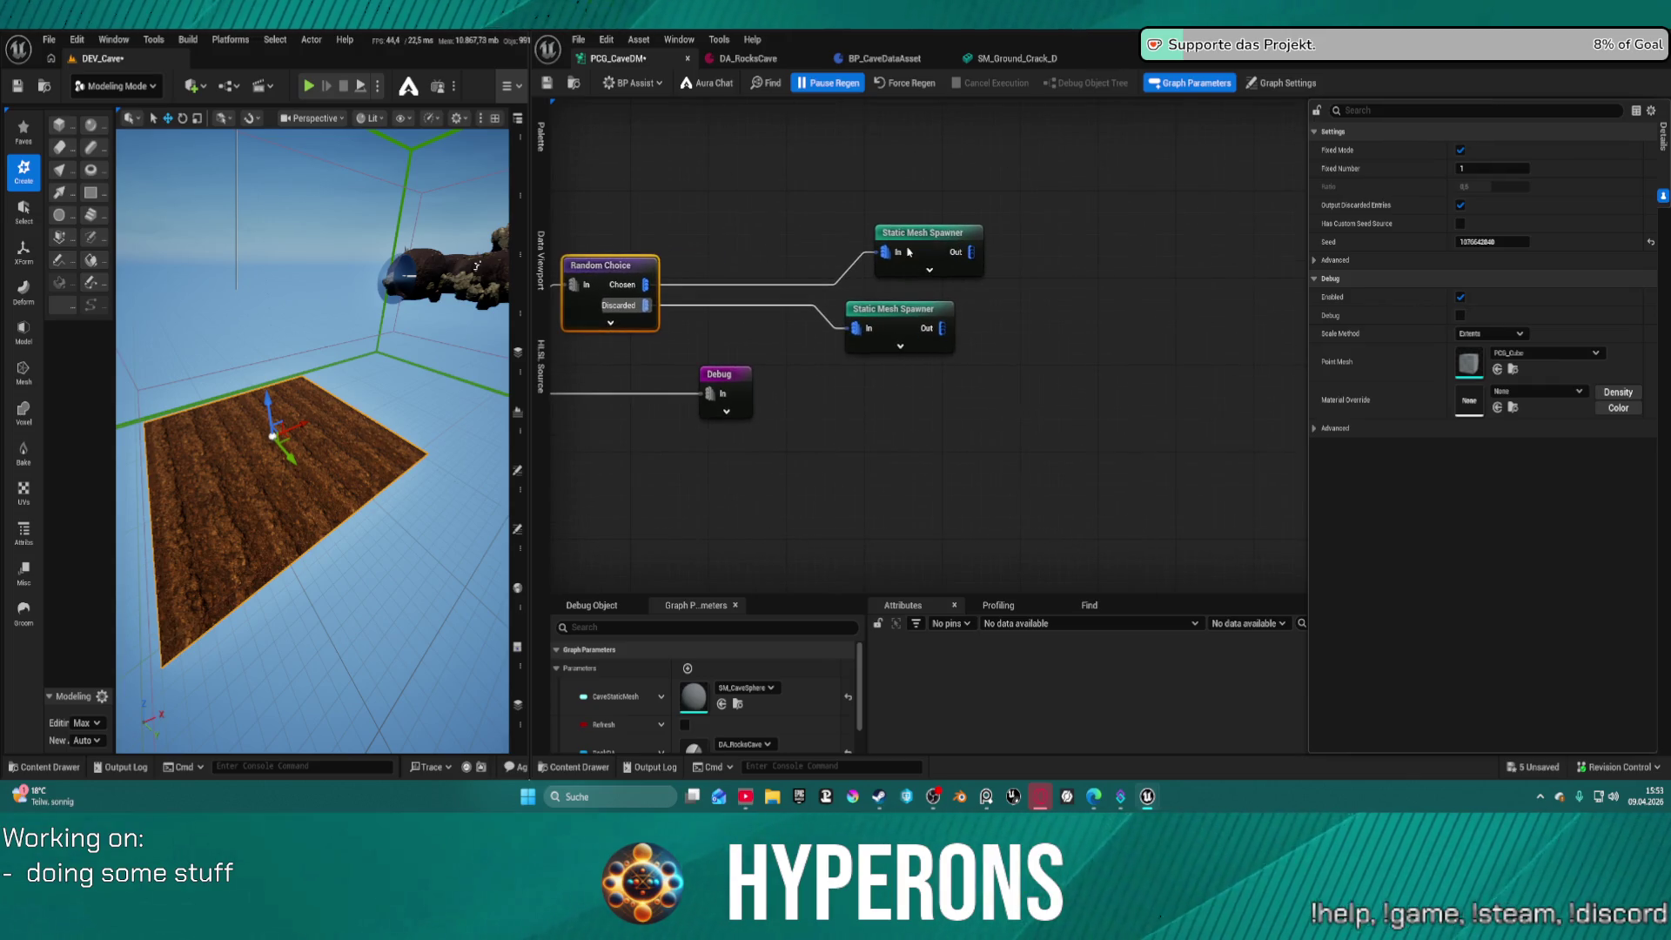
Give the top Static Mesh Spawner a mesh entry using Rectangle_6FFCD72A
left_click(923, 233)
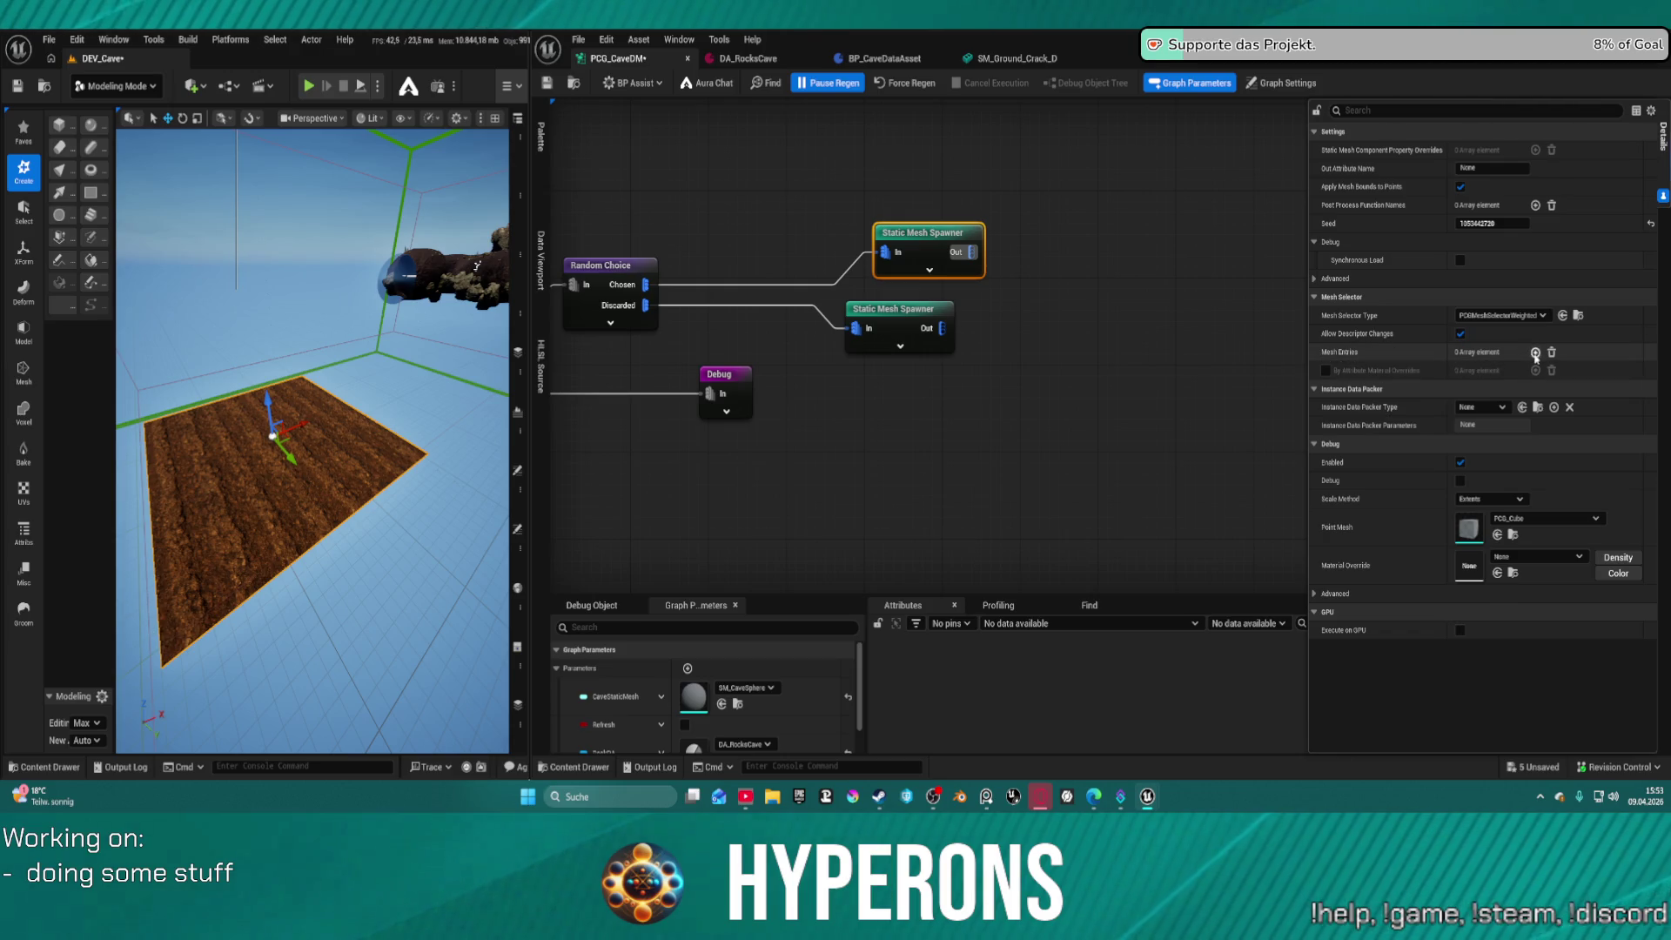
left_click(1535, 353)
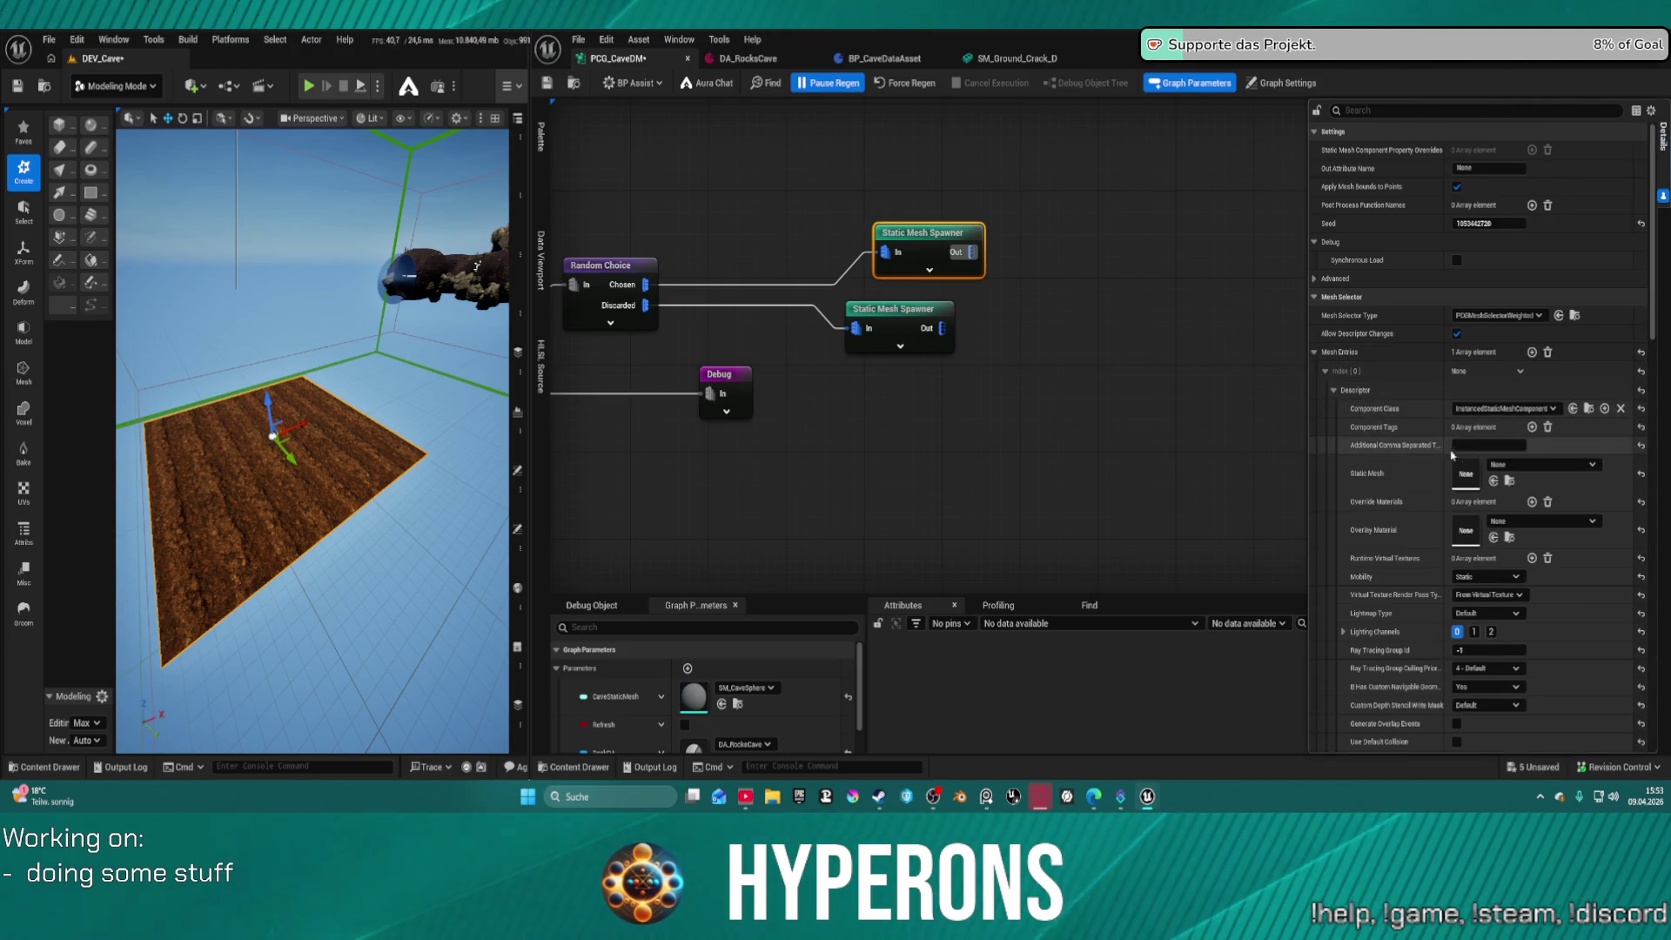
left_click(1494, 481)
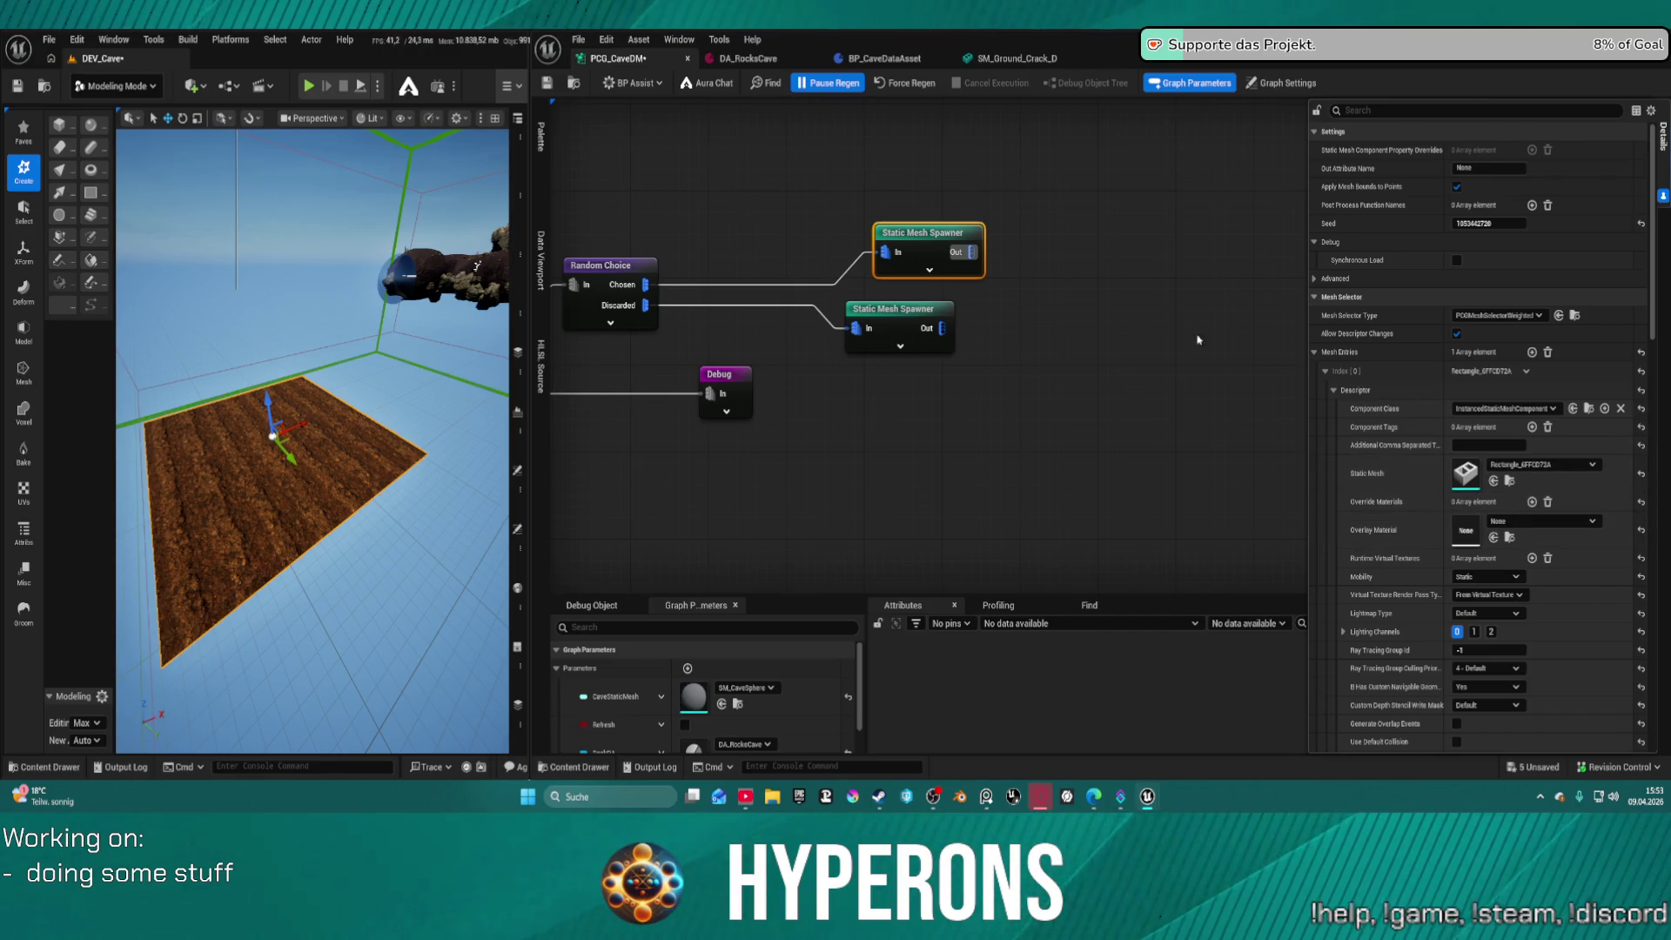
Give the lower spawner a Rectangle_6FFCD72A mesh entry plus an override material slot
left_click(909, 312)
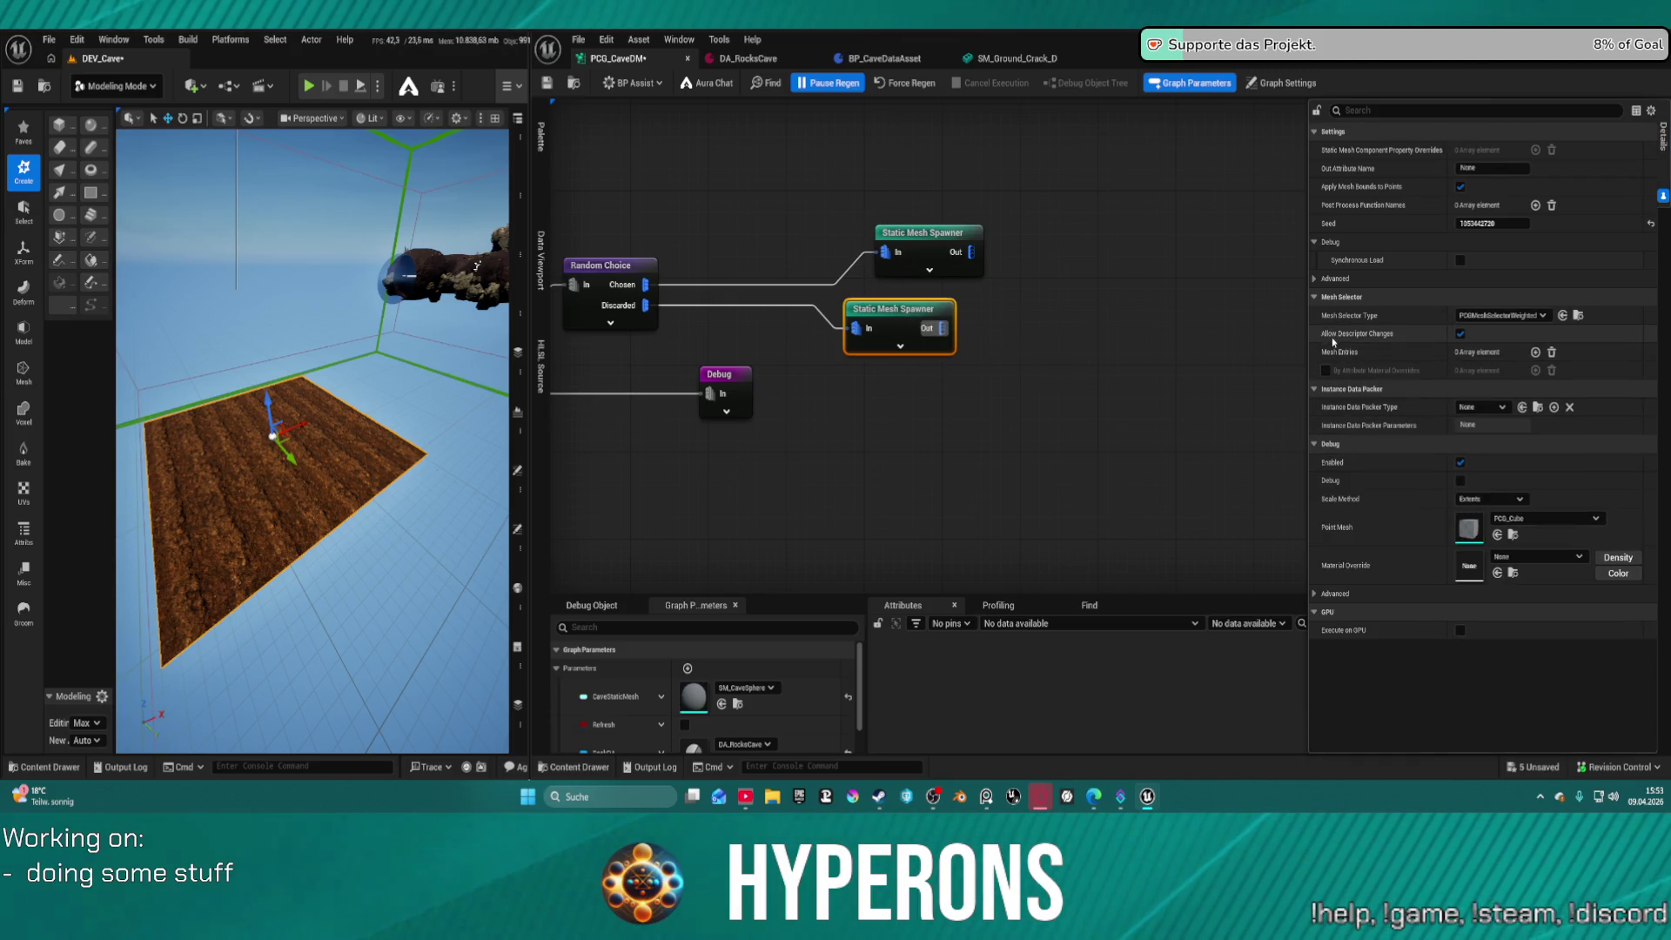
left_click(1535, 351)
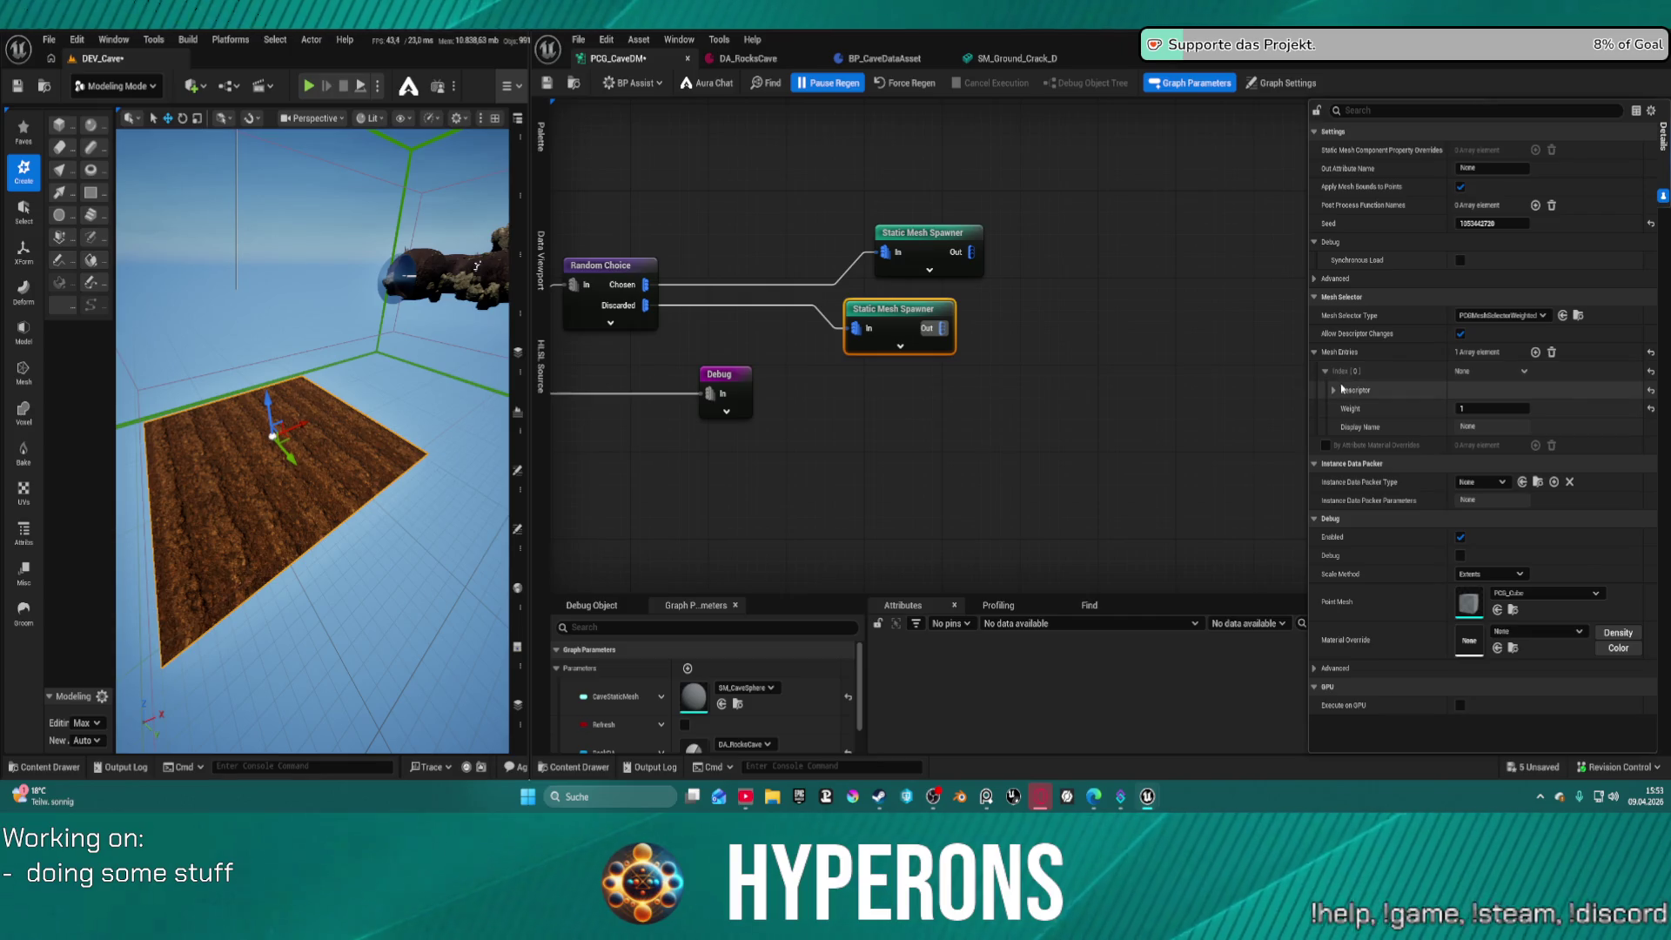
left_click(1333, 390)
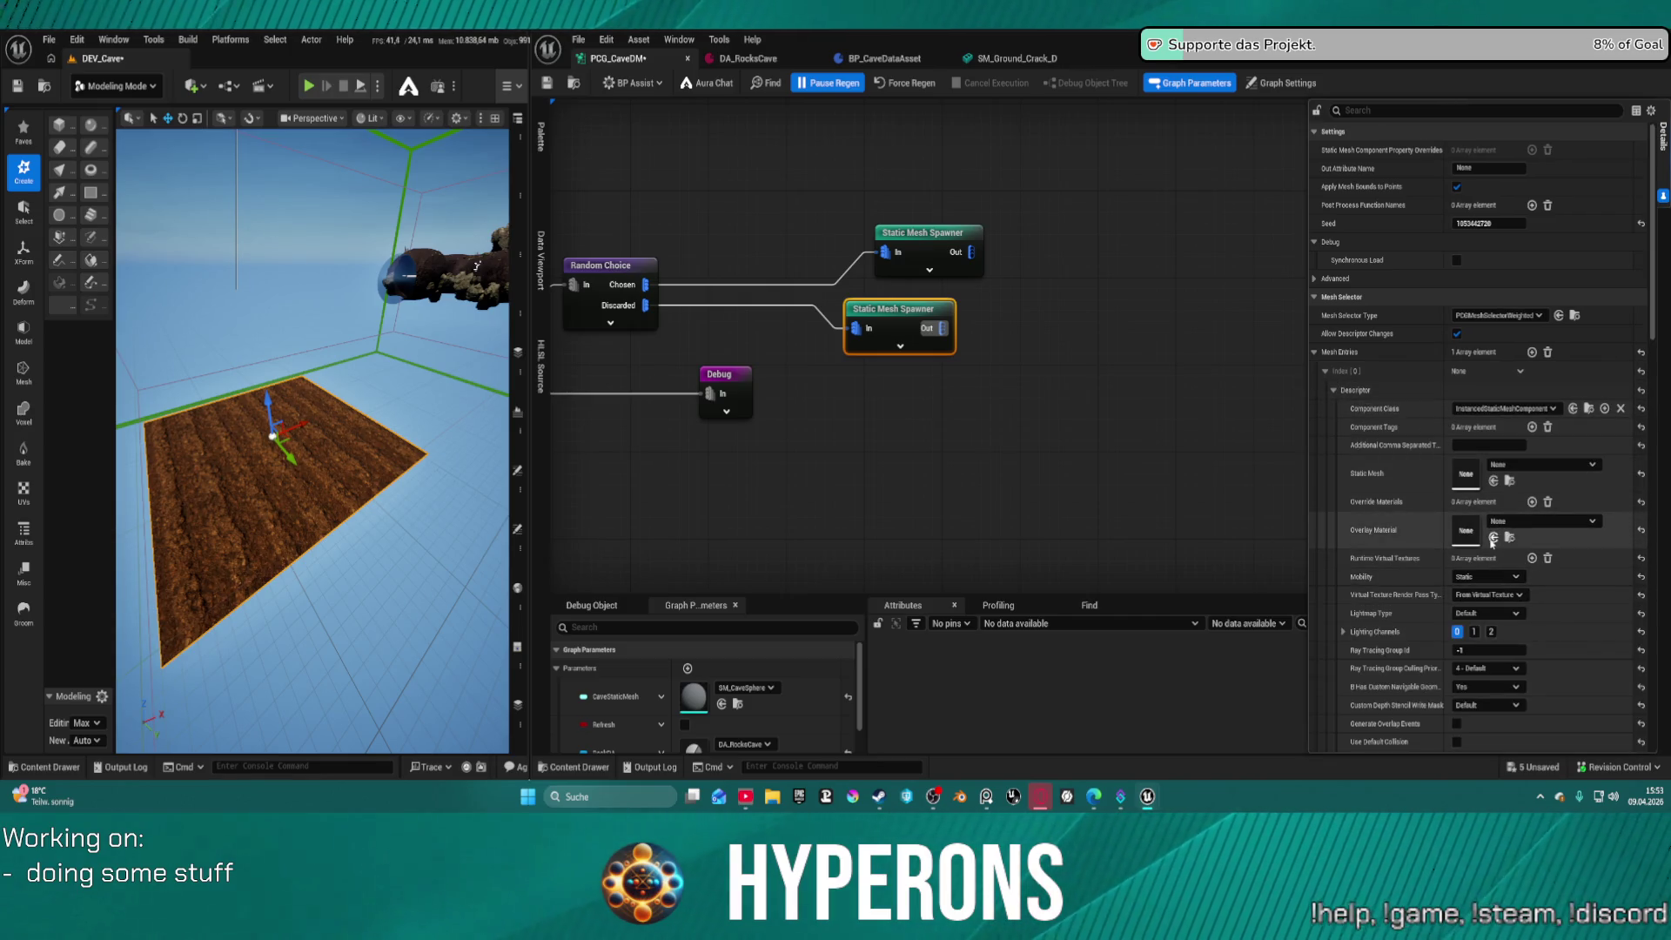
left_click(1493, 480)
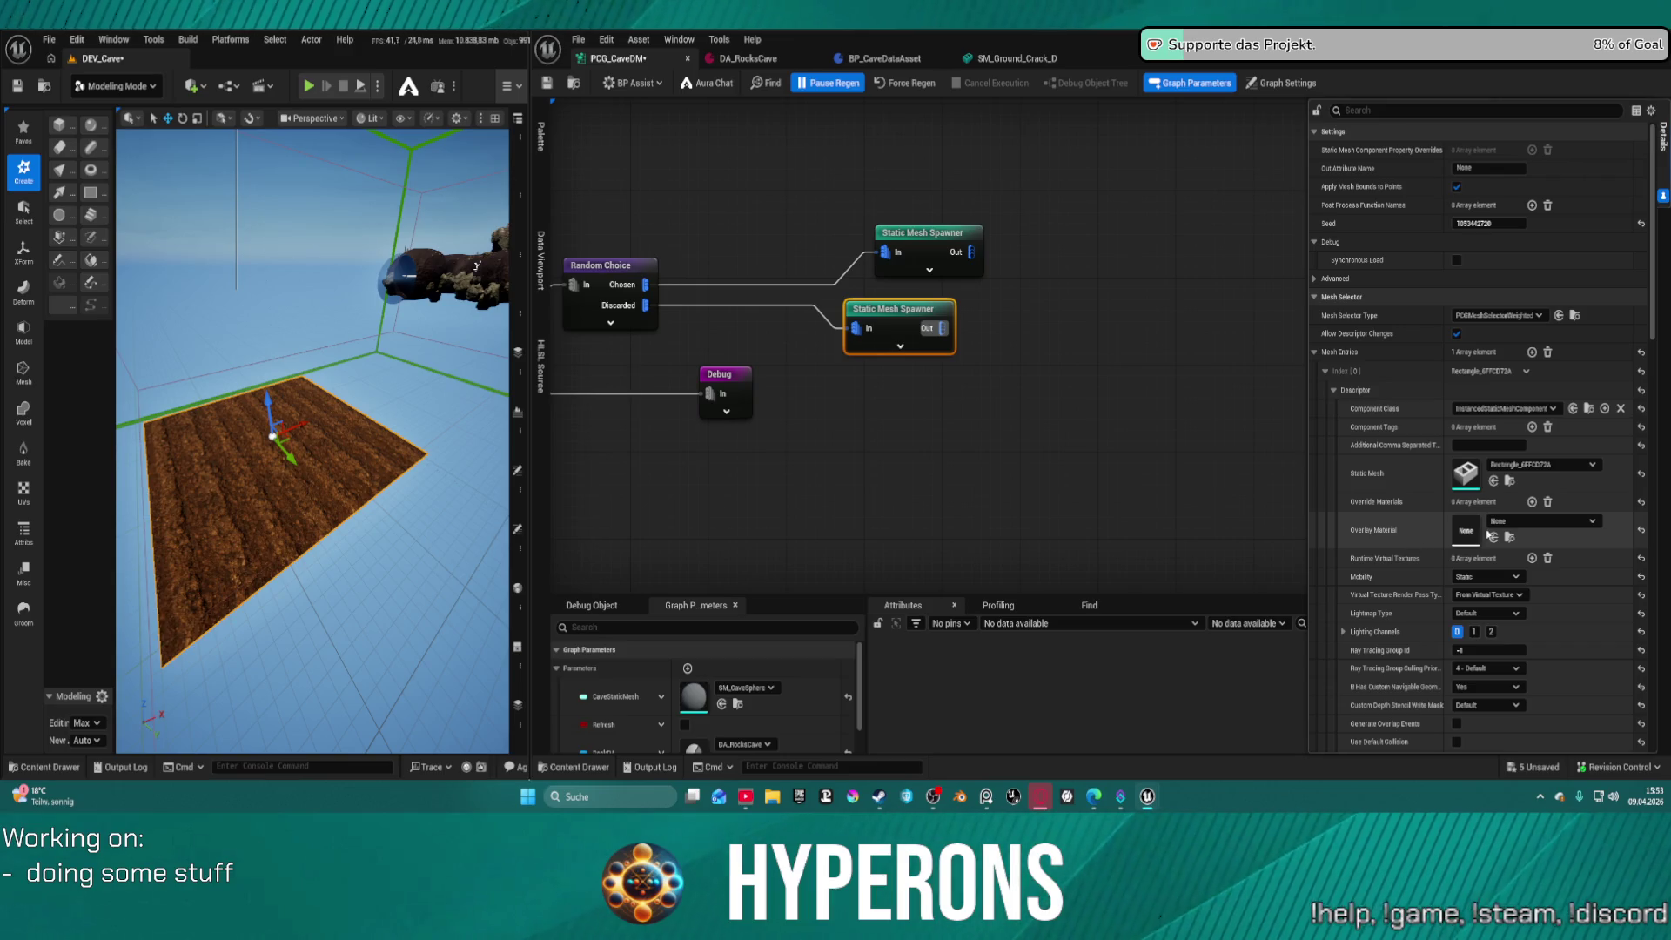
left_click(1531, 502)
left_click(1519, 523)
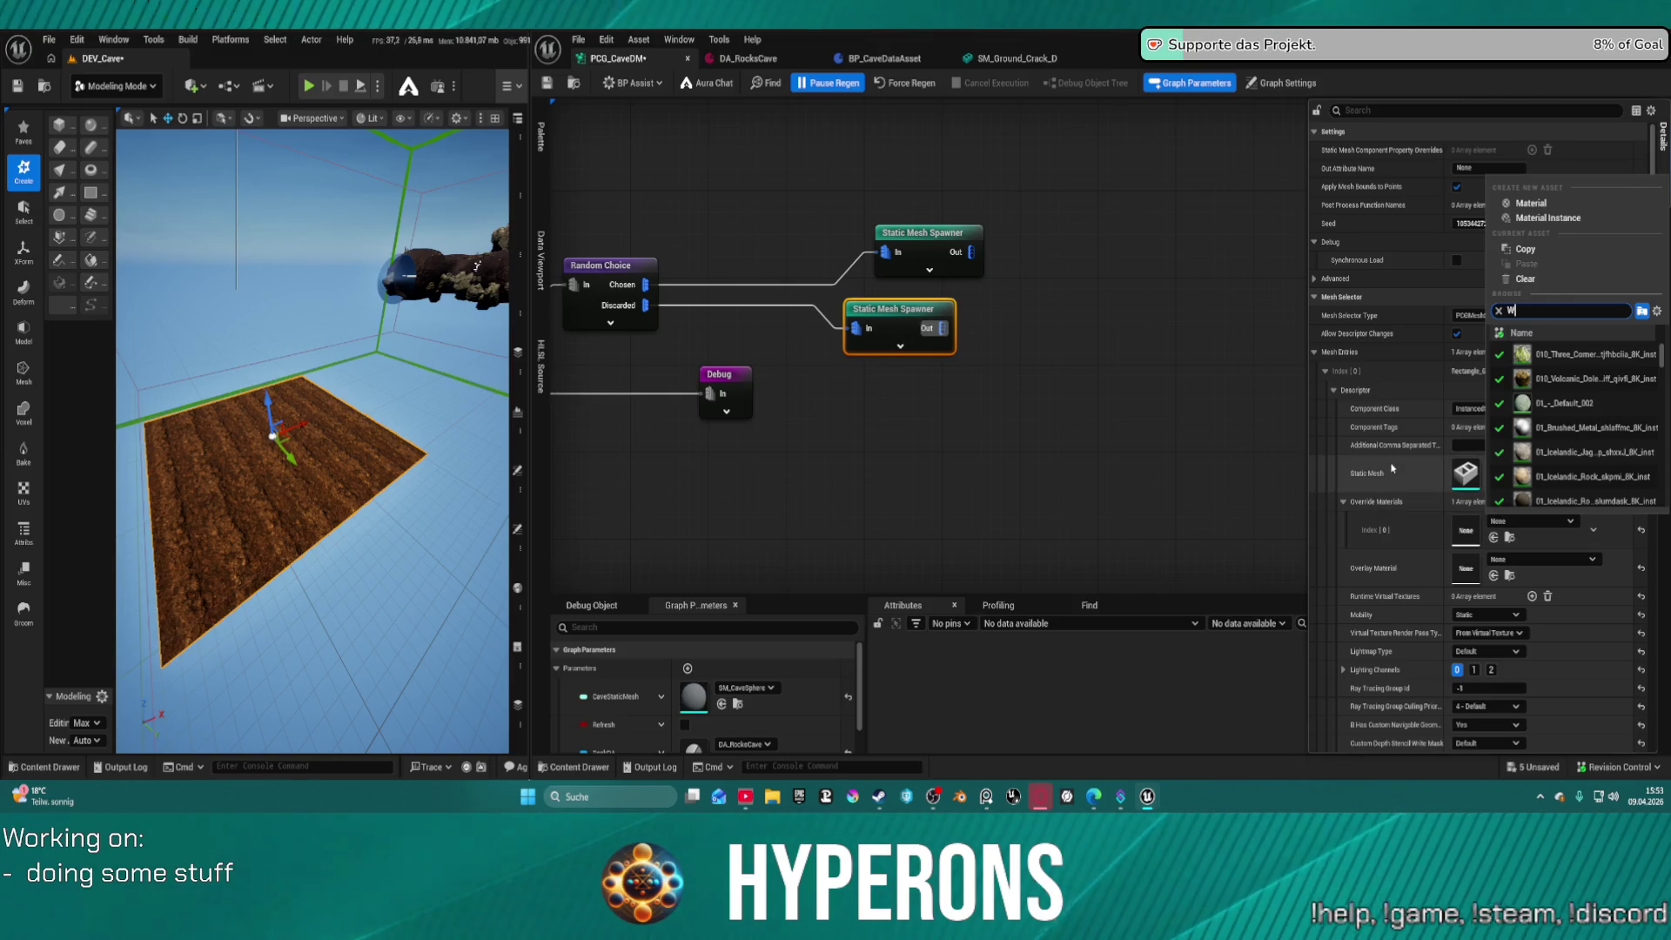
Search the override material picker for a river water material, then dismiss it unassigned
type("ater")
scroll(1626, 401, "down", 5)
scroll(1627, 409, "down", 10)
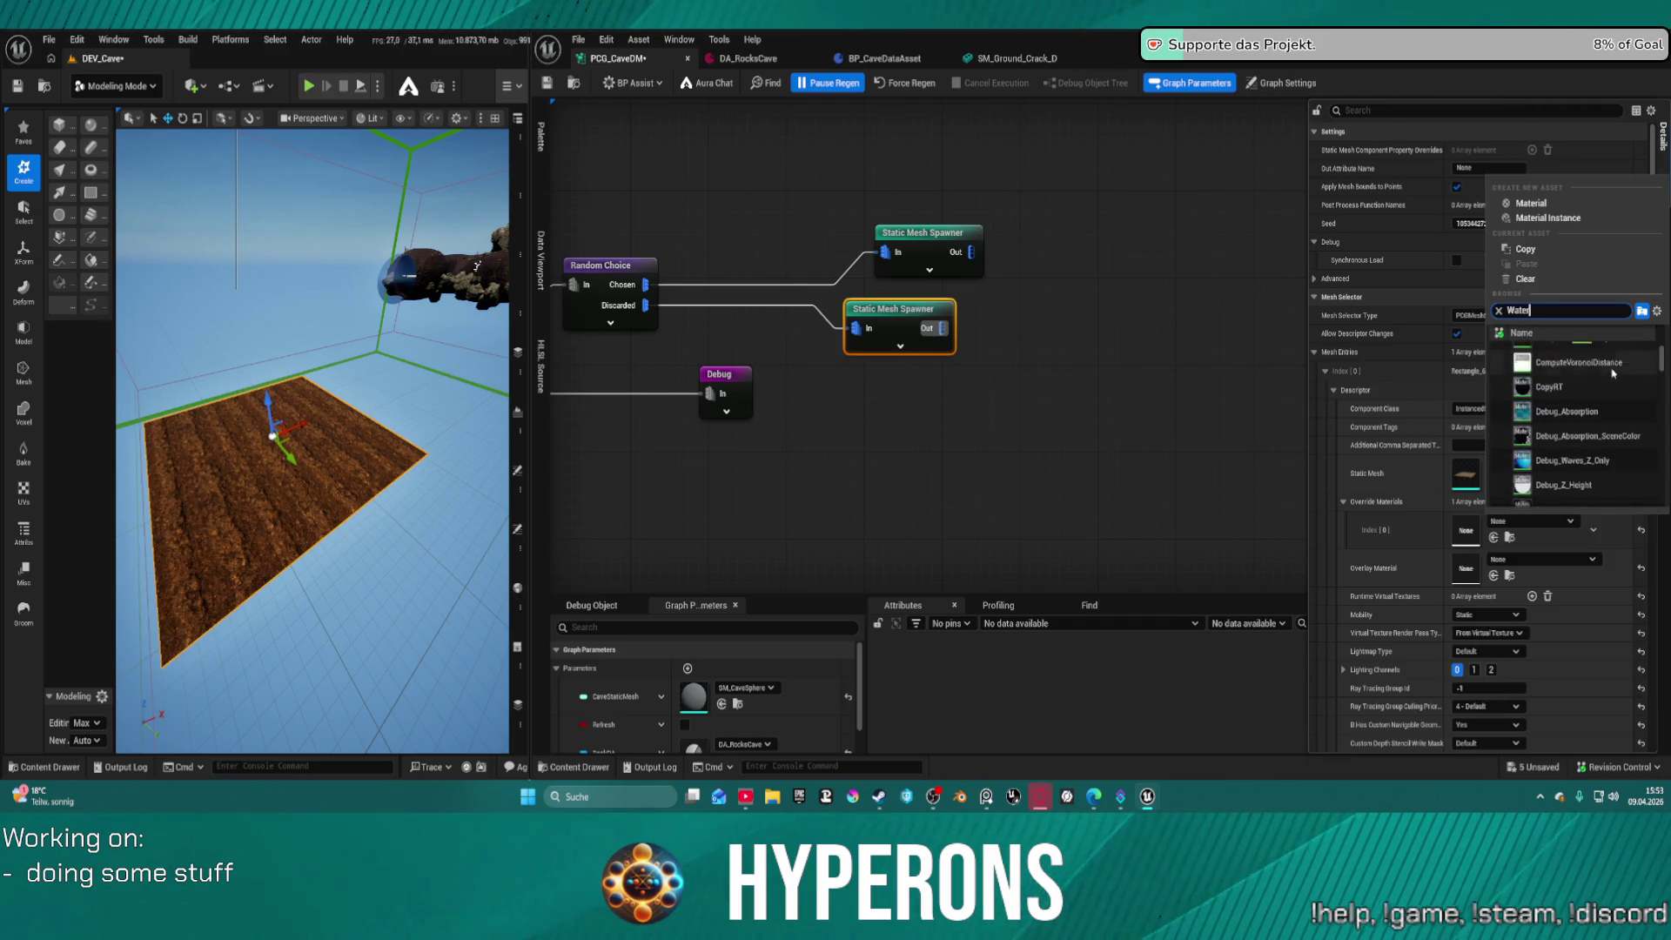
scroll(1626, 421, "up", 8)
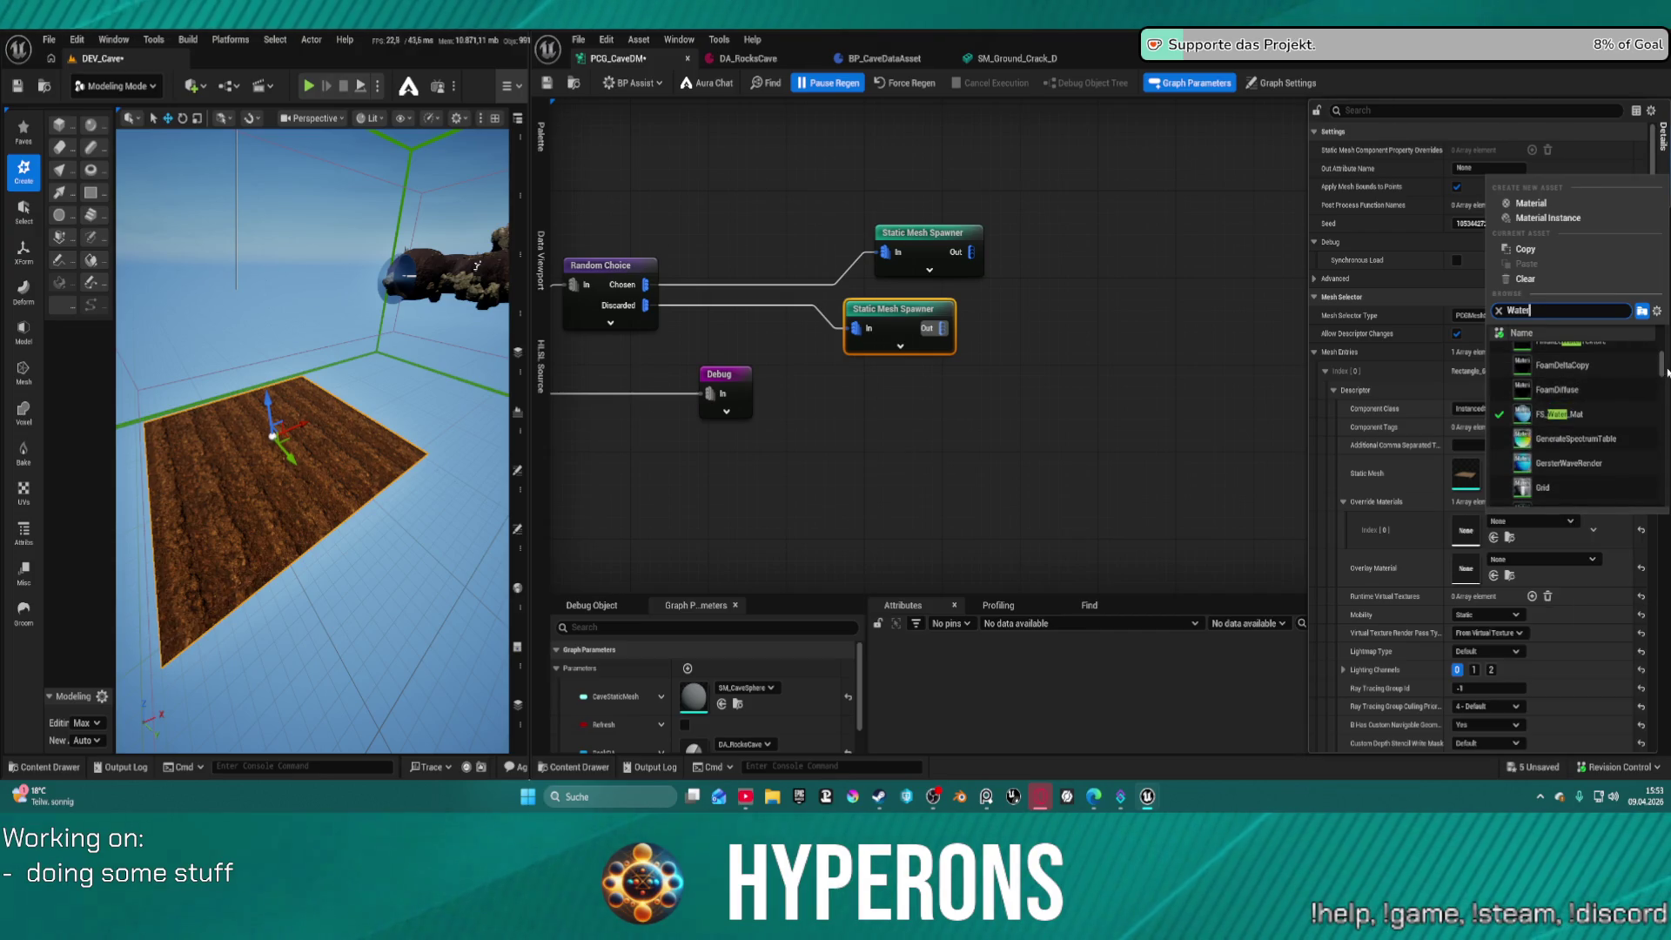
type("r bo")
mouse_move(1661, 375)
left_mouse_down()
mouse_move(1663, 473)
mouse_move(1662, 458)
left_mouse_up()
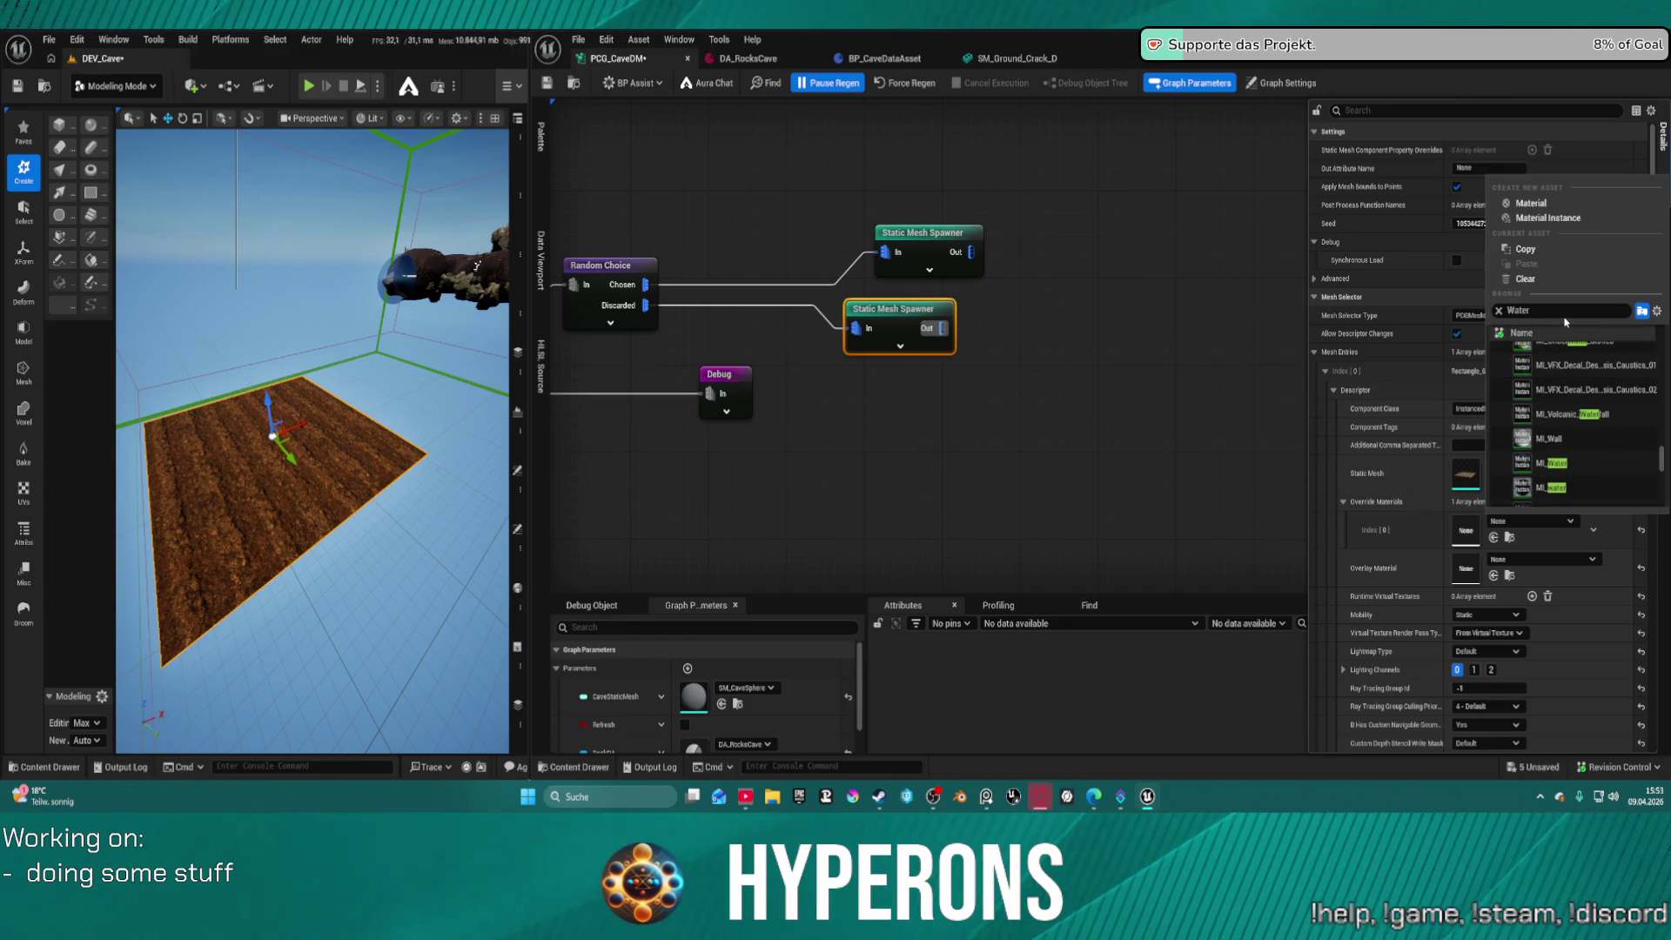
type(" bod")
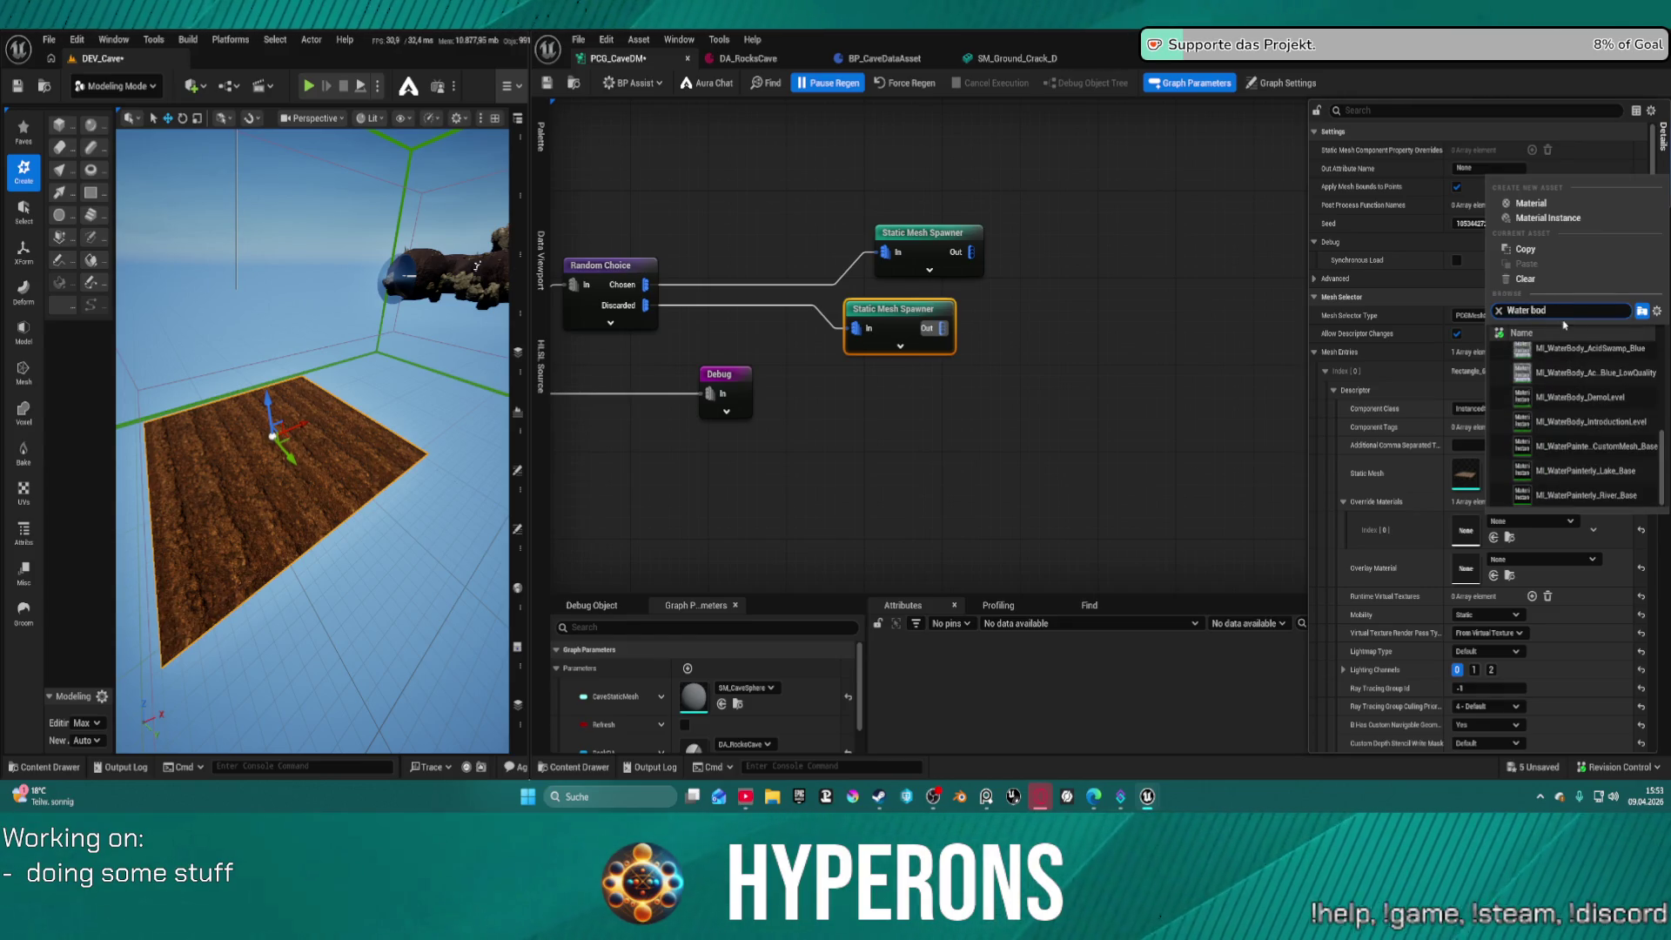
type("y river")
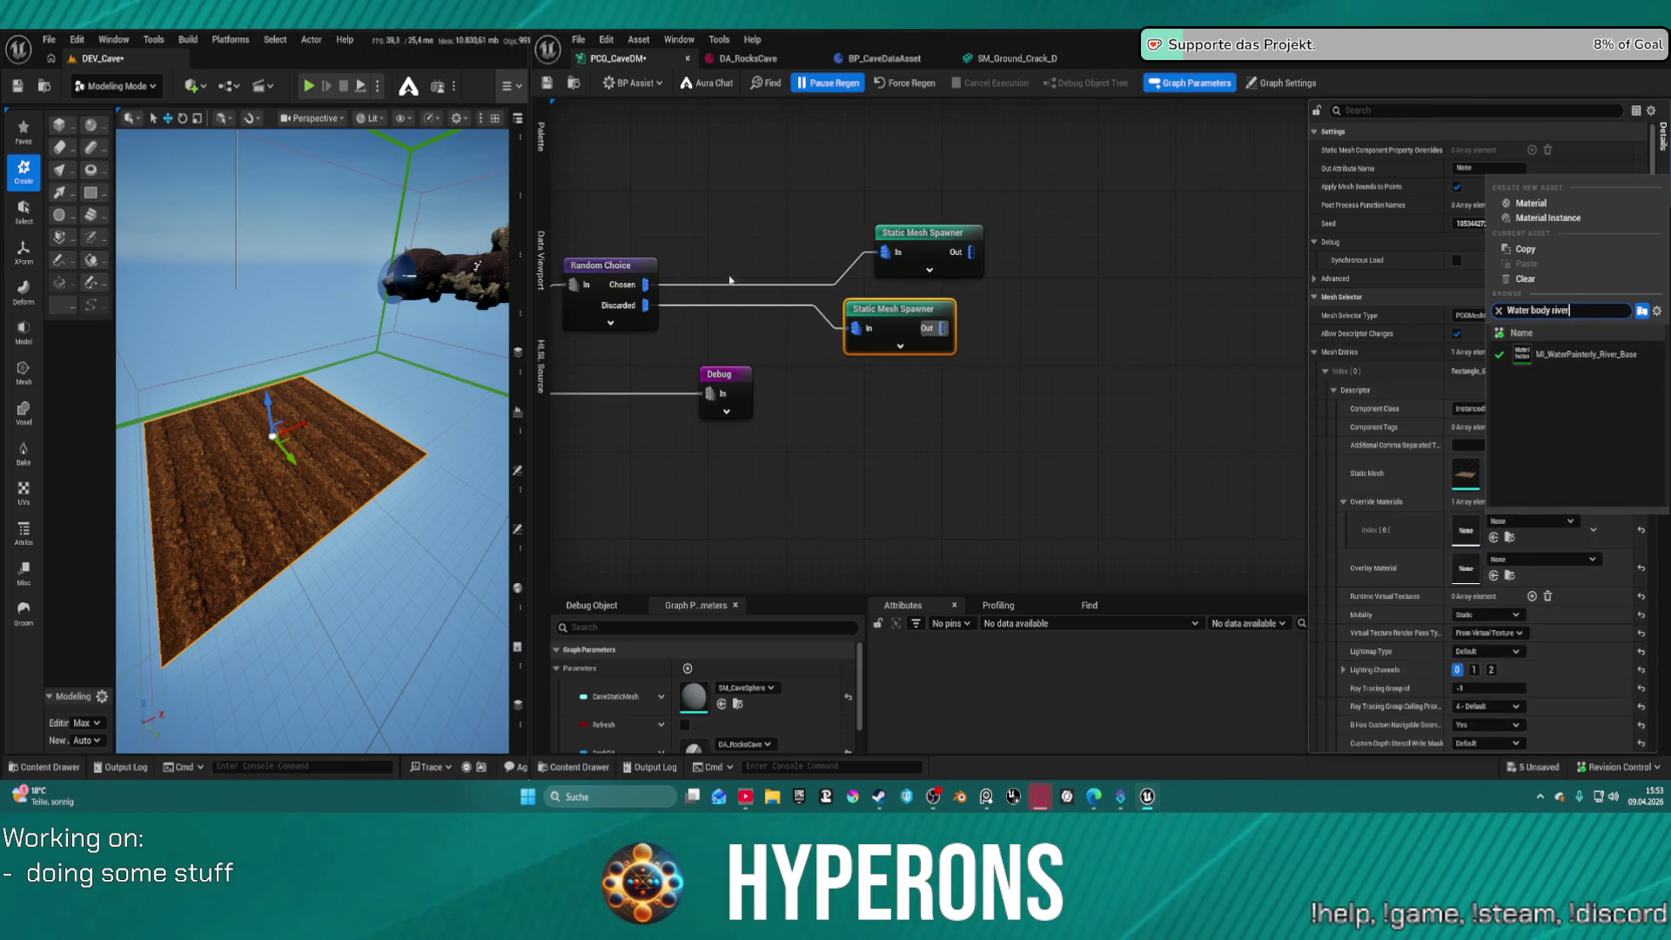
left_click(20, 702)
Open the Content Drawer with Ctrl+Space, browse it, and close it again
key("ctrl+space")
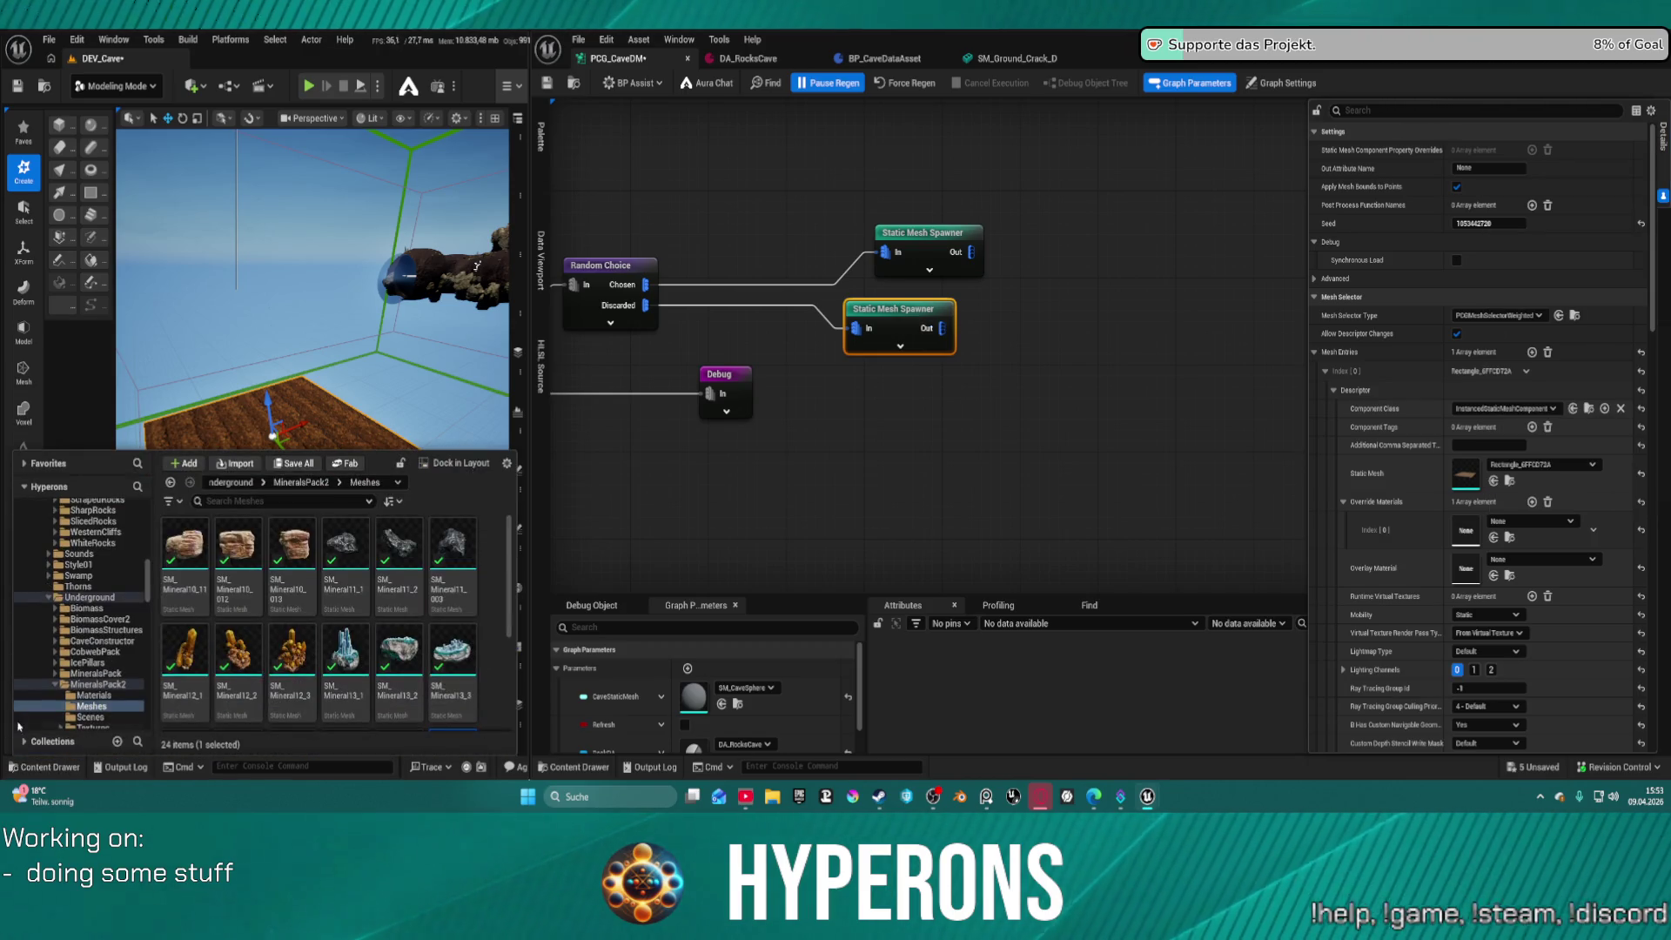
scroll(96, 644, "up", 5)
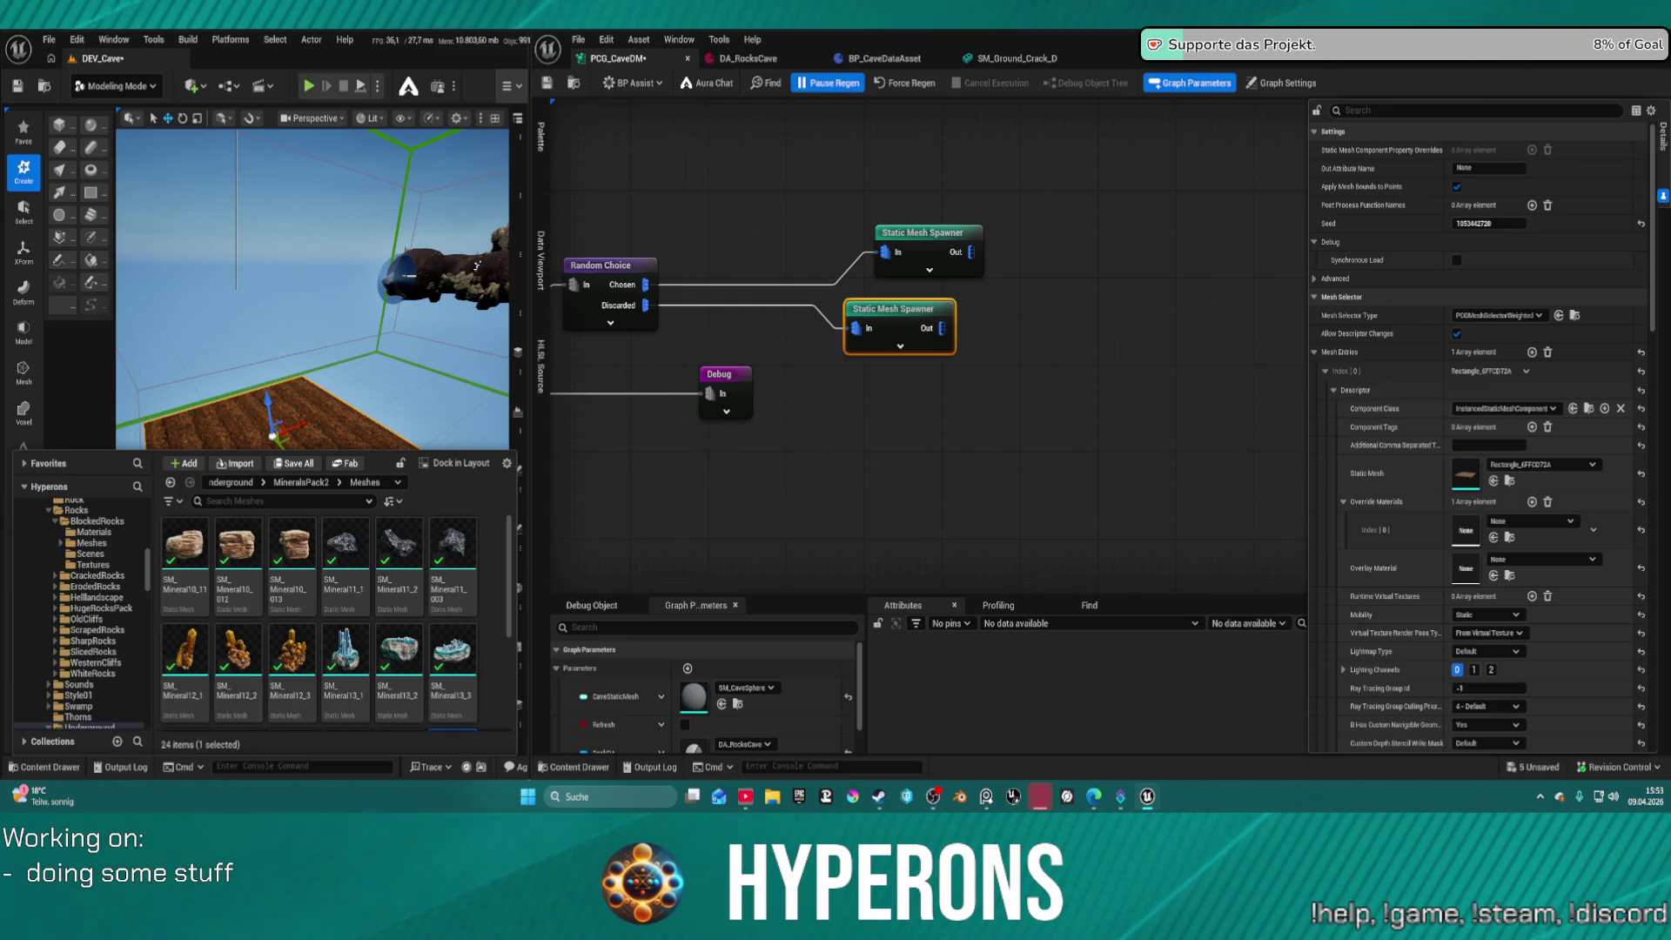
key("ctrl+space")
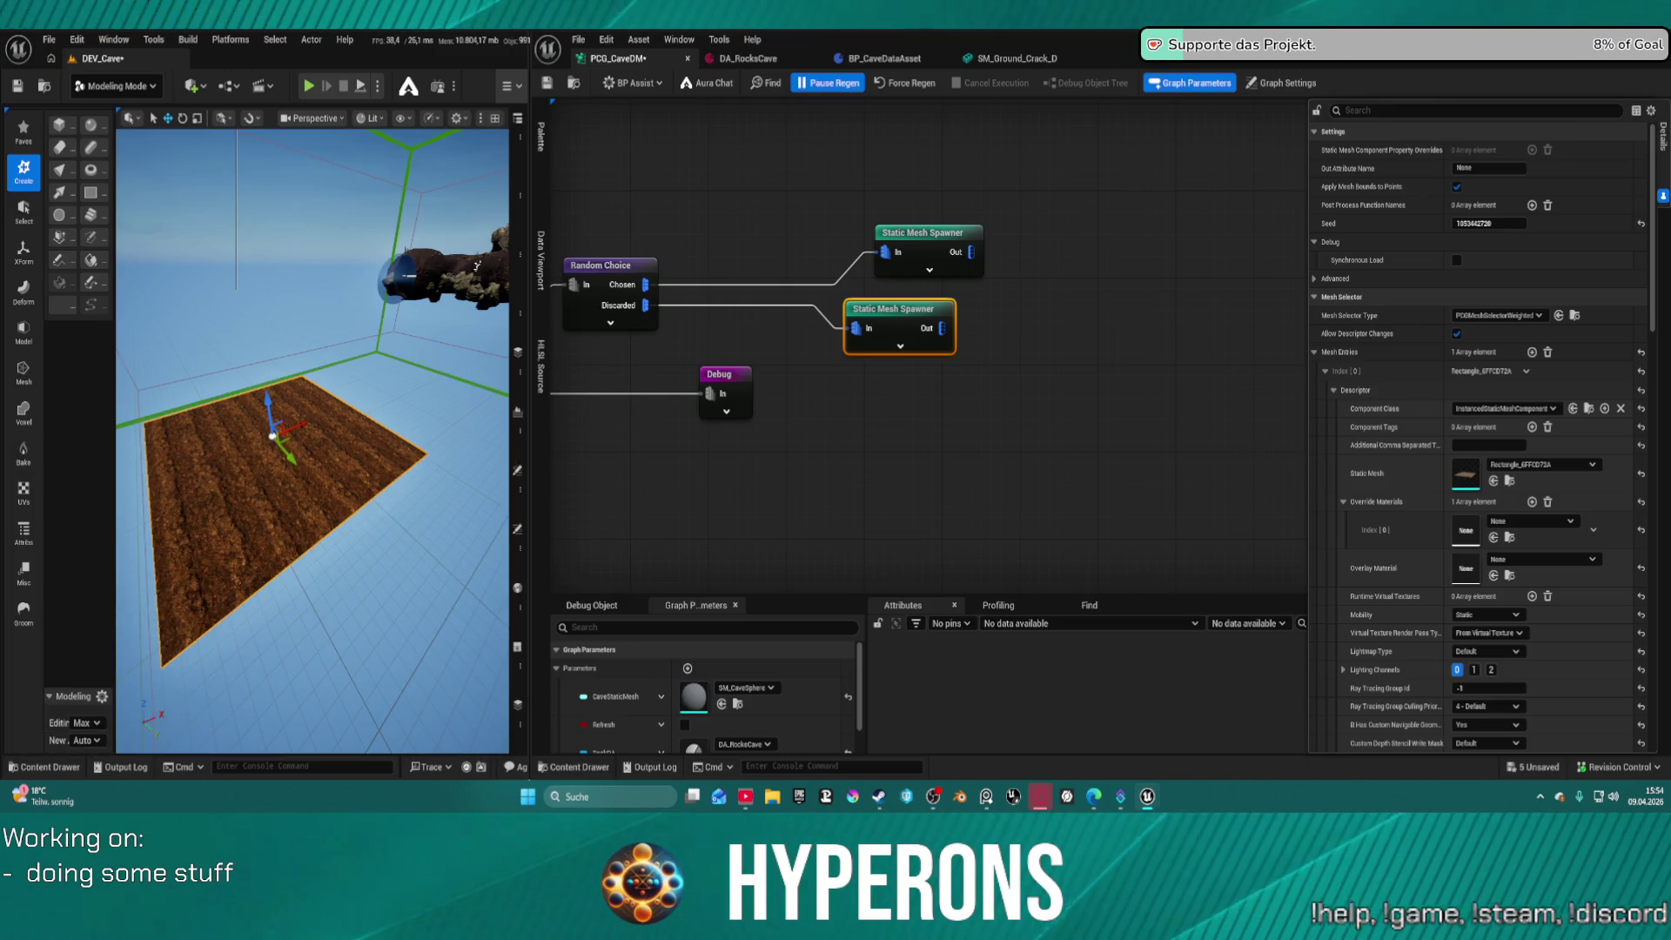